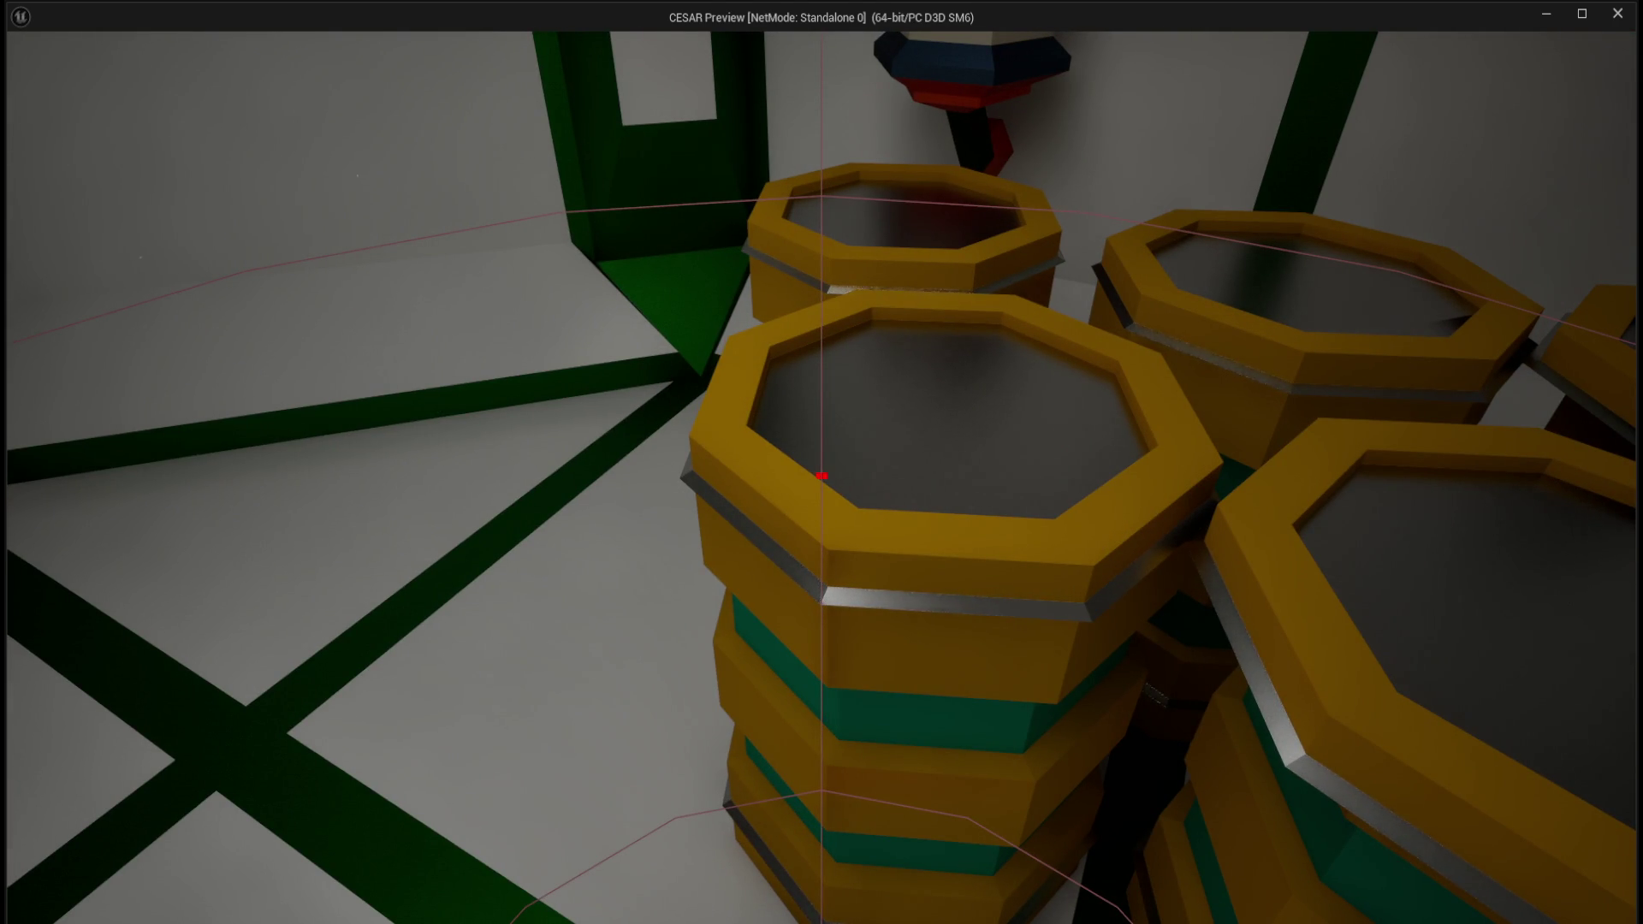
- Loot the front barrel and the top barrel in the game preview, then quit the preview
click(821, 476)
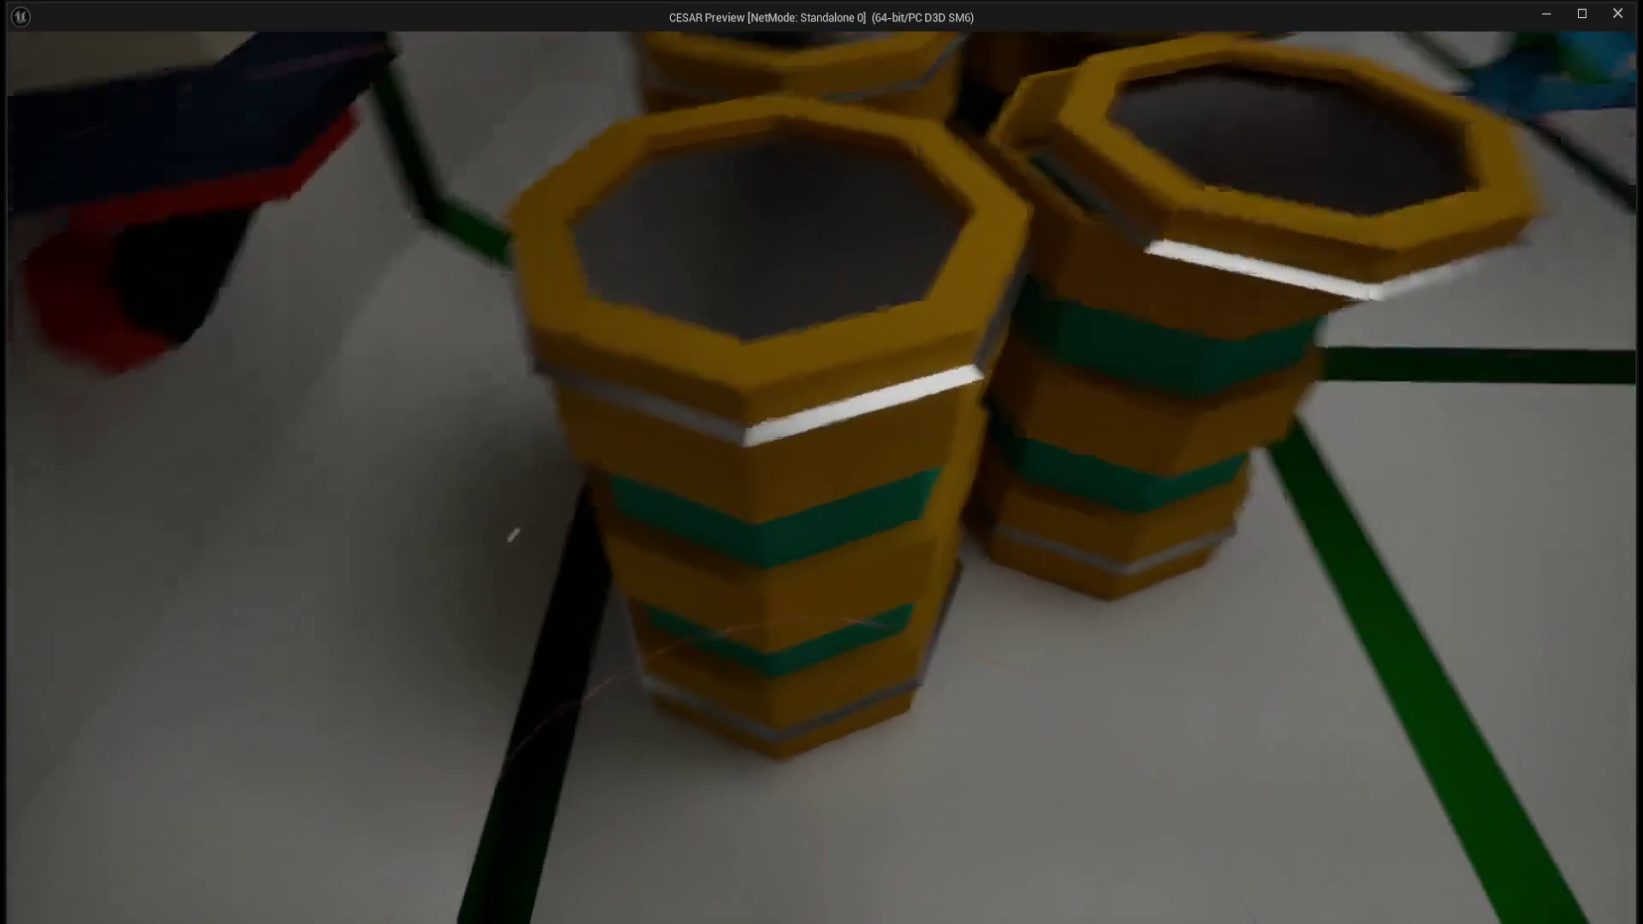
click(822, 484)
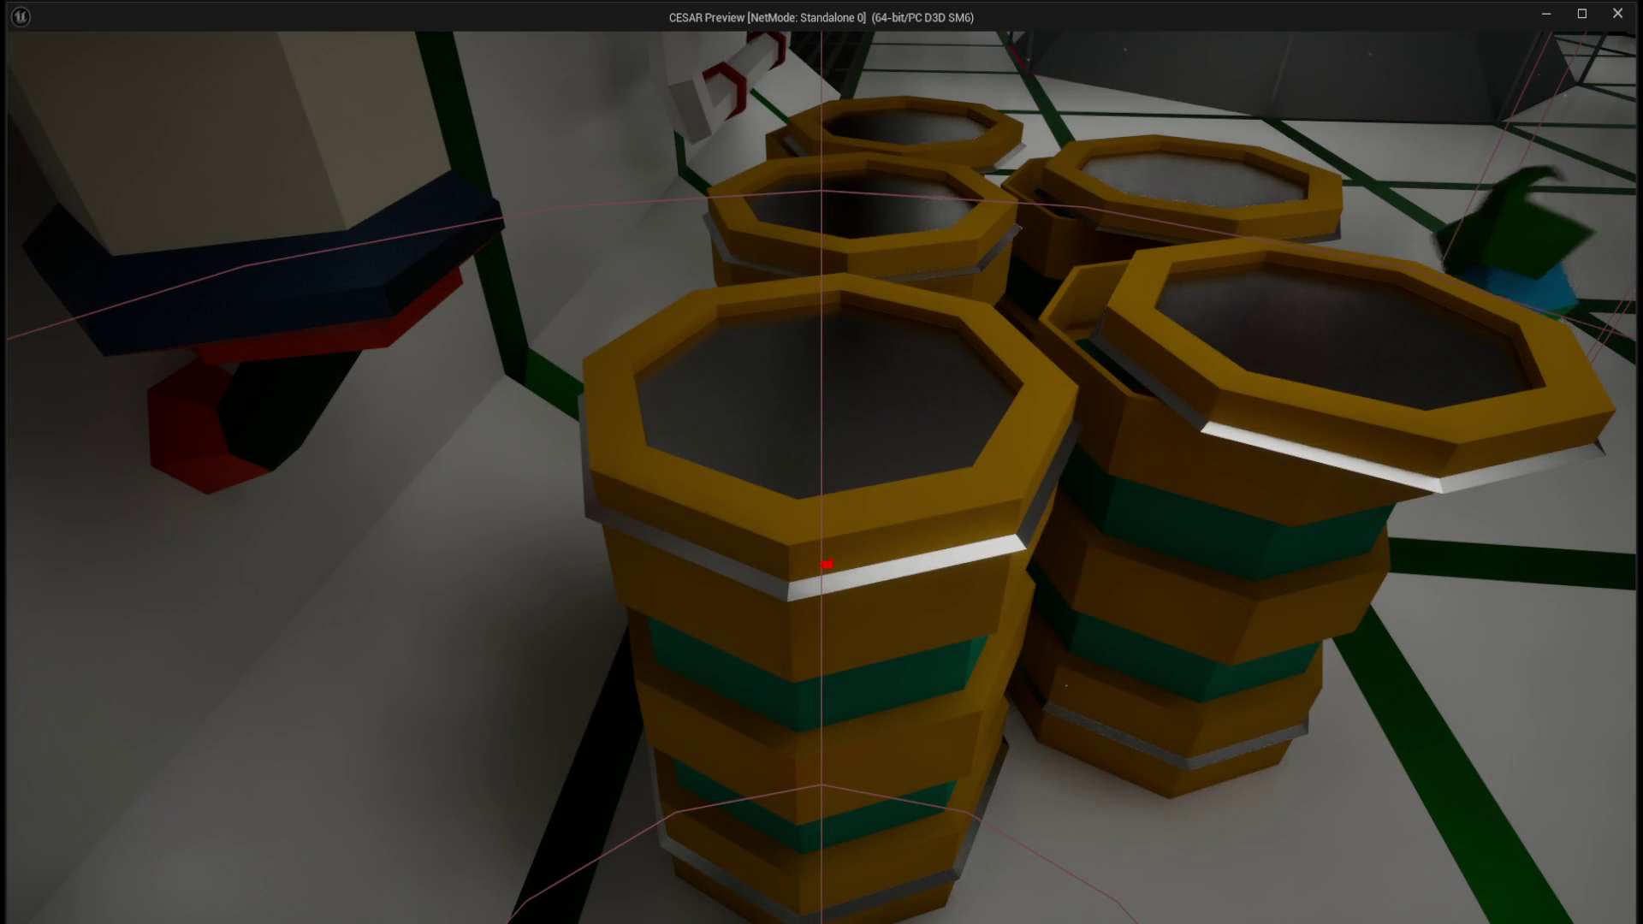
click(827, 563)
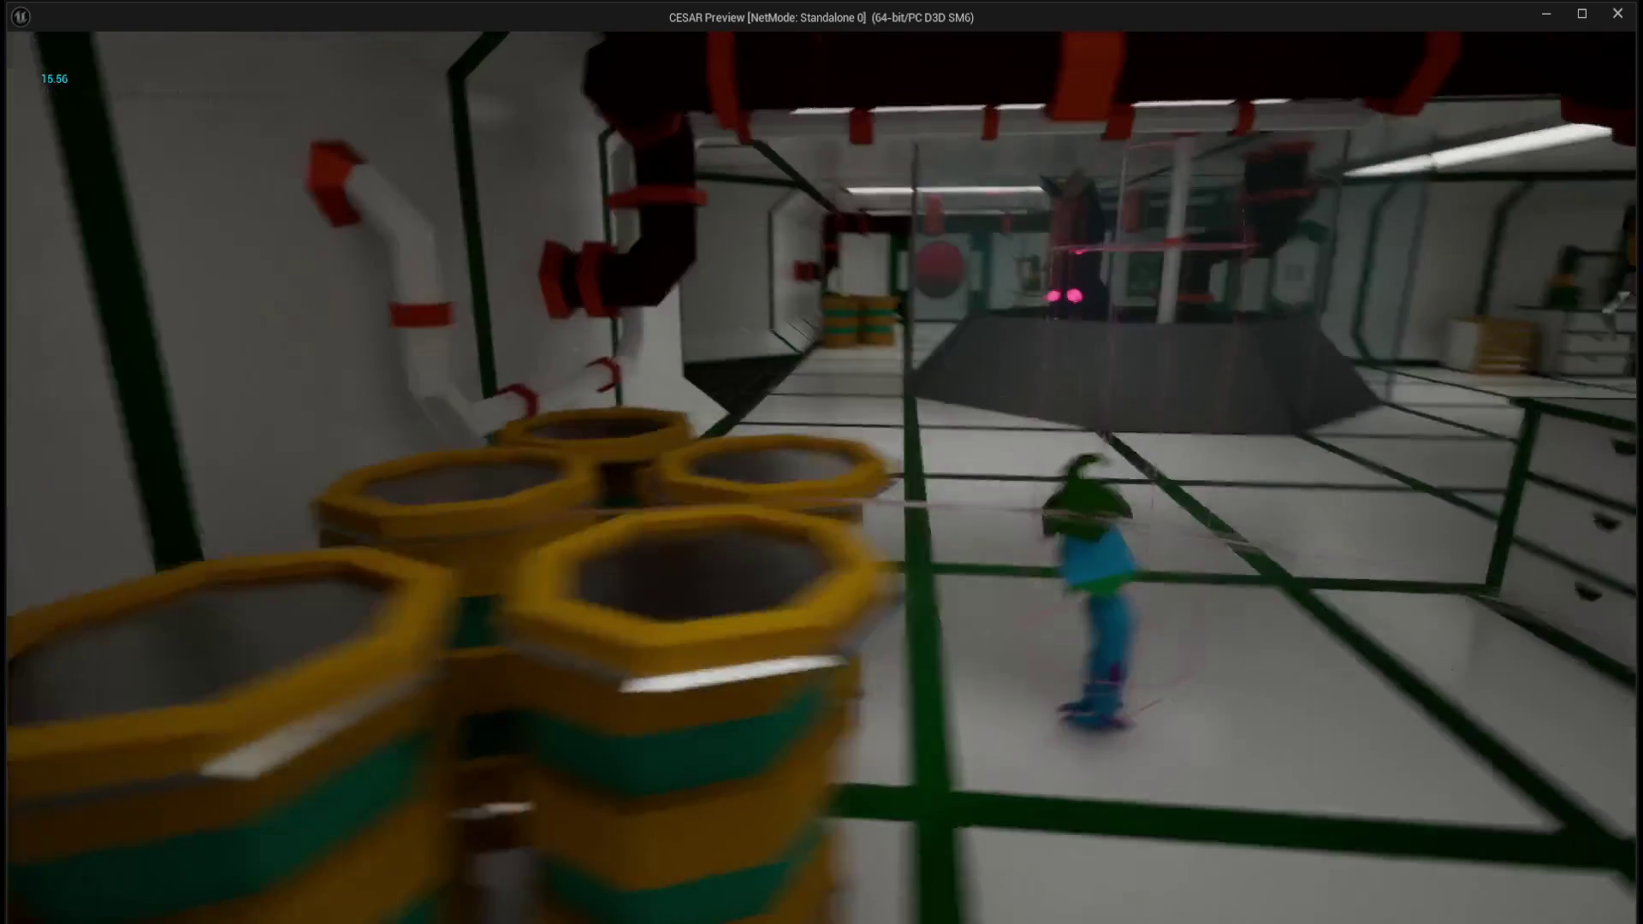
key(Escape)
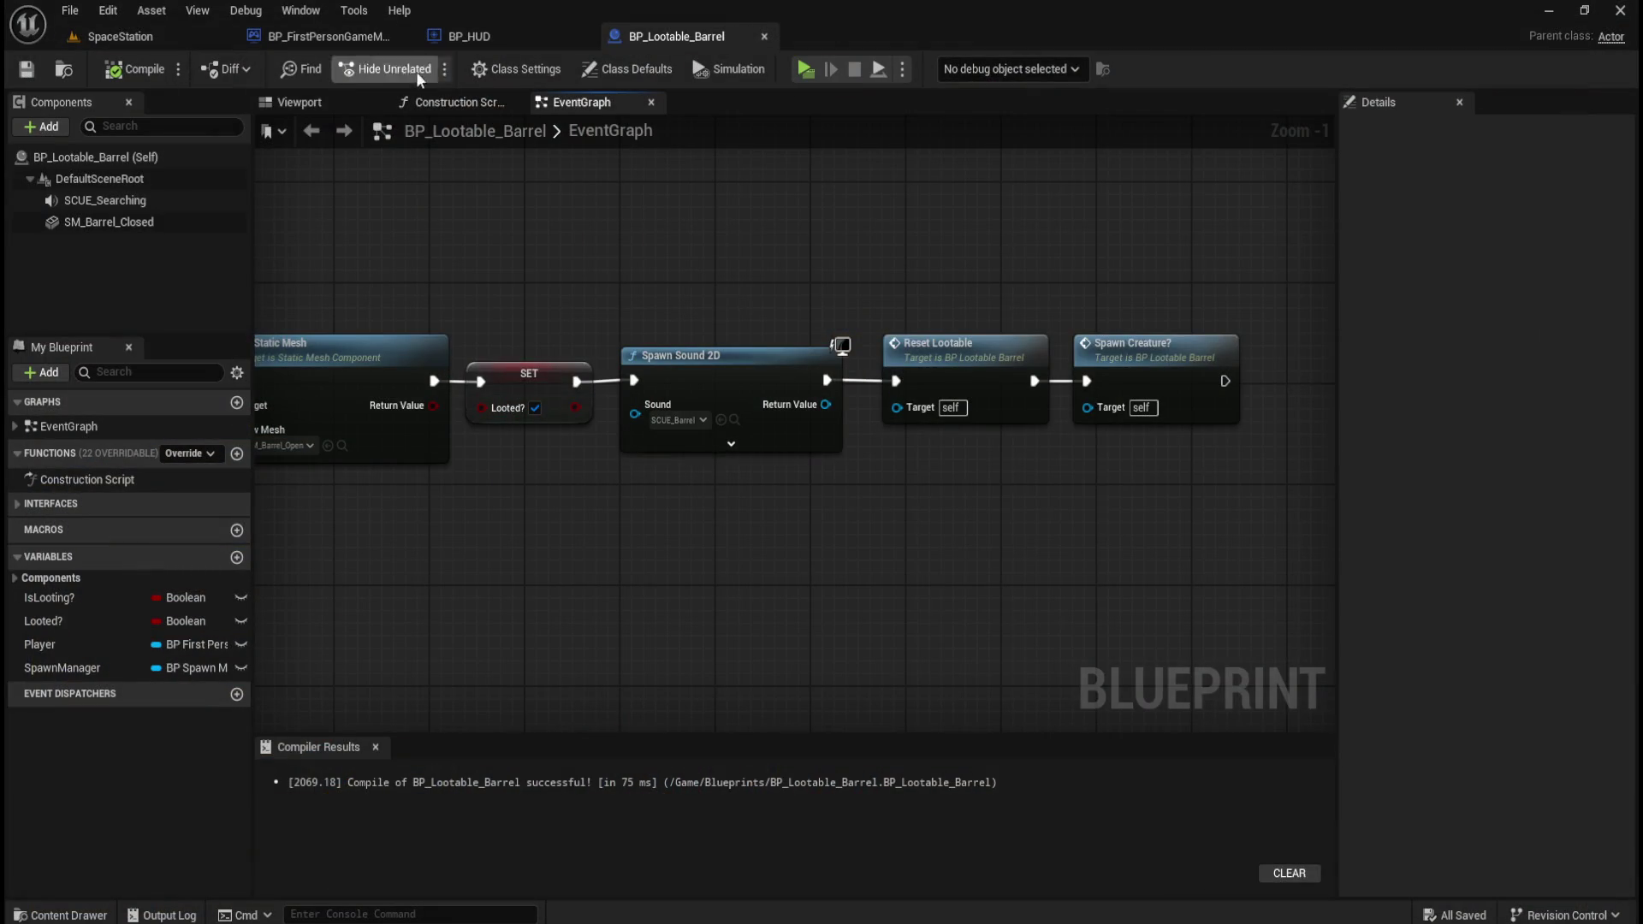
- Set SCUE_Barrel's Volume Multiplier to 1.0, save it, and start playtesting the SpaceStation level
key(ctrl+space)
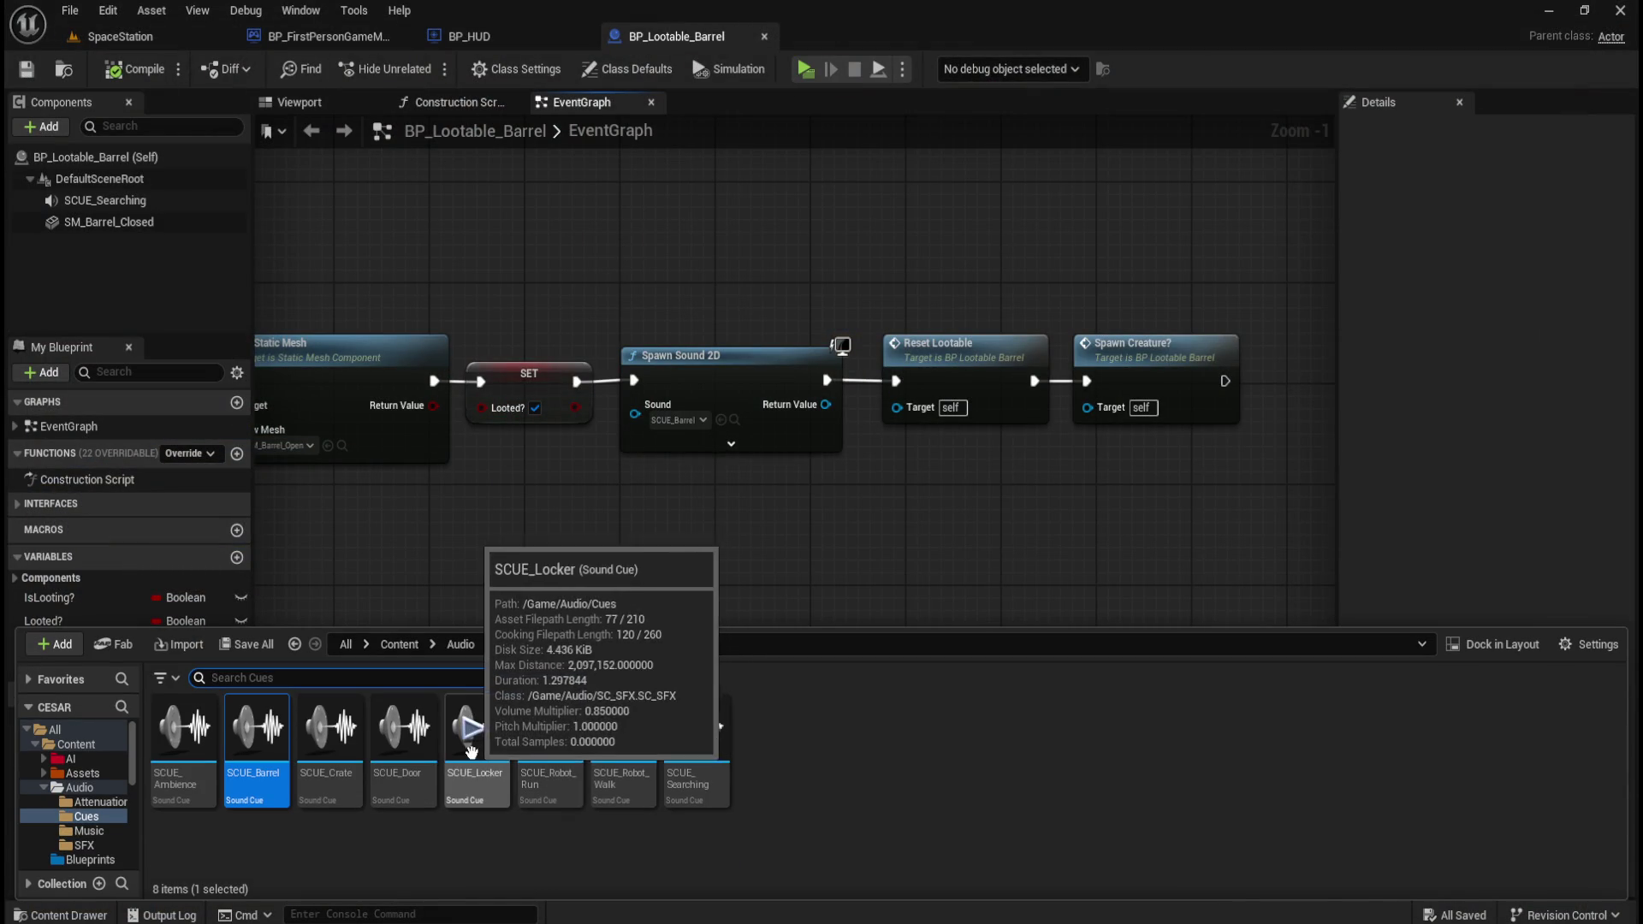
double_click(265, 780)
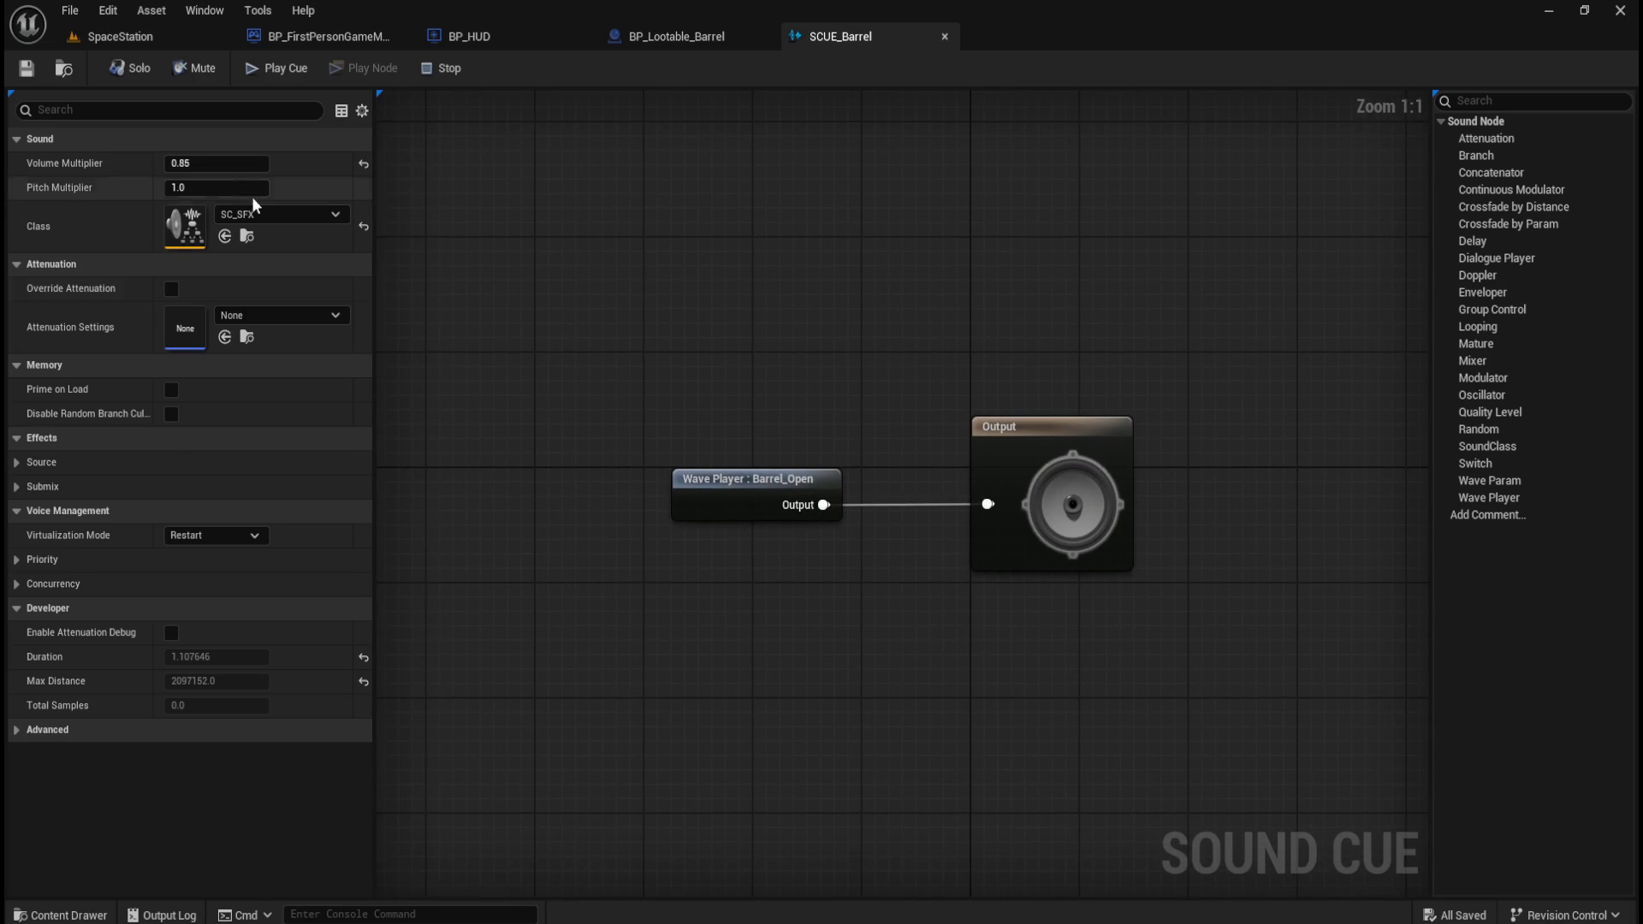
click(214, 164)
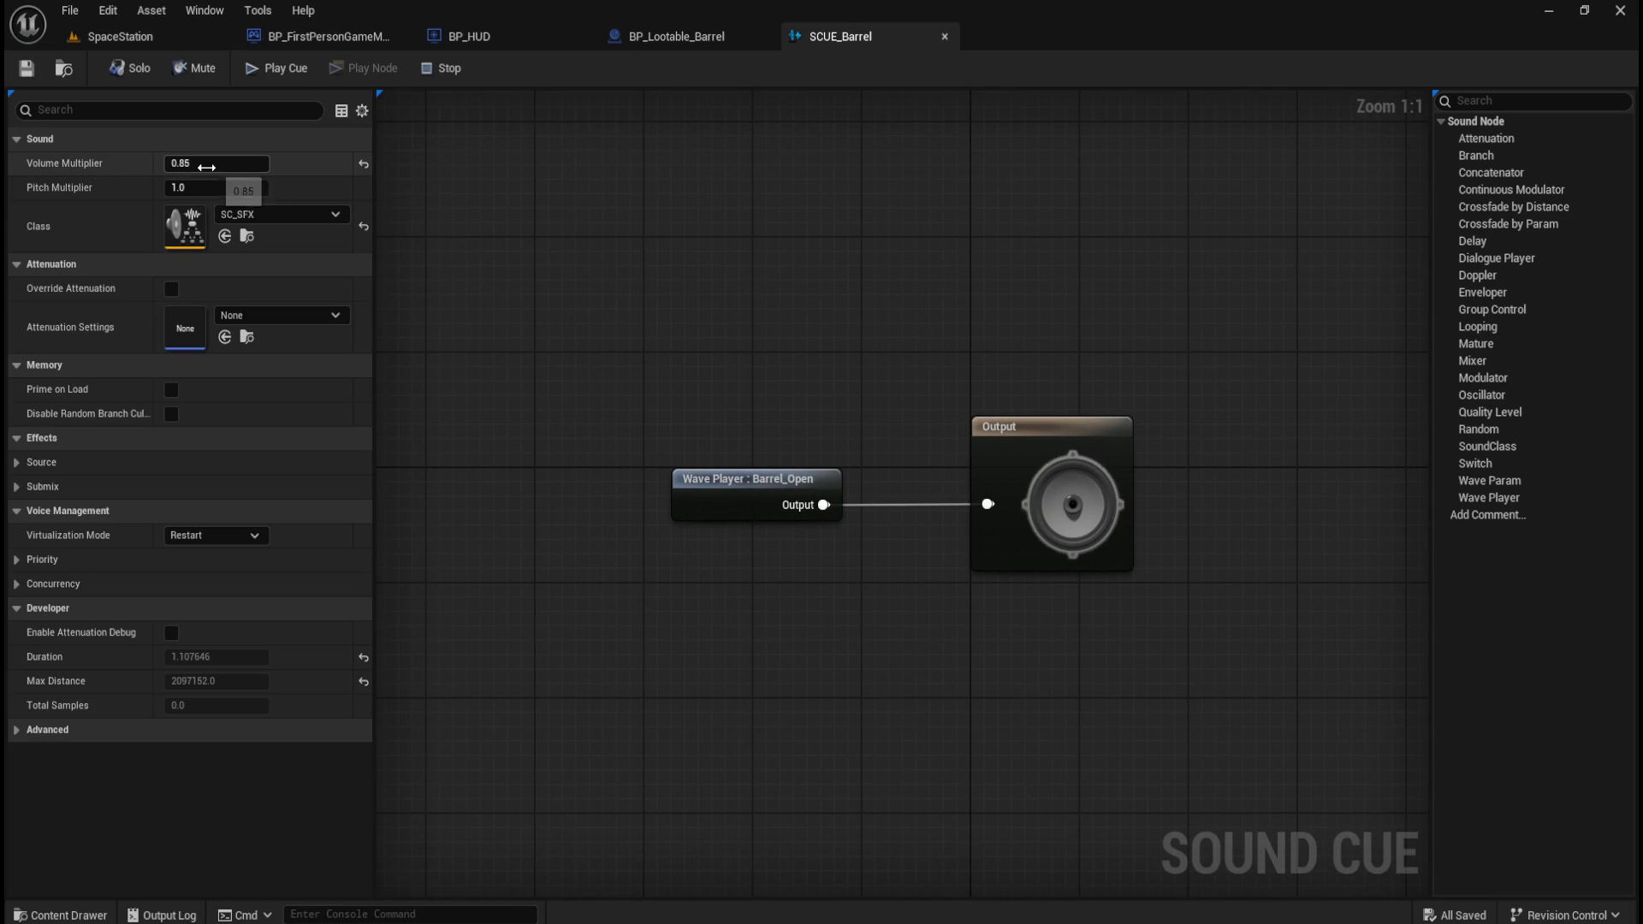
text(1.0)
key(Return)
click(29, 68)
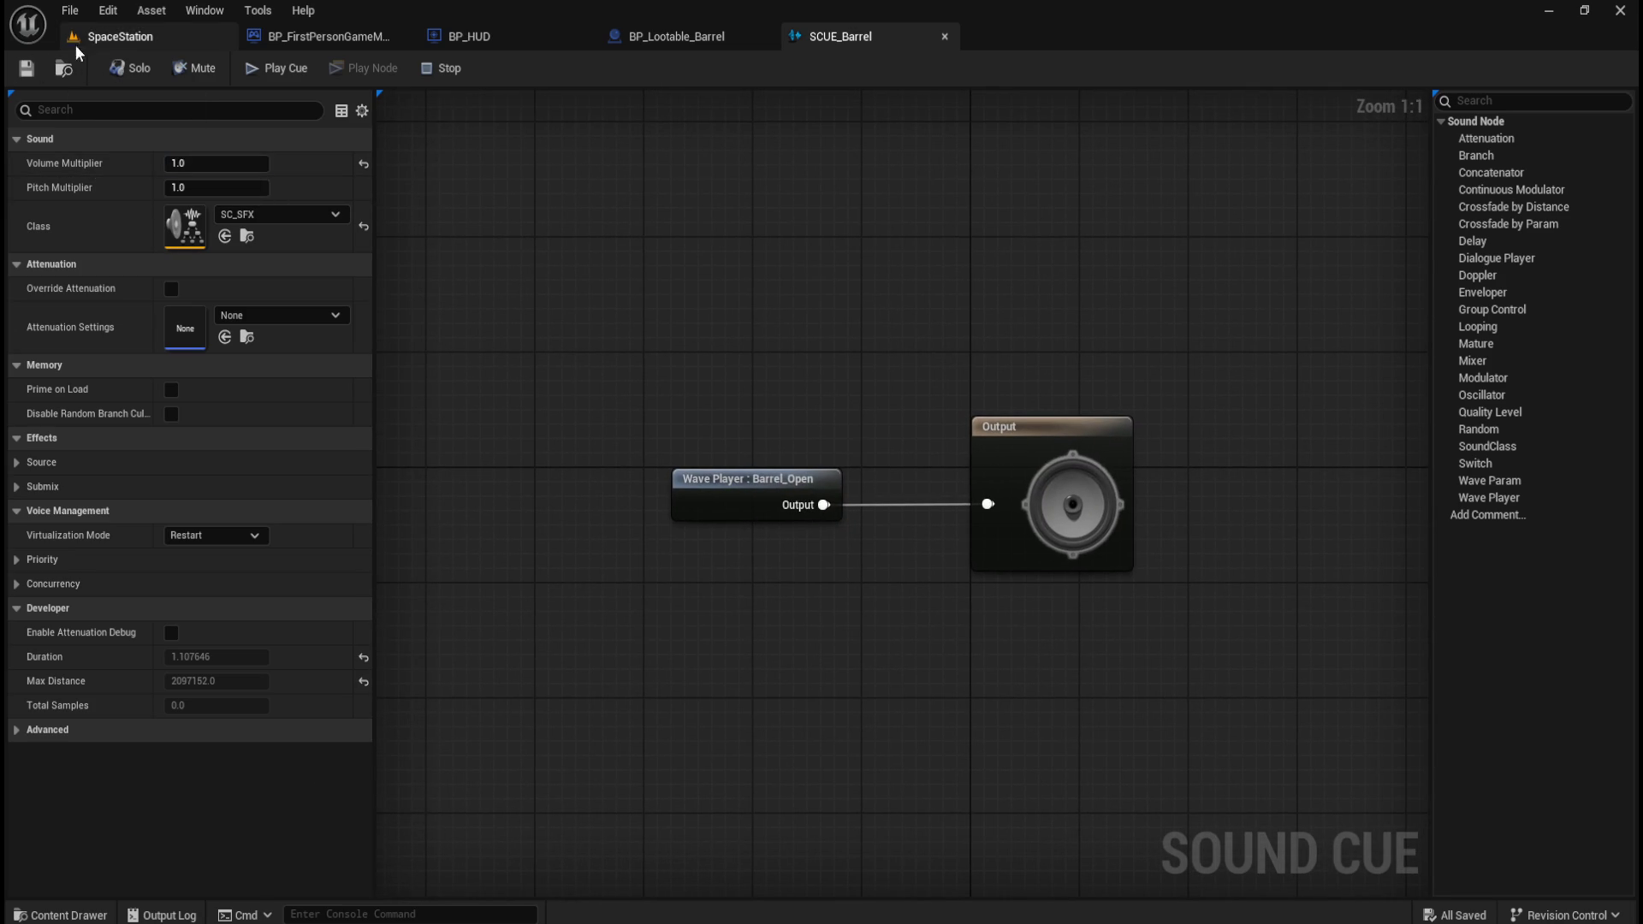
click(120, 35)
click(426, 69)
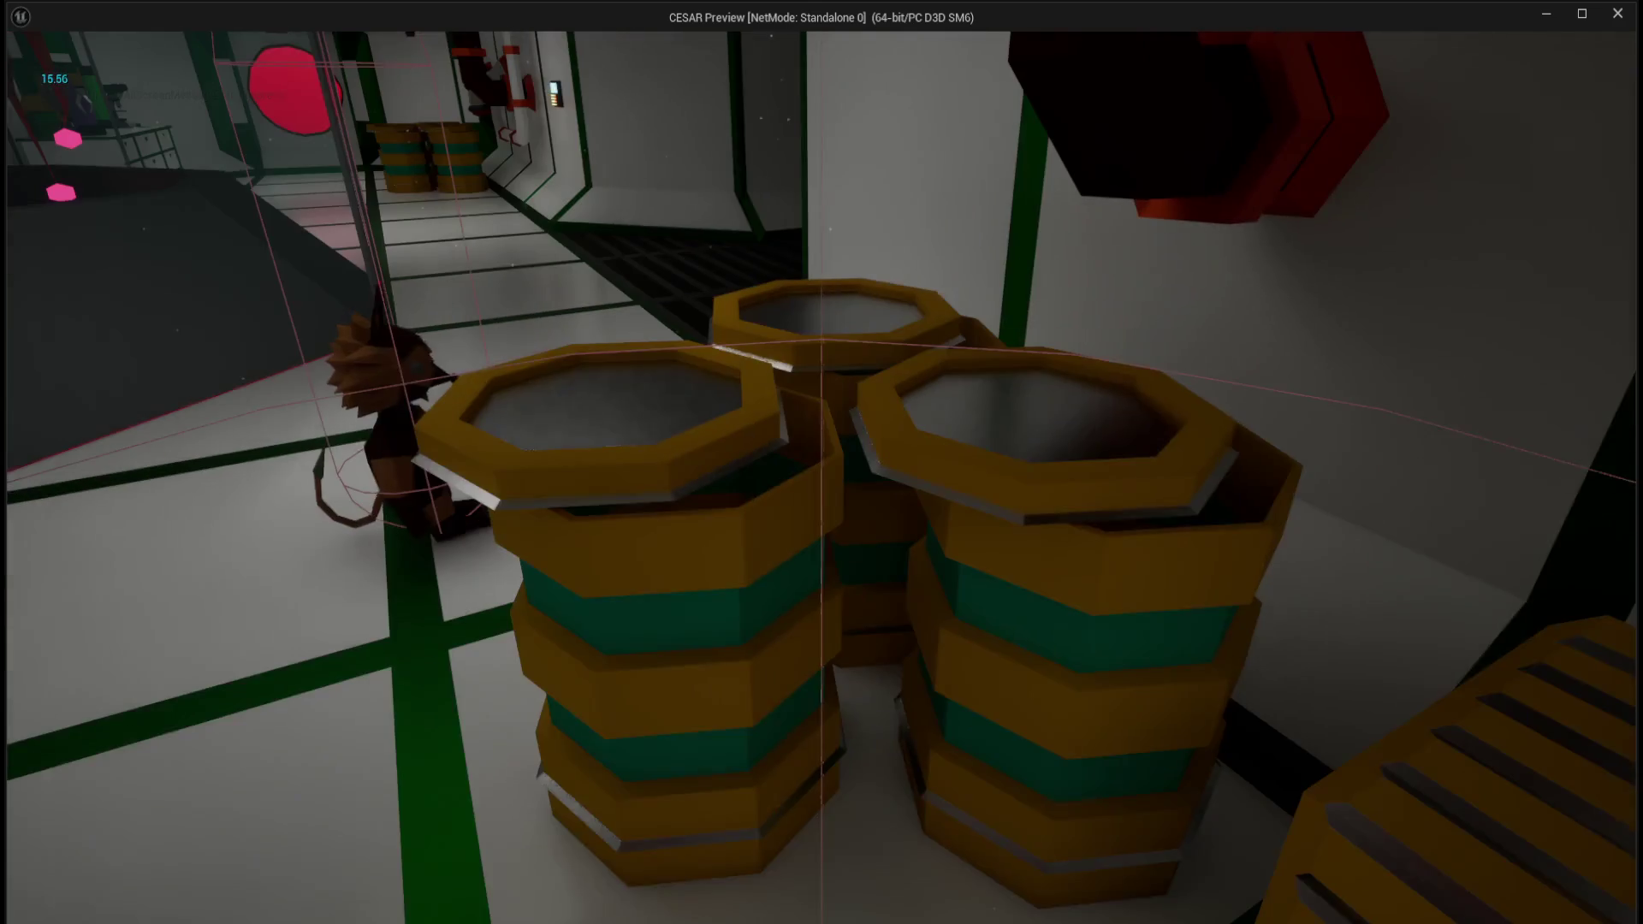
- End the SpaceStation playtest after listening to the barrel loot sounds
key(Escape)
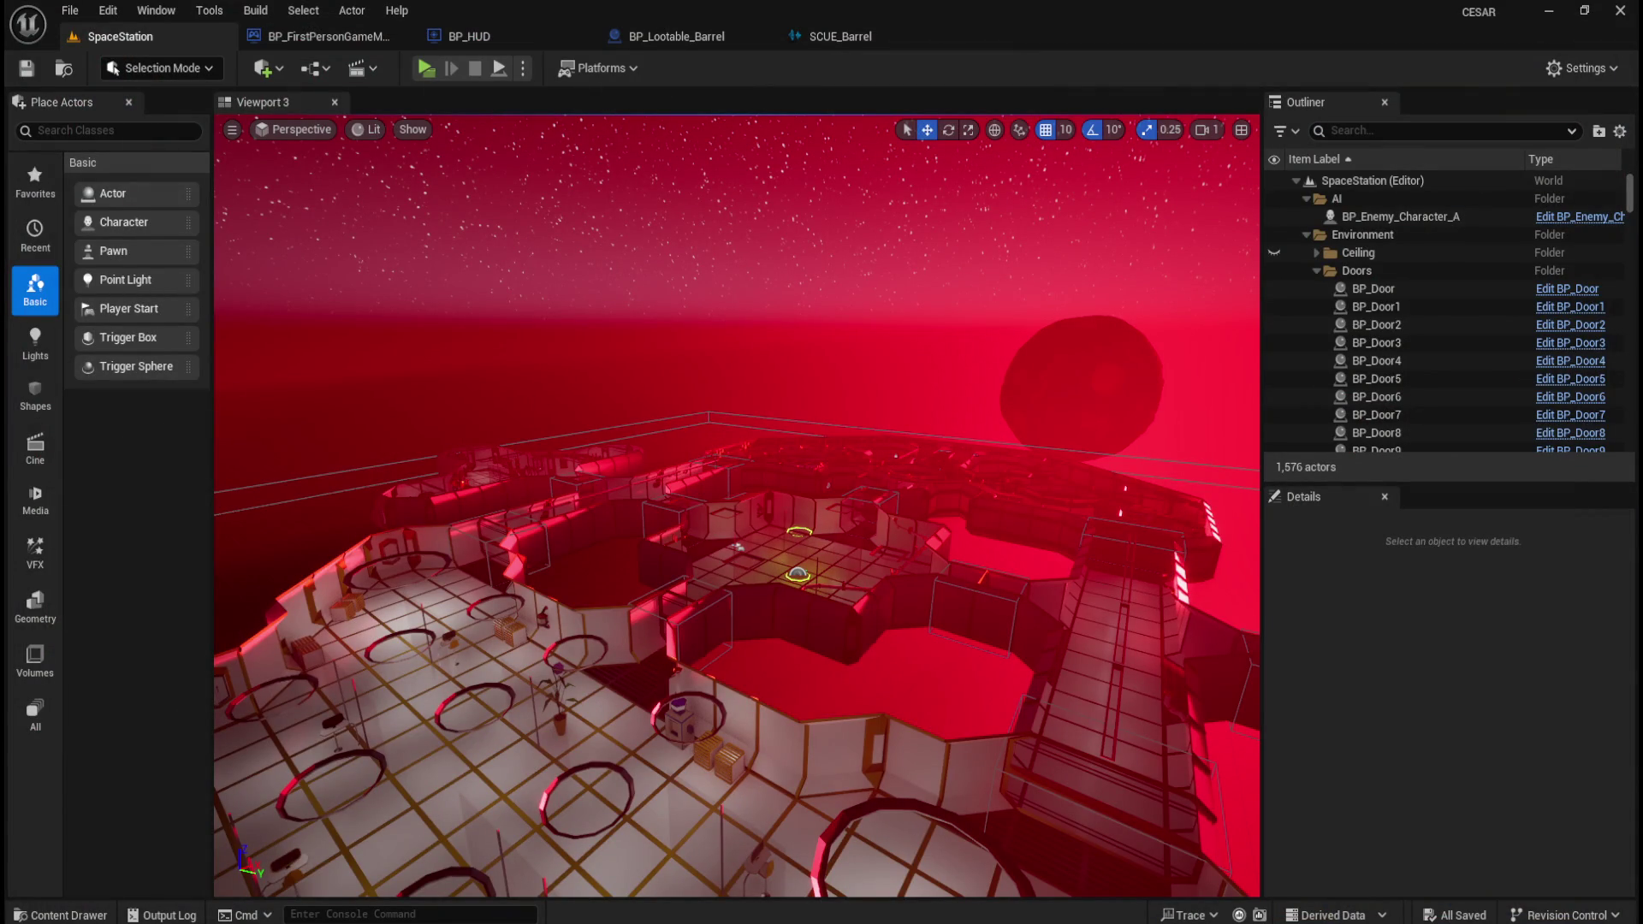
- Close the SCUE_Barrel sound cue editor tab, returning to BP_Lootable_Barrel
key(XF86AudioLowerVolume)
click(870, 39)
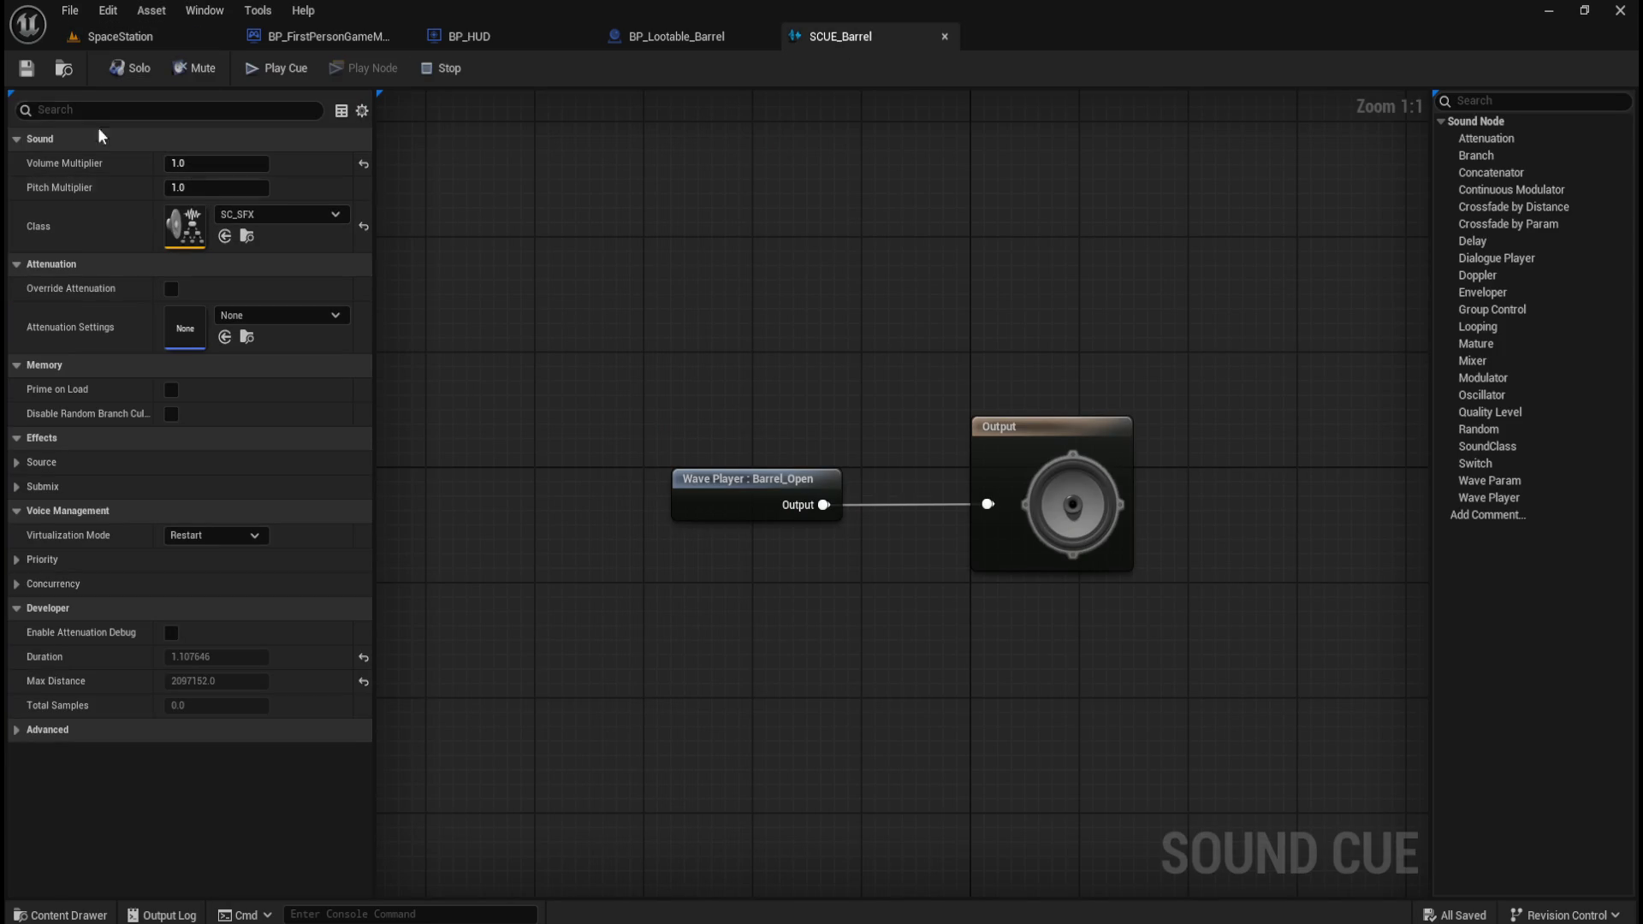
click(947, 37)
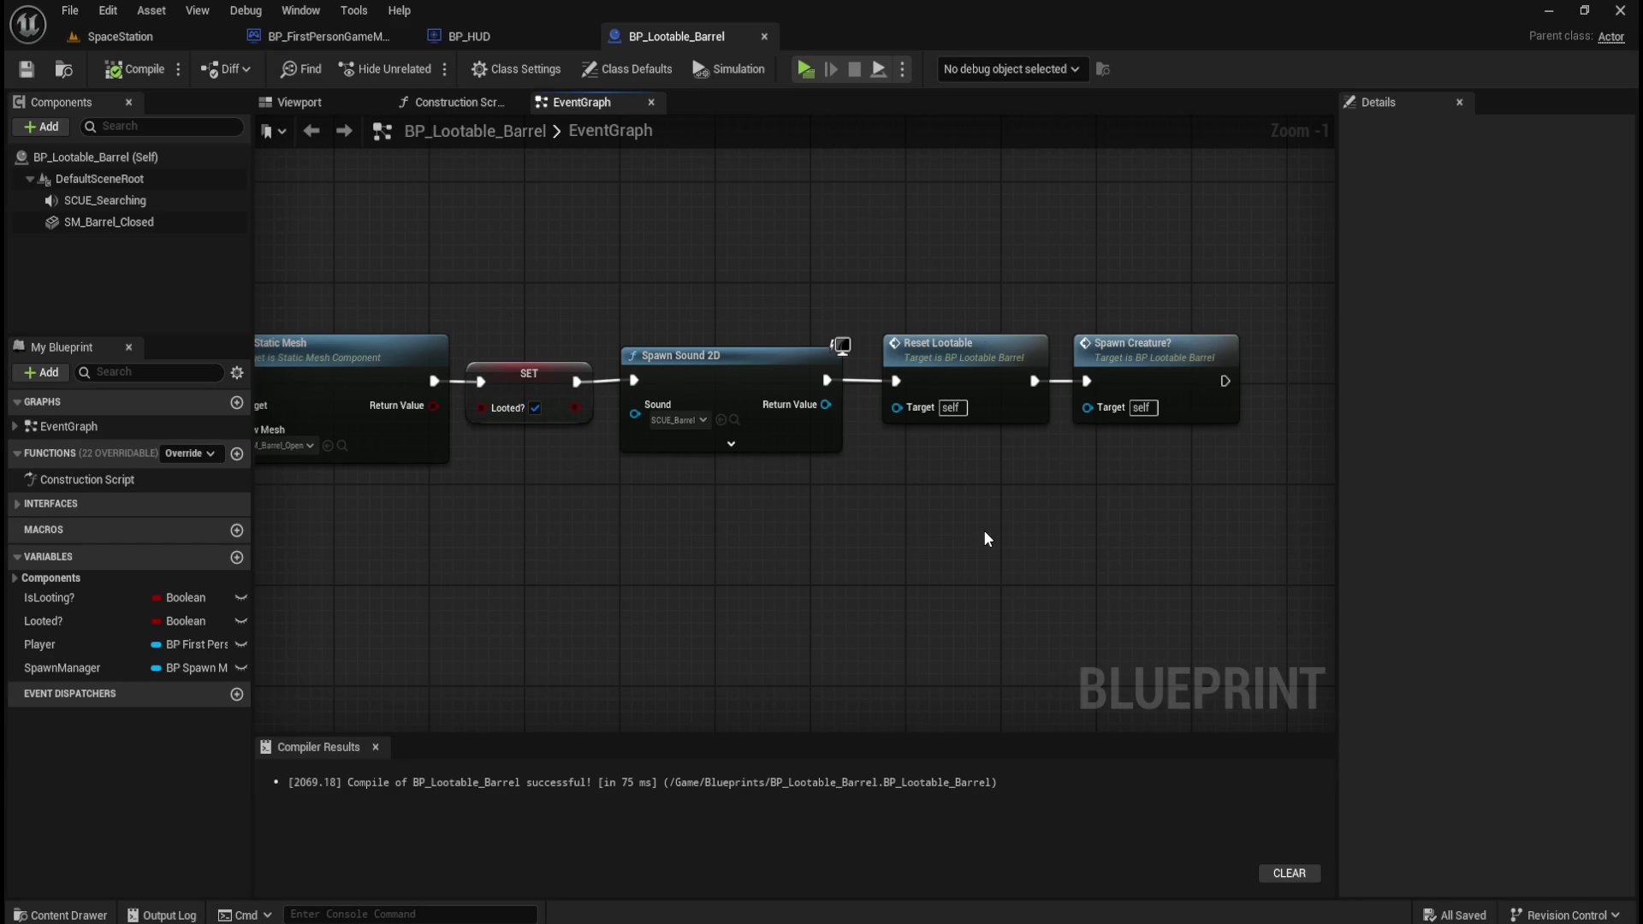
- Recompile BP_Lootable_Barrel and close its blueprint tab
scroll(983, 530, down, 1)
drag(943, 260, 1137, 392)
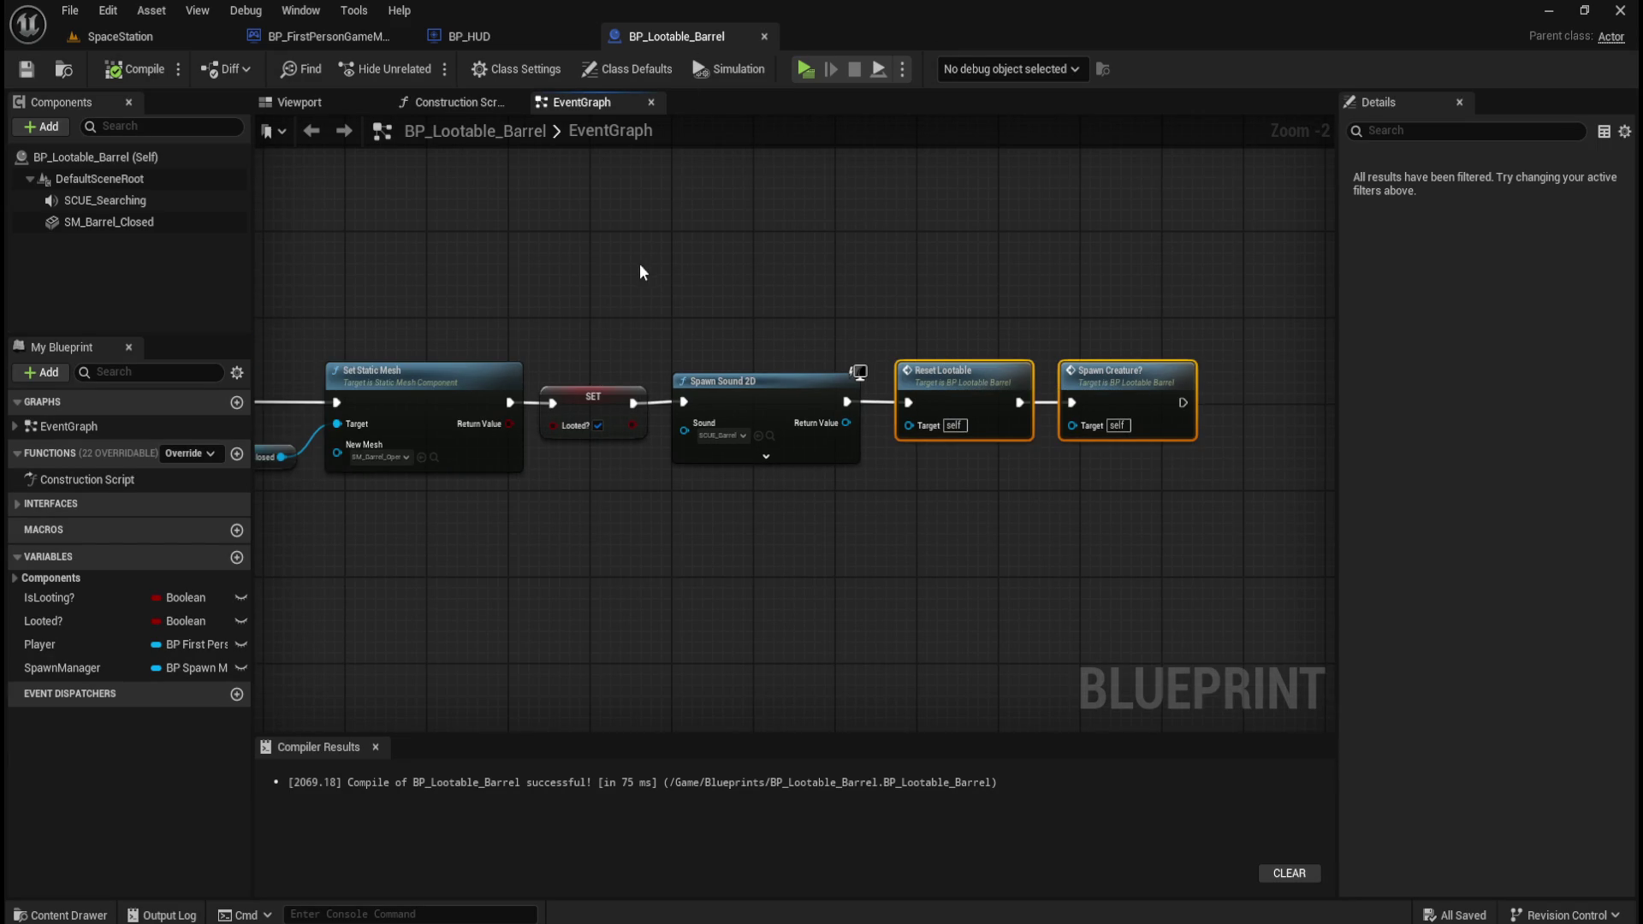
click(784, 387)
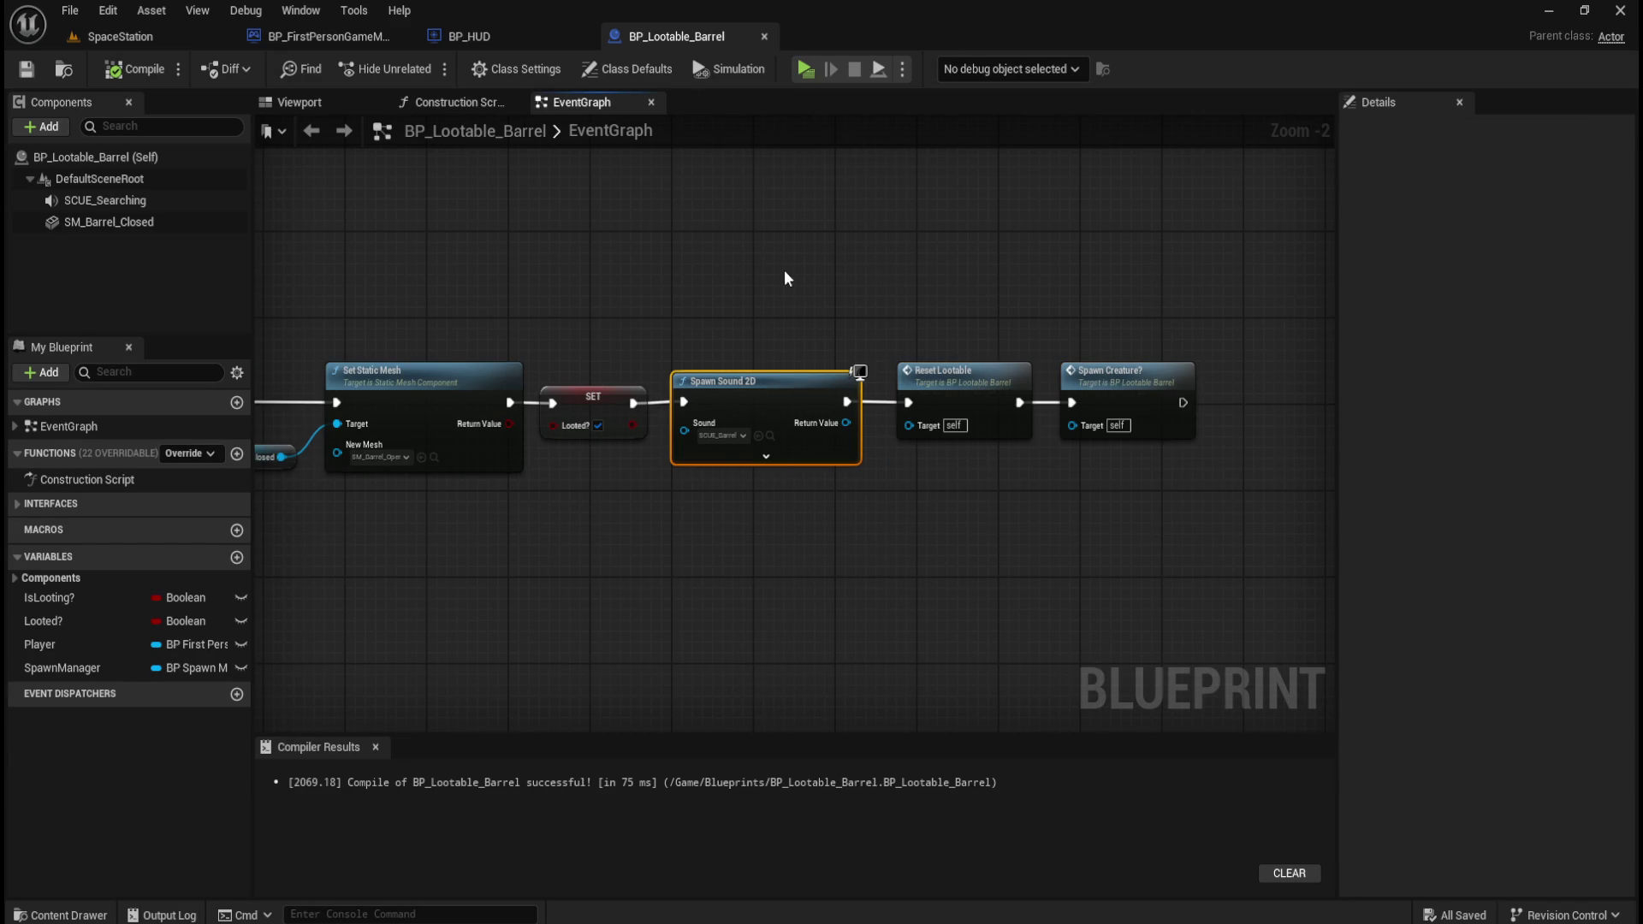
click(130, 68)
click(734, 249)
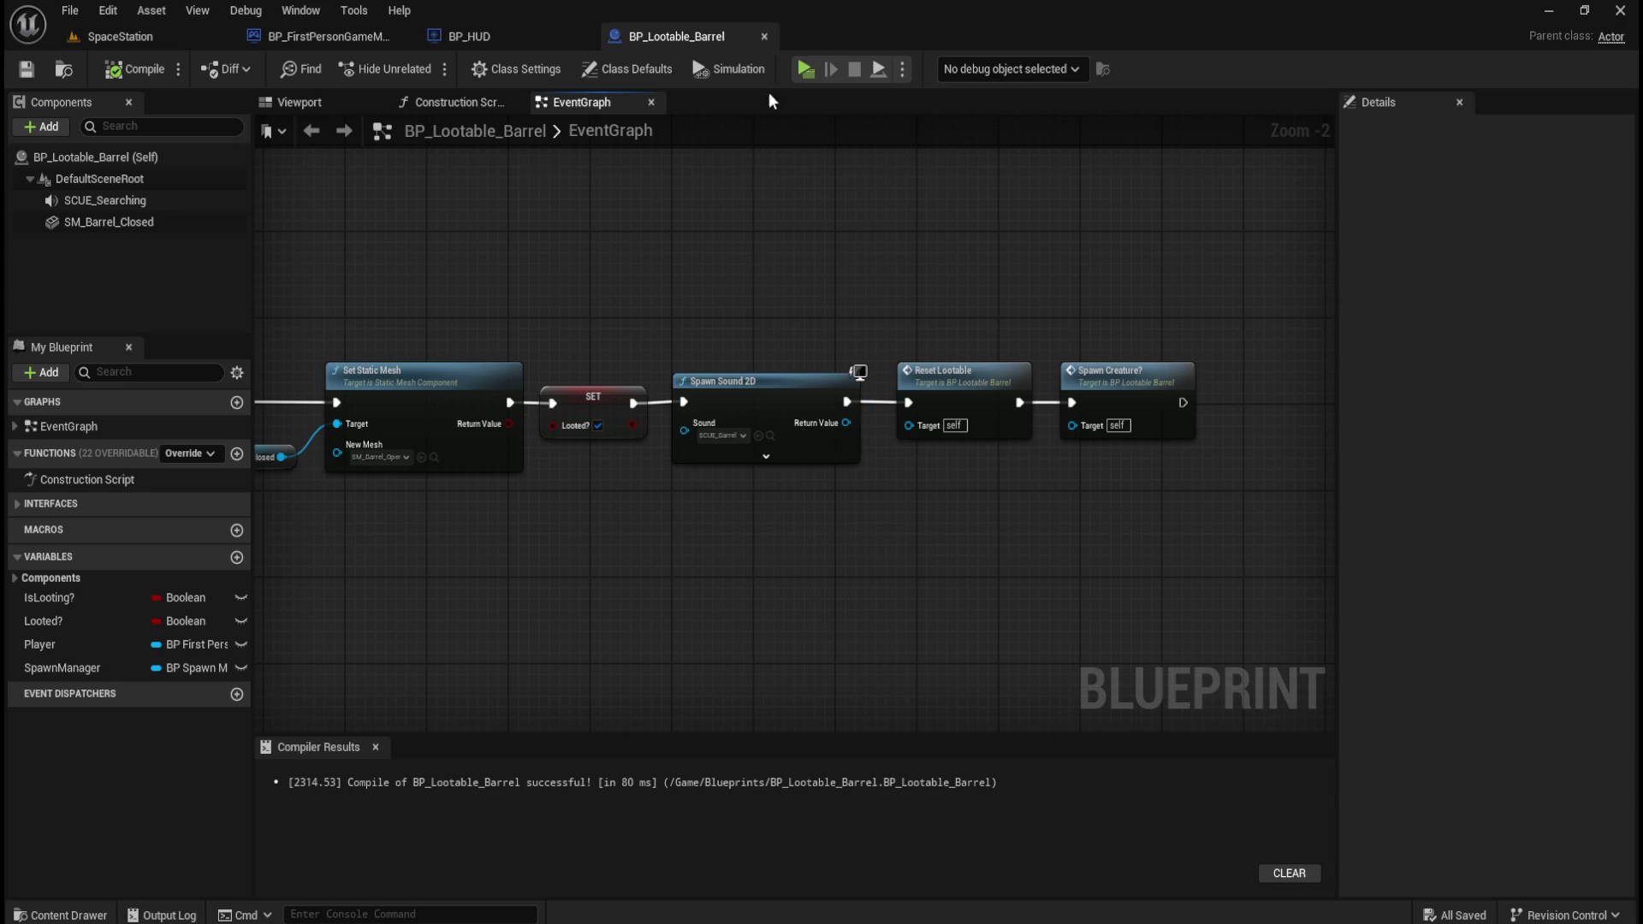
click(764, 36)
key(ctrl+space)
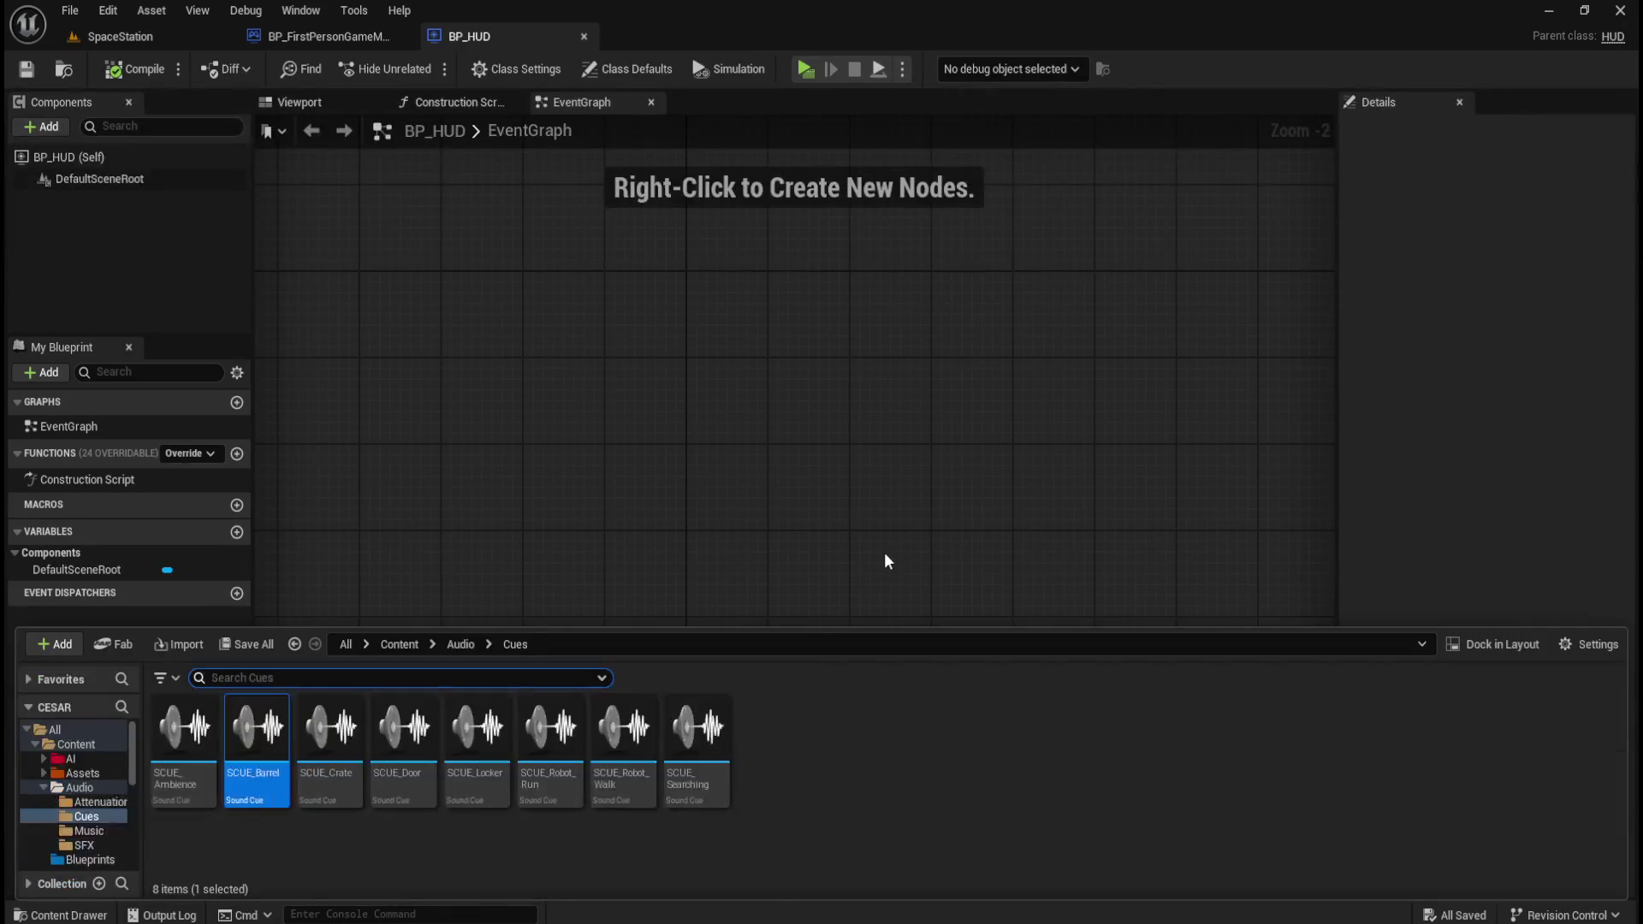
- Open the BP_Lootable_Crate blueprint from the Content/Blueprints folder
click(401, 645)
click(392, 750)
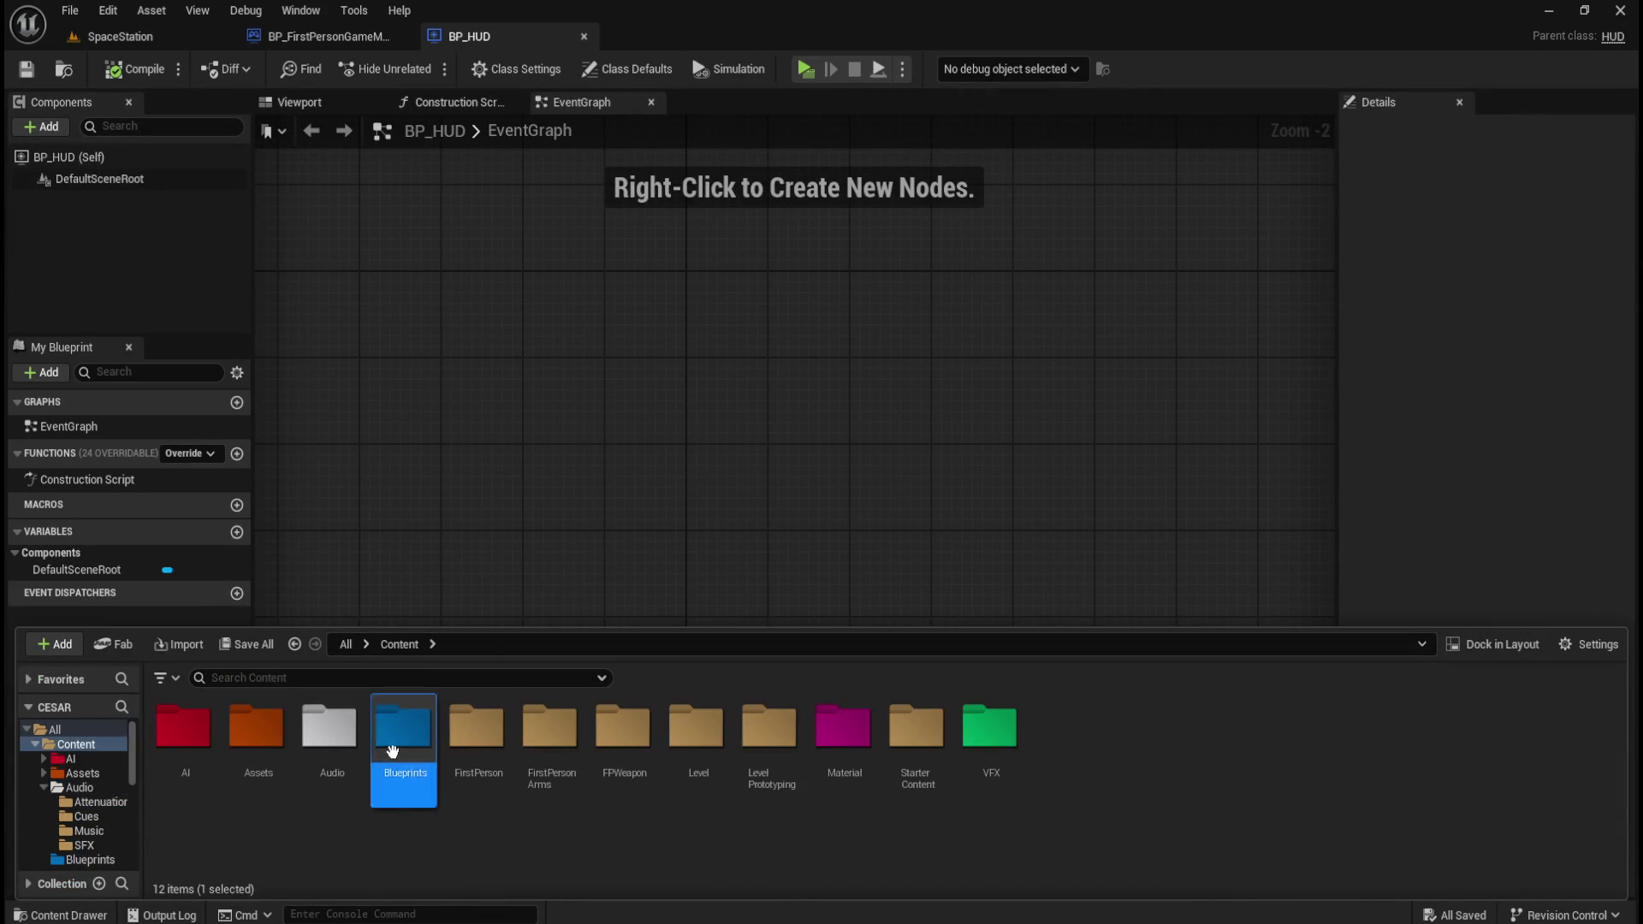
double_click(392, 751)
double_click(1140, 736)
- Make room after SET and place a Spawn Sound 2D node in the gap
mouse_move(1052, 590)
mouse_down()
mouse_move(1031, 557)
mouse_move(817, 538)
mouse_up()
scroll(823, 572, down, 3)
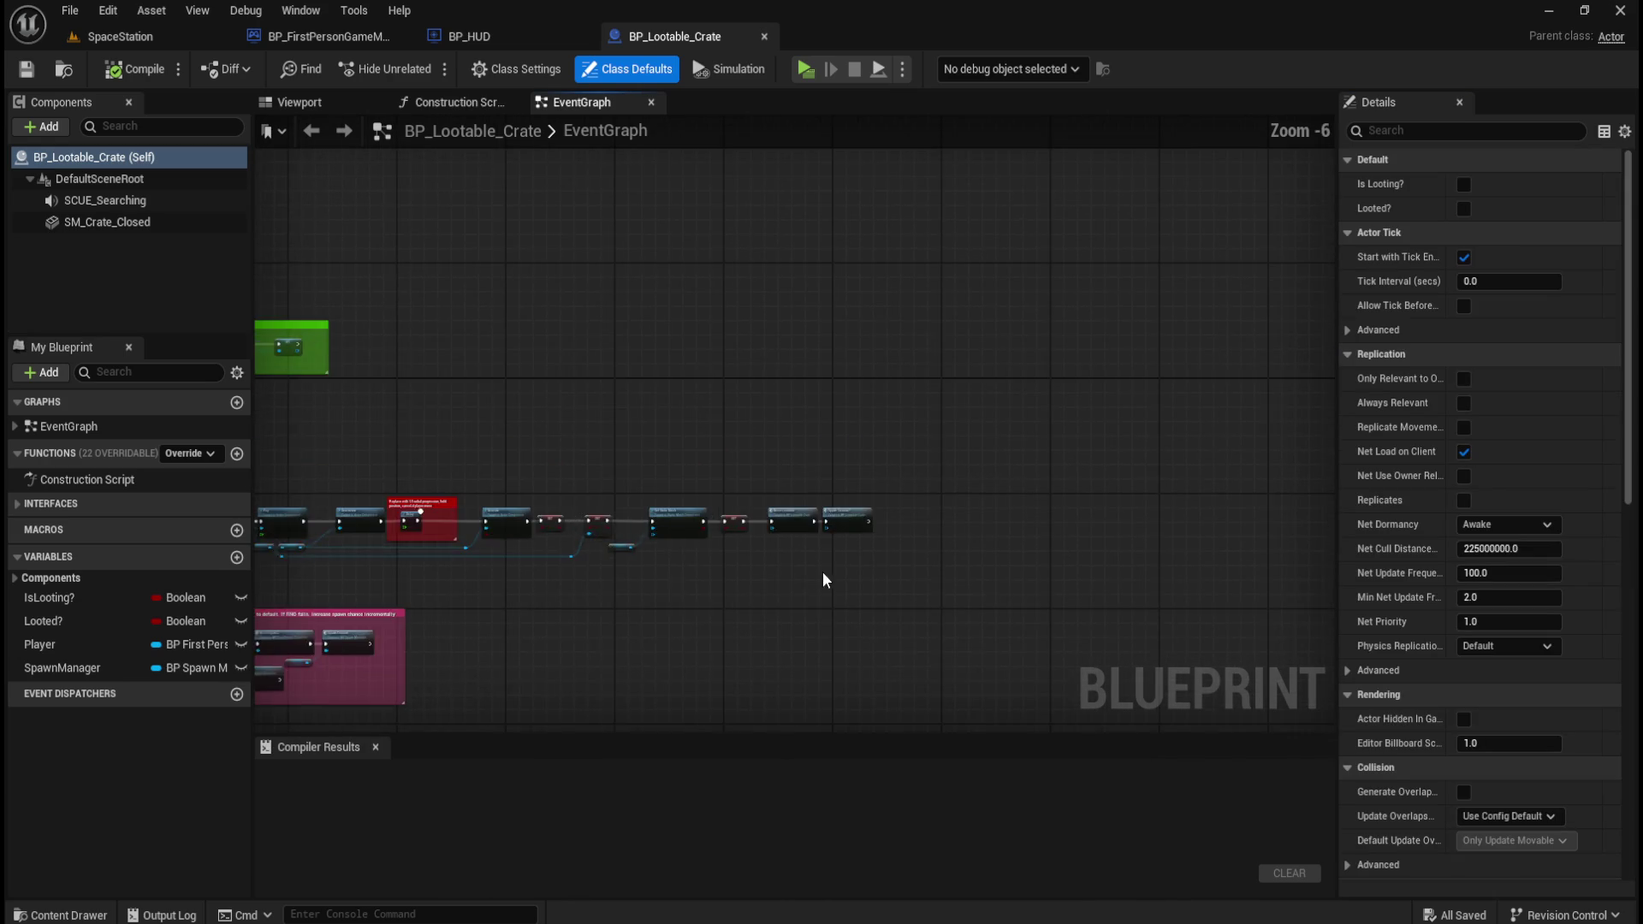
scroll(830, 573, up, 2)
mouse_move(723, 312)
mouse_down()
mouse_move(829, 397)
mouse_move(1097, 380)
mouse_up()
click(843, 514)
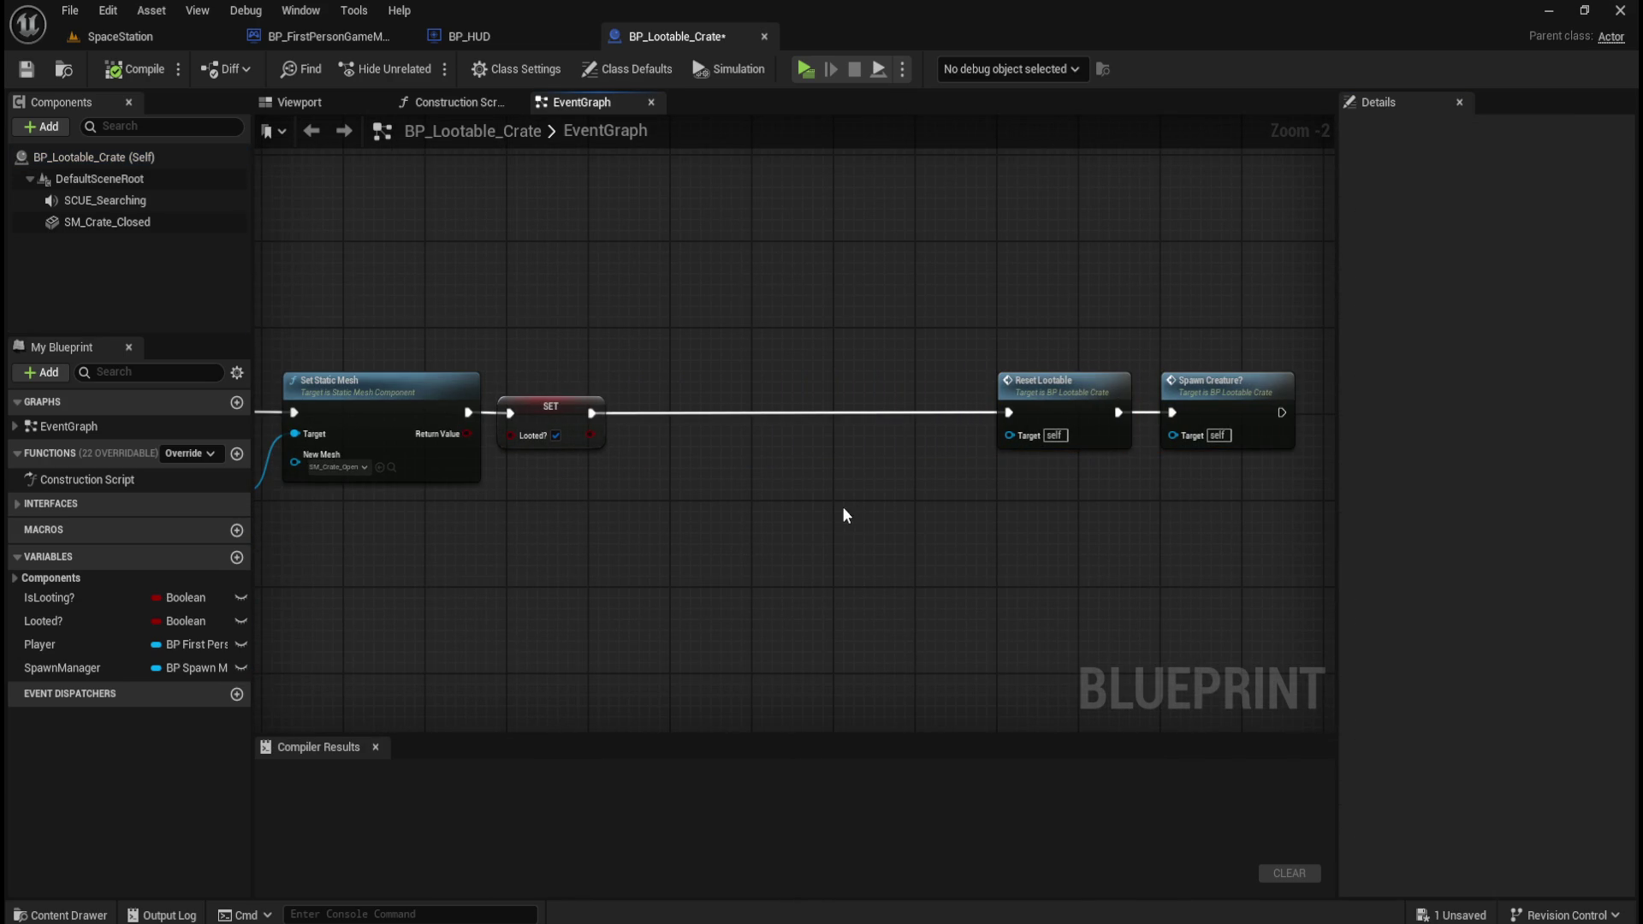
key(ctrl+v)
drag(956, 527, 715, 392)
click(691, 556)
- Assign SCUE_Crate from Content/Audio/Cues as the Spawn Sound 2D node's sound
key(ctrl+space)
click(426, 647)
double_click(330, 727)
double_click(257, 727)
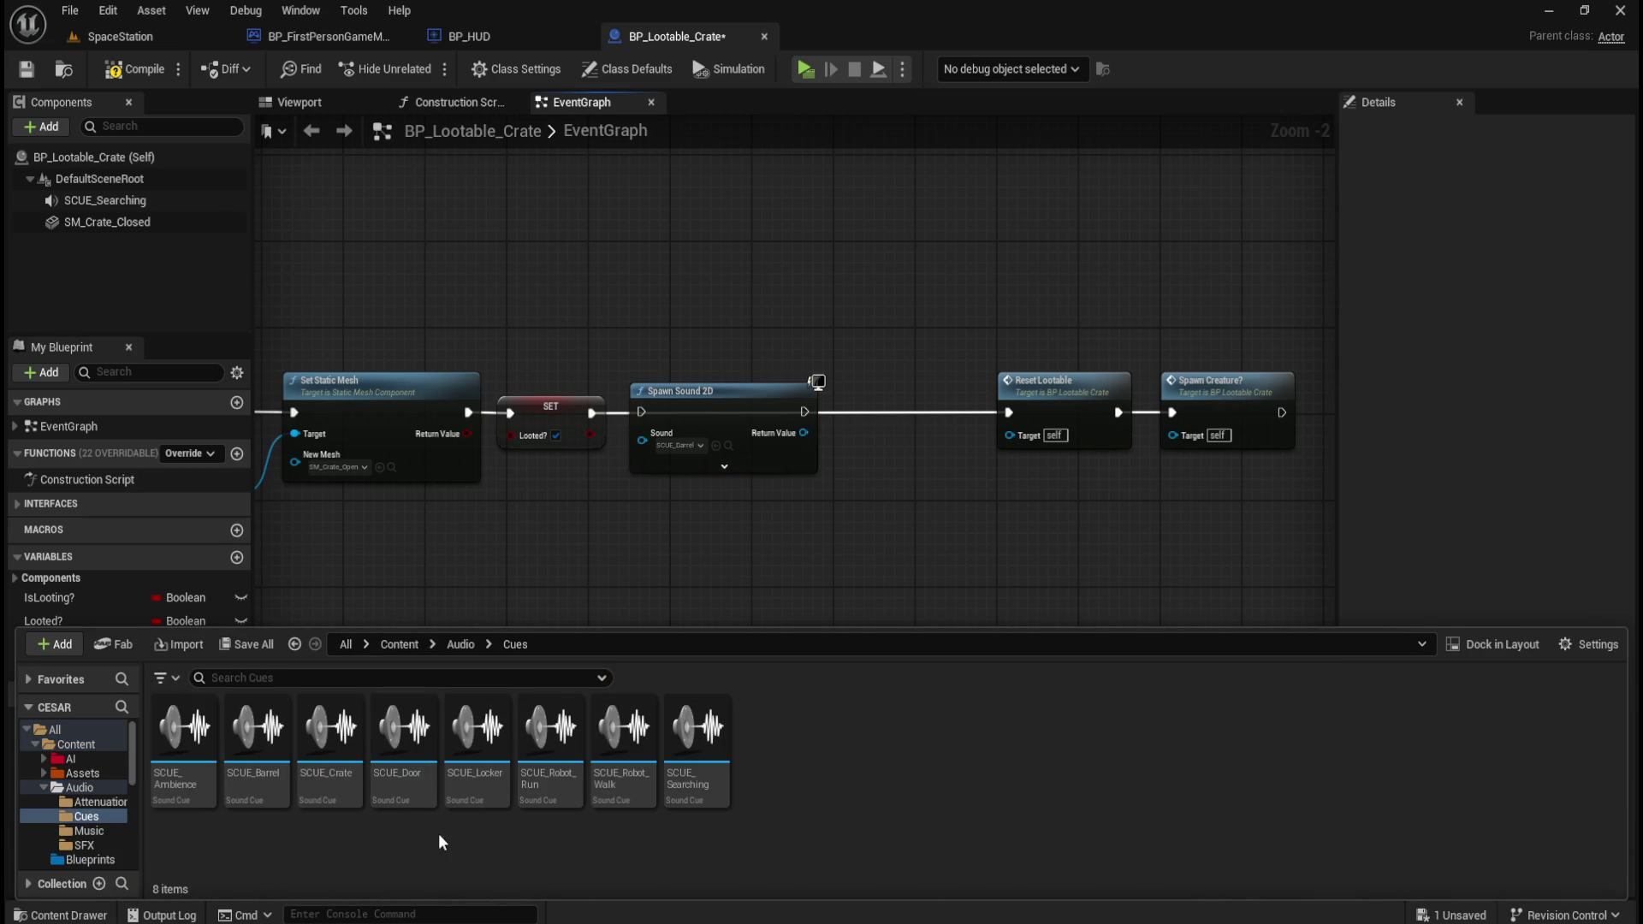
drag(330, 727, 691, 448)
click(959, 316)
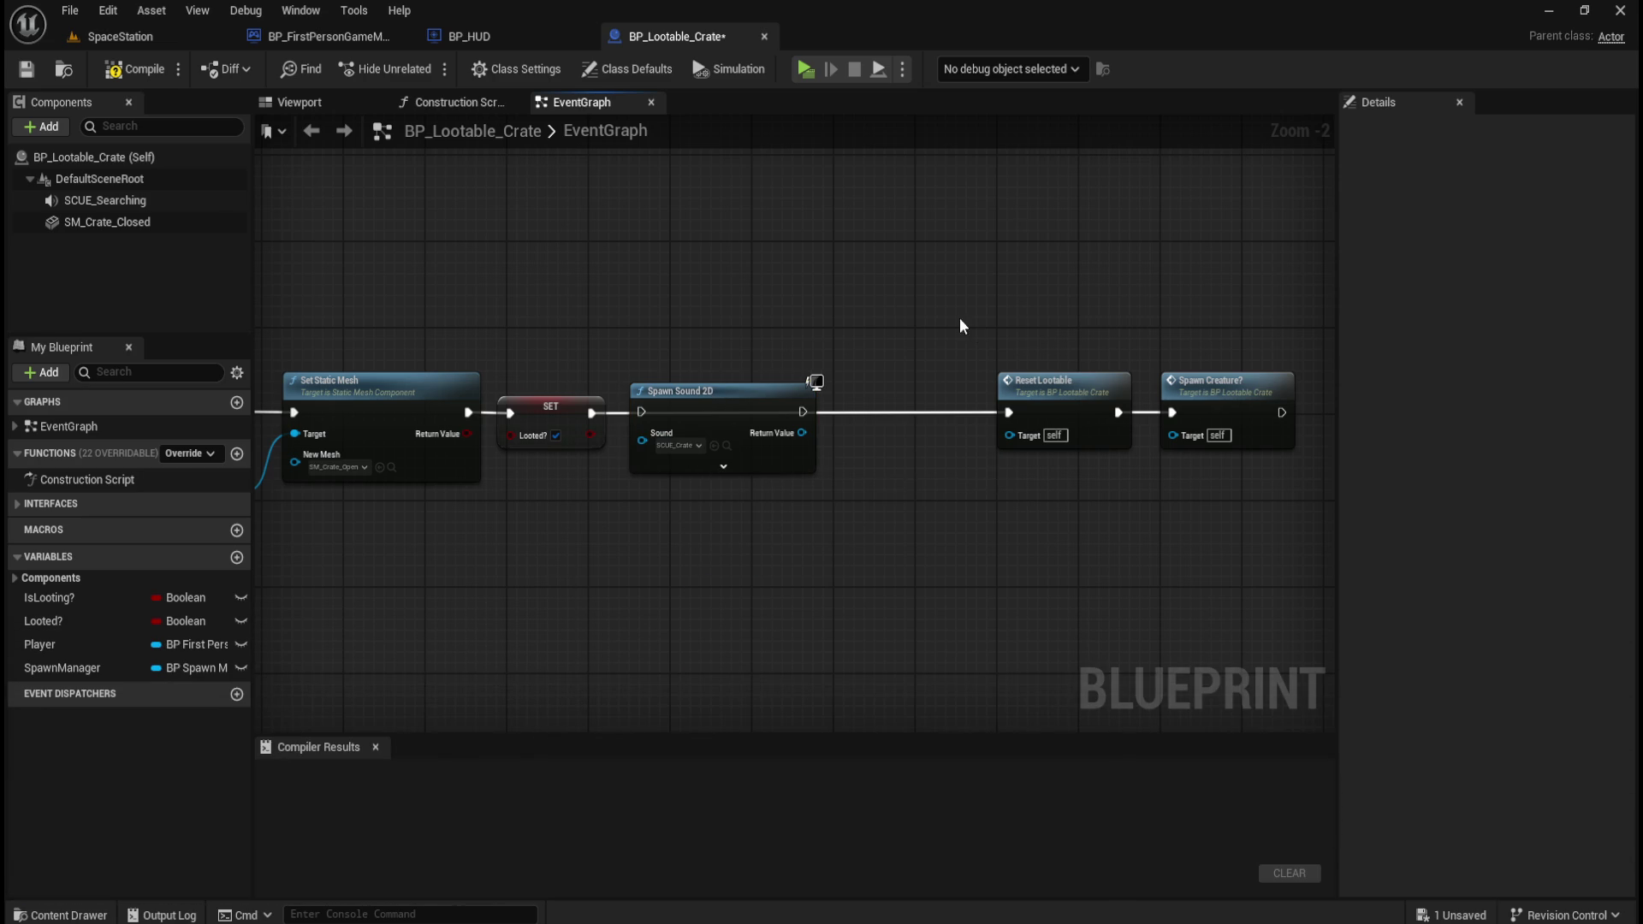
- Wire SET through Spawn Sound 2D into Reset Lootable, then compile and save
drag(591, 415, 642, 411)
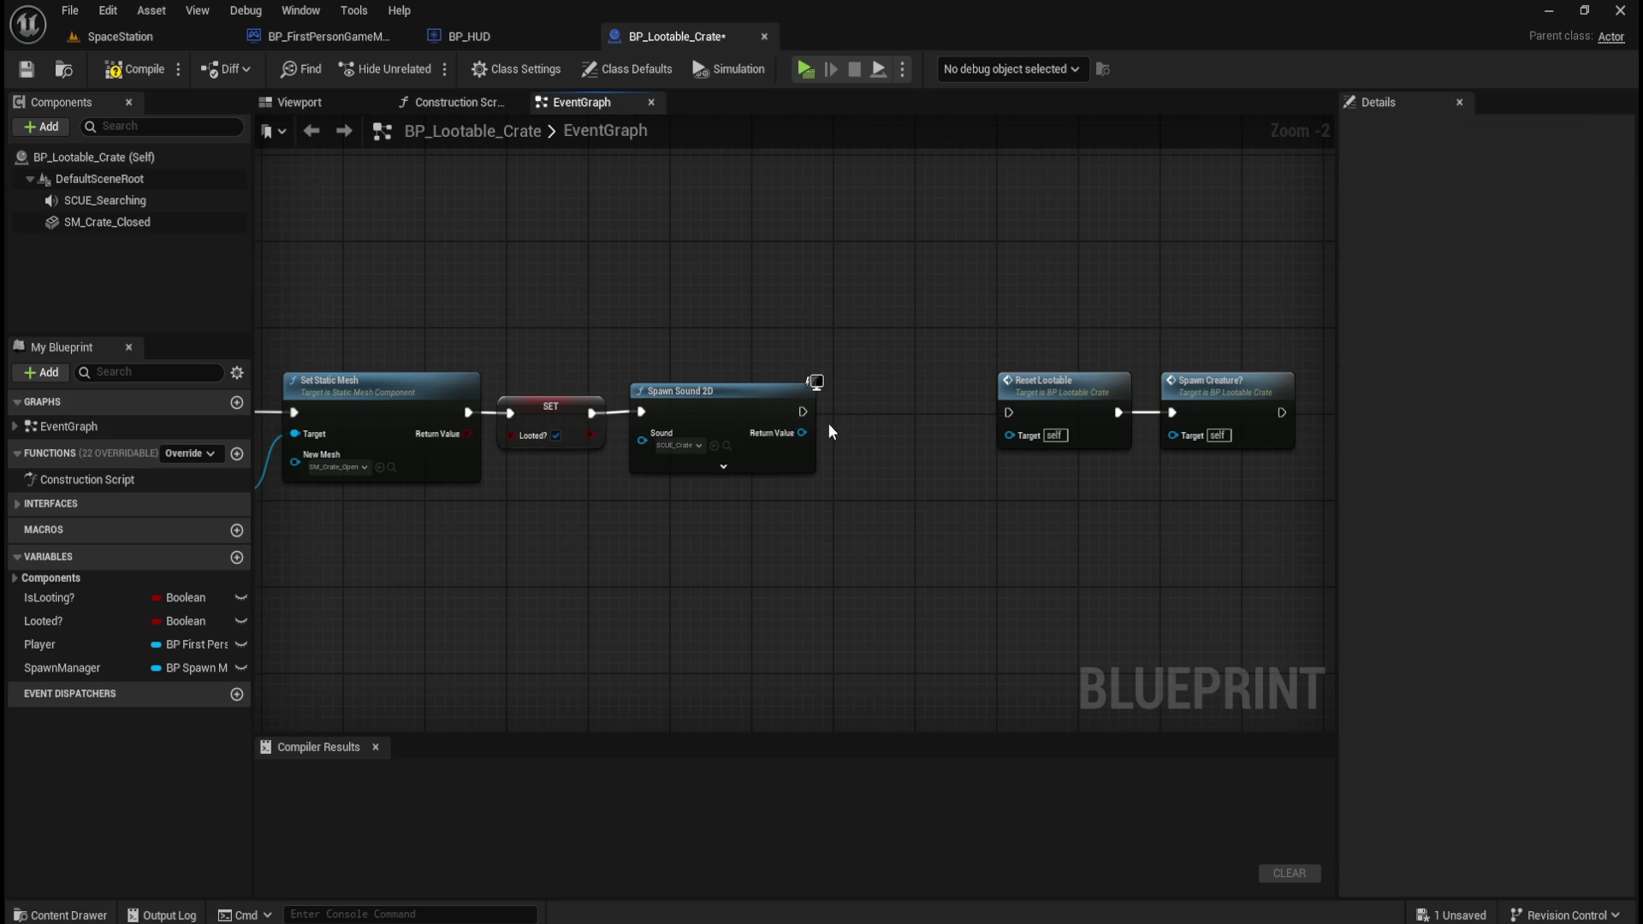
drag(807, 414, 1008, 412)
drag(992, 317, 1181, 454)
drag(1063, 387, 931, 382)
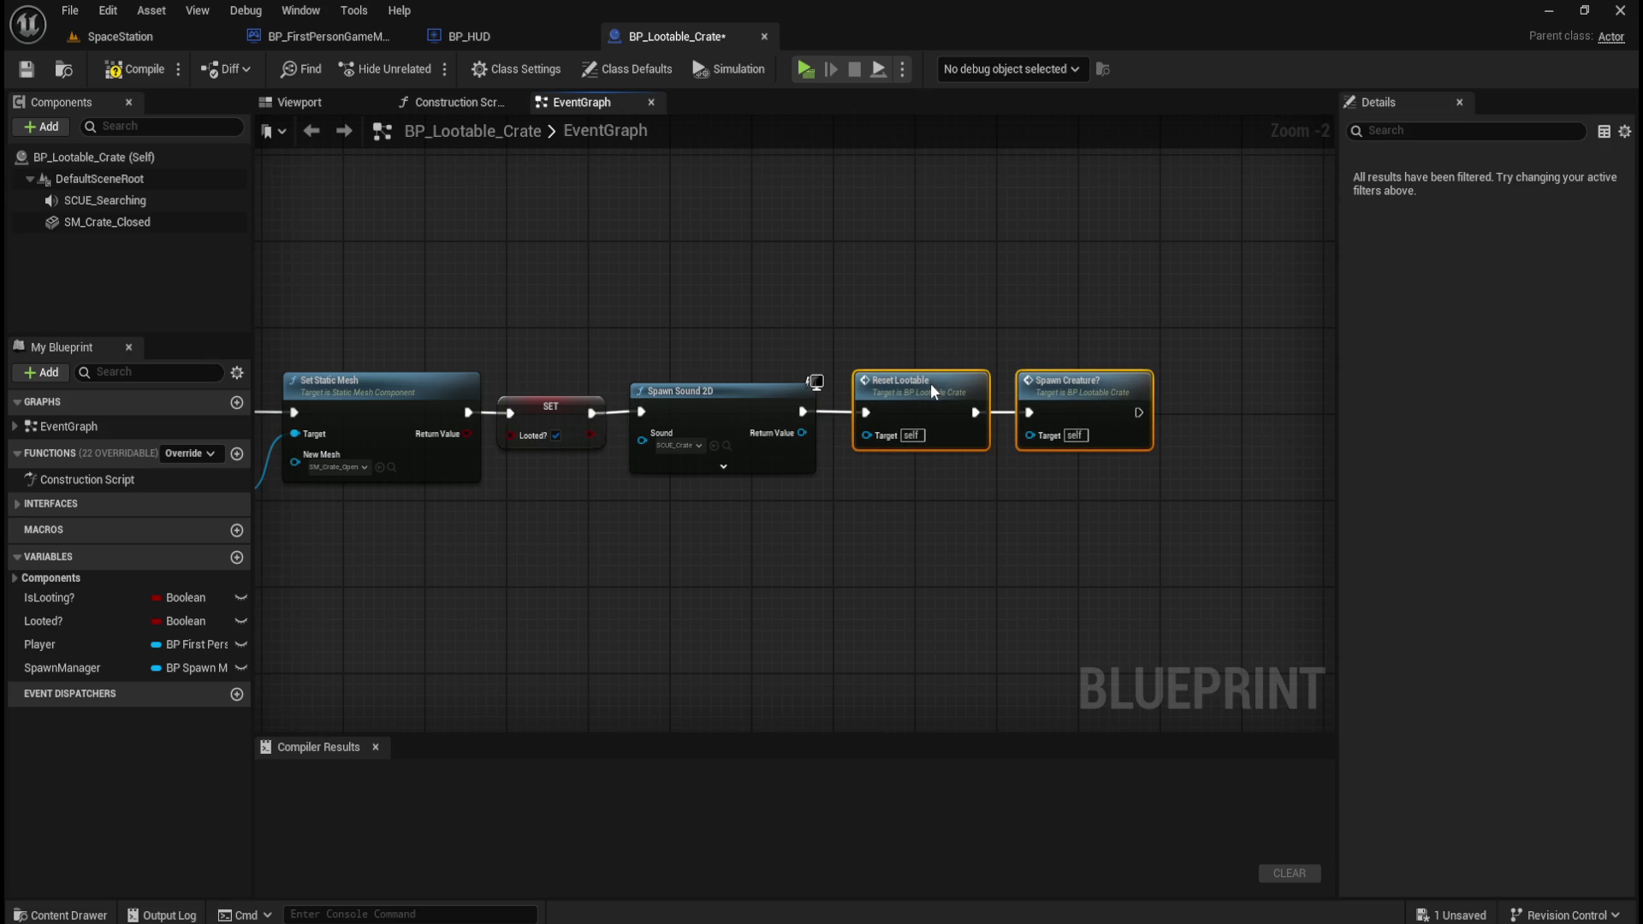
click(691, 254)
key(F7)
key(ctrl+s)
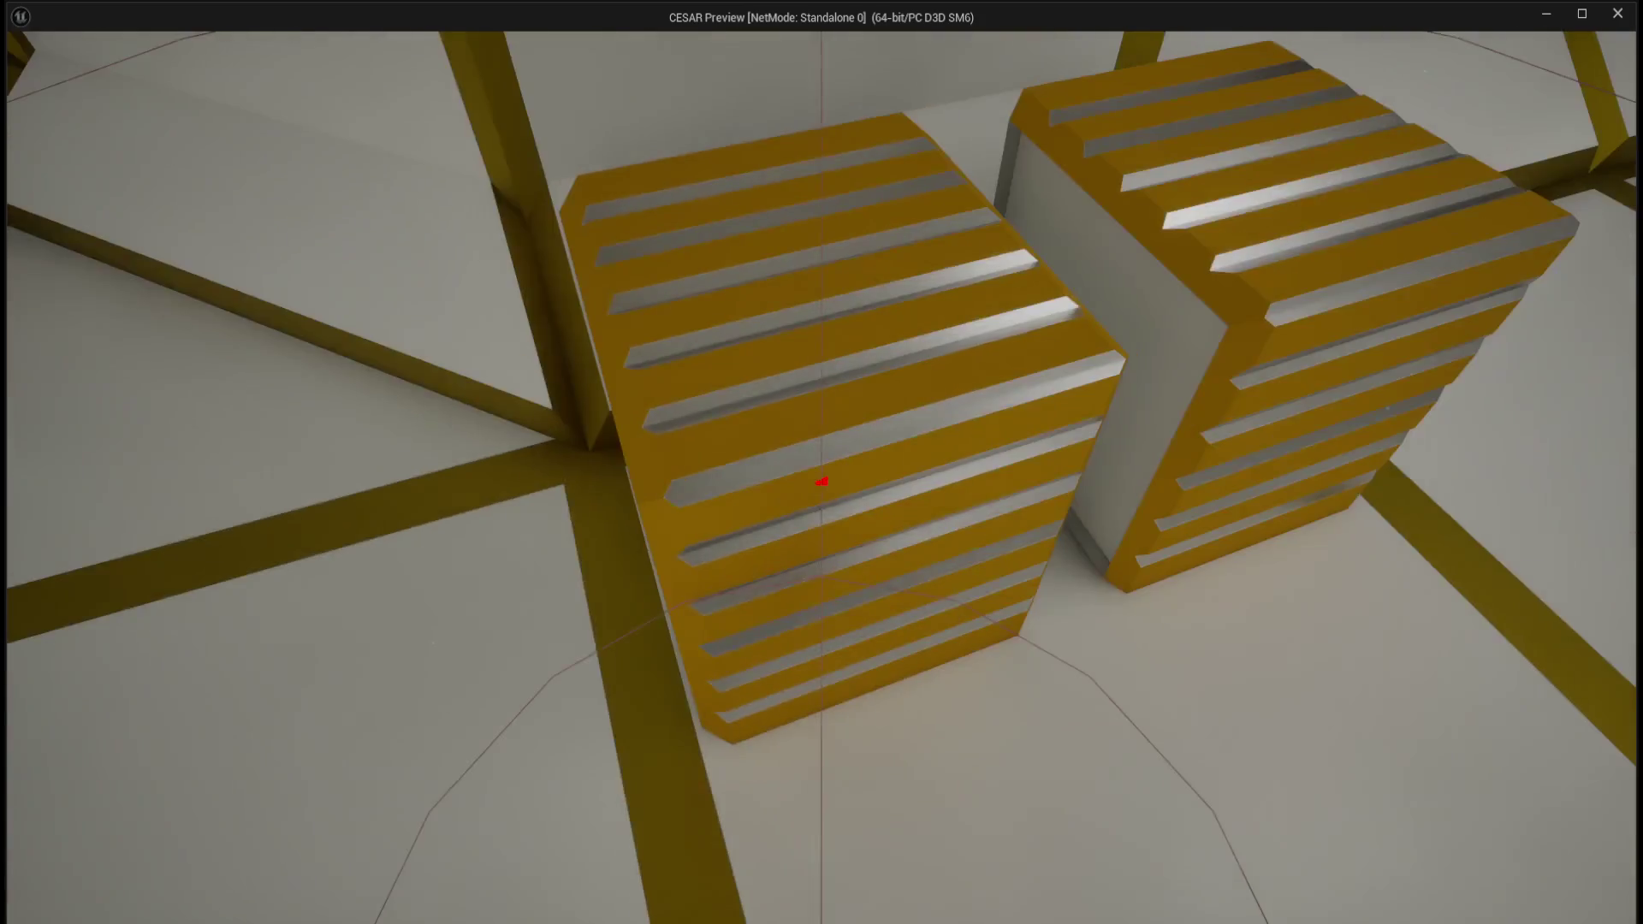
- Open three crates in the play preview to test their sound, then stop the game
key(XF86AudioLowerVolume)
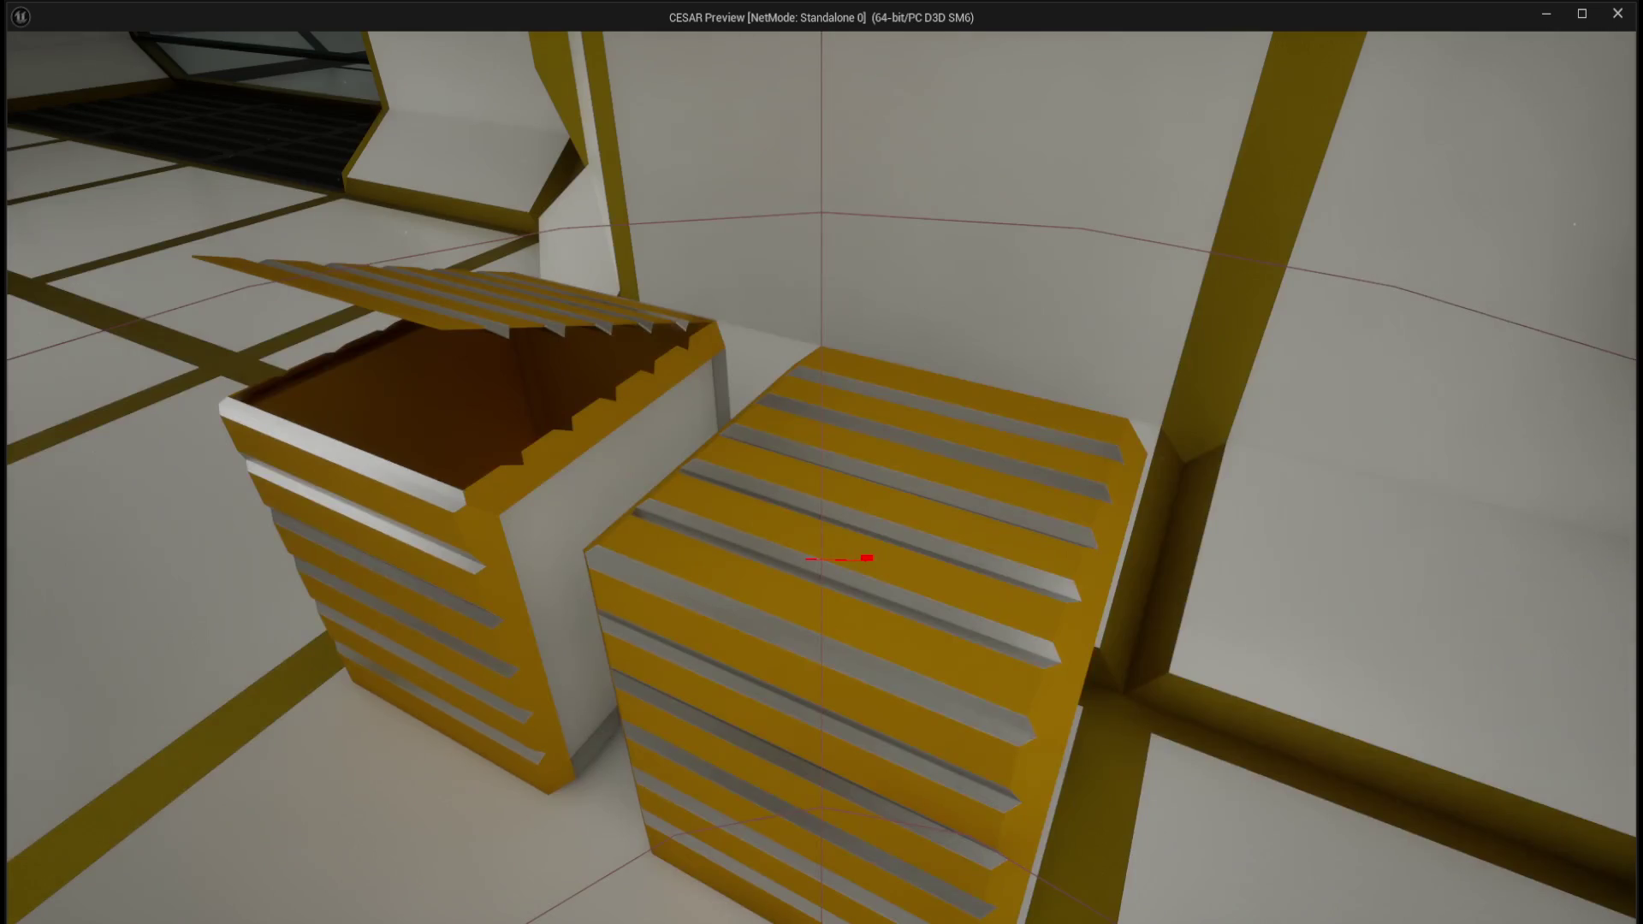
key(e)
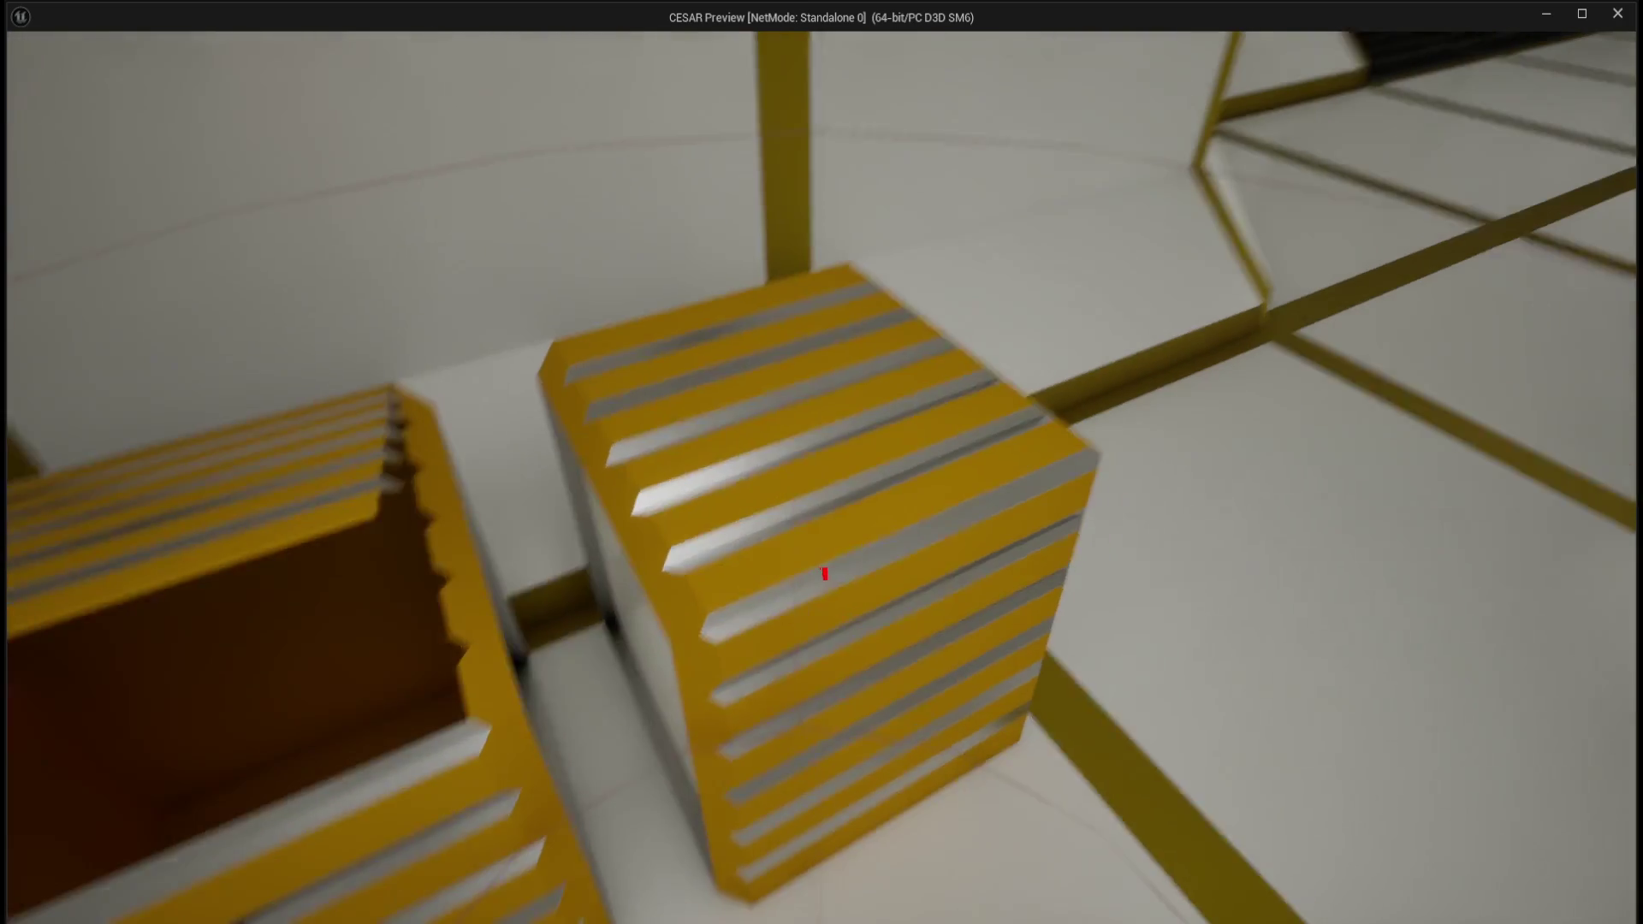
key(e)
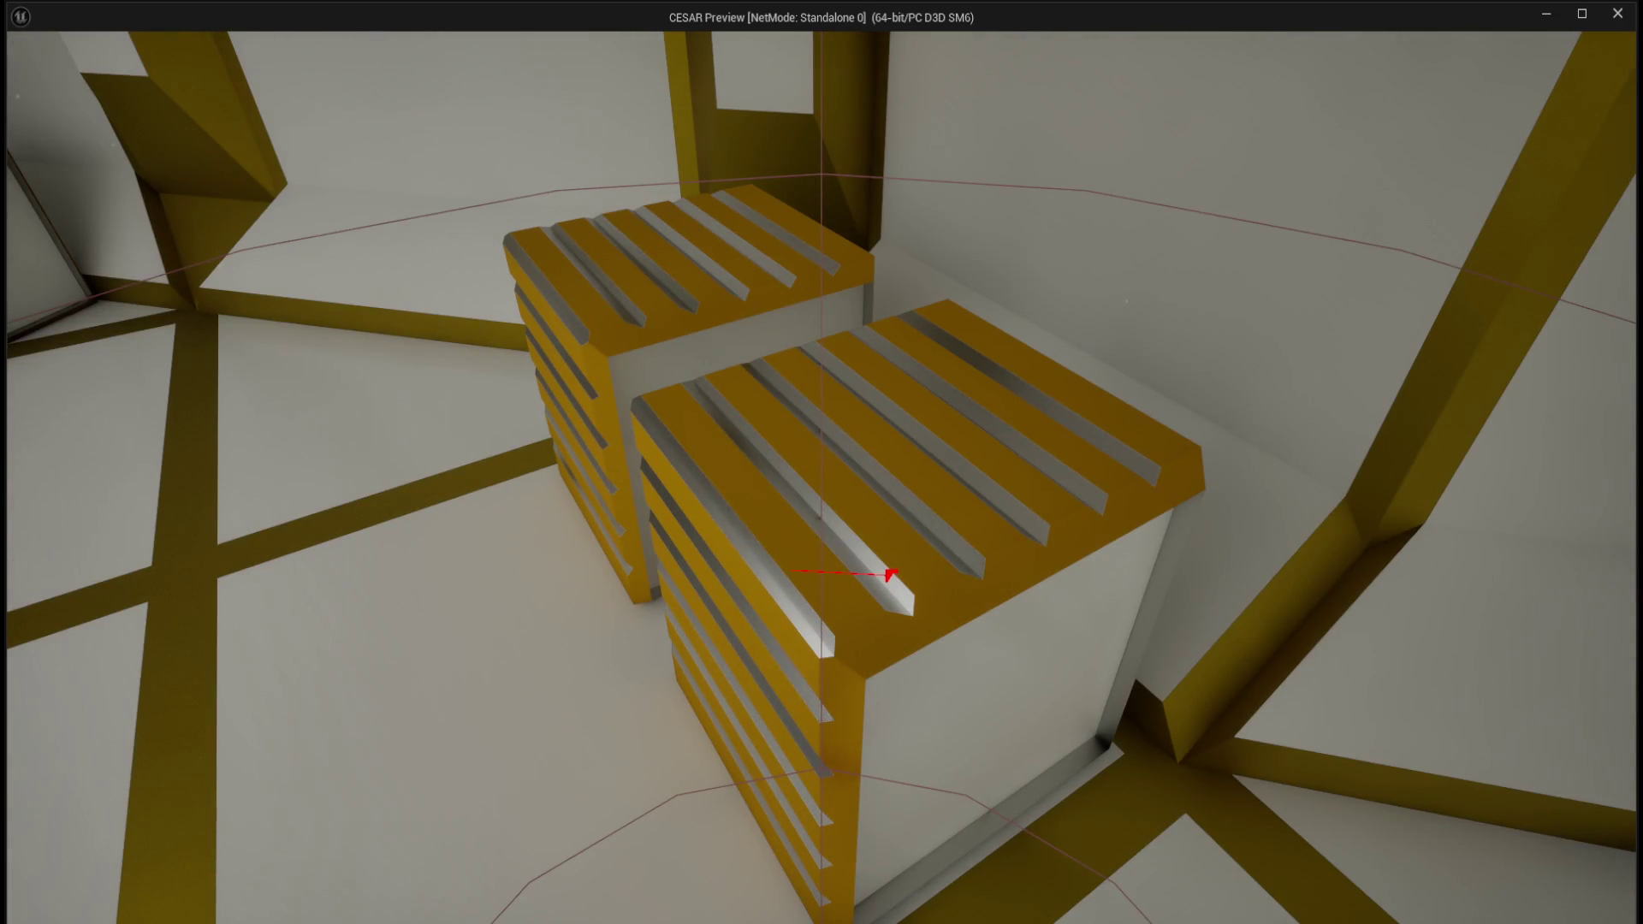
key(e)
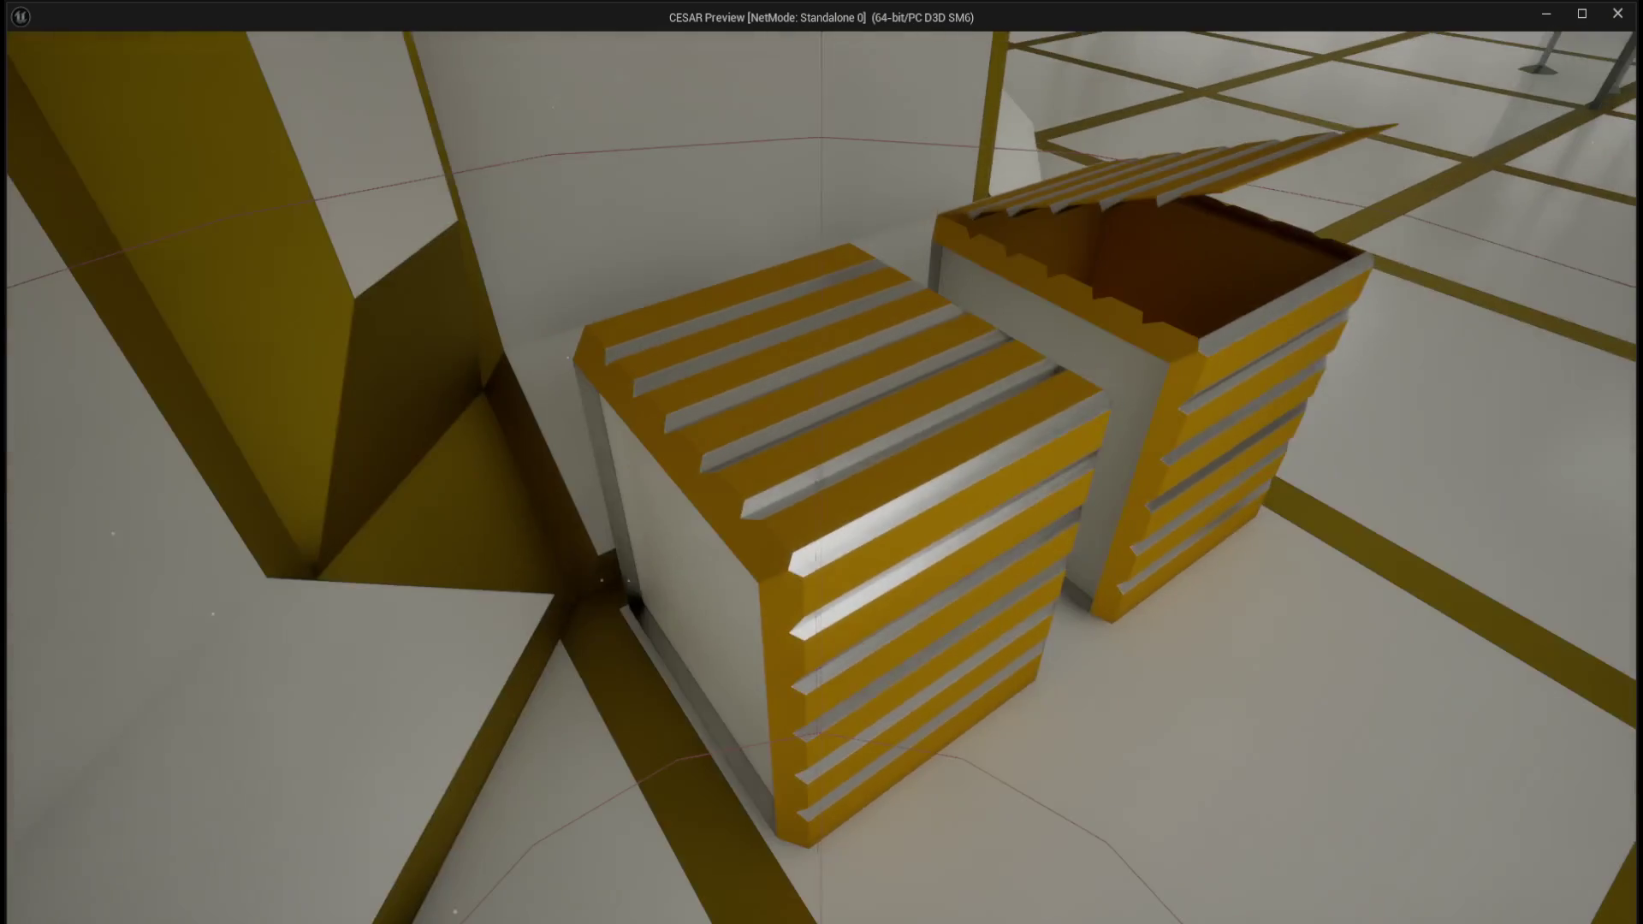
key(Escape)
key(ctrl+space)
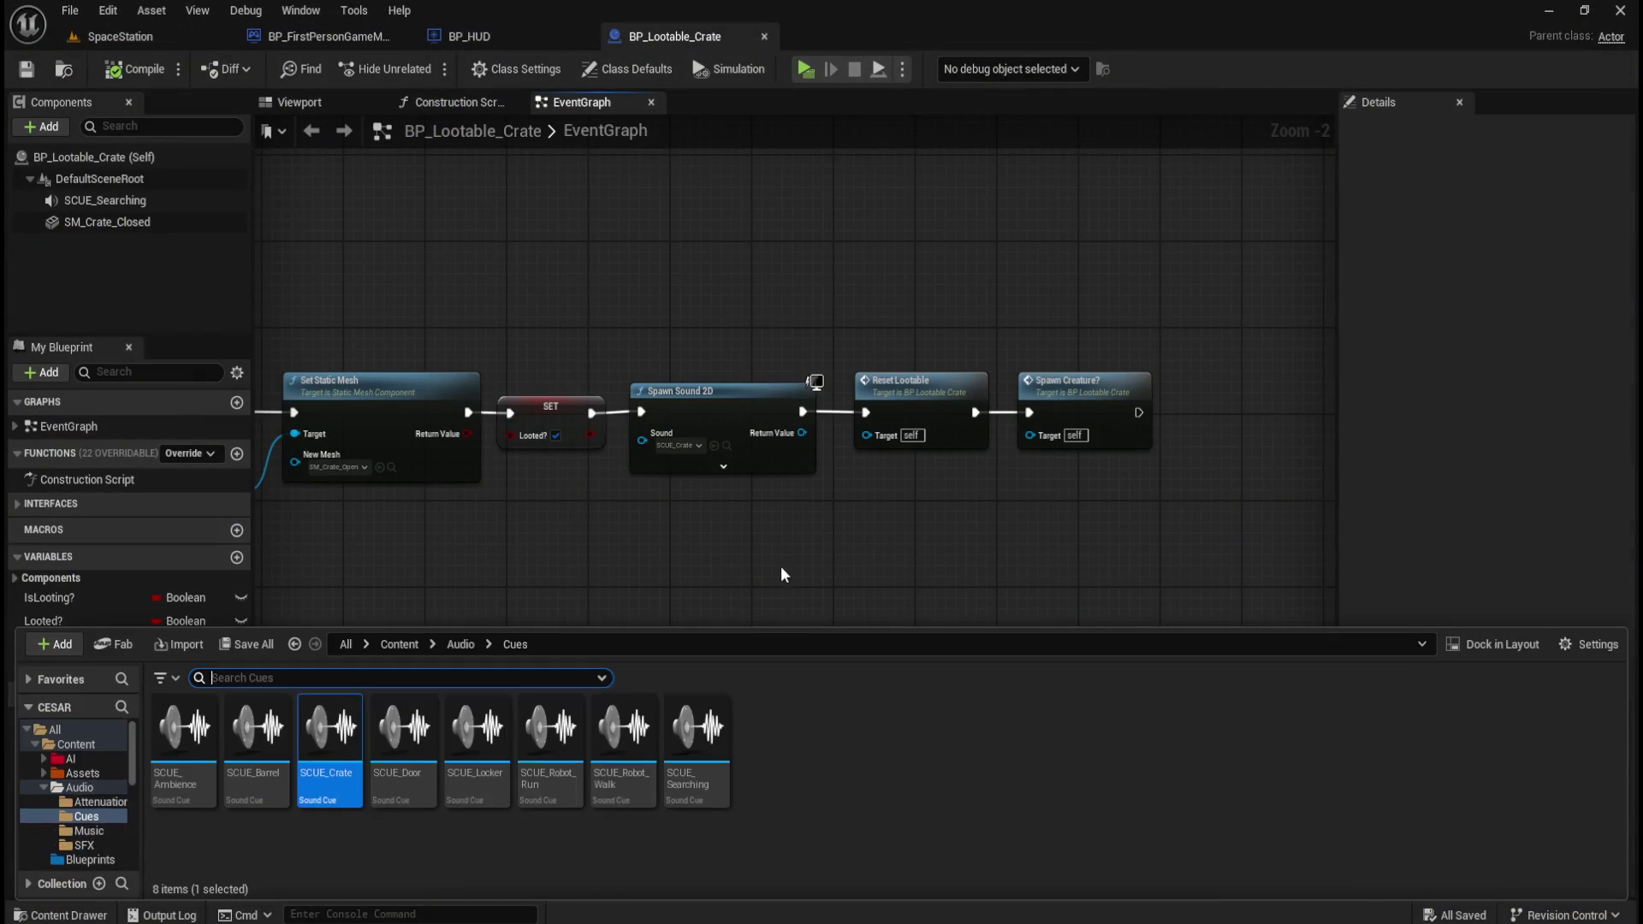
- Set SCUE_Crate's Volume Multiplier to 1.0, save it, and play the SpaceStation level
double_click(329, 732)
click(248, 163)
key(Return)
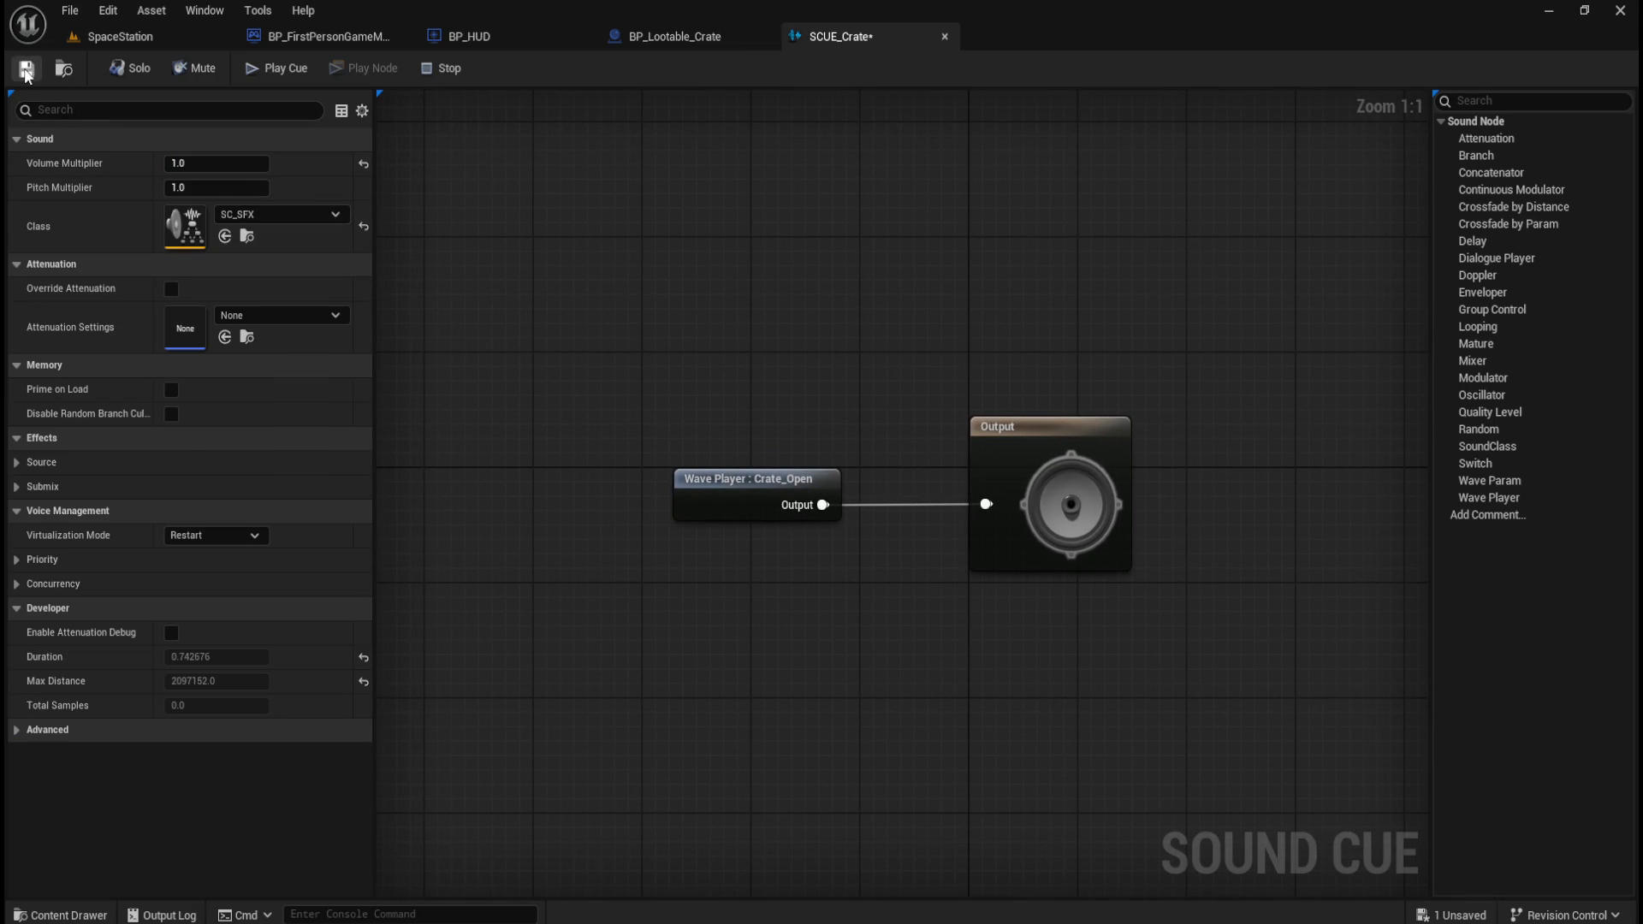
click(157, 43)
click(430, 70)
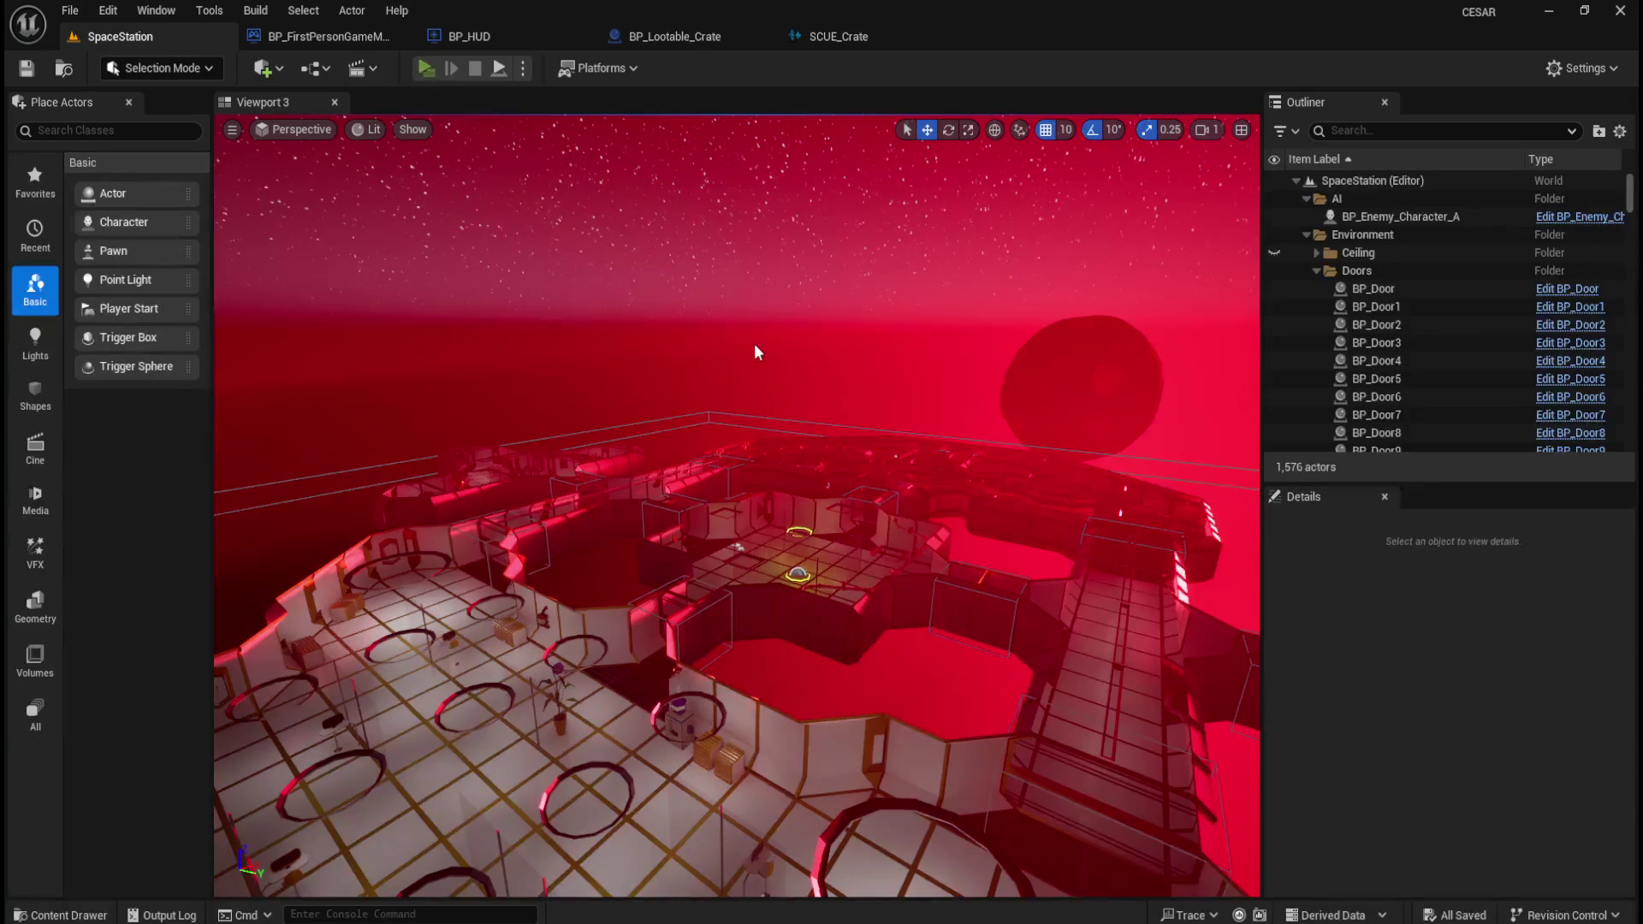
- Walk through the corridor into the white room and open both striped crates' lids
key(w)
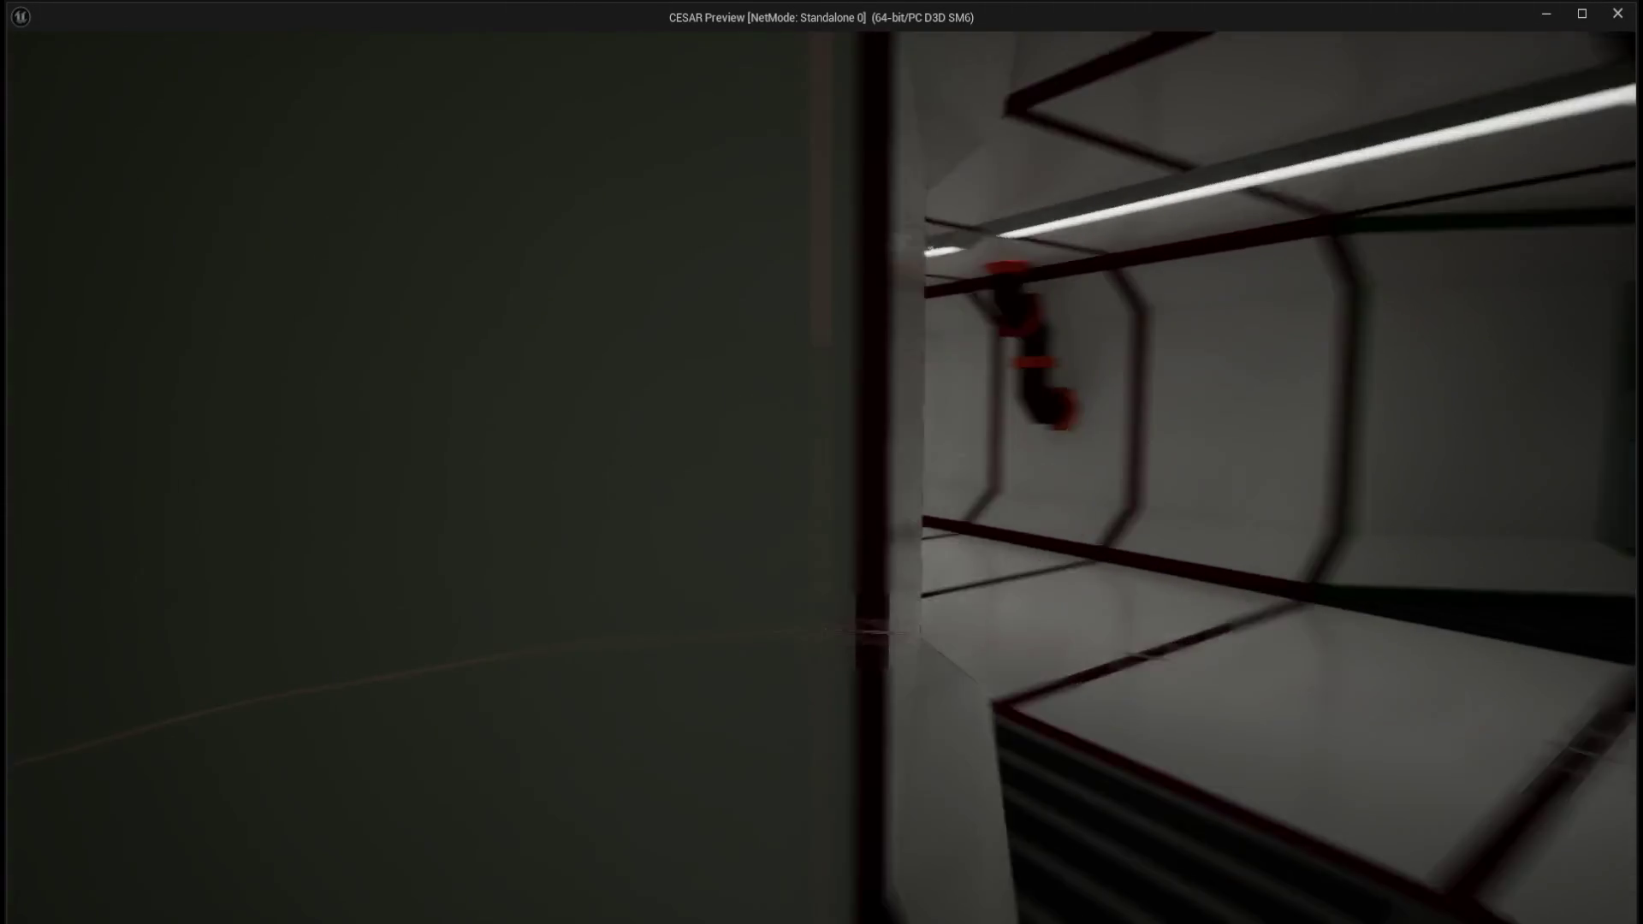
key(w)
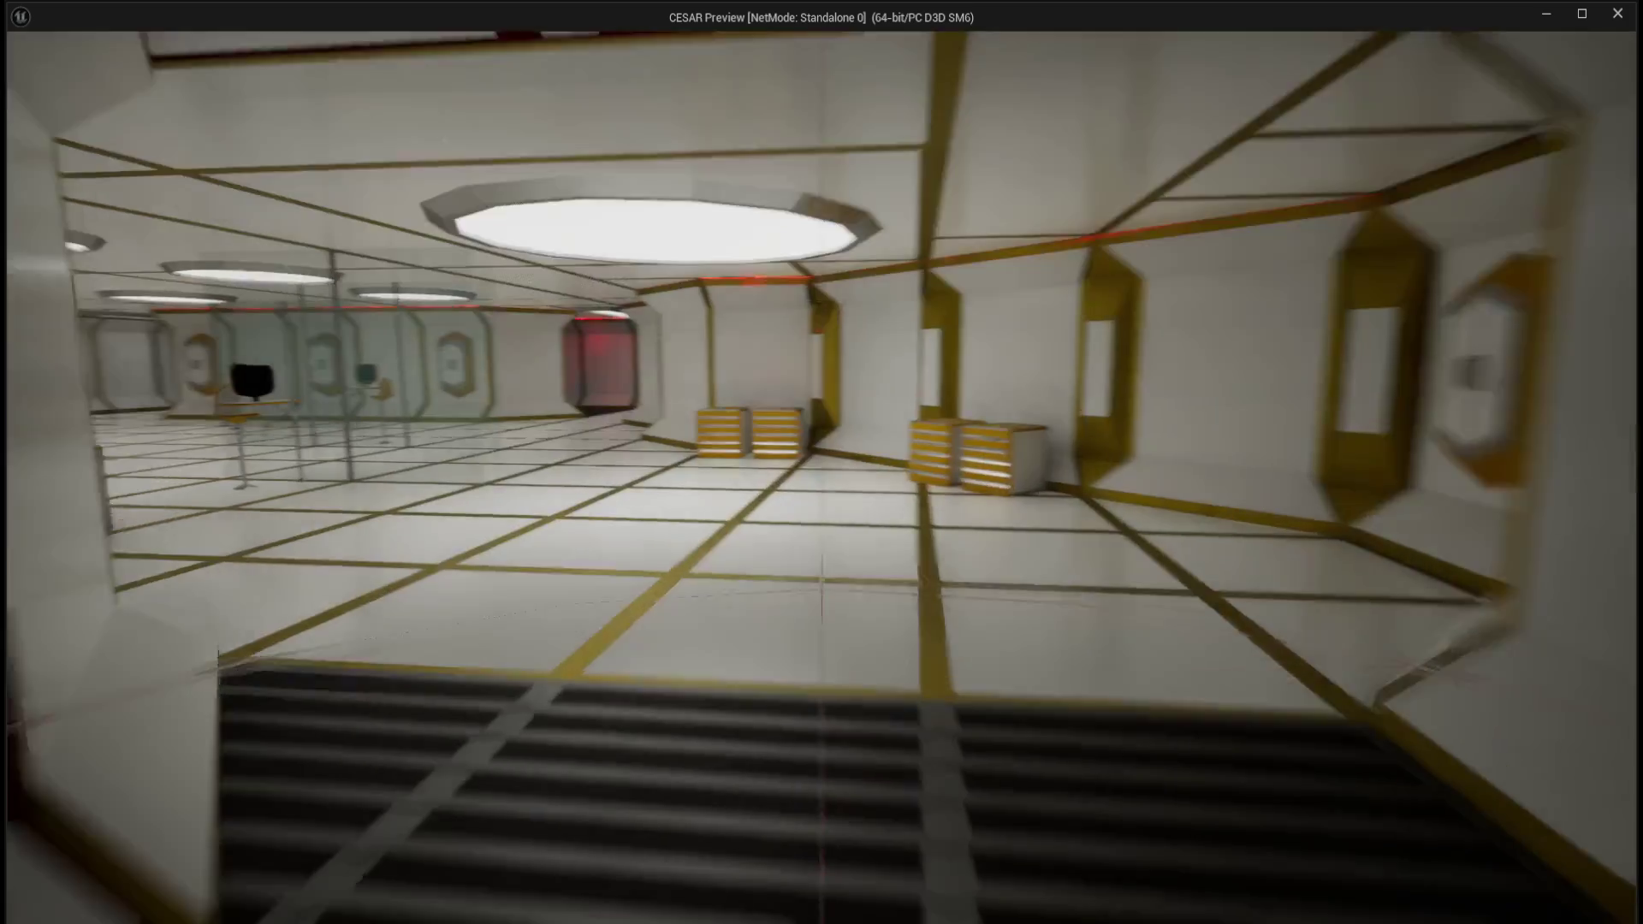
key(w)
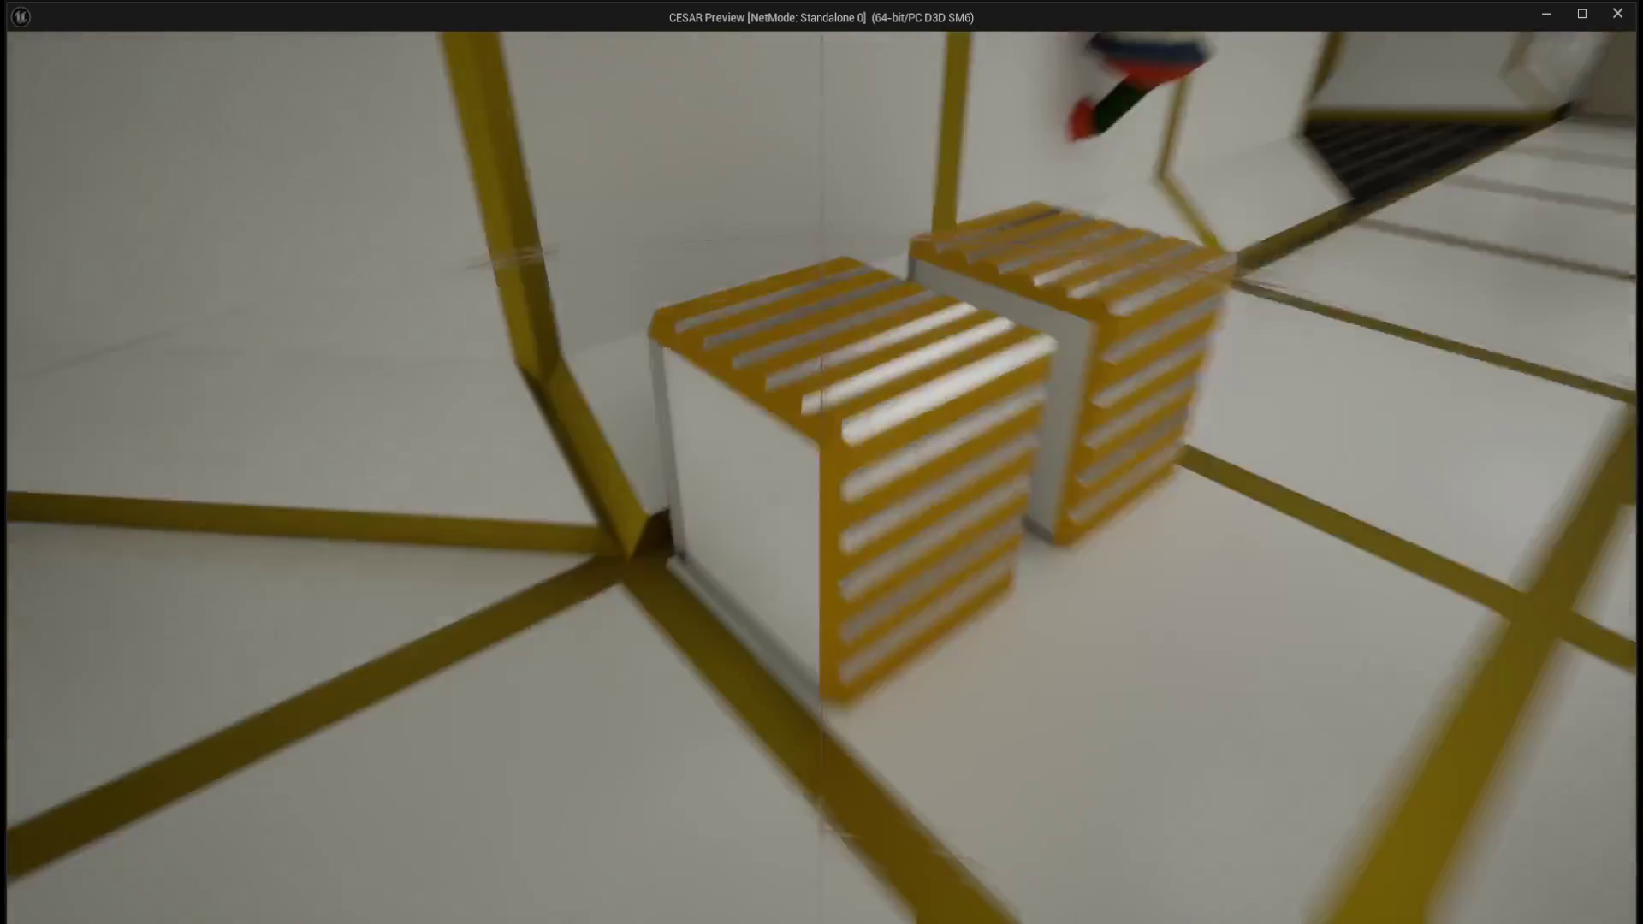
key(w)
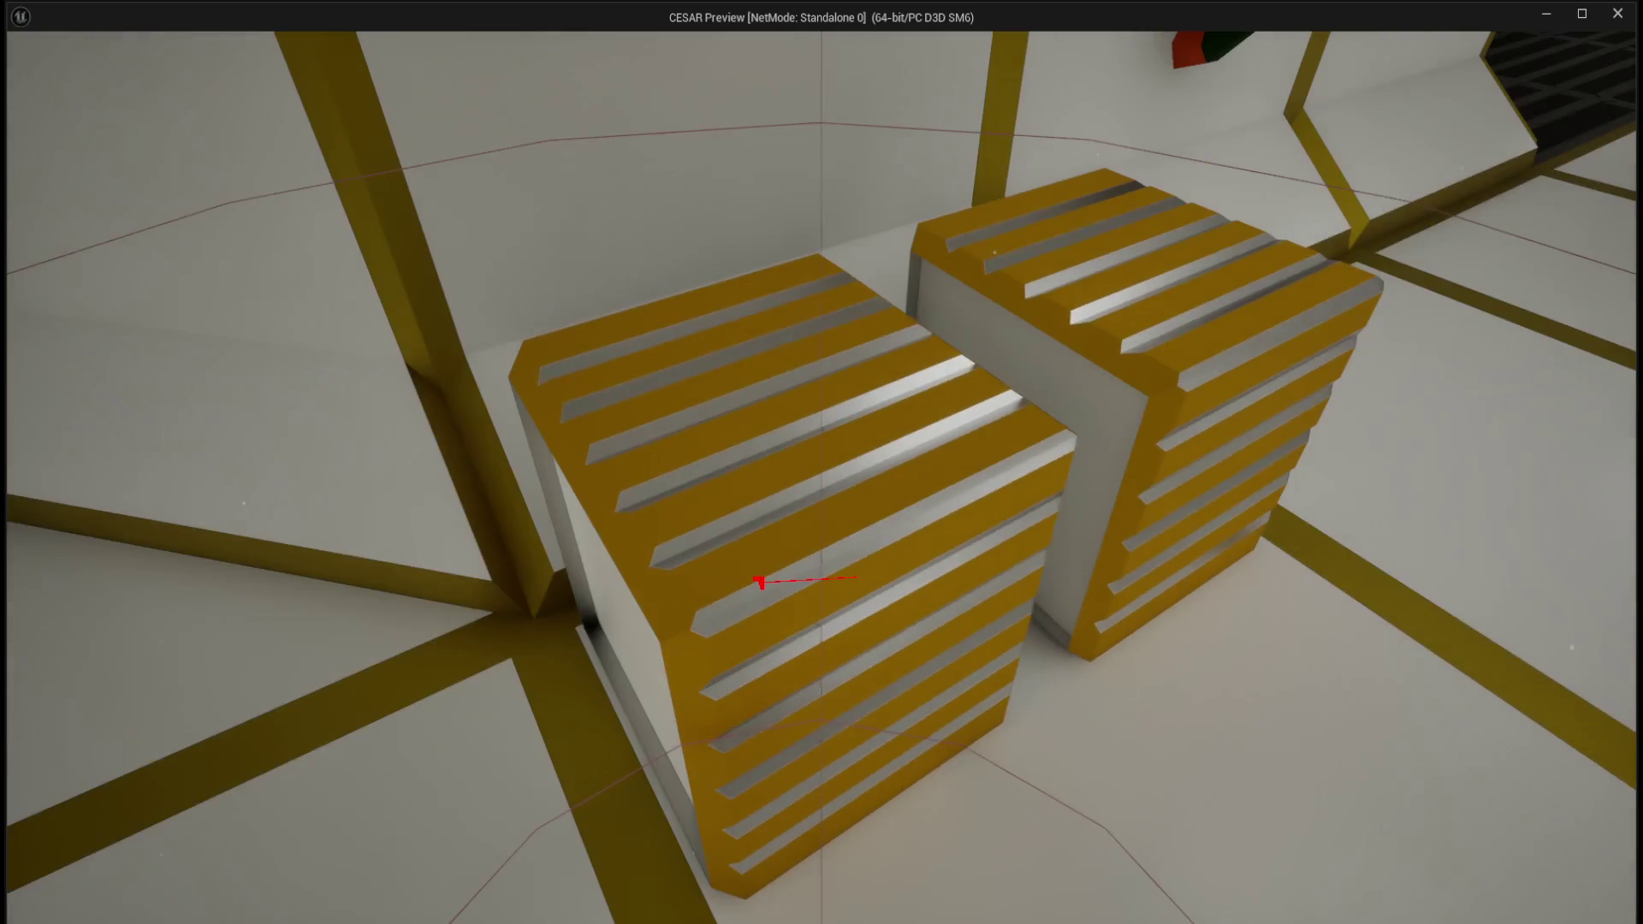
key(w)
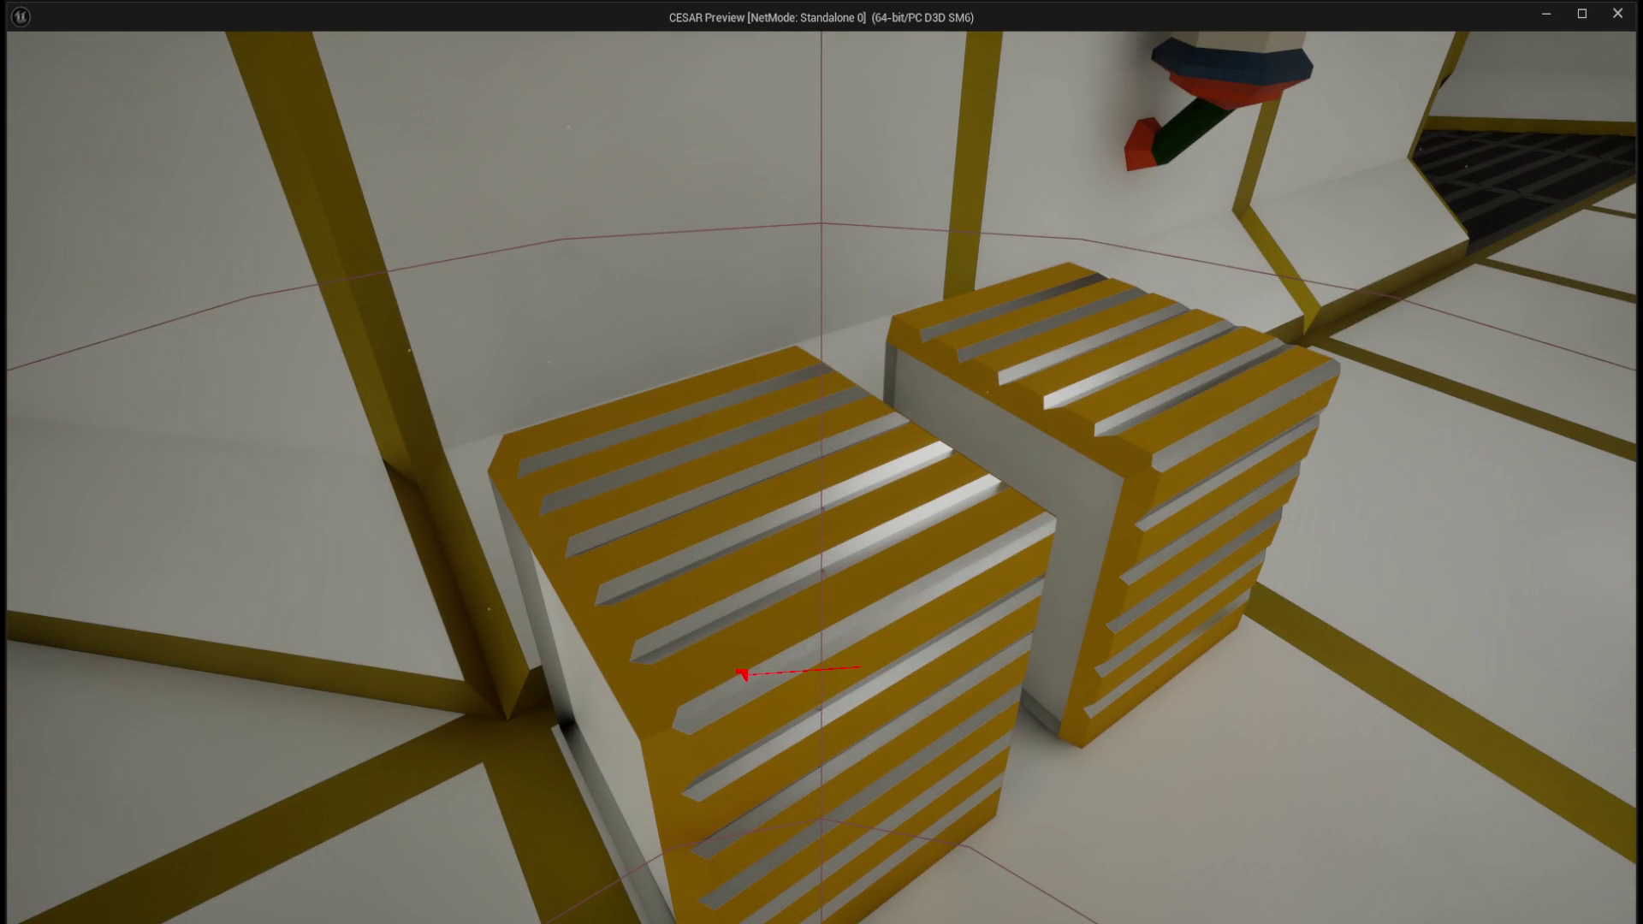
key(e)
key(d)
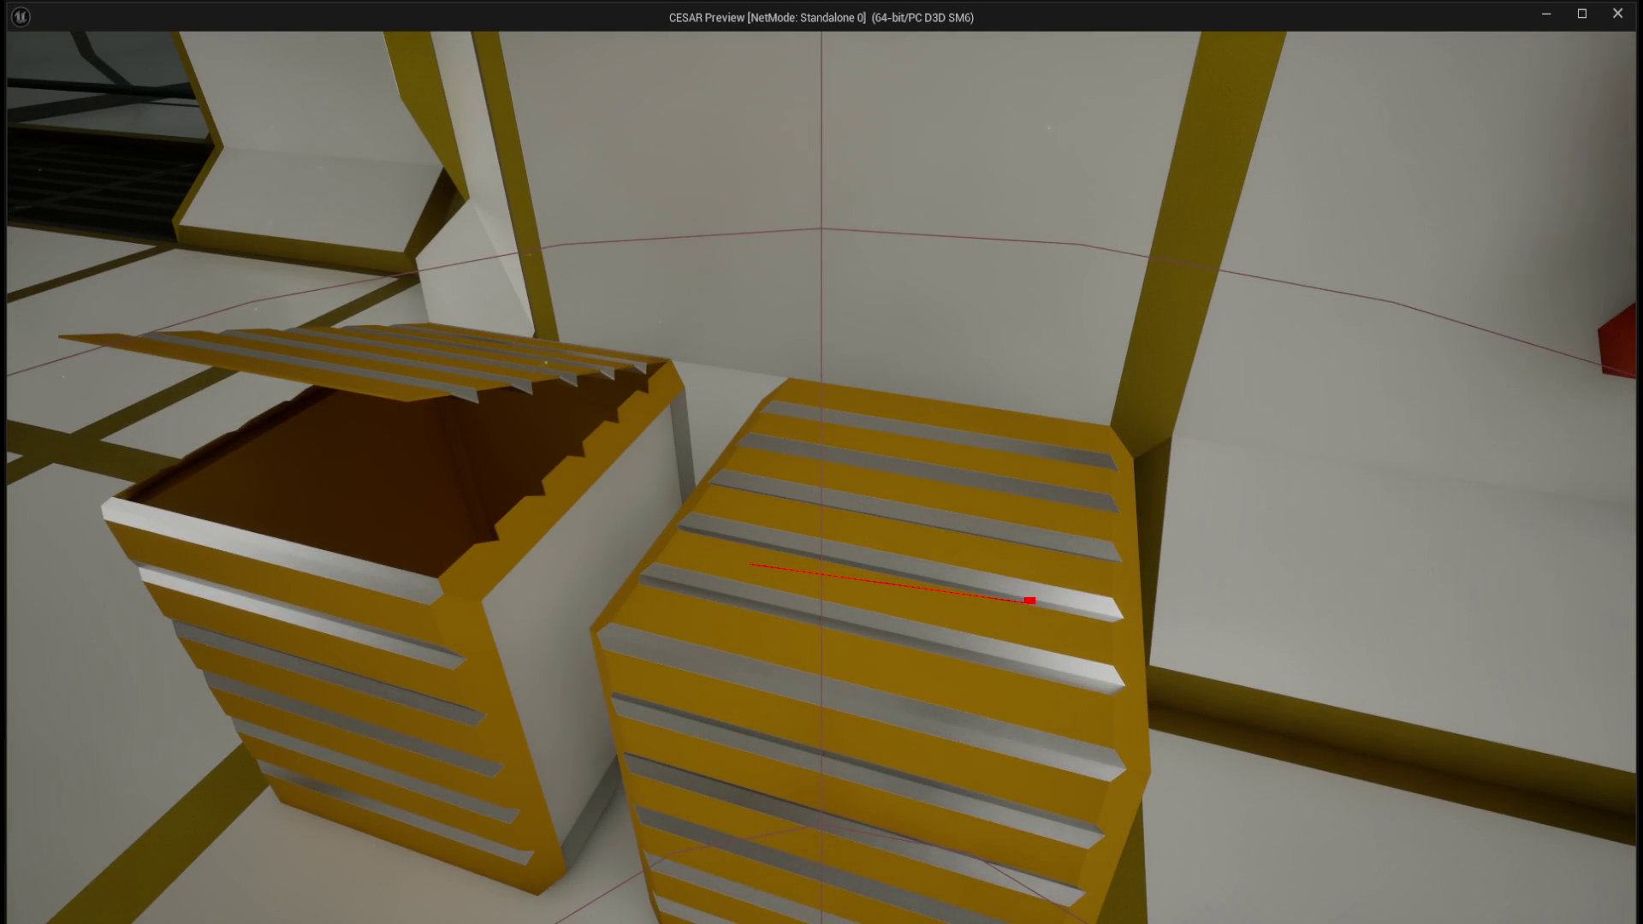
key(e)
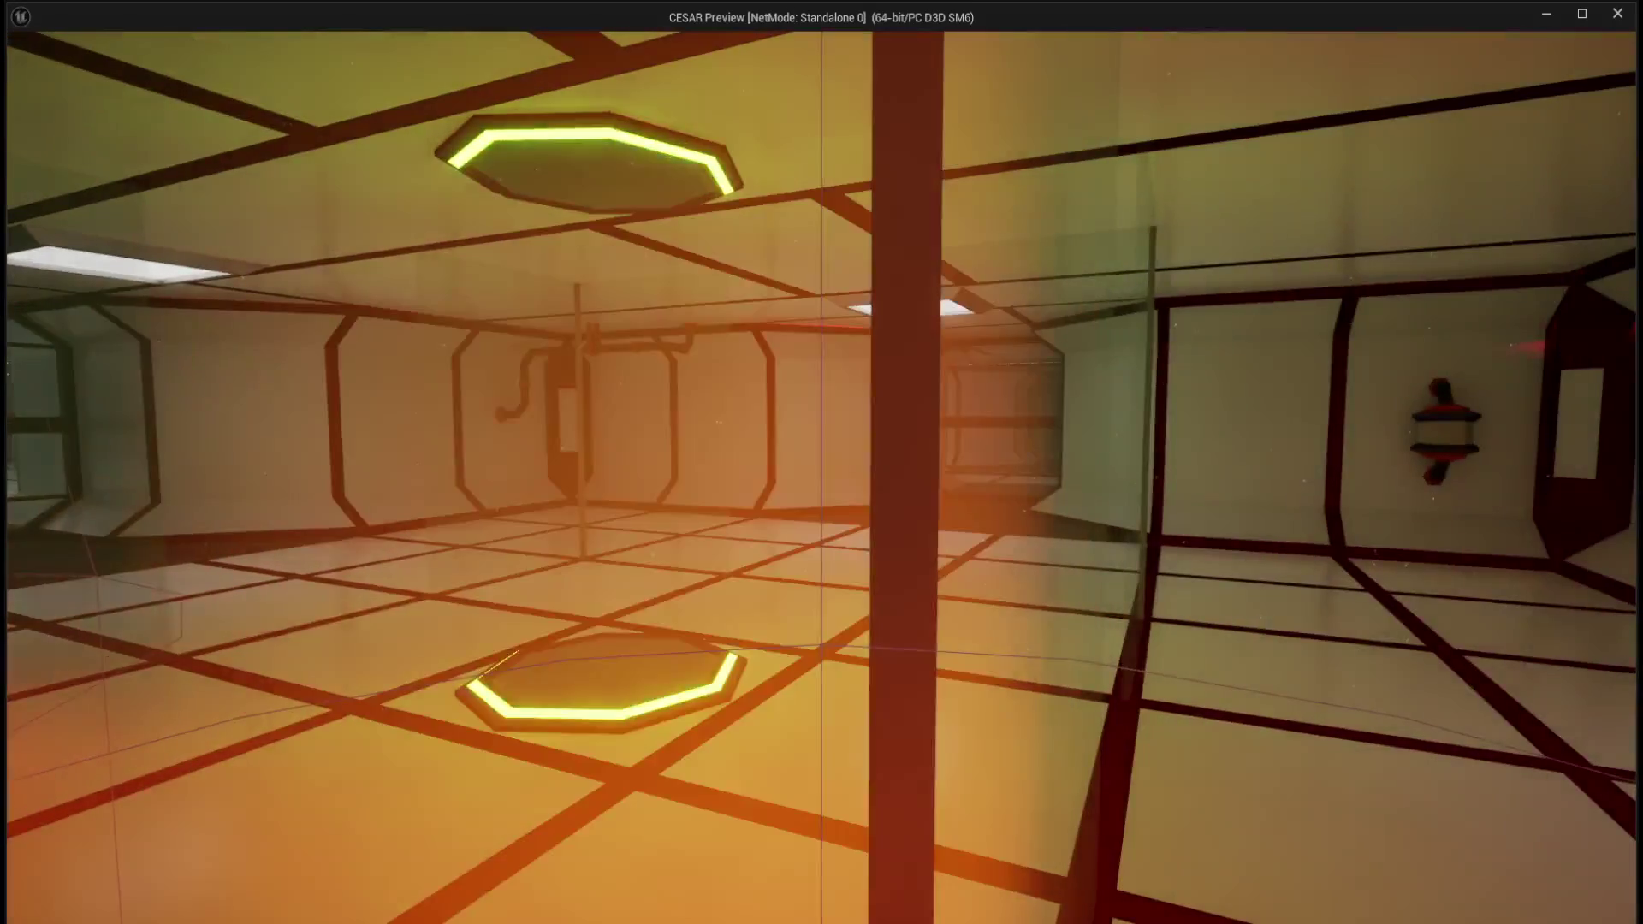
- Close the standalone game preview after finishing the lootable playtest
key(Escape)
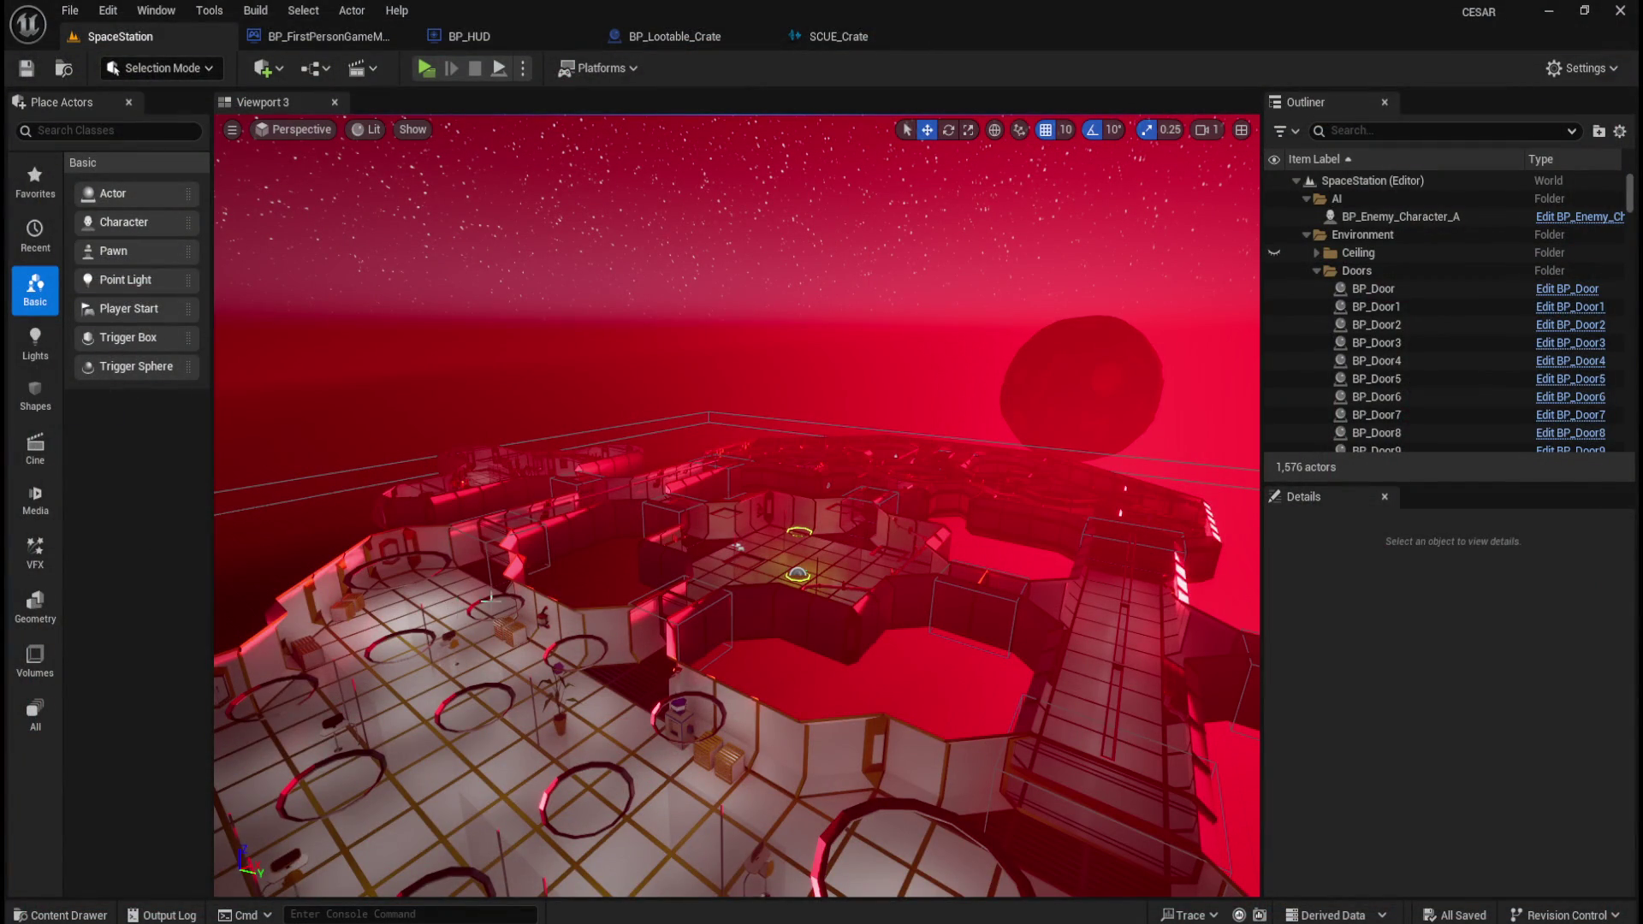
drag(734, 543, 799, 330)
click(814, 245)
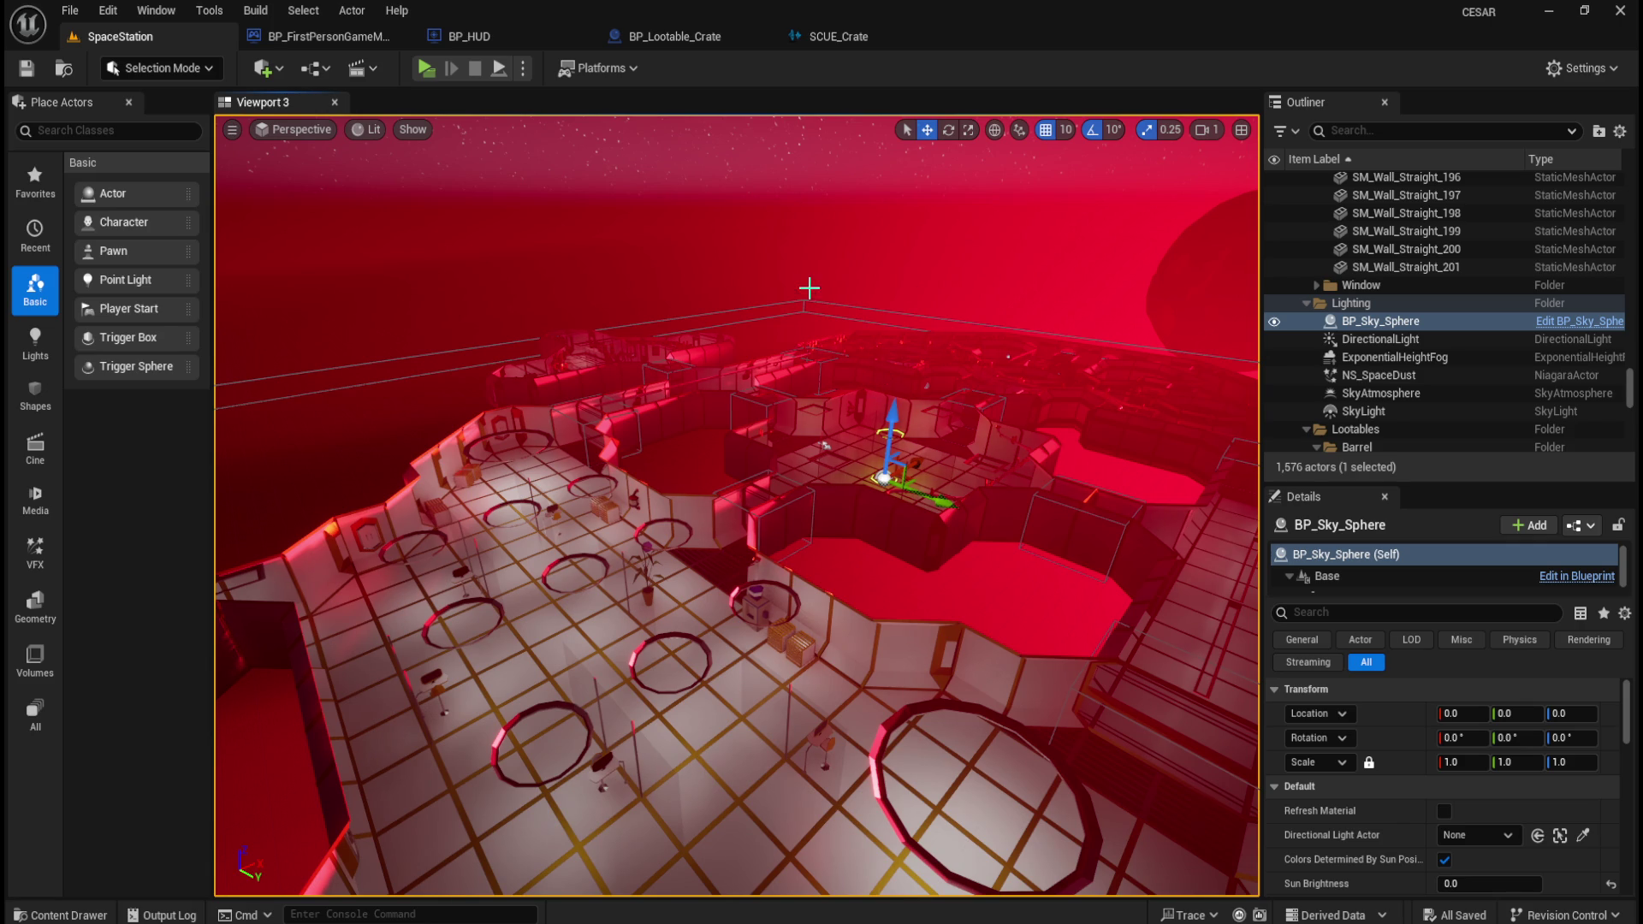
drag(807, 286, 807, 301)
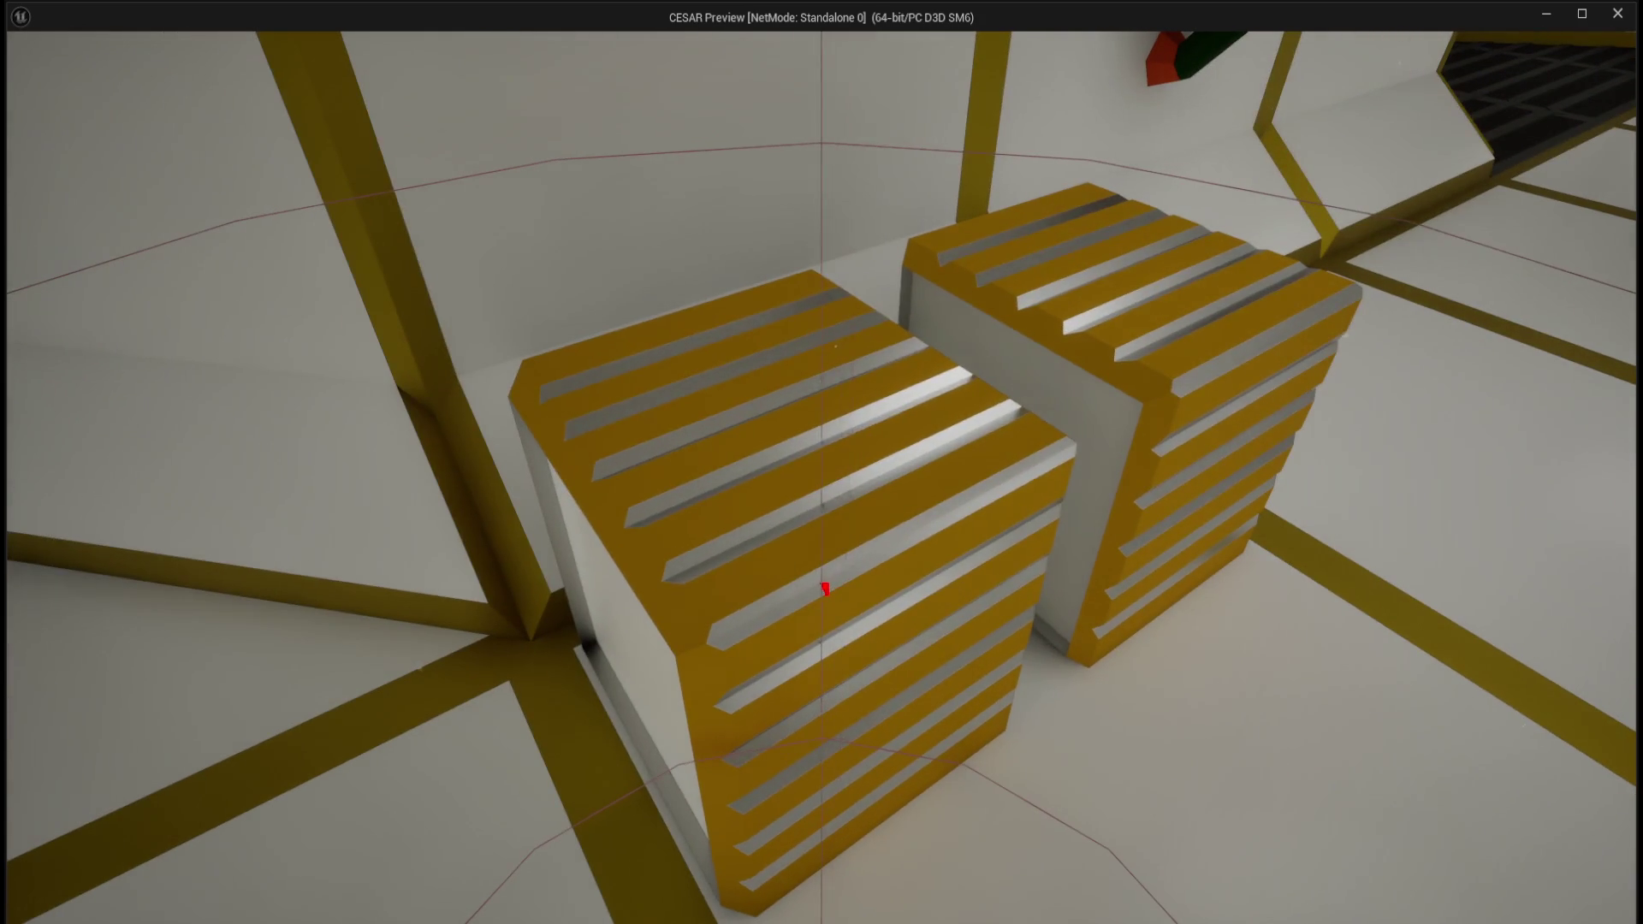
click(825, 587)
key(Escape)
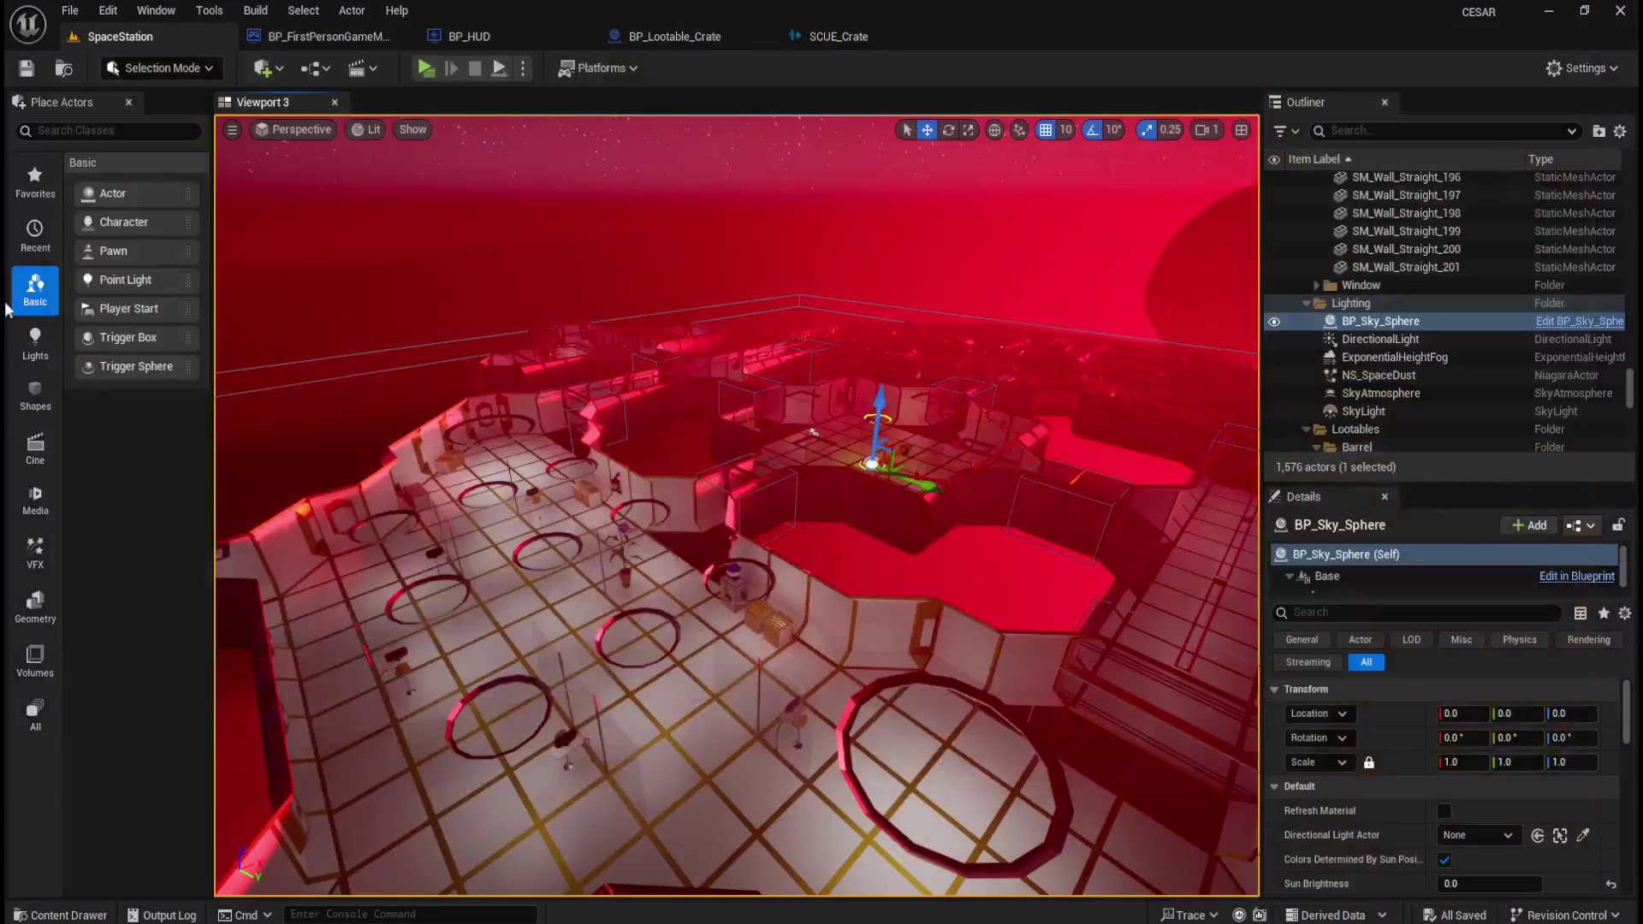
click(876, 34)
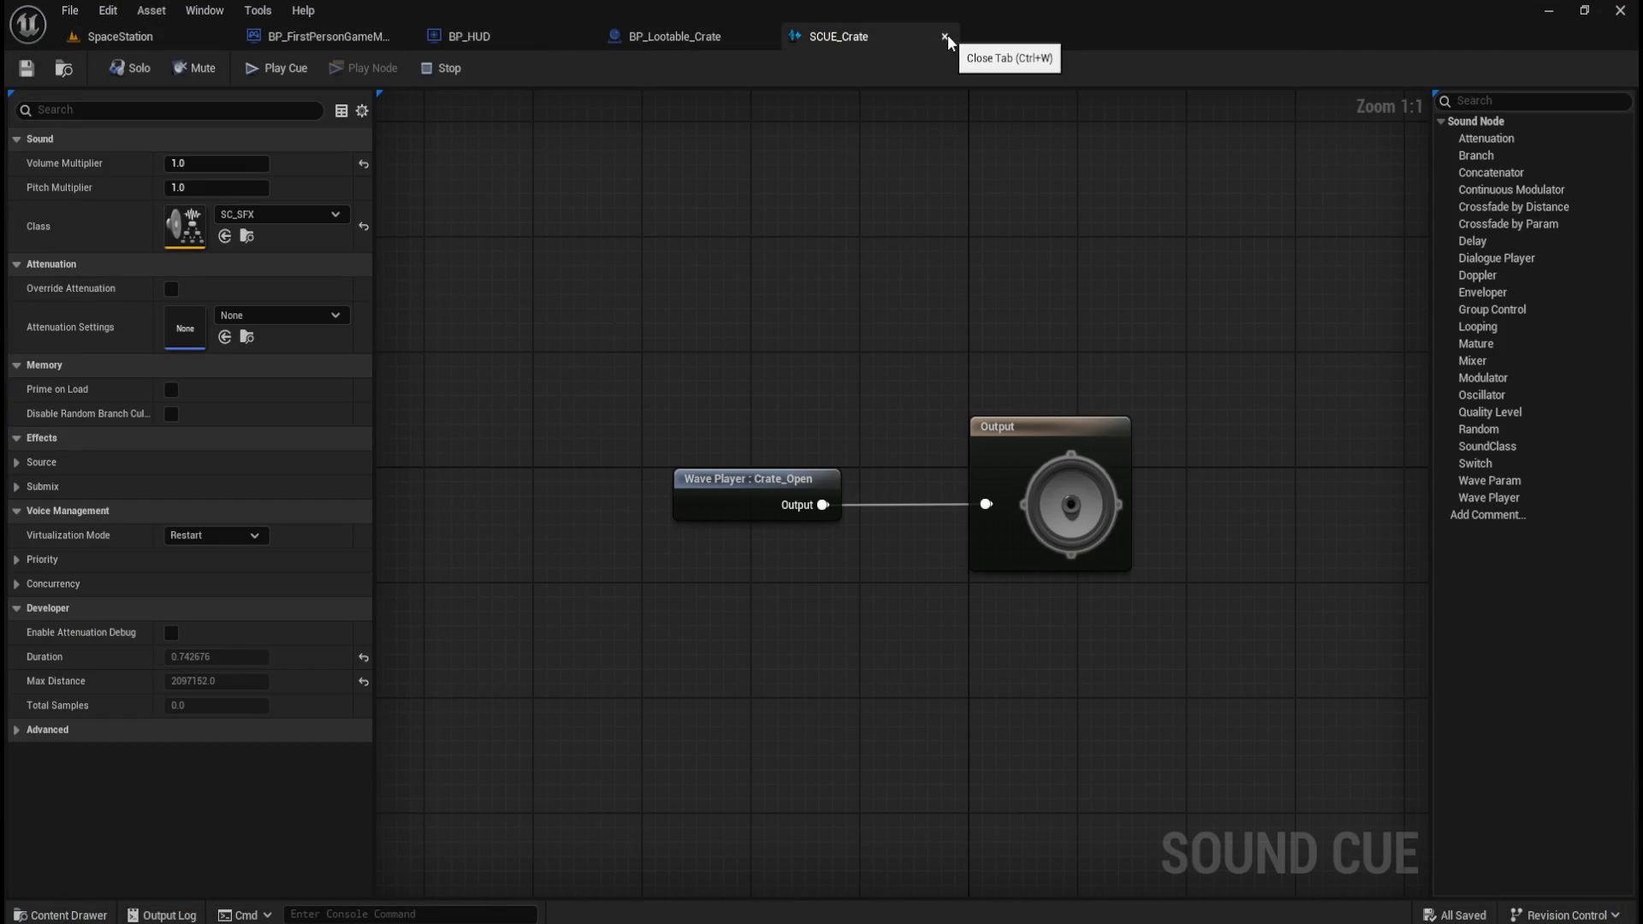
- Close the SCUE_Crate cue editor and BP_Lootable_Crate after grabbing its Spawn Sound 2D node
click(945, 36)
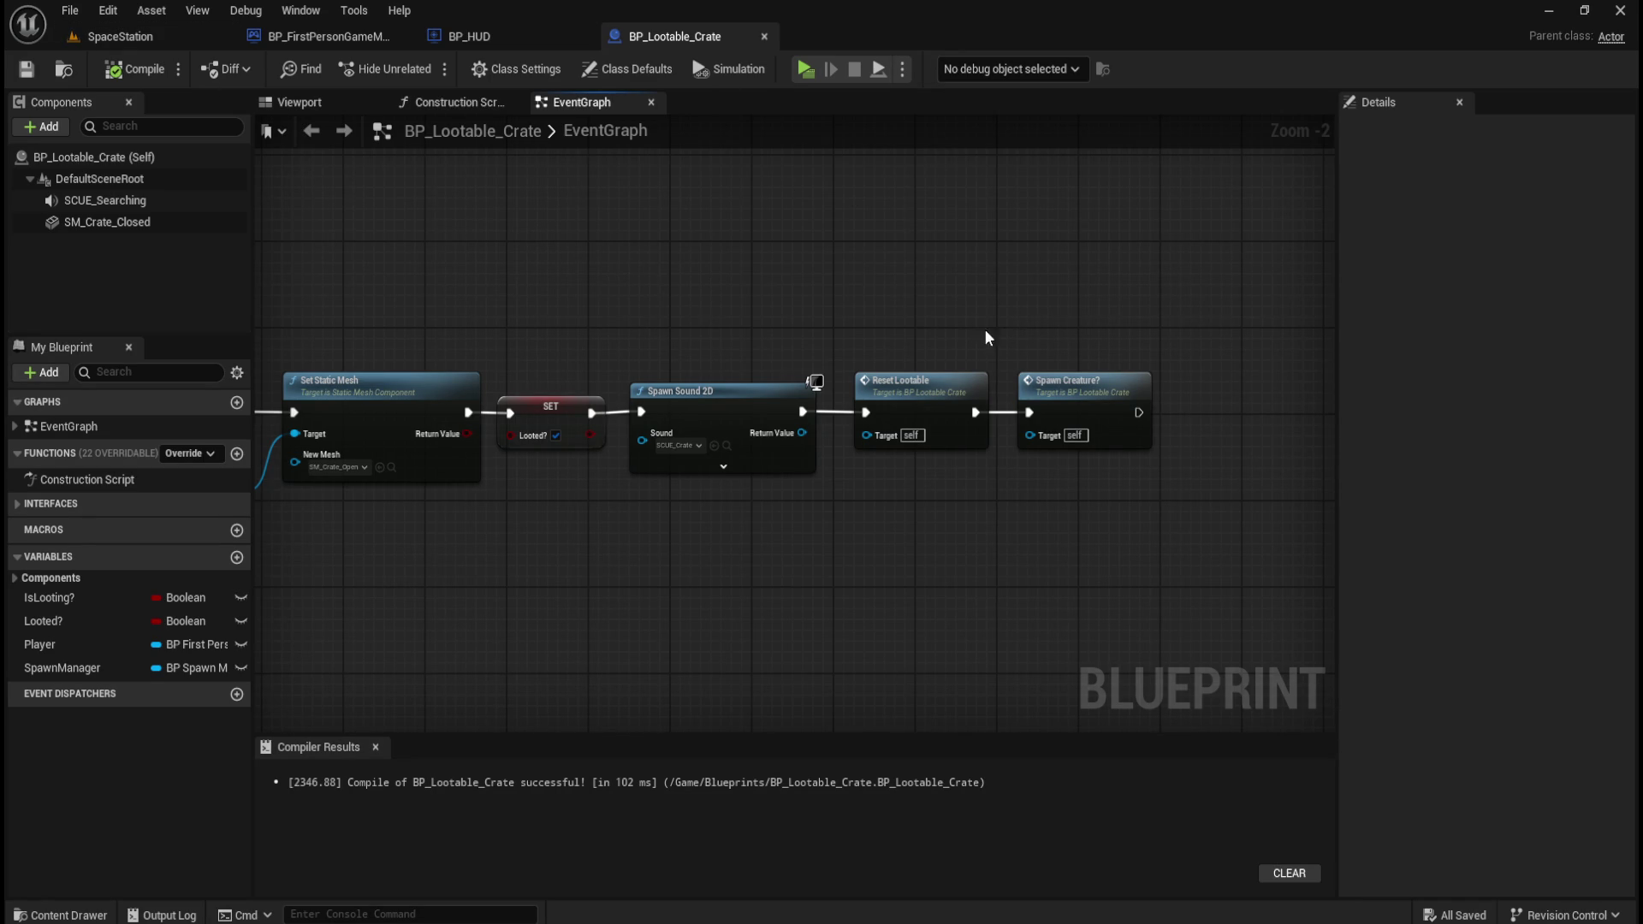
drag(736, 351, 753, 389)
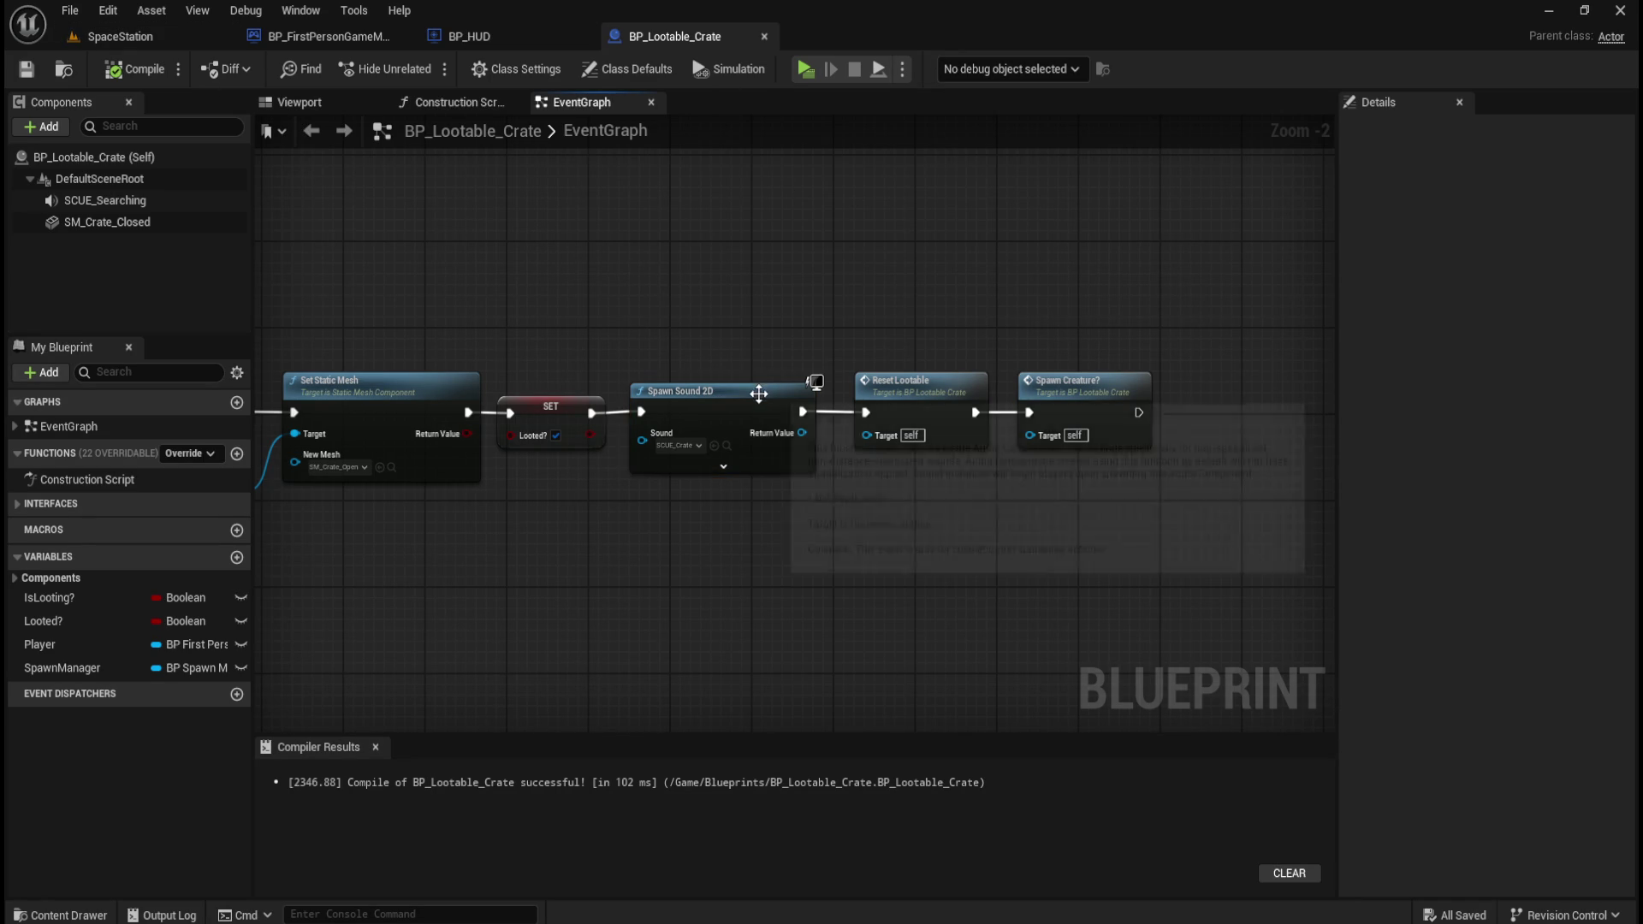
click(764, 36)
- Open BP_Lootable_Locker_B from the Content > Blueprints folder
key(ctrl+space)
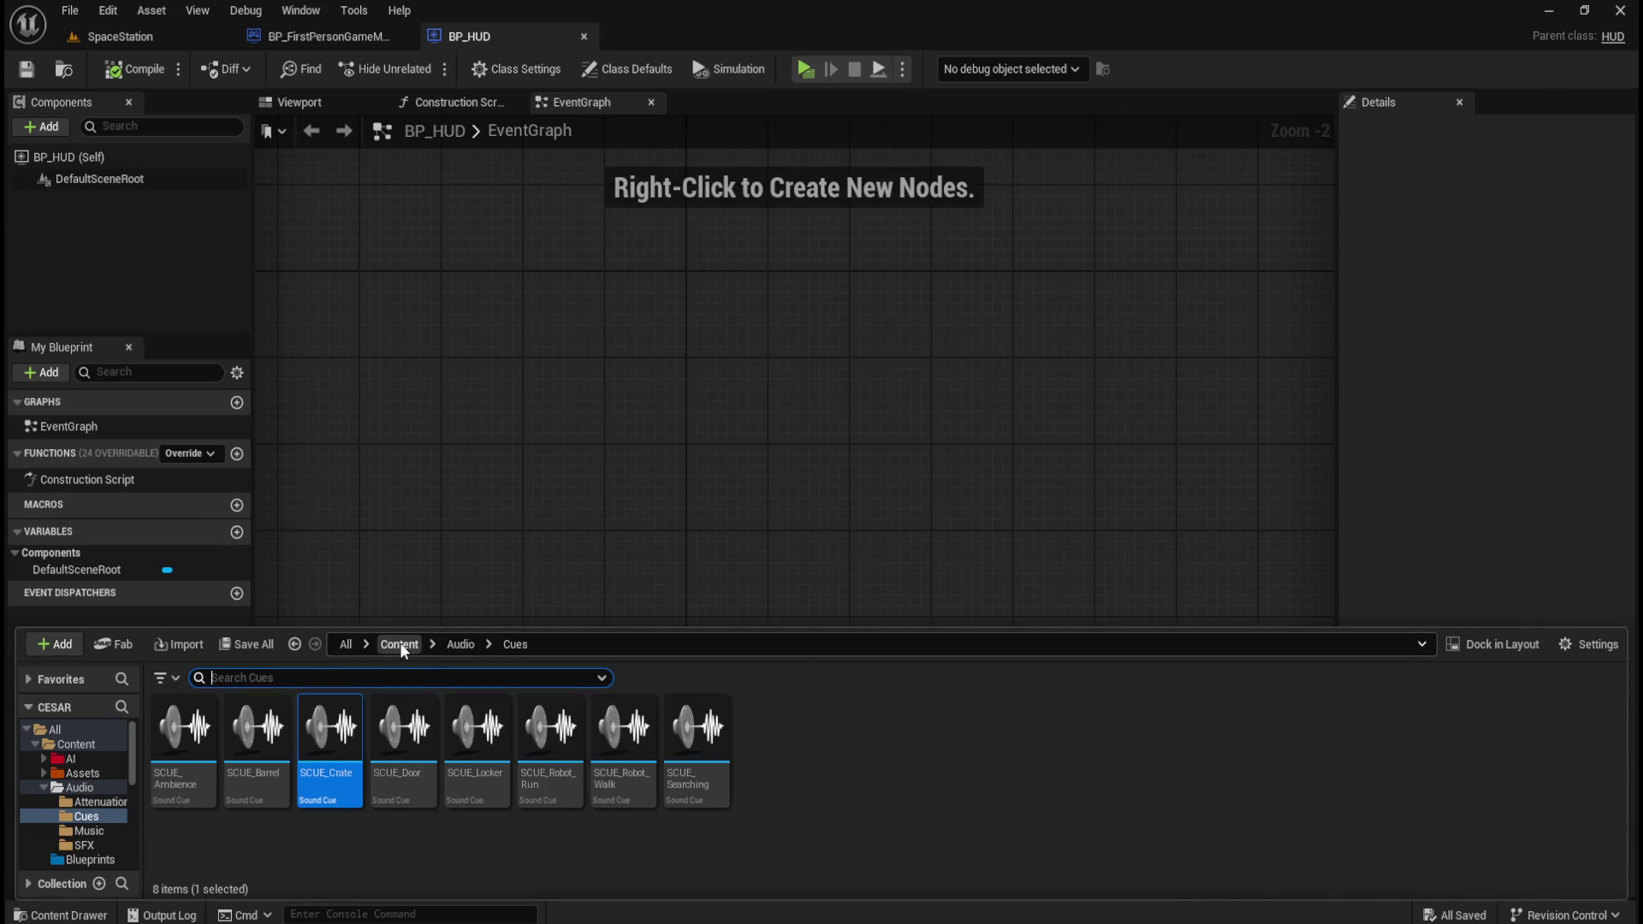
click(398, 644)
double_click(401, 734)
click(1223, 784)
shift+click(1425, 780)
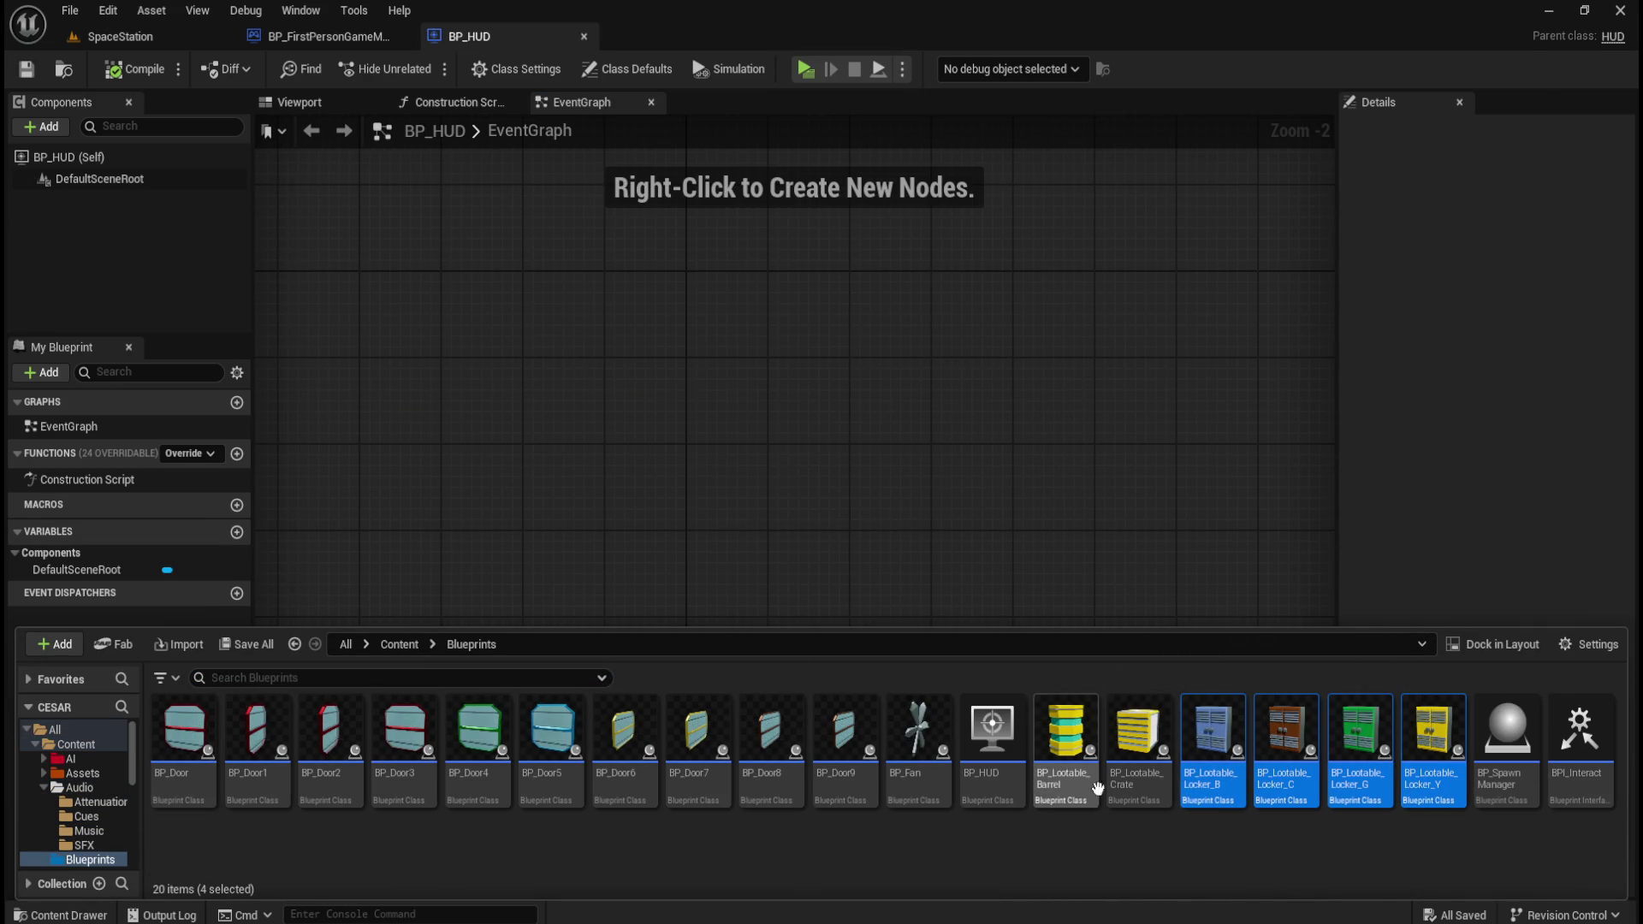
click(1229, 829)
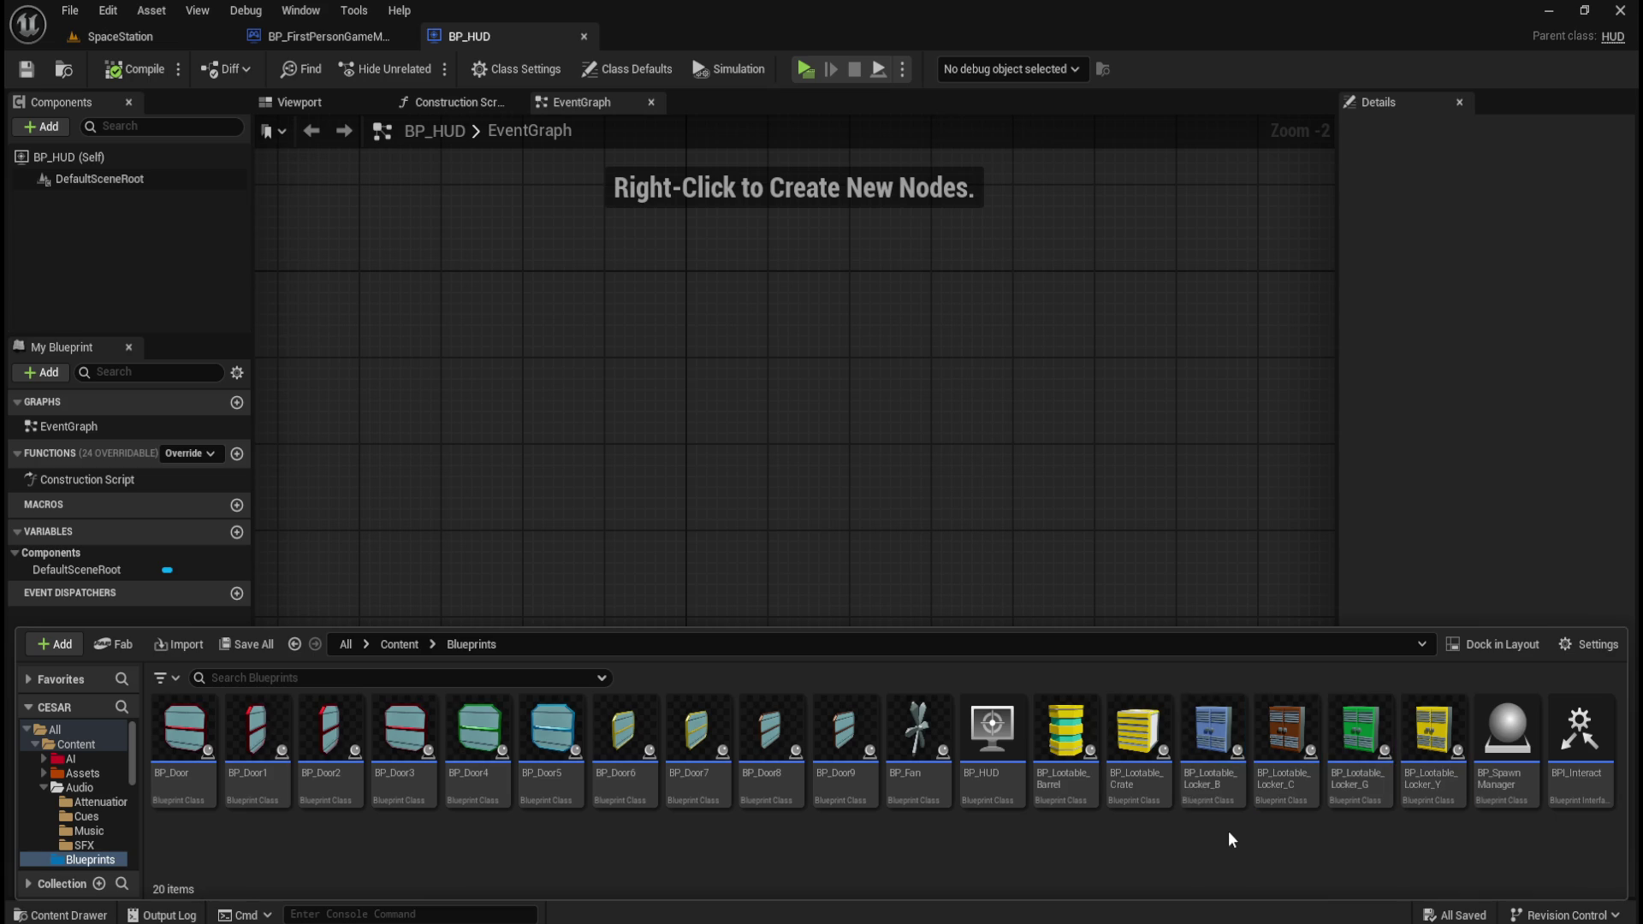
double_click(1223, 775)
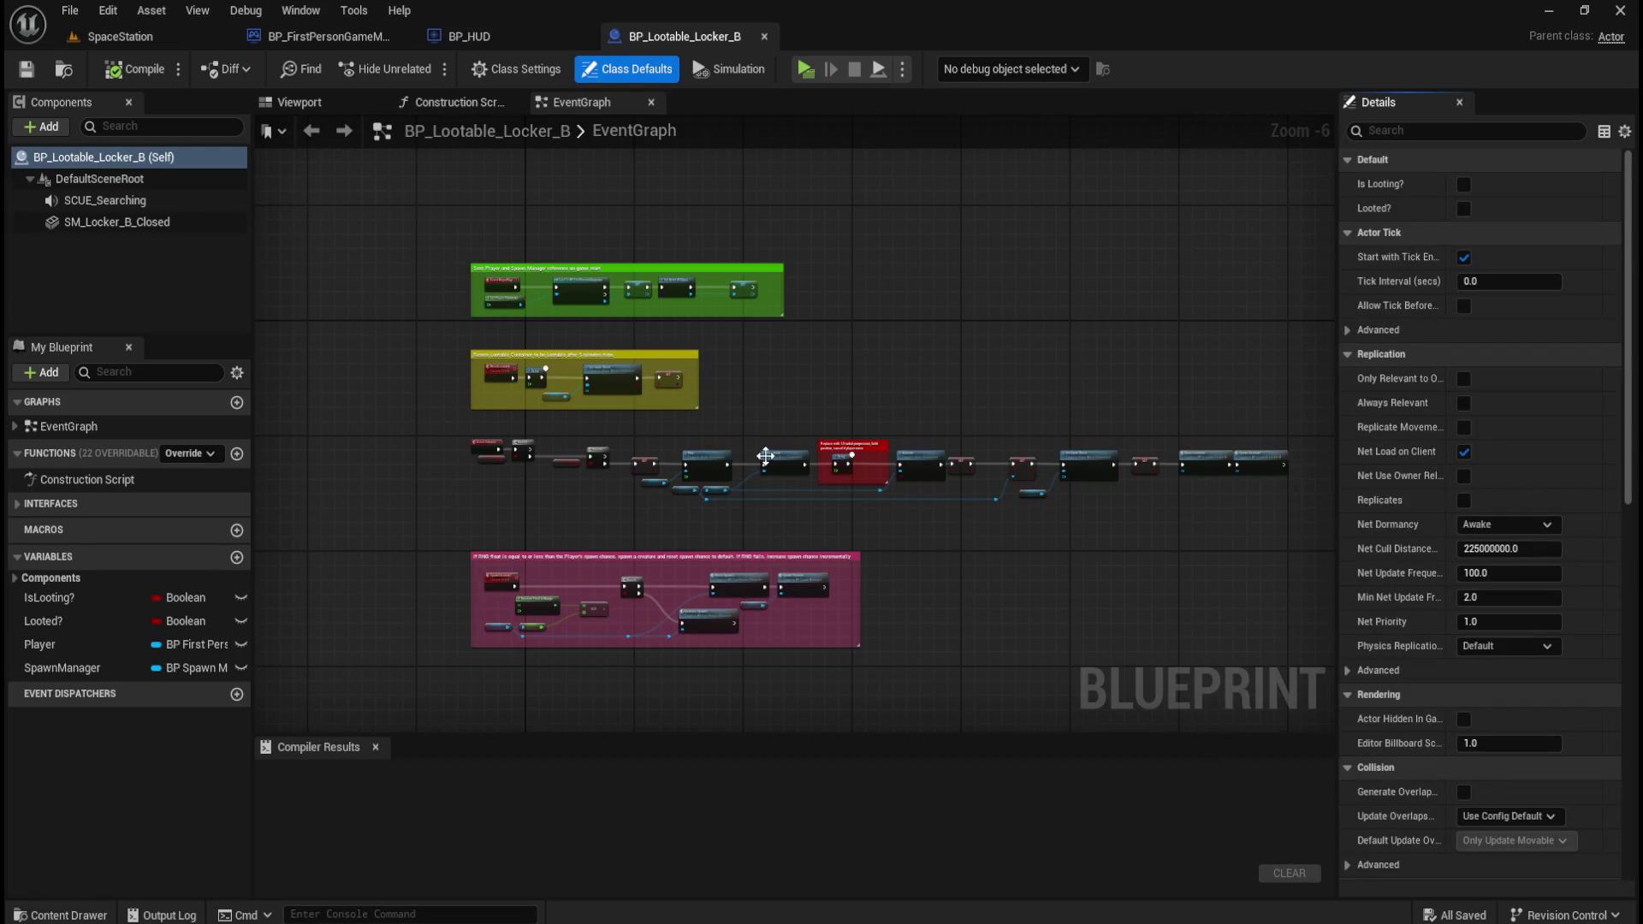
- Splice a pasted Spawn Sound 2D after SET, shifting Reset Lootable and Spawn Creature? aside
scroll(856, 462, up, 5)
drag(770, 479, 1031, 404)
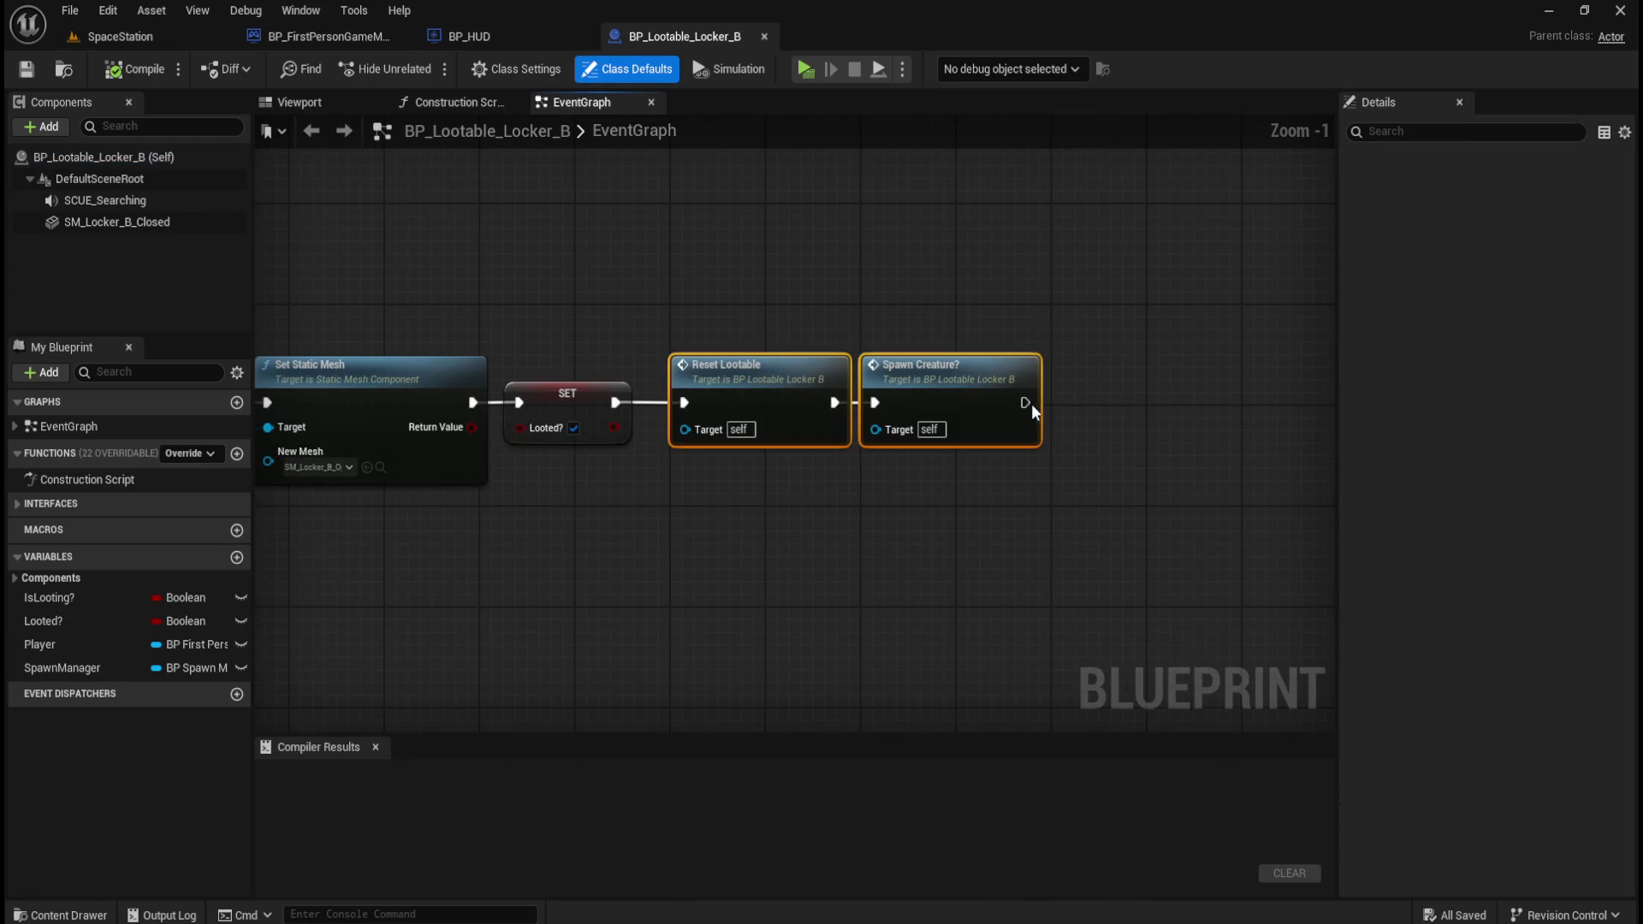
drag(742, 369, 1027, 371)
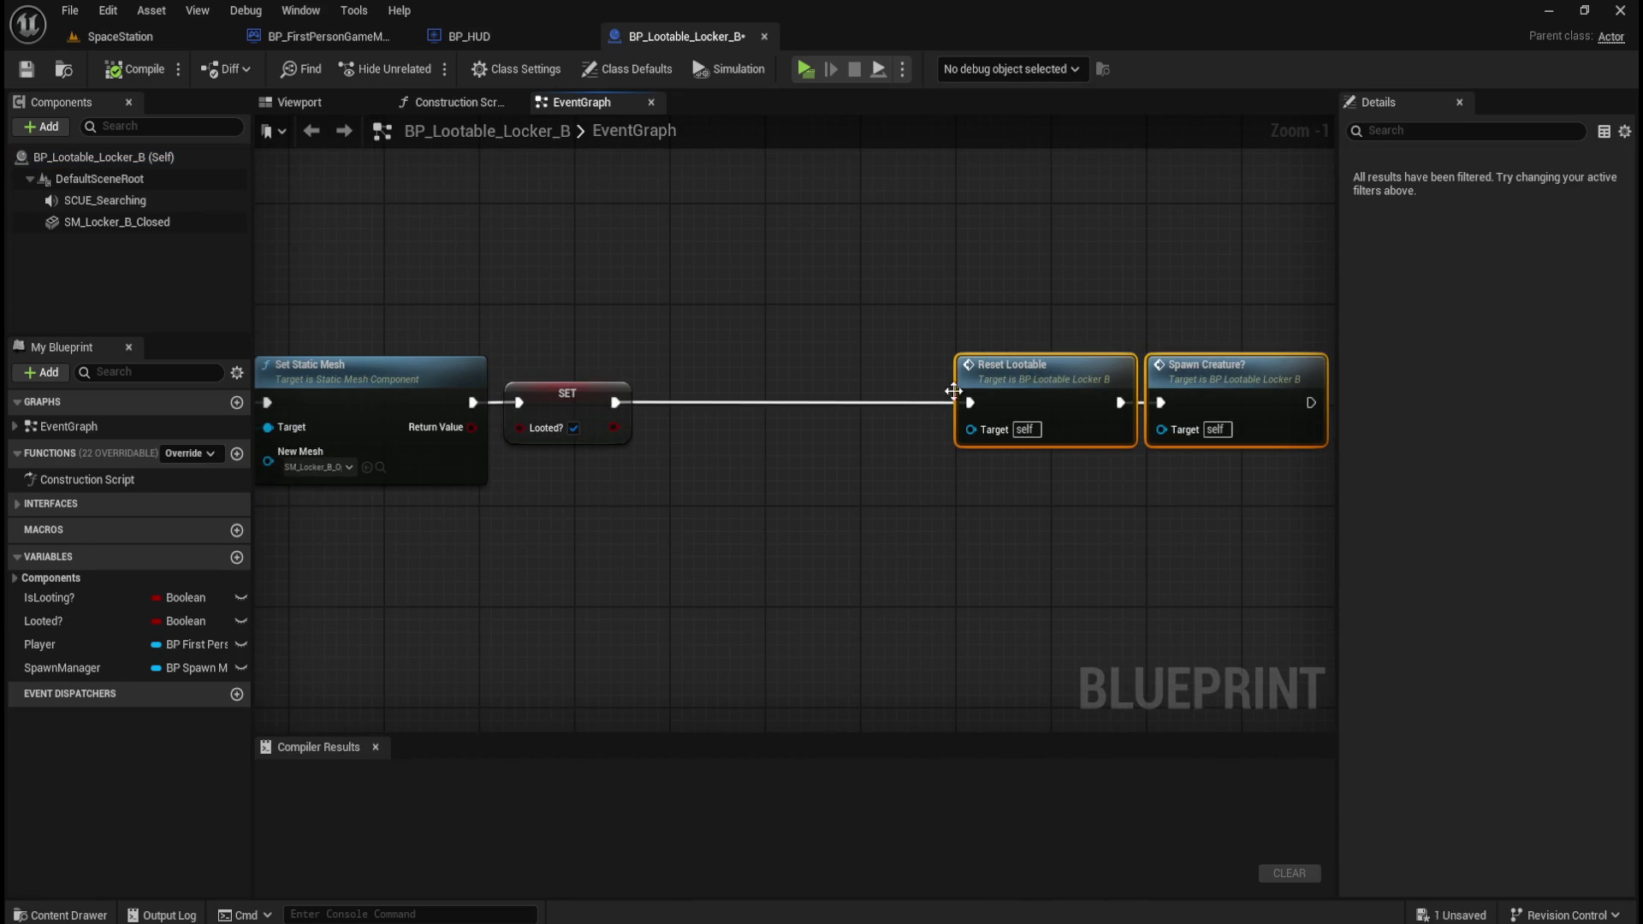
click(950, 415)
key(ctrl+v)
mouse_move(871, 481)
mouse_down()
mouse_move(803, 377)
mouse_move(969, 402)
mouse_up()
drag(1045, 260, 1224, 370)
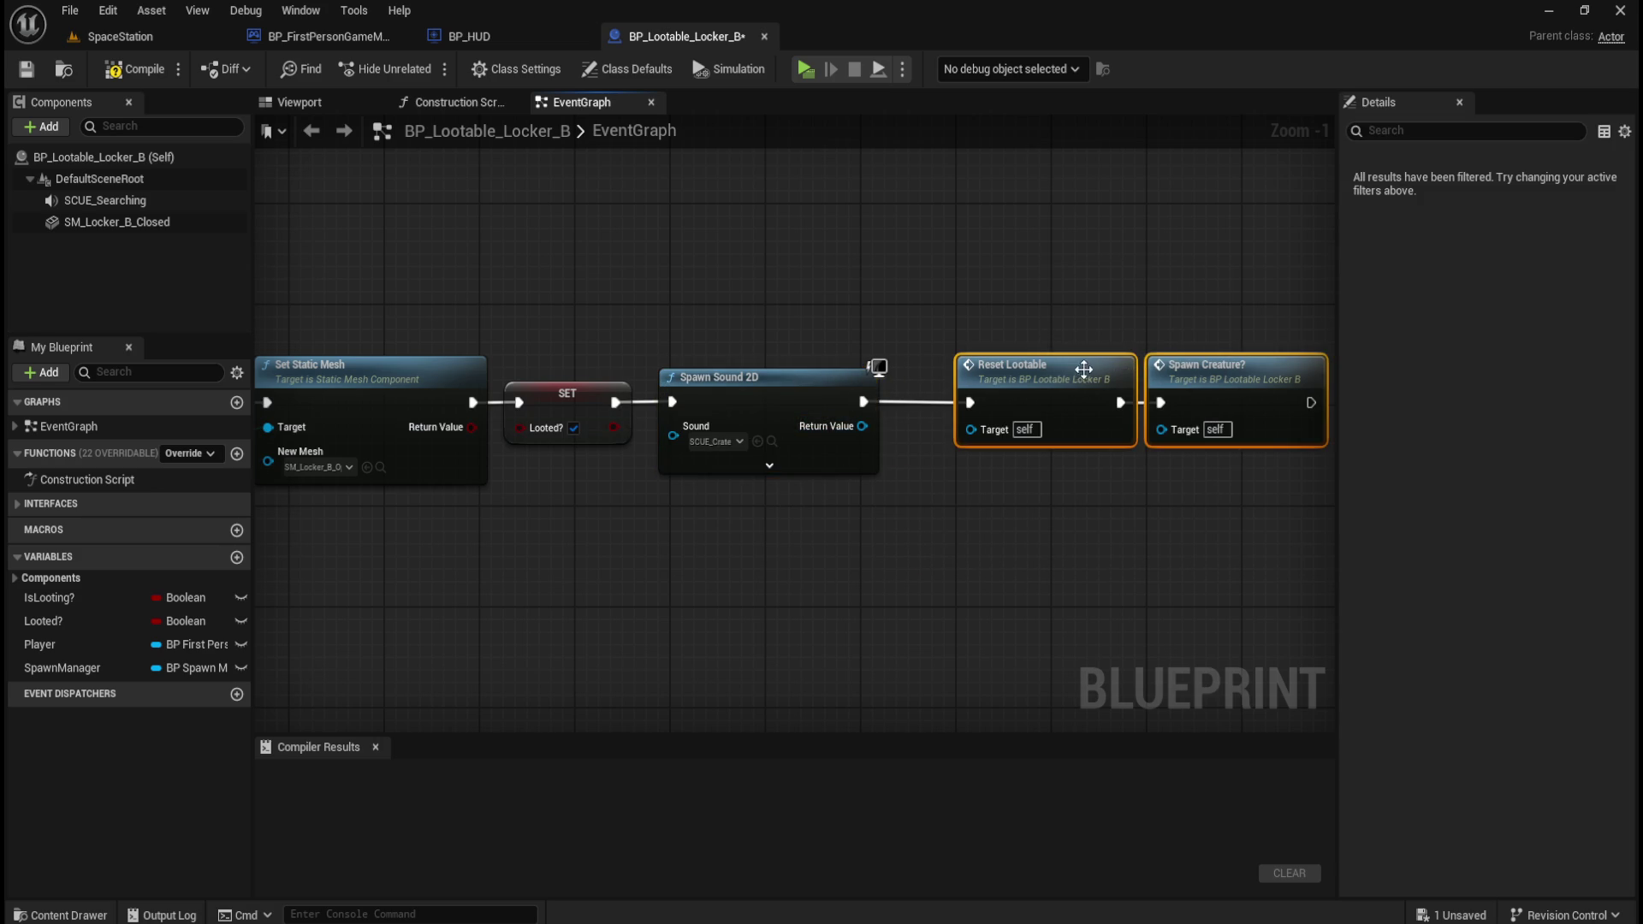
drag(1083, 369, 1032, 361)
- Set Spawn Sound 2D's Sound to SCUE_Locker from Content > Audio > Cues
click(950, 467)
click(769, 465)
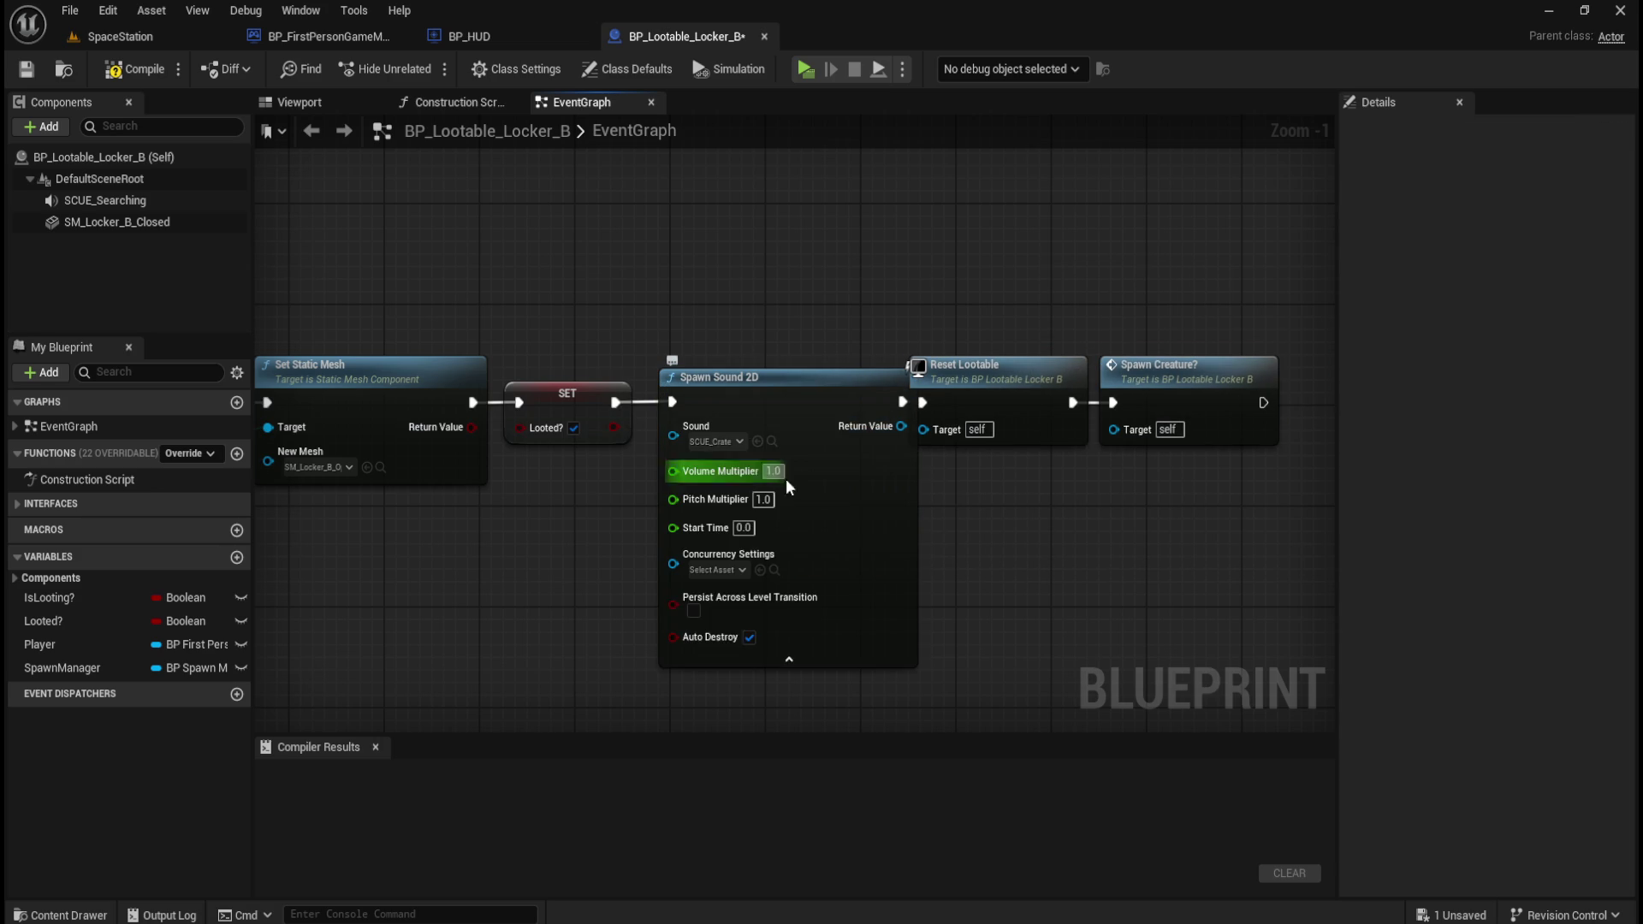
click(787, 659)
key(ctrl+space)
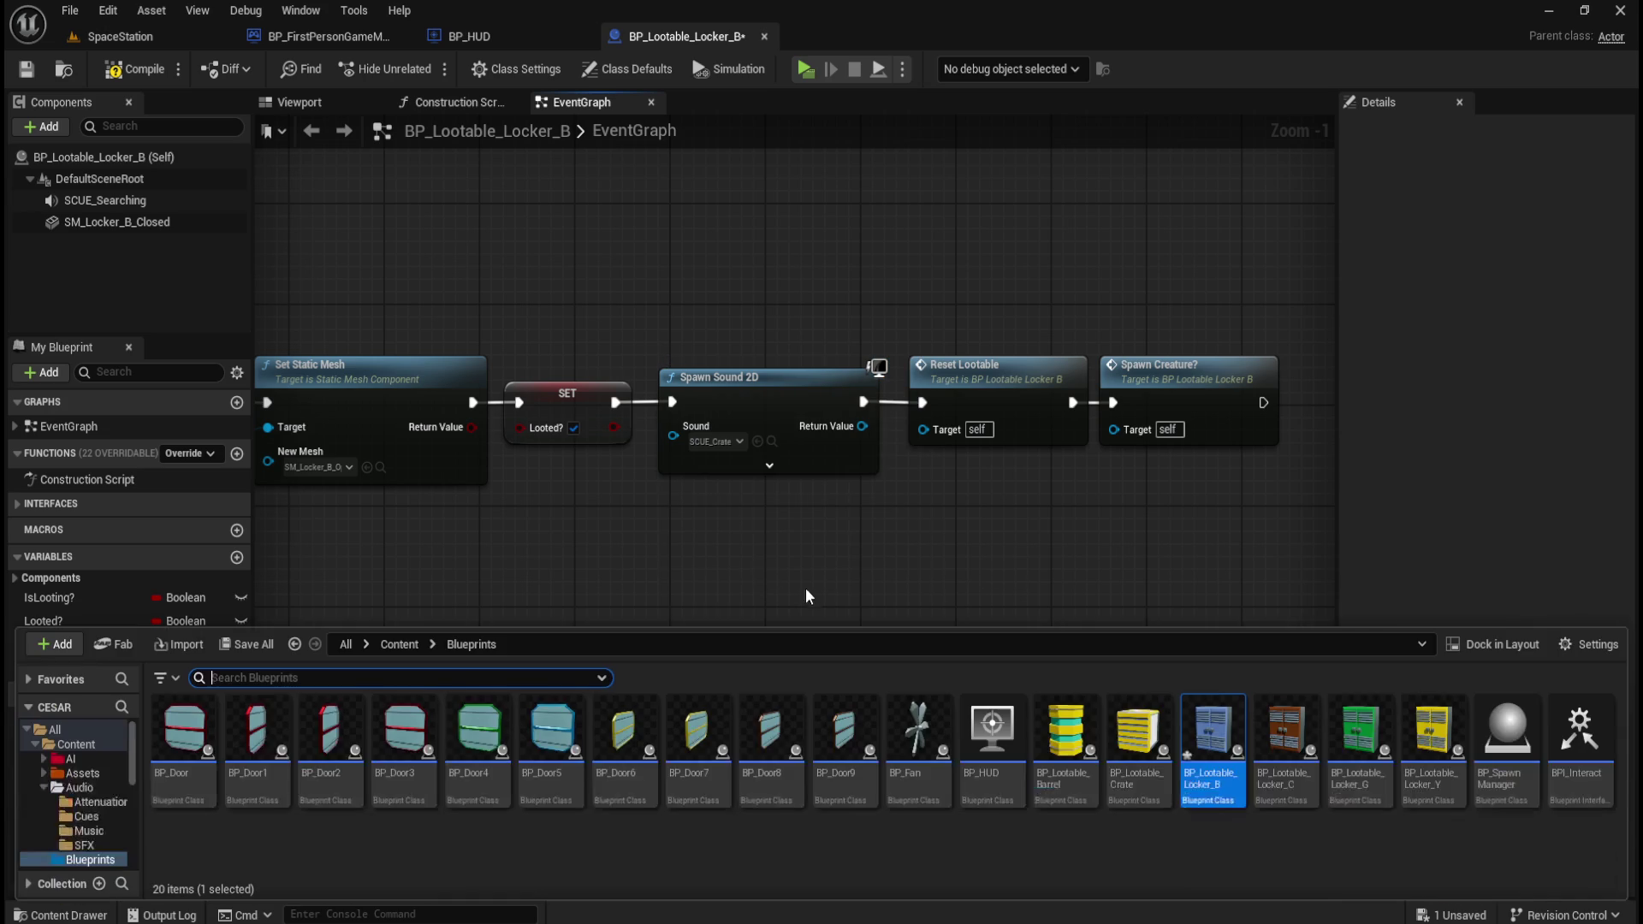
click(398, 643)
double_click(346, 732)
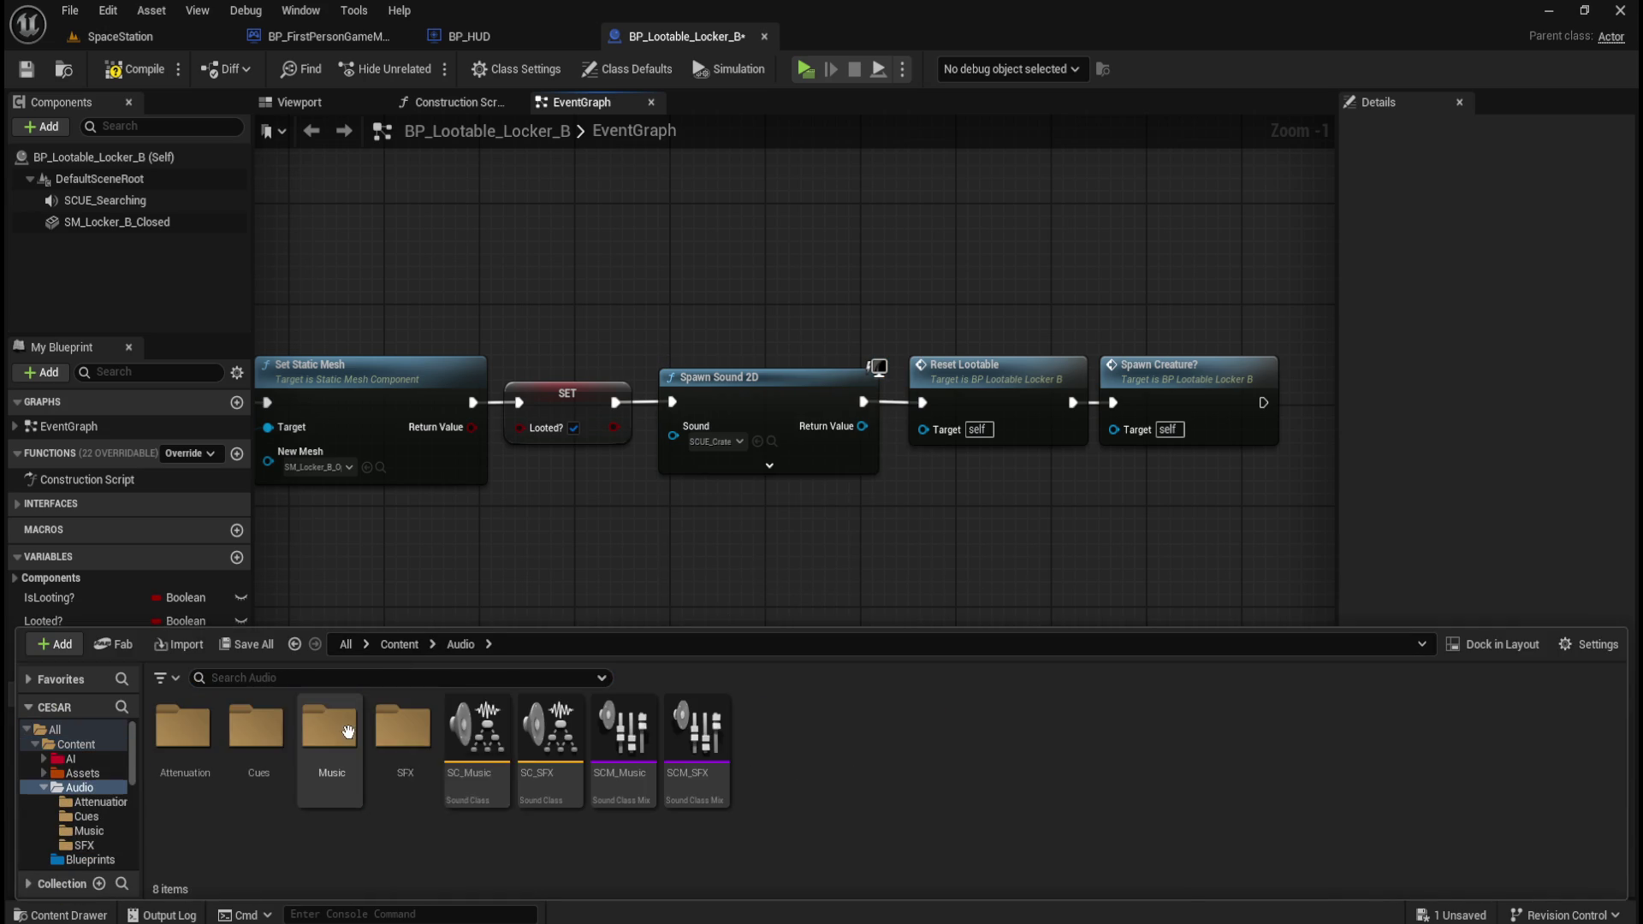
double_click(255, 728)
mouse_move(488, 800)
mouse_down()
mouse_move(663, 609)
mouse_move(724, 444)
mouse_up()
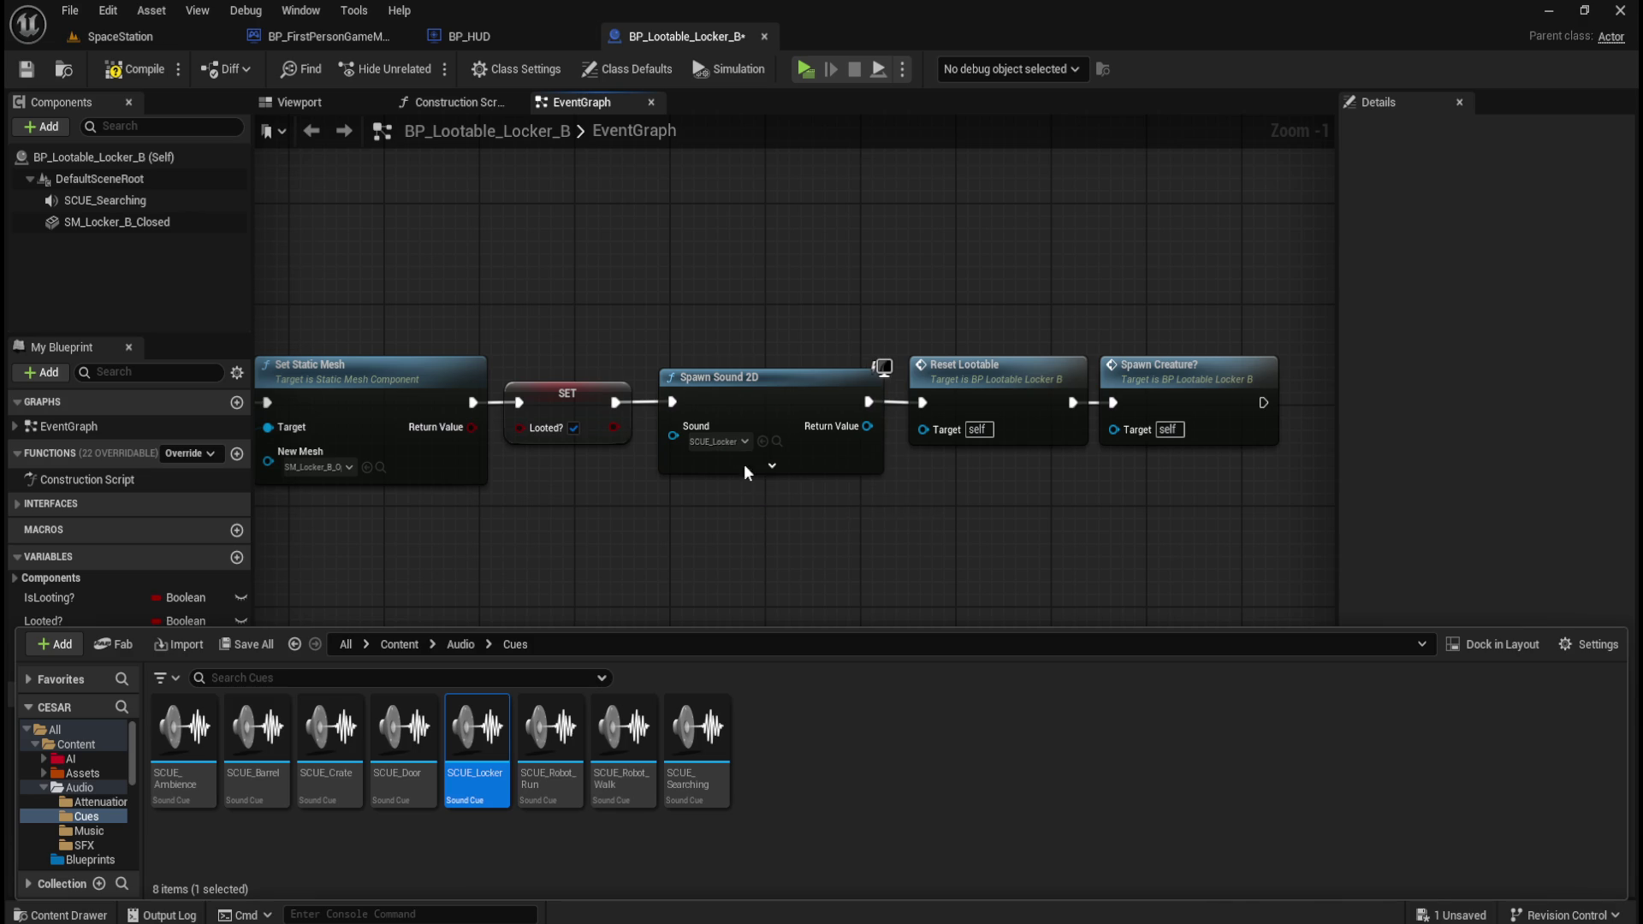
key(XF86AudioLowerVolume)
key(XF86AudioLowerVolume)
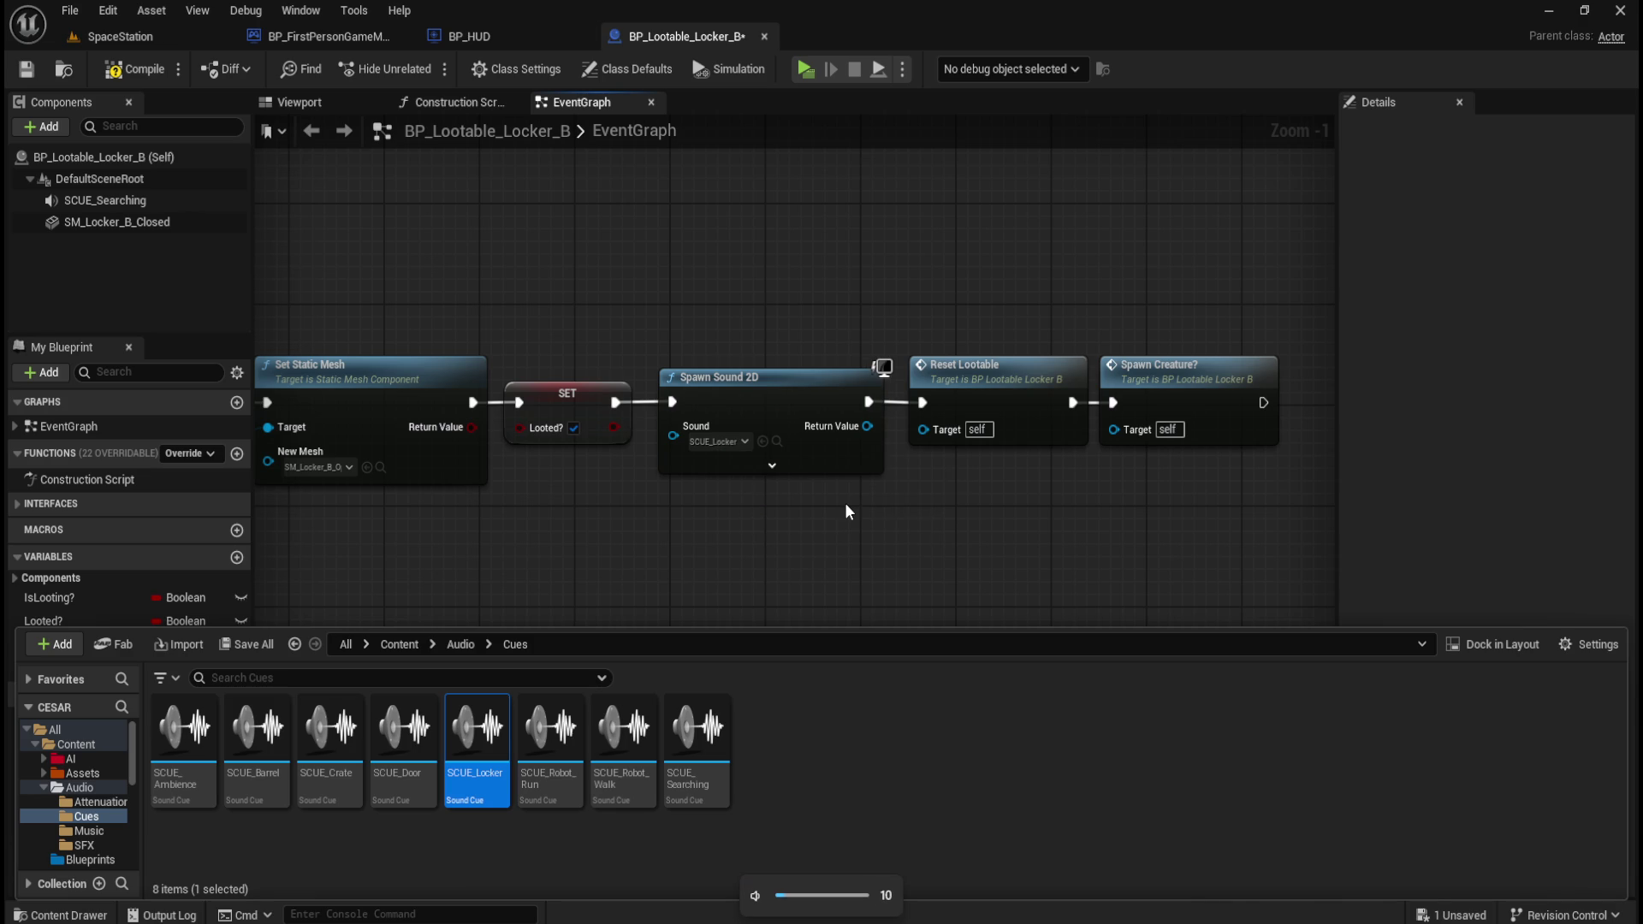
click(724, 552)
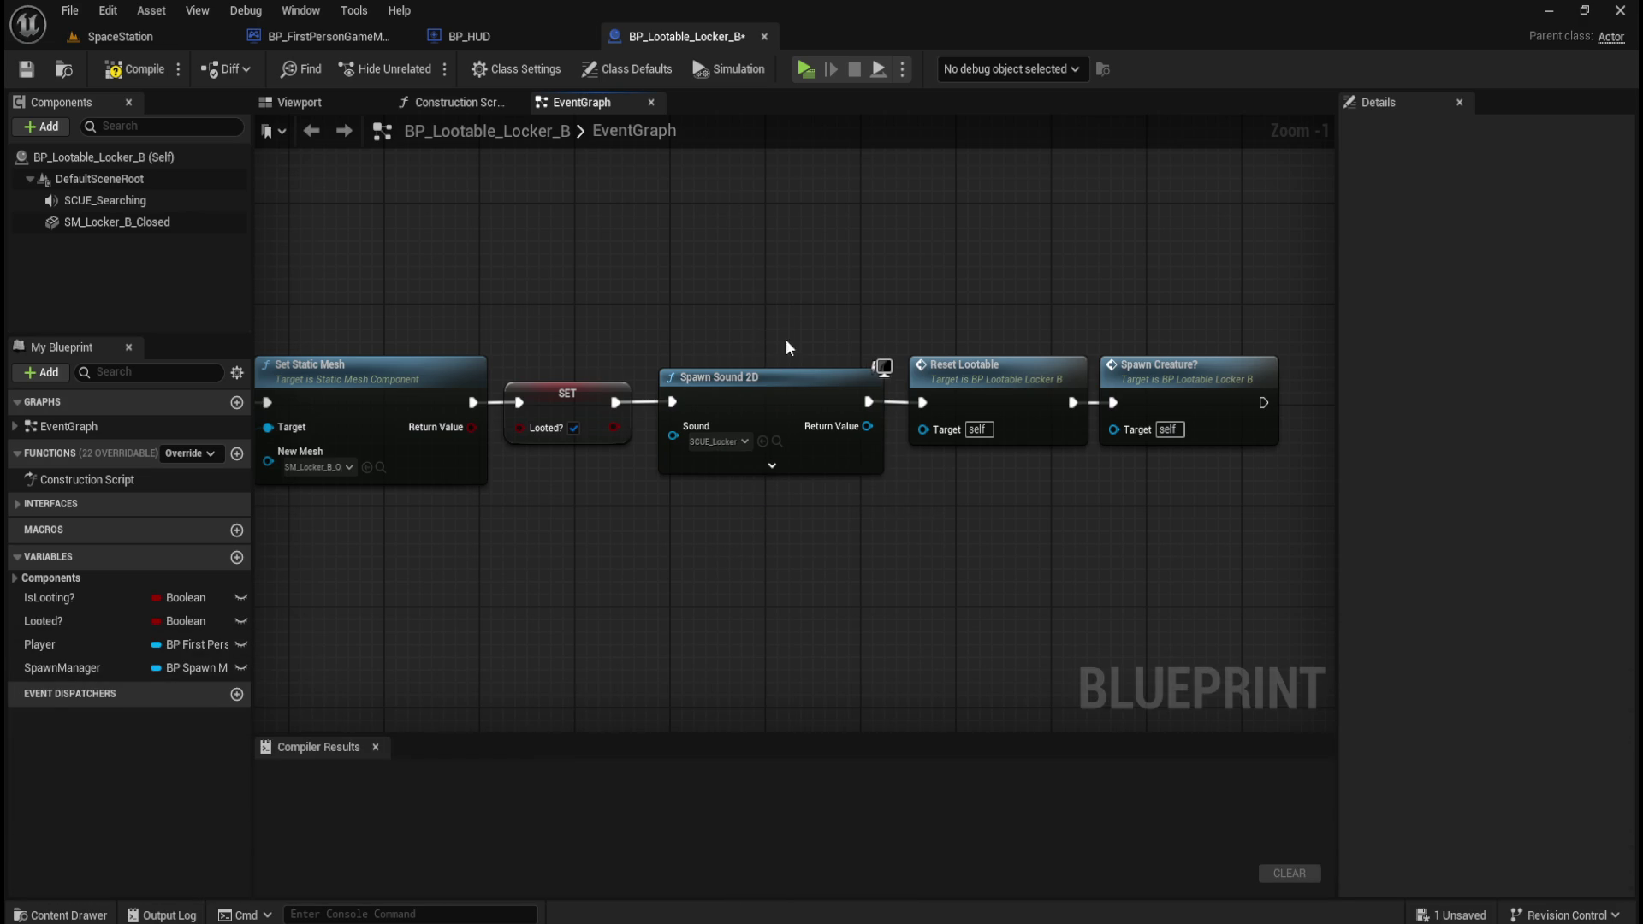
- Compile, save and close BP_Lootable_Locker_B, returning to the Content root
click(787, 378)
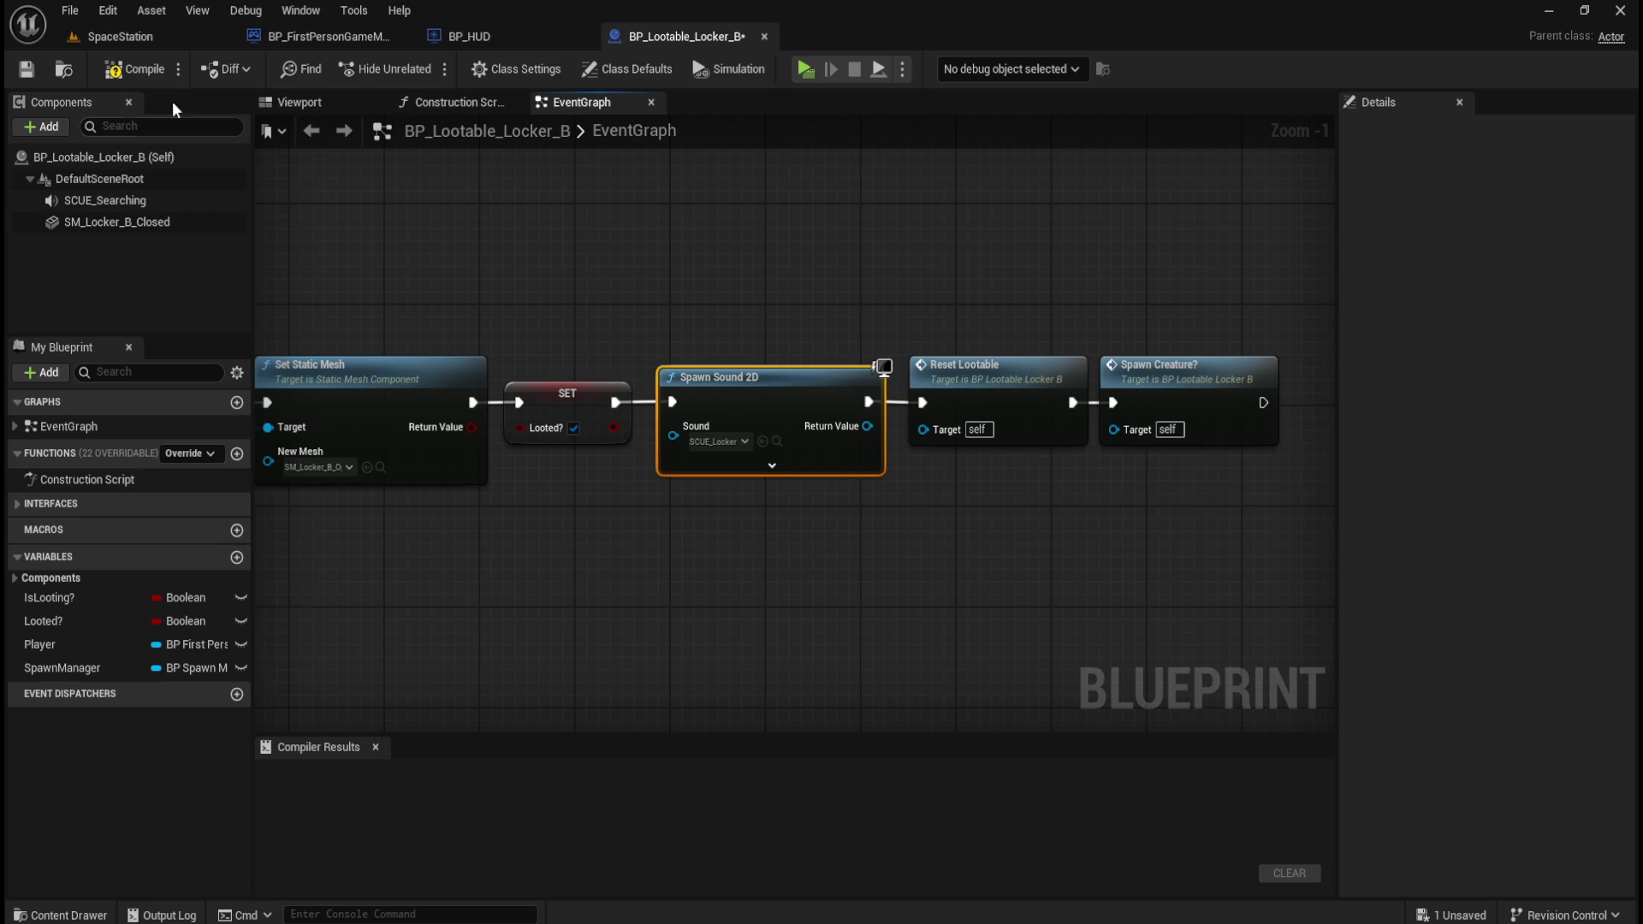
click(132, 68)
click(25, 68)
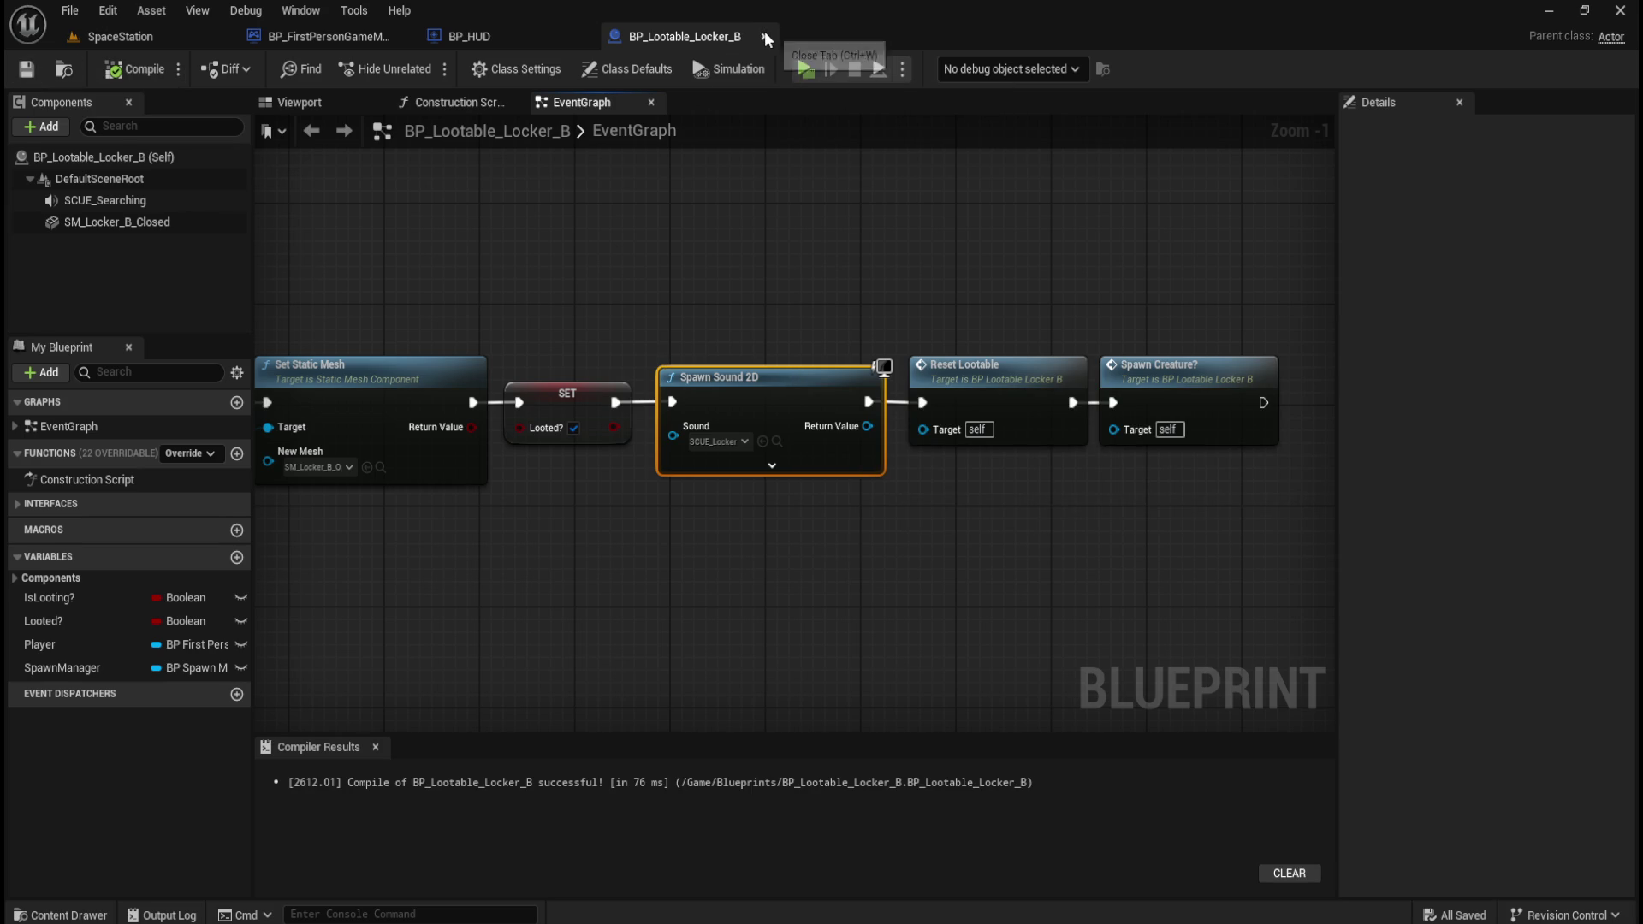
click(766, 39)
key(ctrl+space)
click(393, 644)
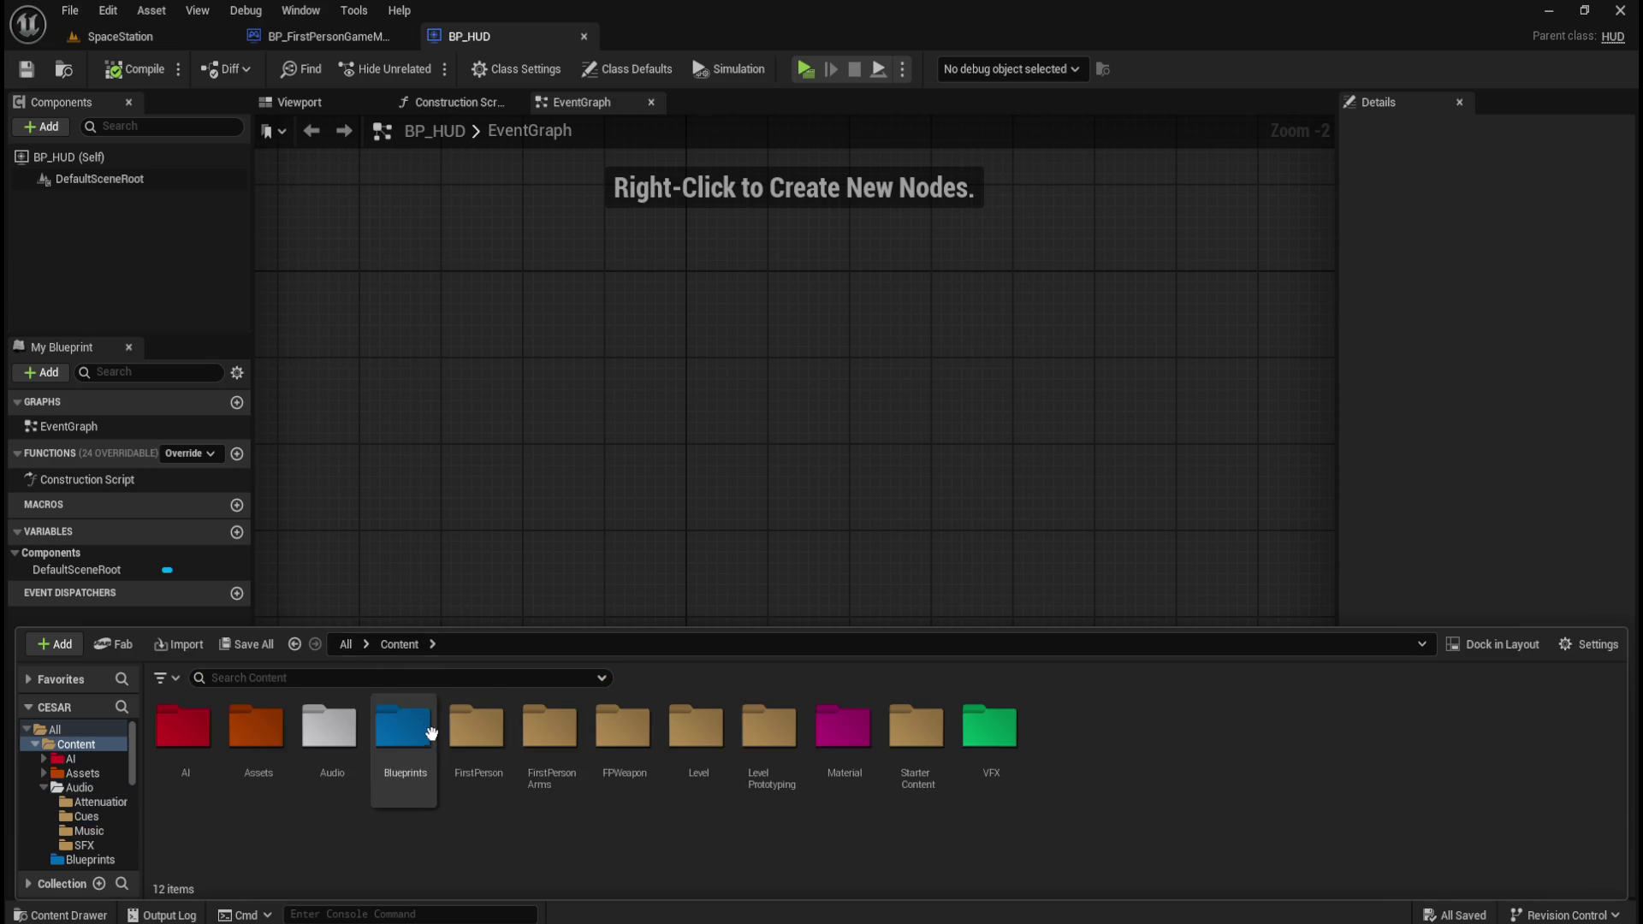
- Open BP_Lootable_Locker_C and shift Reset Lootable and Spawn Creature? right to make room
double_click(431, 733)
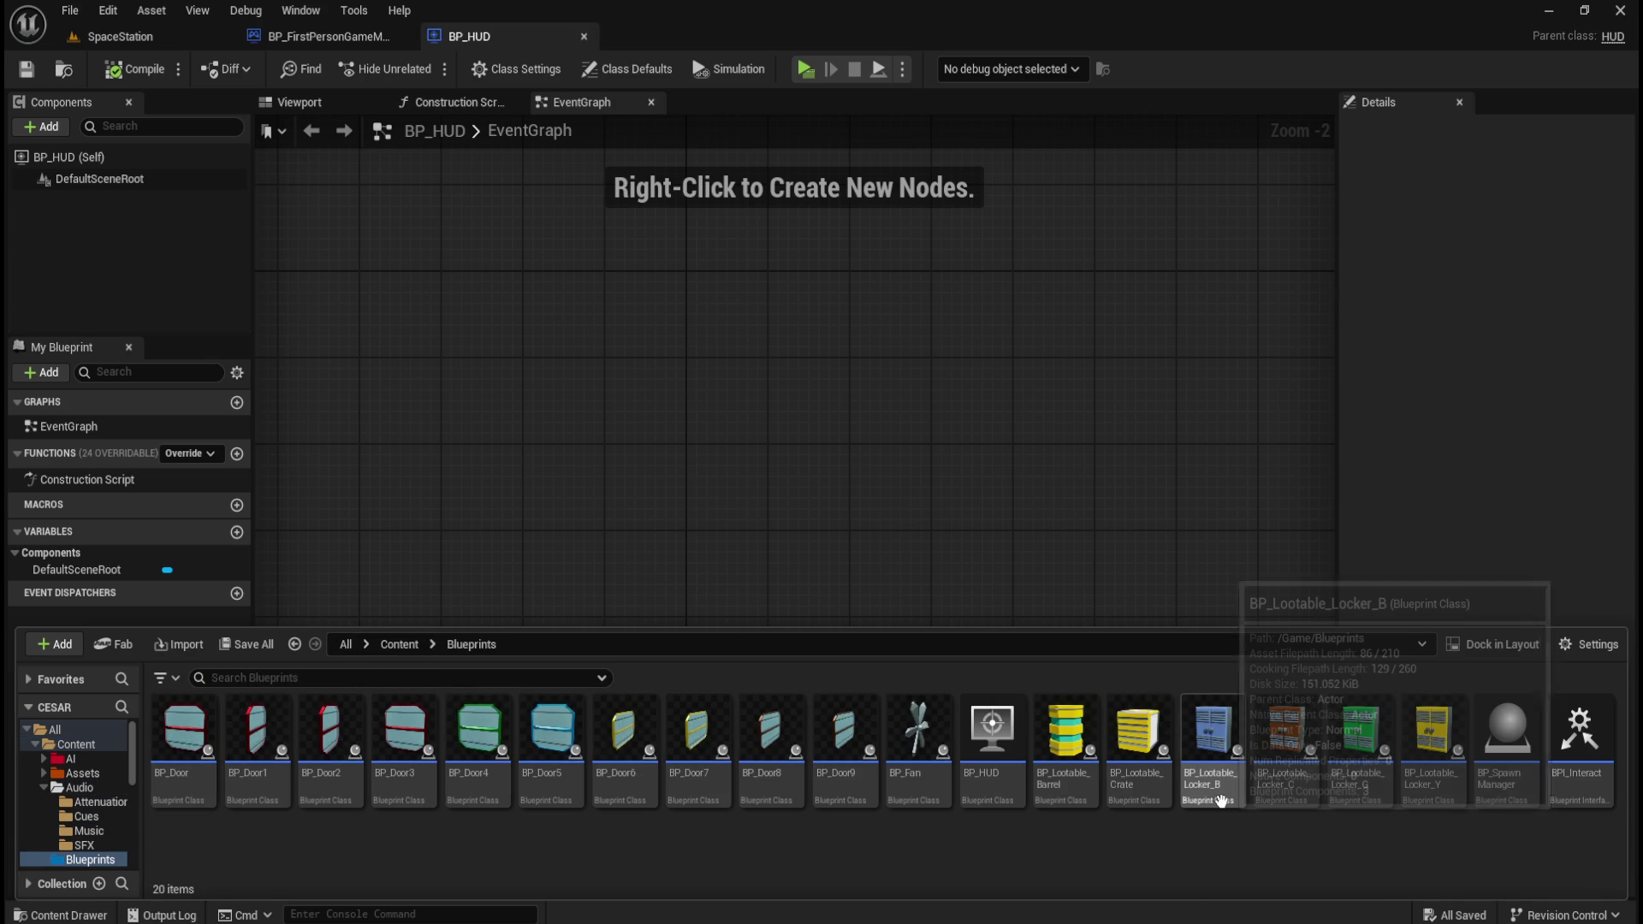
double_click(1288, 796)
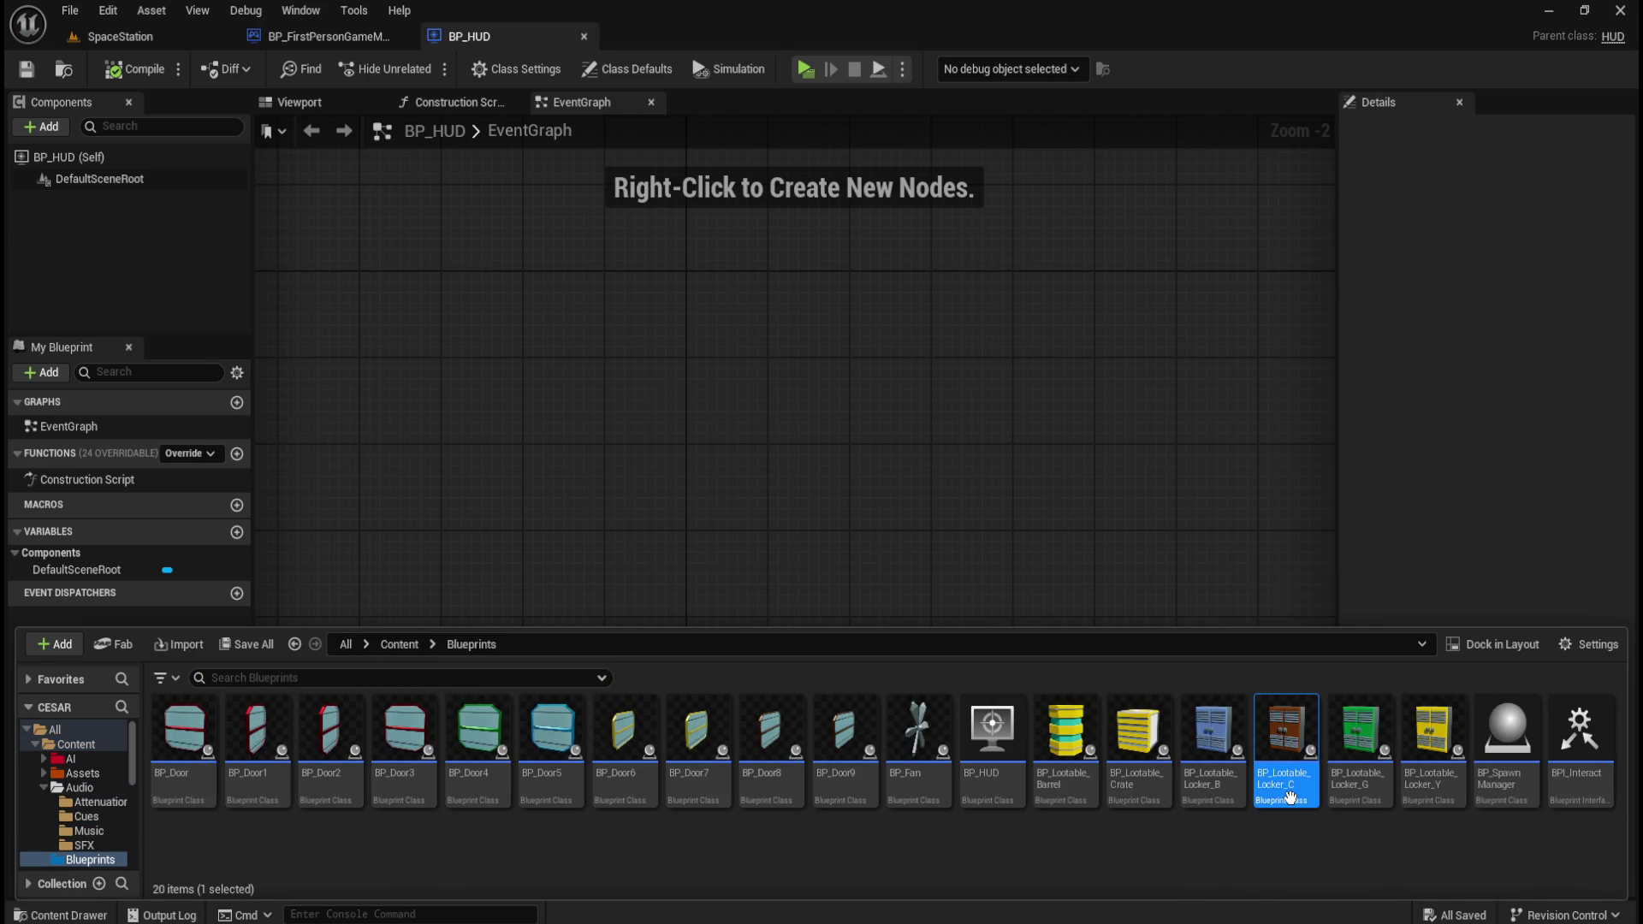
scroll(1183, 463, up, 2)
drag(836, 312, 1064, 445)
drag(791, 398, 1076, 402)
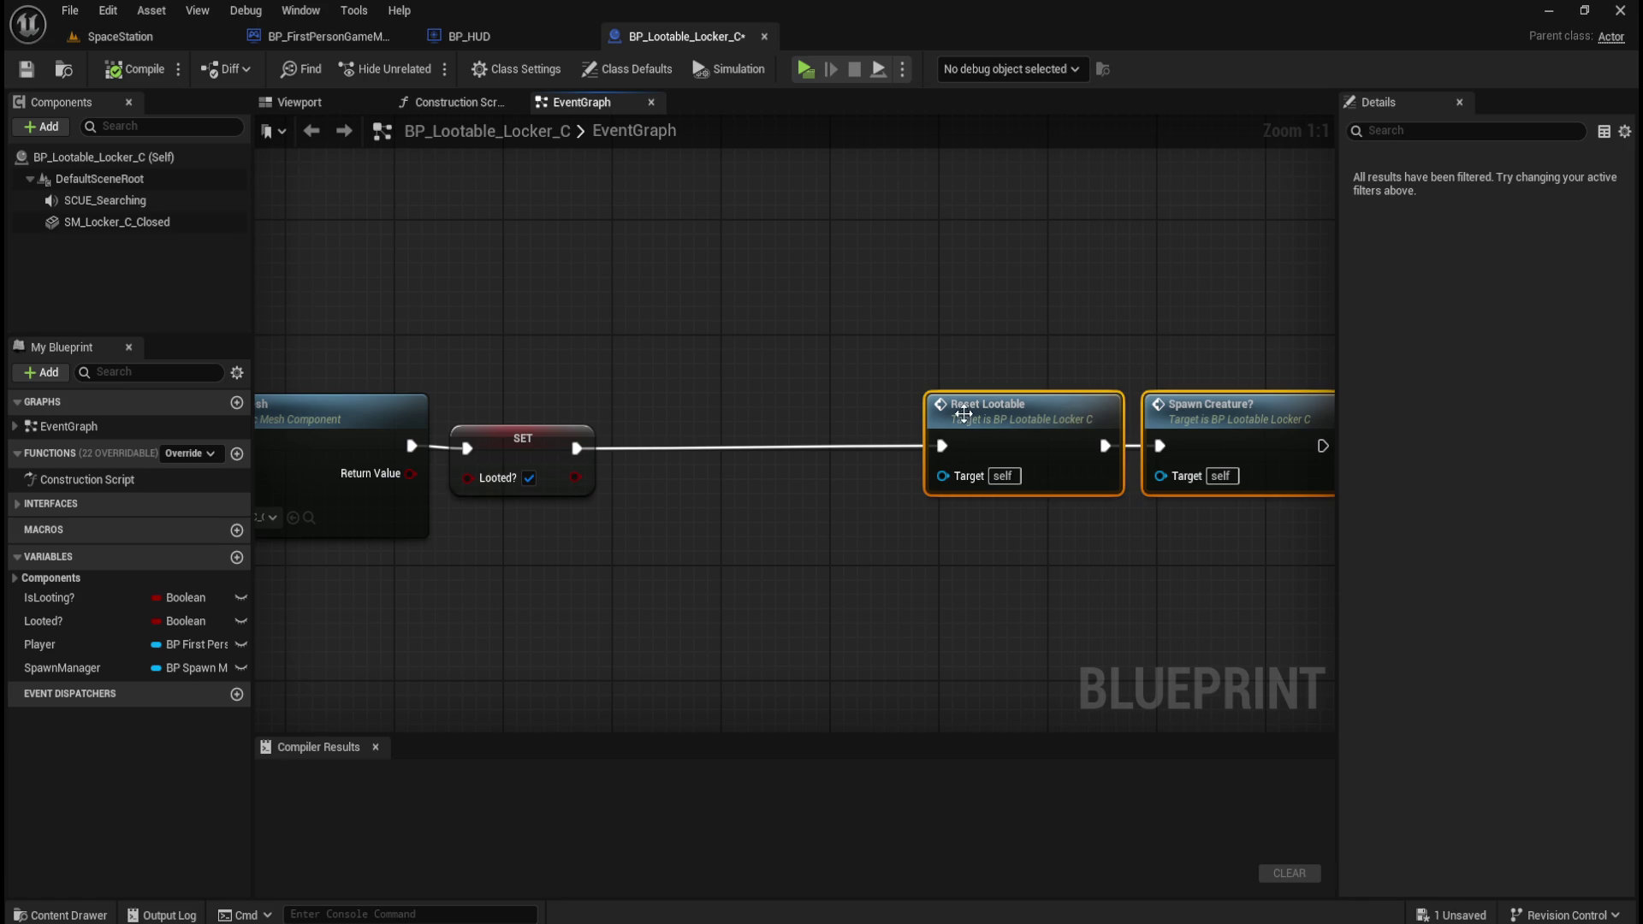
click(613, 440)
- Wire a pasted Spawn Sound 2D between SET and Reset Lootable, then compile, save and close
key(ctrl+v)
mouse_move(851, 465)
mouse_down()
mouse_move(763, 443)
mouse_move(760, 425)
mouse_up()
drag(575, 447, 643, 446)
drag(867, 446, 939, 452)
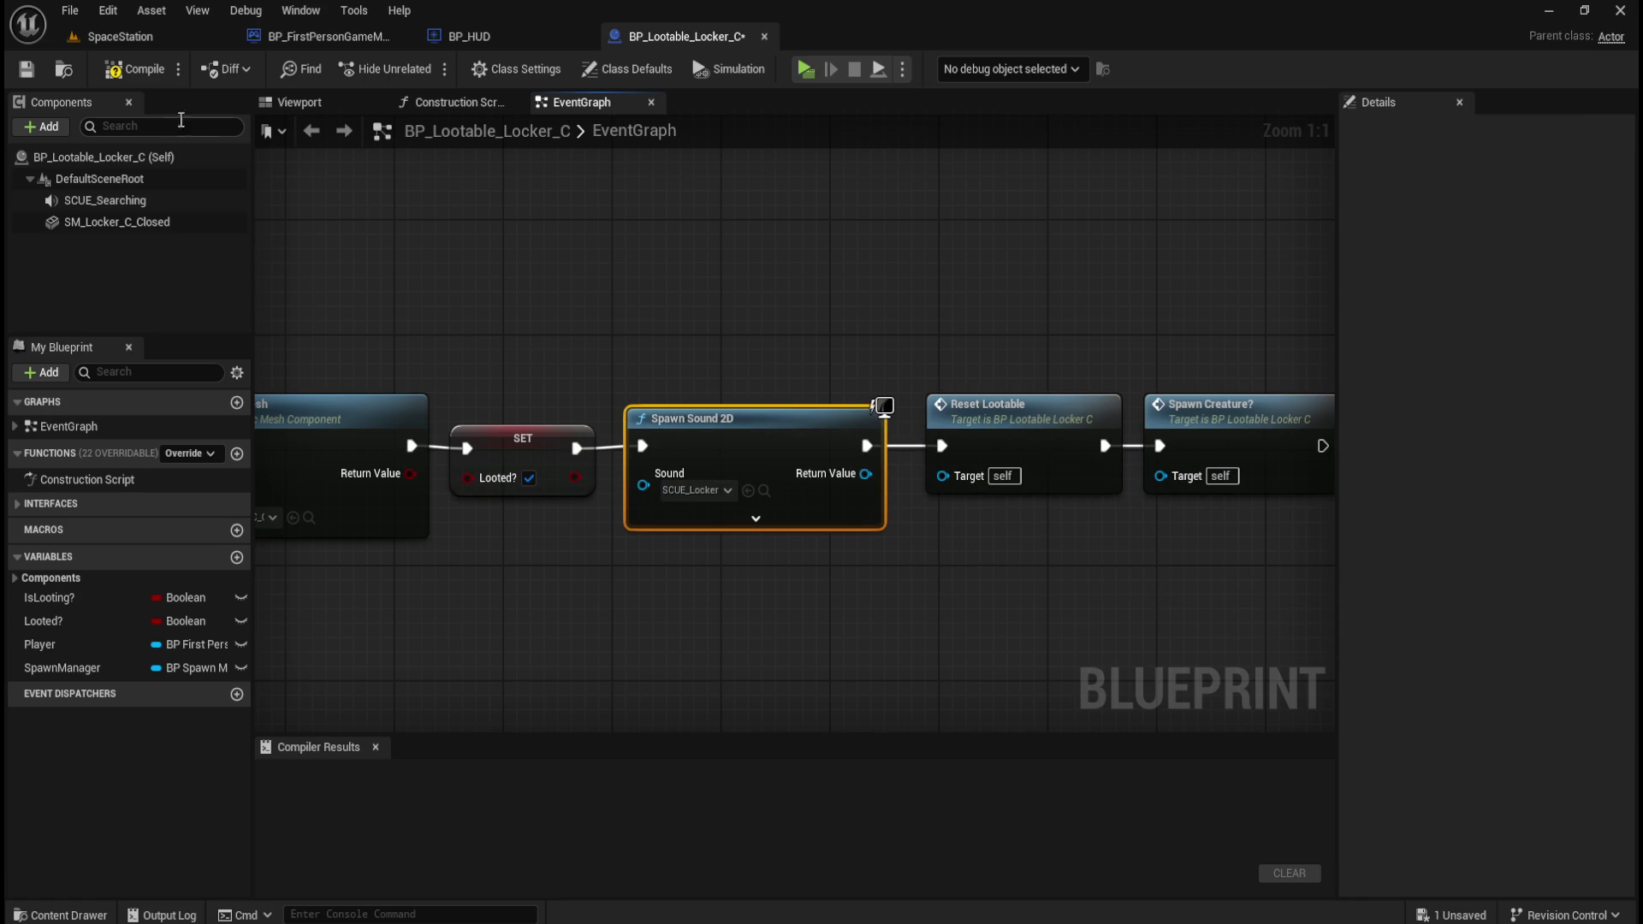
click(135, 68)
click(25, 68)
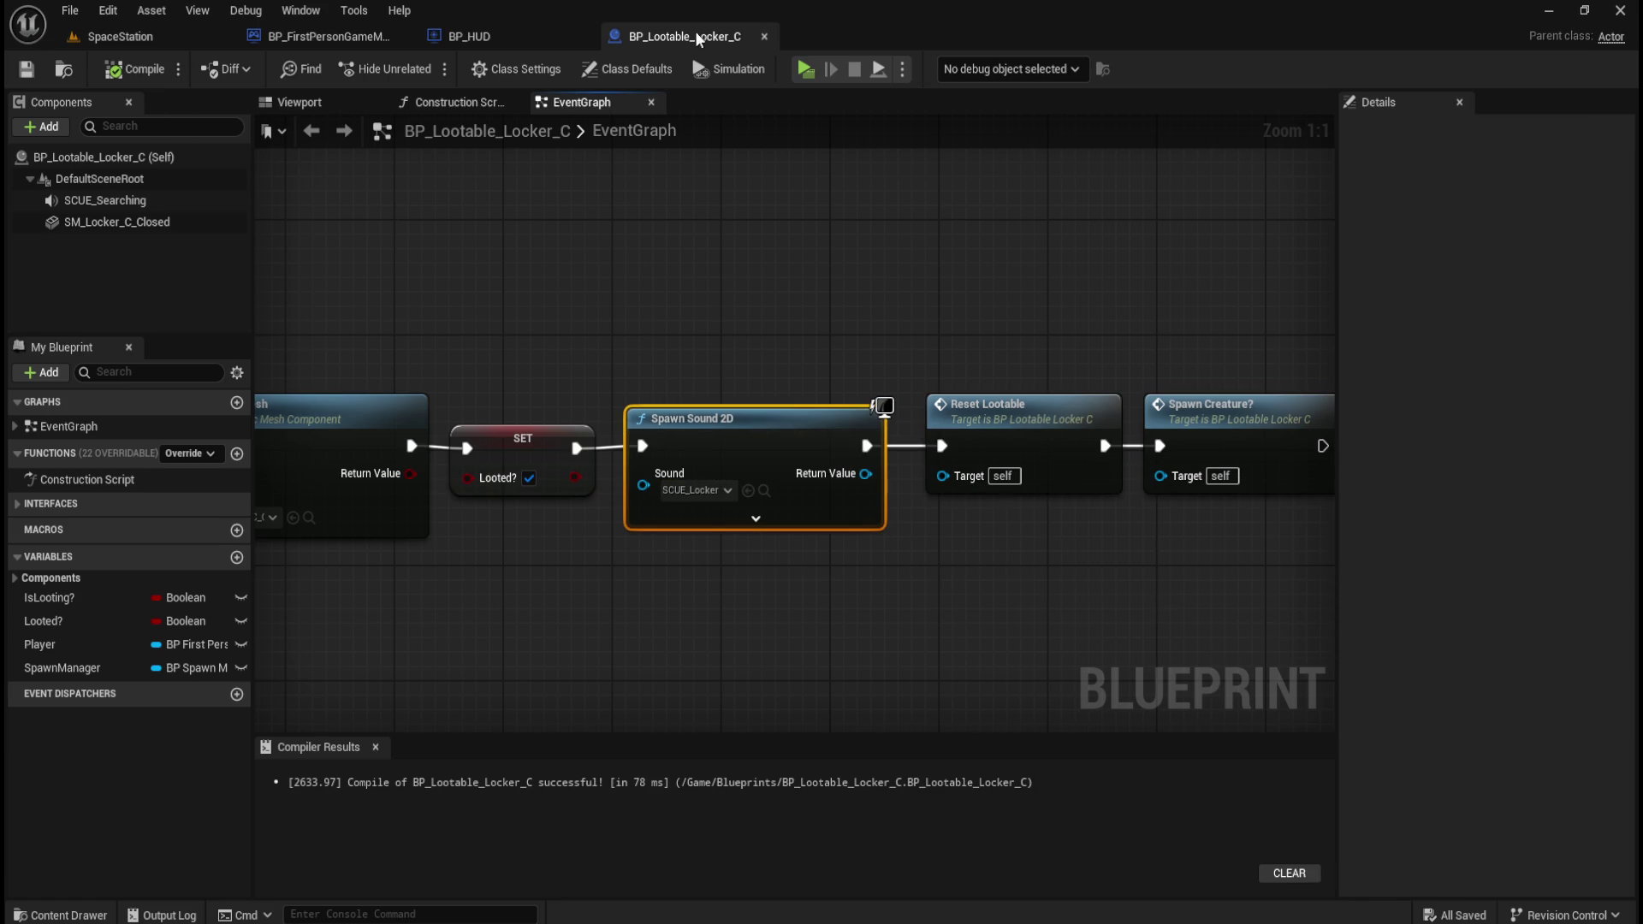
click(767, 34)
key(ctrl+space)
- Open BP_Lootable_Locker_G and move Reset Lootable and Spawn Creature? right to make room
click(1359, 780)
double_click(1360, 781)
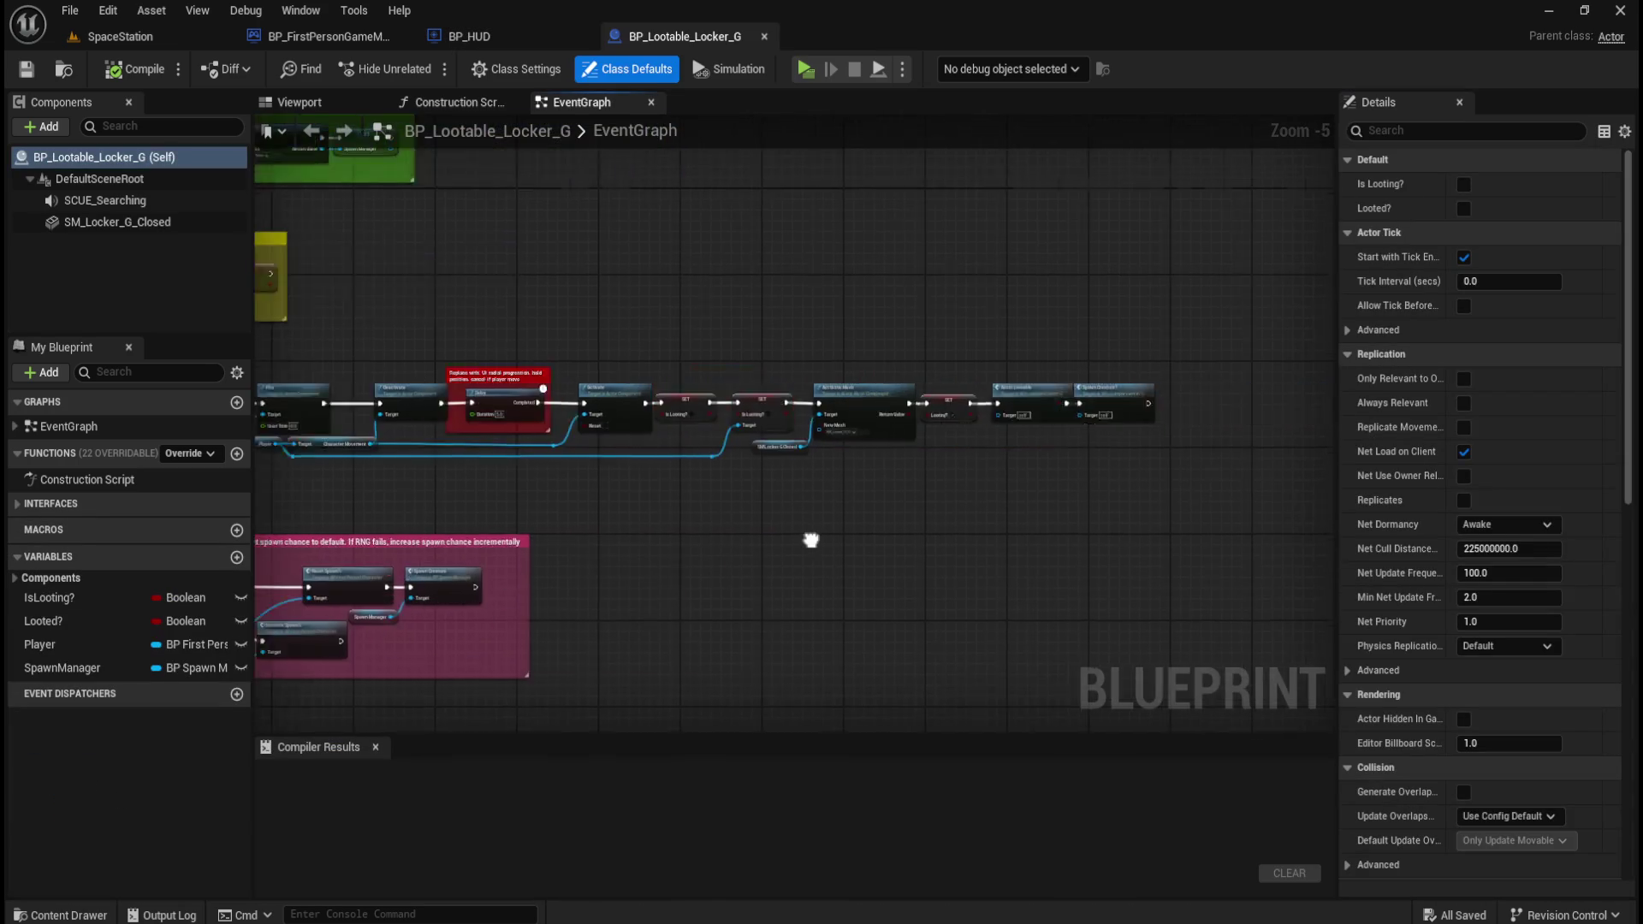
drag(706, 336, 809, 407)
scroll(690, 405, up, 1)
drag(717, 377, 982, 376)
click(722, 354)
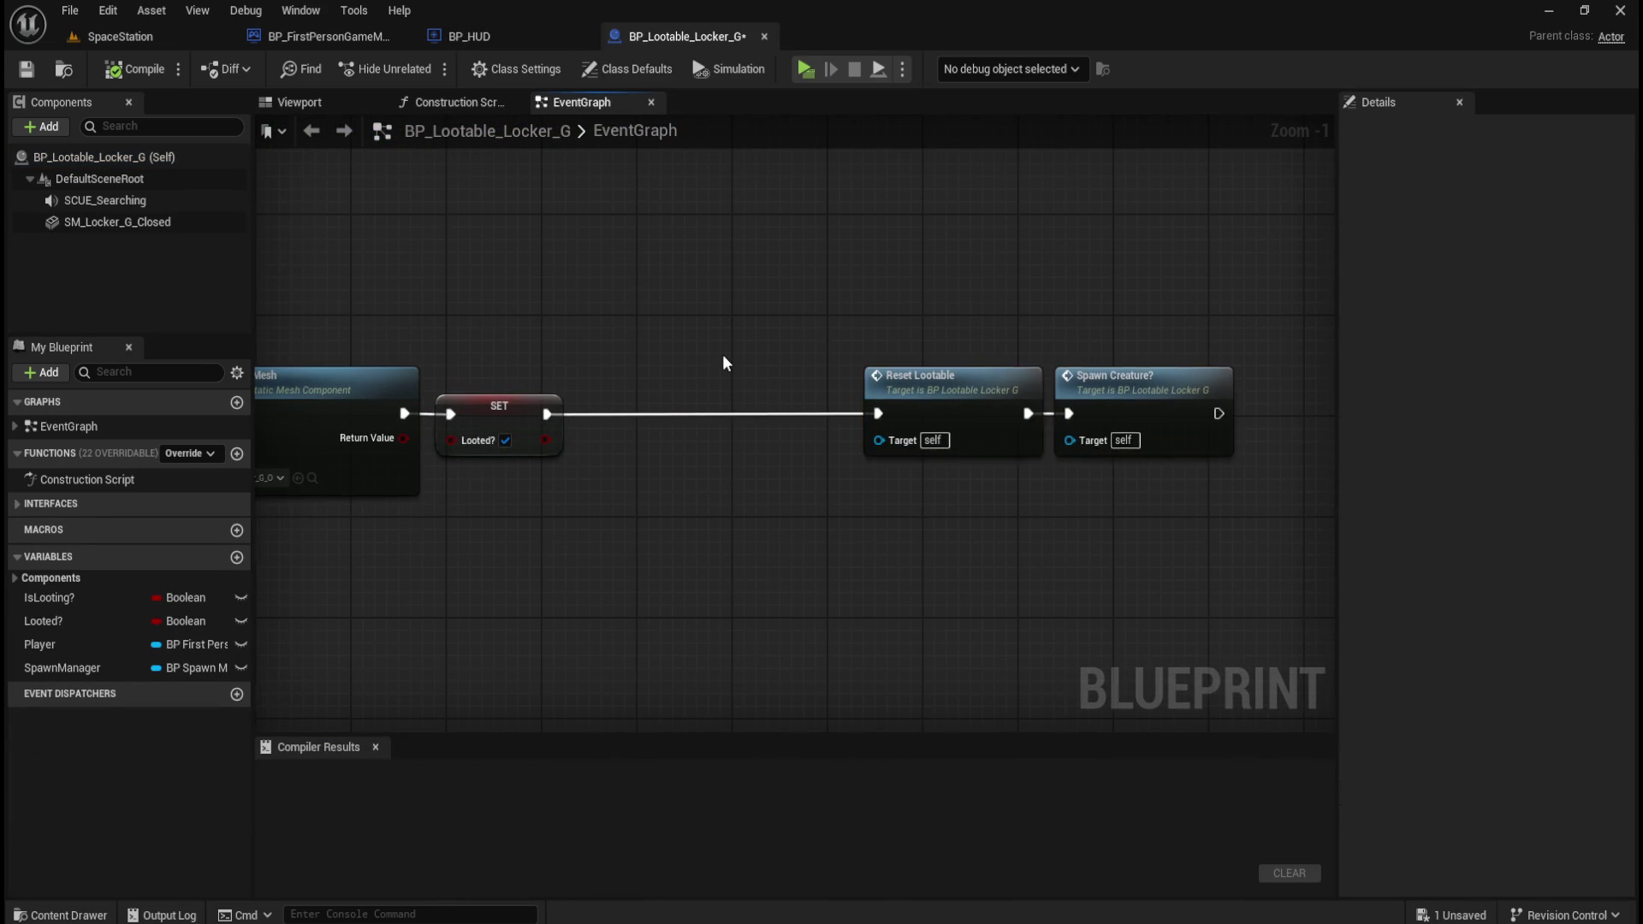
scroll(723, 354, up, 1)
- Wire a pasted Spawn Sound 2D between SET and Reset Lootable, compile and close Locker G
key(ctrl+v)
mouse_move(907, 416)
mouse_down()
mouse_move(790, 416)
mouse_move(794, 433)
mouse_up()
mouse_move(632, 454)
mouse_down()
mouse_move(720, 459)
mouse_move(699, 452)
mouse_up()
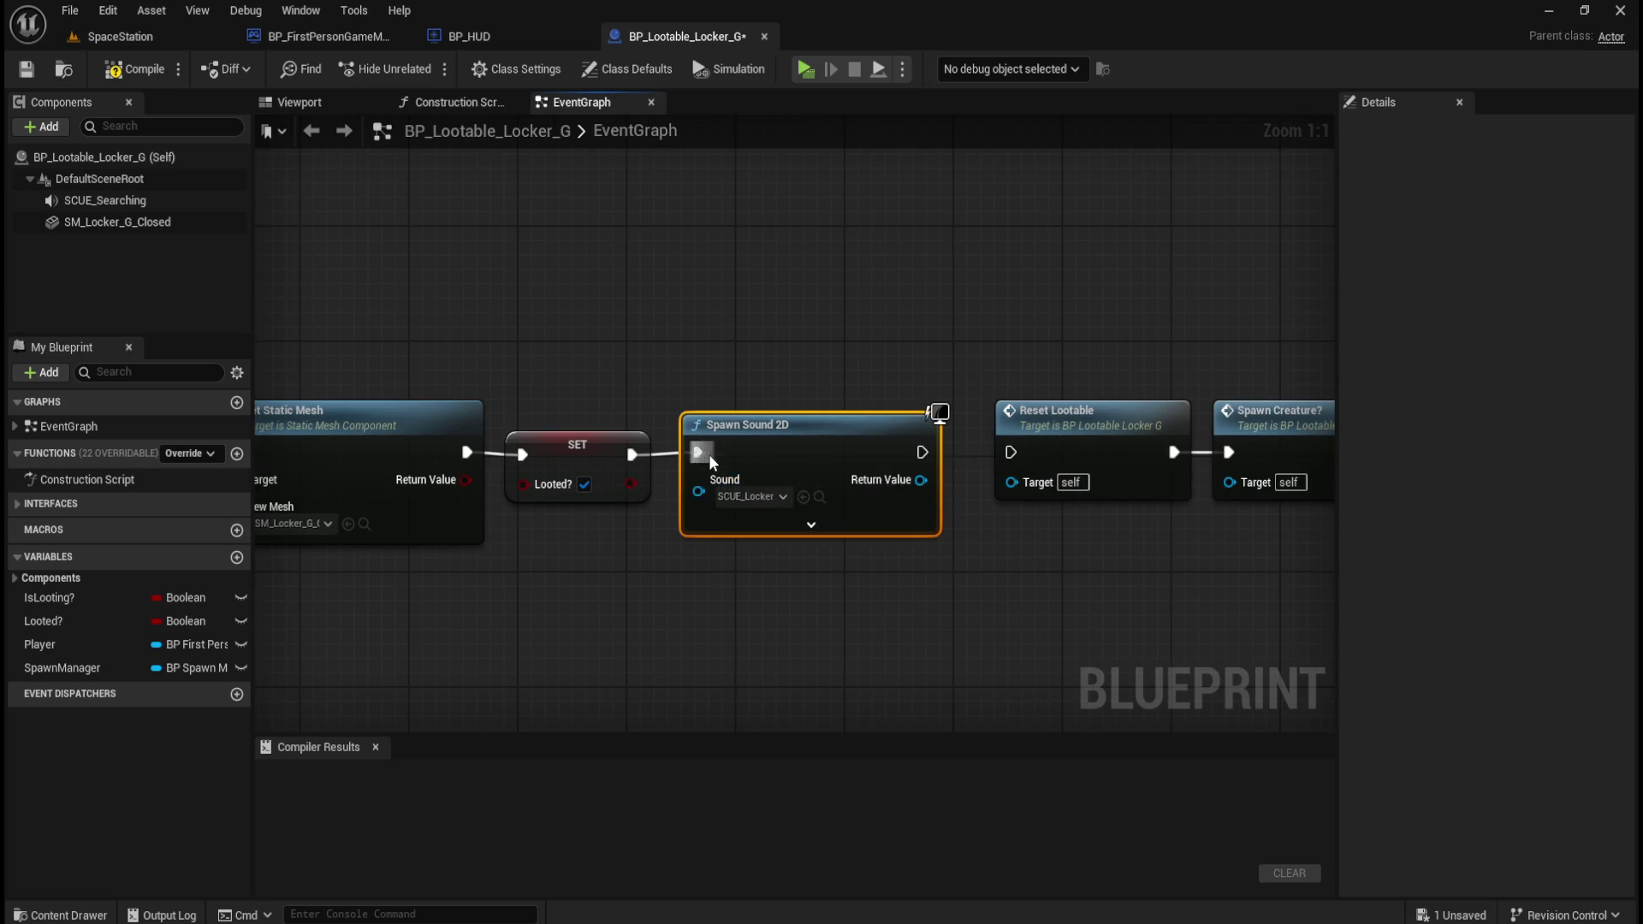
drag(921, 452, 1020, 454)
click(132, 68)
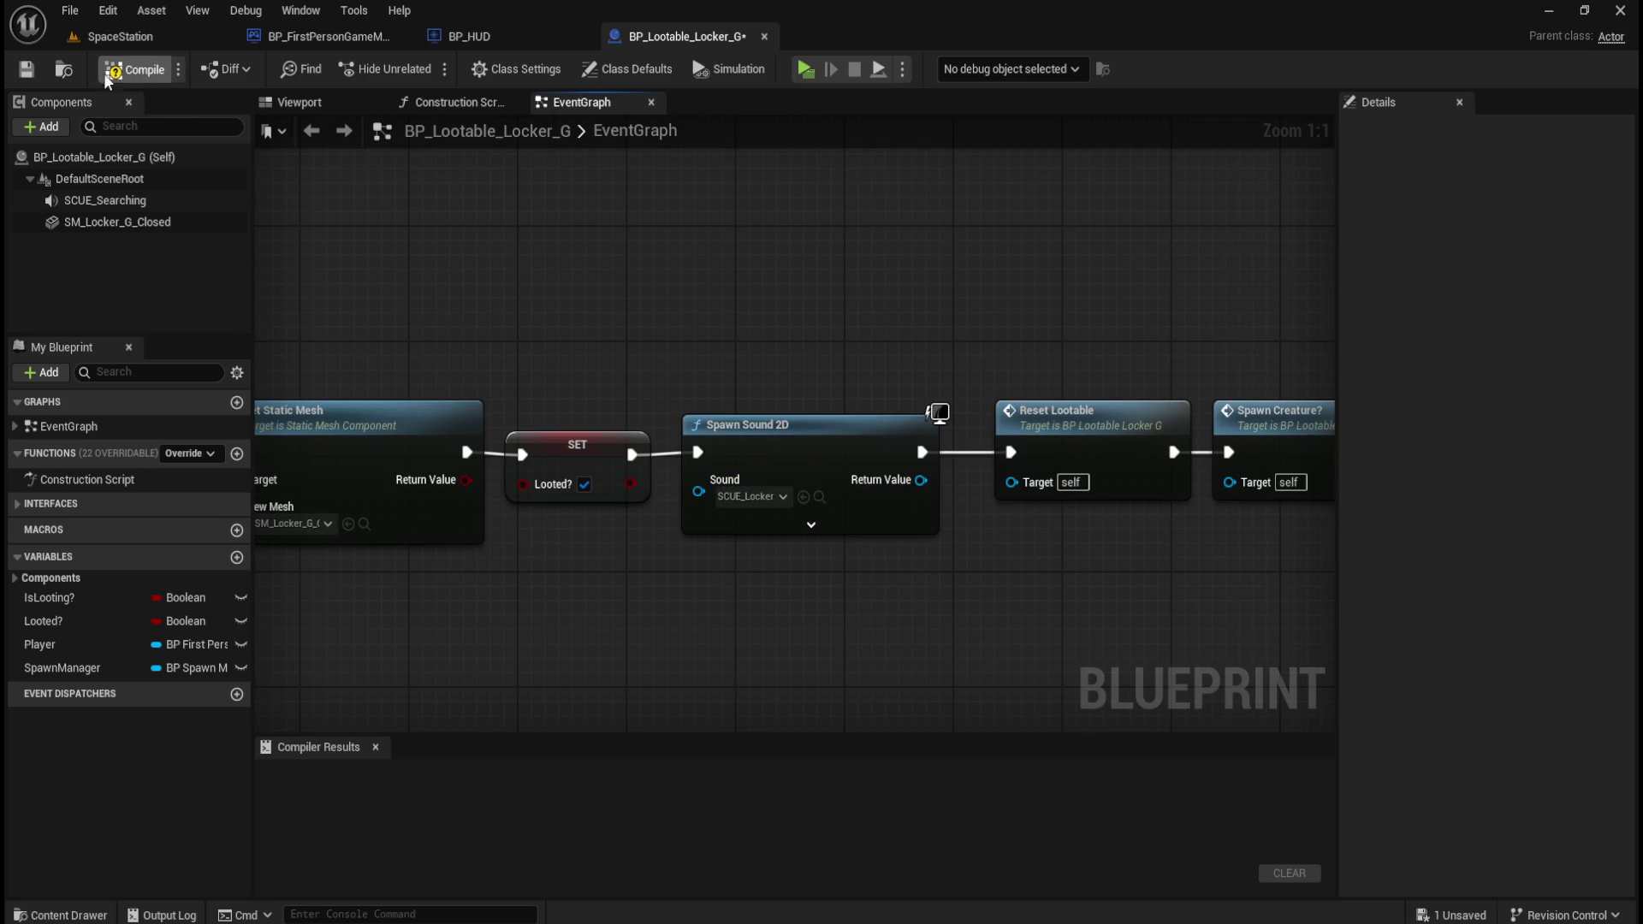
click(767, 32)
key(ctrl+space)
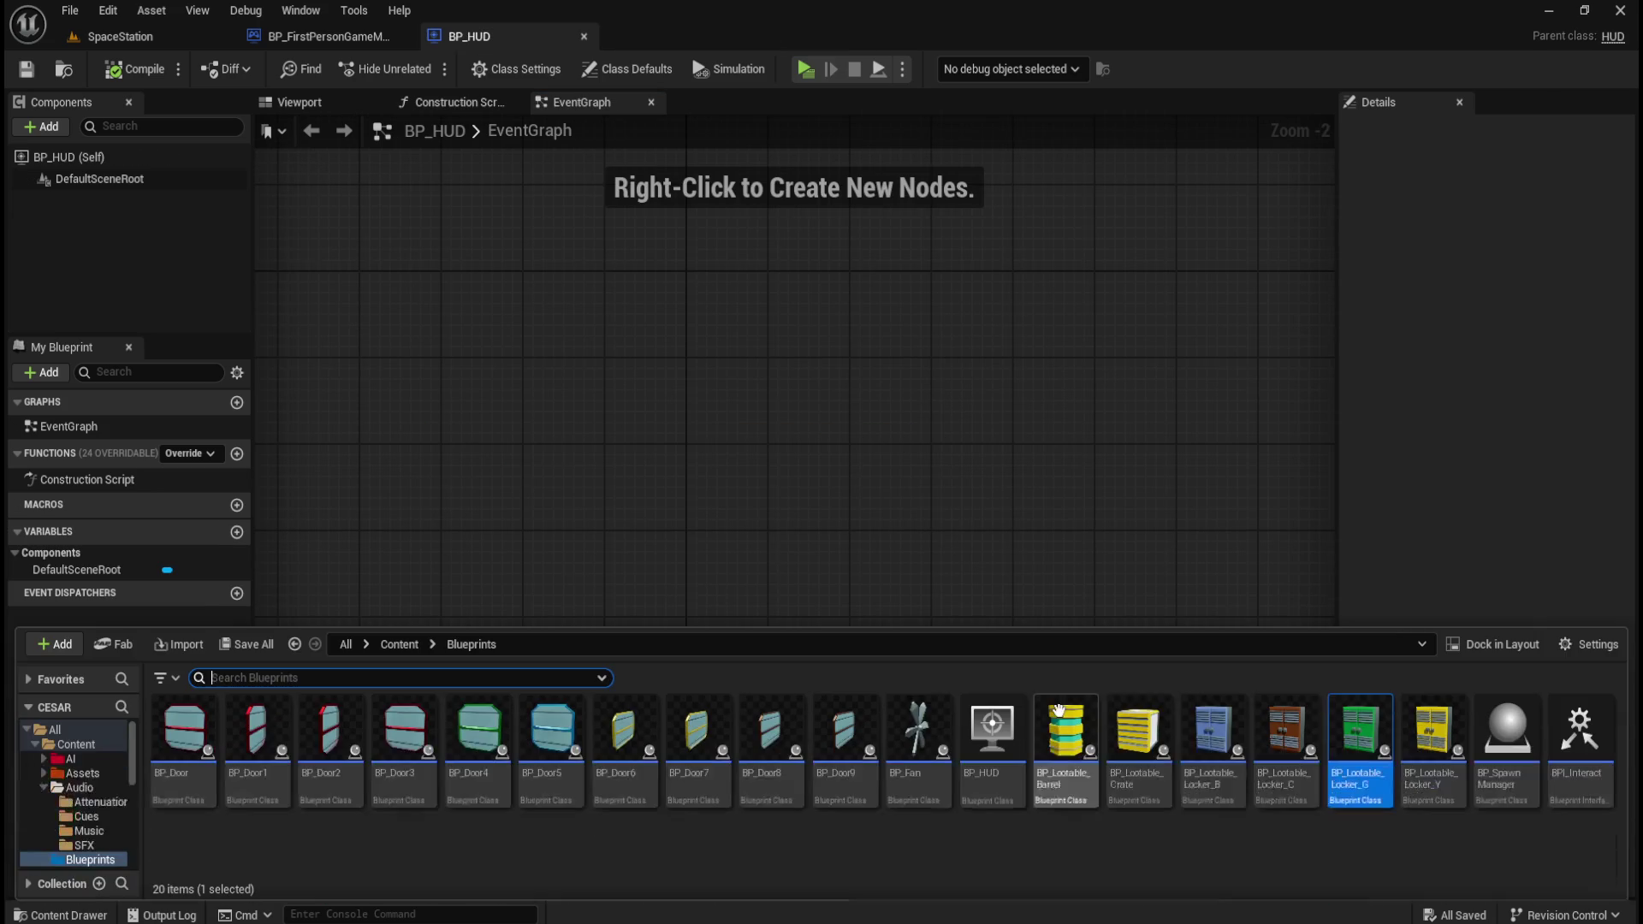
- Open BP_Lootable_Locker_Y and move Reset Lootable and Spawn Creature? right to make room
click(1445, 796)
double_click(1444, 796)
scroll(700, 578, up, 4)
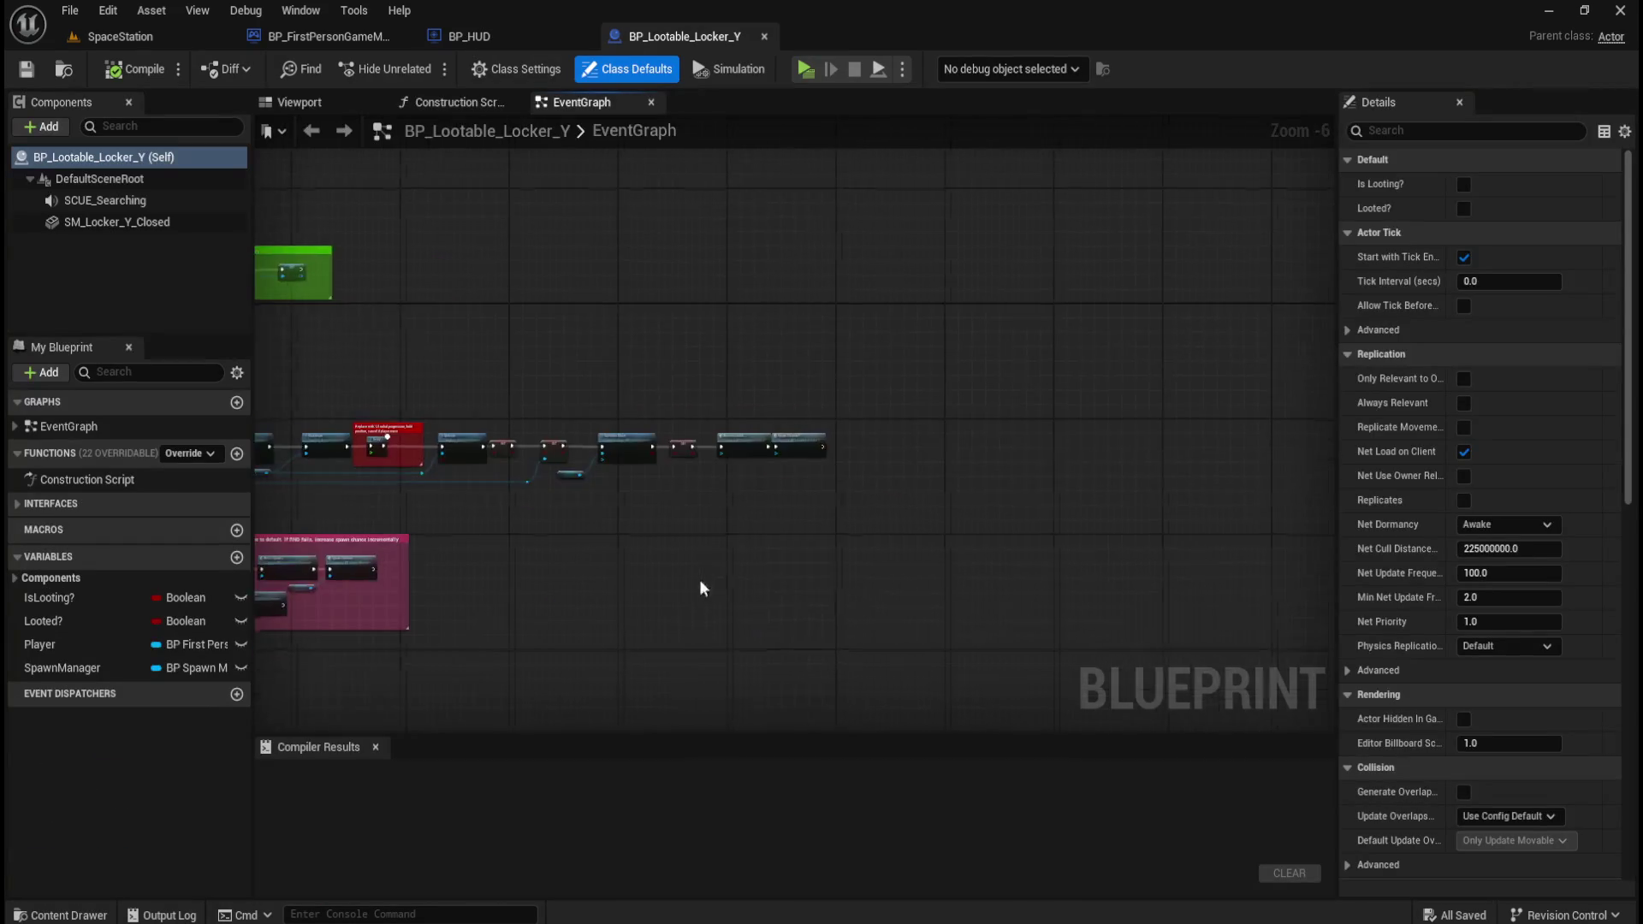
drag(615, 369, 778, 454)
drag(676, 438, 973, 438)
- Wire a pasted Spawn Sound 2D between SET and Reset Lootable, then compile, save and close Locker Y
key(ctrl+v)
drag(800, 434, 640, 446)
click(550, 356)
drag(494, 473, 562, 472)
drag(758, 472, 860, 473)
mouse_move(929, 362)
mouse_down()
mouse_move(1068, 447)
mouse_move(948, 440)
mouse_up()
click(837, 324)
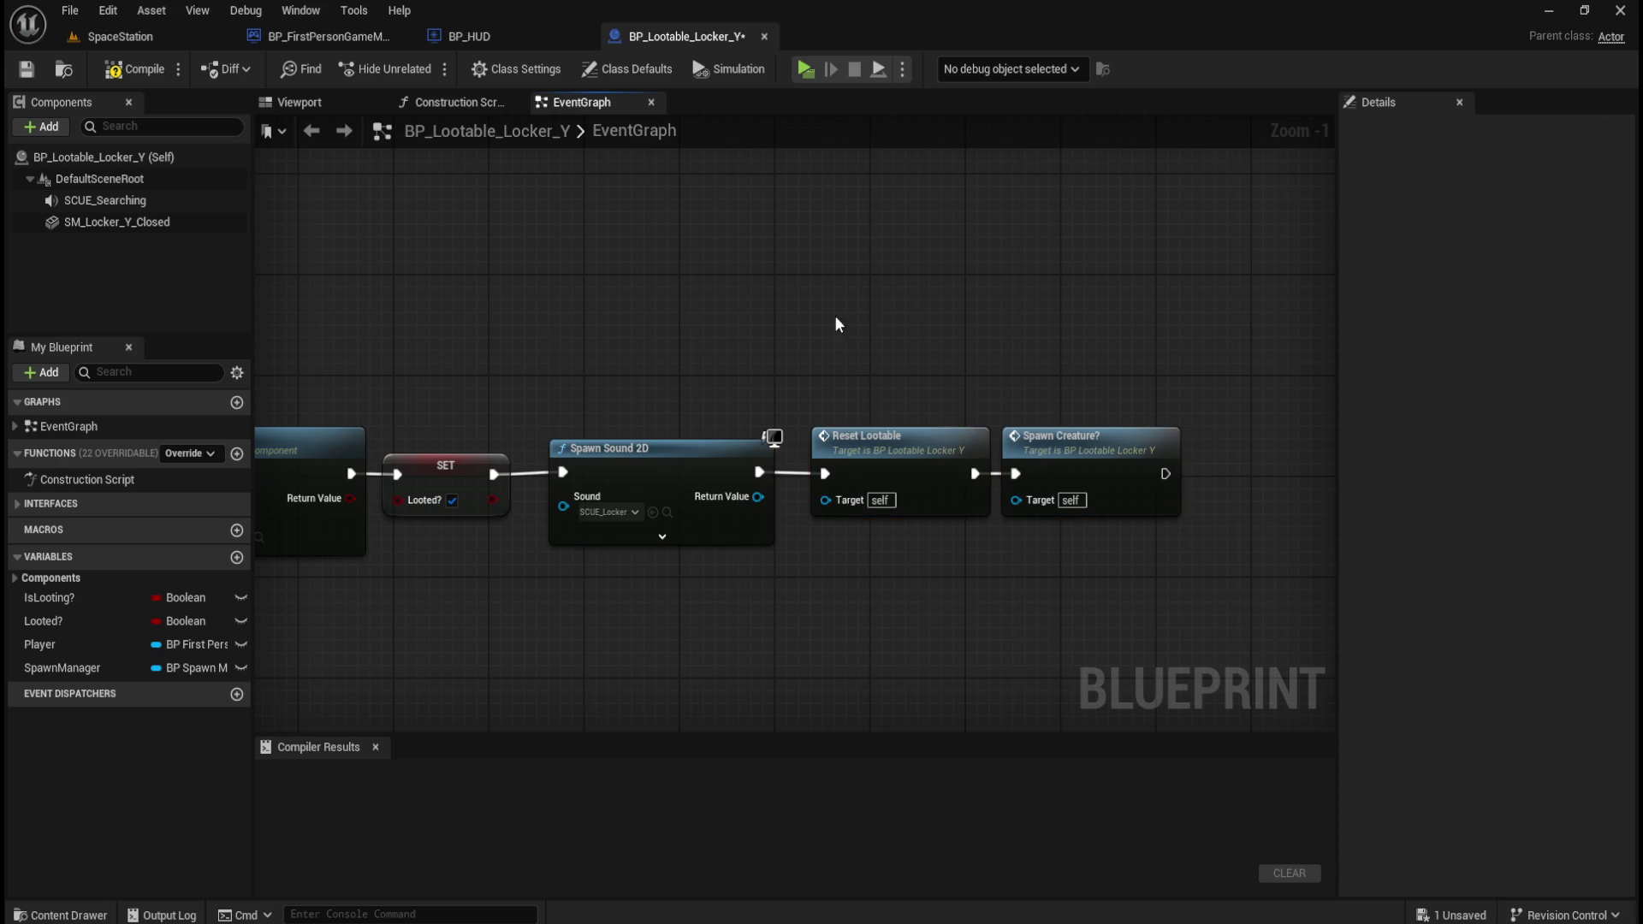
click(130, 69)
key(ctrl+s)
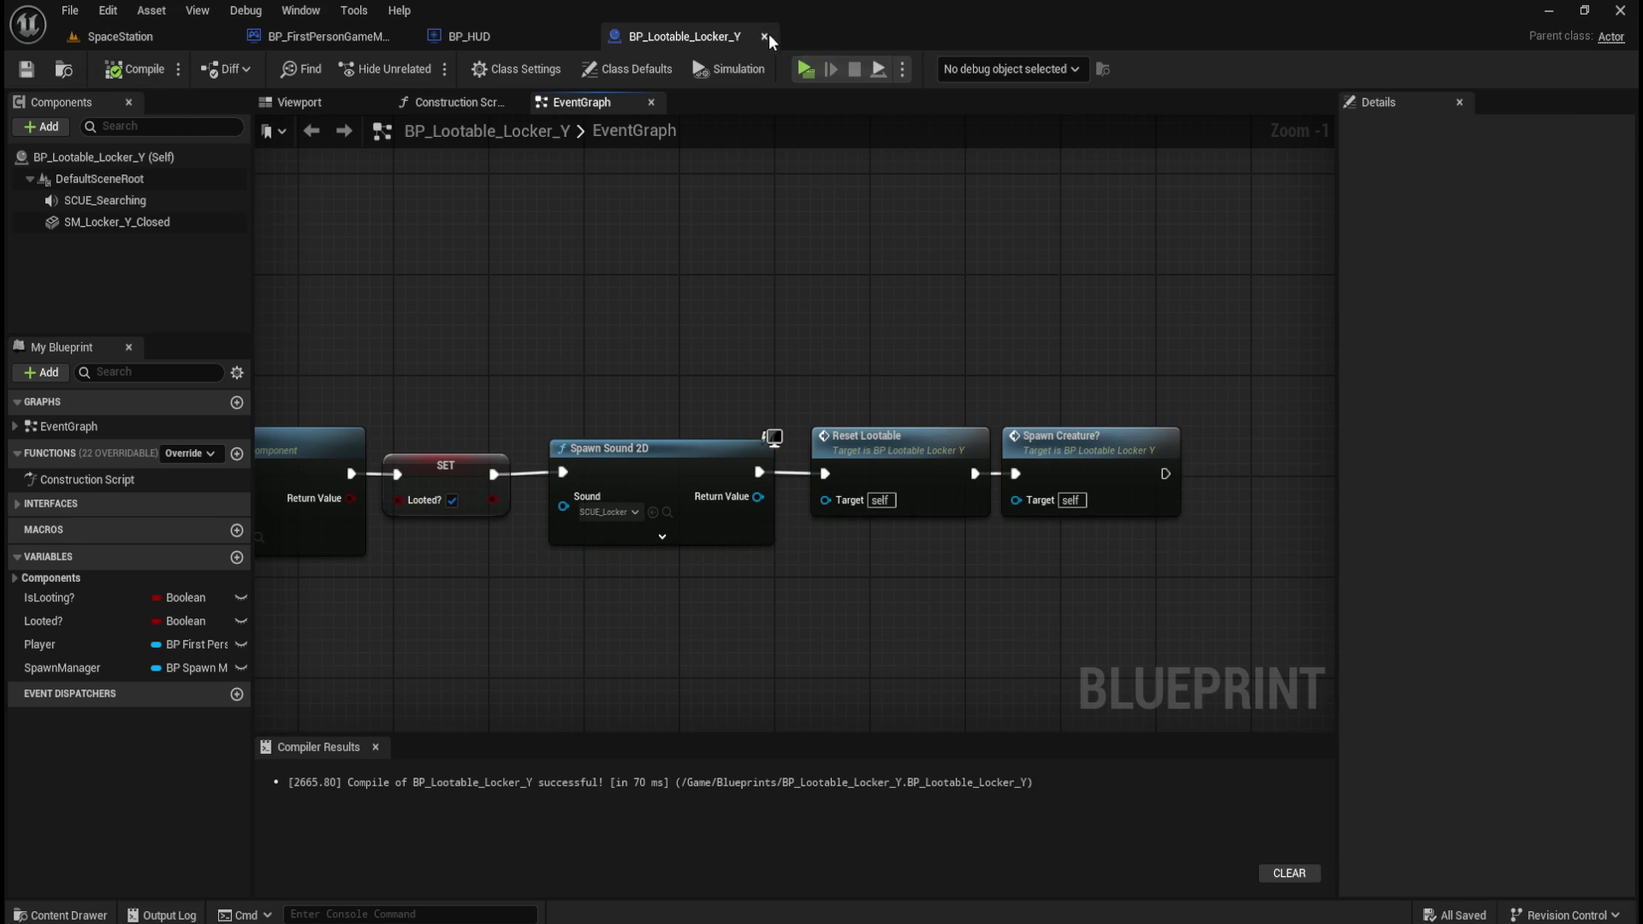
click(765, 36)
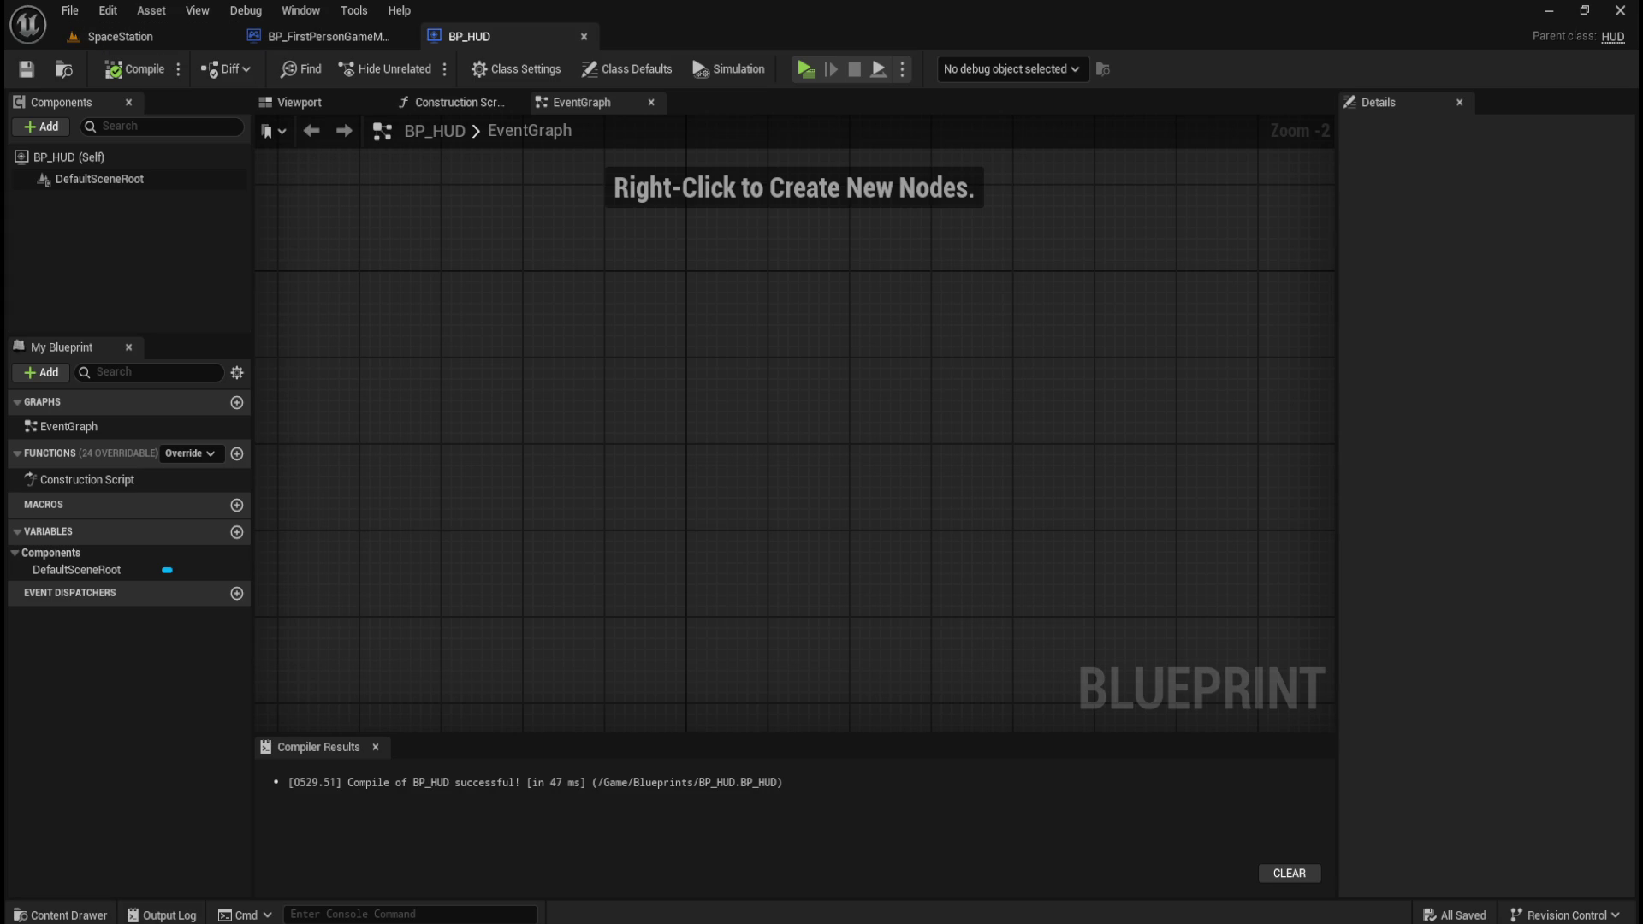
- Switch to the SpaceStation level, use File > Save All, and launch the Play preview
click(81, 38)
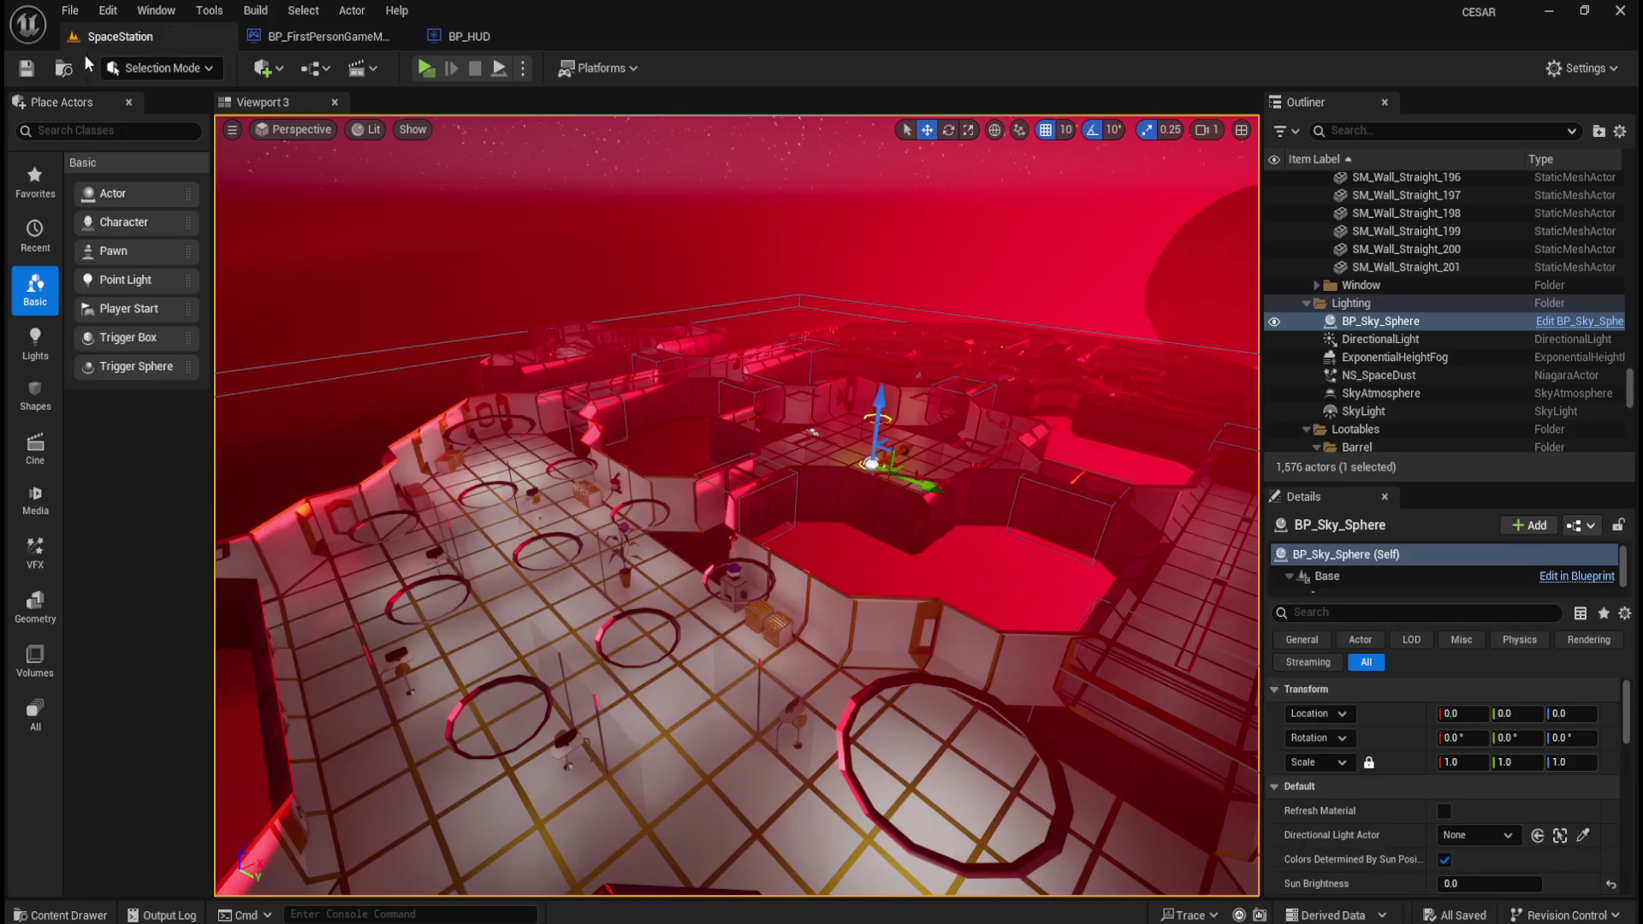
click(70, 11)
click(111, 264)
click(425, 68)
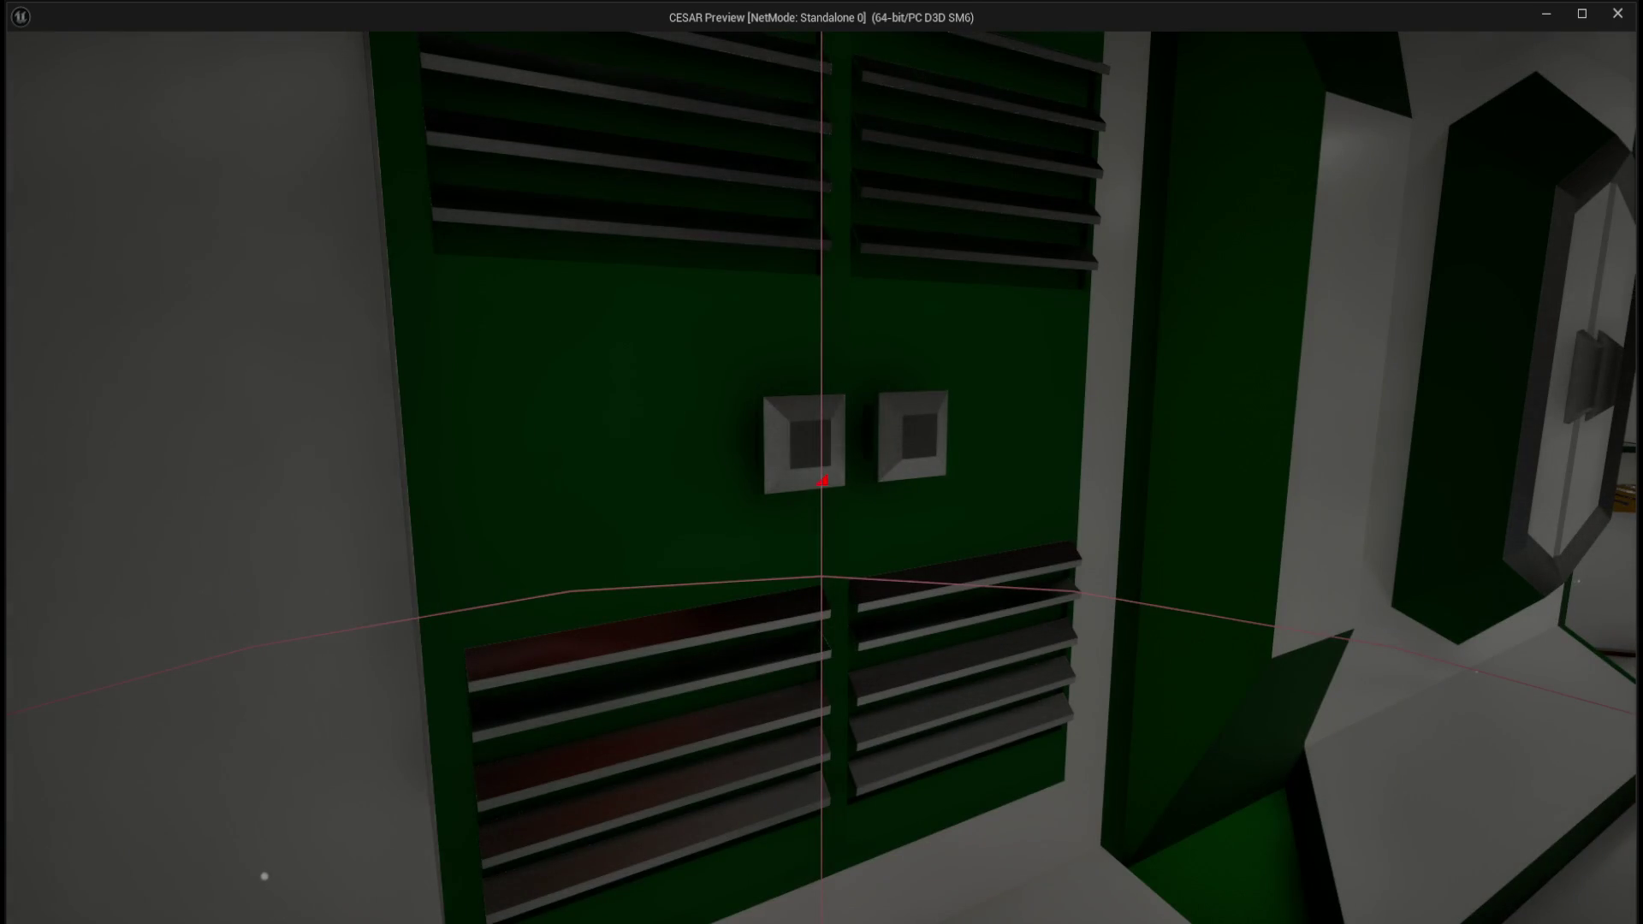
- Turn up the system volume while moving the player to the yellow locker
key(XF86AudioRaiseVolume)
key(XF86AudioRaiseVolume)
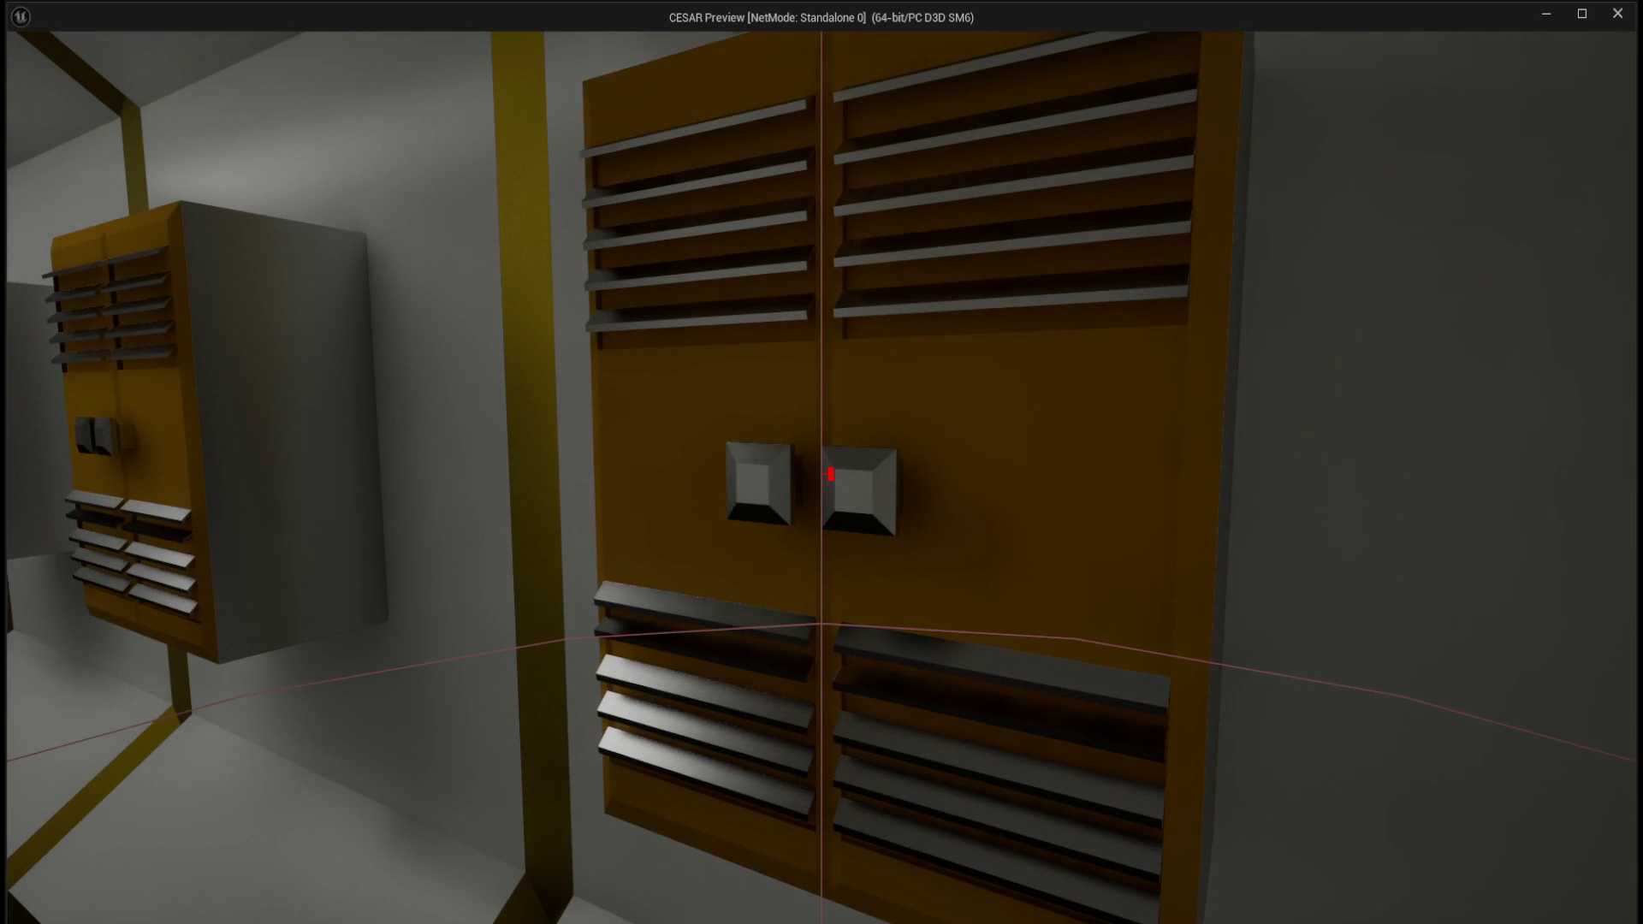
- Approach the yellow locker and strafe side to side to view it
click(830, 473)
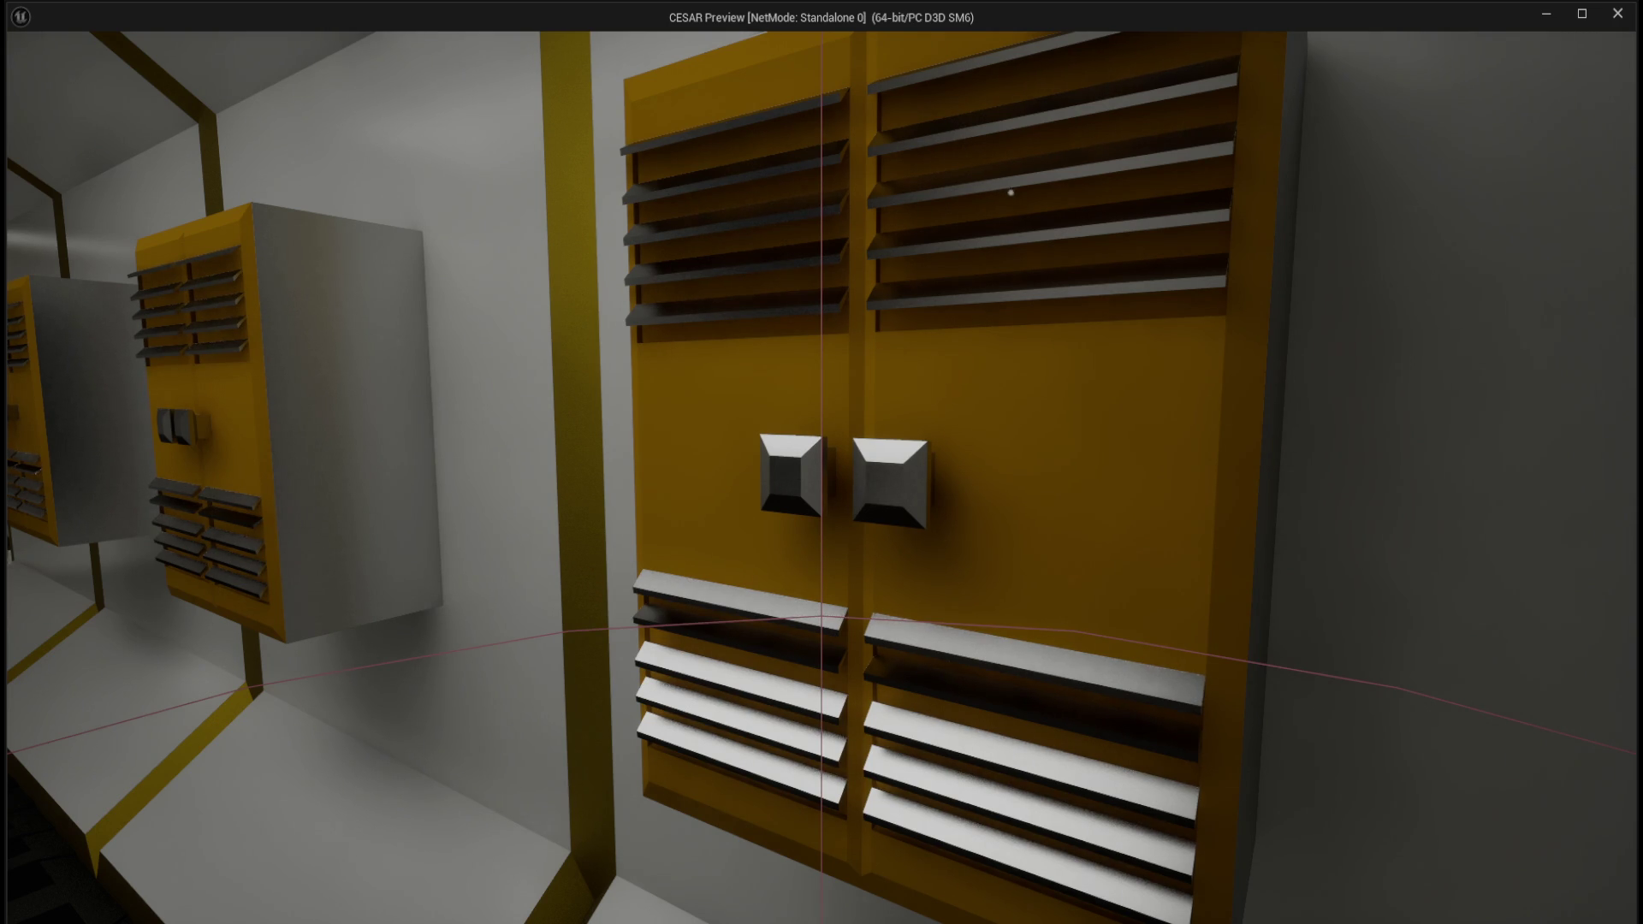
key(d)
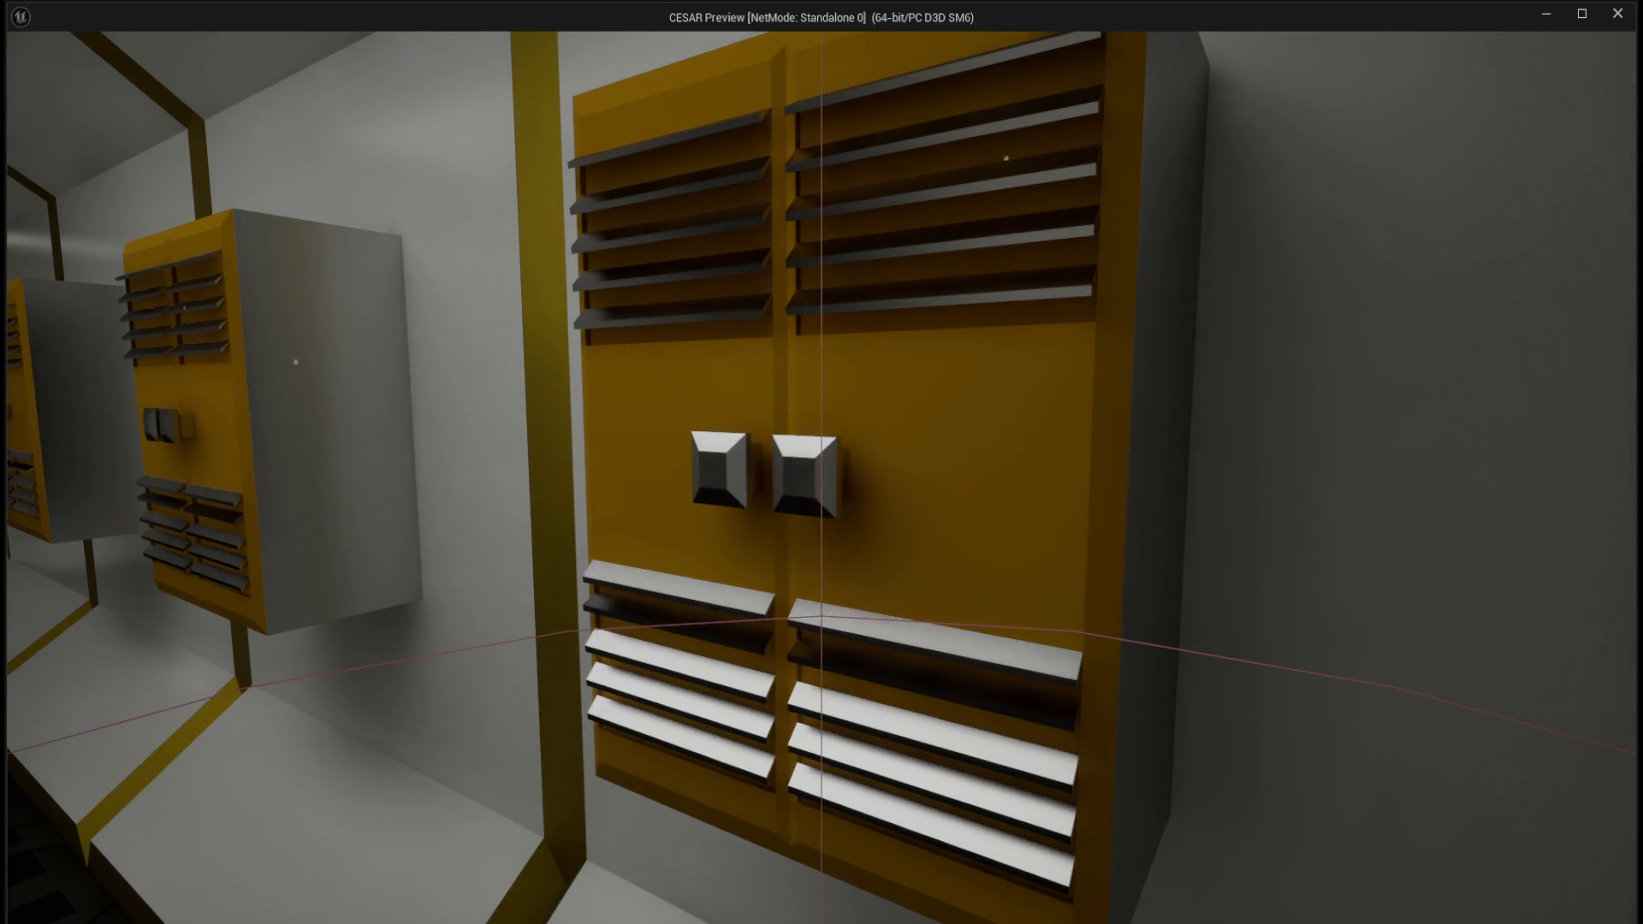
key(a)
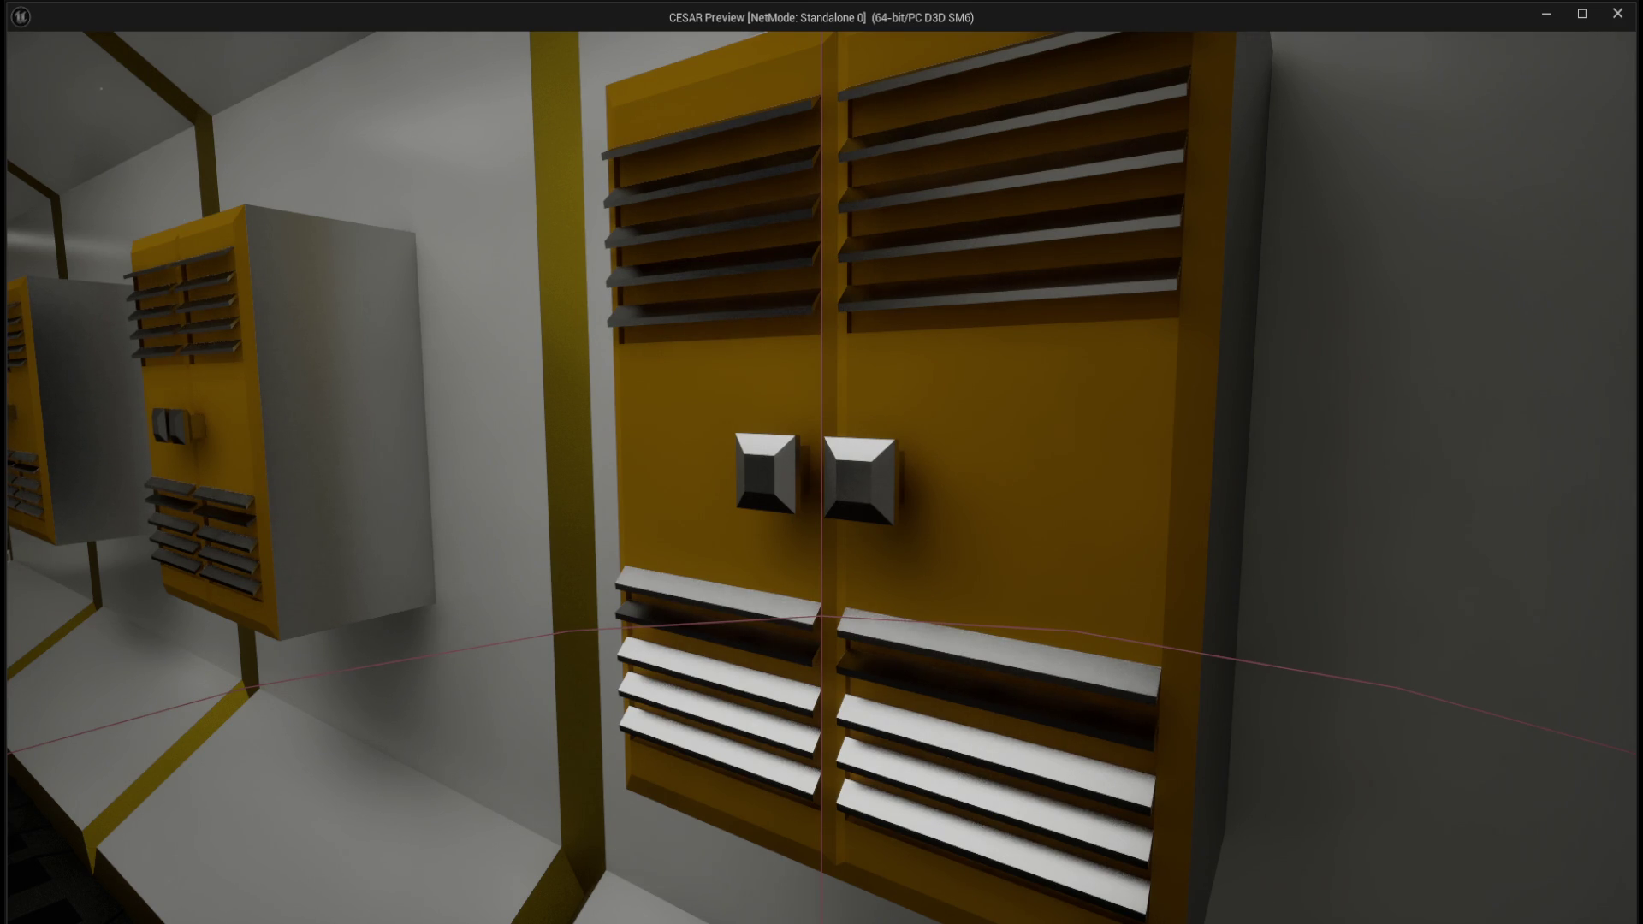
key(d)
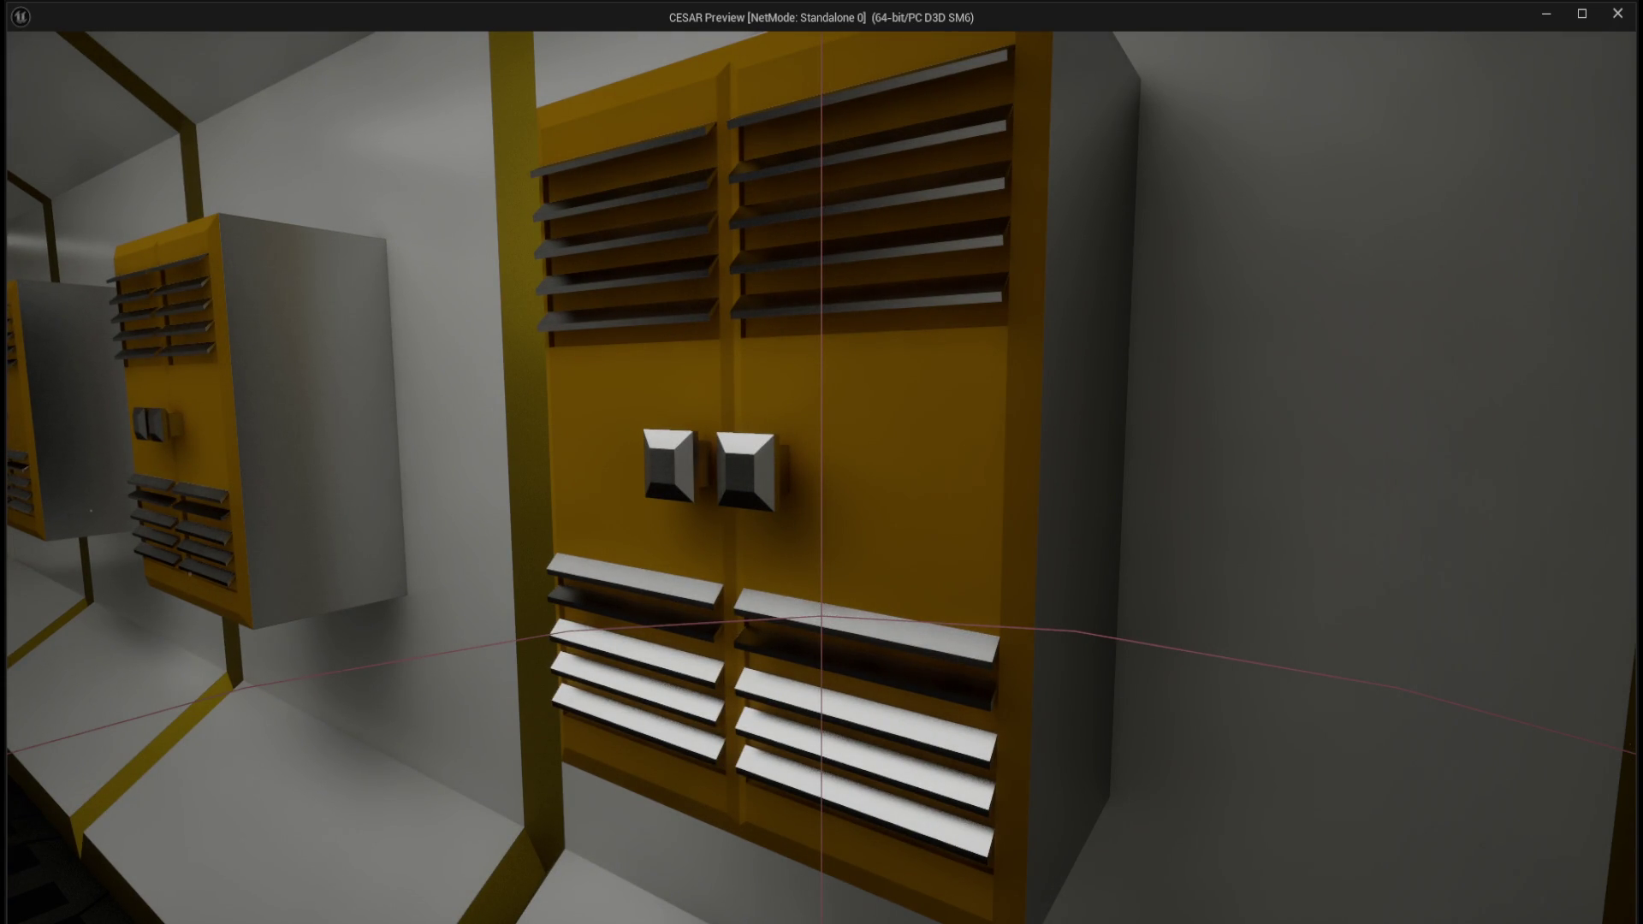
key(a)
key(d)
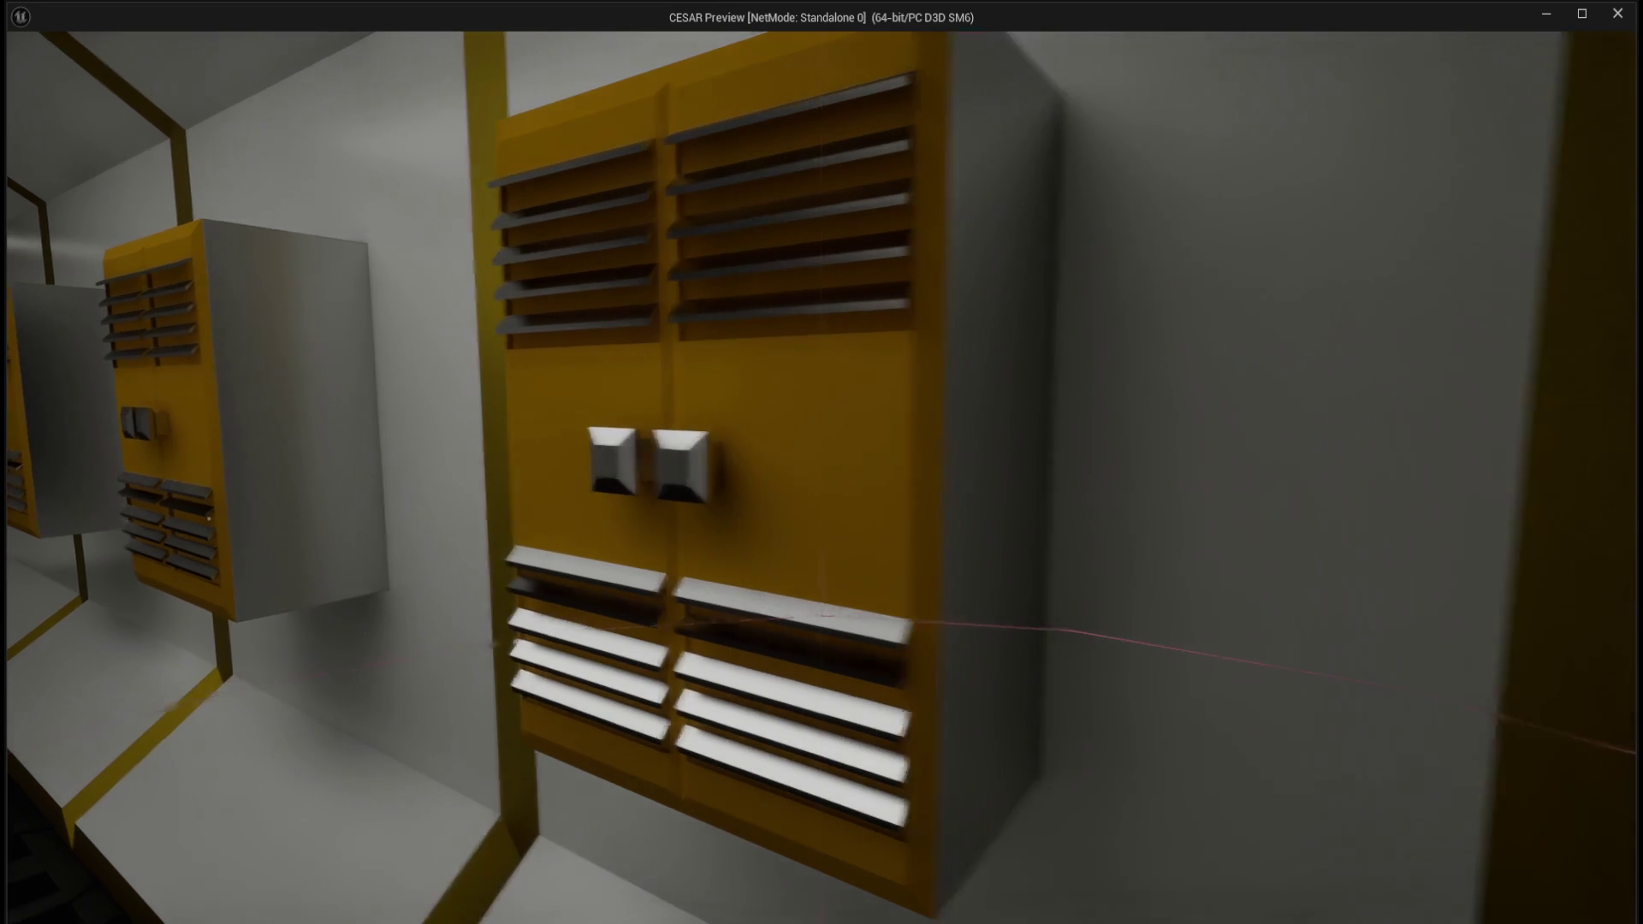
key(a)
key(a)
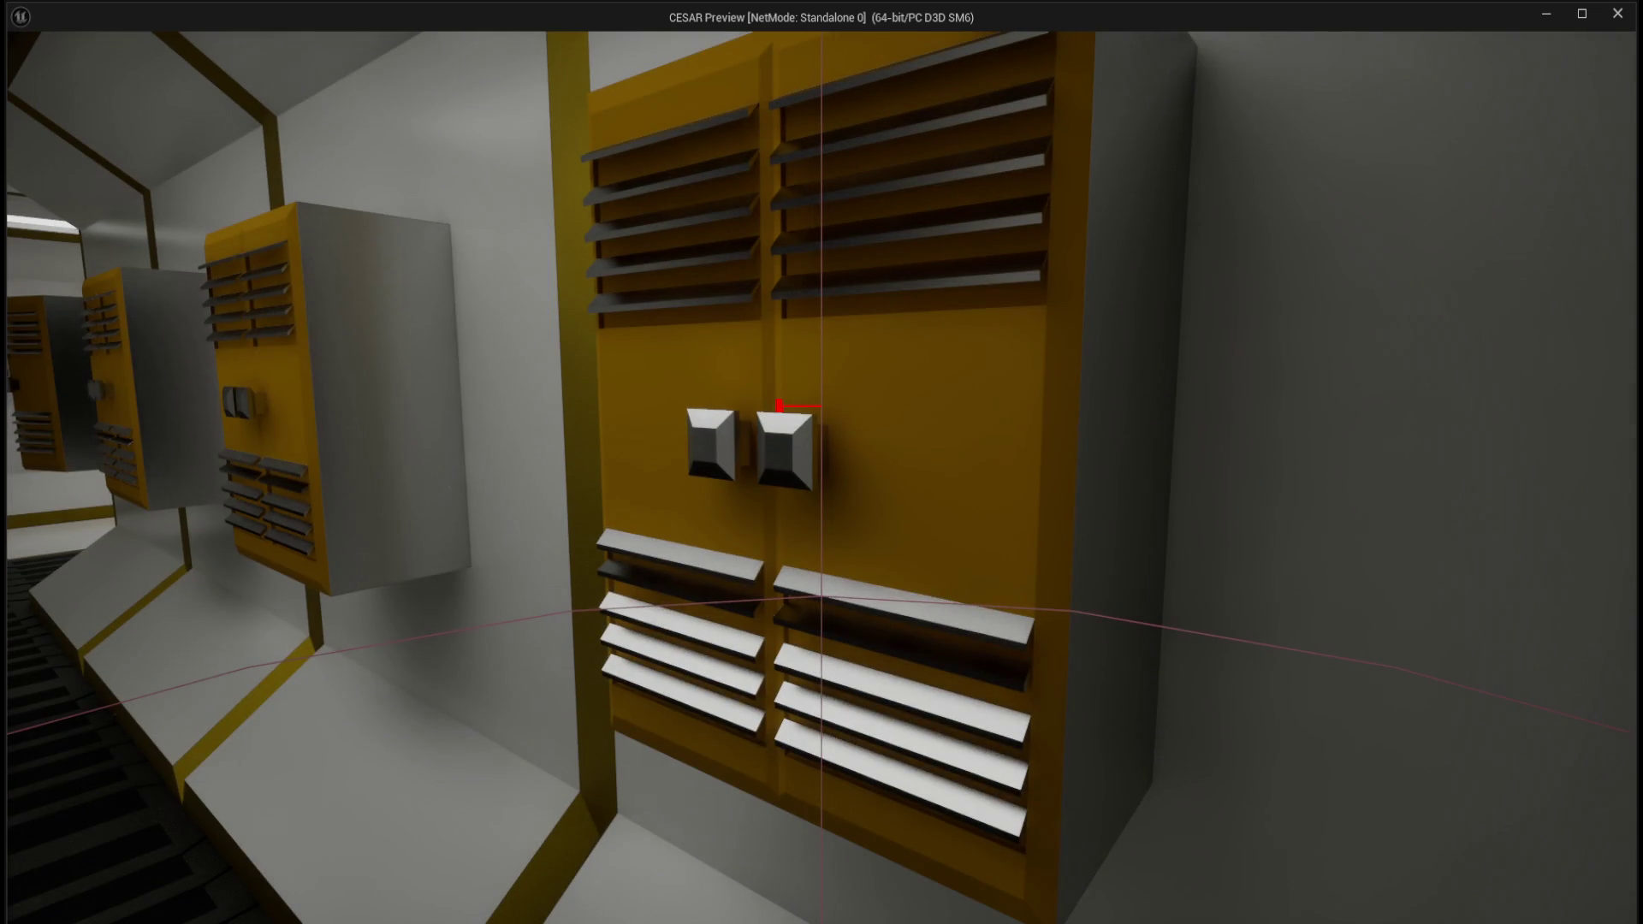
key(a)
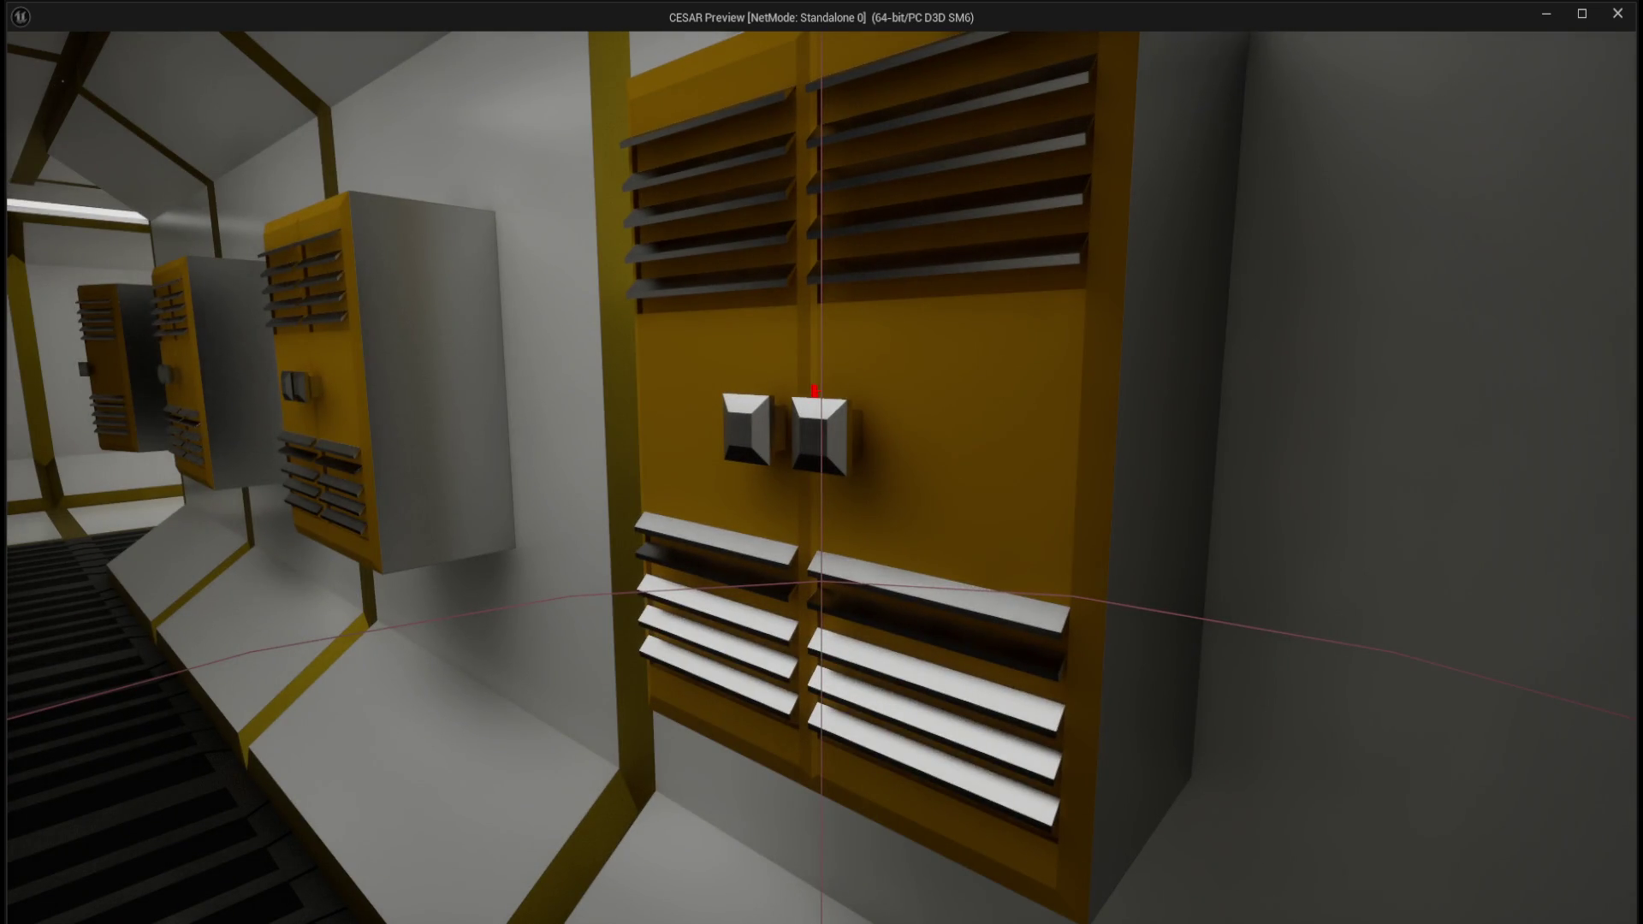
- Open the locker door with E, then exit the preview and bring up the Content Drawer
key(e)
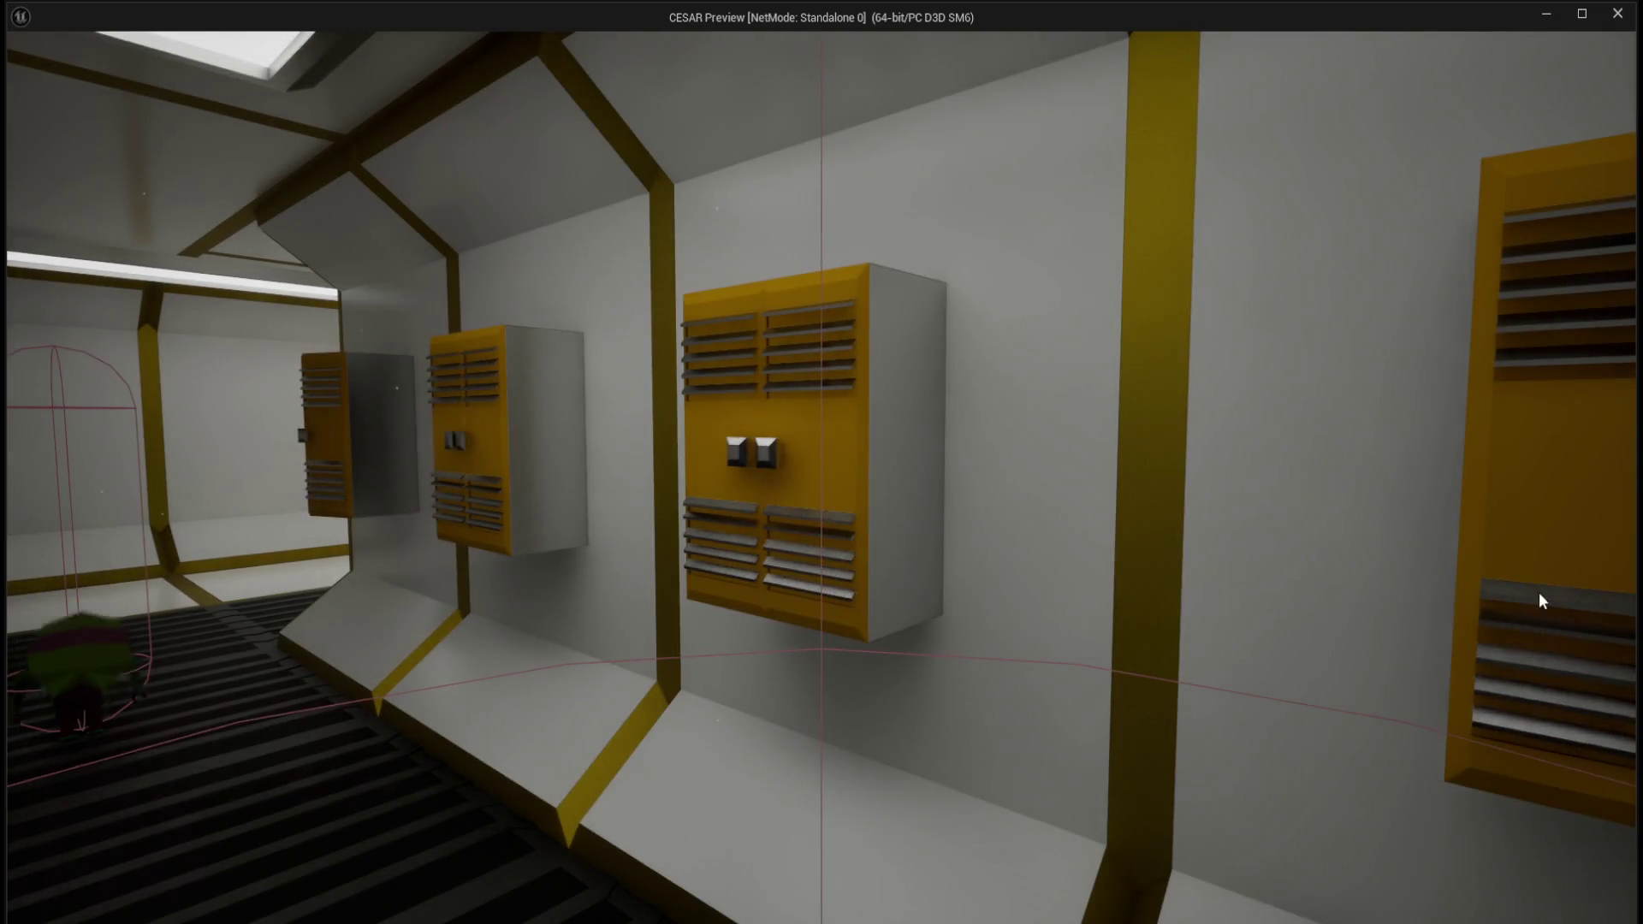
key(Escape)
key(ctrl+space)
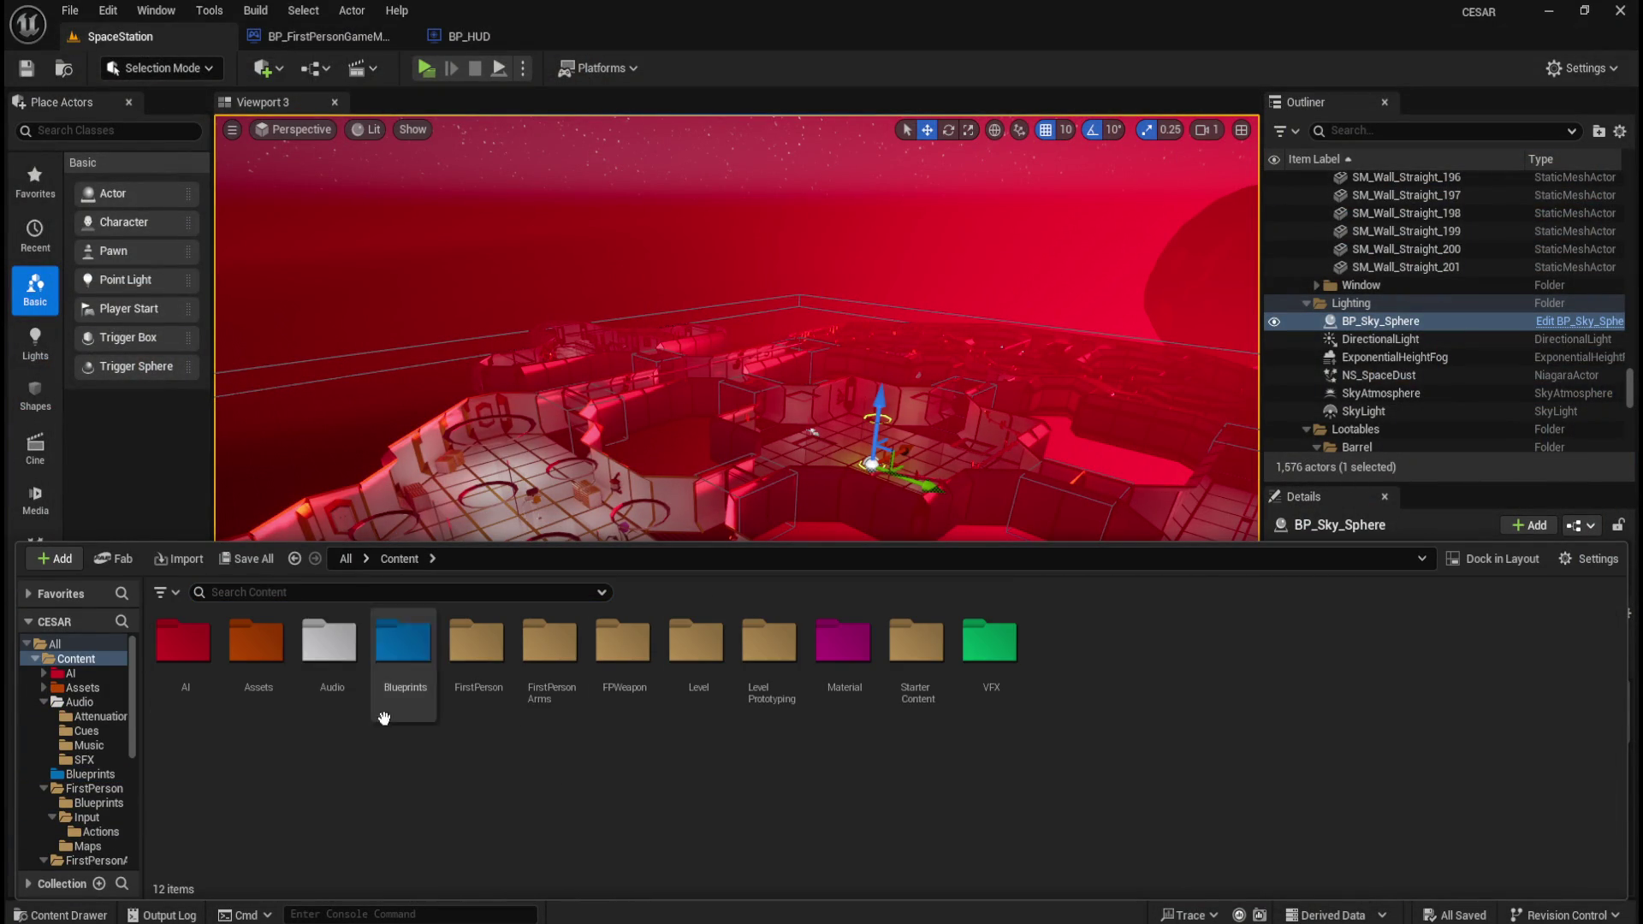
- Audition SCUE_Locker and SCUE_Robot_Run in Audio > Cues, then open SCUE_Locker for editing
double_click(343, 676)
double_click(257, 655)
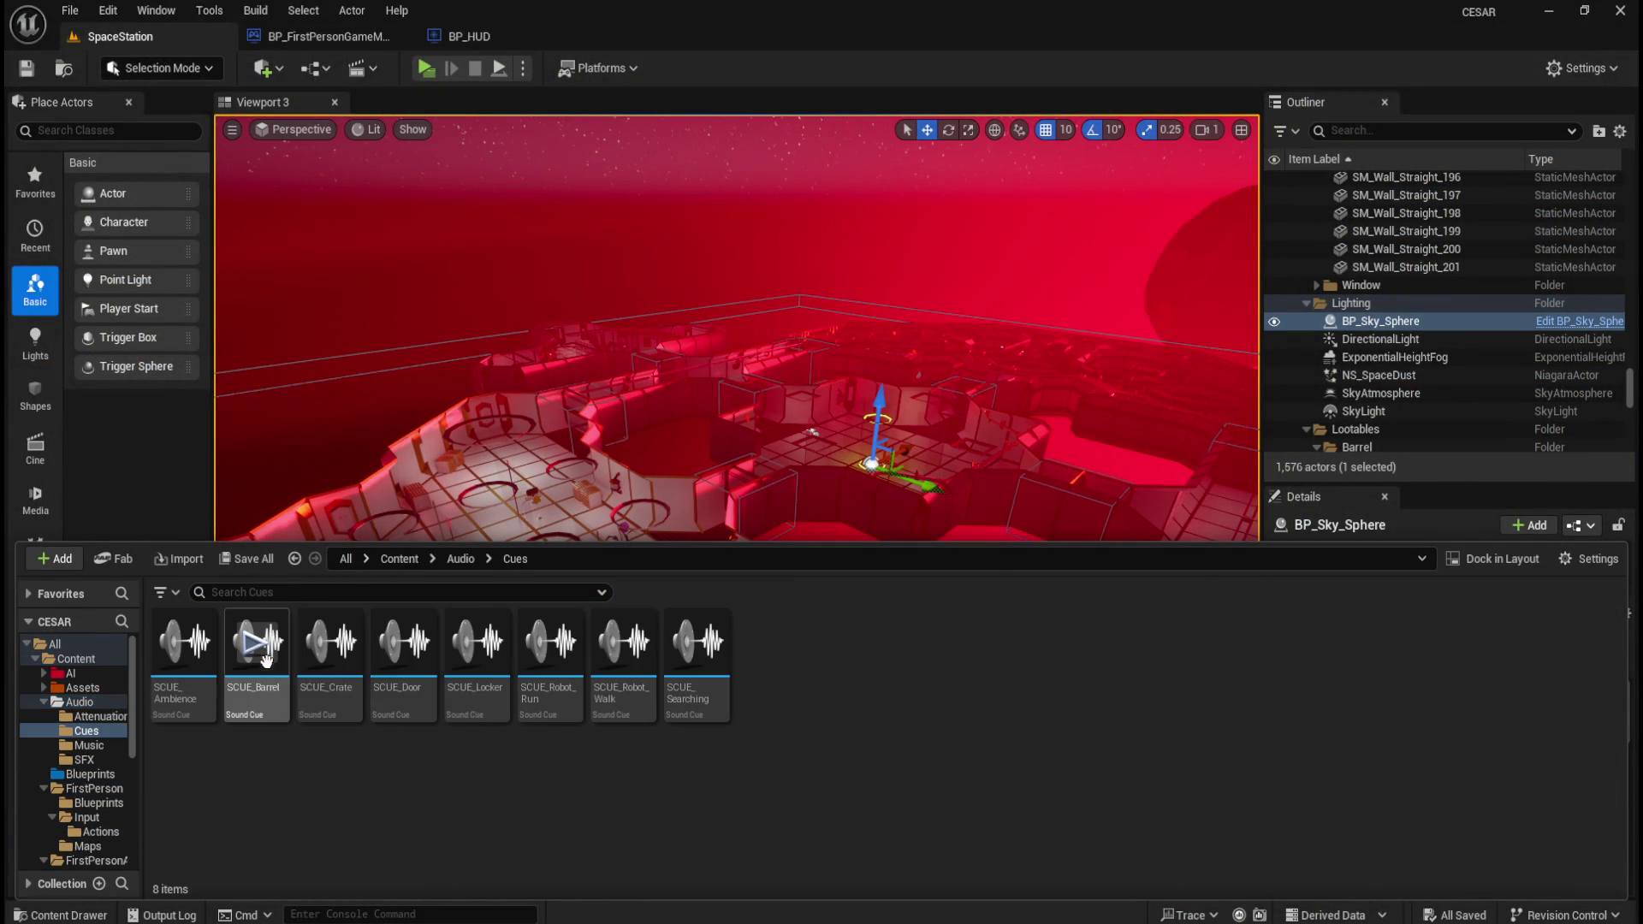
click(479, 657)
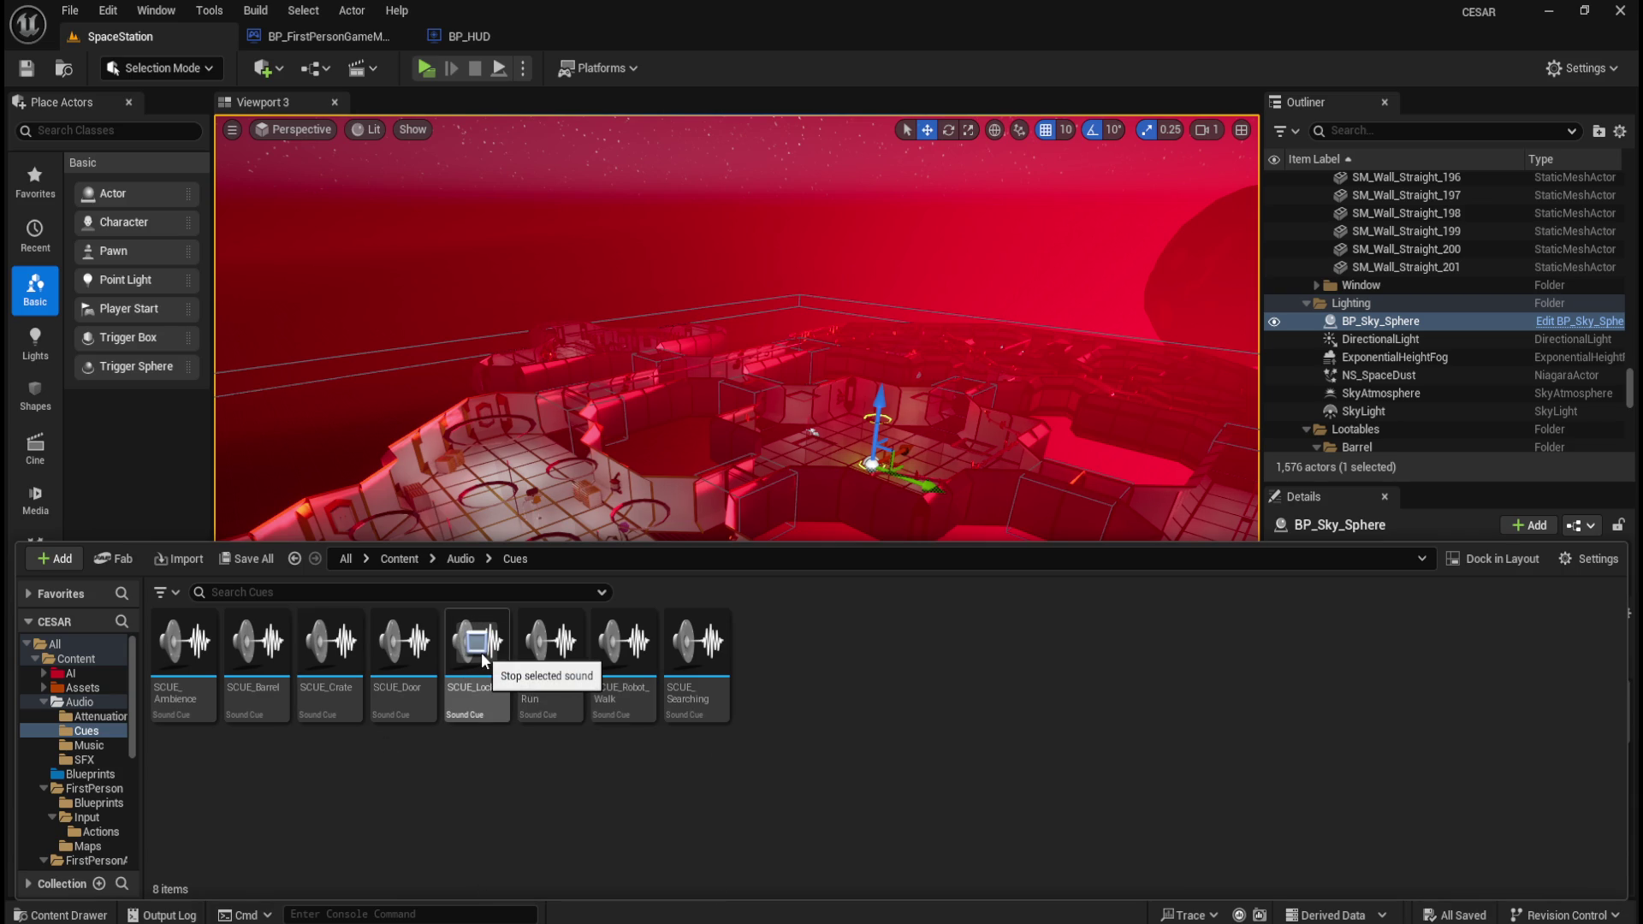
click(545, 648)
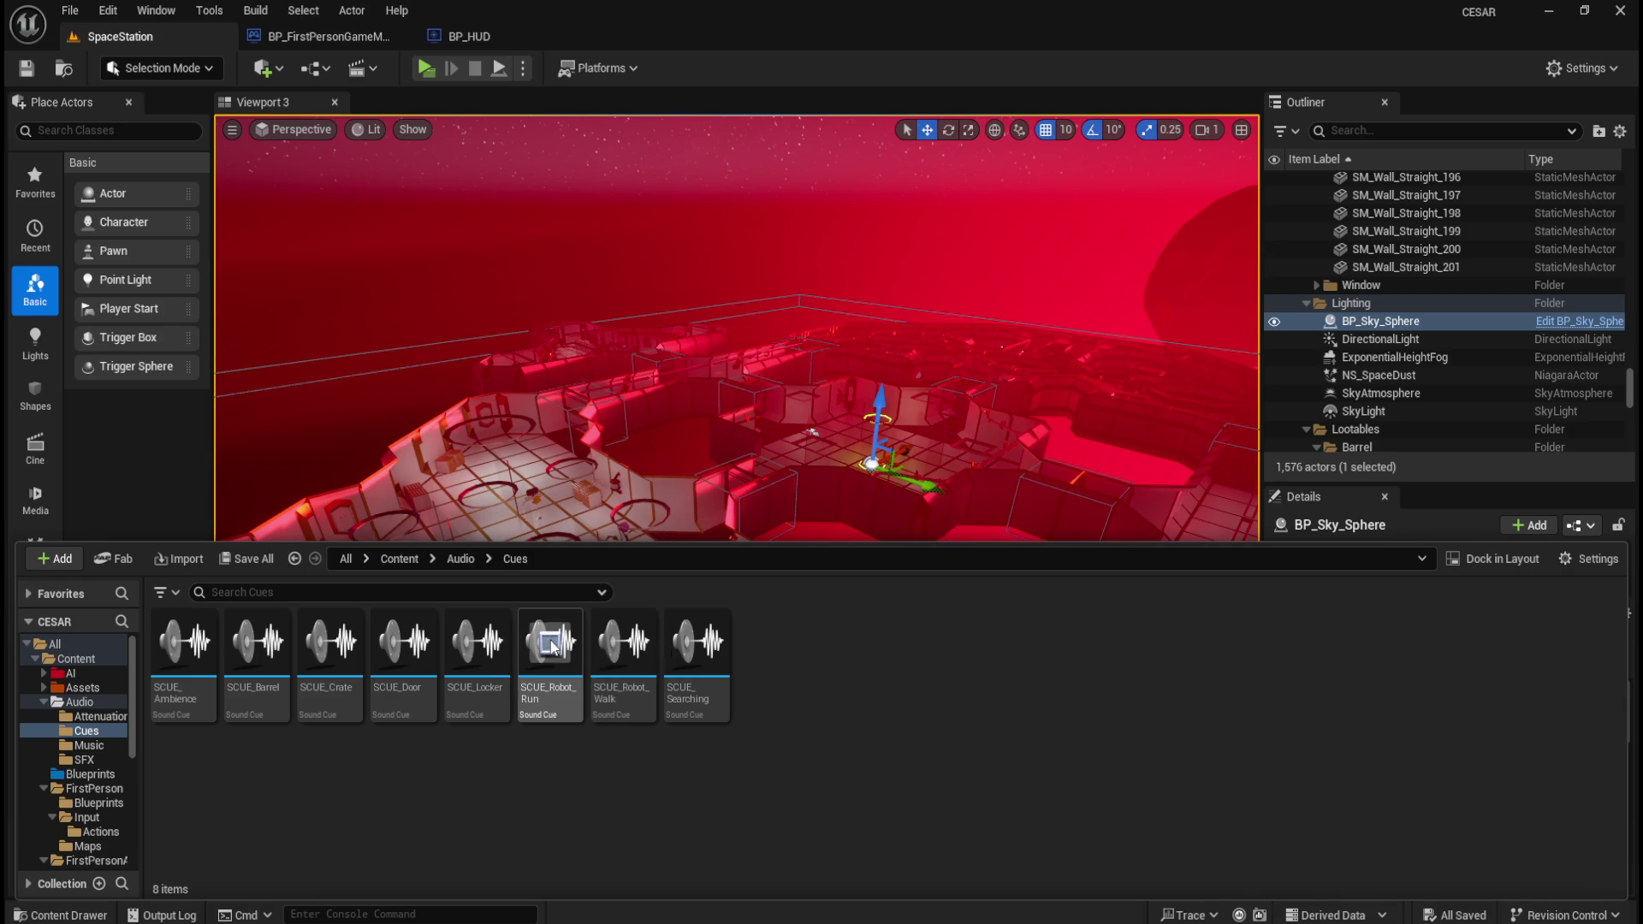
click(488, 657)
double_click(488, 657)
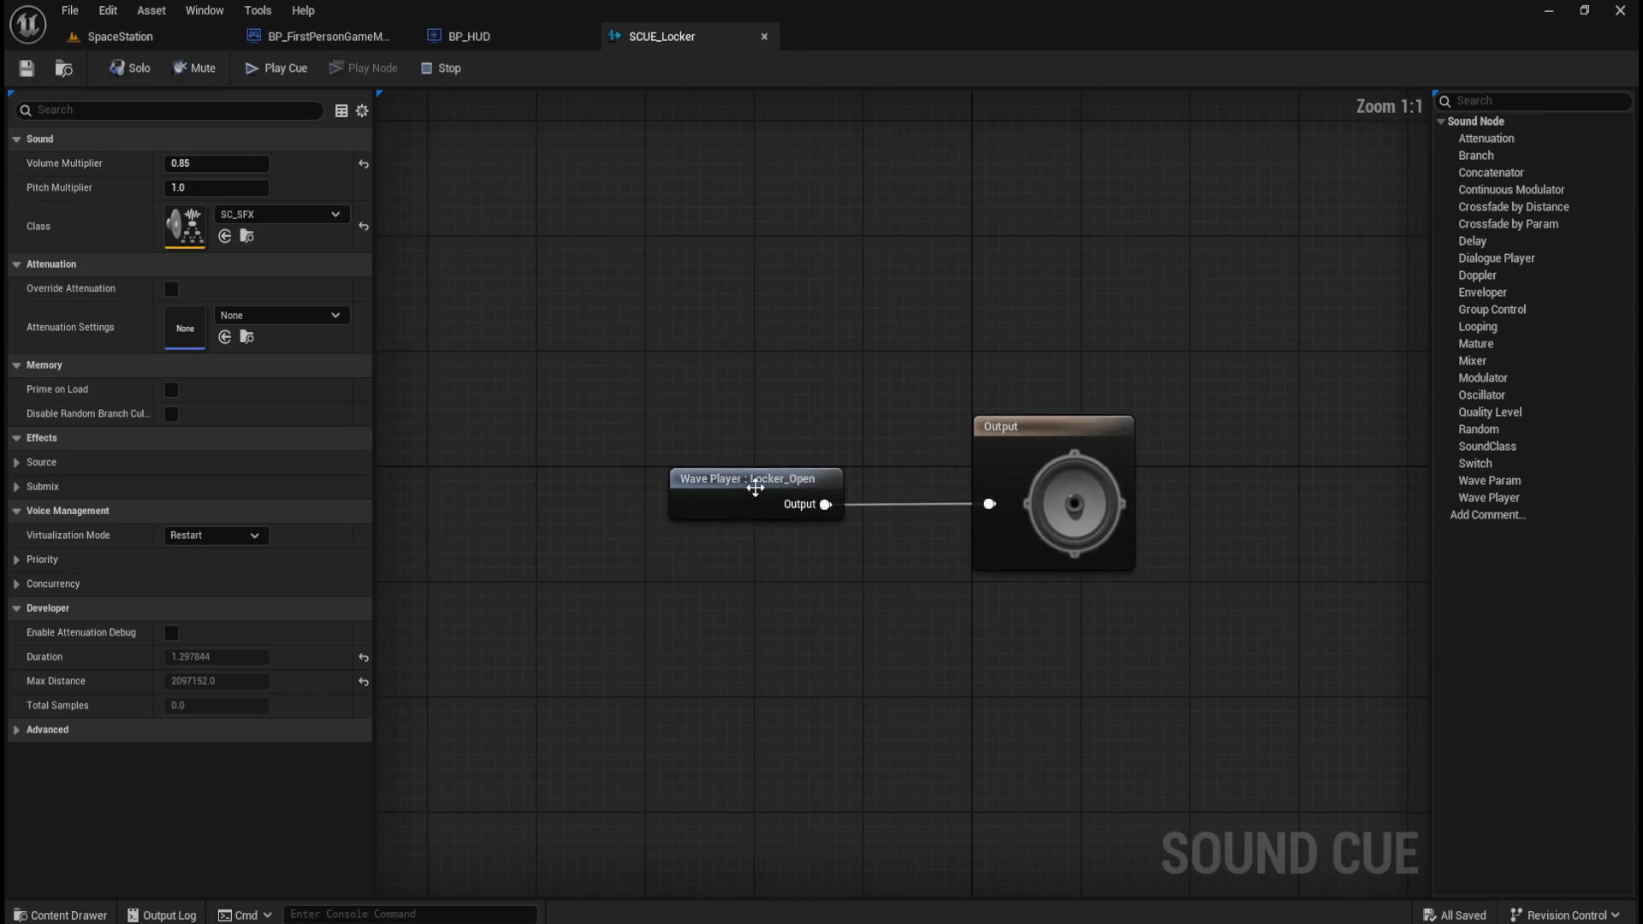
click(766, 476)
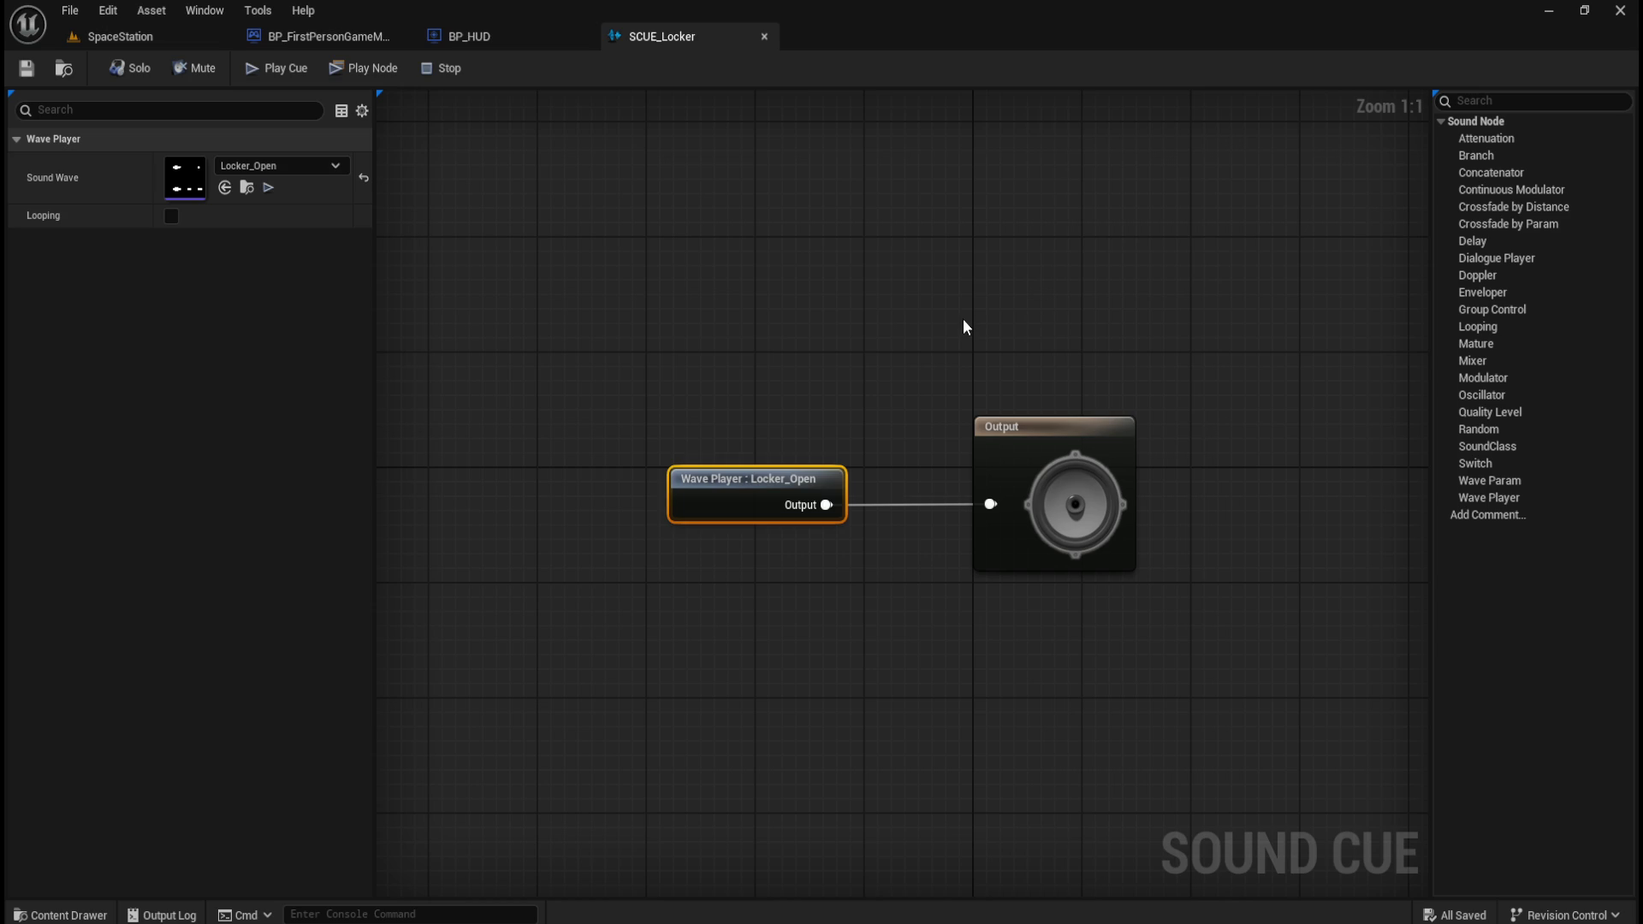
mouse_move(1459, 498)
mouse_down()
mouse_move(830, 402)
mouse_move(681, 330)
mouse_up()
click(803, 350)
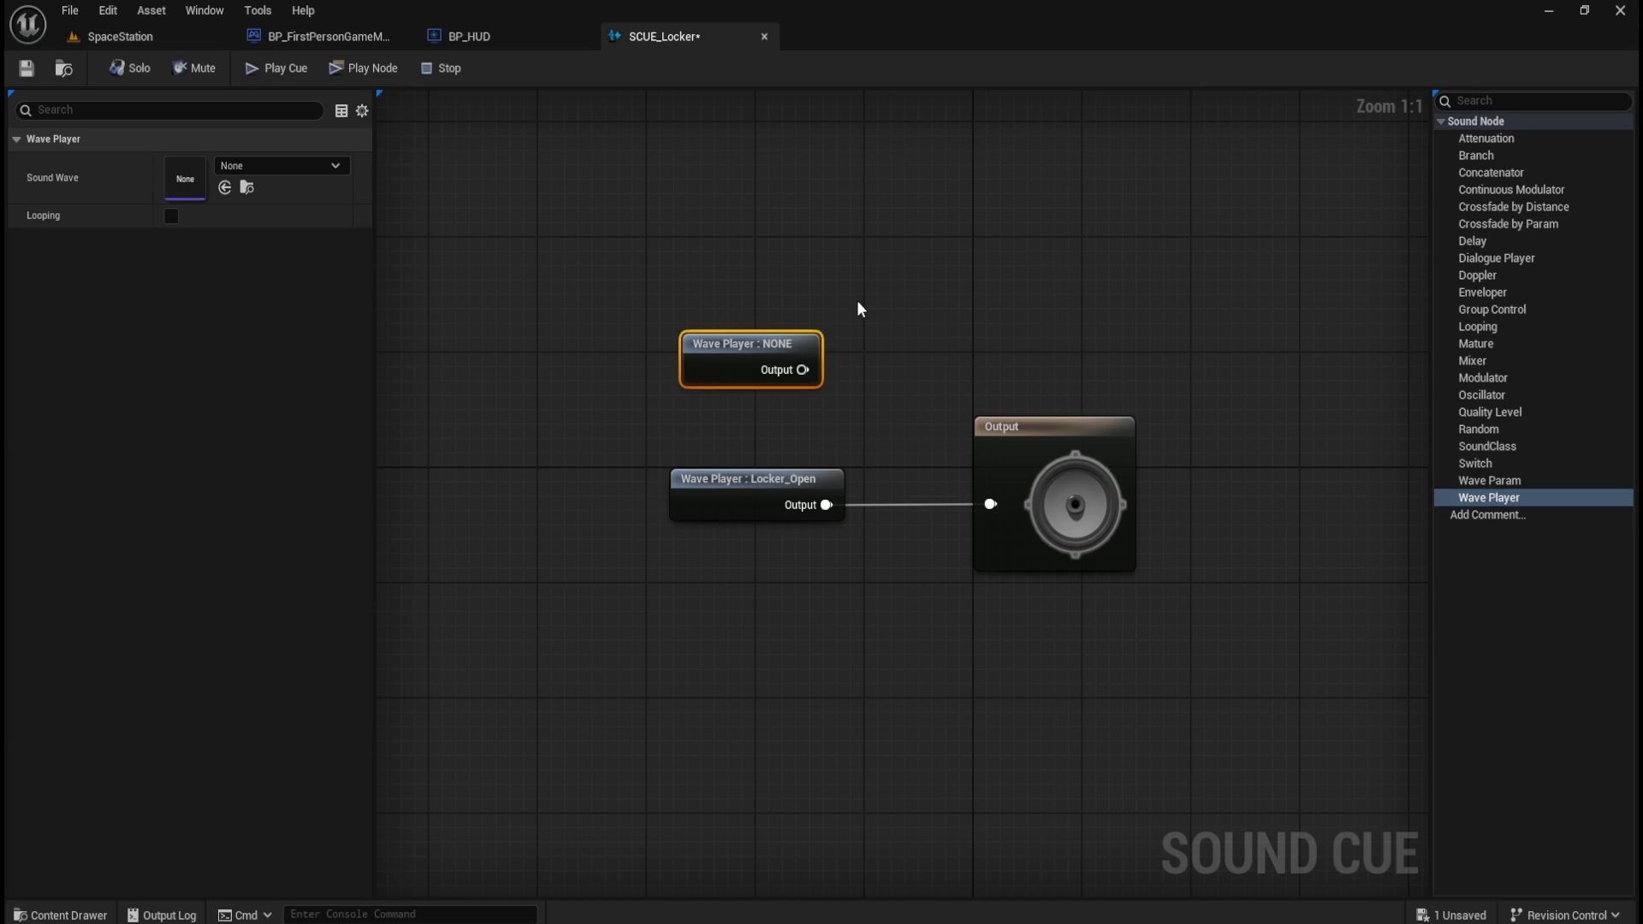
key(Delete)
click(1042, 438)
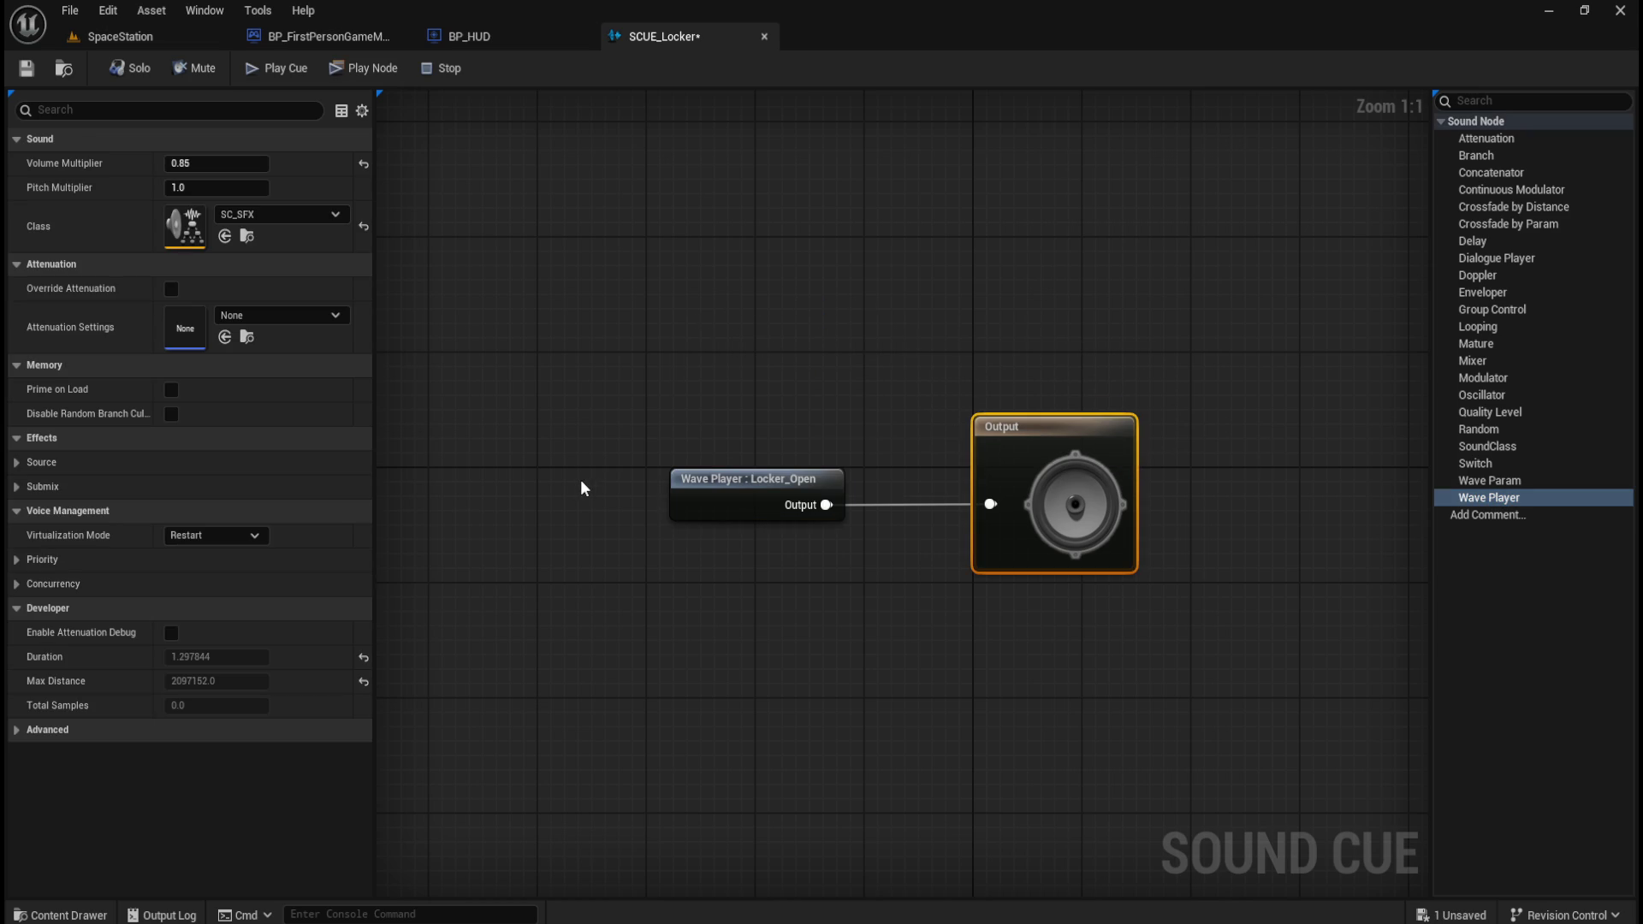
click(12, 732)
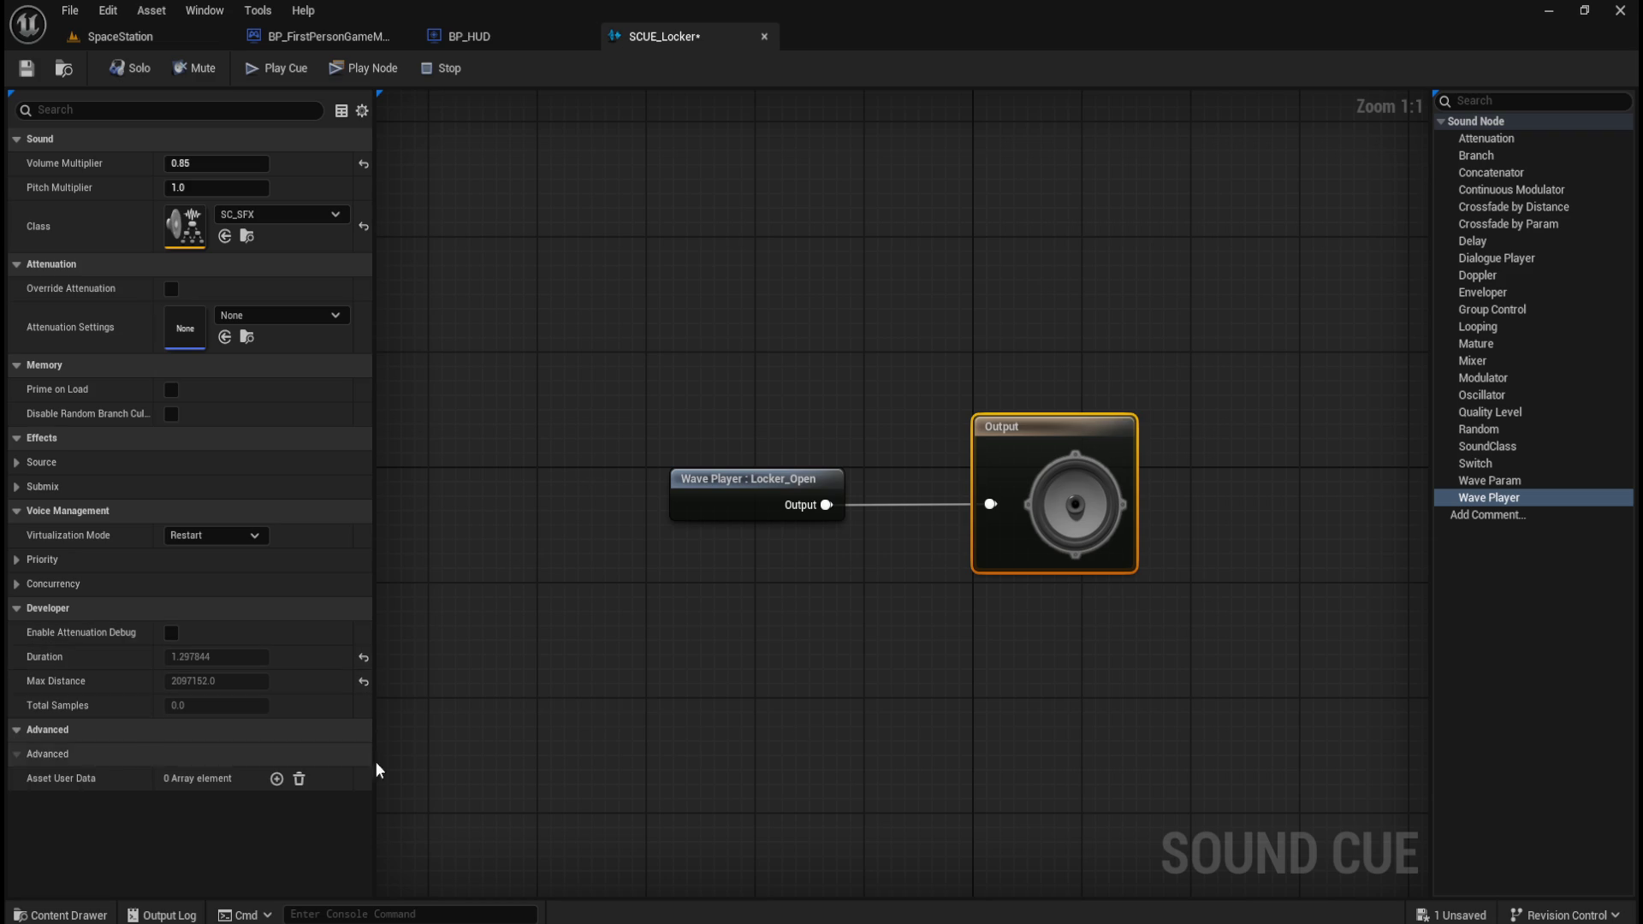
click(17, 463)
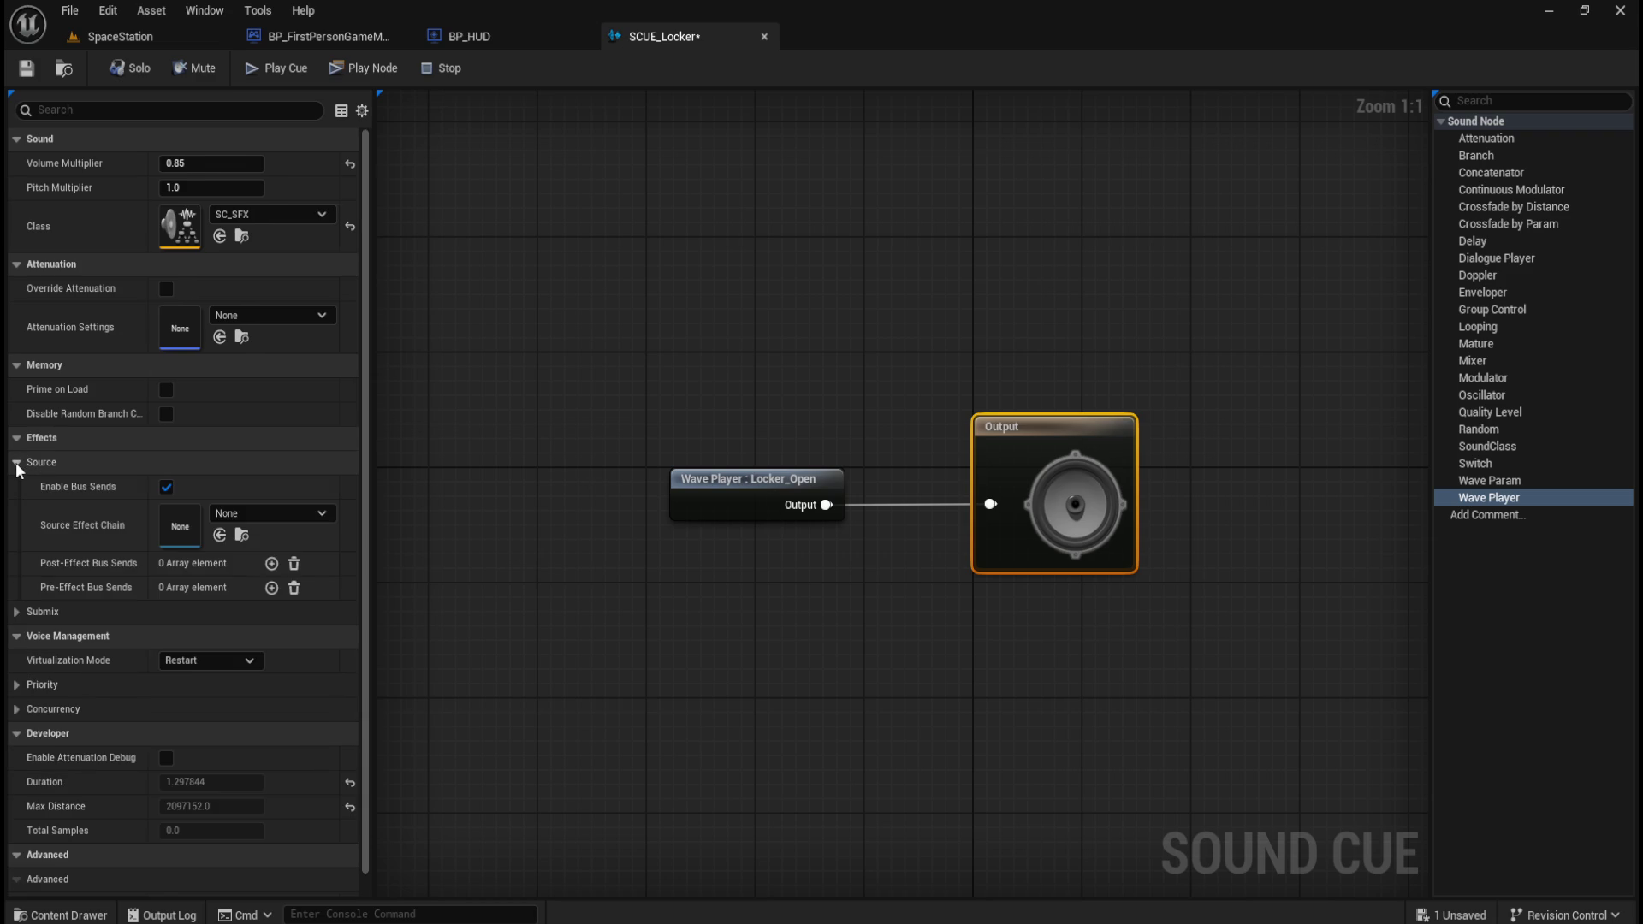
click(16, 462)
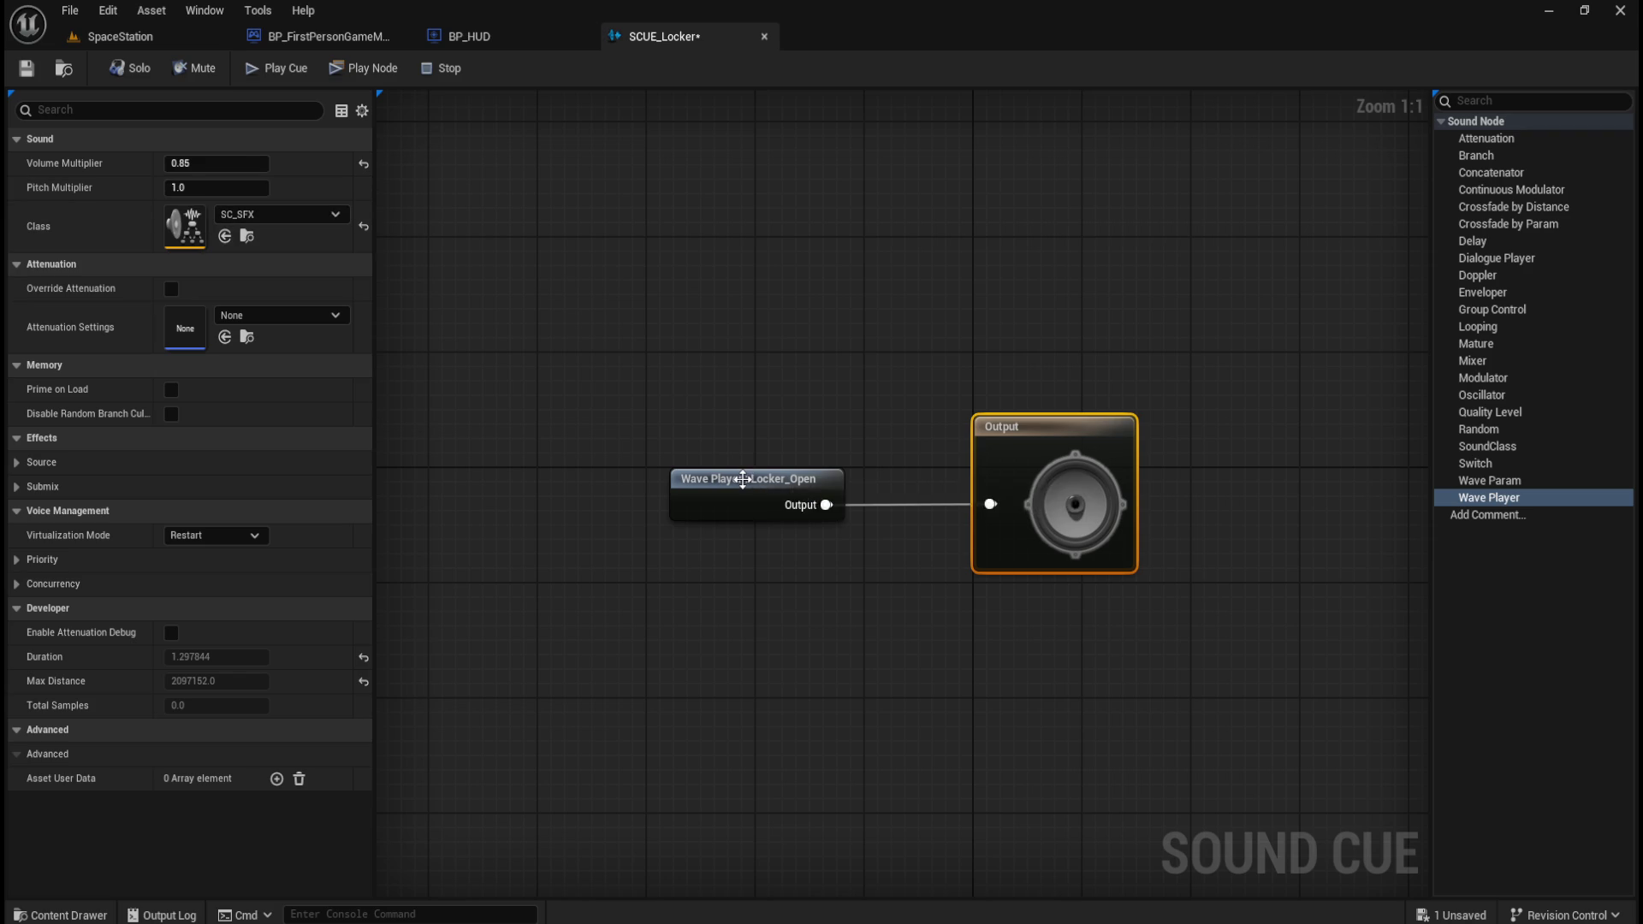
click(744, 469)
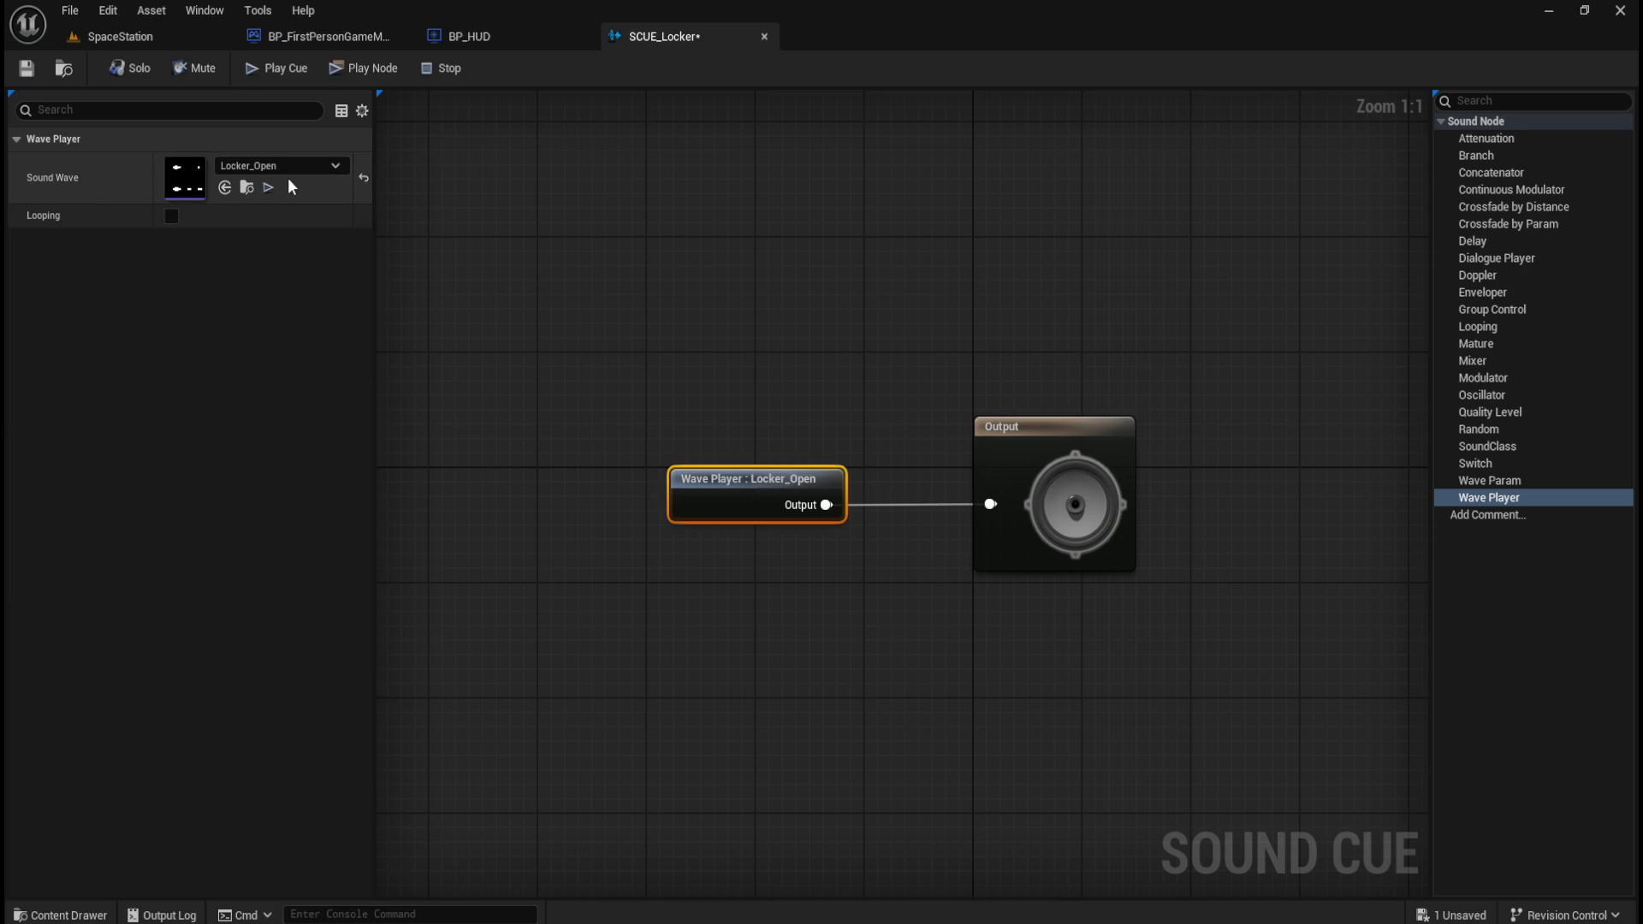
double_click(177, 179)
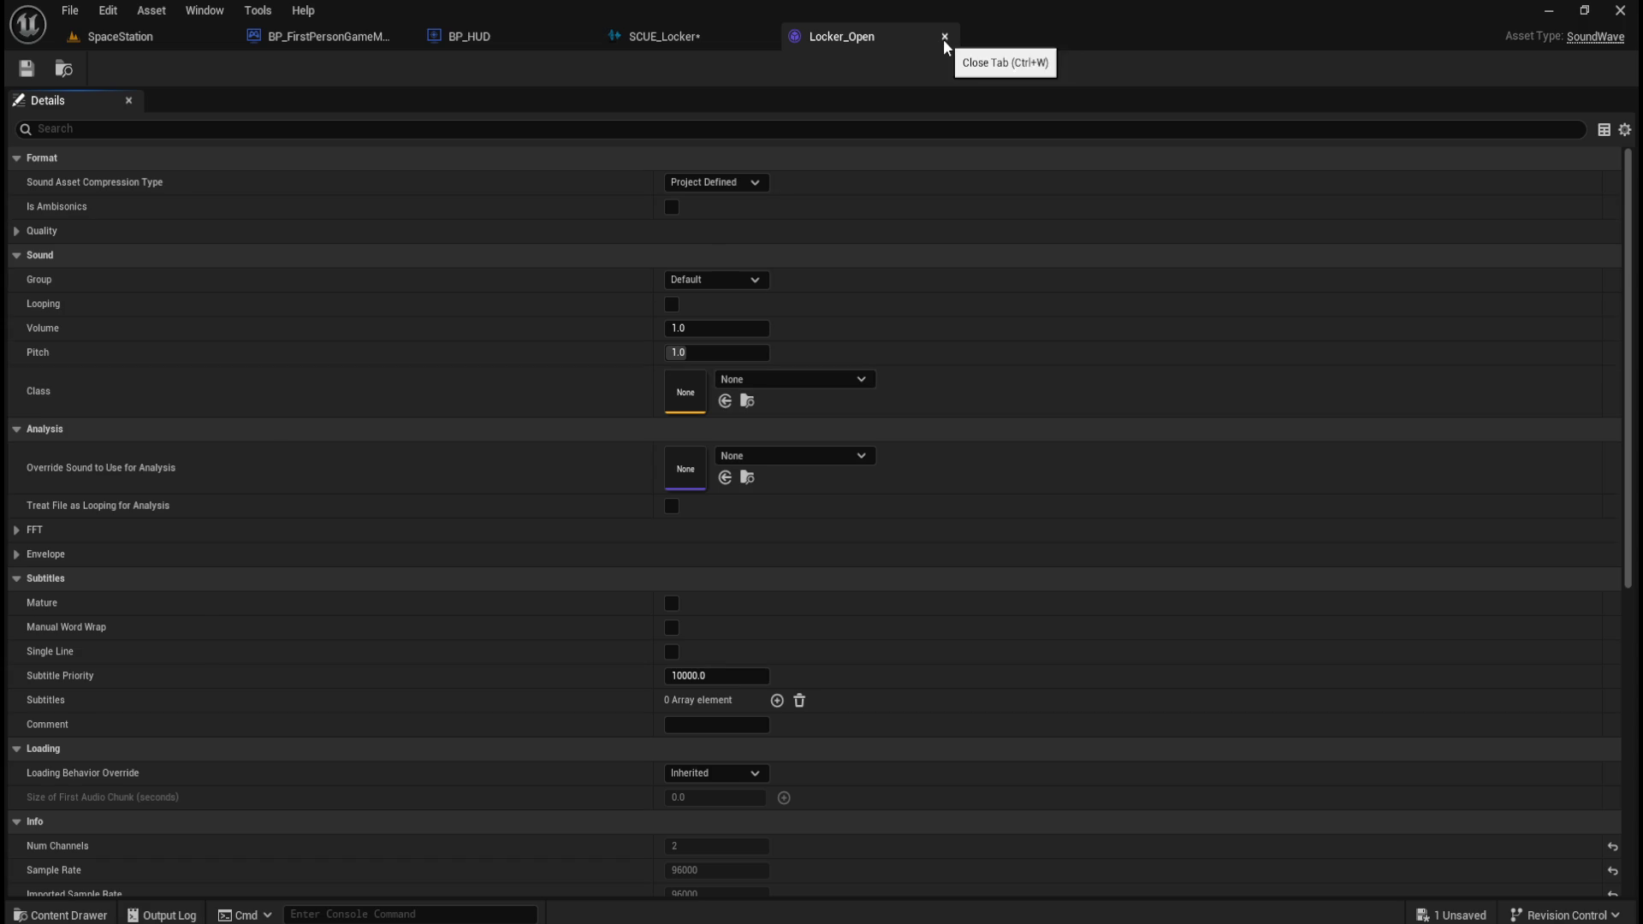
click(710, 33)
click(862, 34)
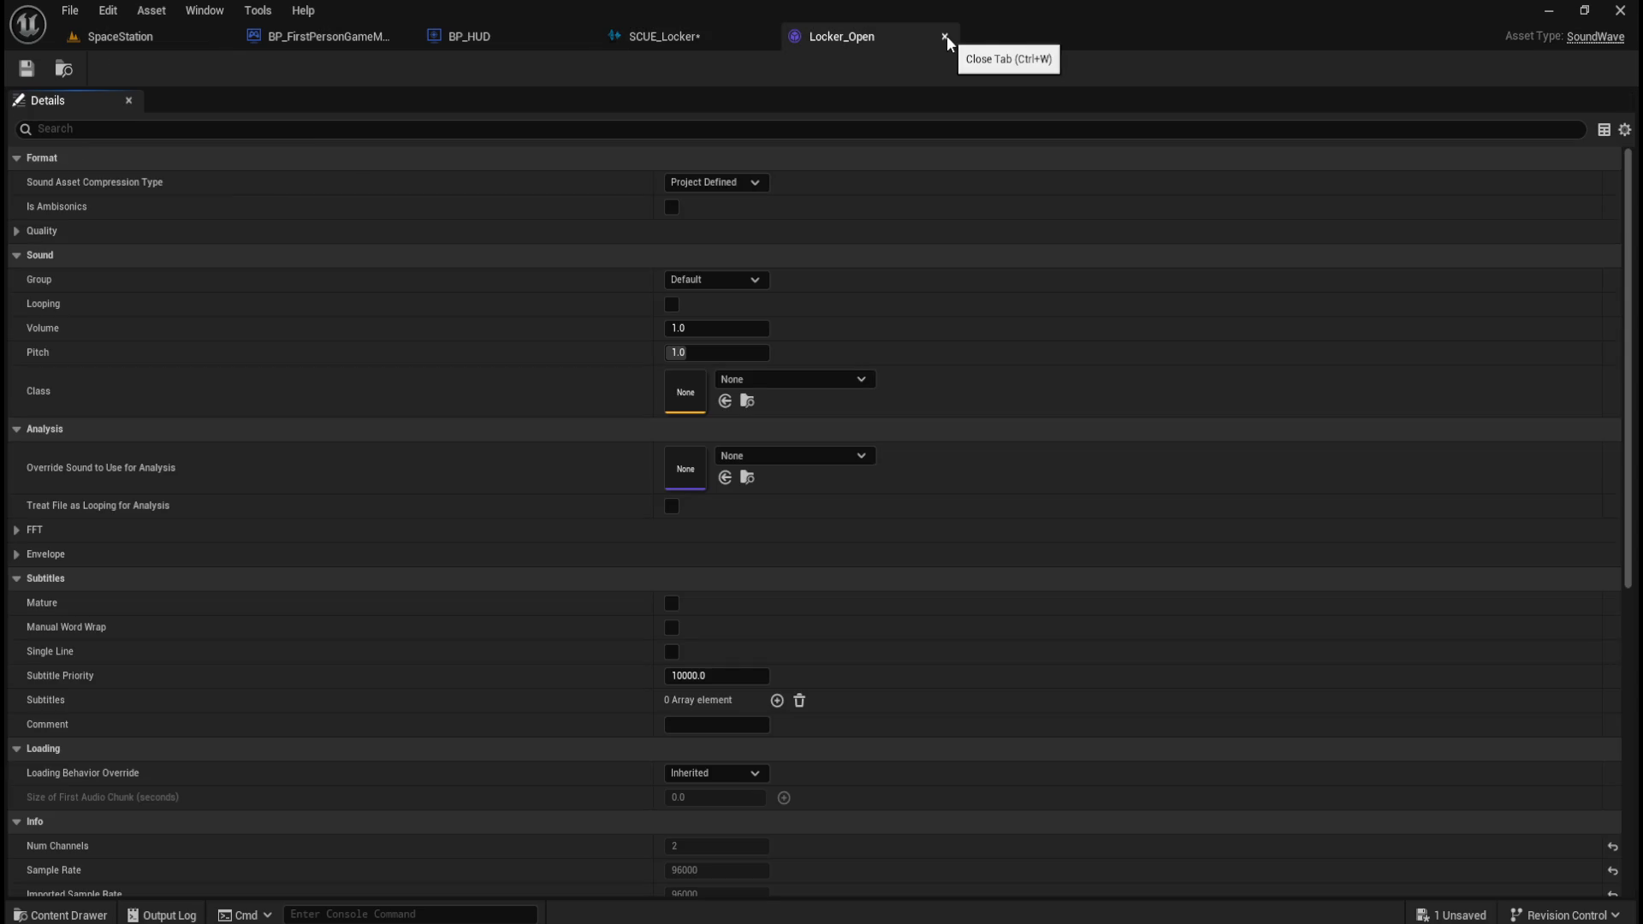
scroll(1009, 599, down, 8)
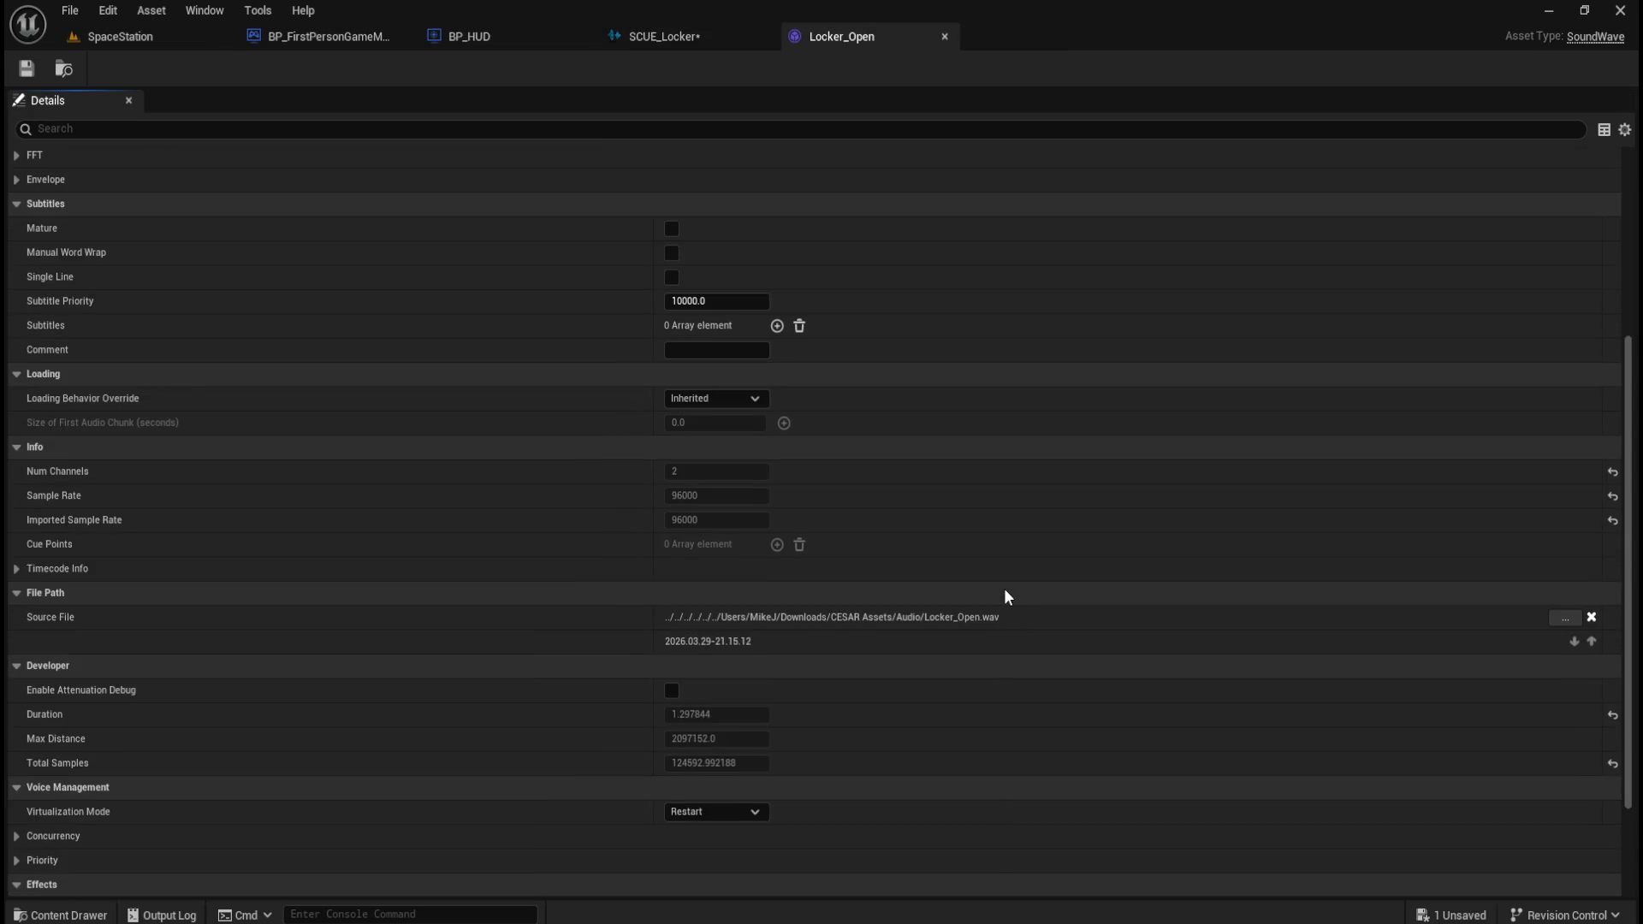
scroll(1004, 588, down, 4)
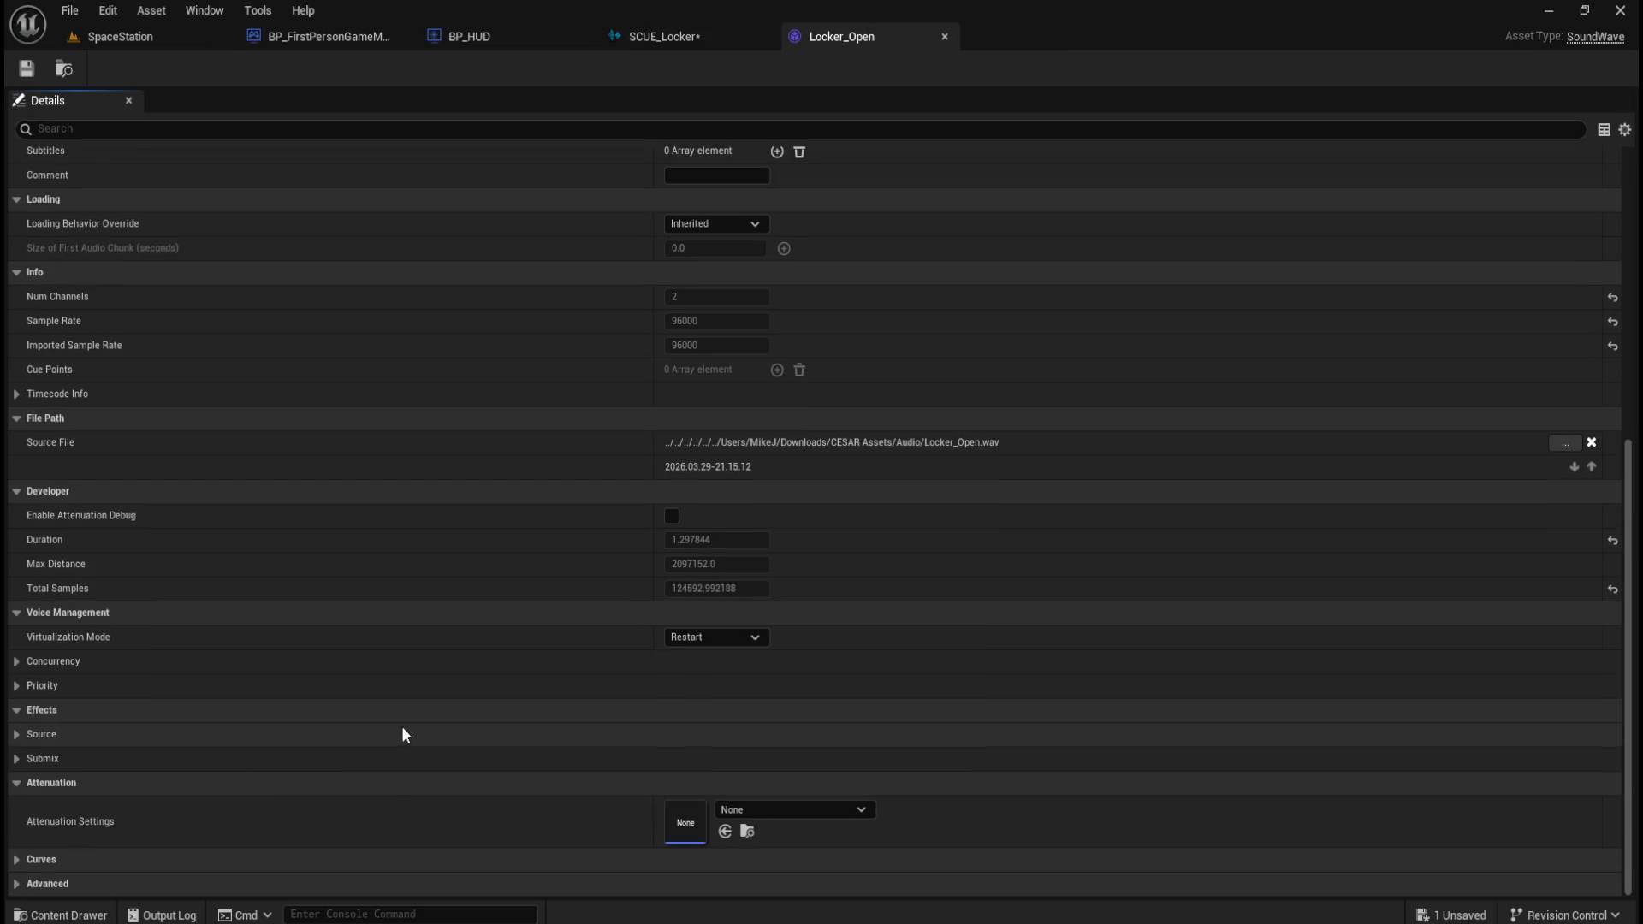
scroll(658, 644, up, 6)
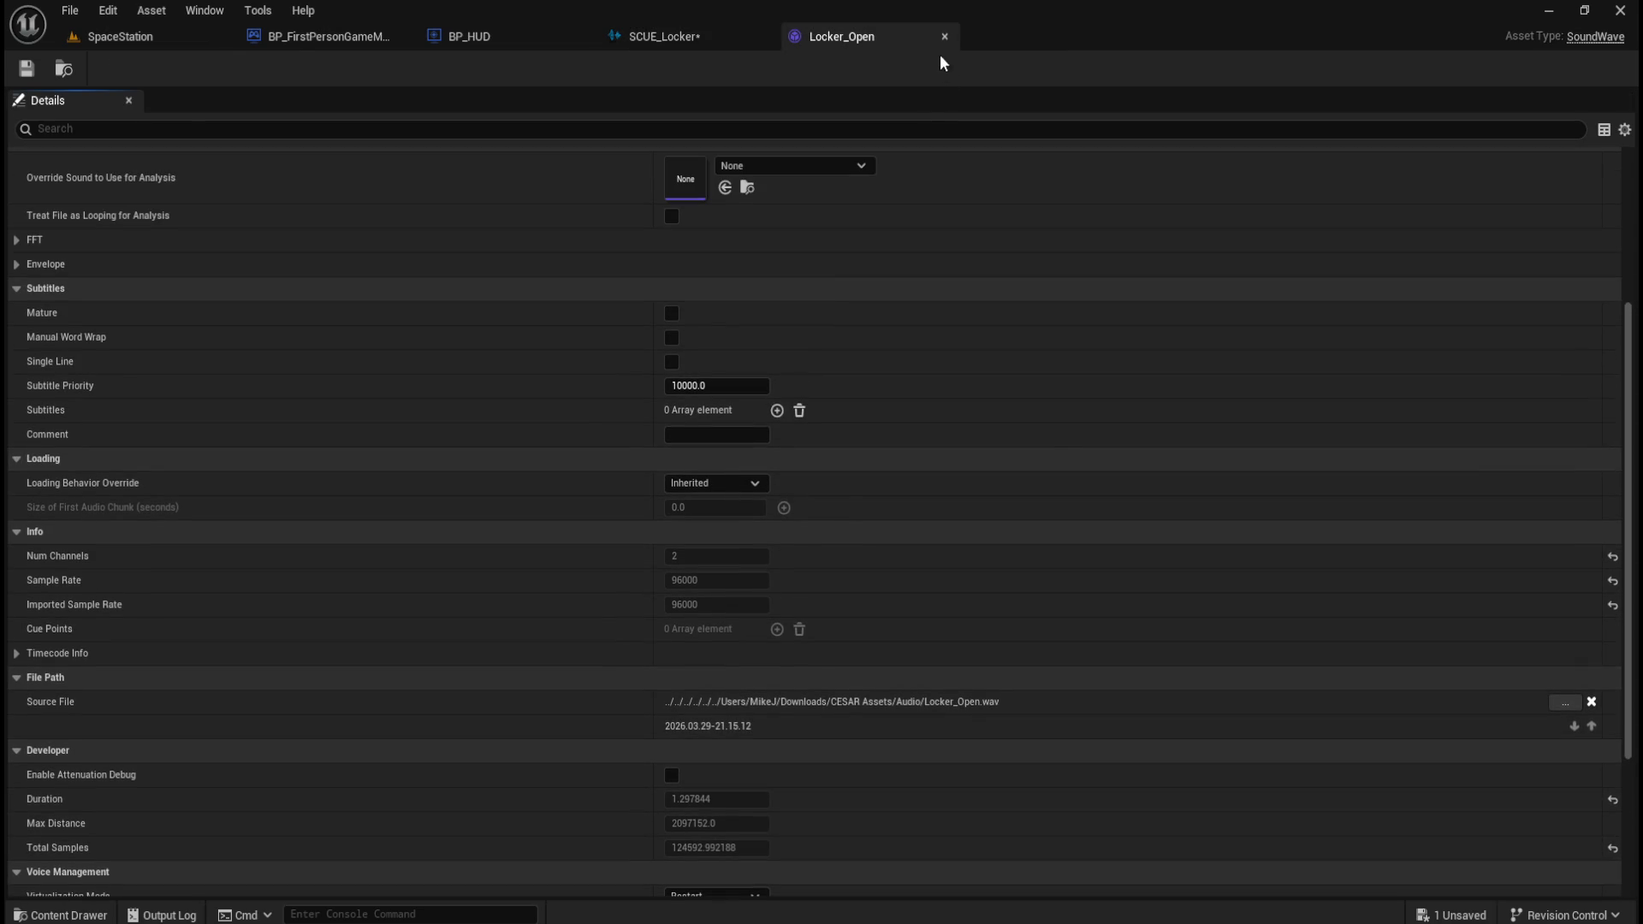
click(944, 36)
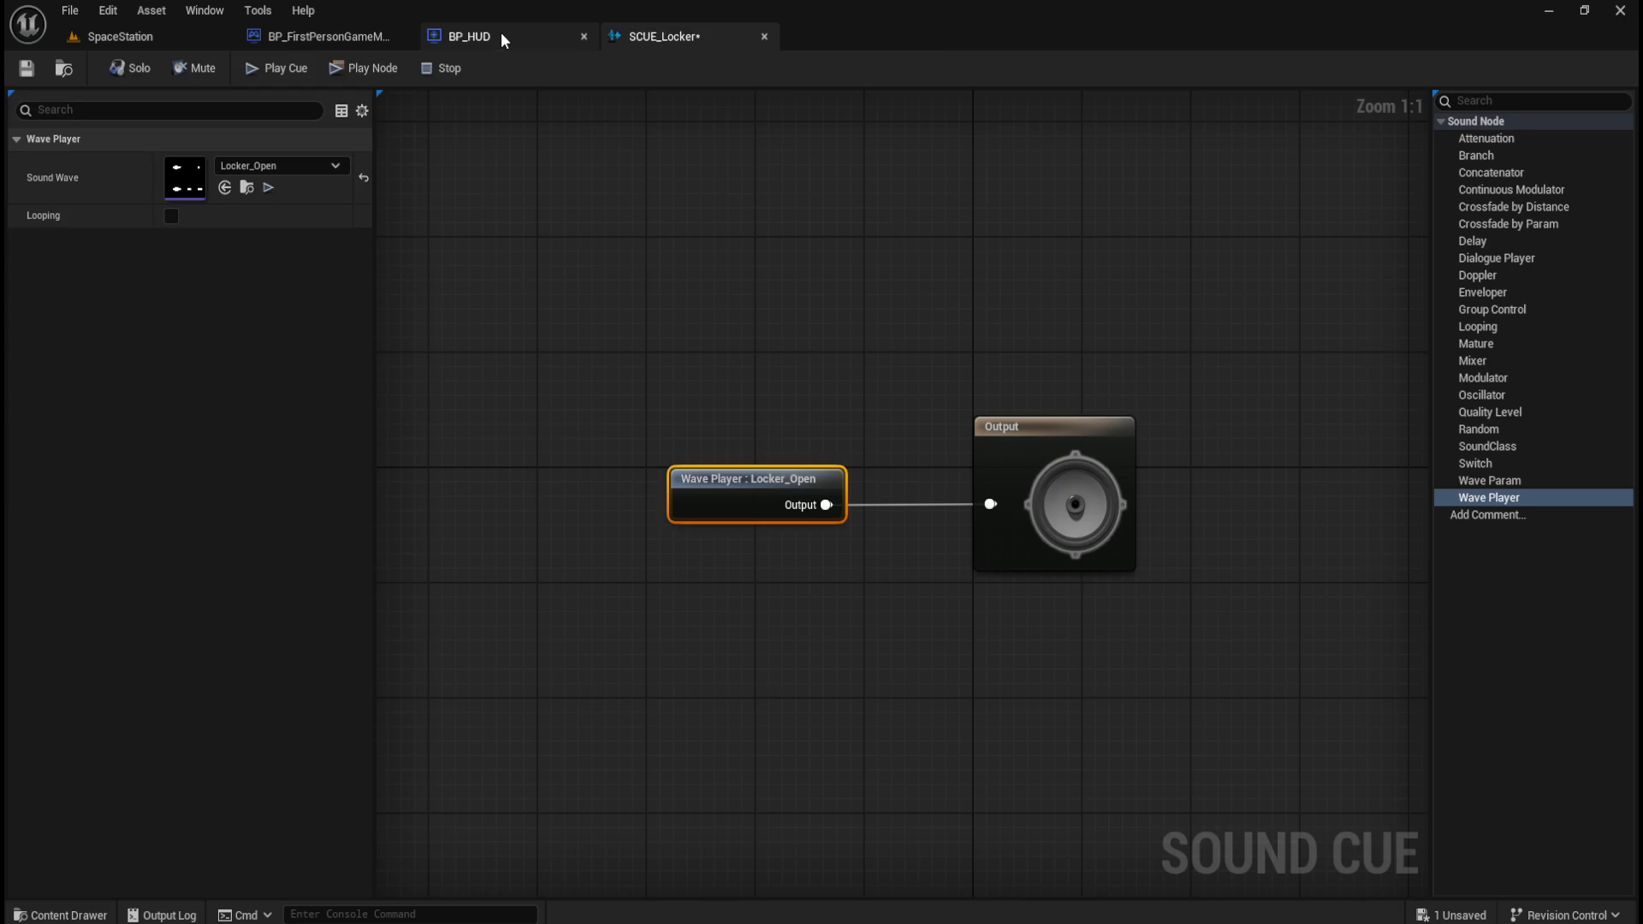
click(788, 646)
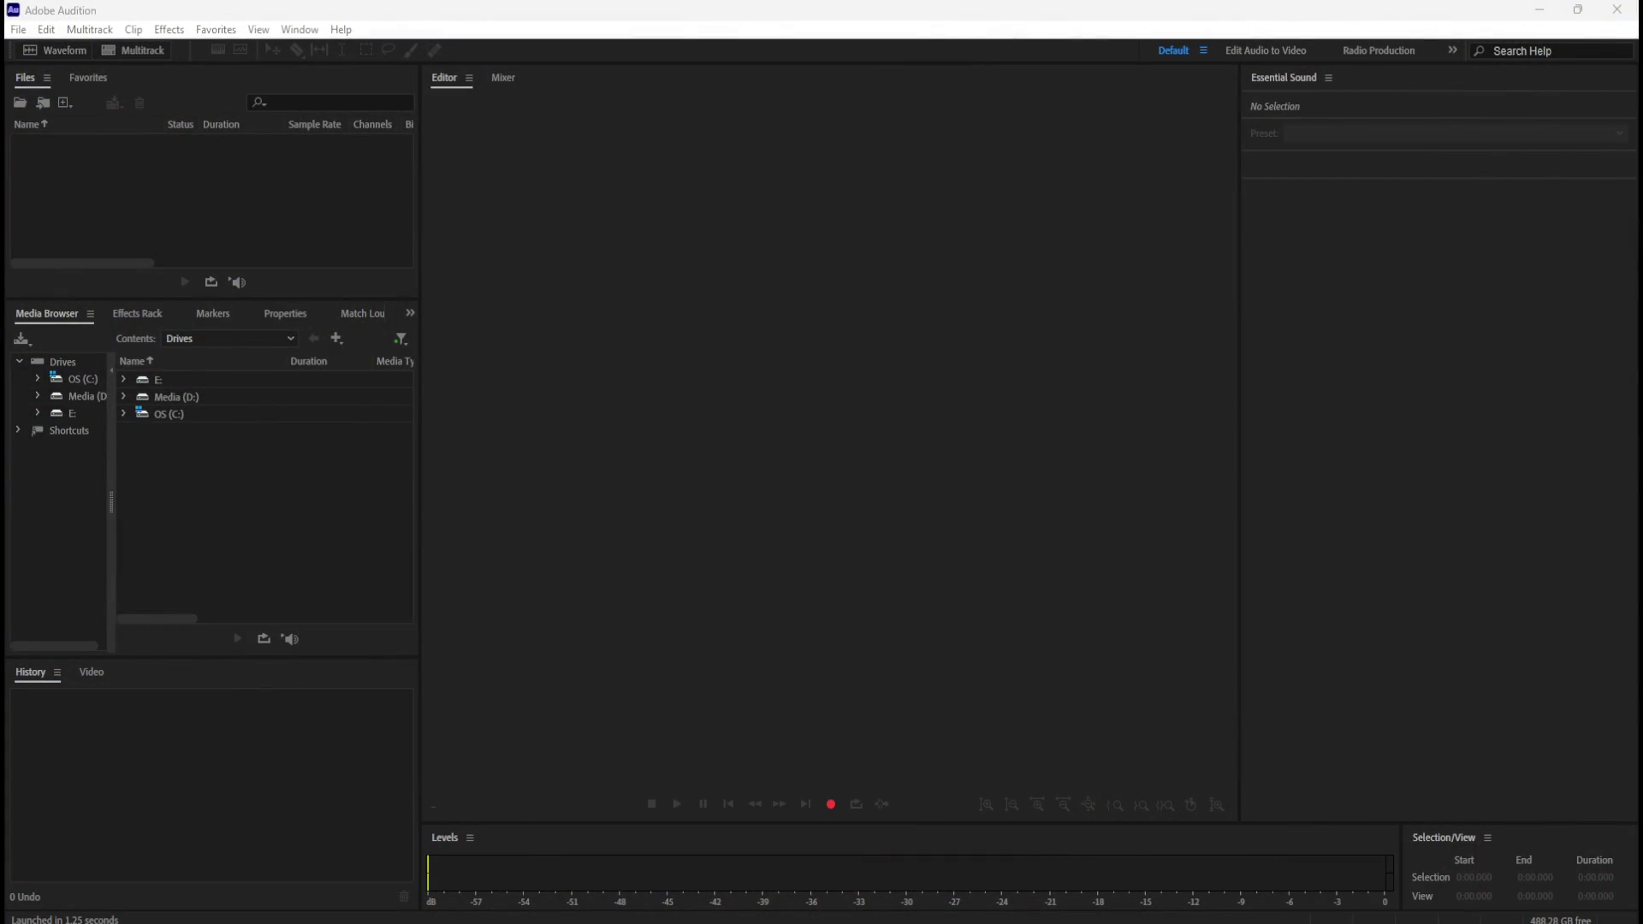
- Import and replay Locker_Open.wav in Audition, then return to Unreal's SpaceStation level
mouse_move(0, 196)
mouse_down()
mouse_move(44, 224)
mouse_move(175, 210)
mouse_move(161, 198)
mouse_up()
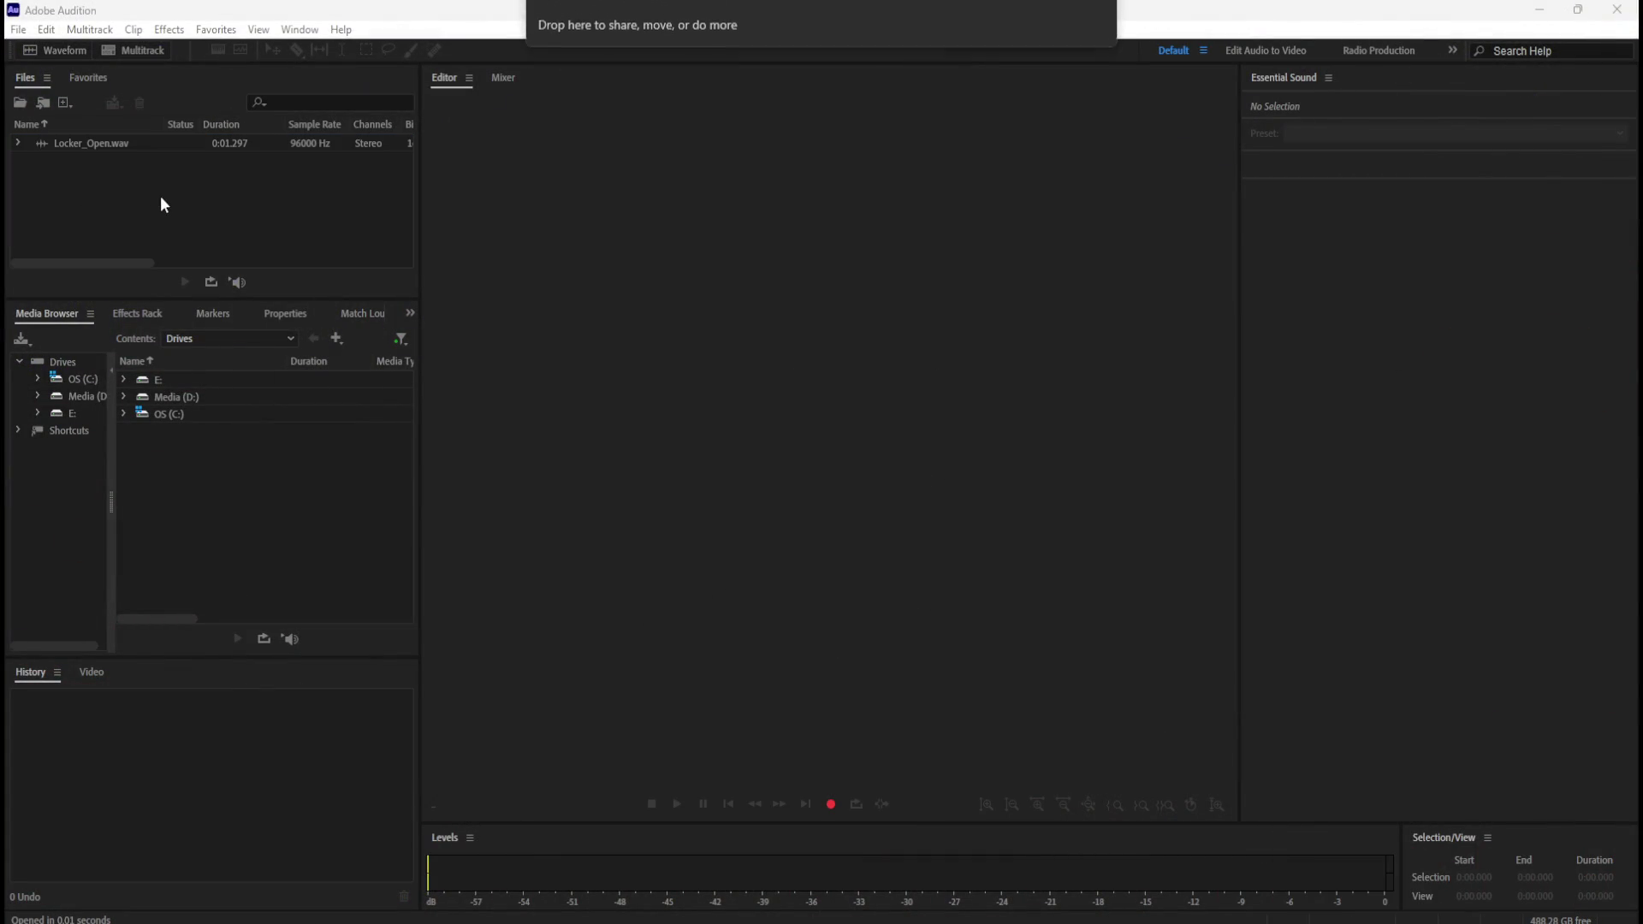
double_click(89, 143)
key(space)
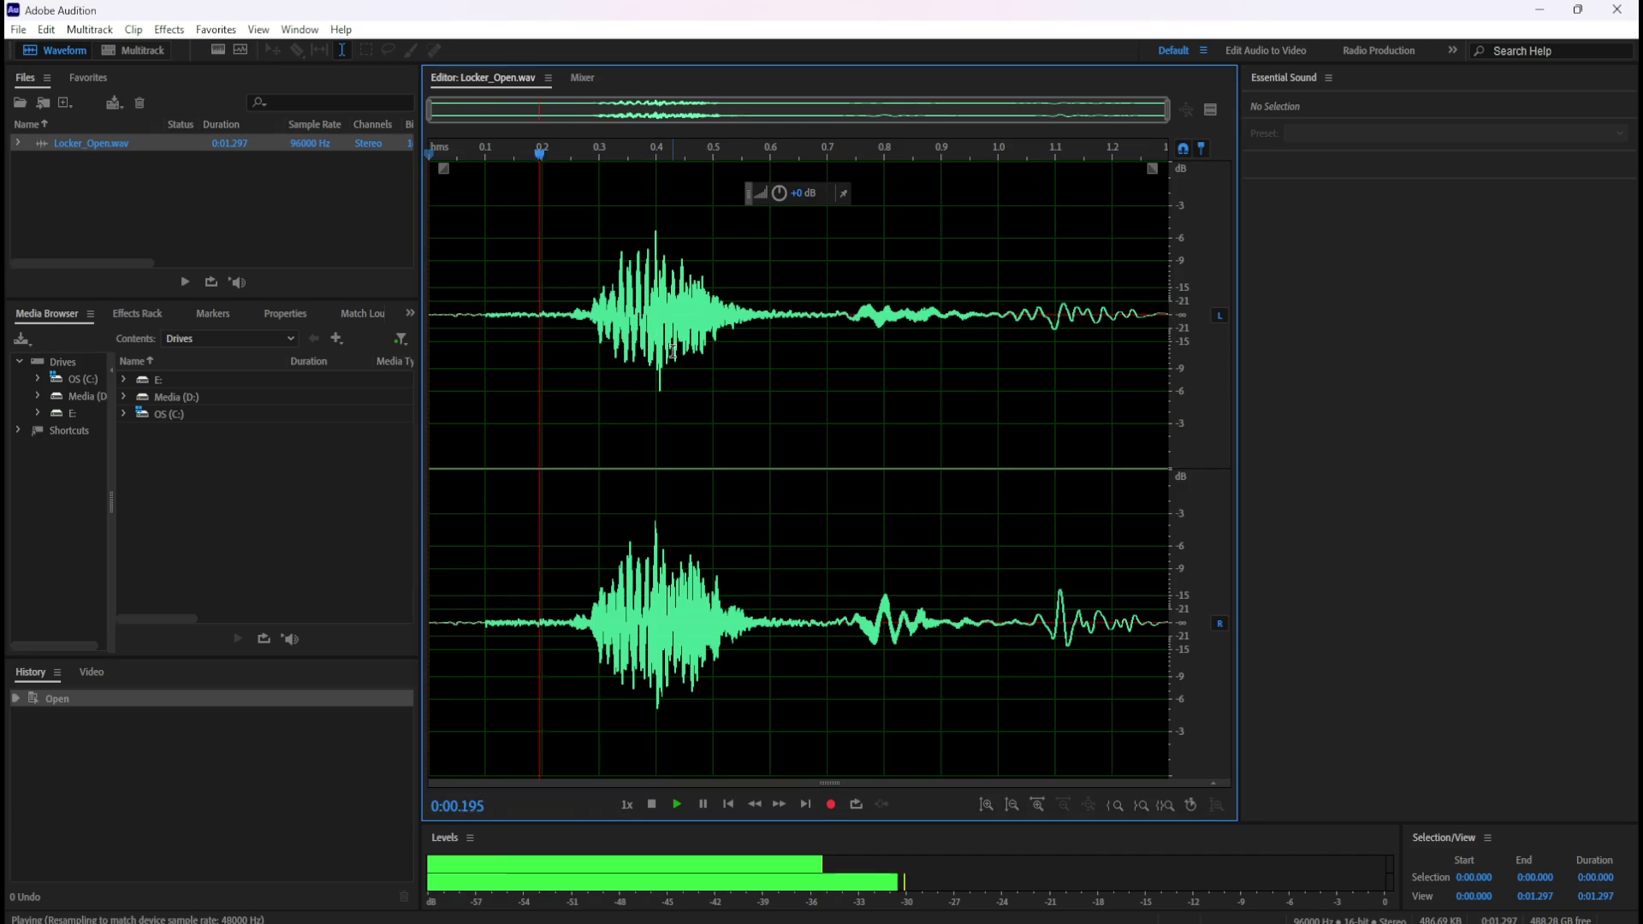
key(space)
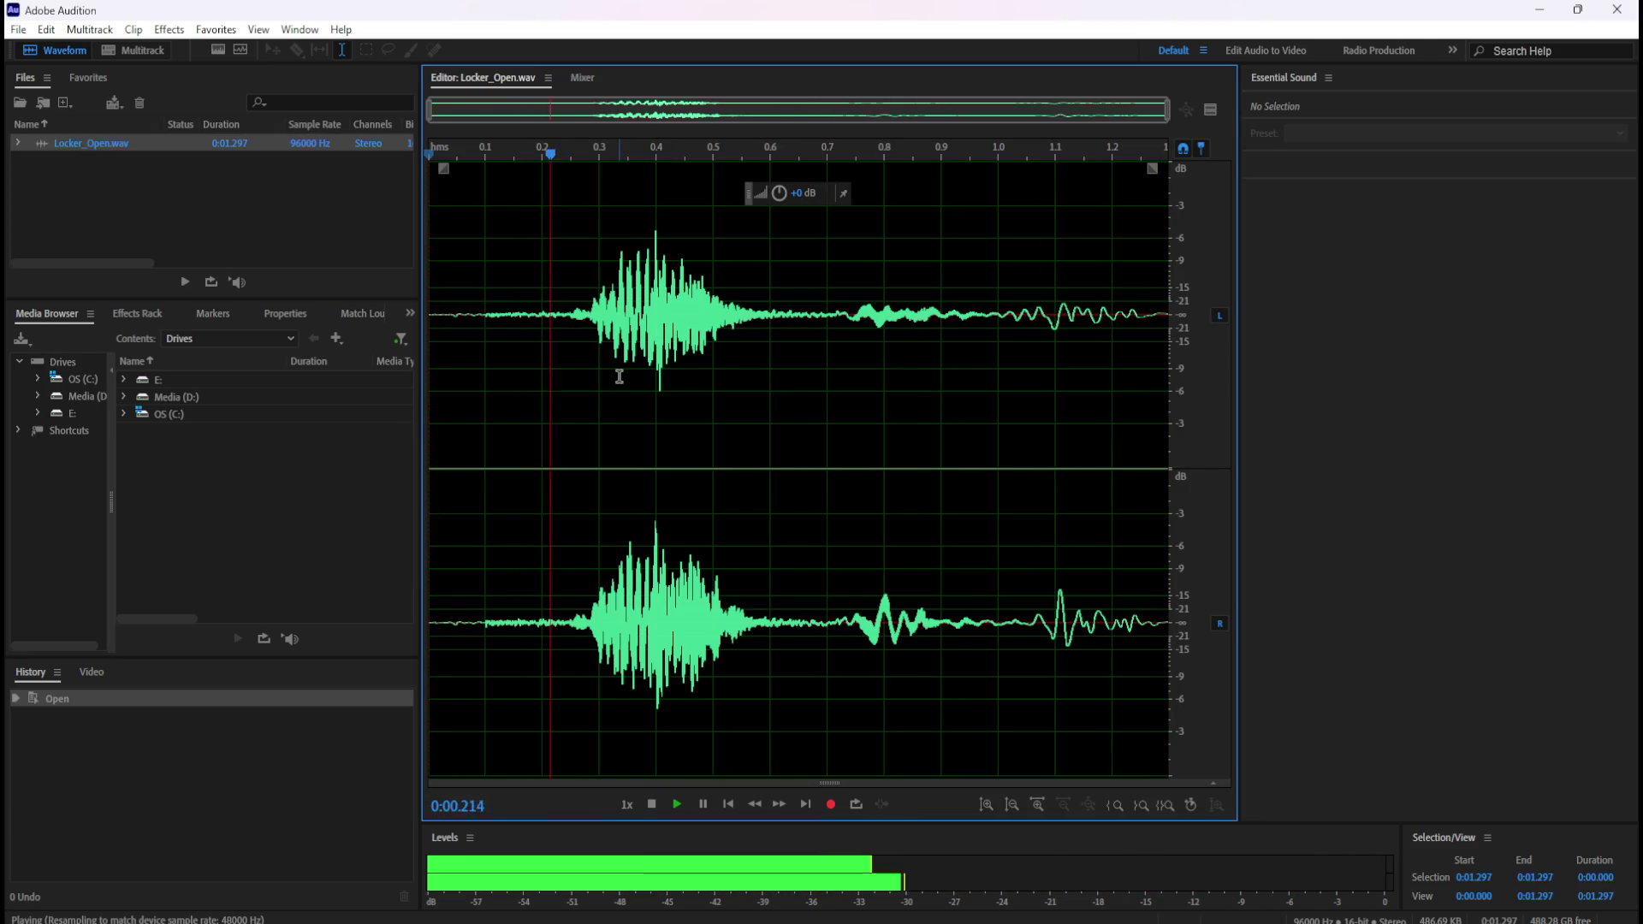
key(space)
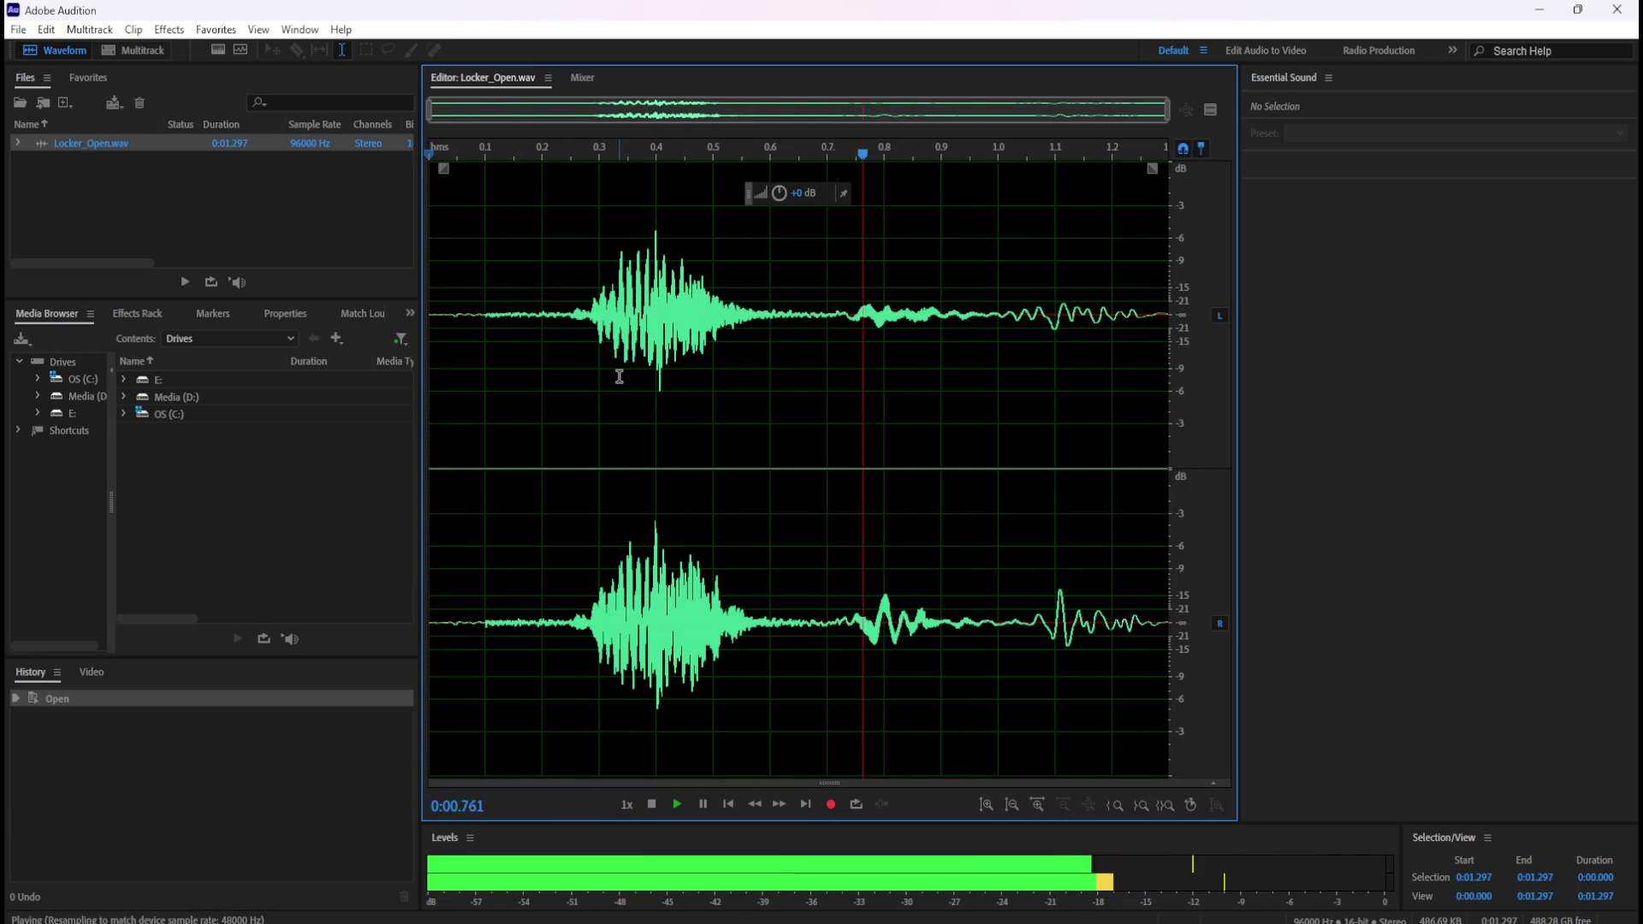
key(space)
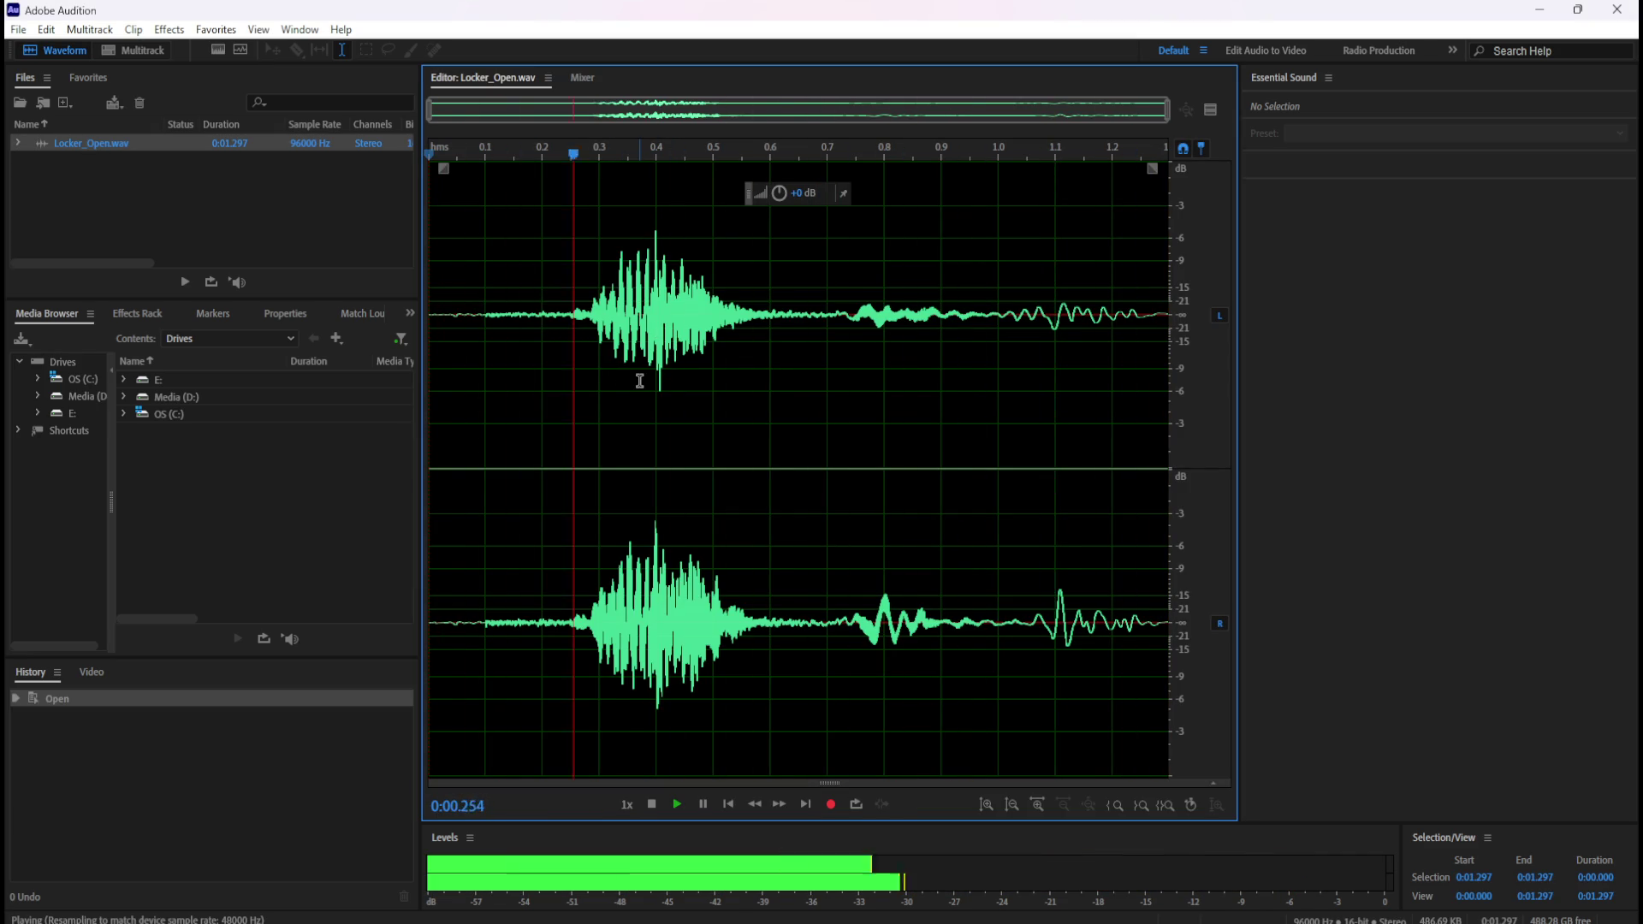
key(space)
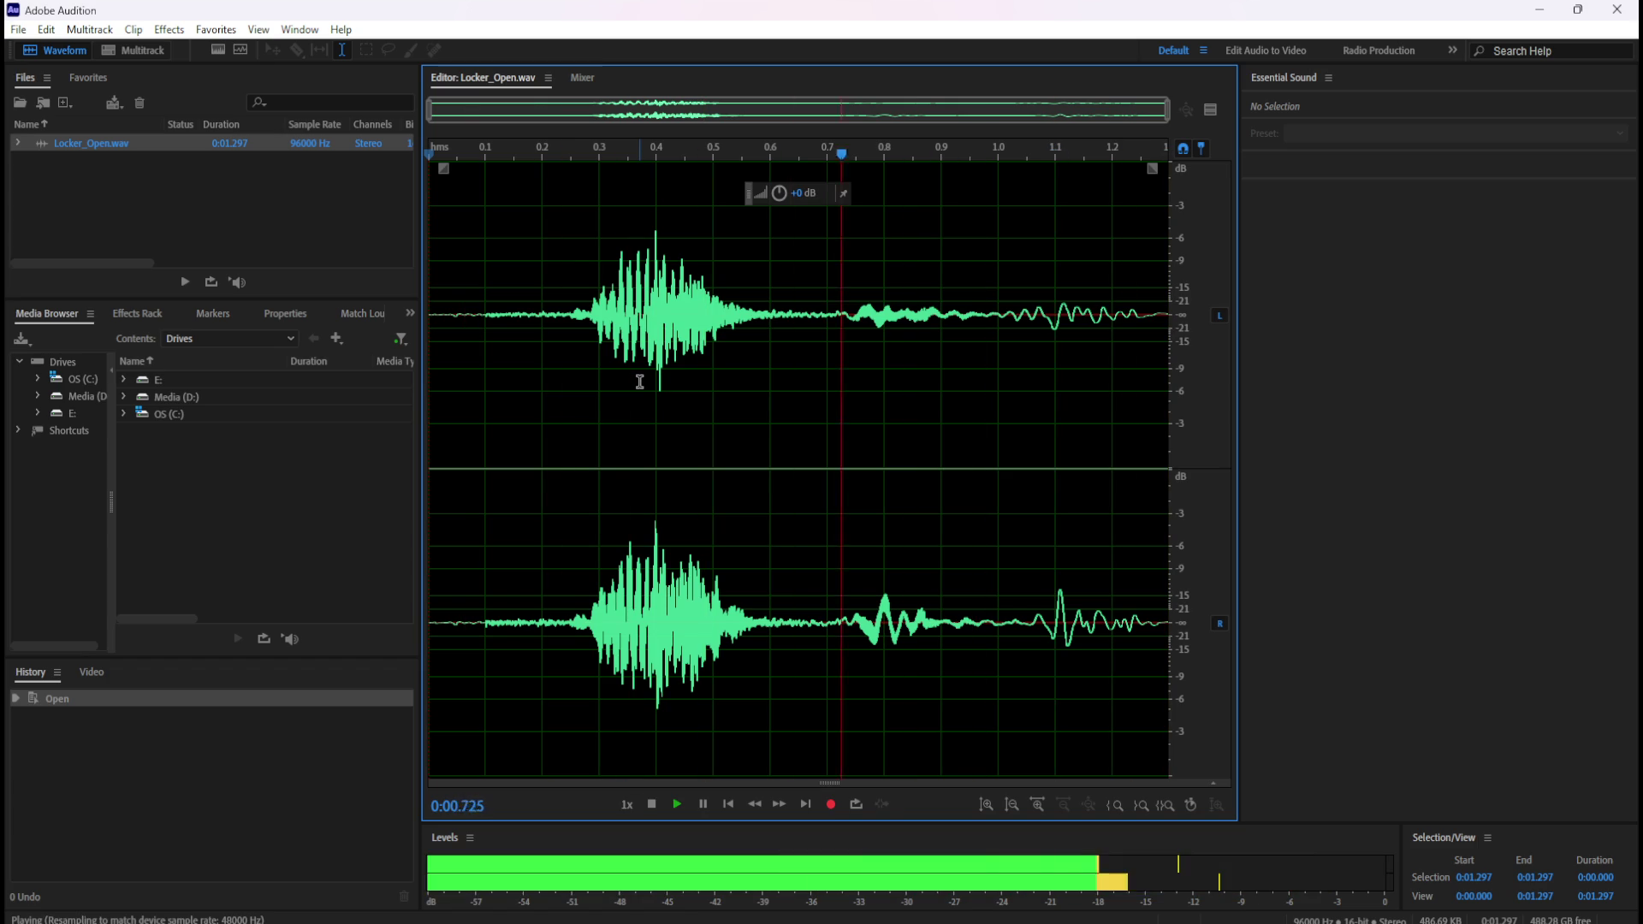
key(space)
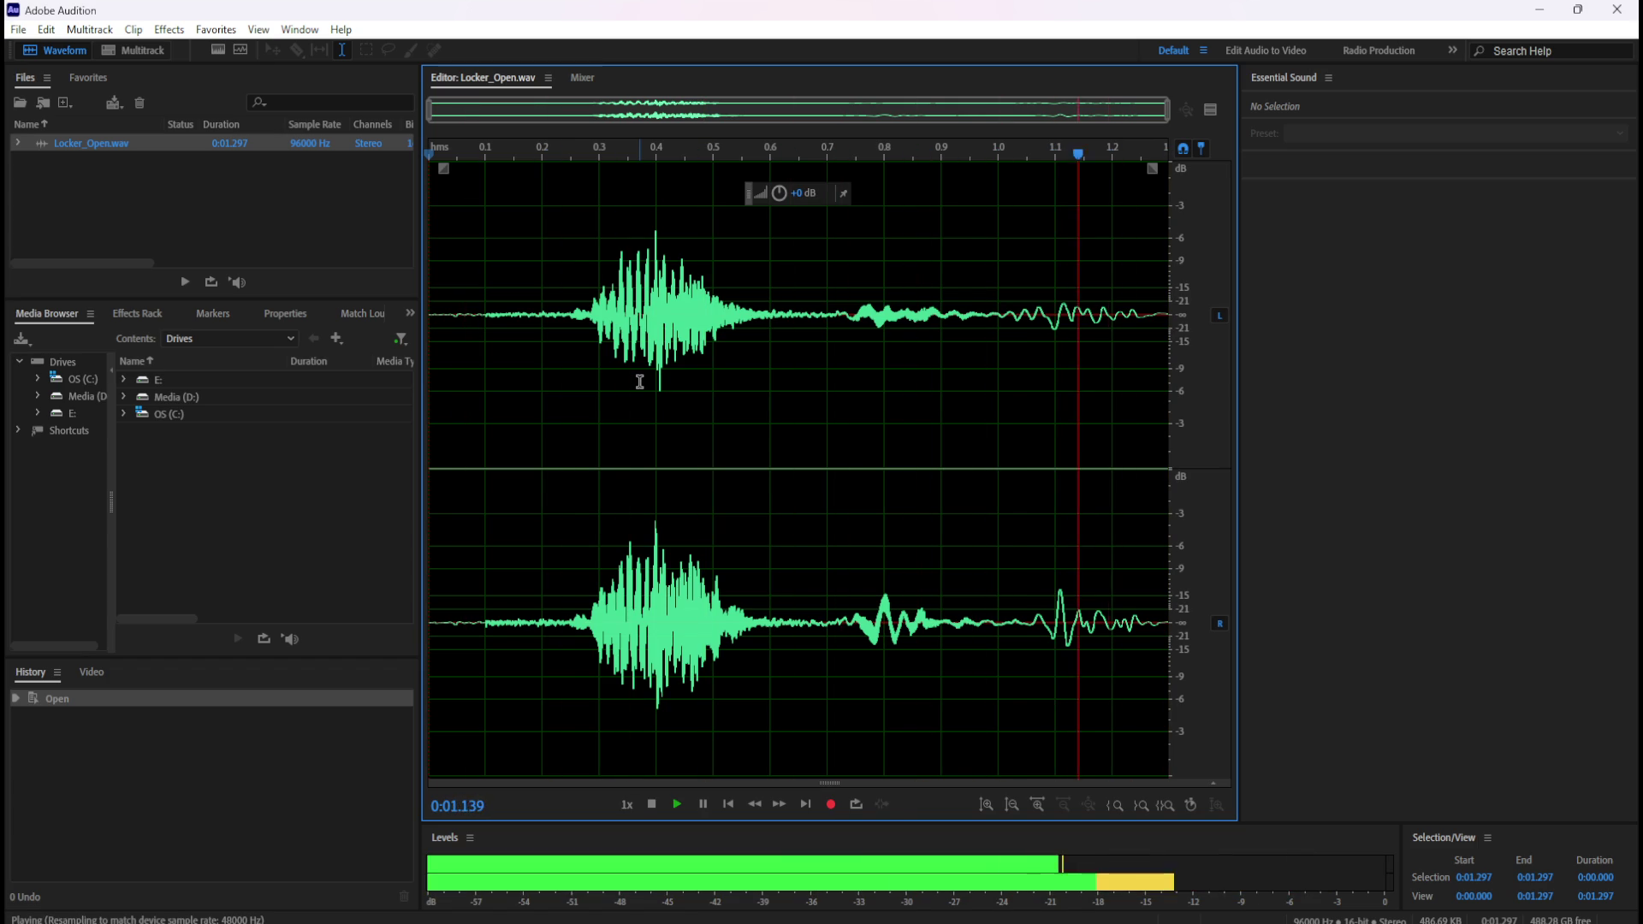
key(space)
key(space)
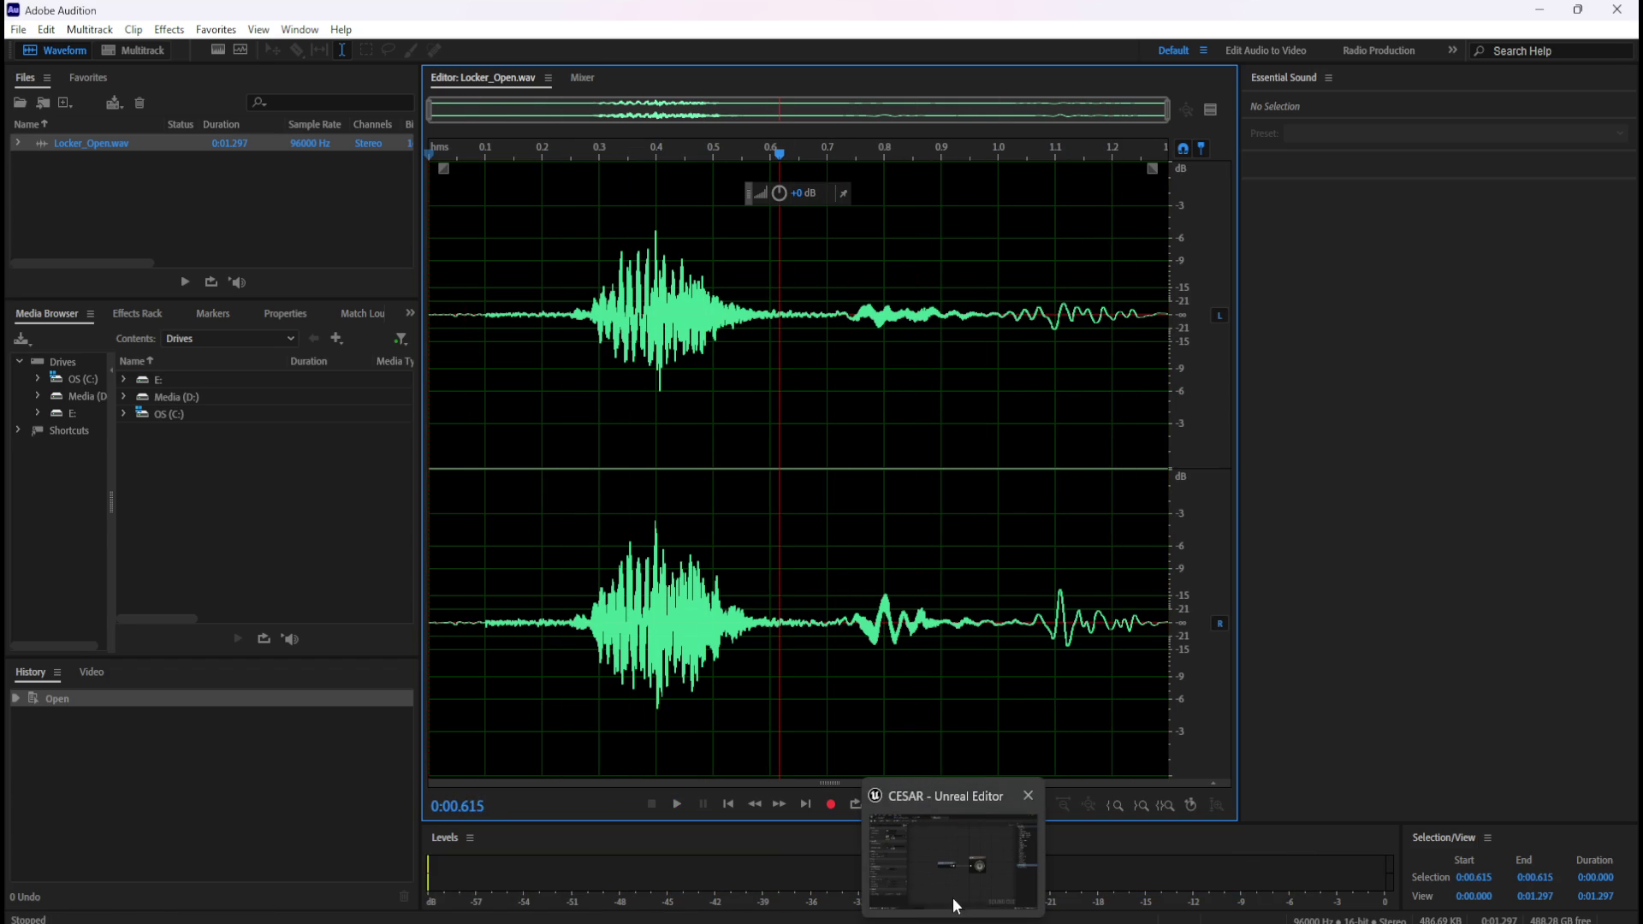
click(953, 897)
click(119, 36)
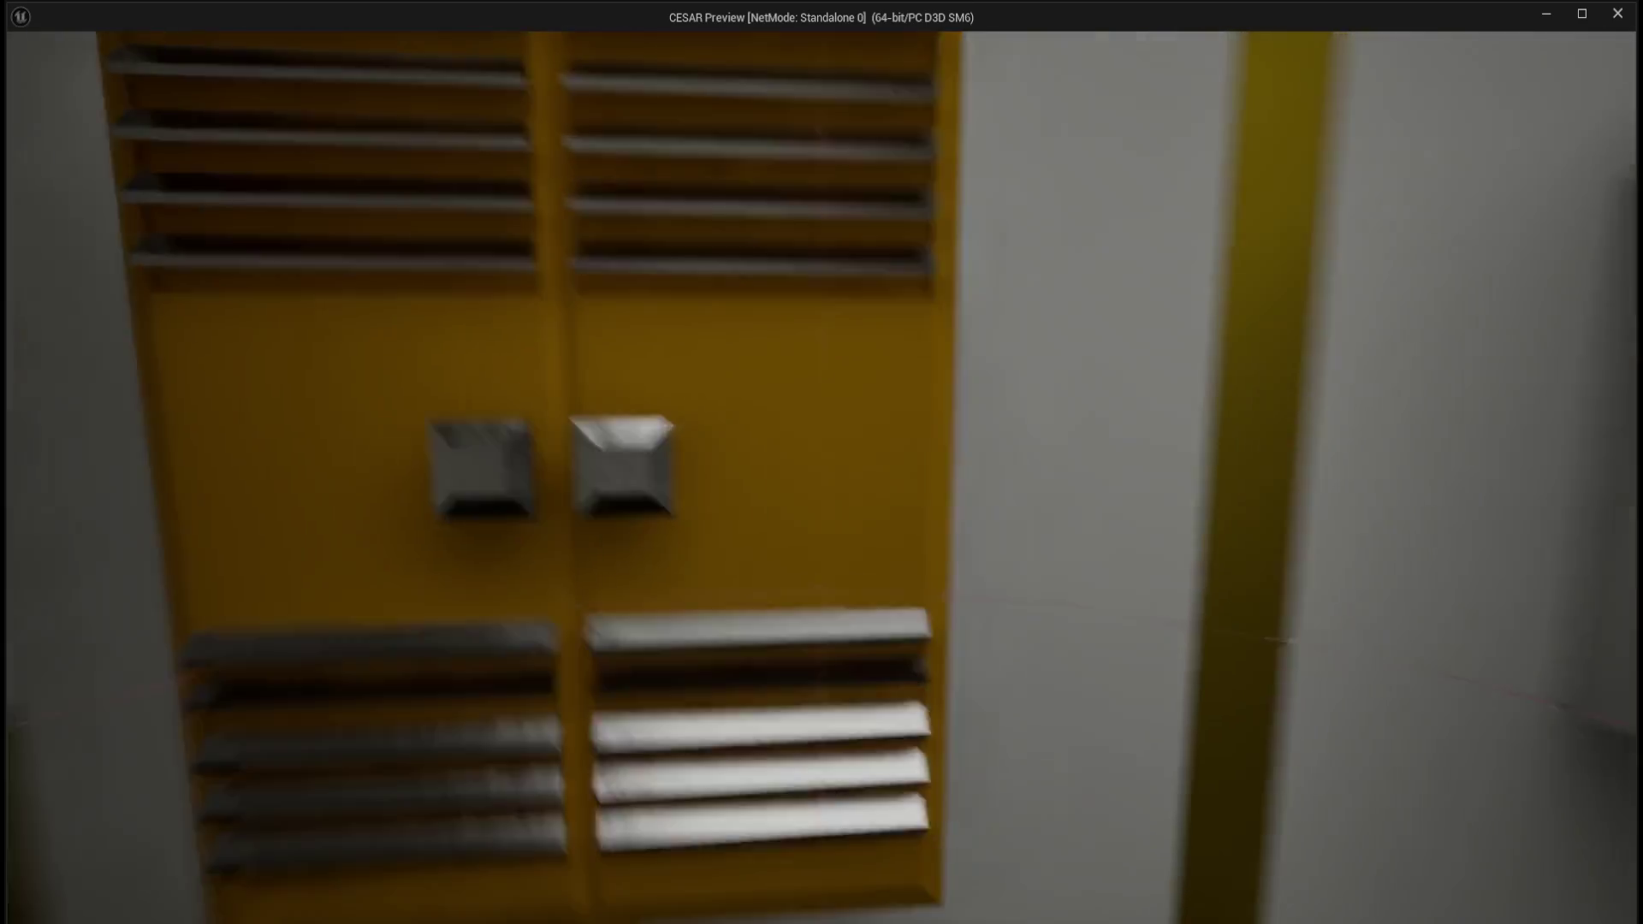
- Open and close the yellow locker door repeatedly with E in-game, then stop the preview
key(XF86AudioLowerVolume)
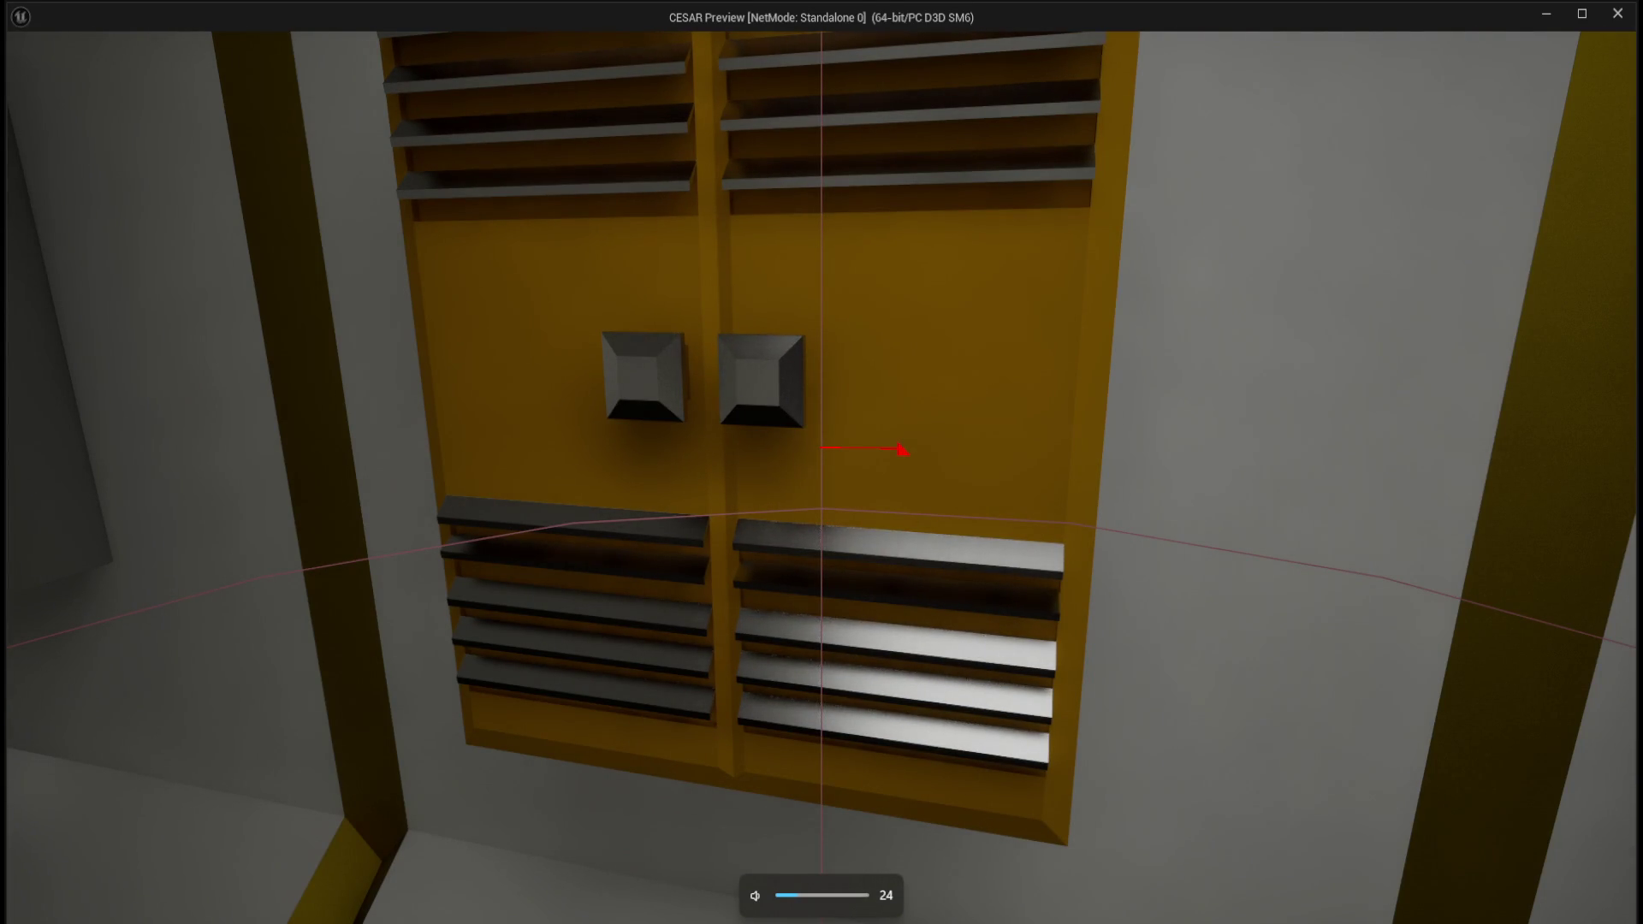
key(e)
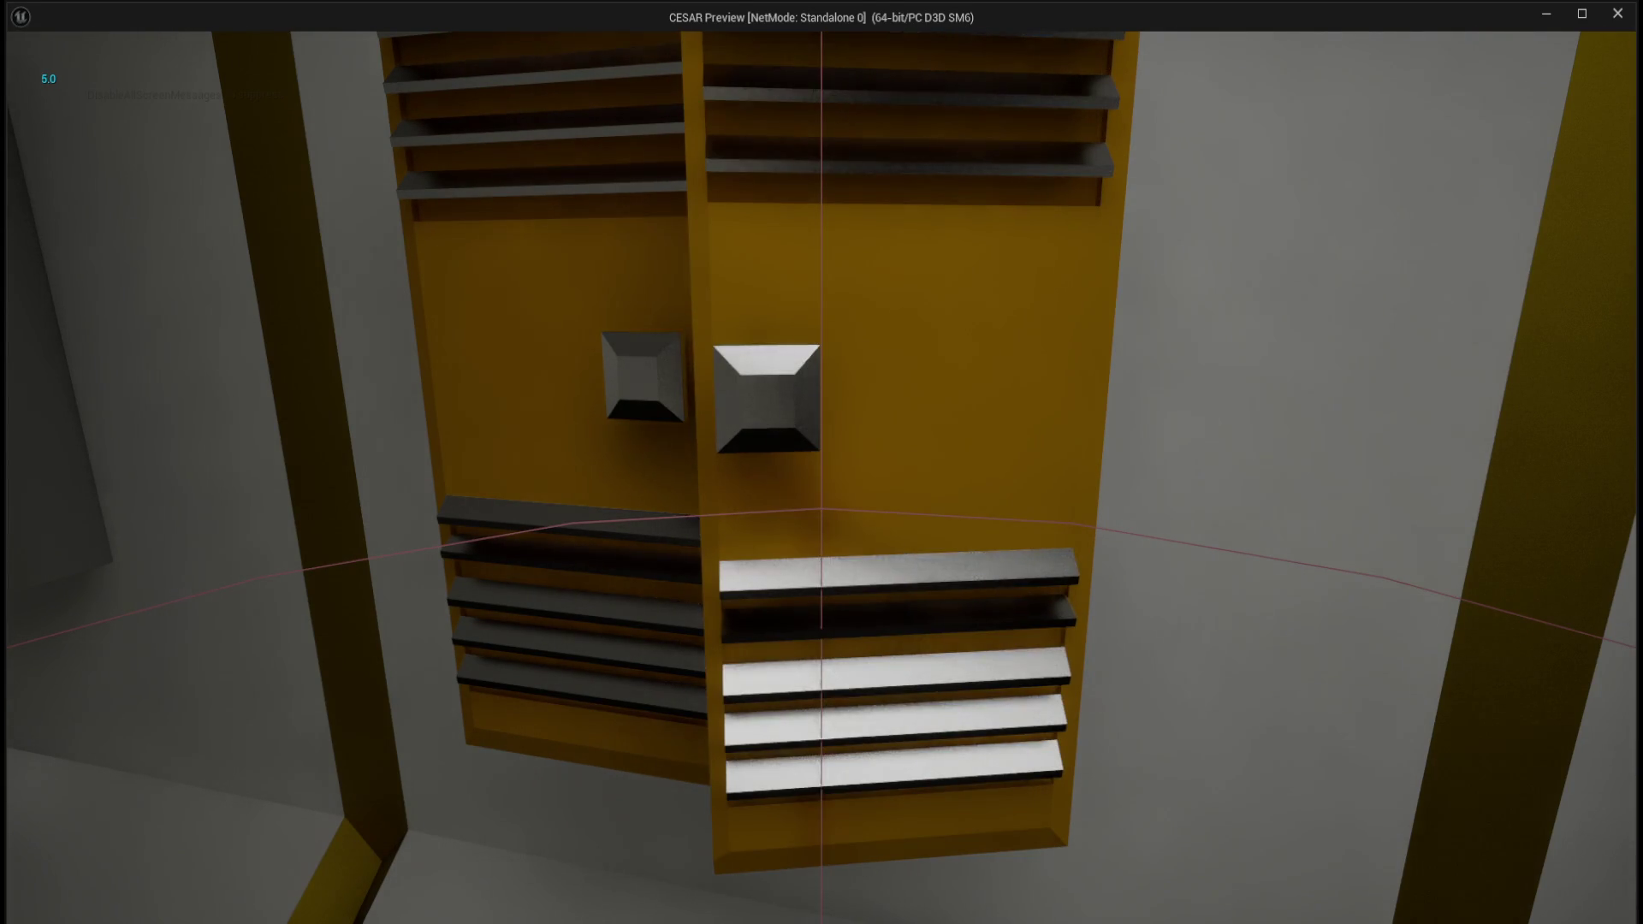
key(e)
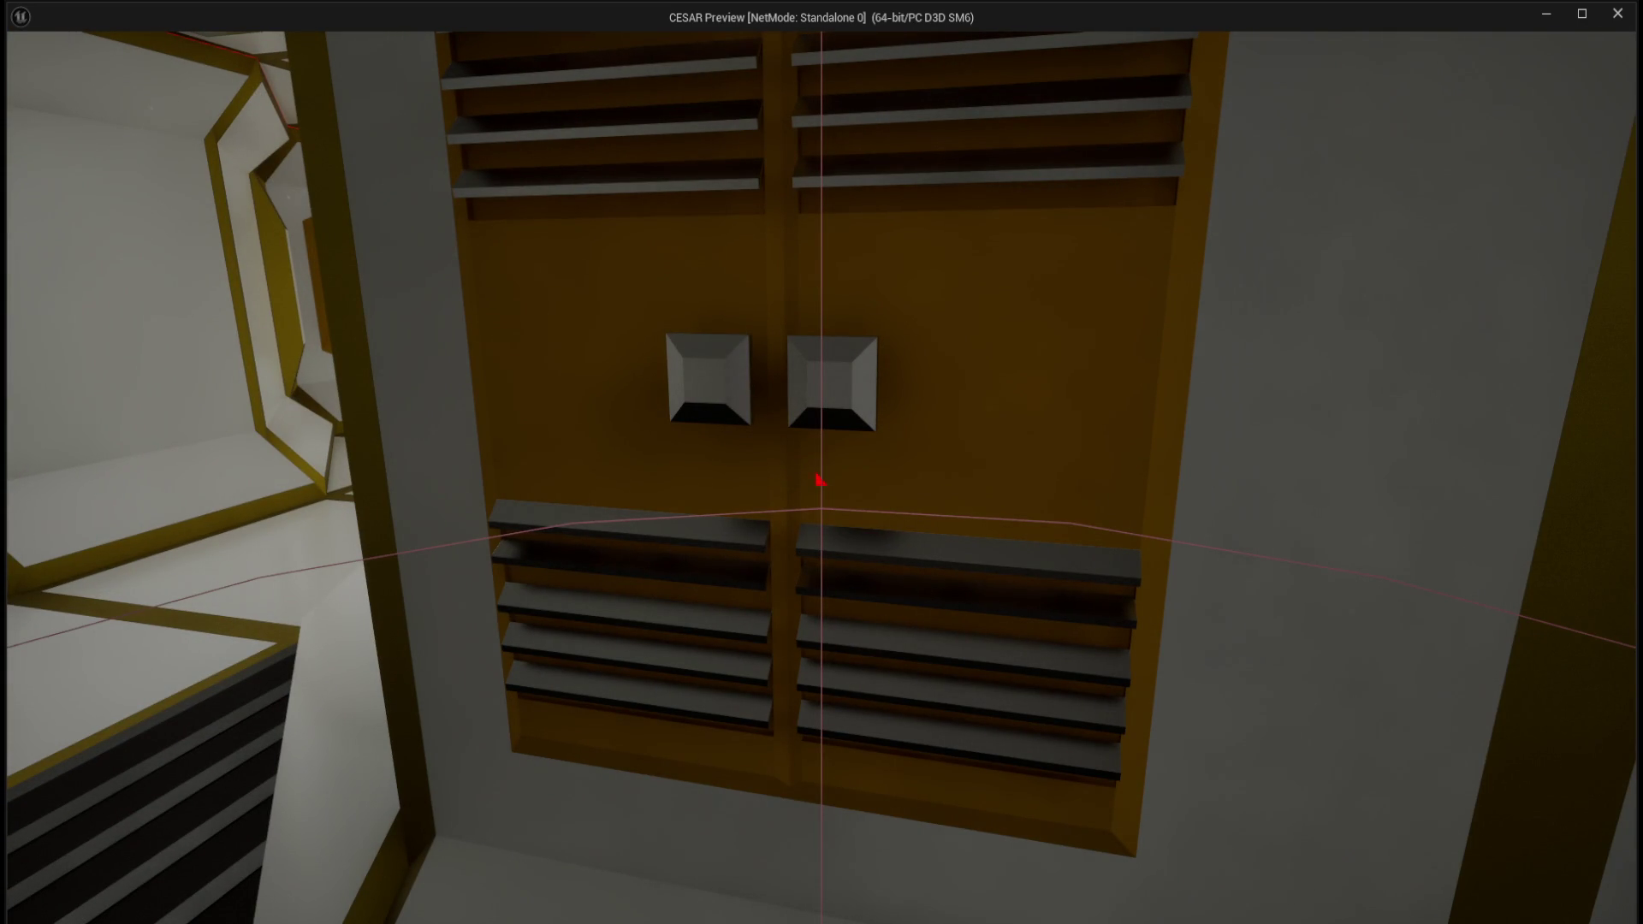
key(e)
key(s)
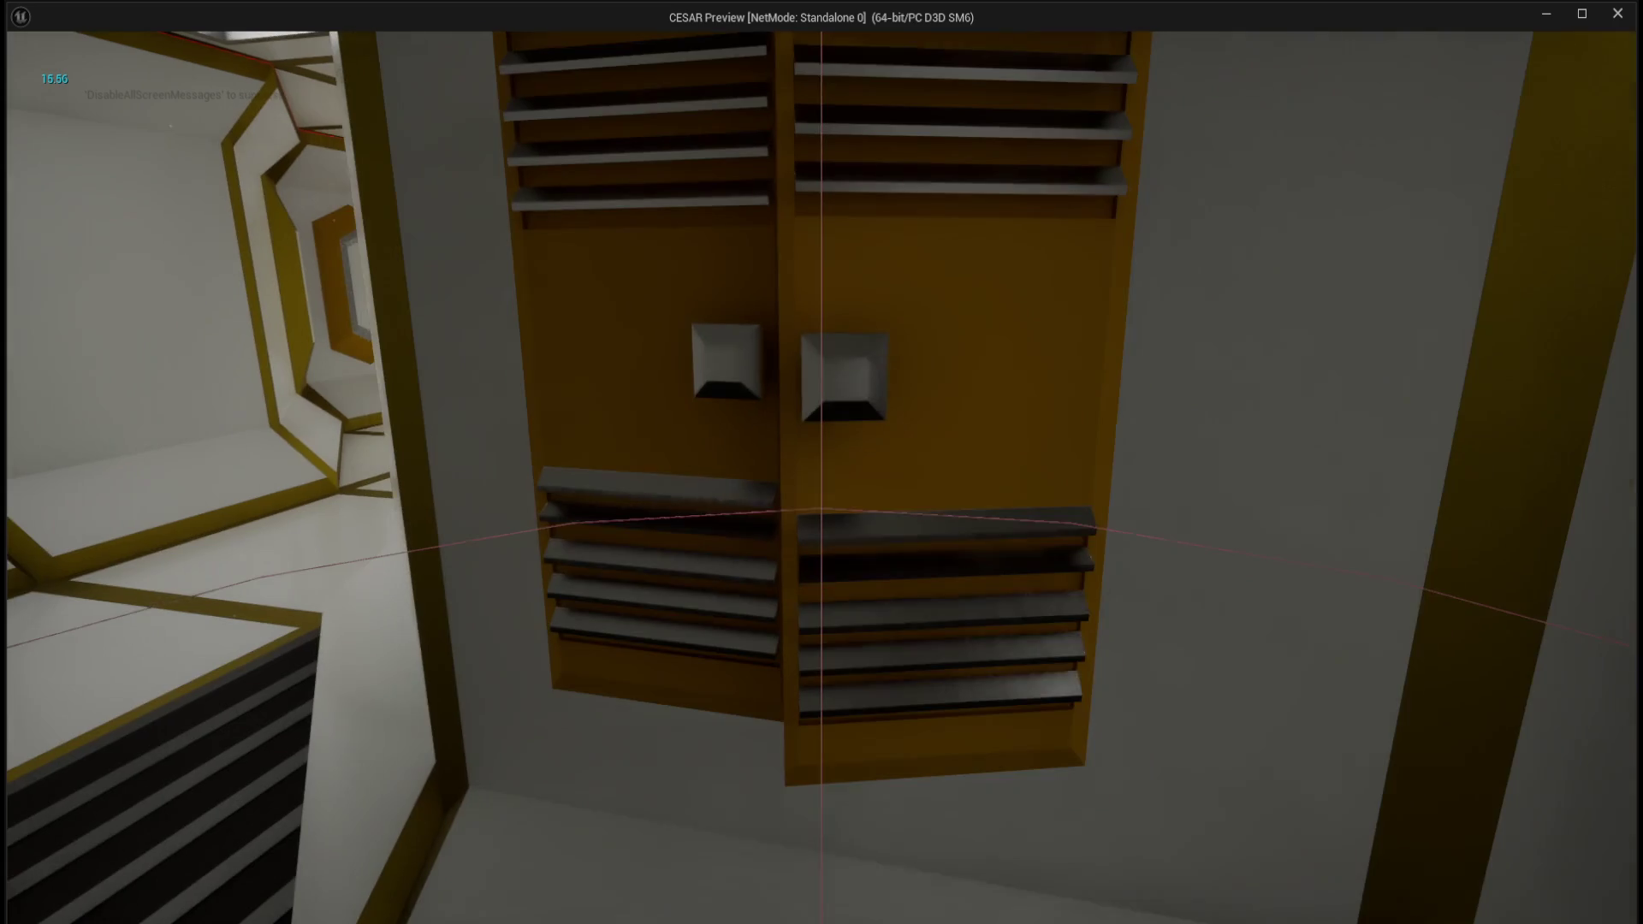
key(e)
key(s)
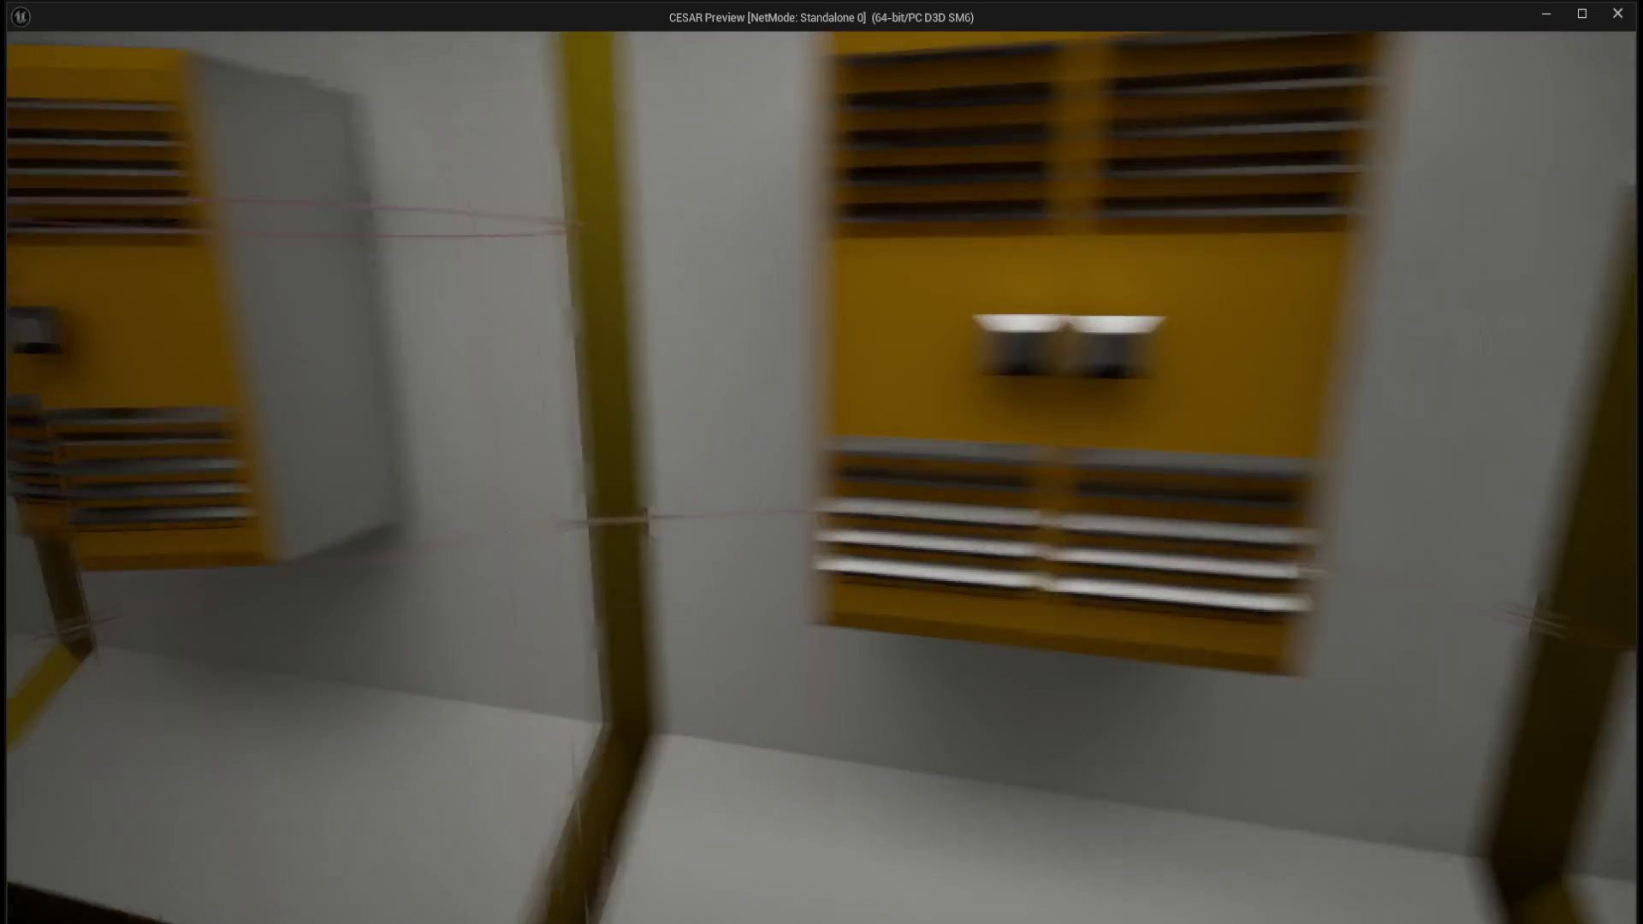
key(w)
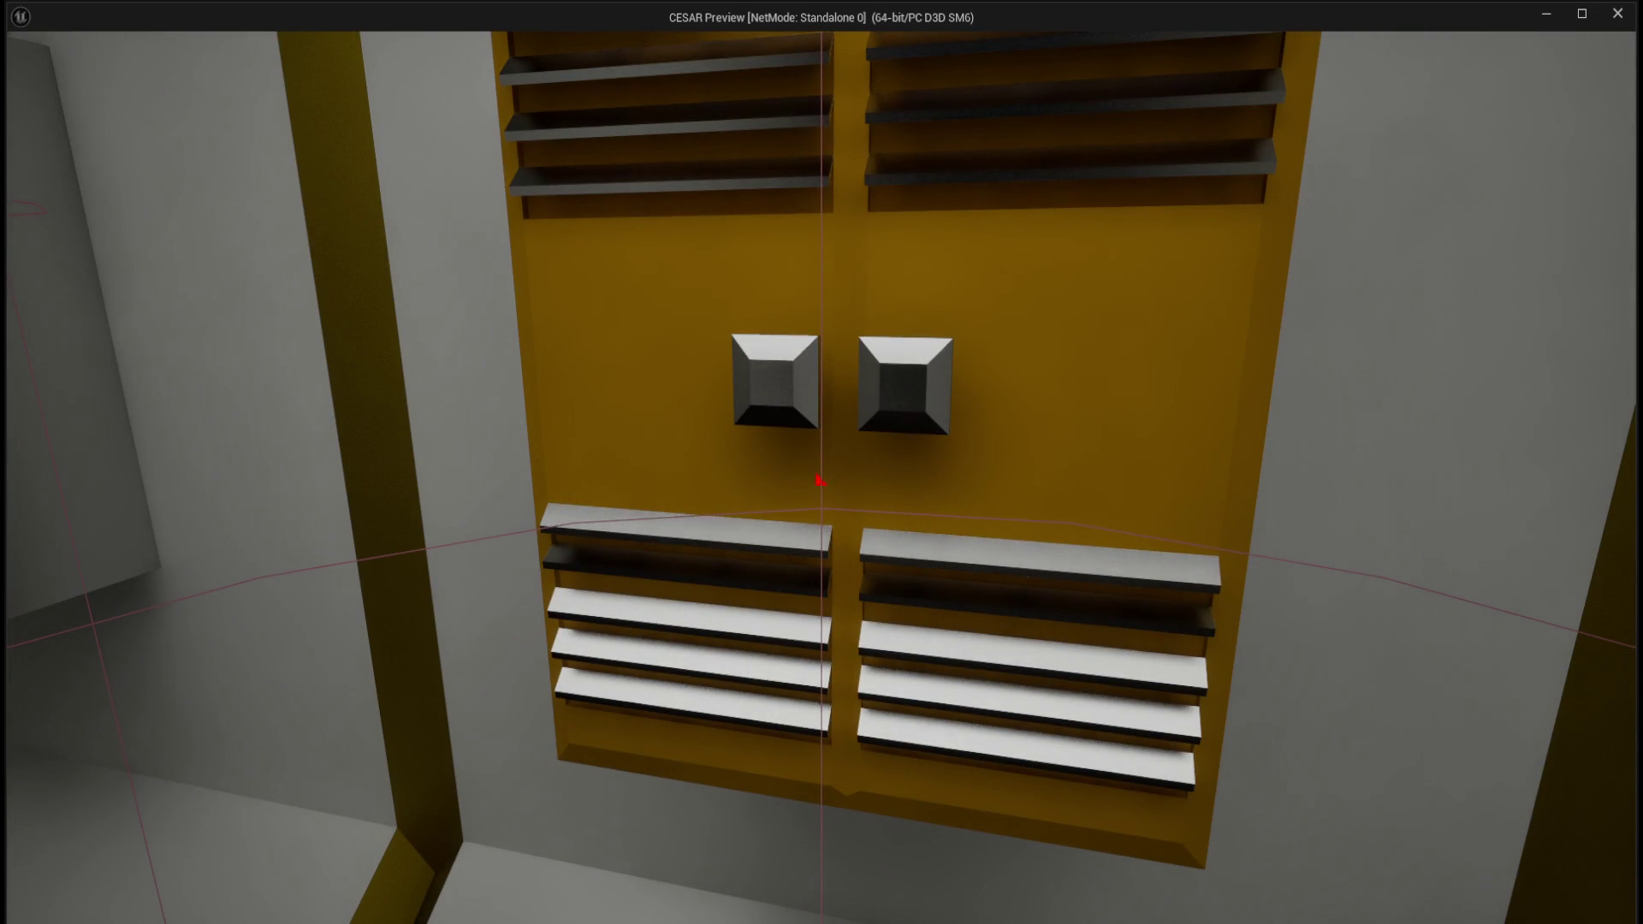
click(817, 479)
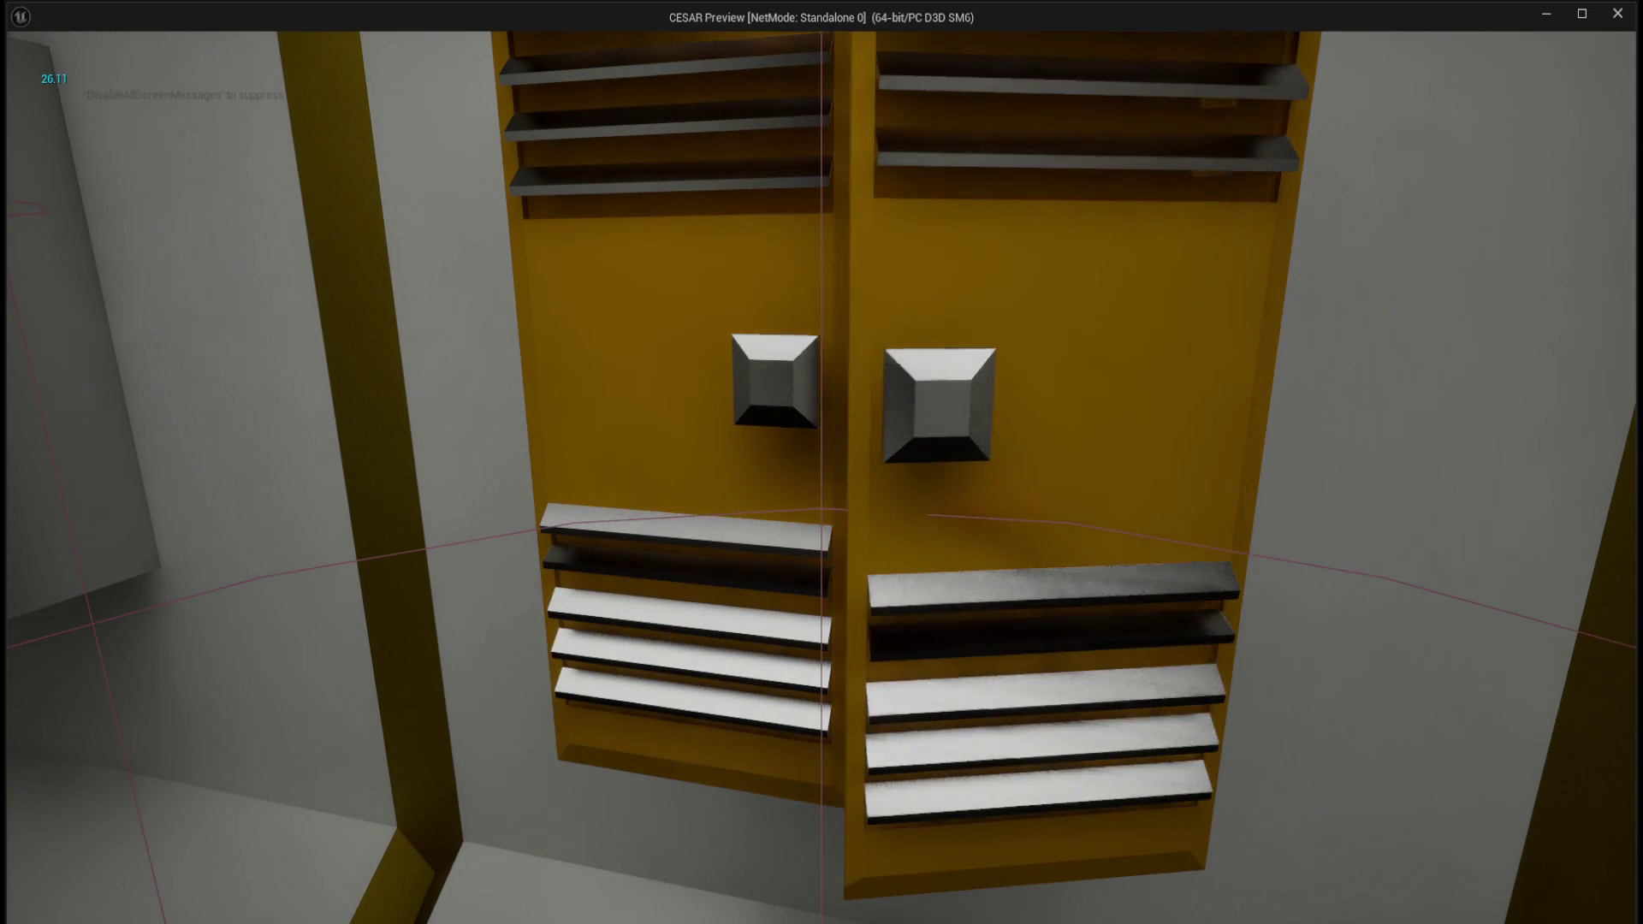
key(Escape)
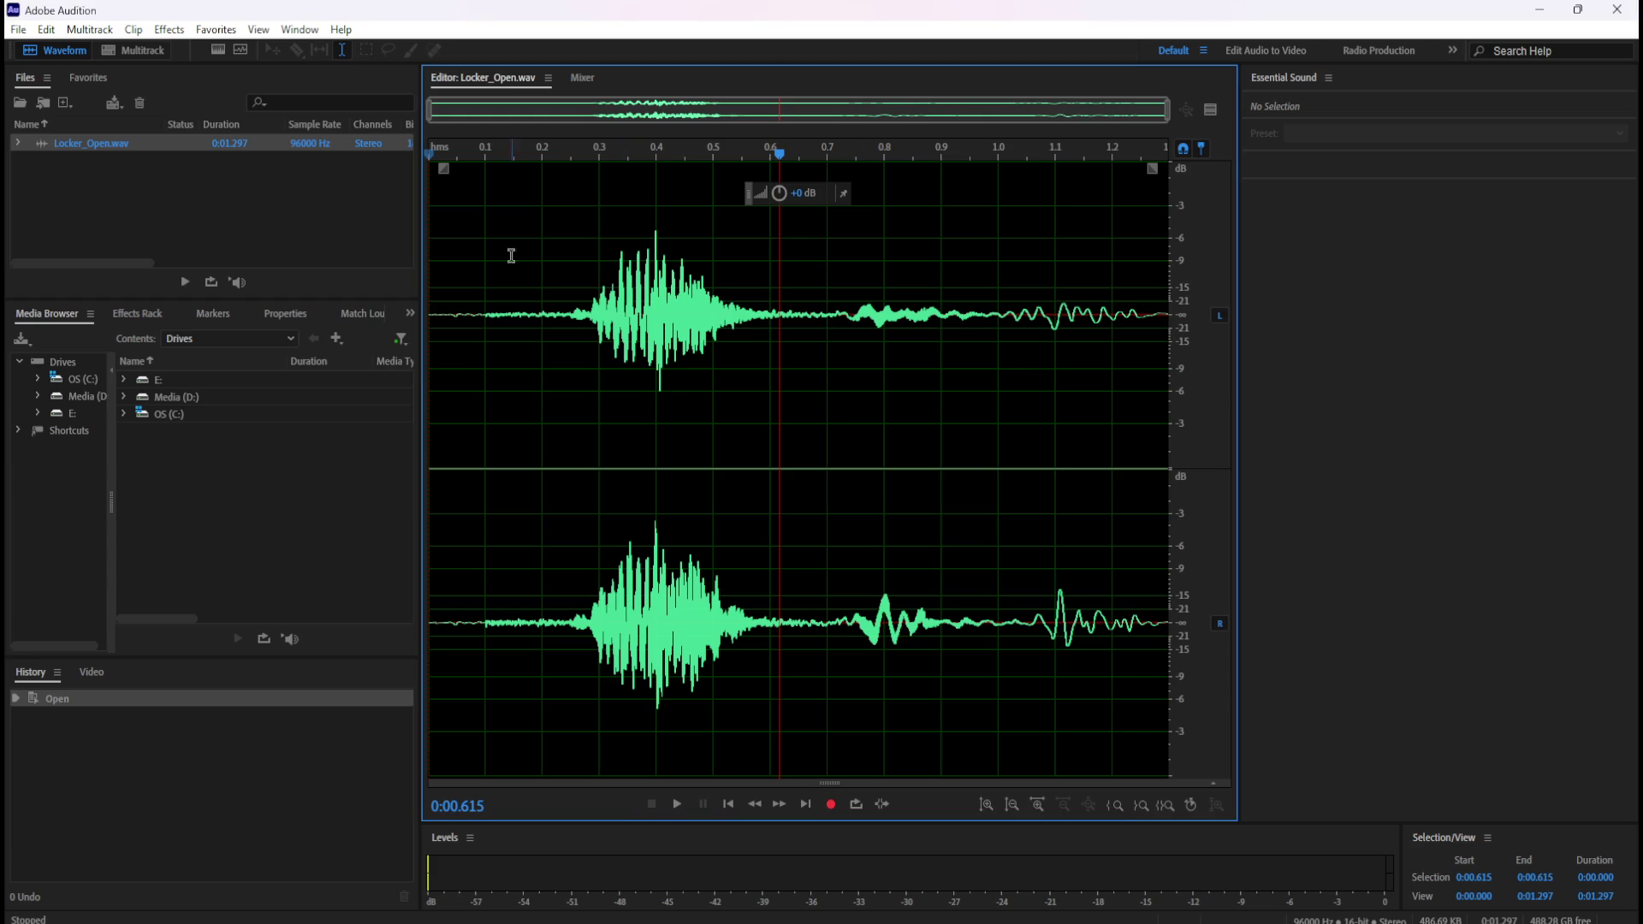
- Audition the Locker_Open clip's quiet lead-in around 0.11–0.14 seconds
key(space)
key(space)
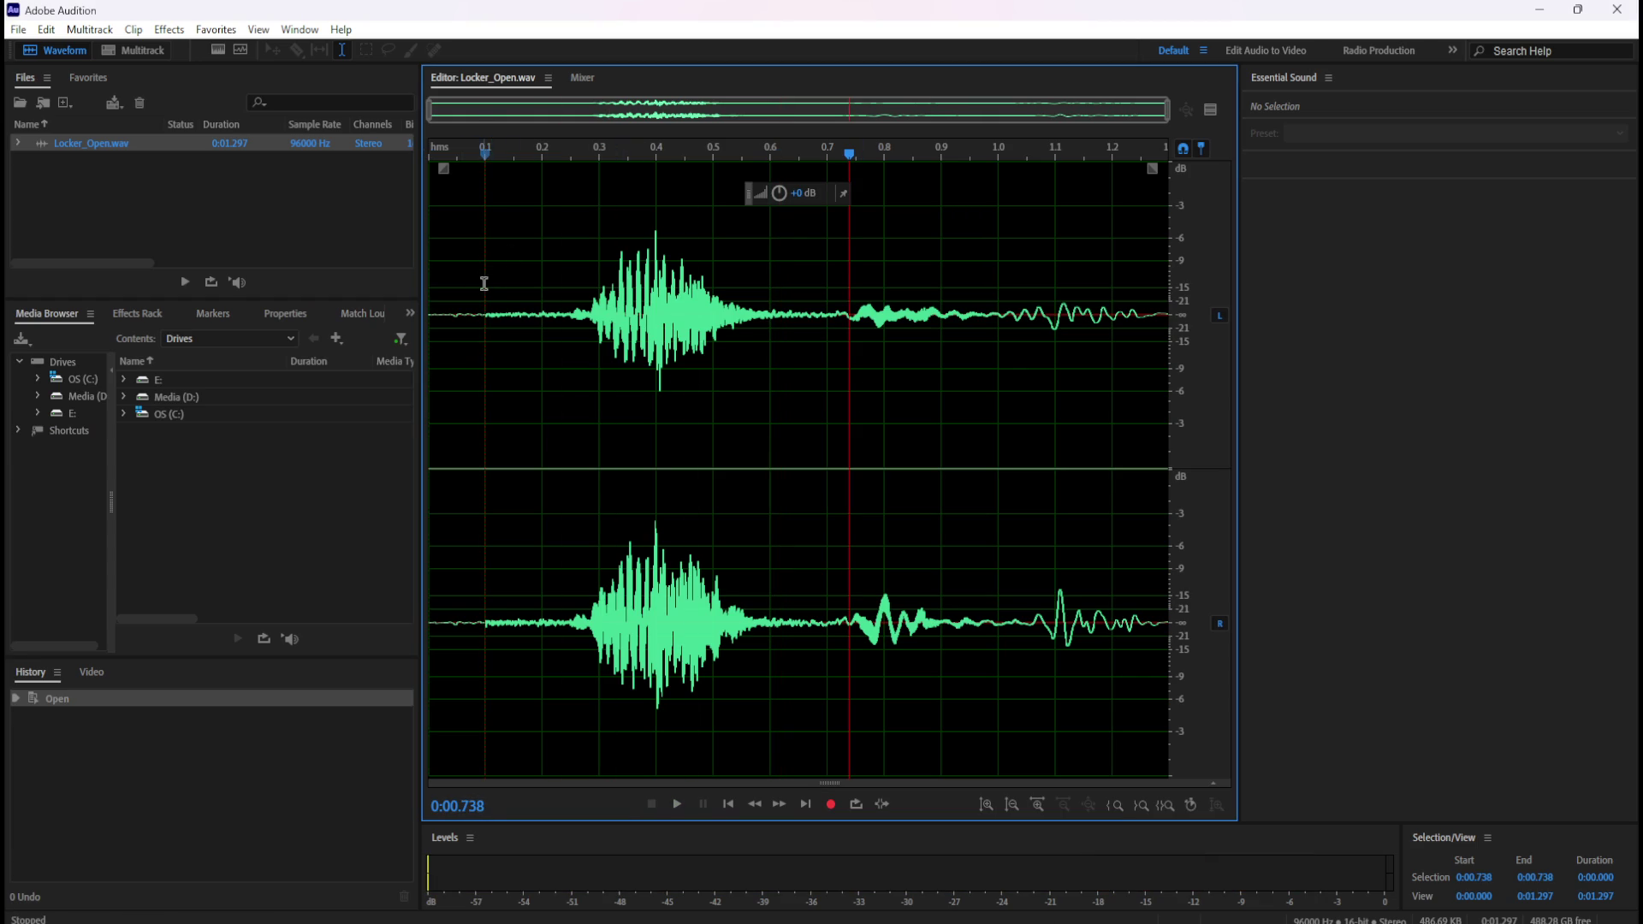
drag(483, 284, 415, 284)
click(510, 346)
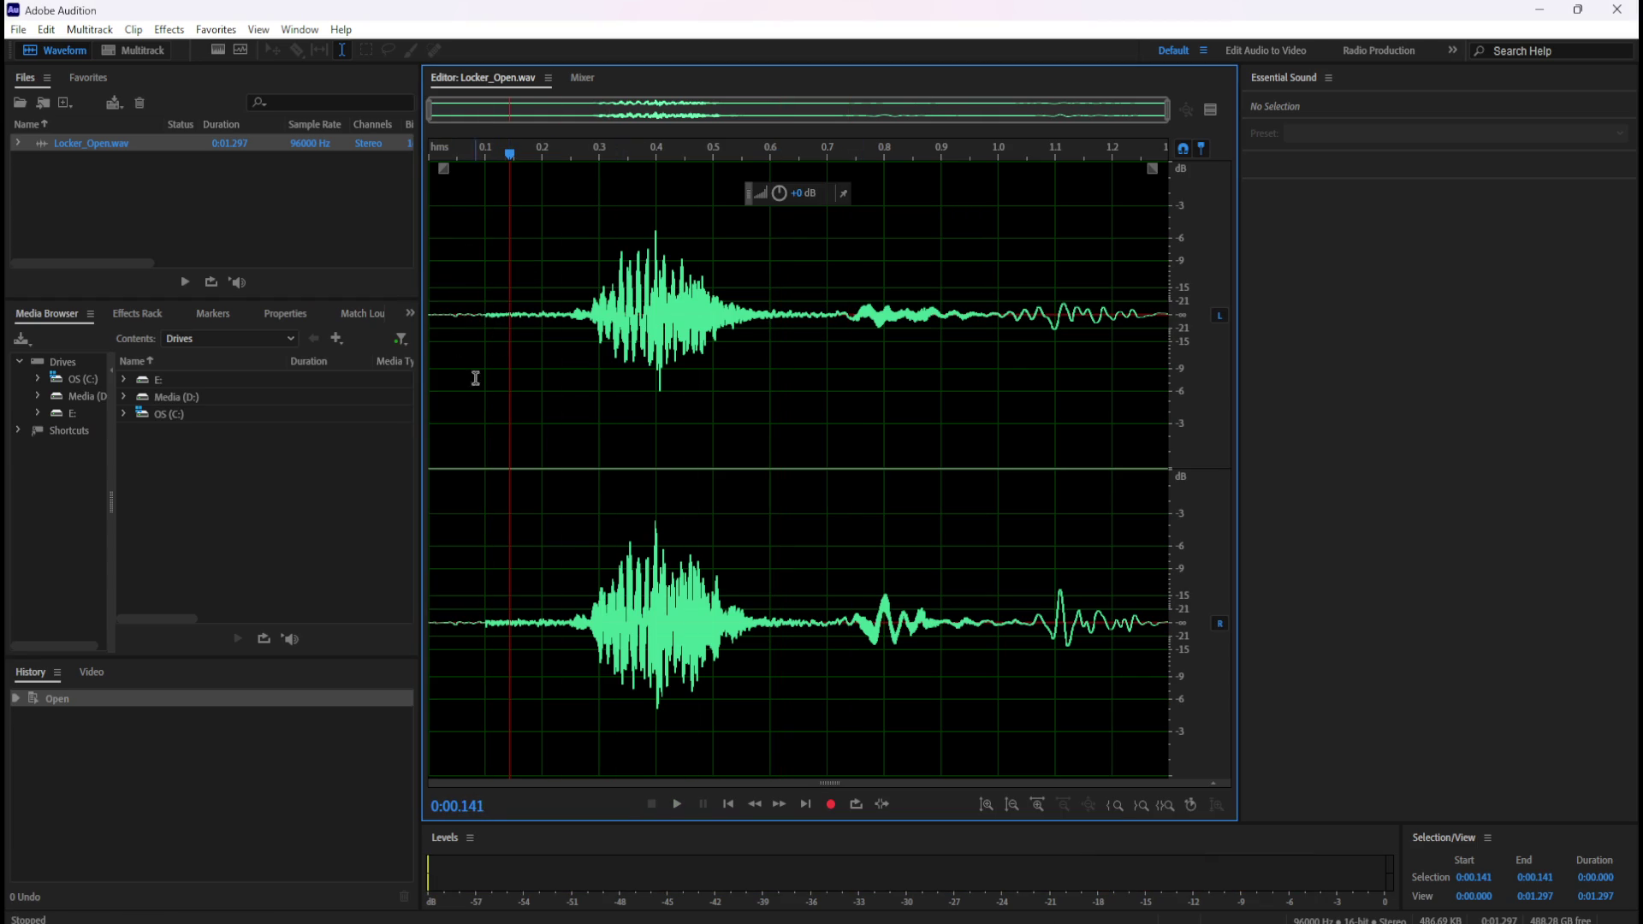
key(space)
click(494, 335)
key(space)
key(space)
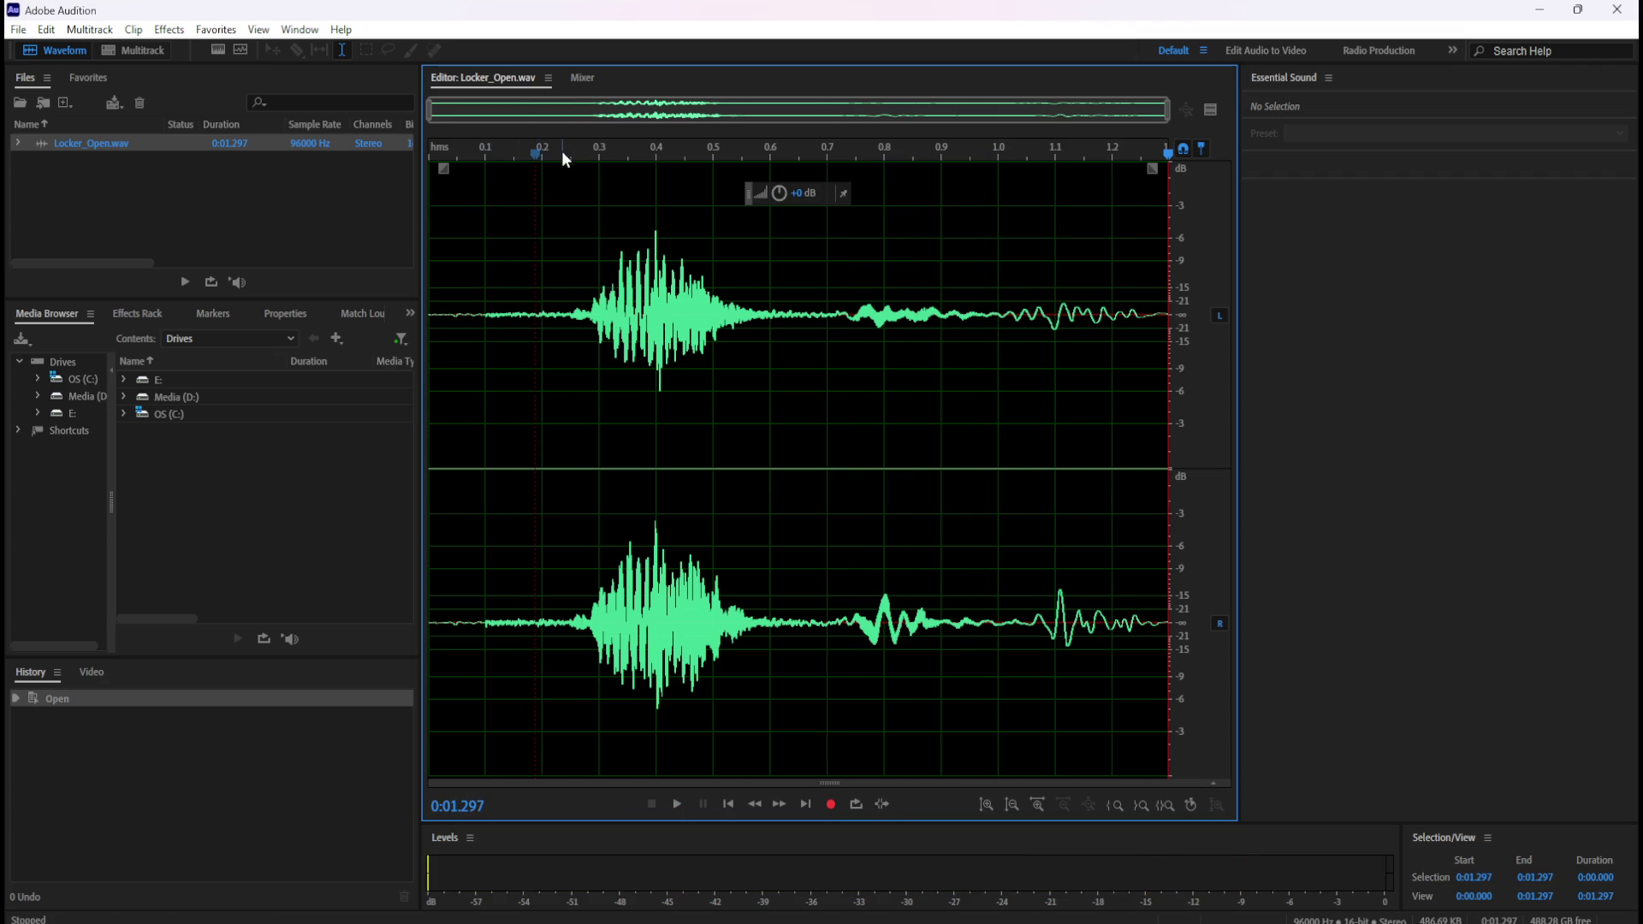
- Test playback from start points between 0.145 and 0.194 seconds to find the cut
click(537, 152)
key(space)
click(529, 150)
click(510, 147)
click(514, 151)
click(514, 152)
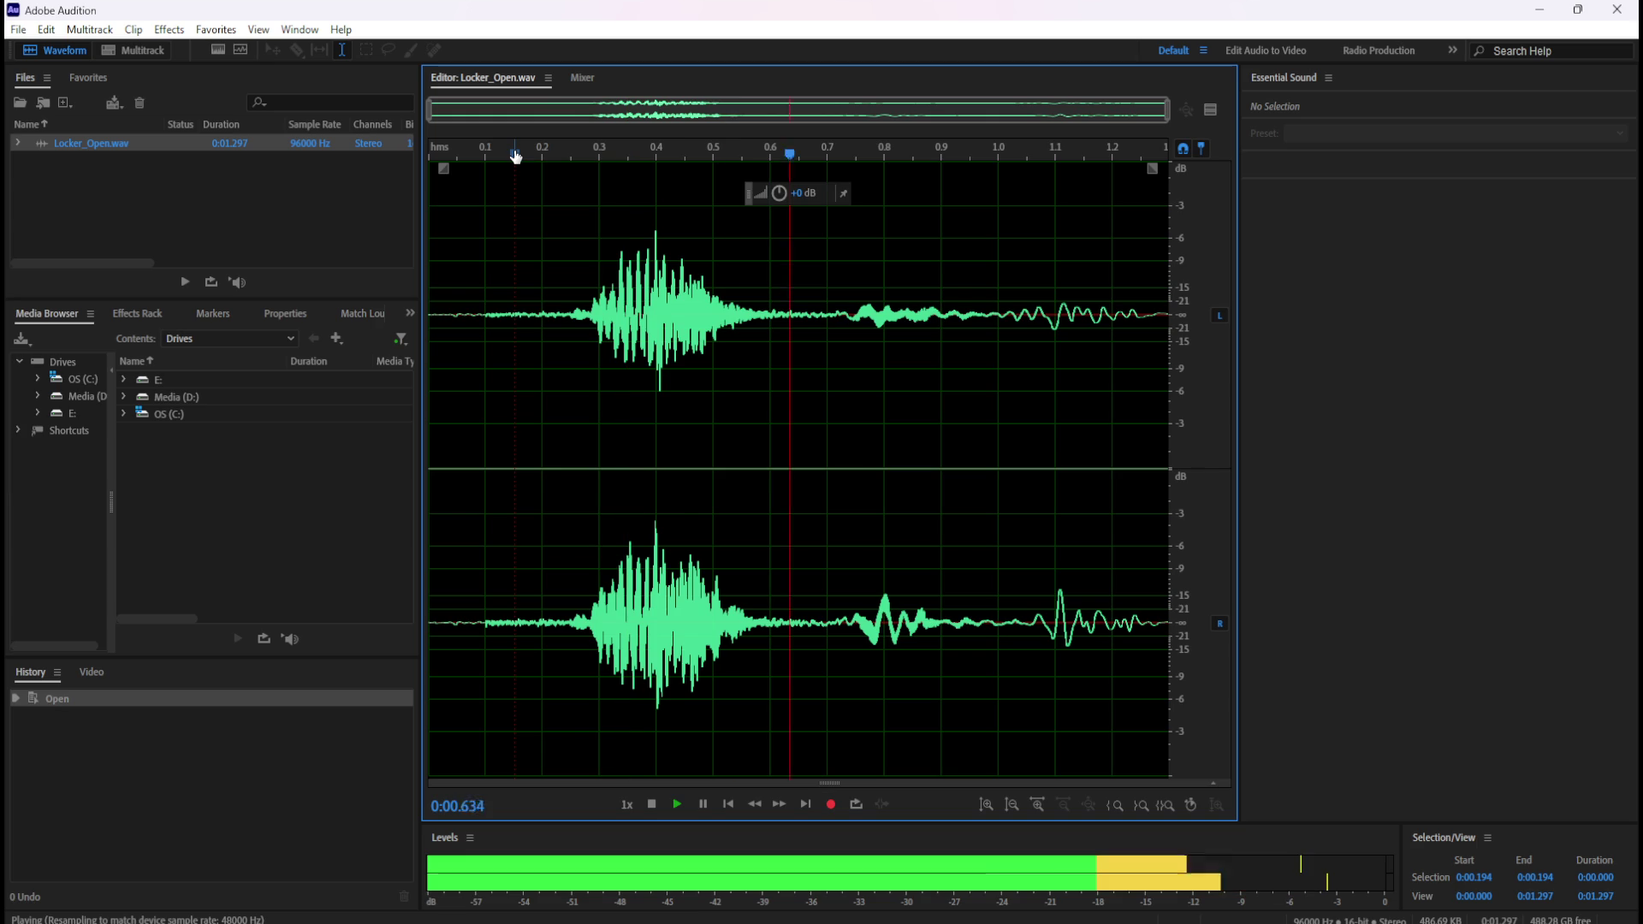
click(515, 157)
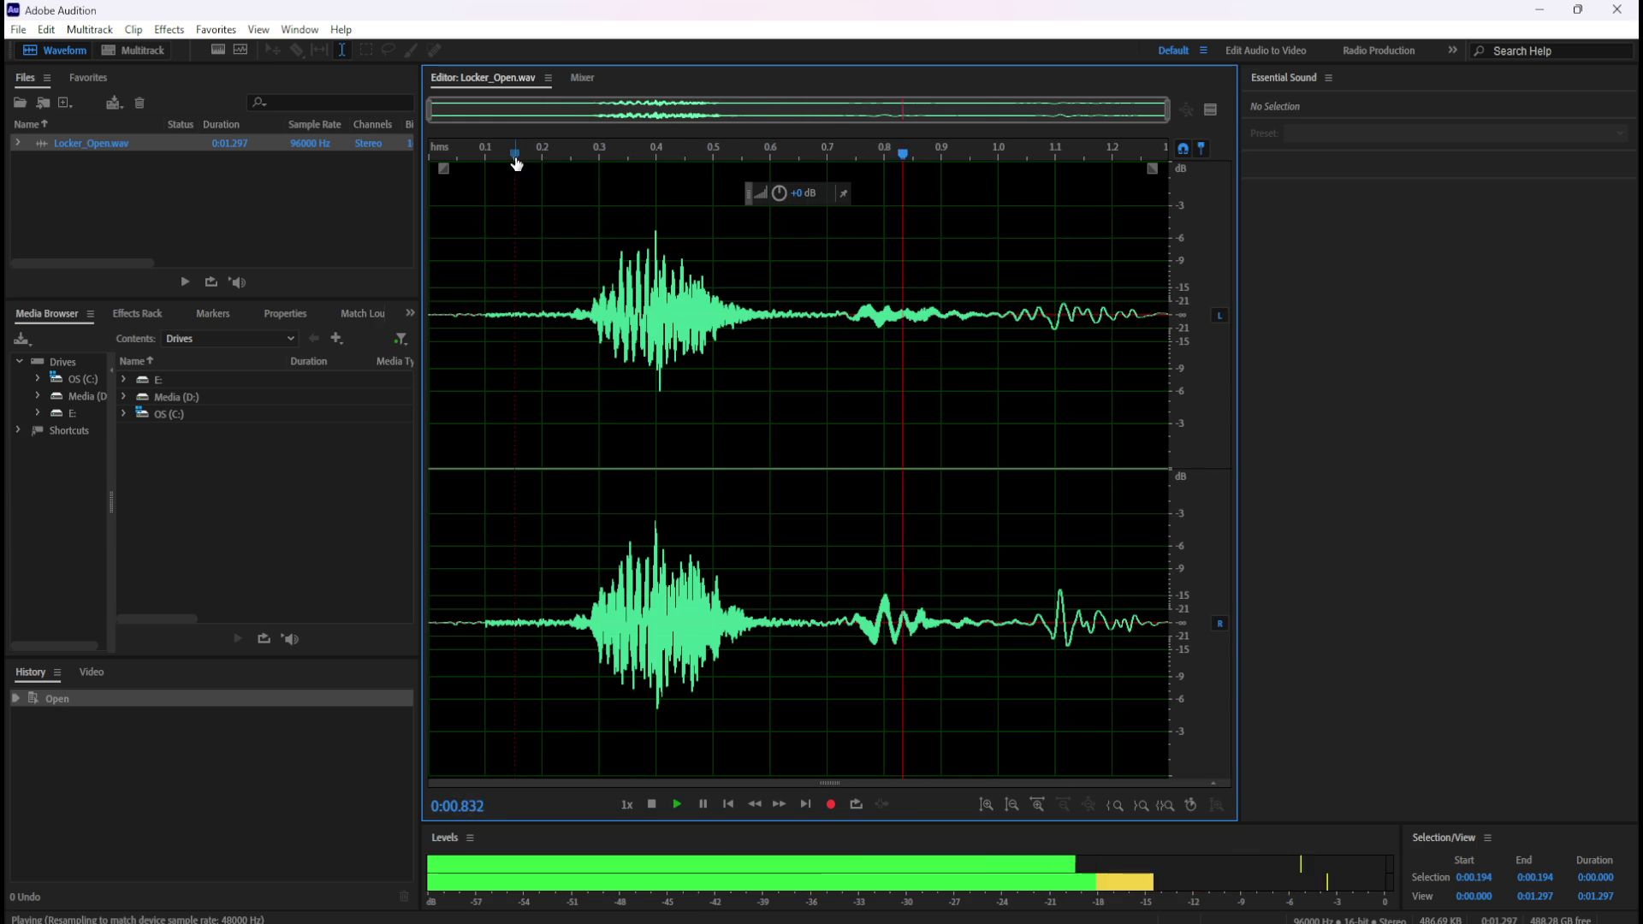
key(space)
- Select the audio from 0.150 s to the end and copy it to a new file
drag(514, 172, 1466, 307)
right_click(998, 349)
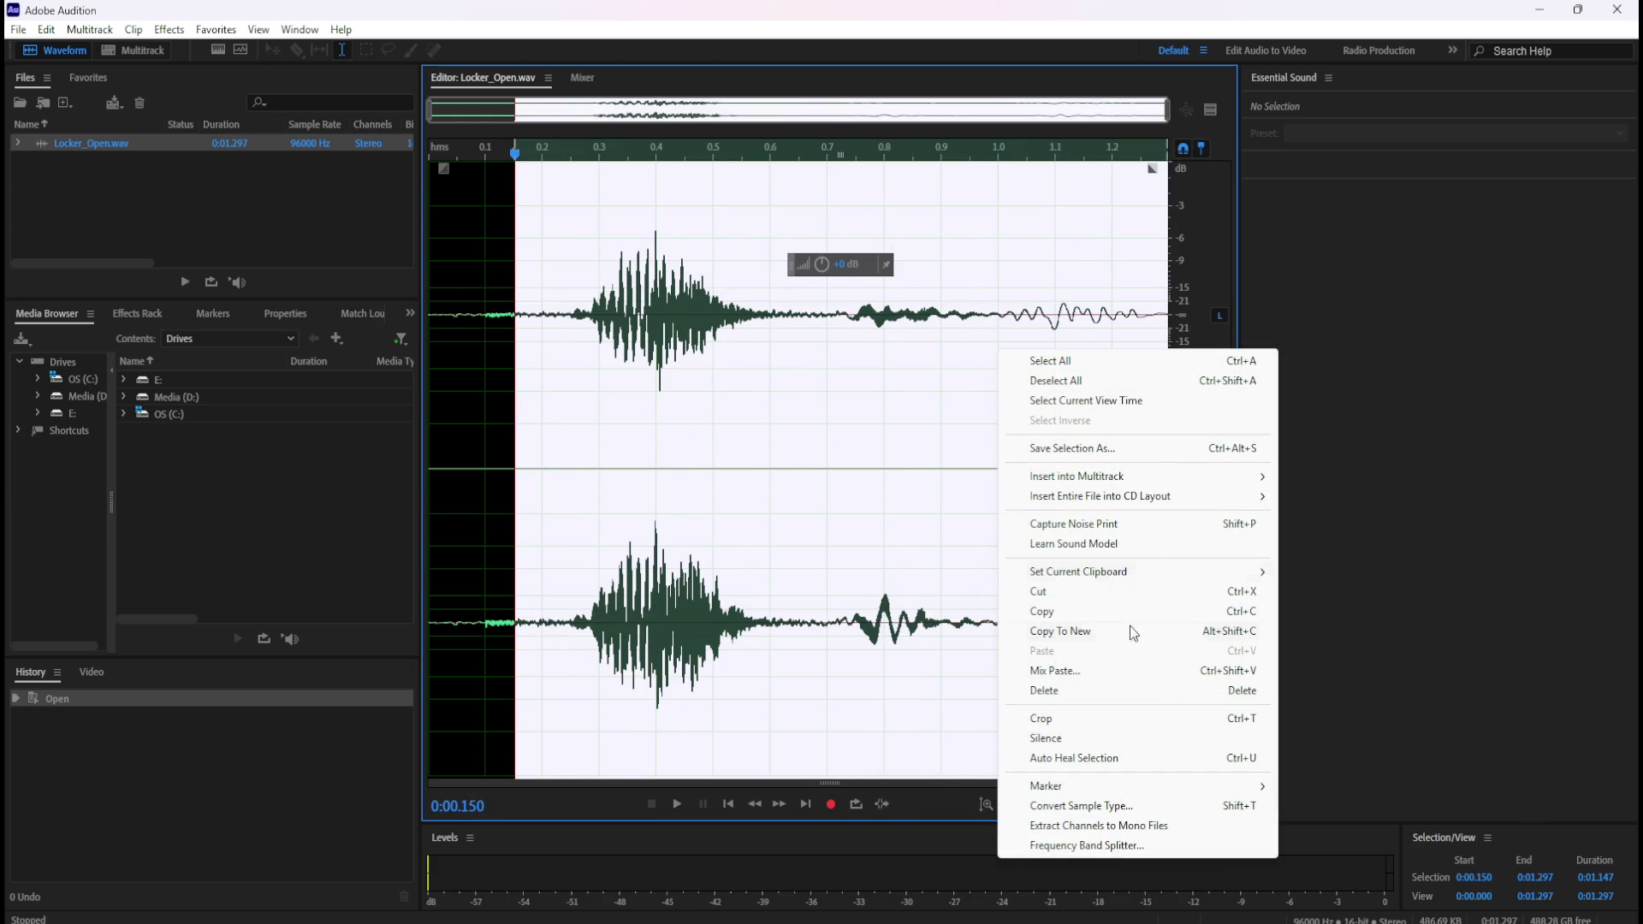
click(1084, 639)
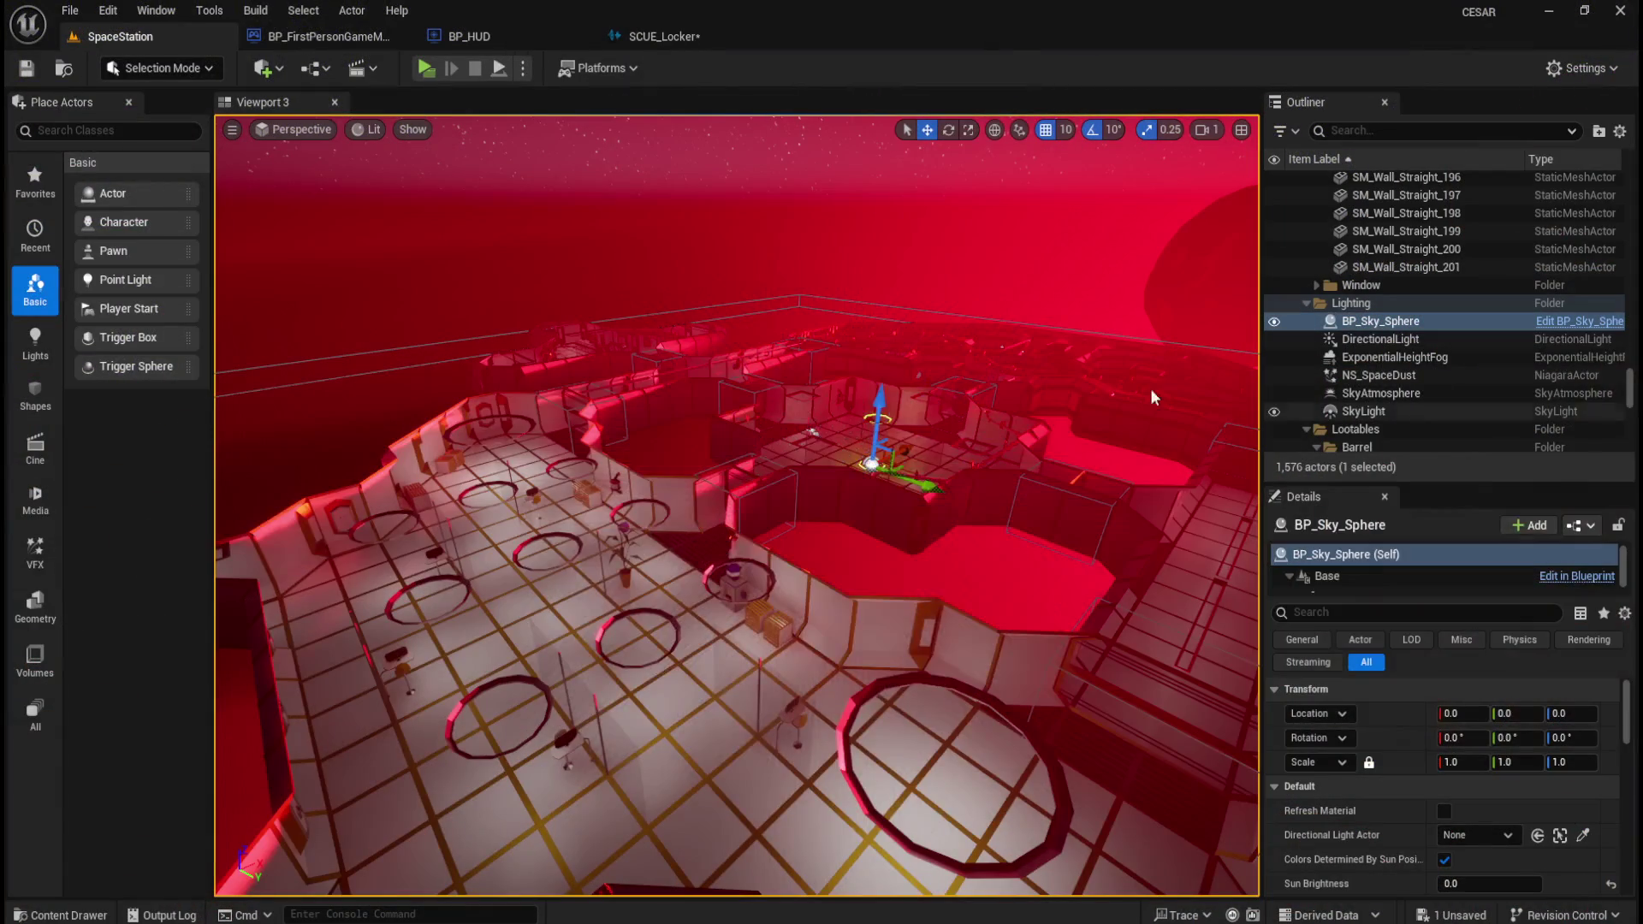
- Inspect the SCUE_Locker cue, then open the Content Drawer from the SpaceStation level
click(671, 38)
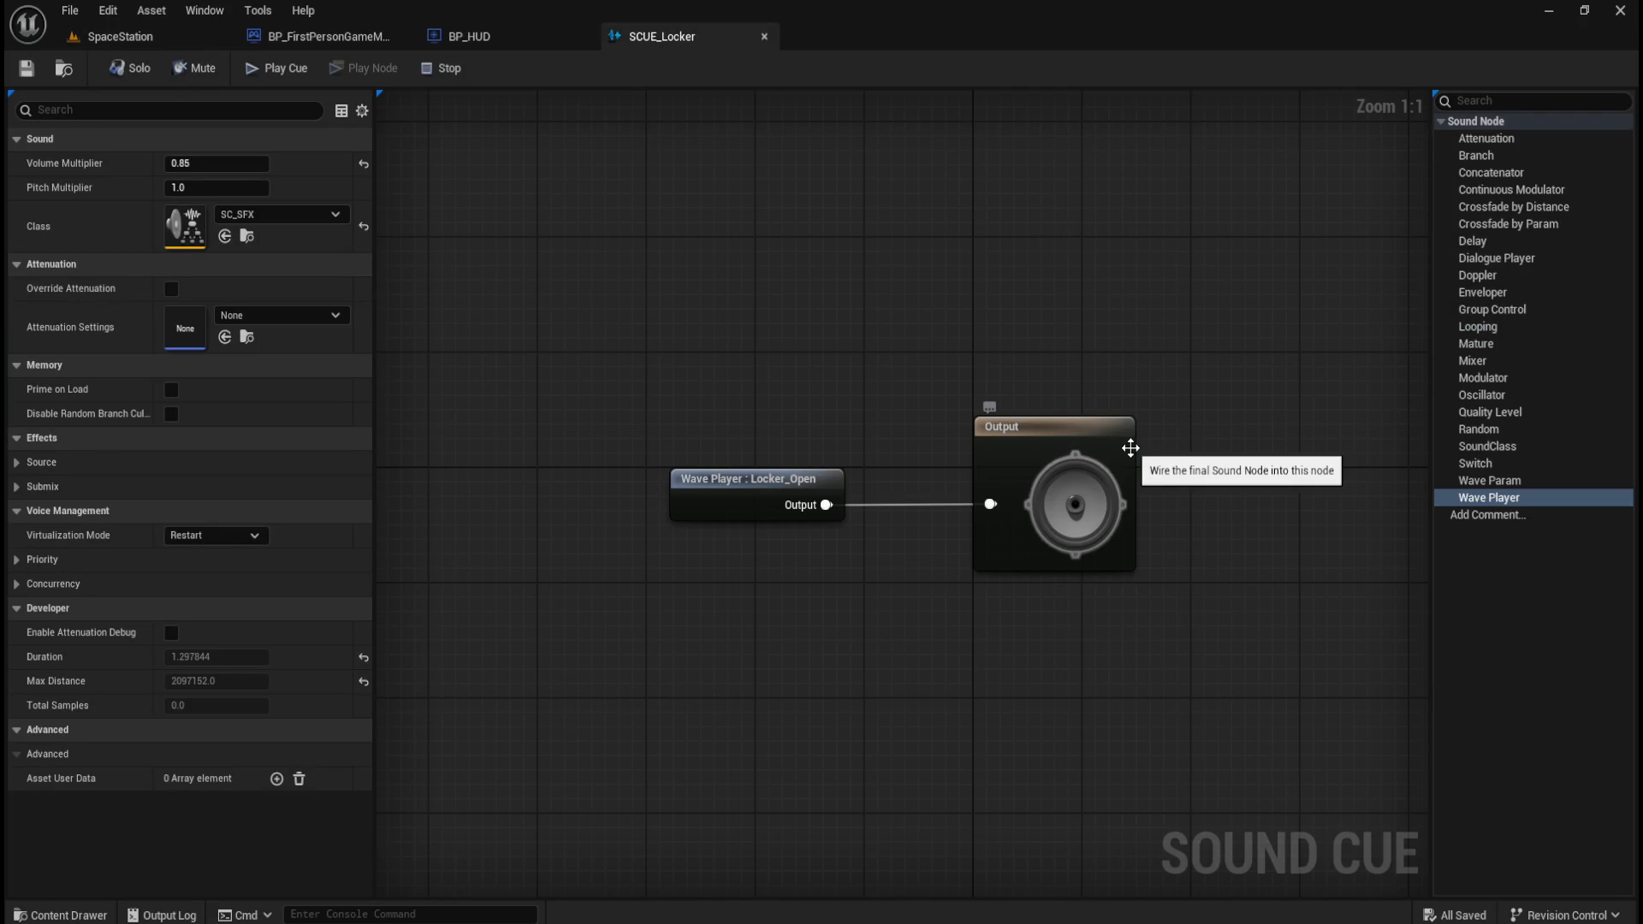
key(XF86AudioLowerVolume)
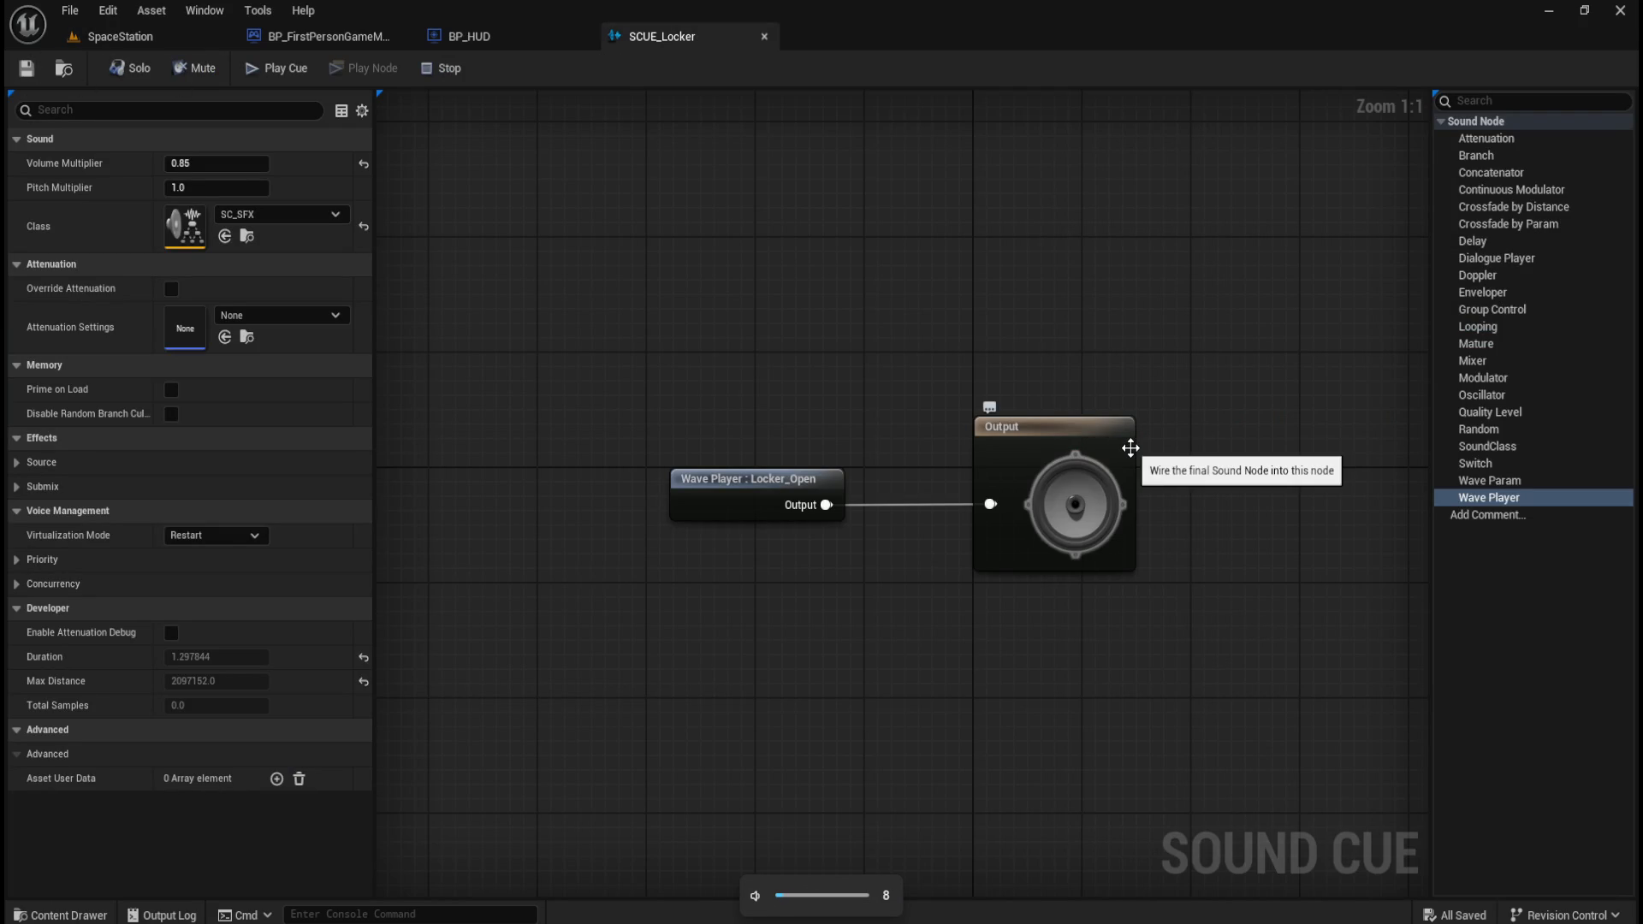
click(120, 36)
key(ctrl+space)
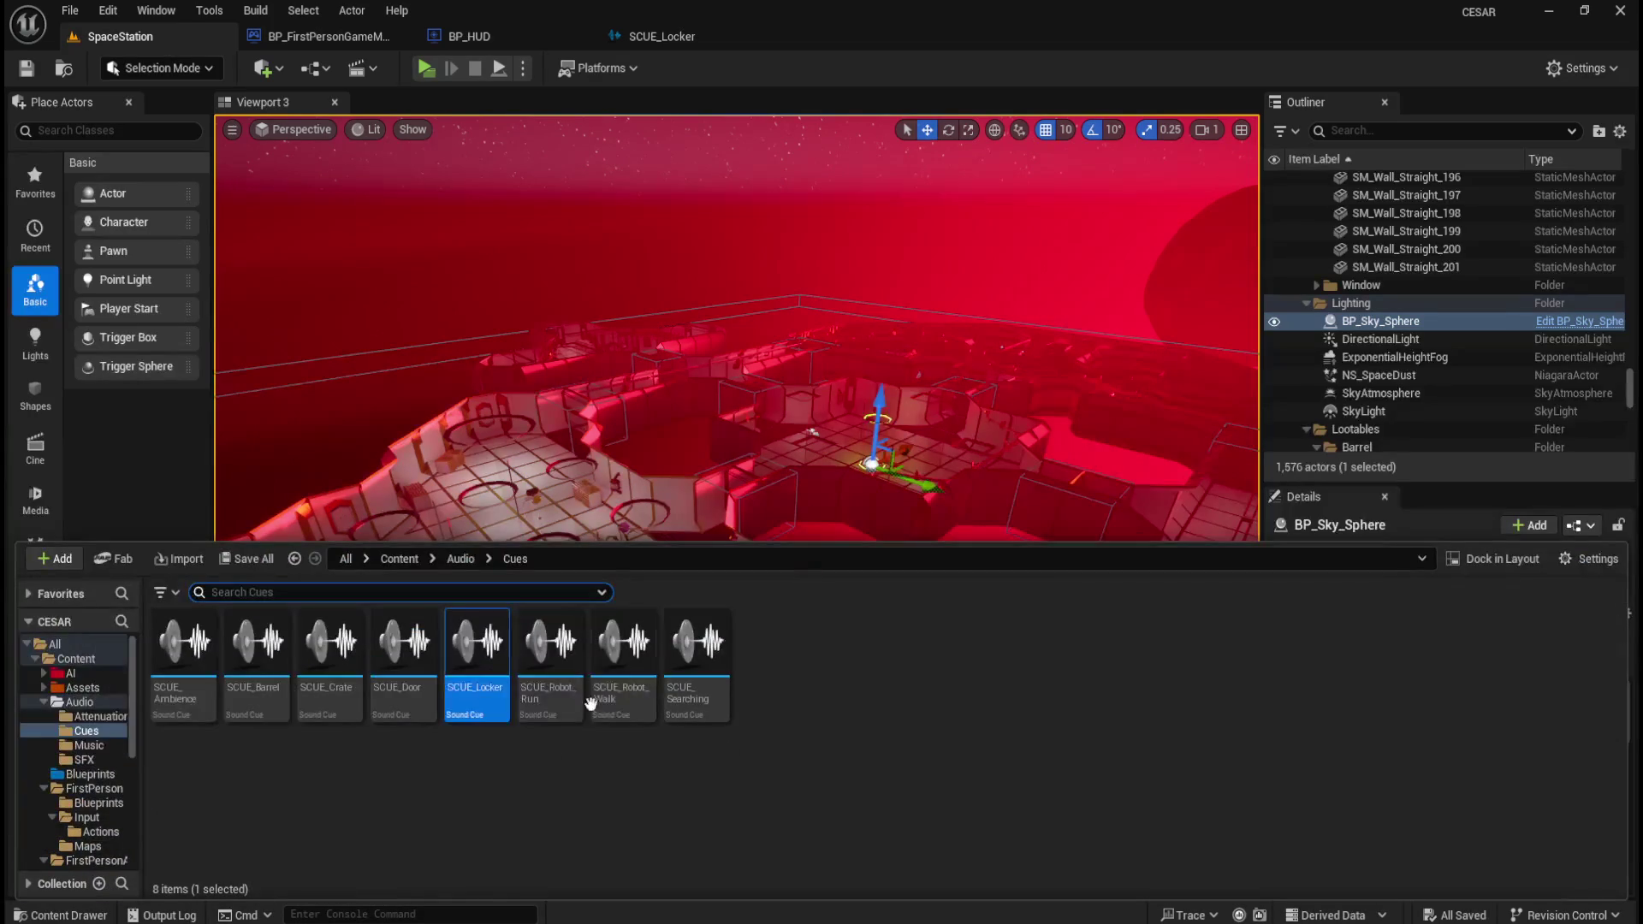
- Reimport Locker_Open in Audio > SFX from the edited Locker_Open.wav, then save all
click(452, 561)
double_click(406, 659)
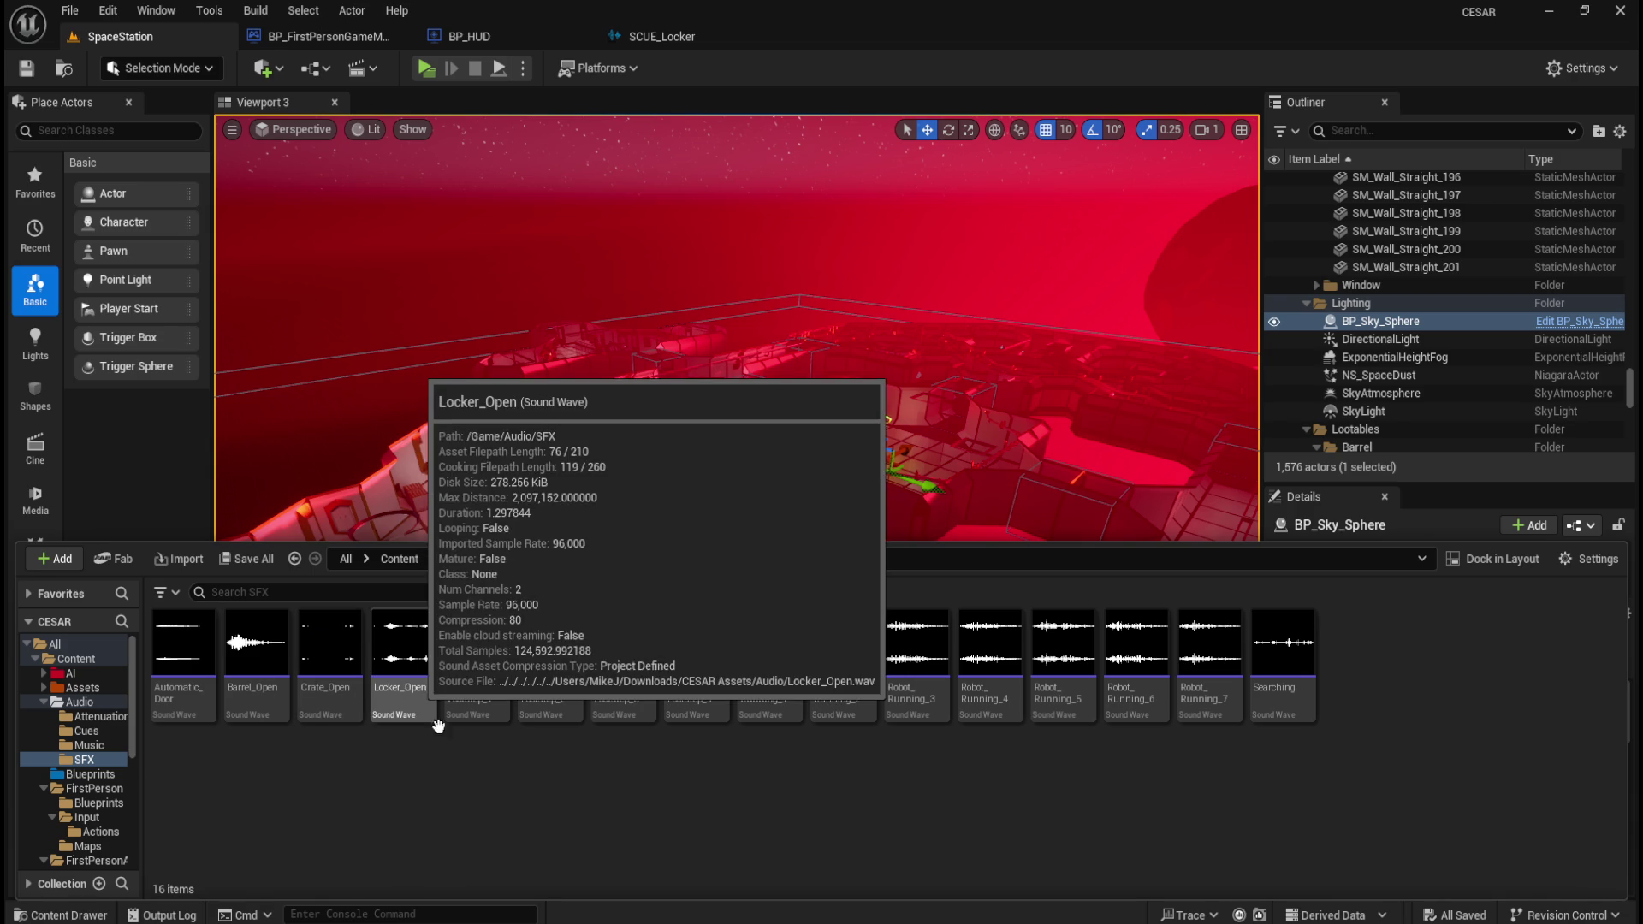
mouse_move(400, 726)
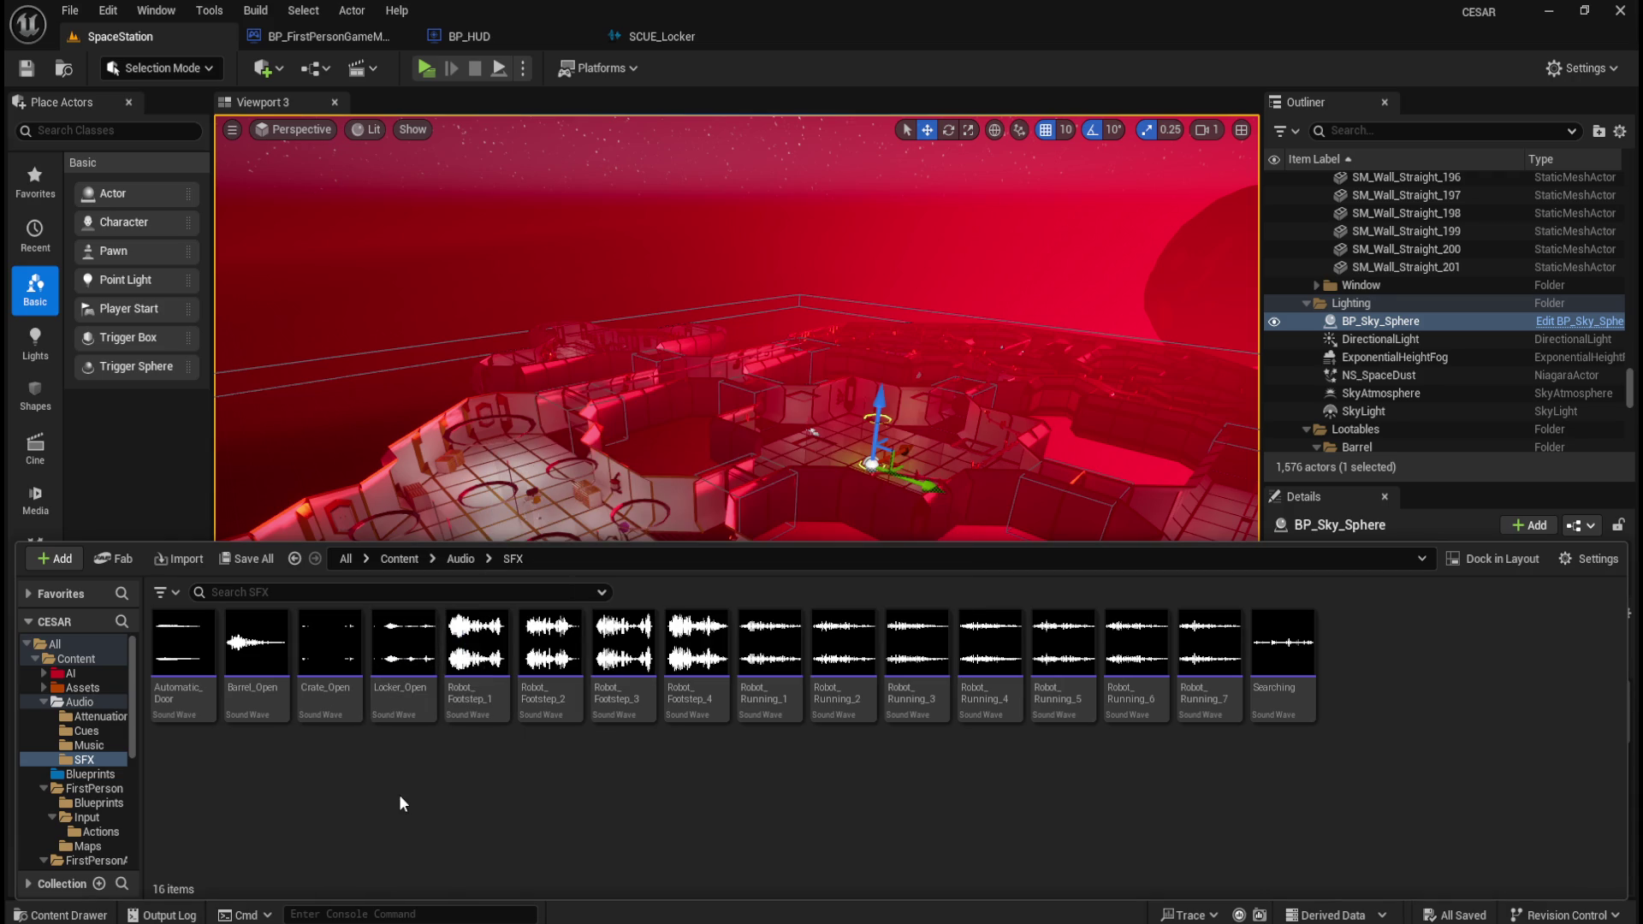
mouse_move(386, 673)
drag(838, 650, 697, 695)
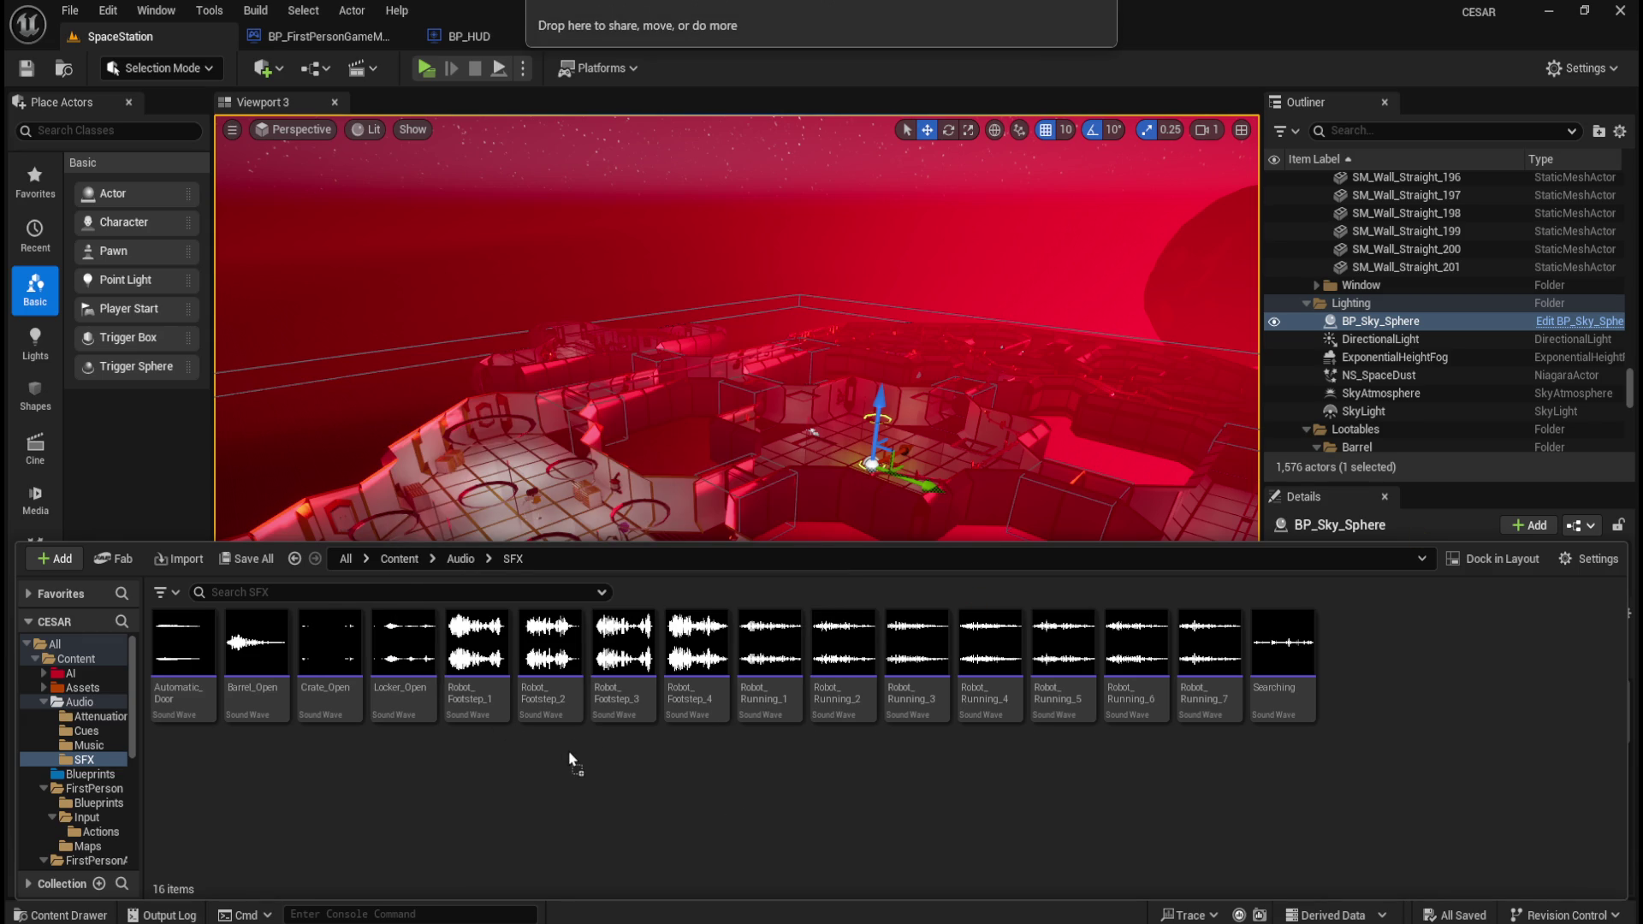
drag(571, 755, 569, 749)
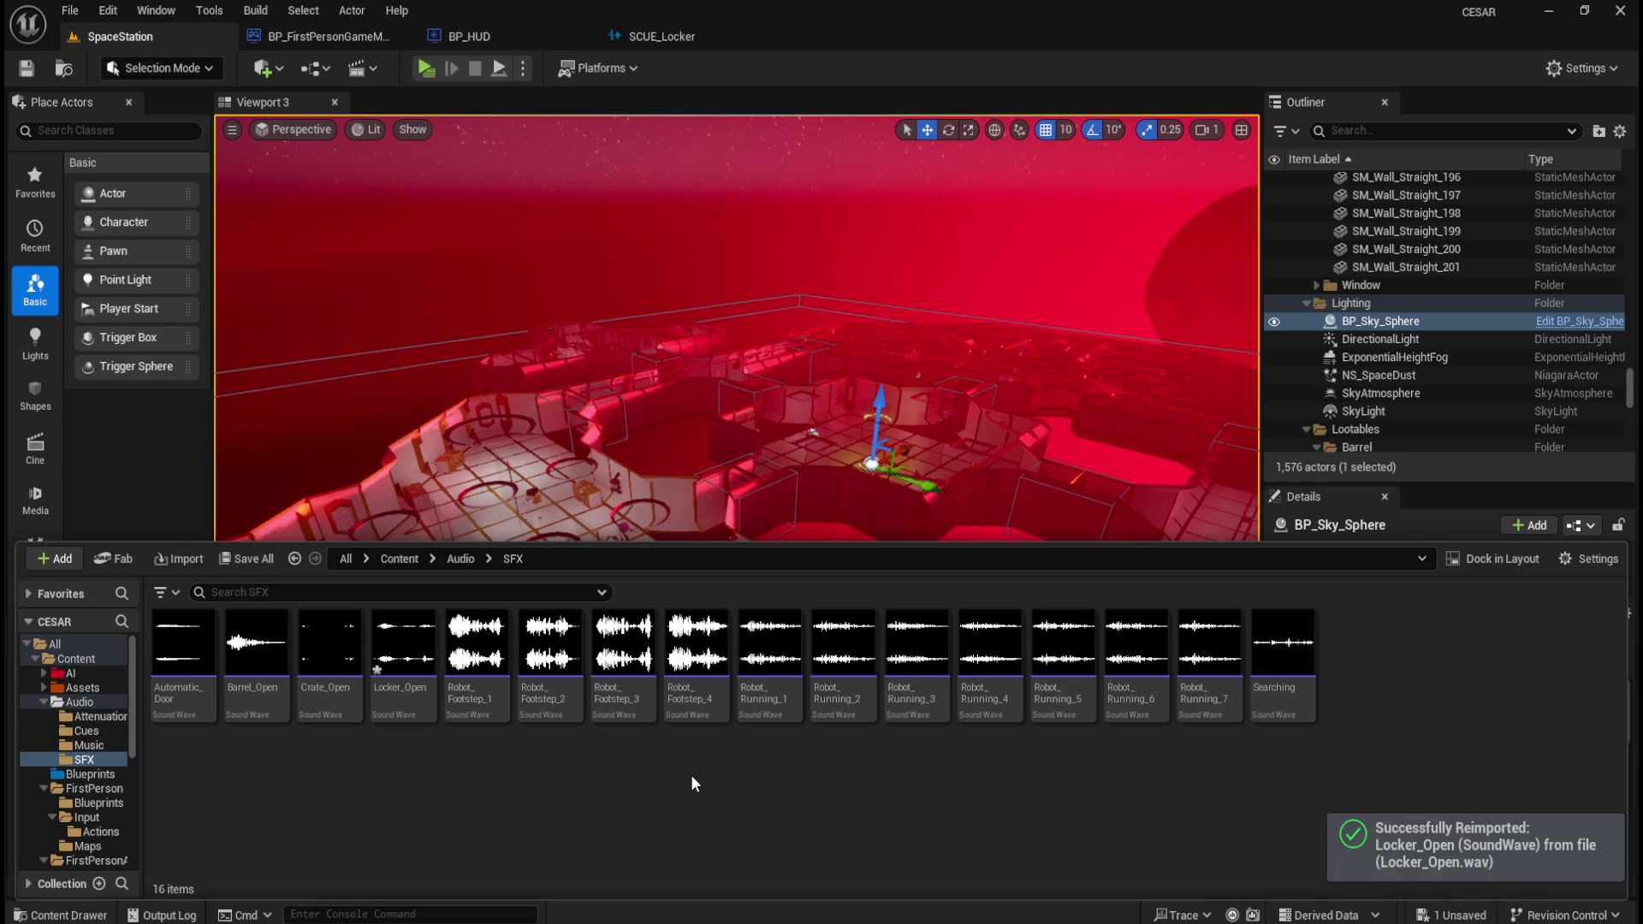
click(70, 10)
click(110, 265)
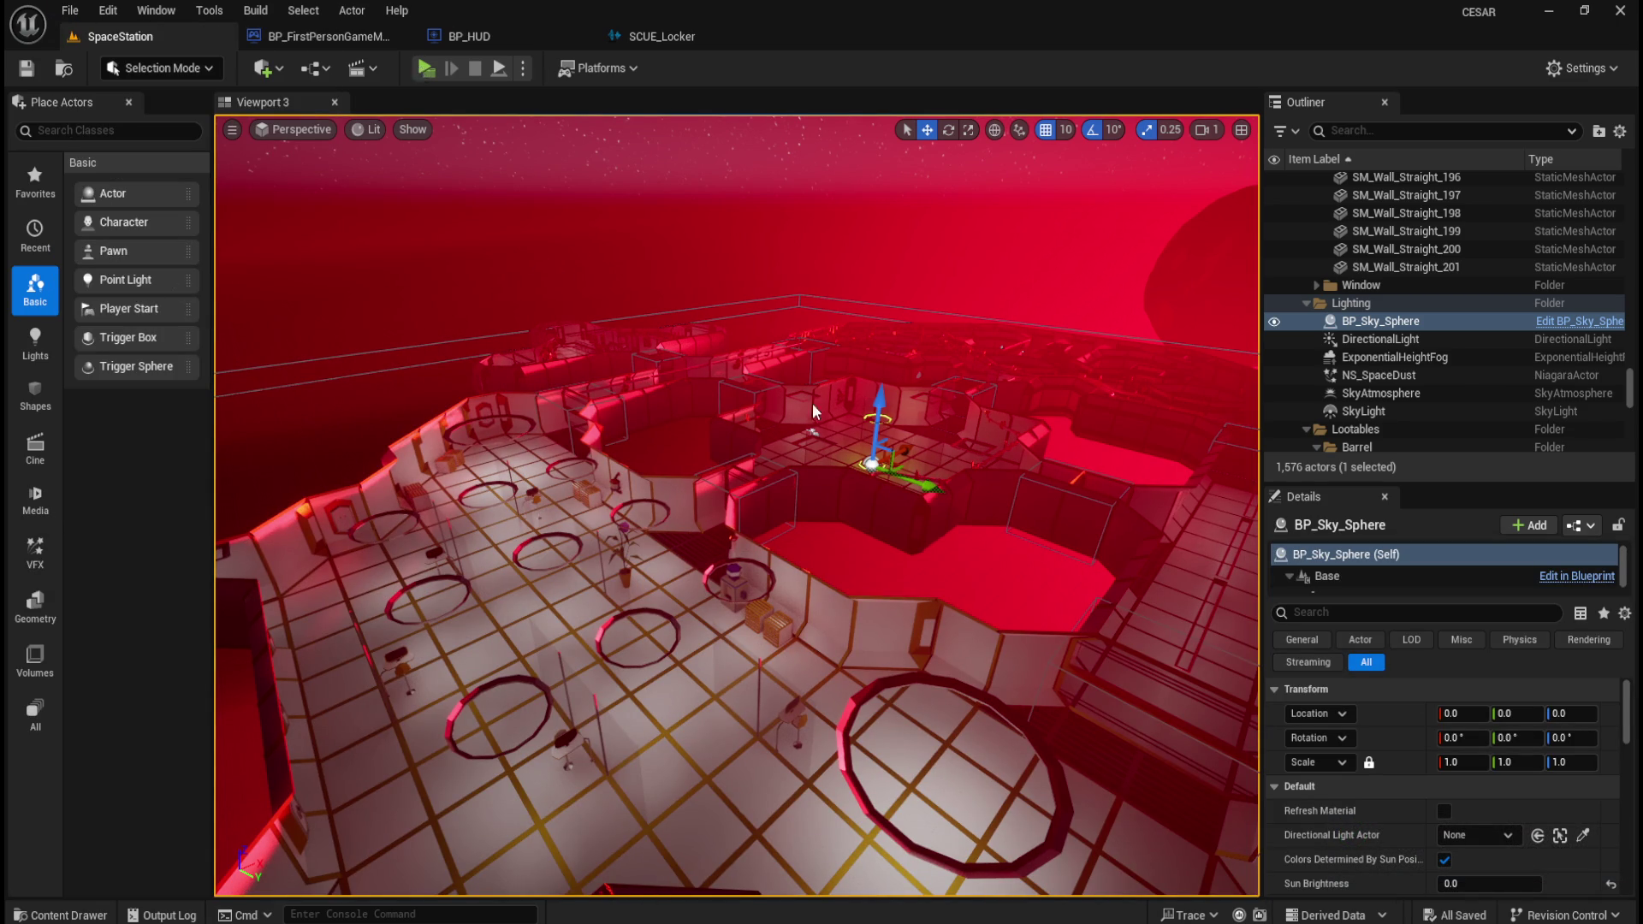
- Play the level and open the yellow locker with E, stepping back and retrying
key(alt+p)
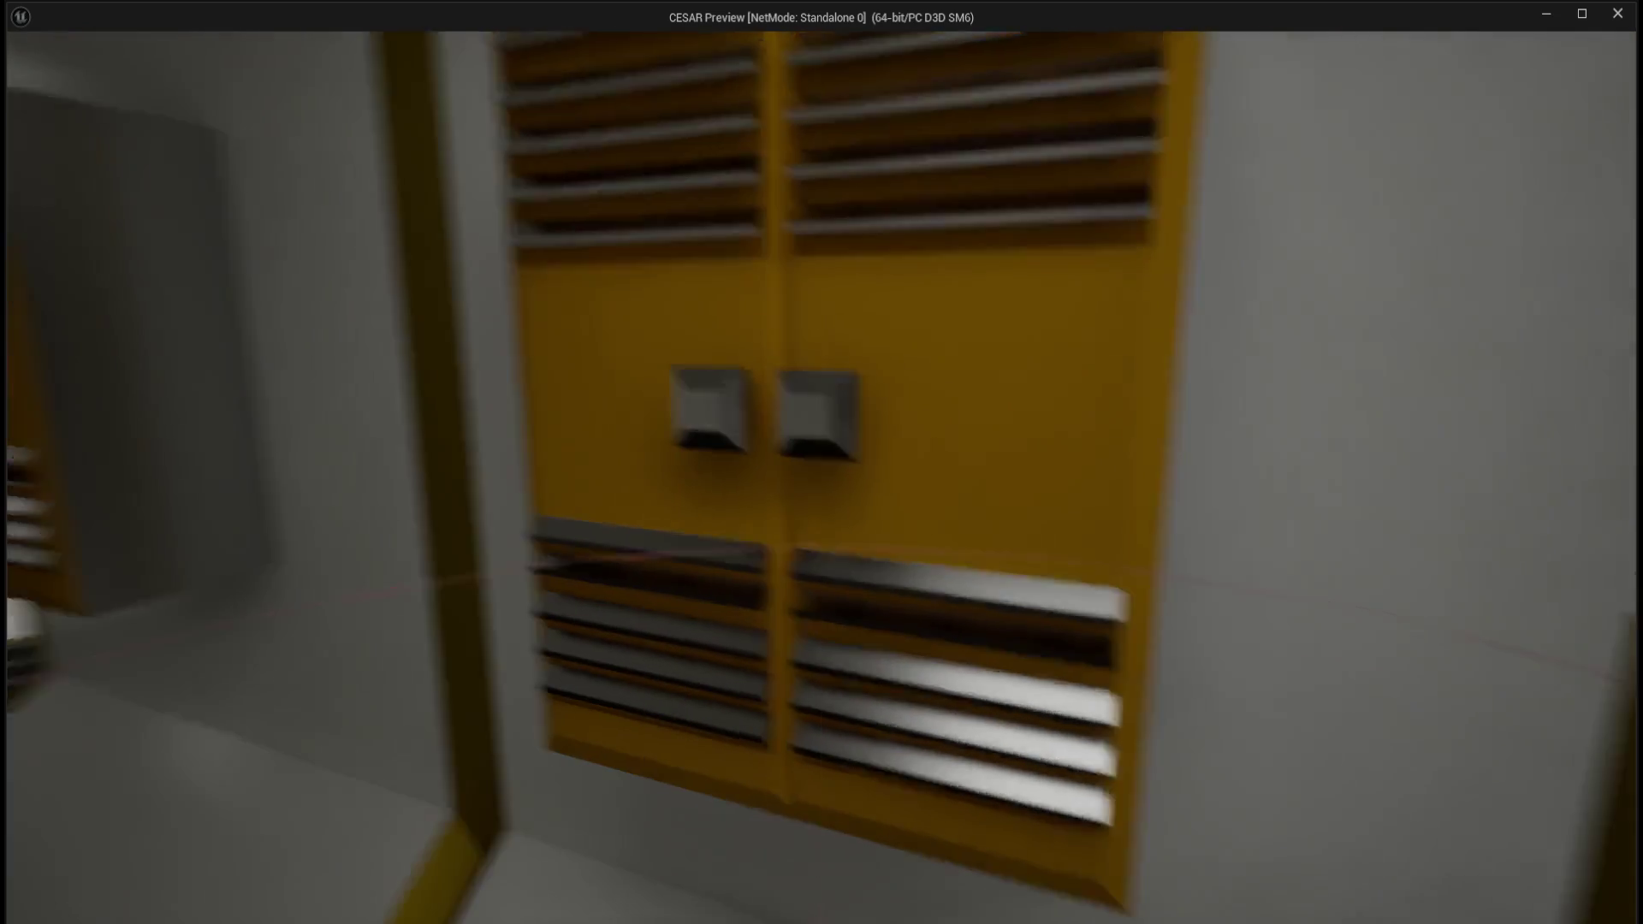
key(XF86AudioLowerVolume)
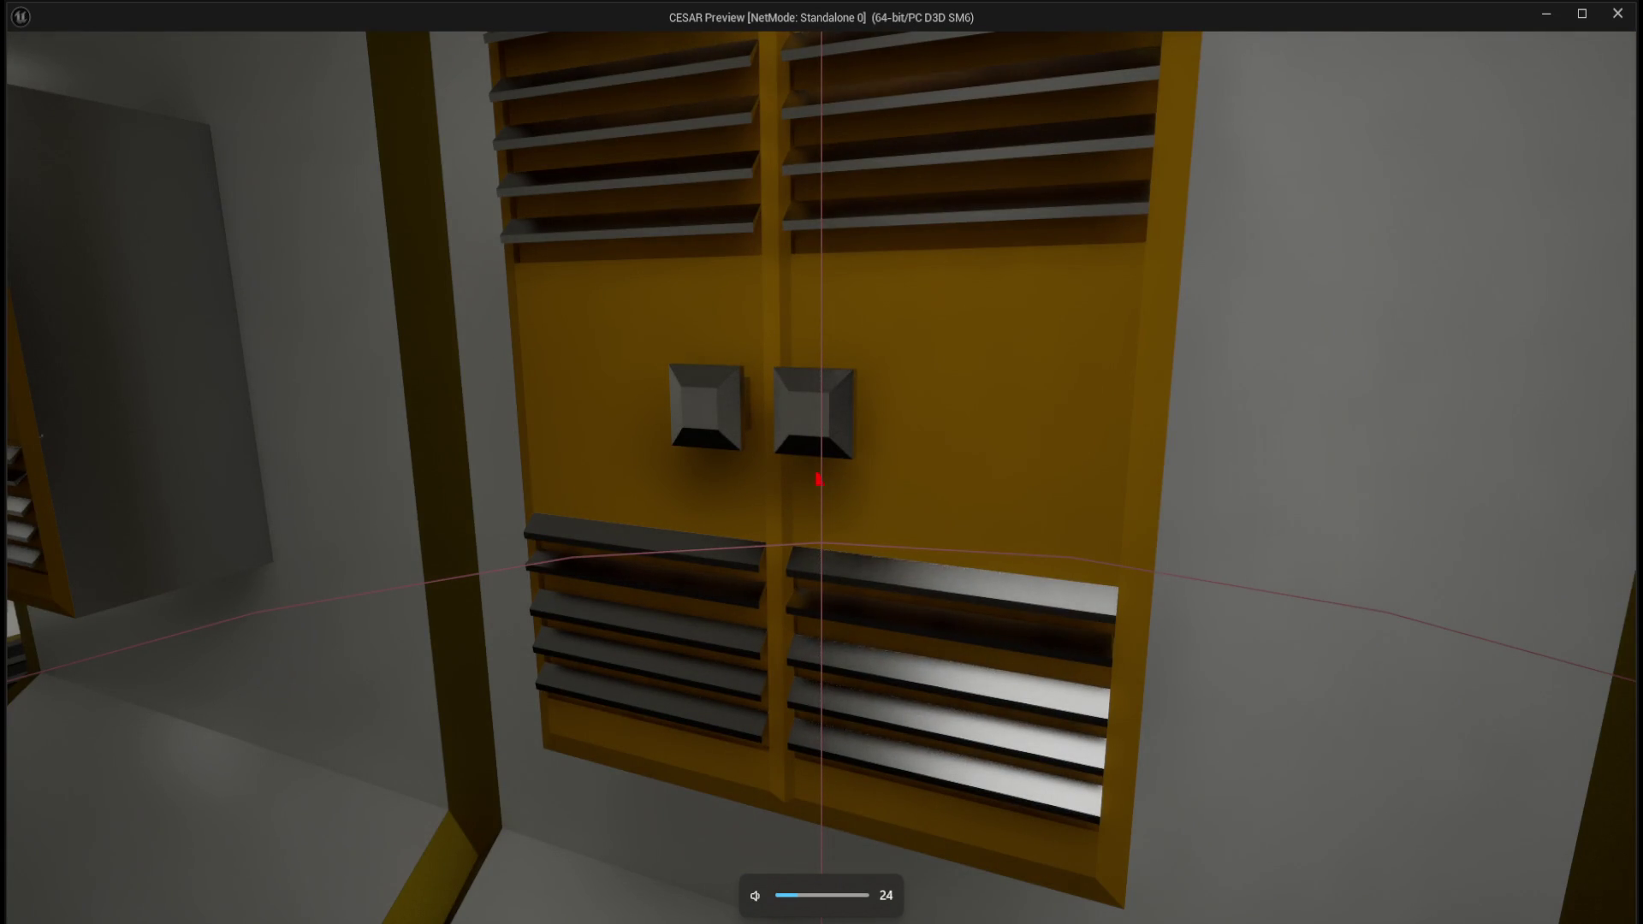
key(e)
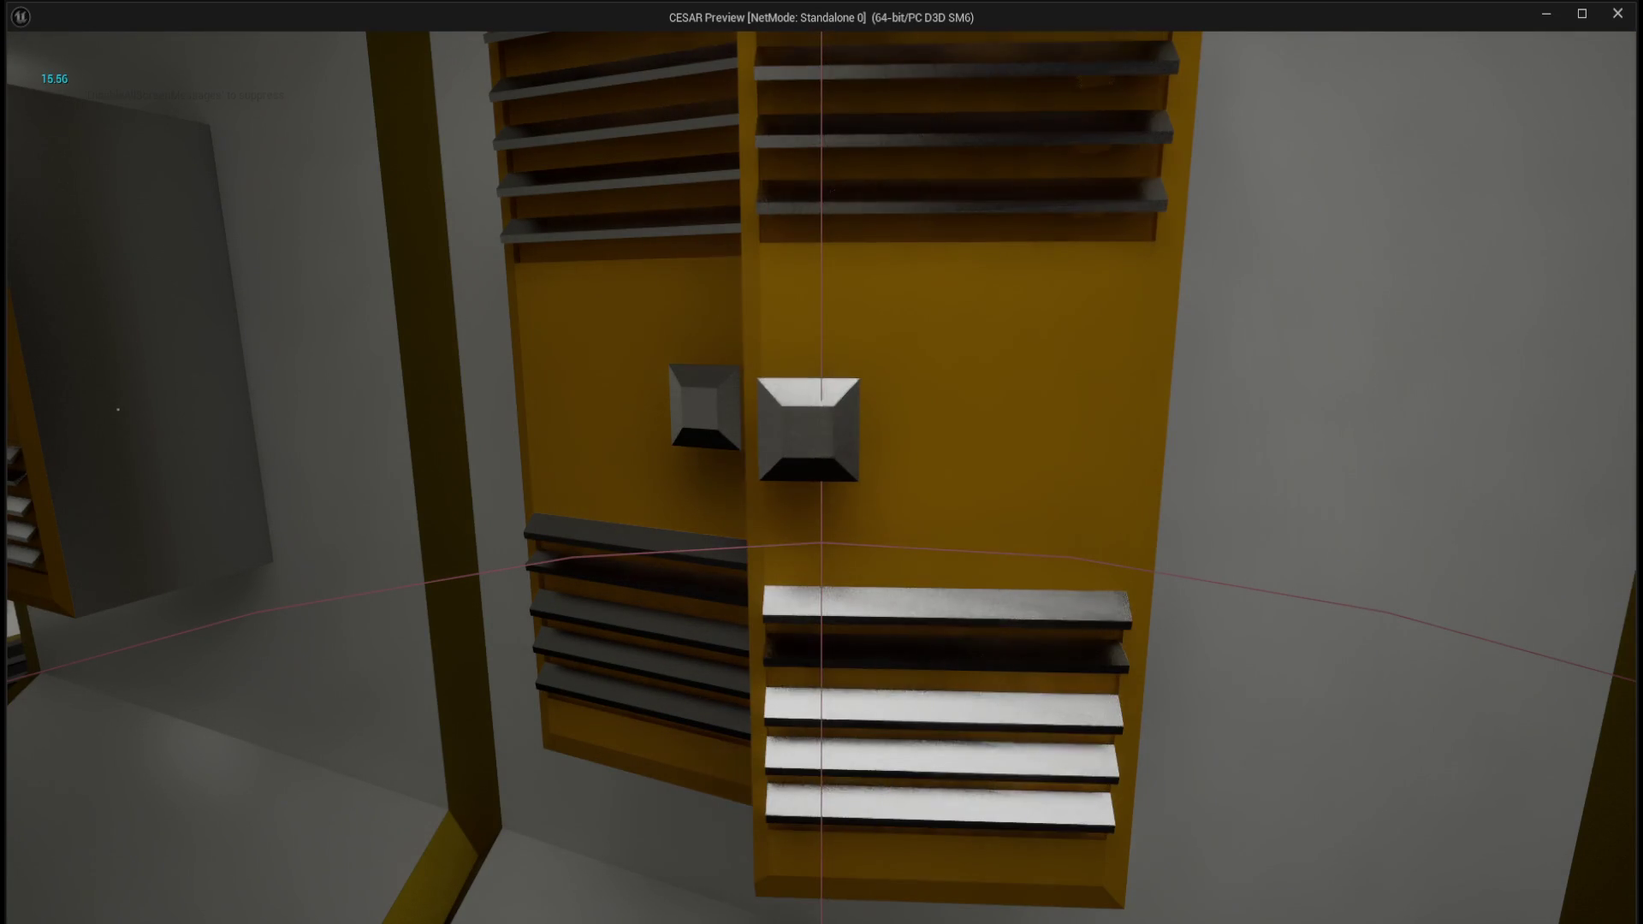
key(e)
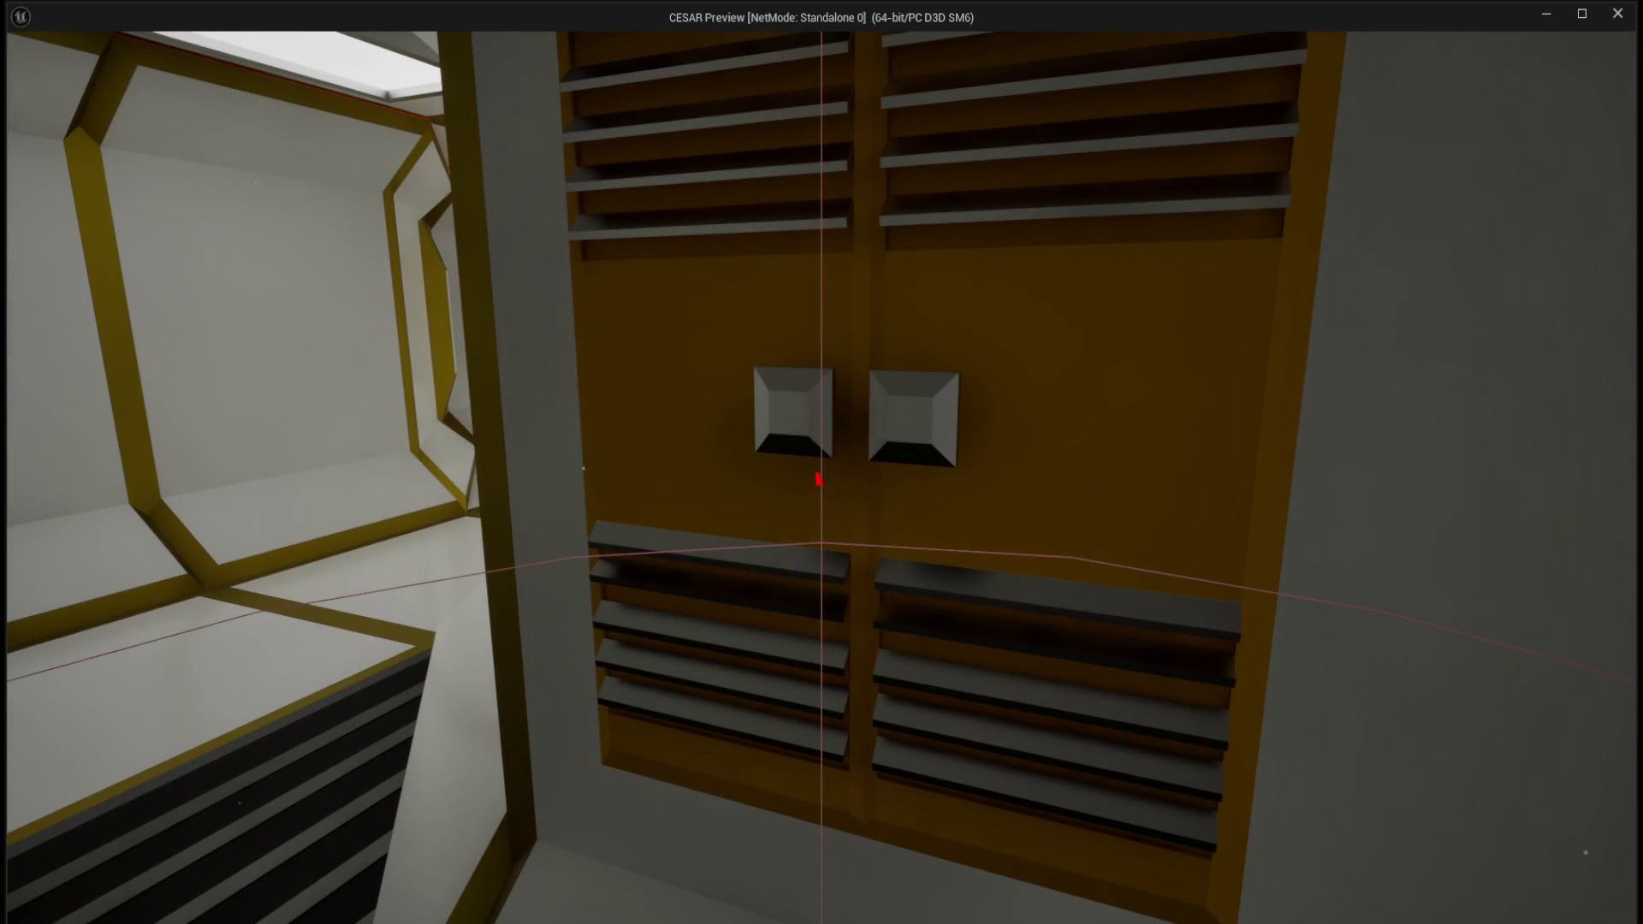
key(s)
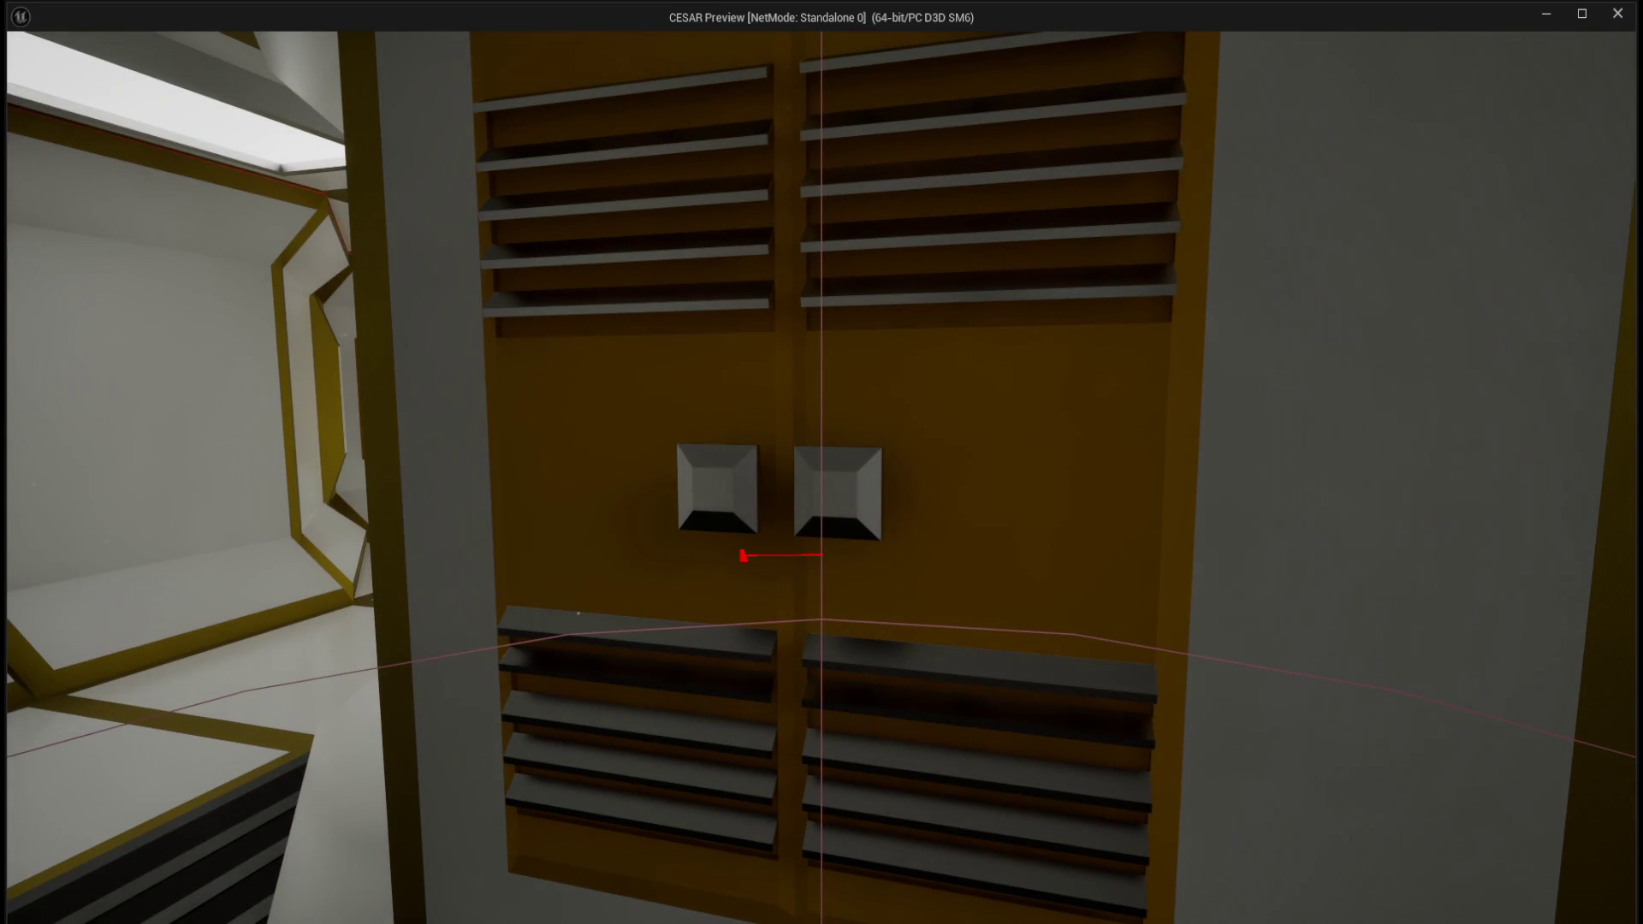
key(e)
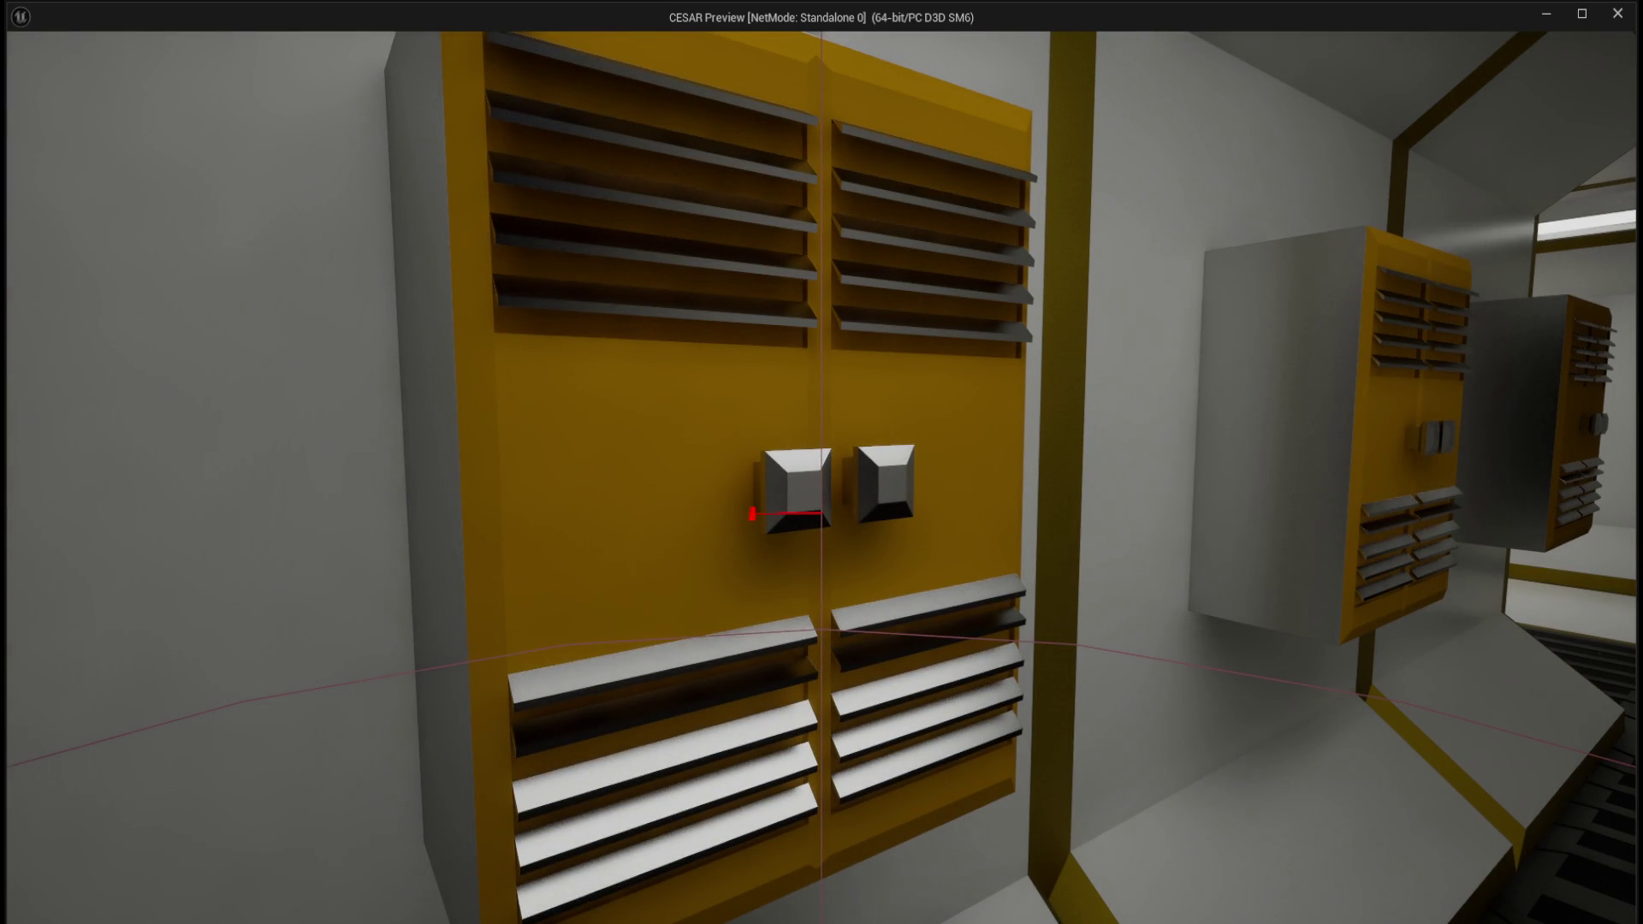
key(e)
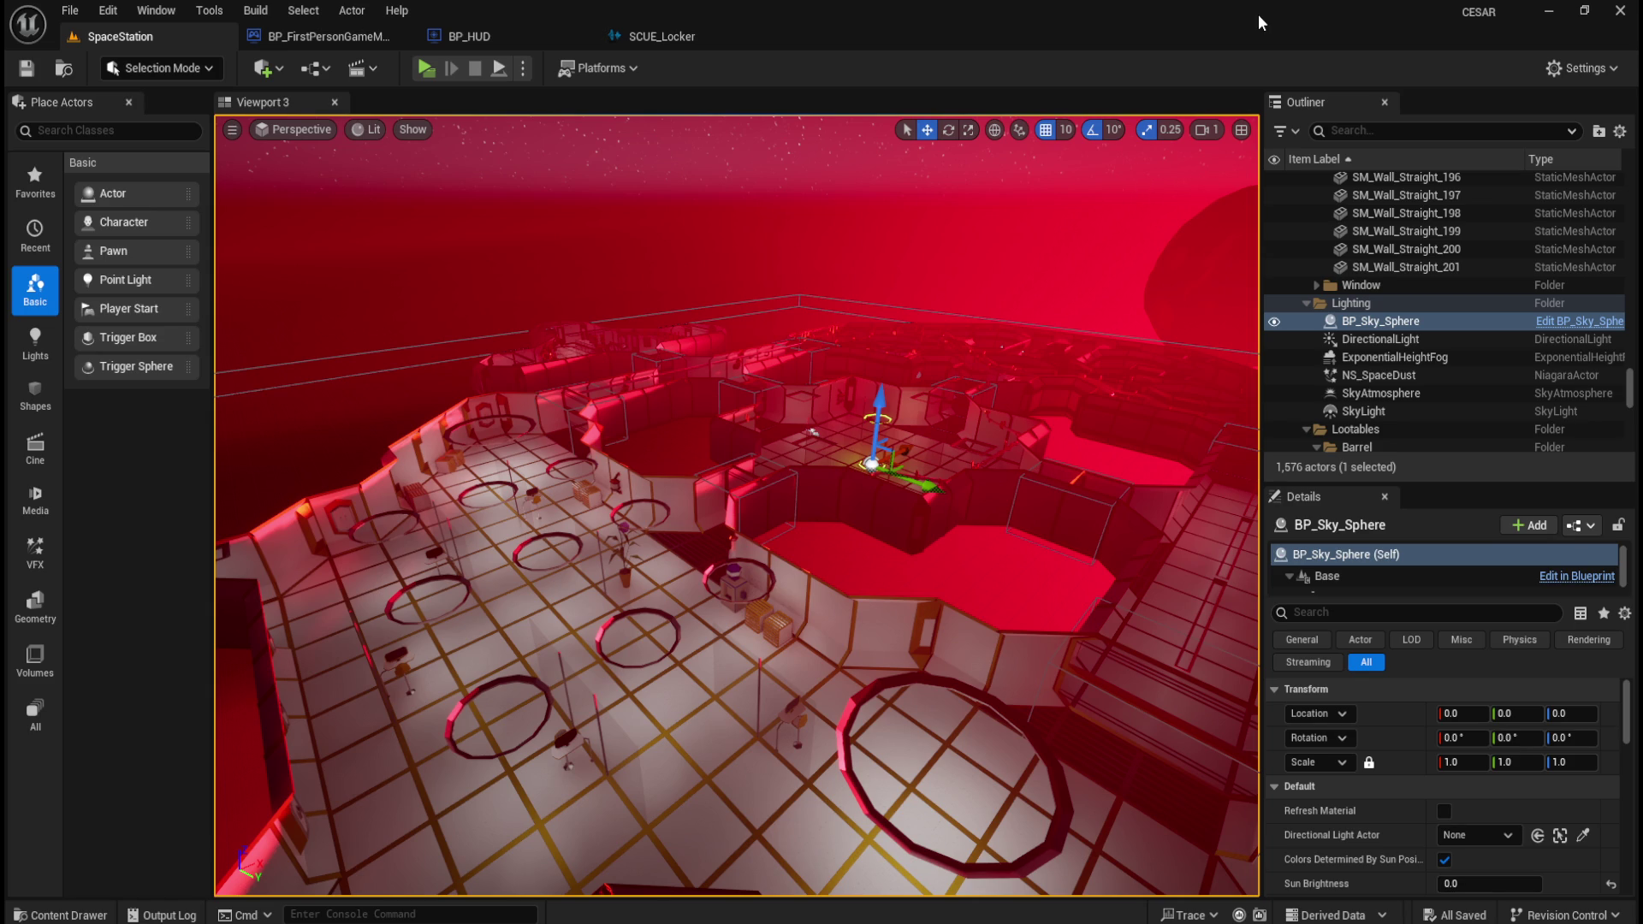
- Open the Content Drawer showing the Audio > SFX sound waves
key(ctrl+space)
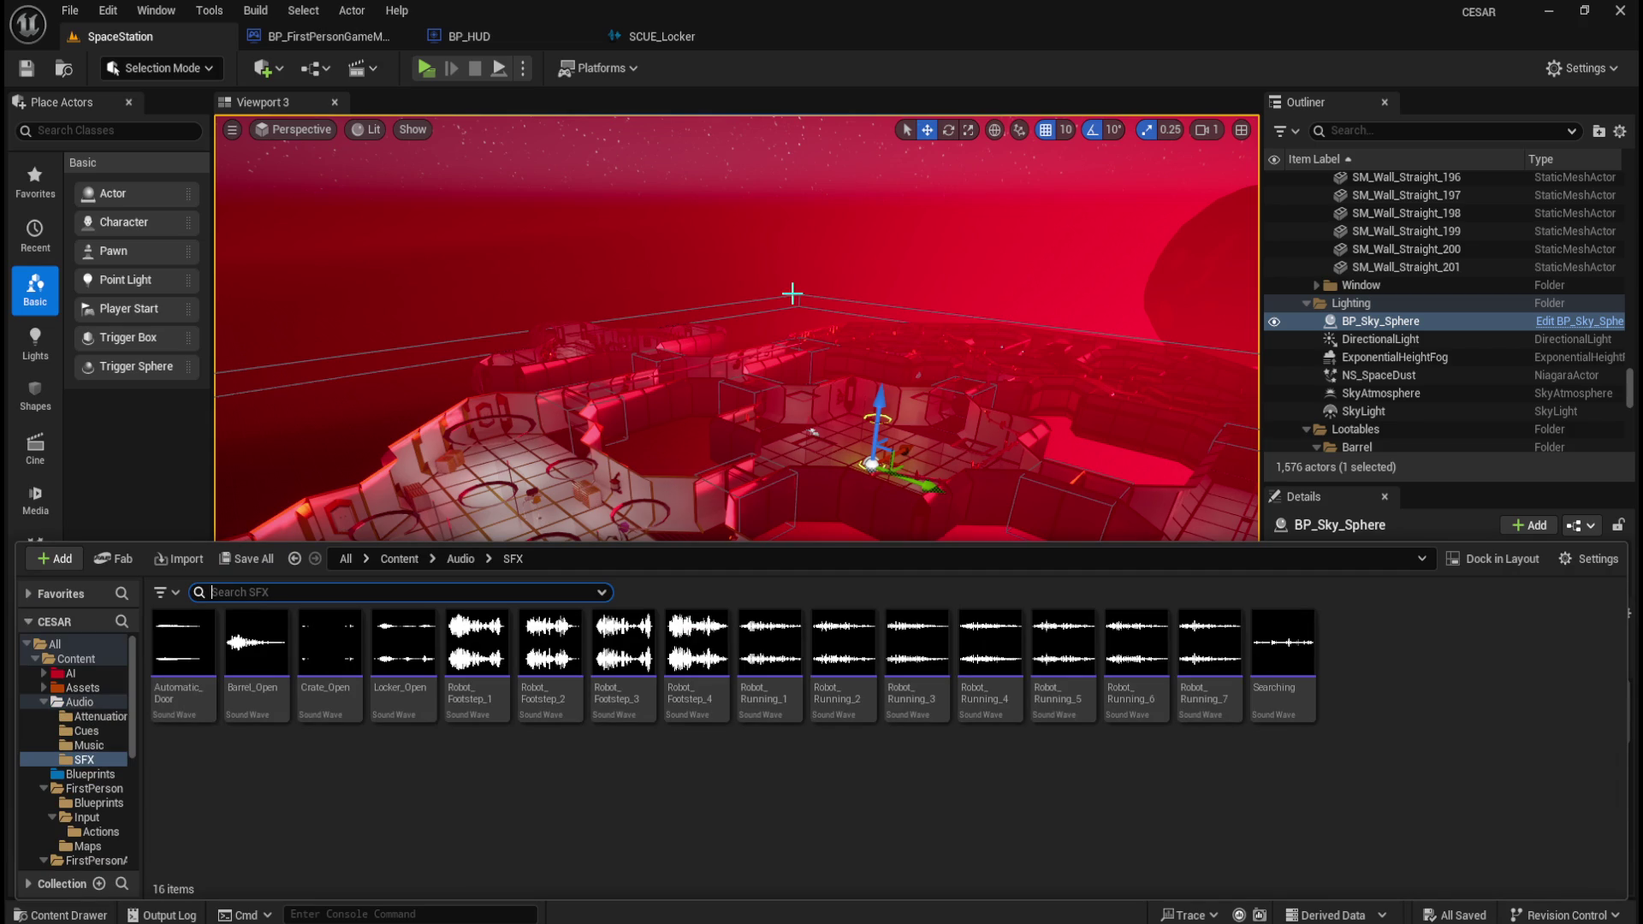
- Playtest the level, open the locker to hear its sound, then exit and return to SCUE_Locker
key(ctrl+space)
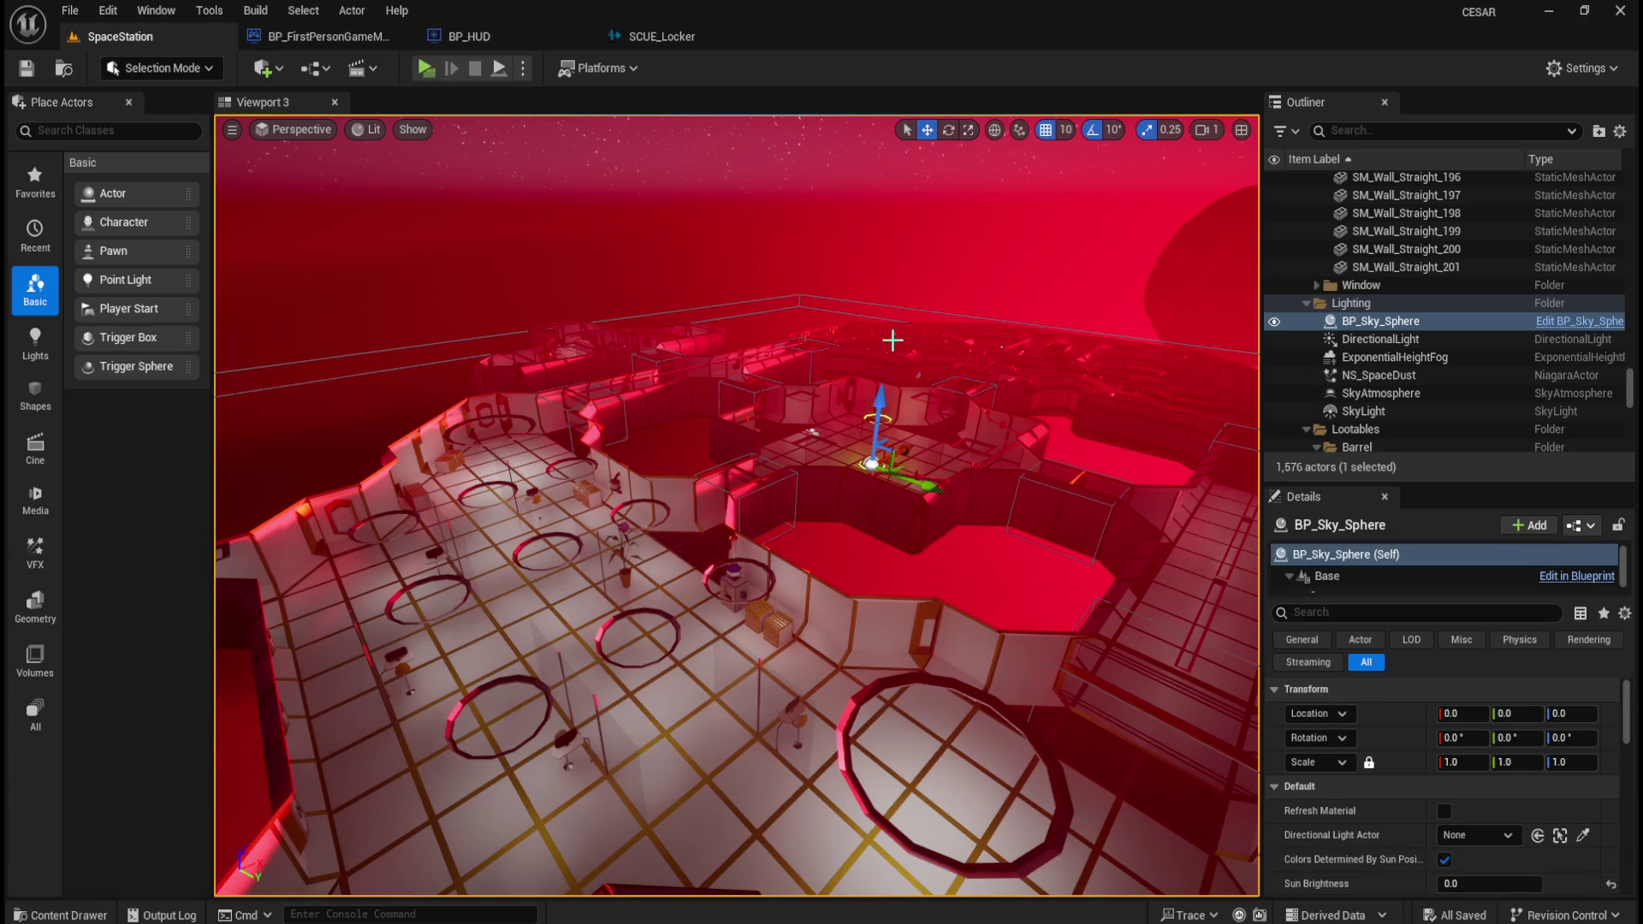
click(426, 65)
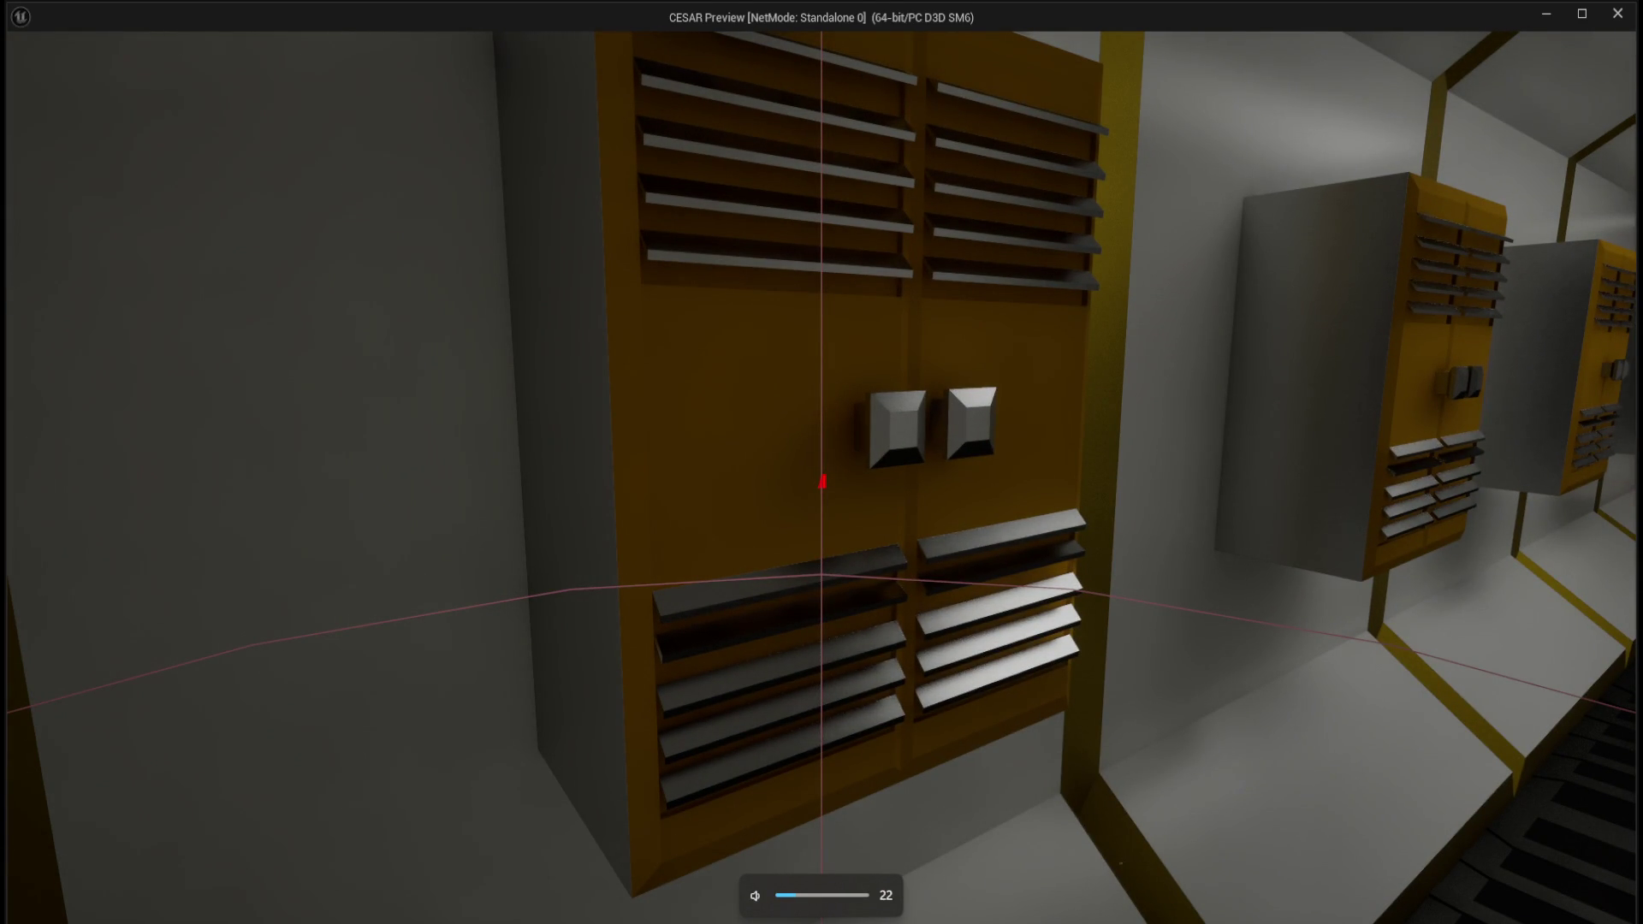
click(822, 483)
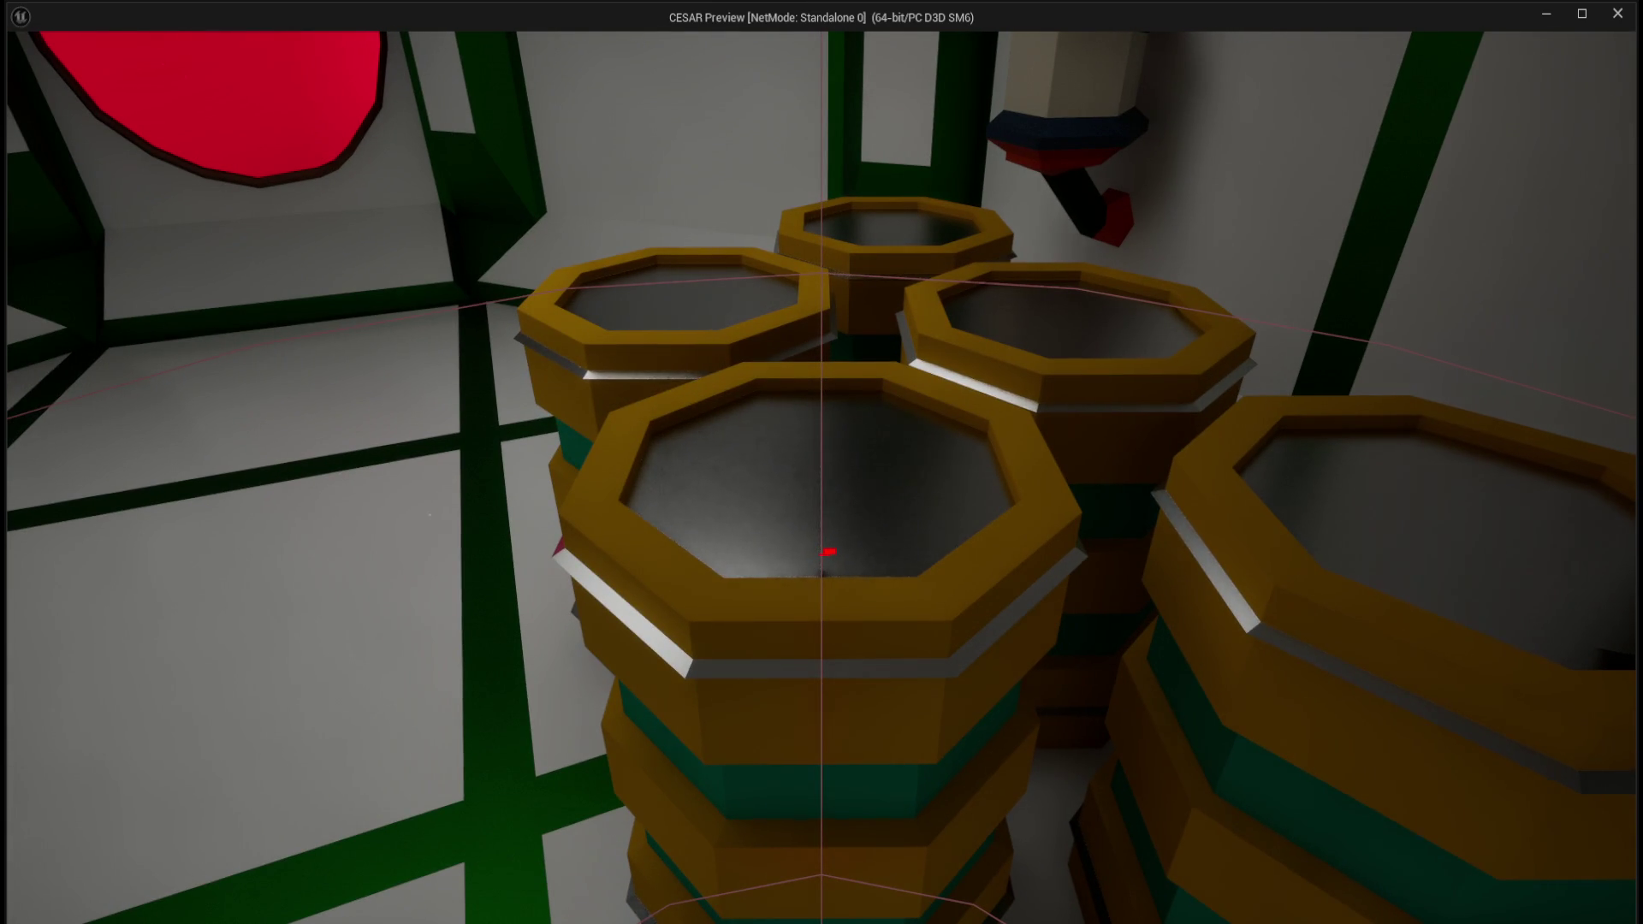
key(Escape)
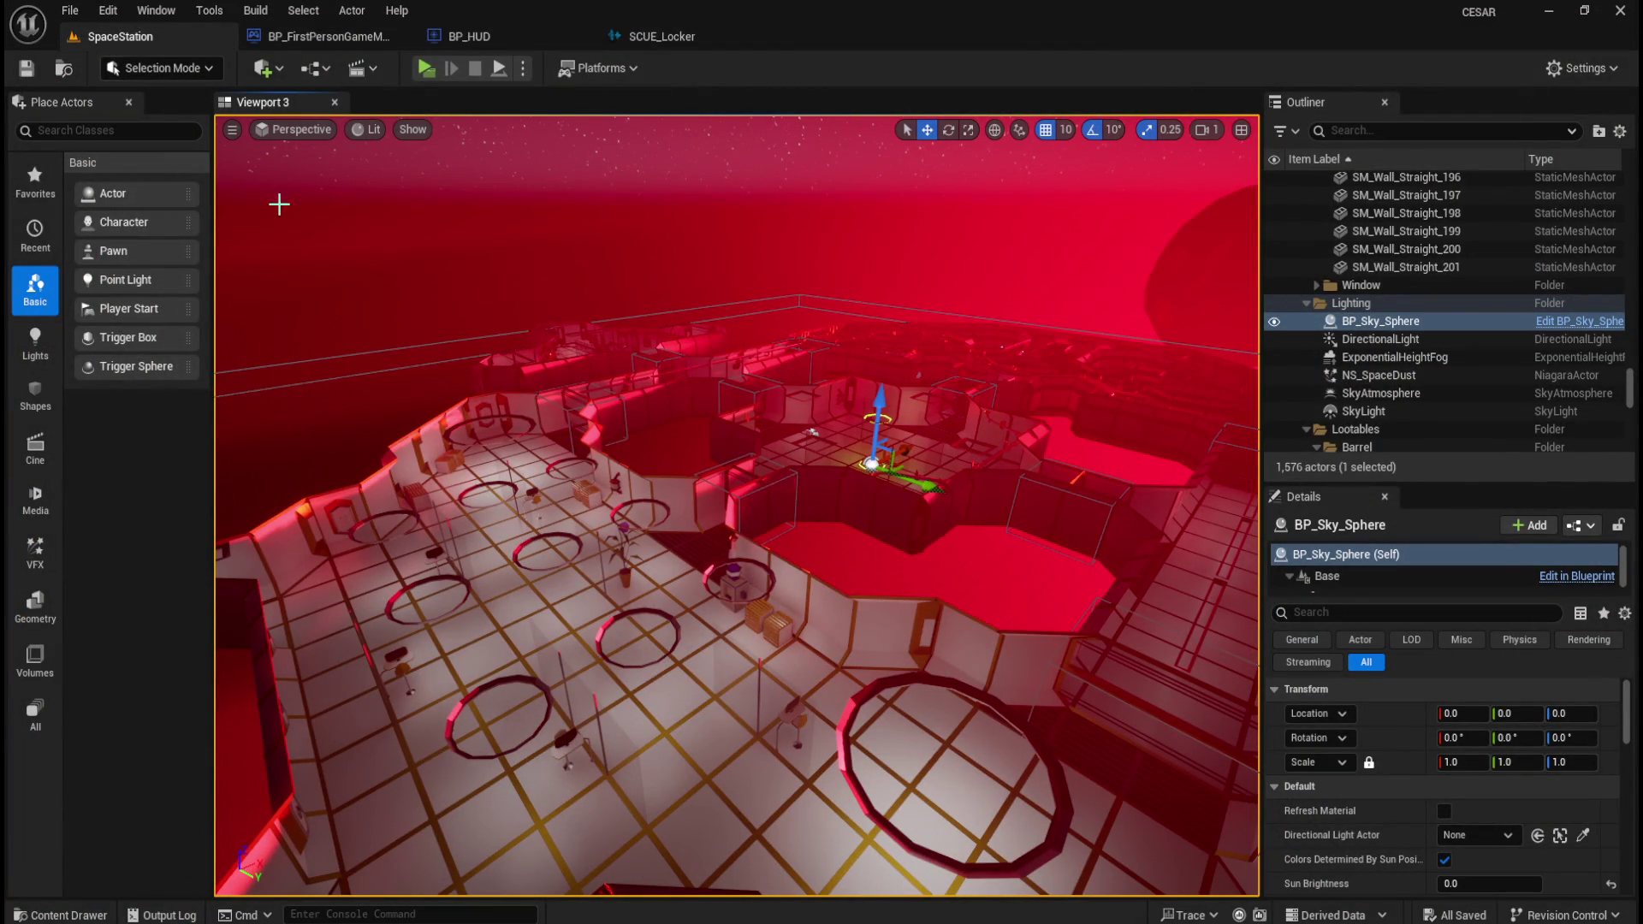
click(680, 38)
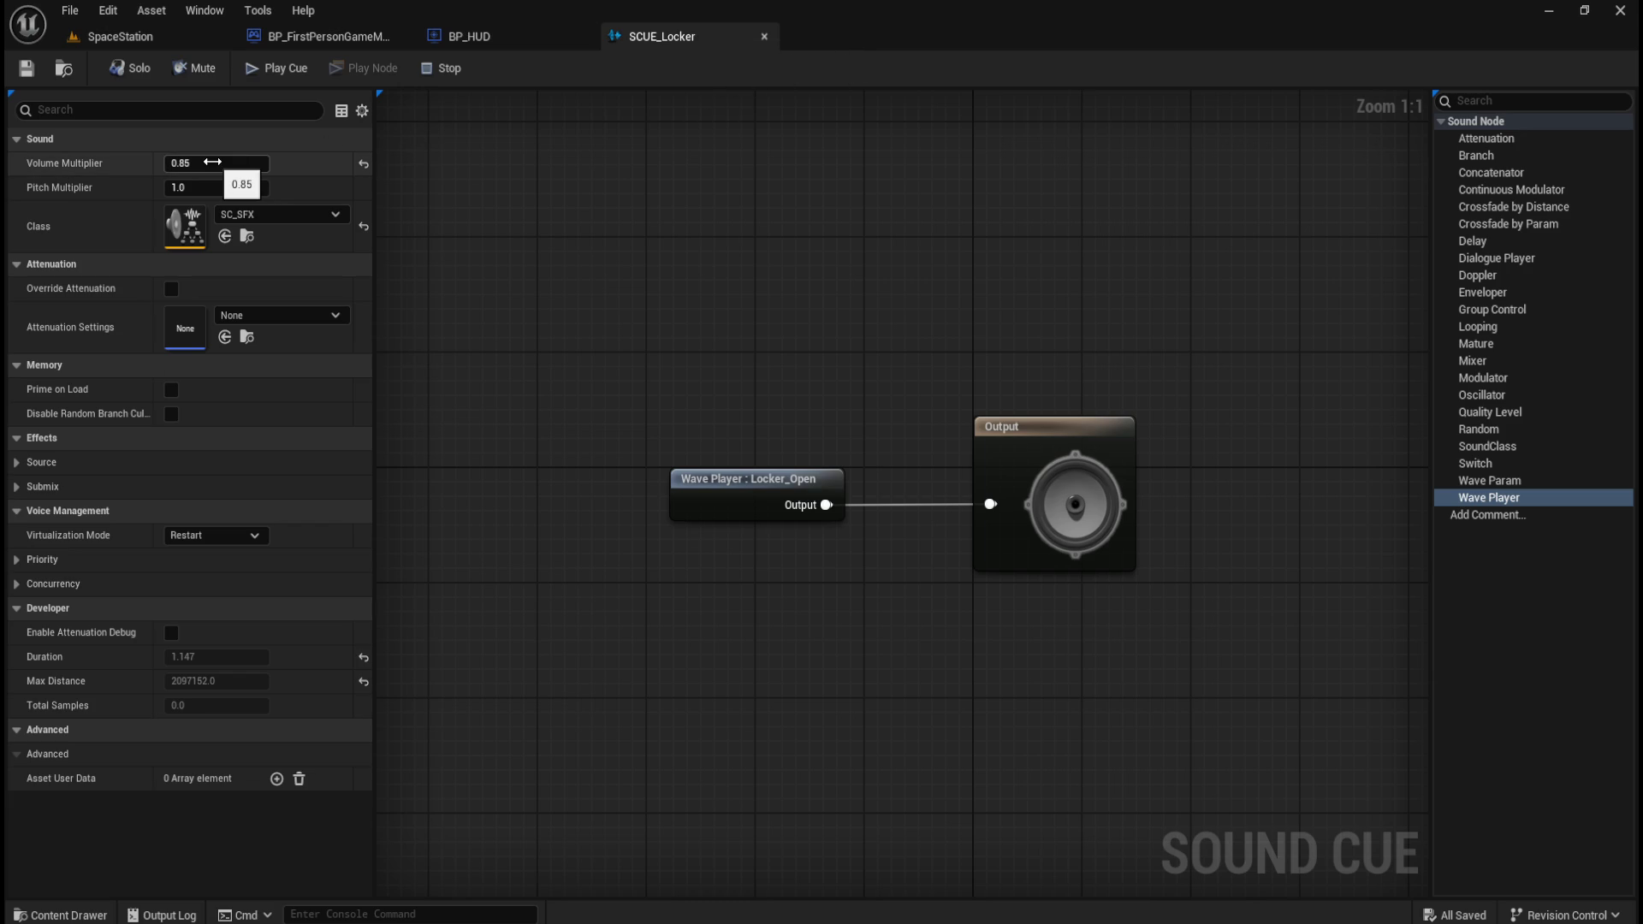
- Raise SCUE_Locker's volume multiplier from 0.85 to 1.0 and retest the locker in play
drag(212, 162, 642, 207)
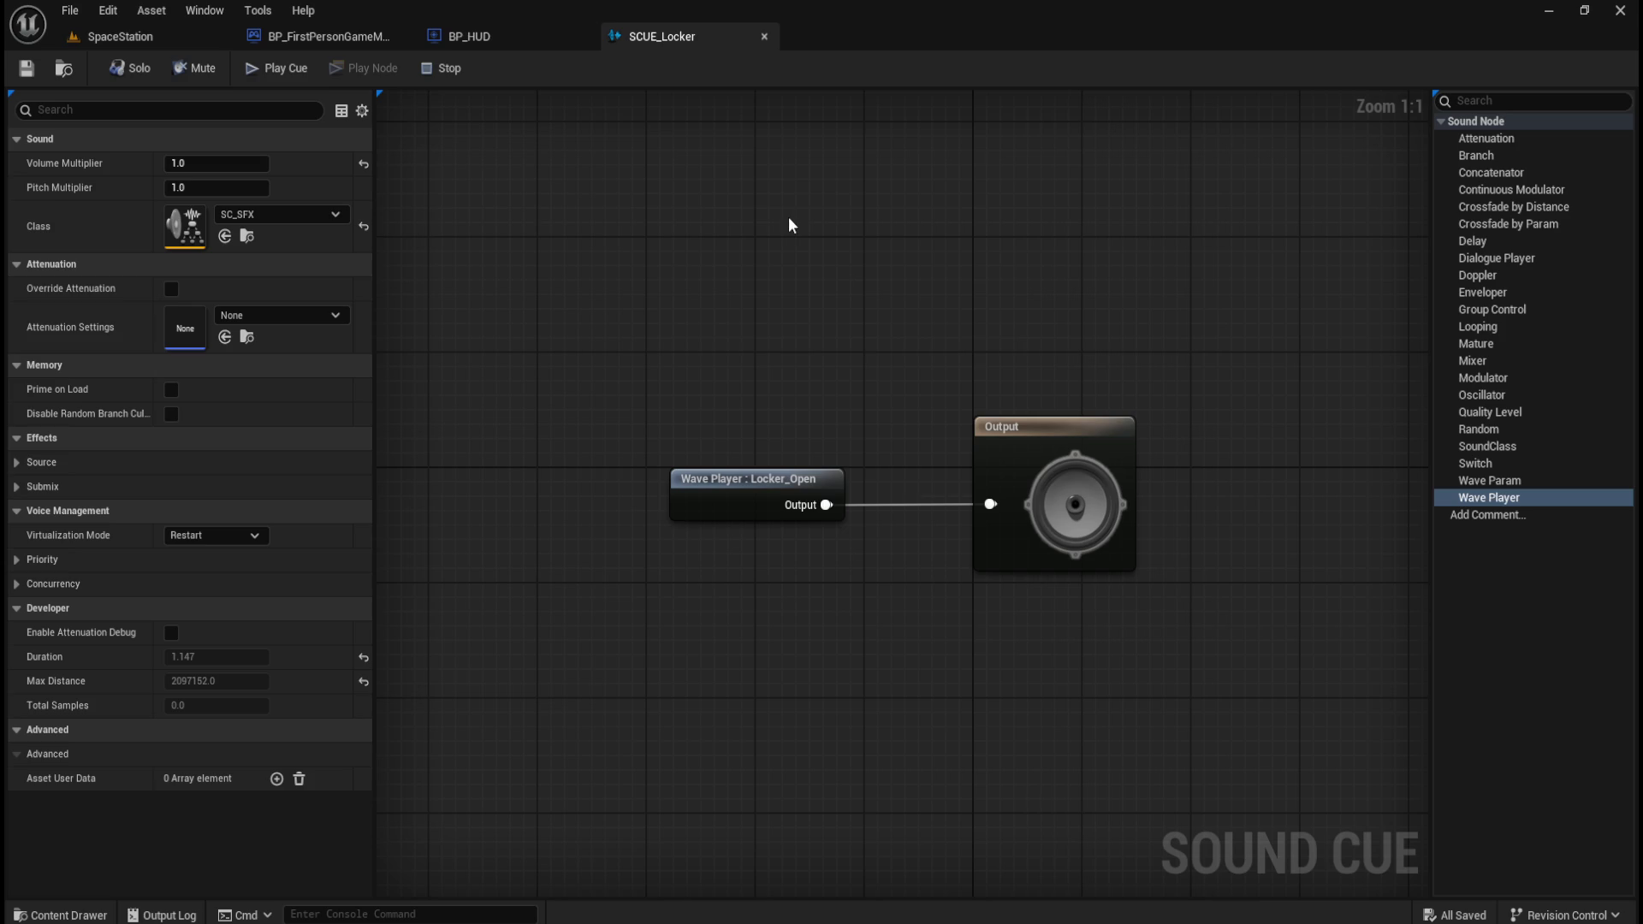
click(154, 38)
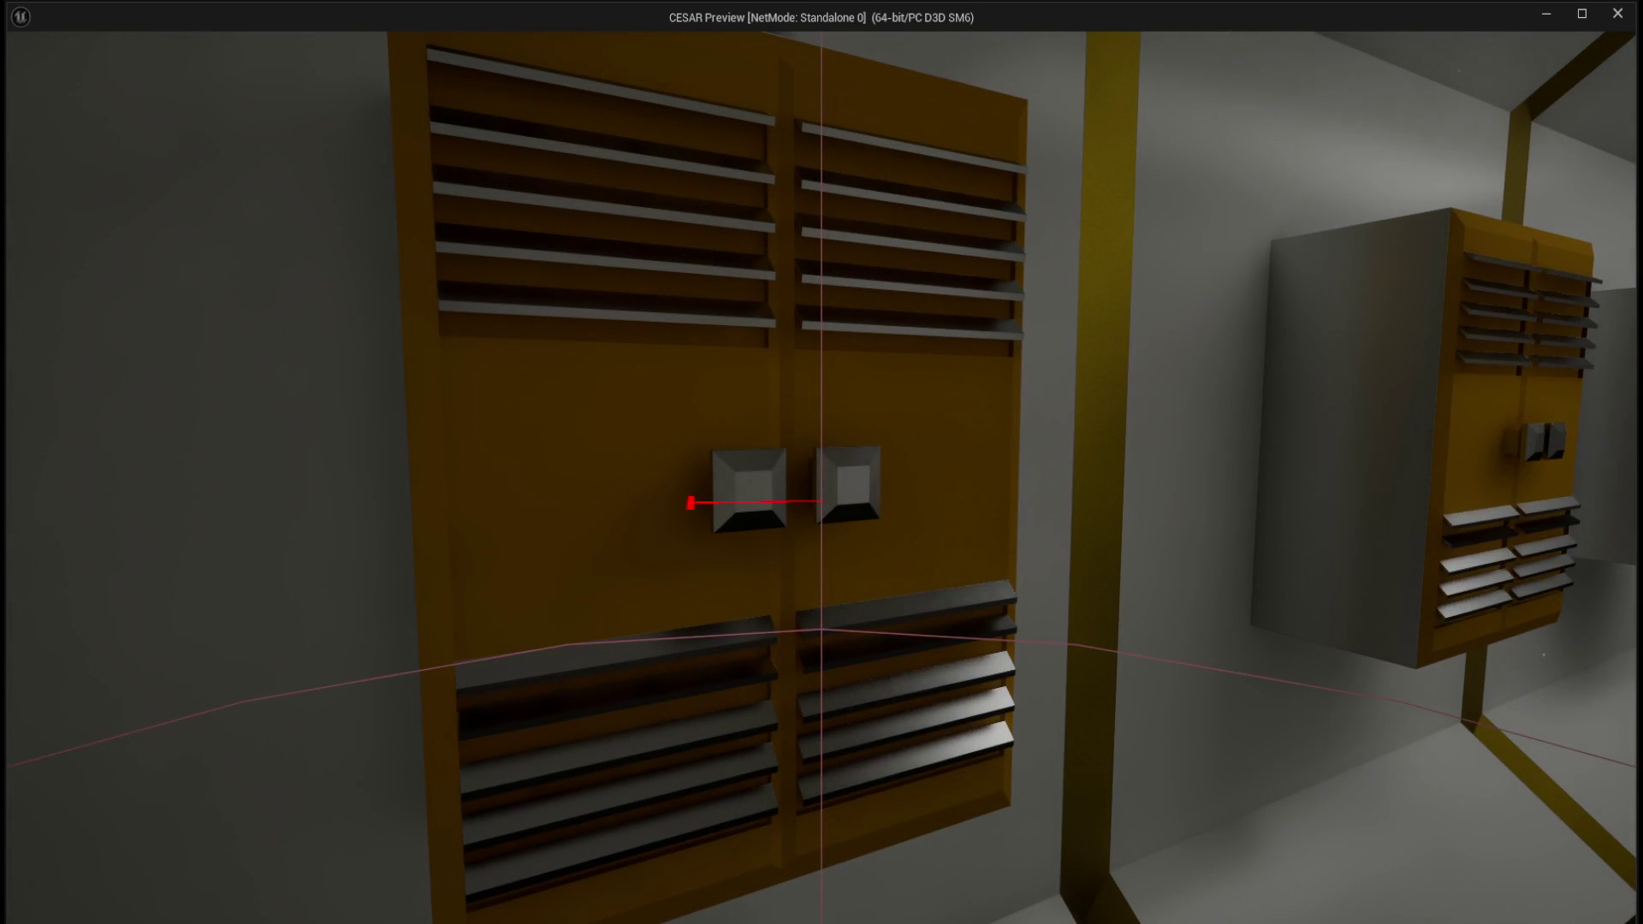
key(e)
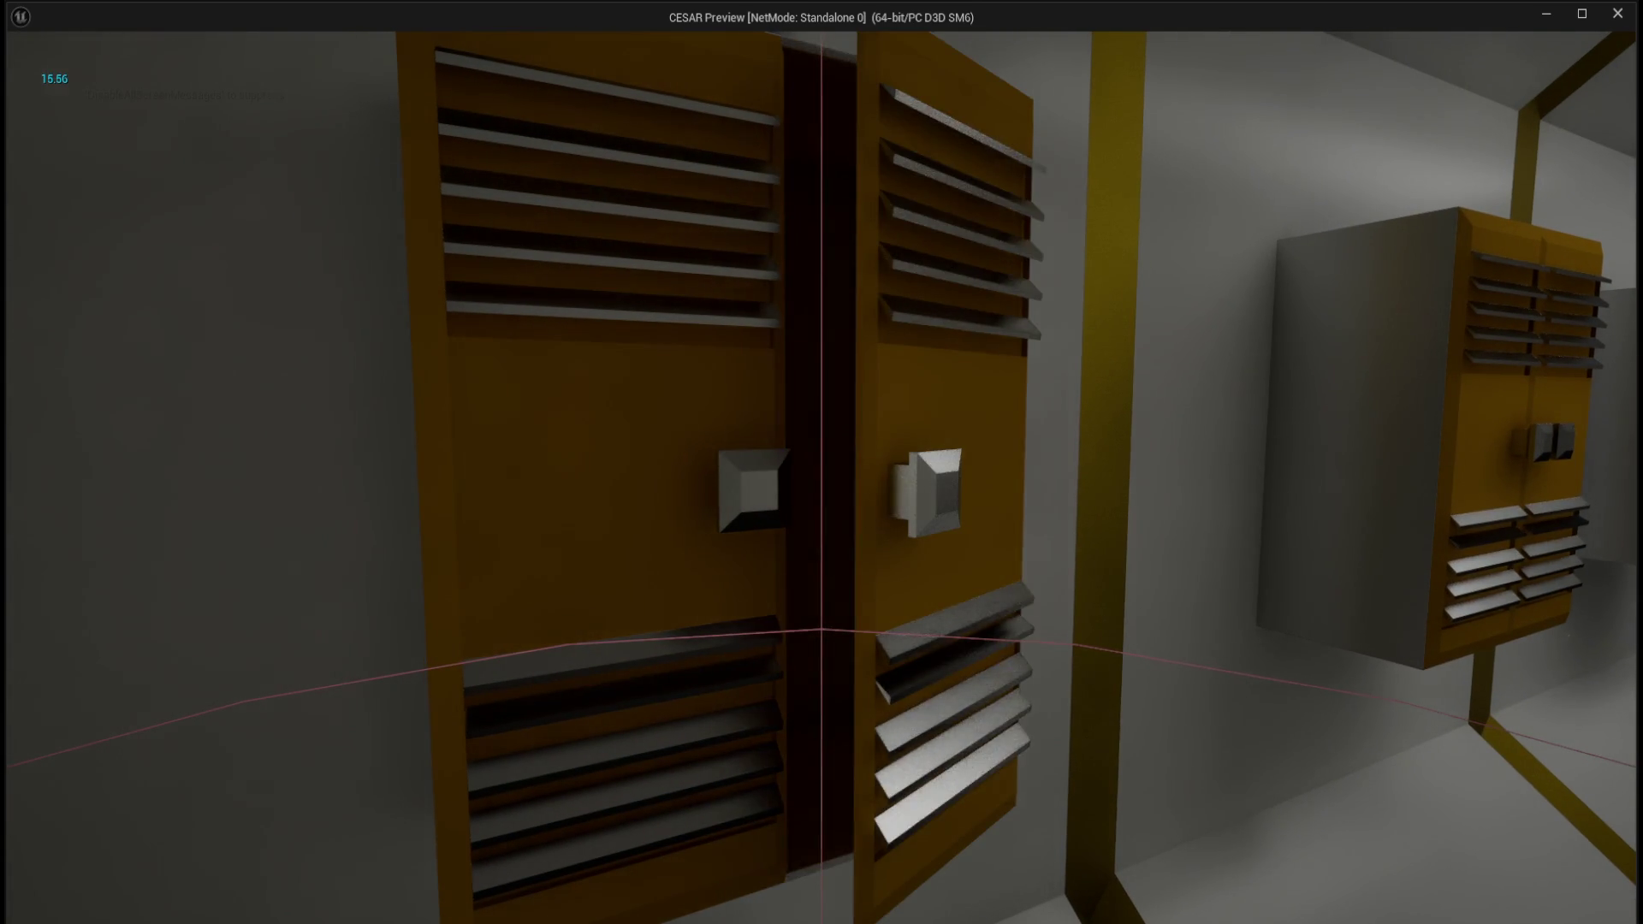
key(Escape)
key(ctrl+space)
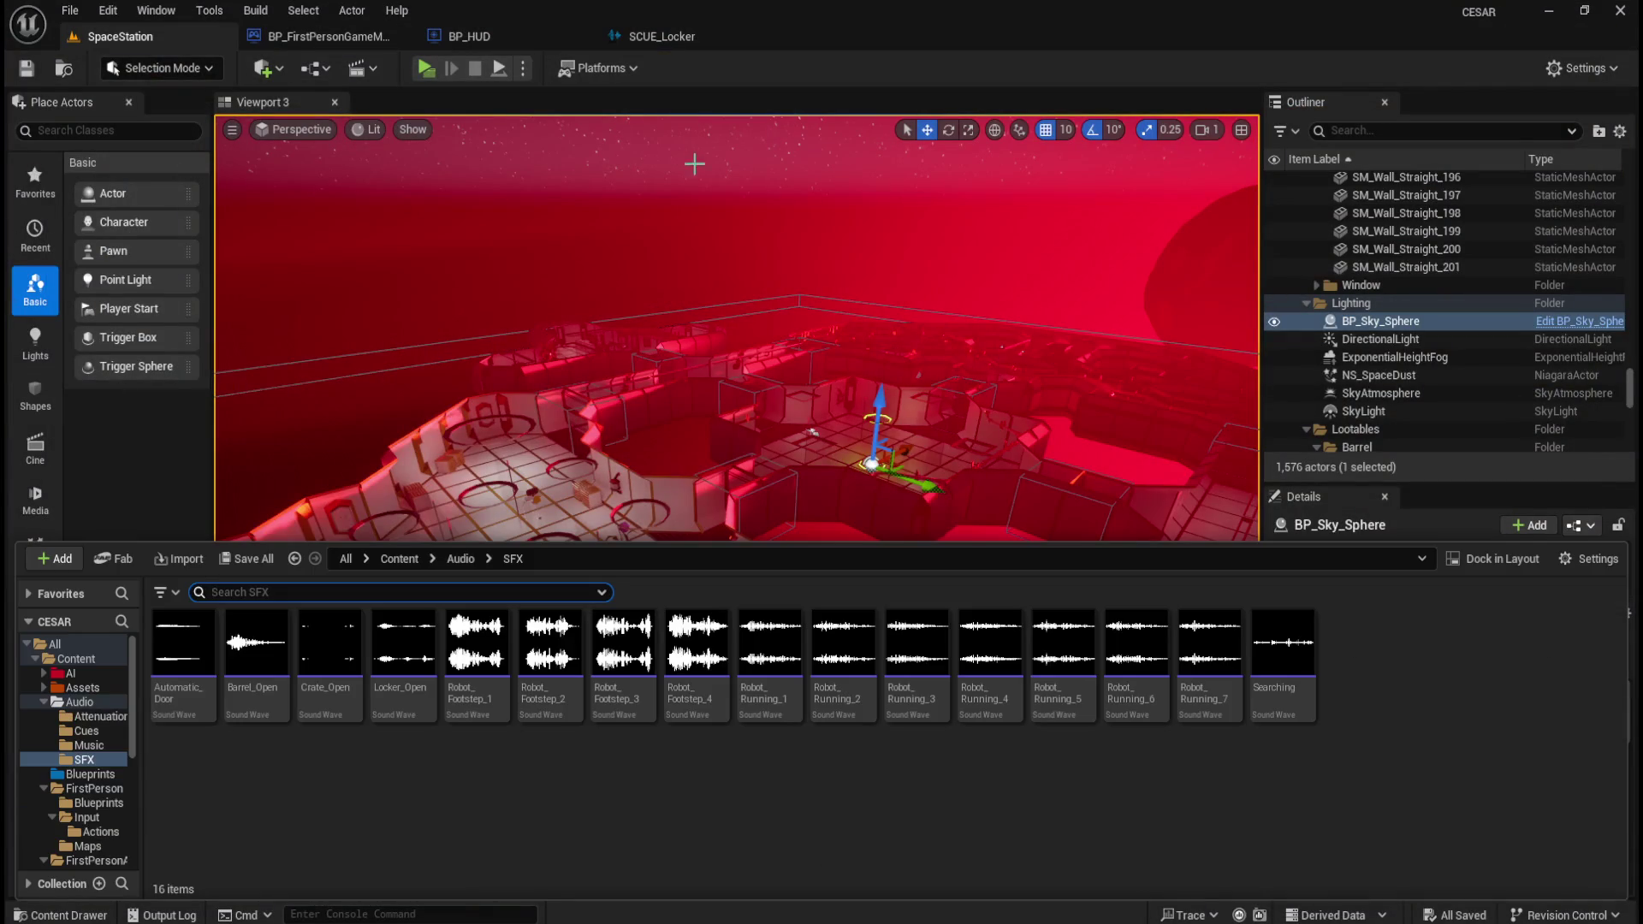
- Close SCUE_Locker and browse to the Audio > Cues folder
click(753, 39)
click(763, 36)
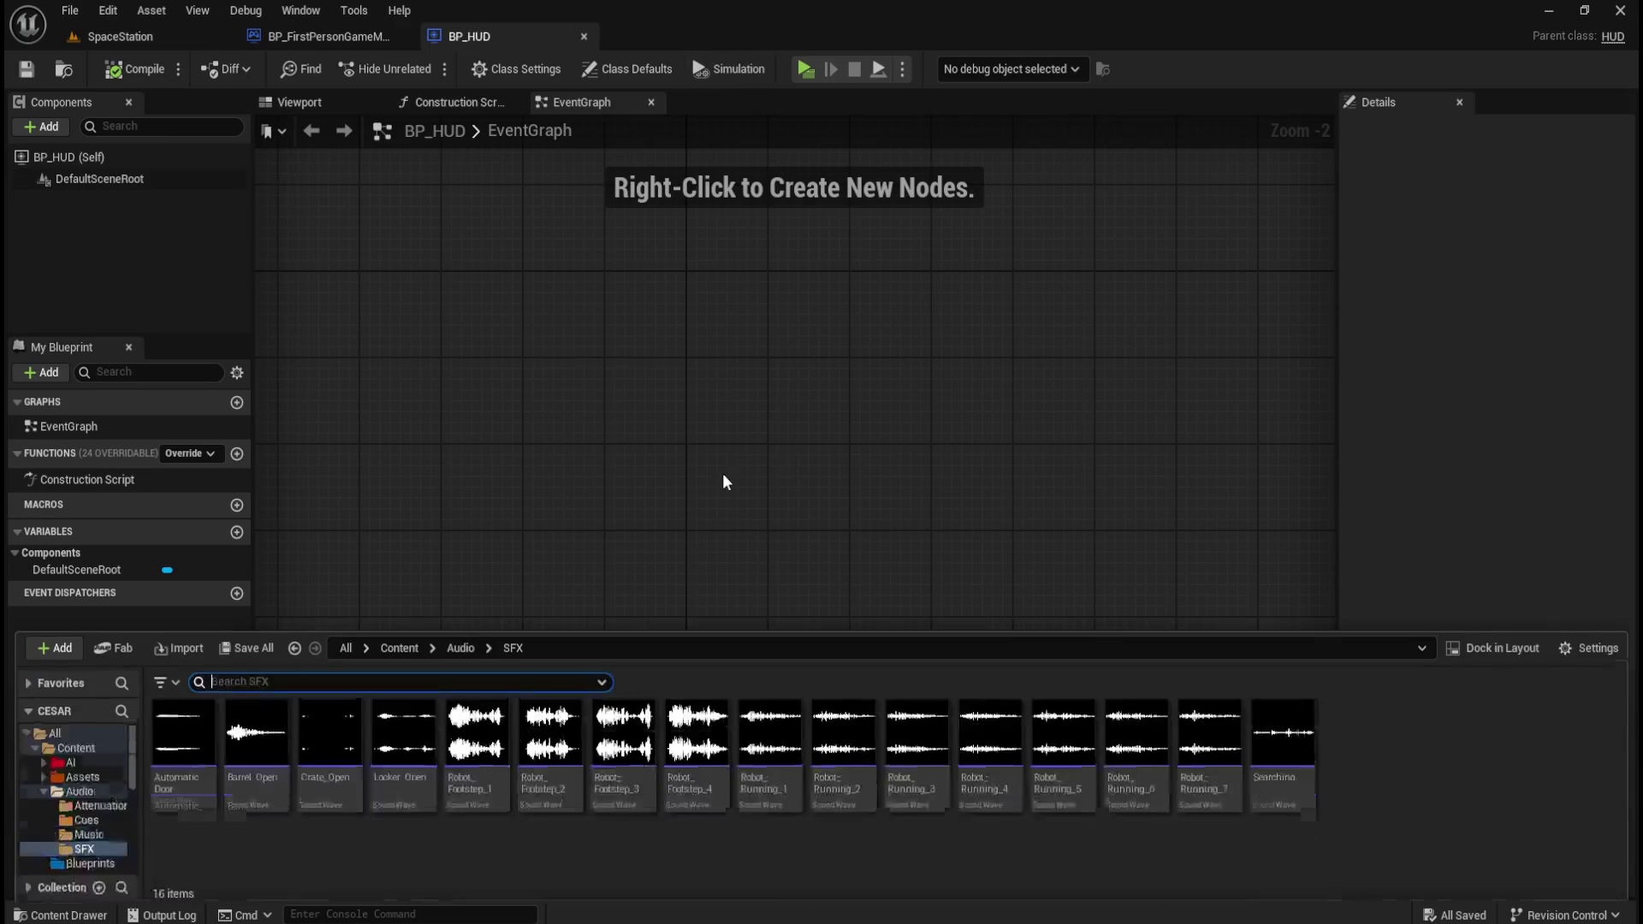
click(453, 646)
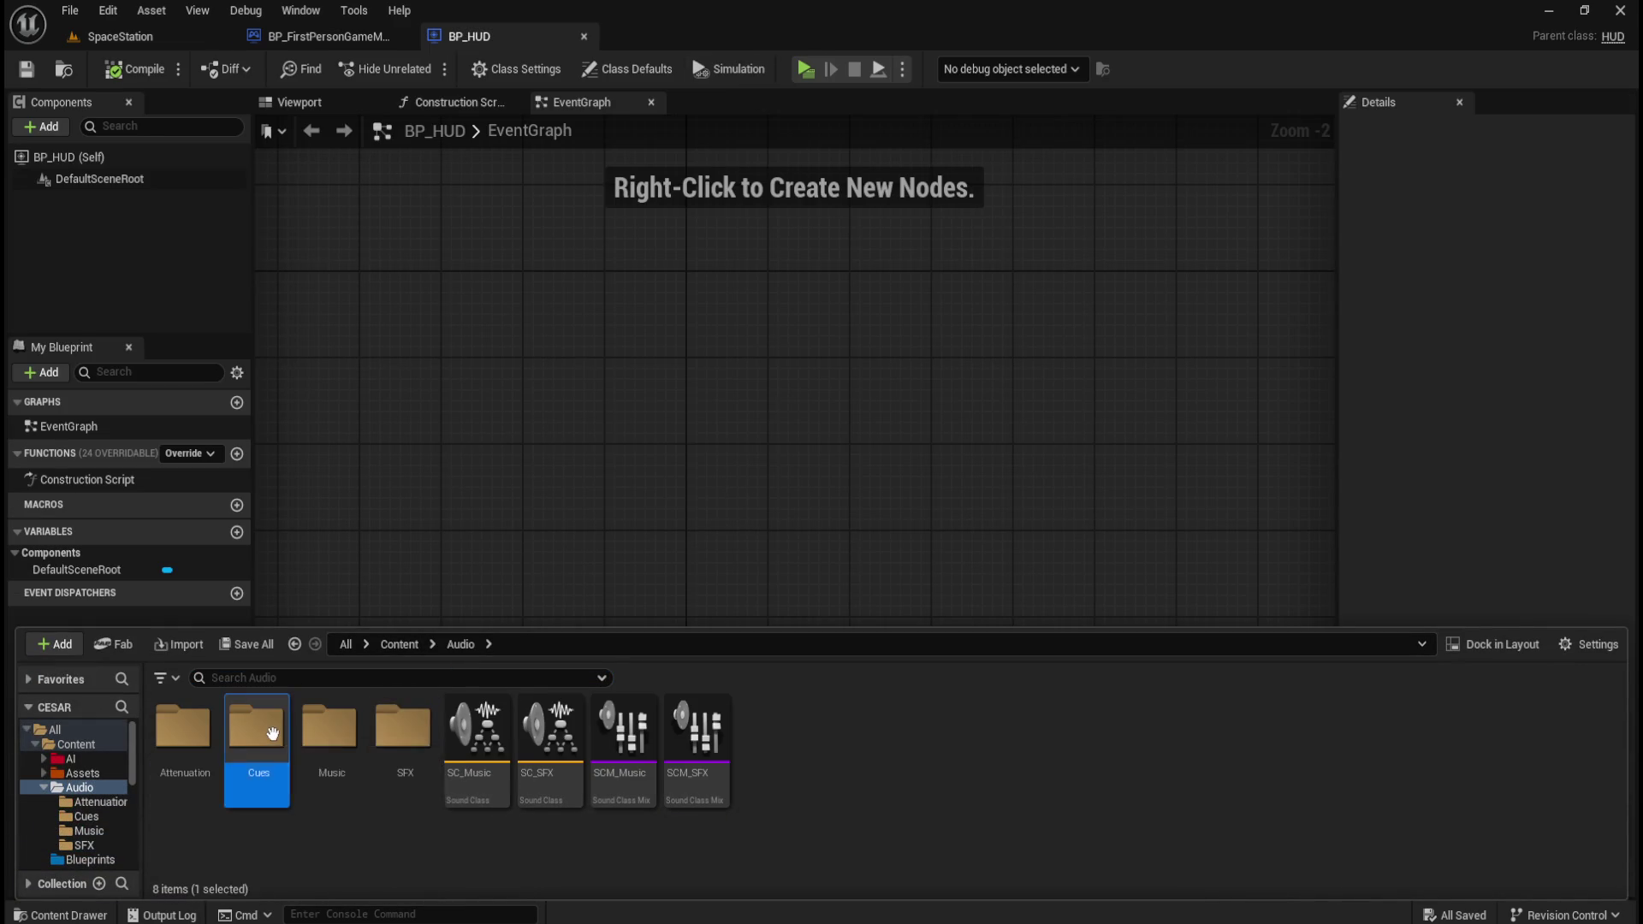
double_click(257, 727)
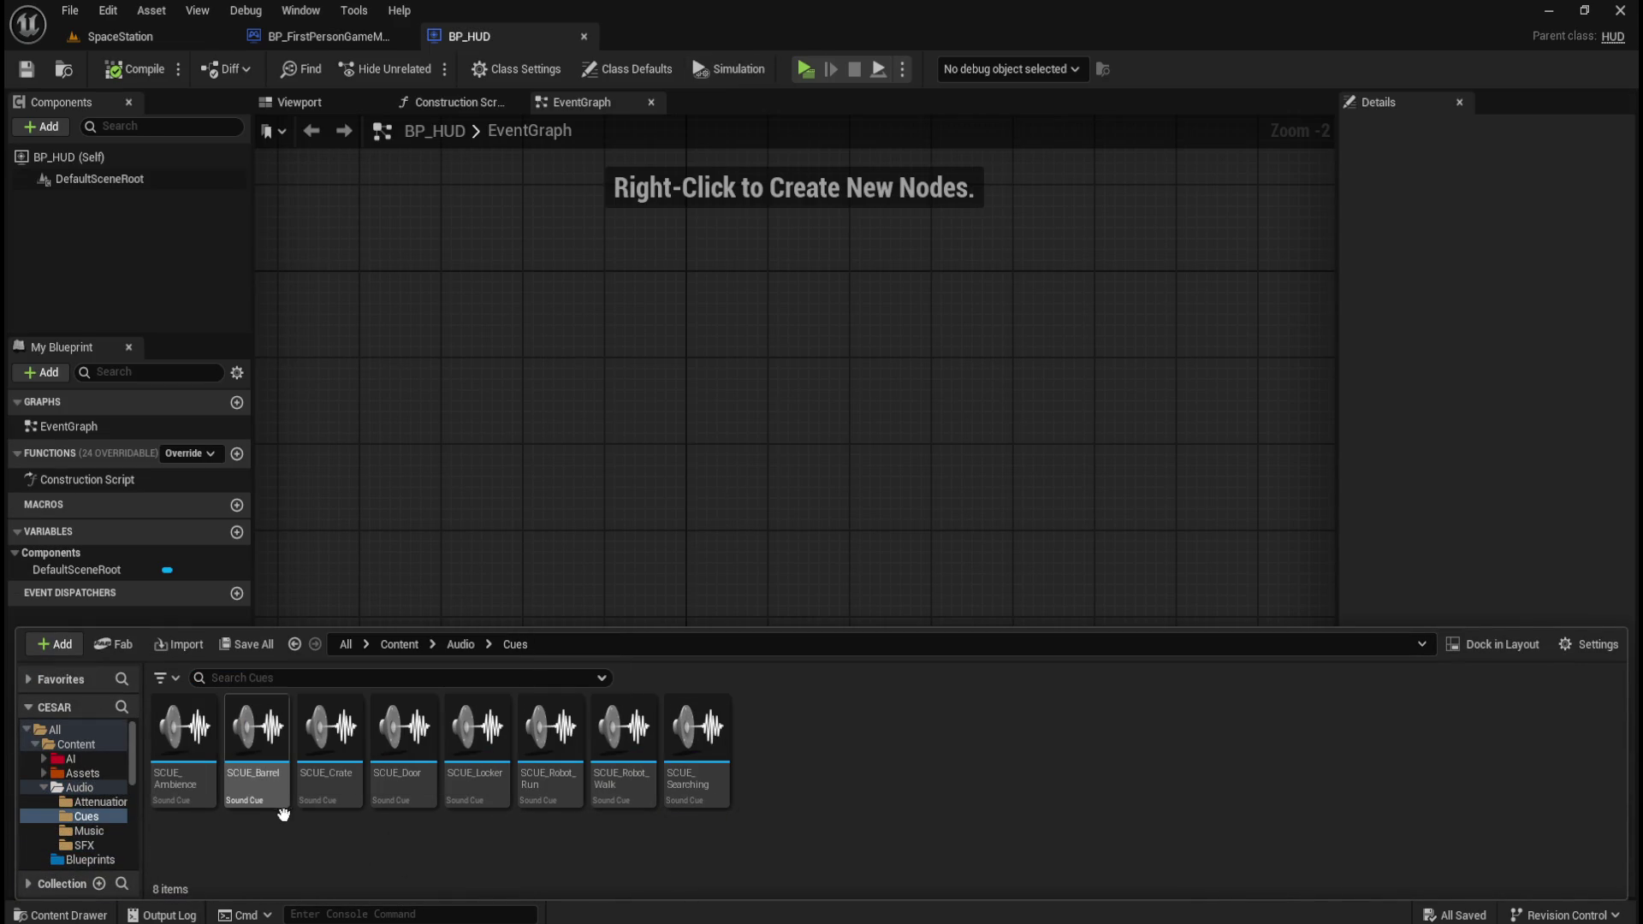
- Check the volume multipliers of SCUE_Crate, SCUE_Locker, SCUE_Barrel and SCUE_Door in turn
double_click(327, 786)
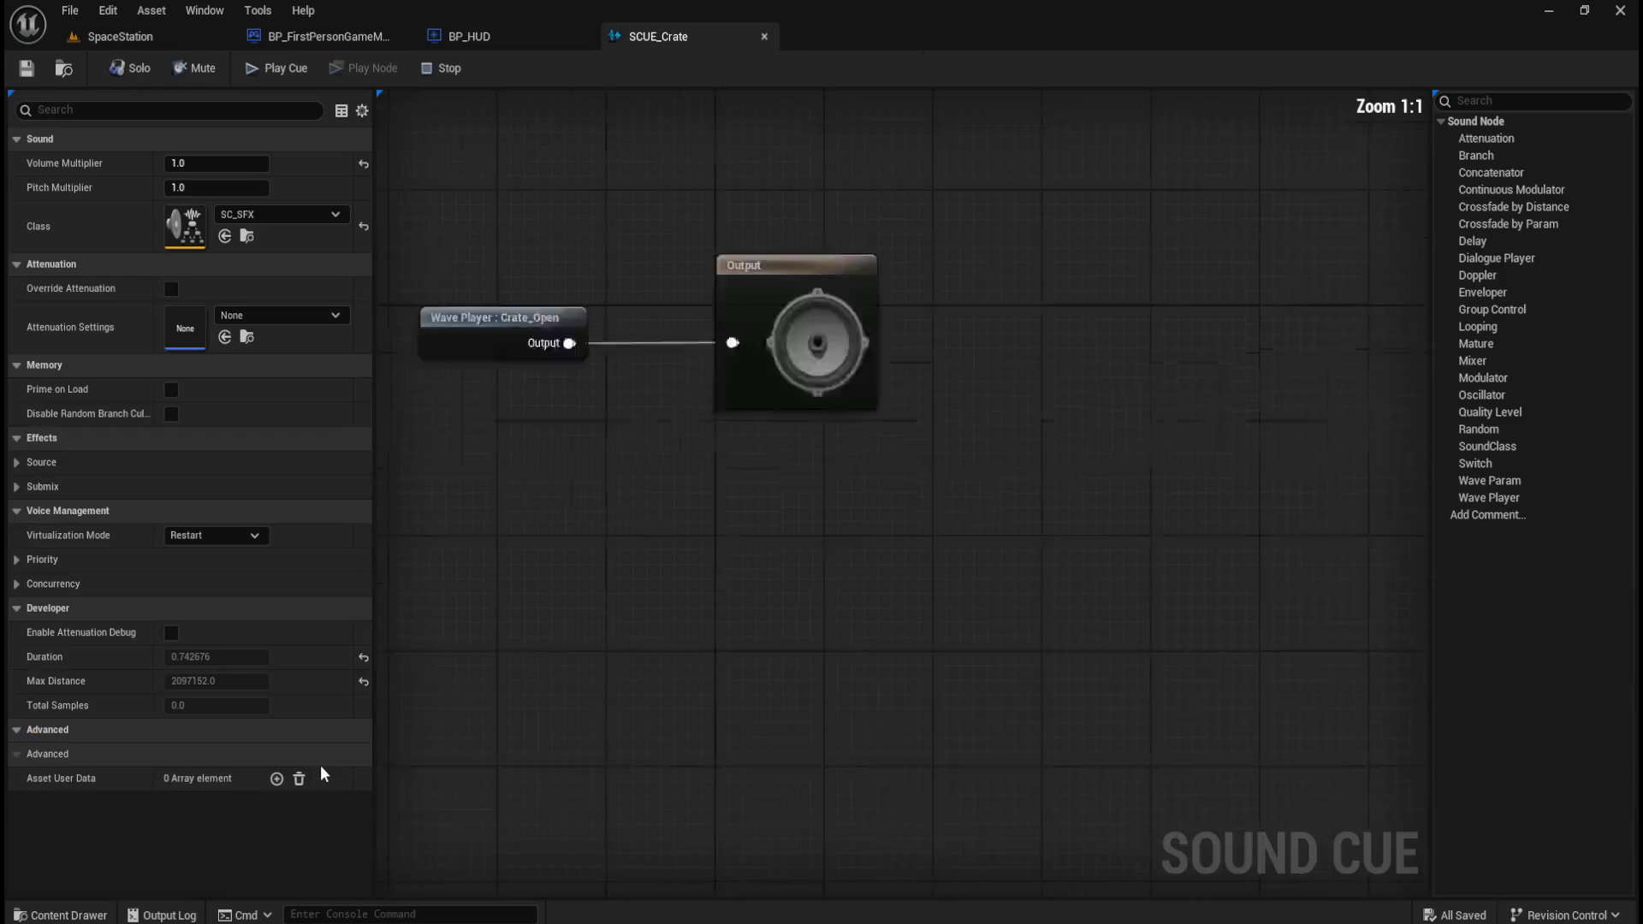
click(764, 36)
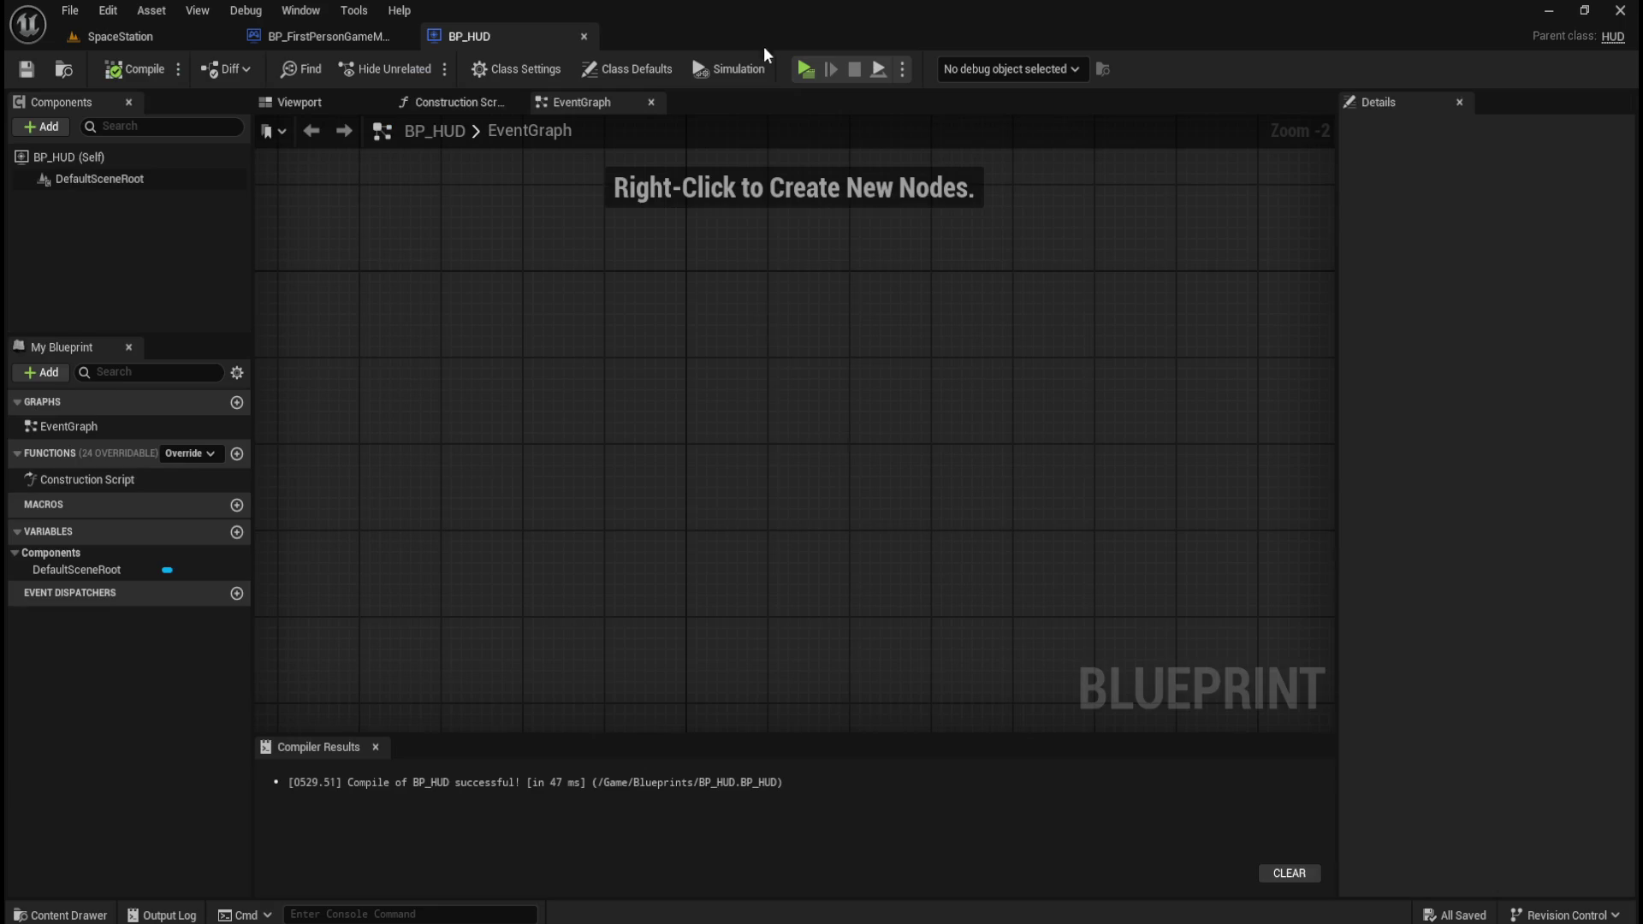
key(ctrl+space)
double_click(477, 745)
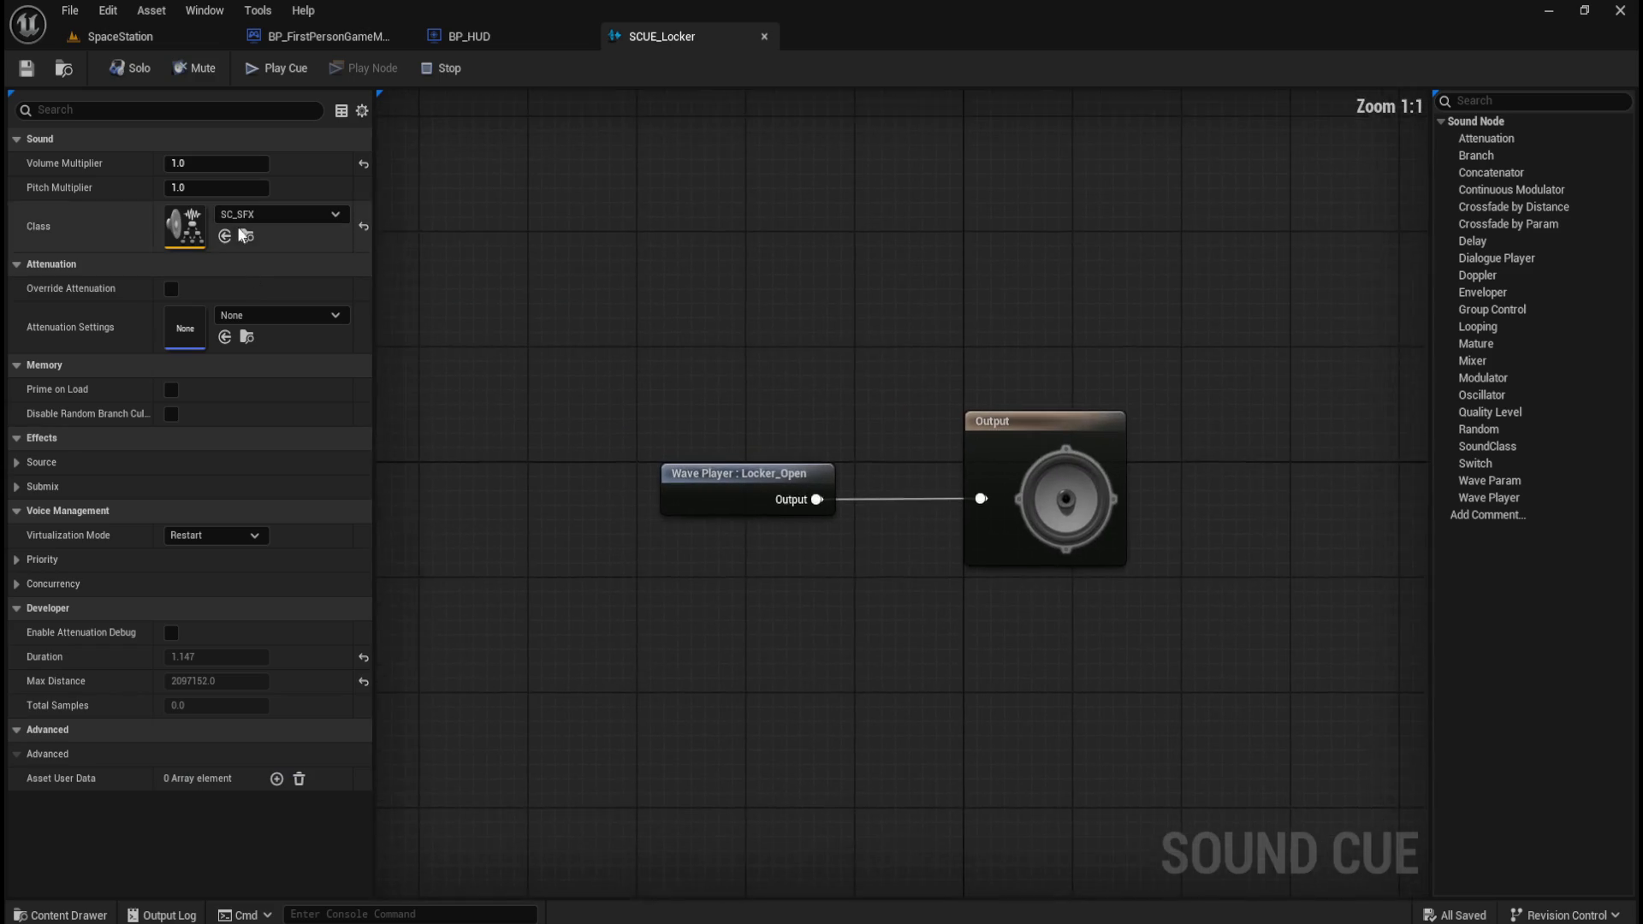
click(764, 36)
key(ctrl+space)
double_click(256, 753)
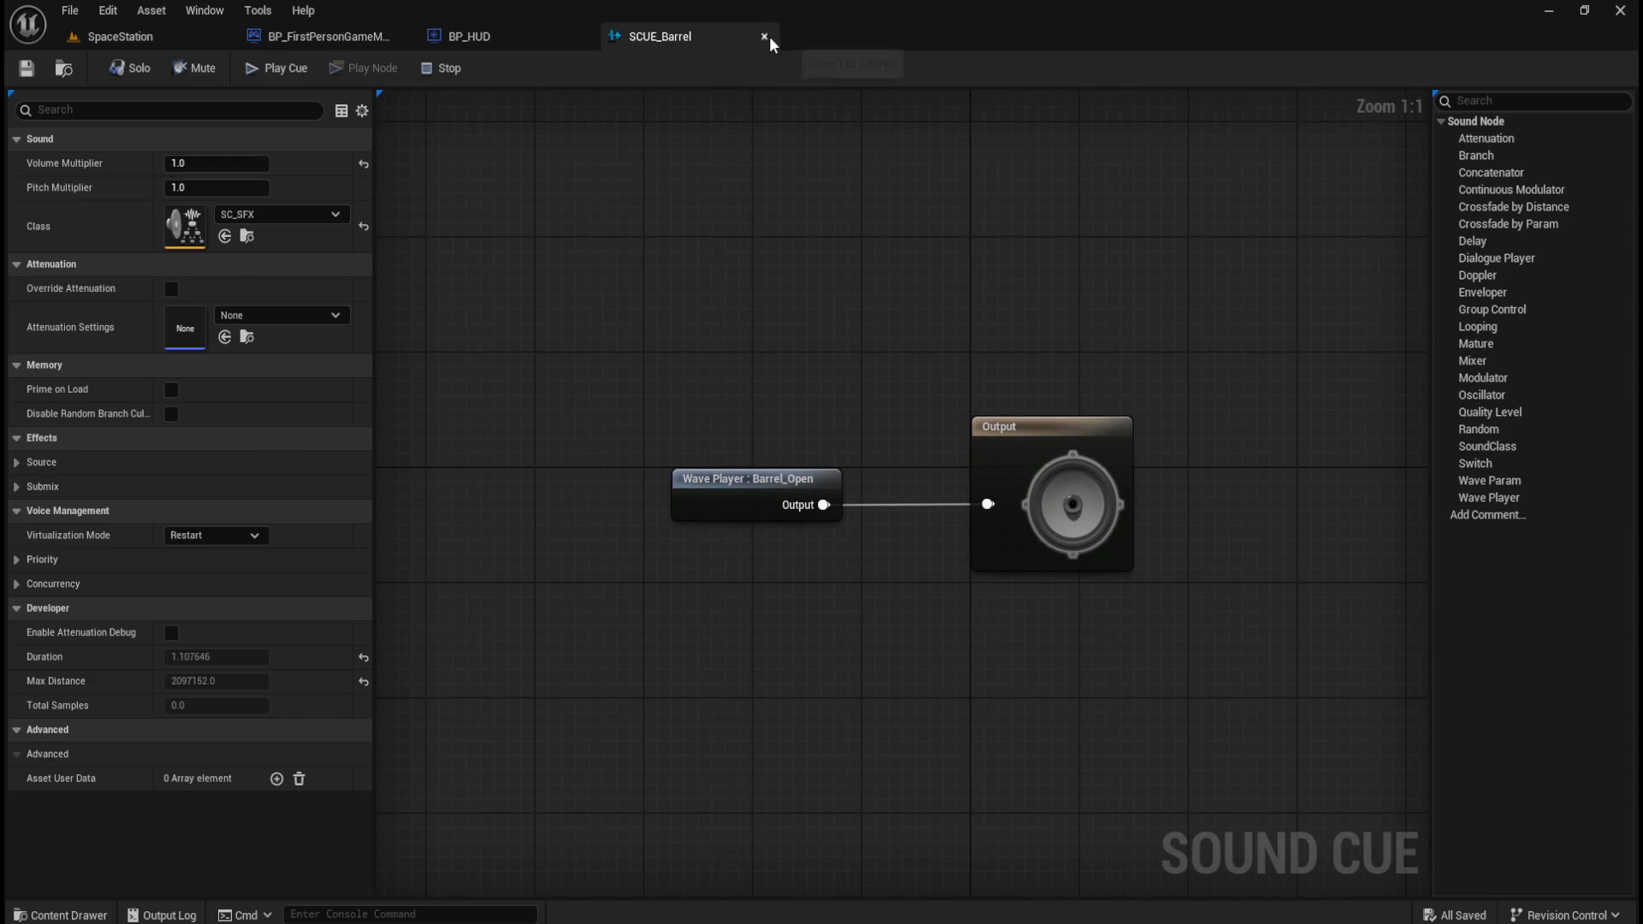
click(765, 36)
key(ctrl+space)
double_click(404, 727)
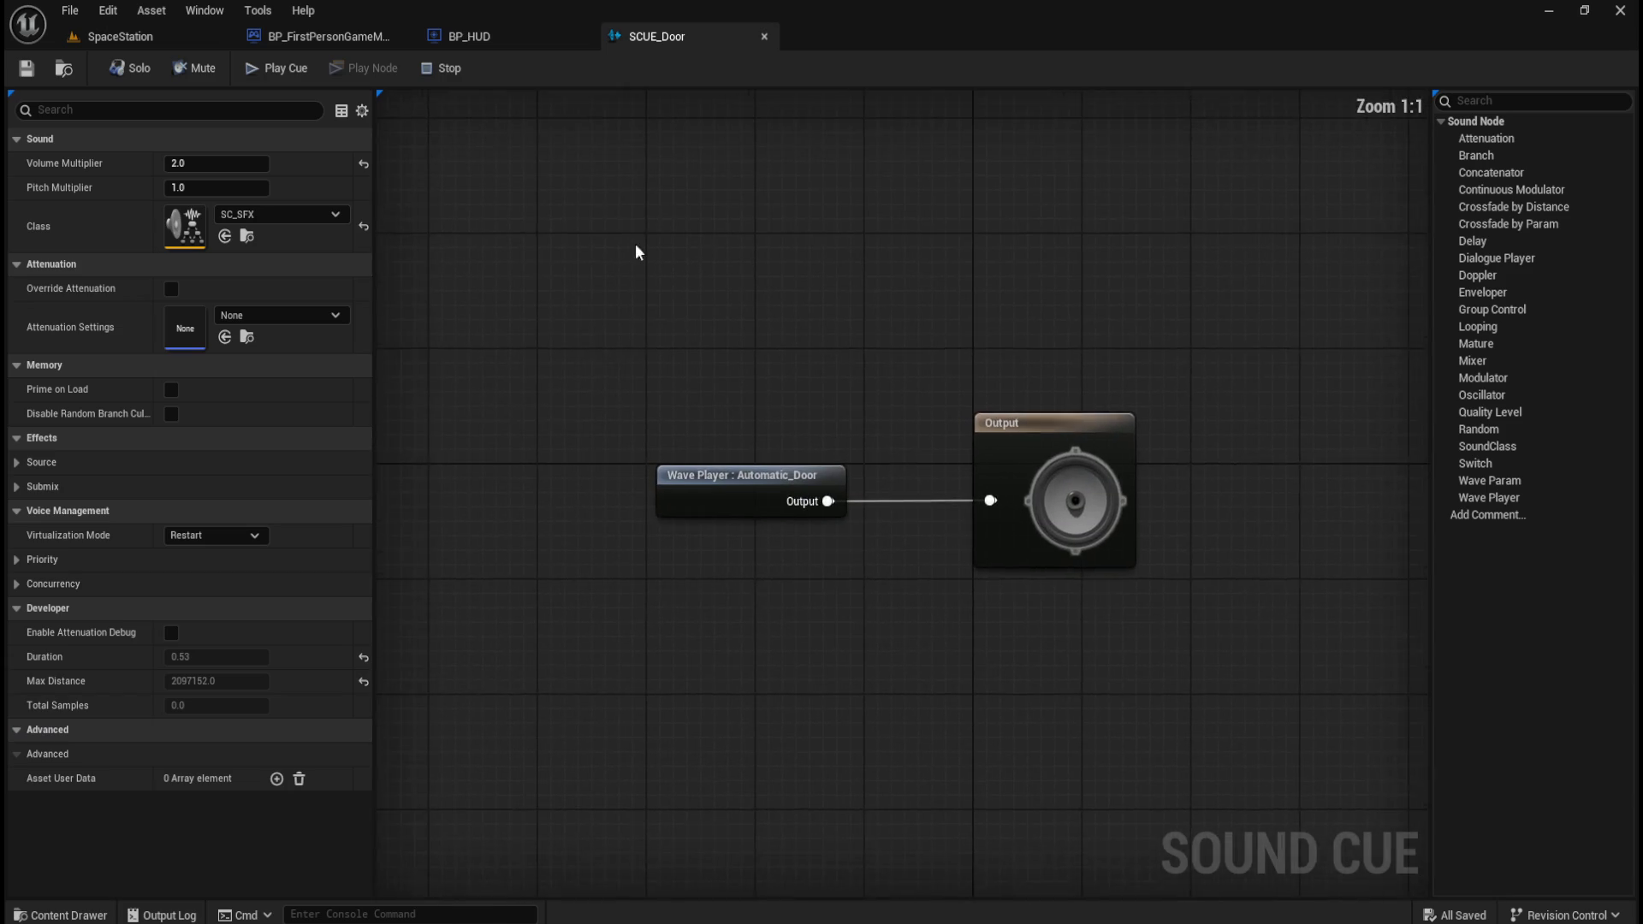
click(764, 36)
key(ctrl+space)
- Recheck SCUE_Crate and SCUE_Barrel, then reopen SCUE_Locker
double_click(330, 753)
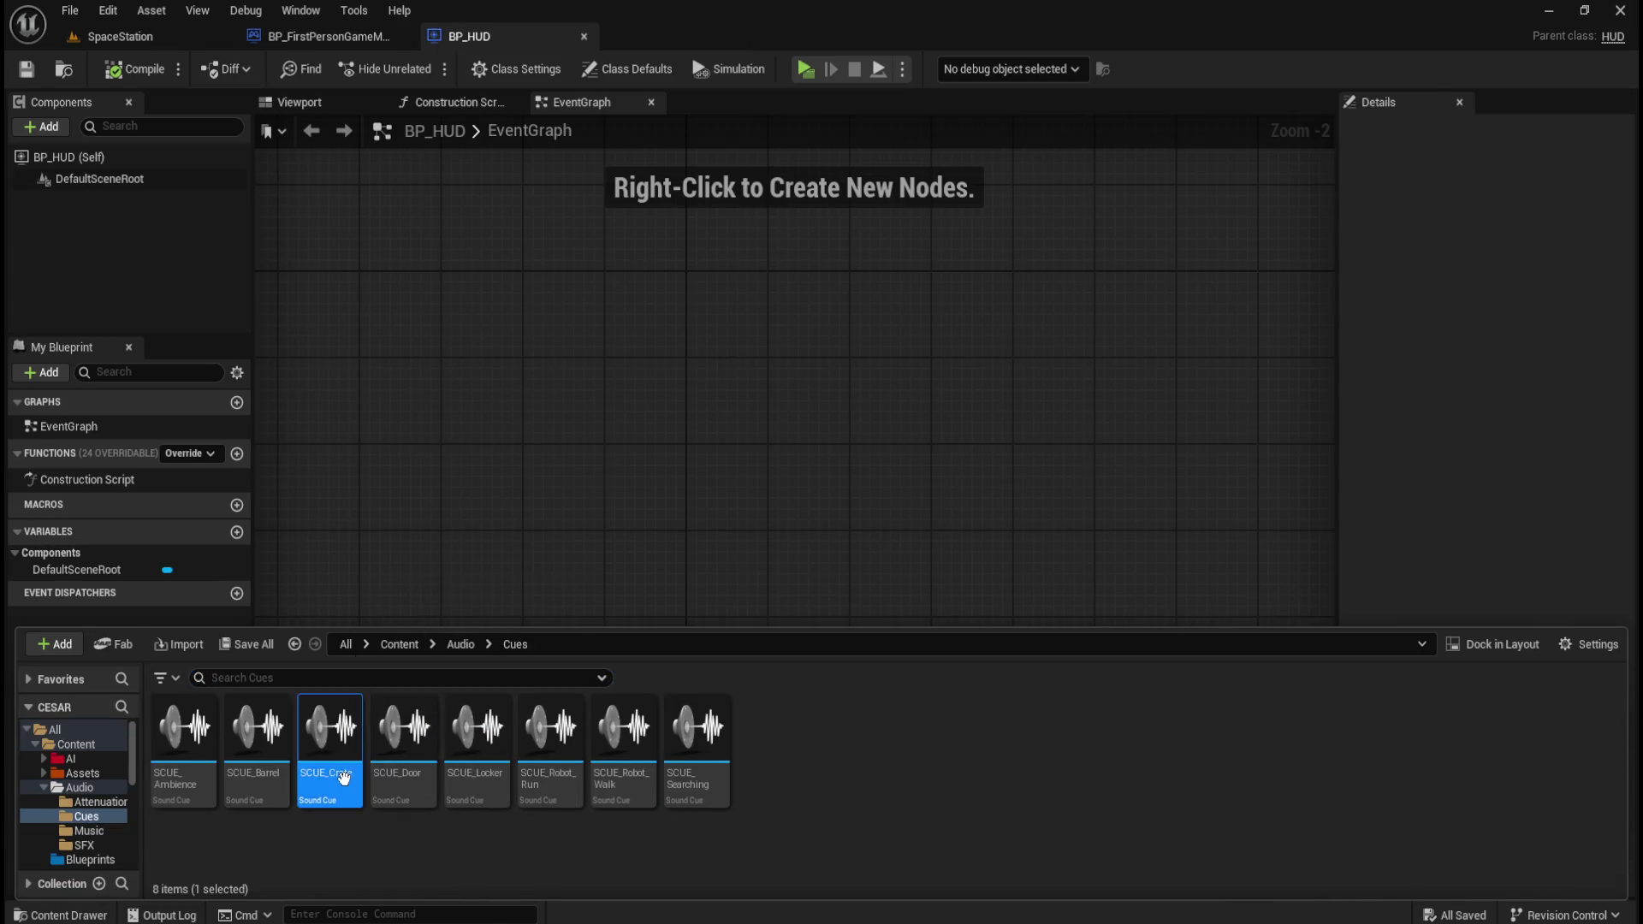
click(764, 36)
key(ctrl+space)
double_click(257, 735)
click(764, 36)
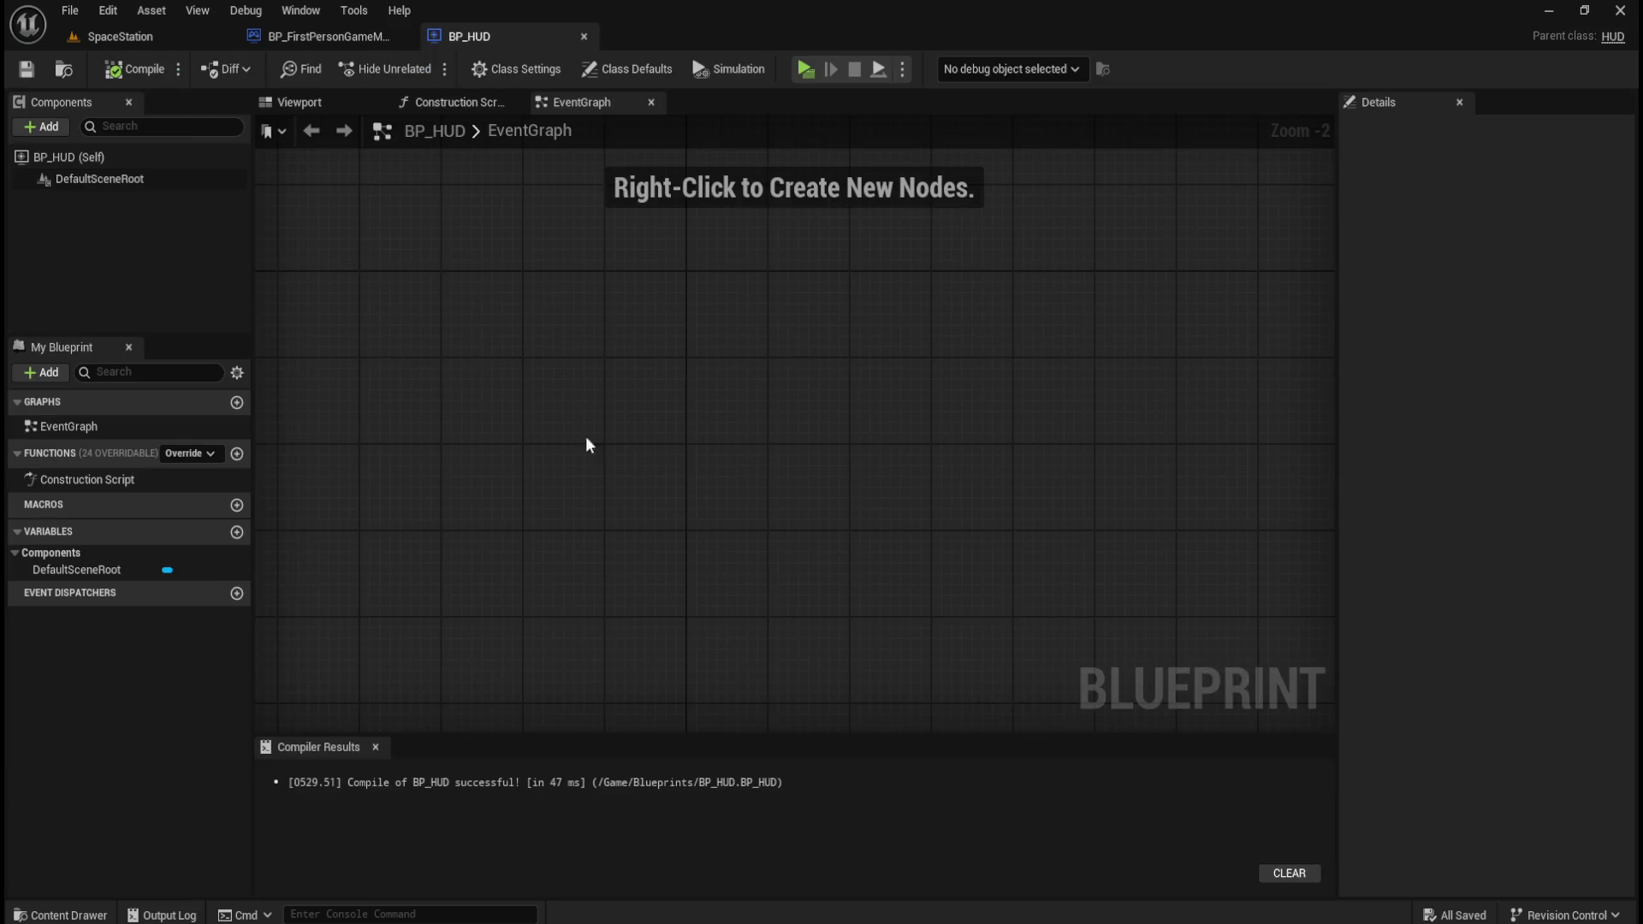
key(ctrl+space)
click(474, 775)
double_click(474, 775)
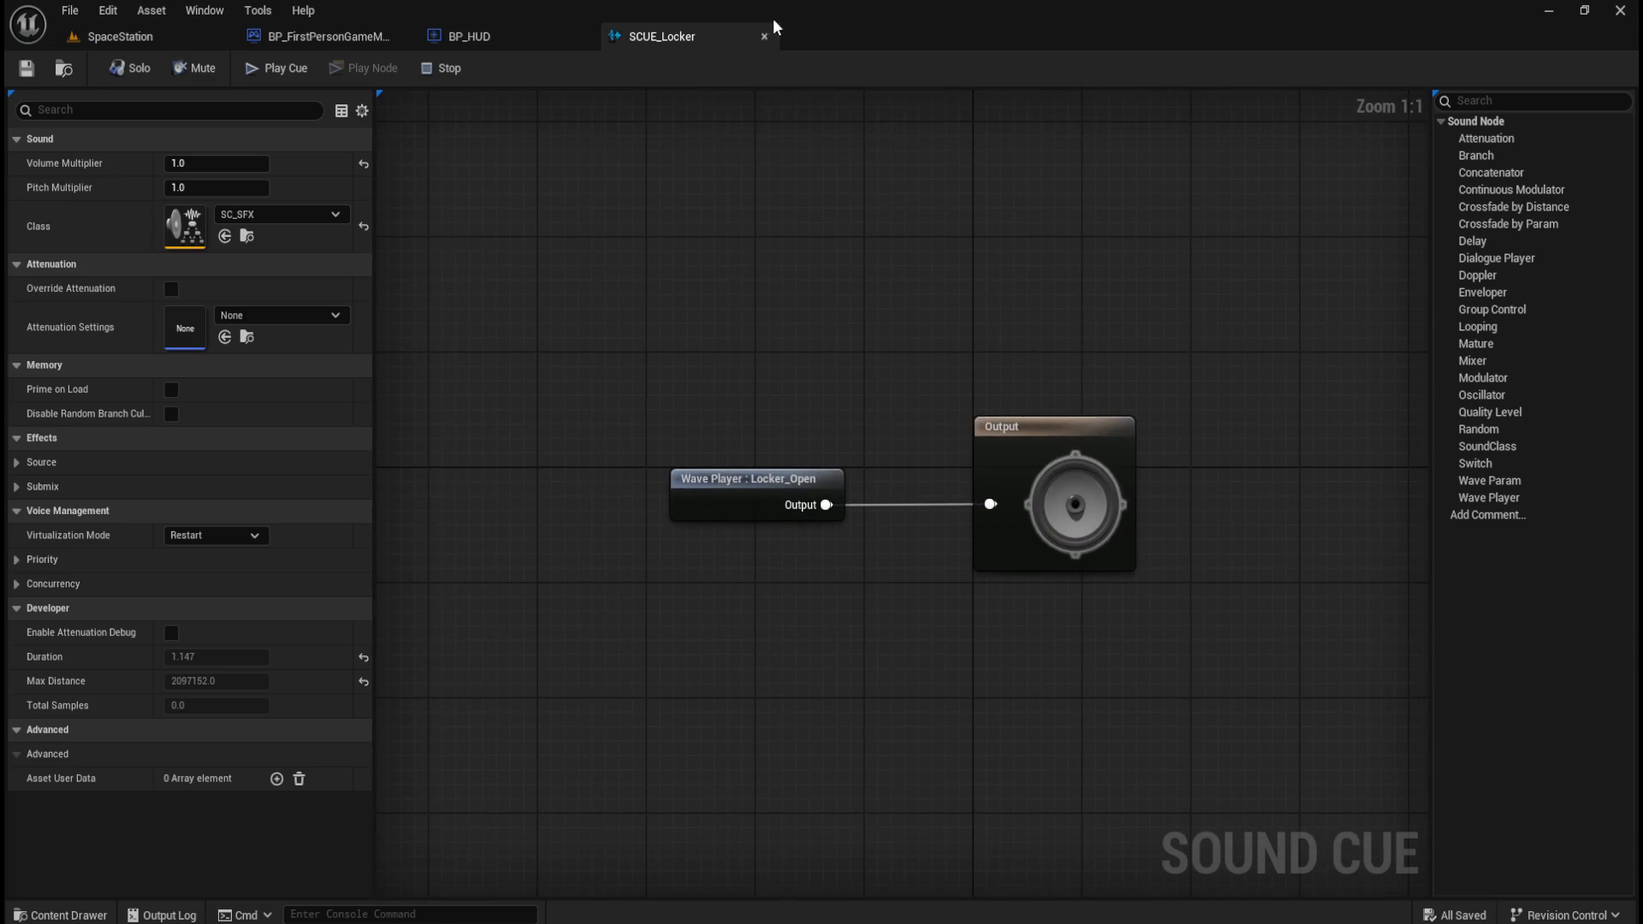
- Close the SCUE_Locker editor, Save All, and go back to the SpaceStation tab
click(764, 36)
click(70, 11)
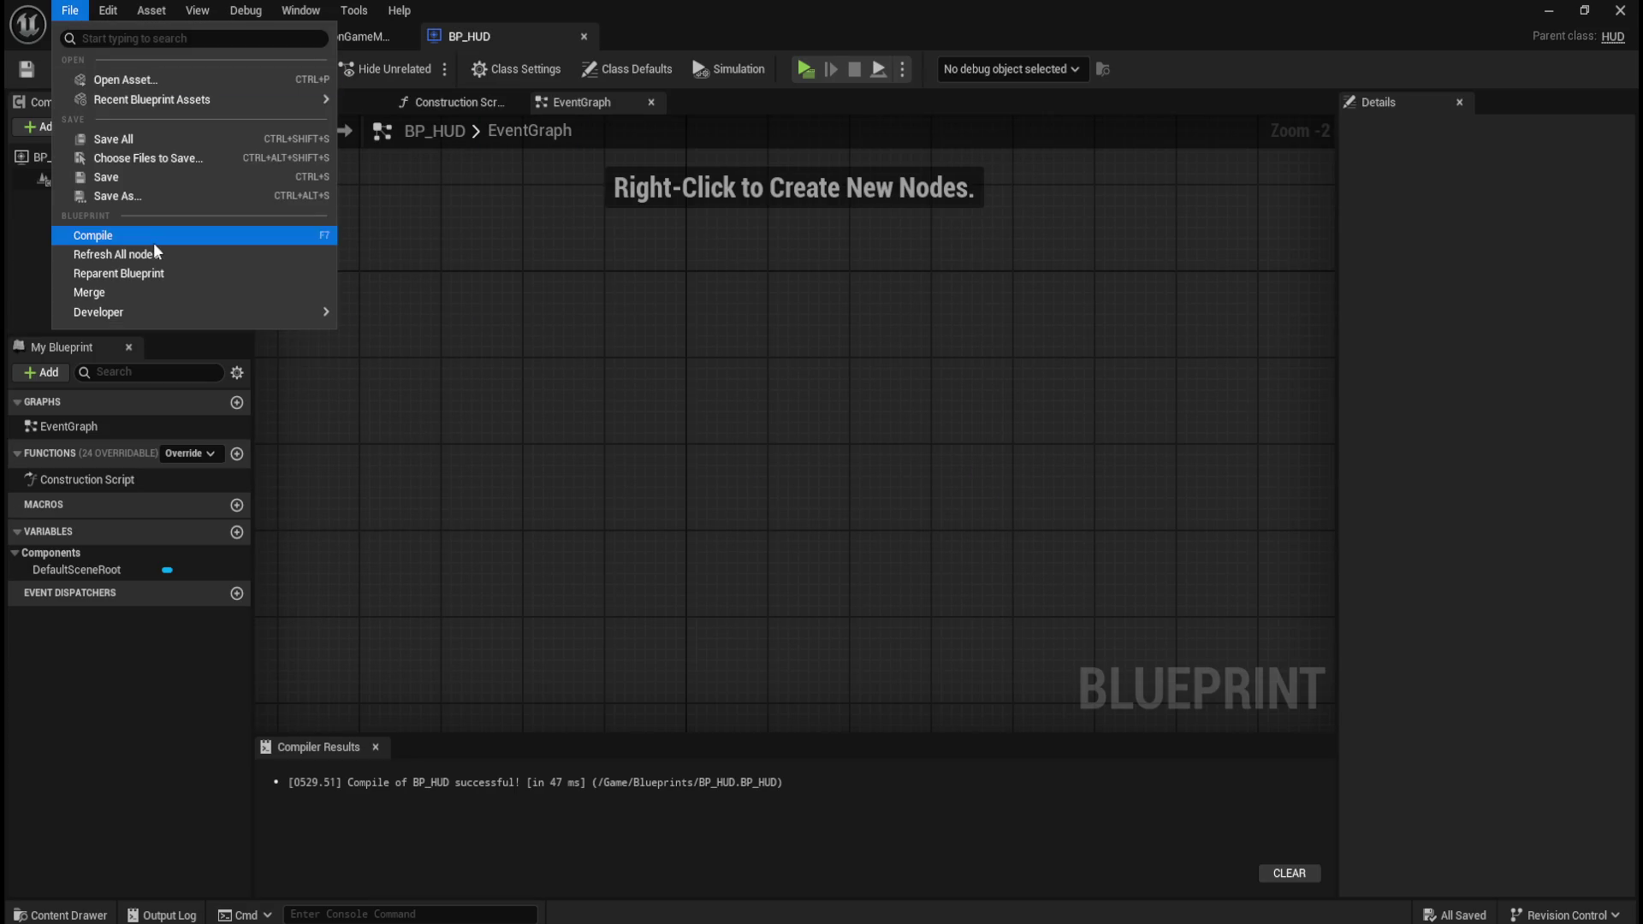
click(150, 141)
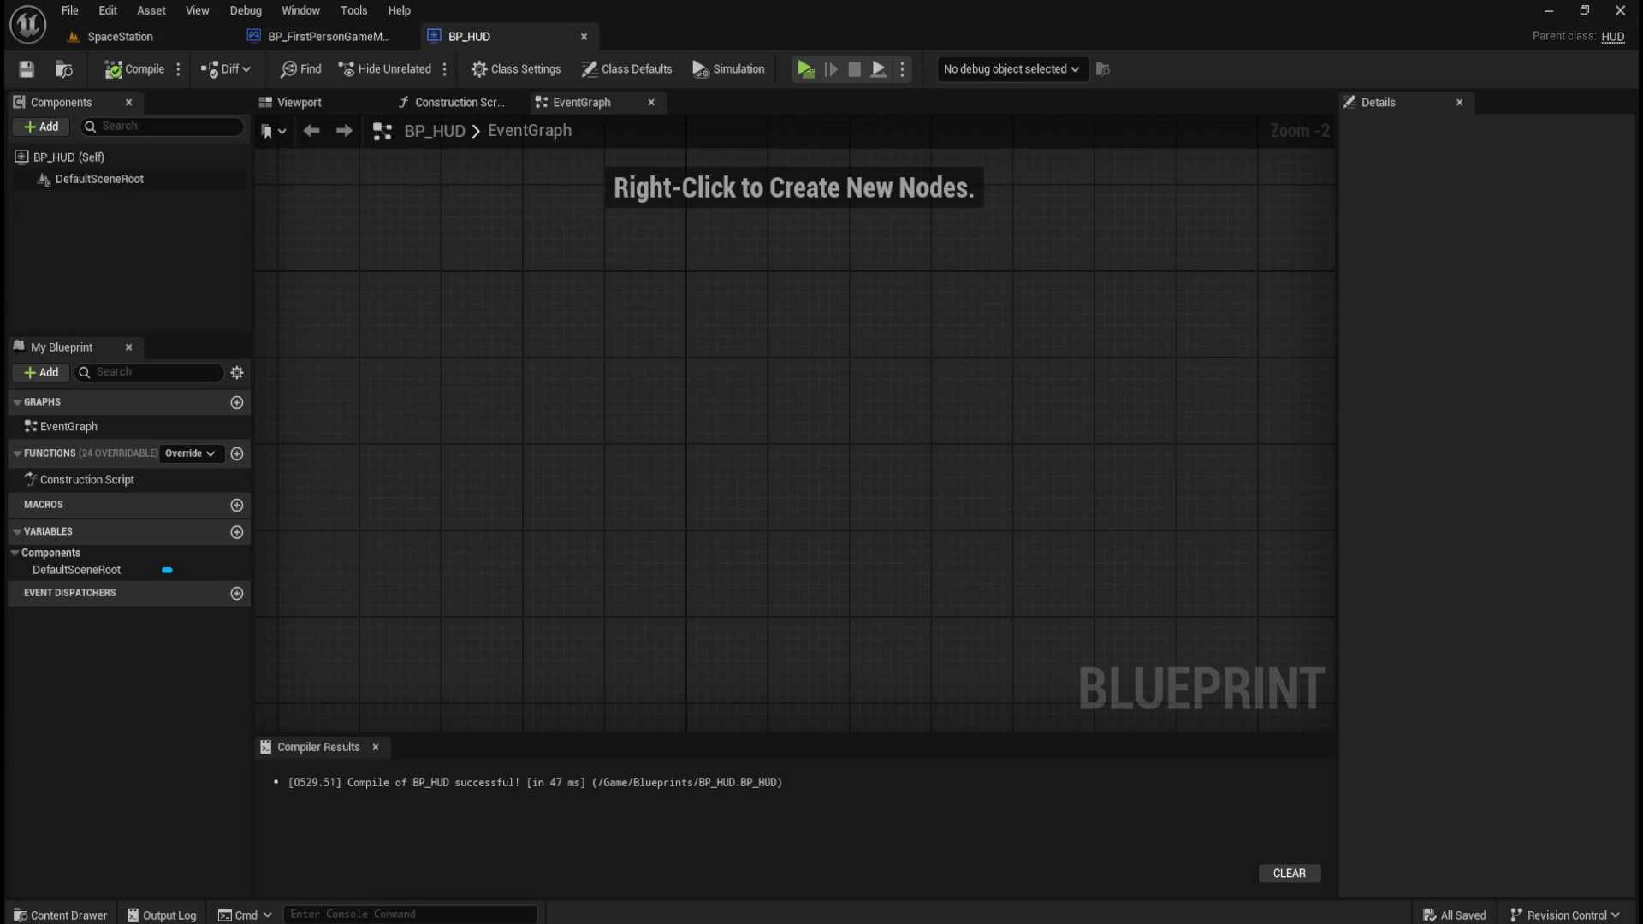
key(XF86AudioLowerVolume)
click(152, 34)
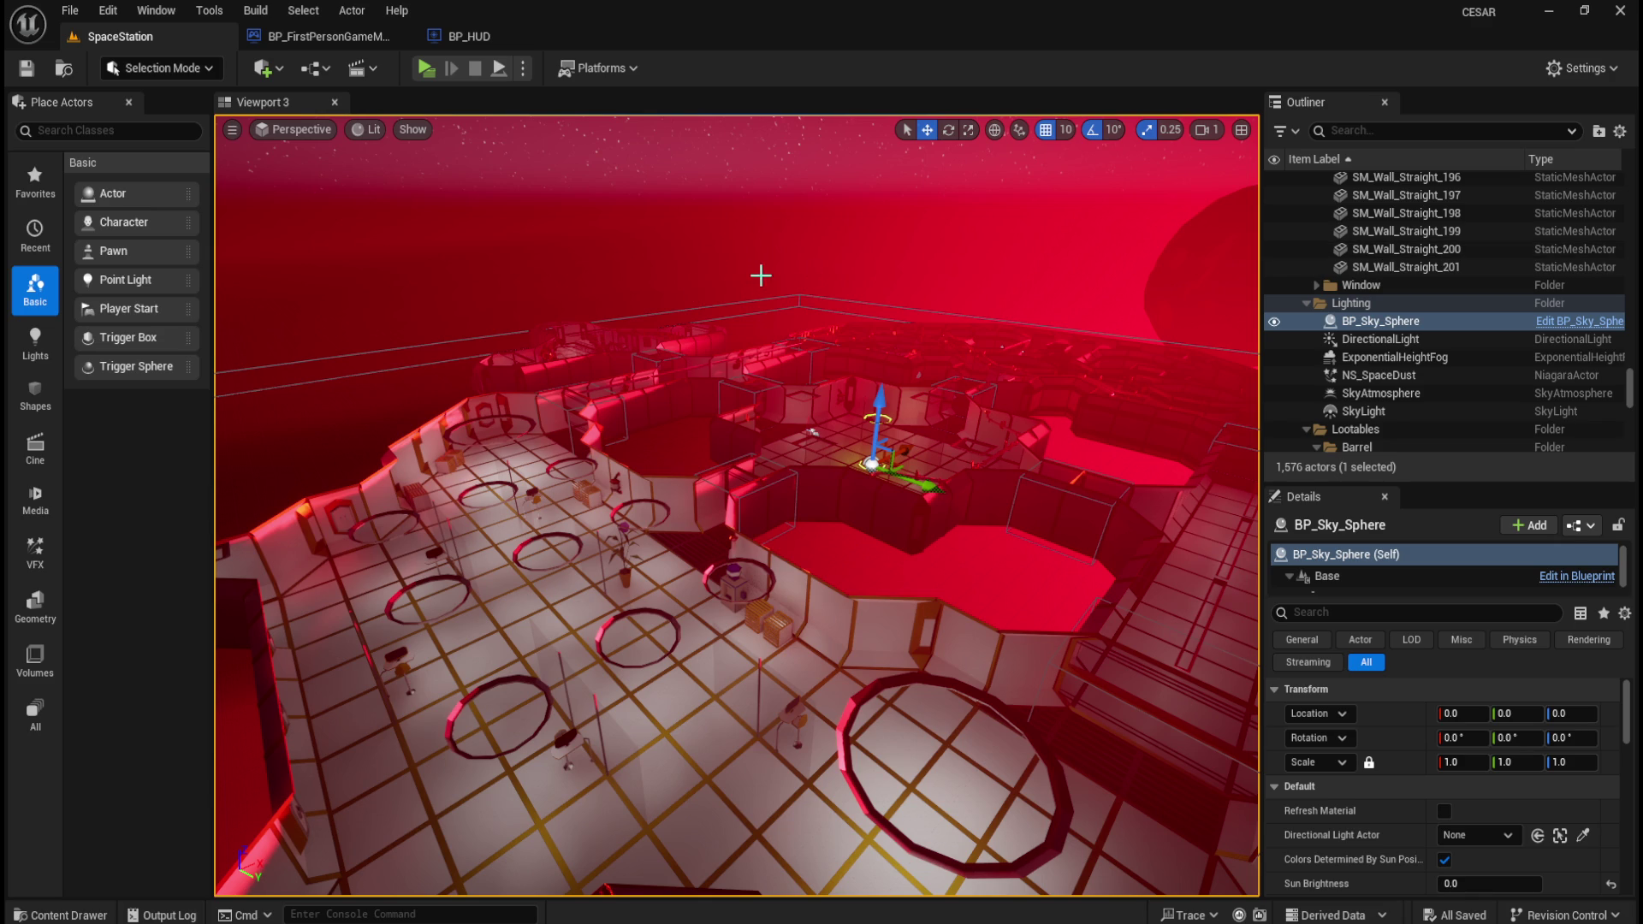
- Browse to Content > Blueprints in the Content Drawer, then switch to BP_FirstPersonGameMode
drag(759, 274, 625, 220)
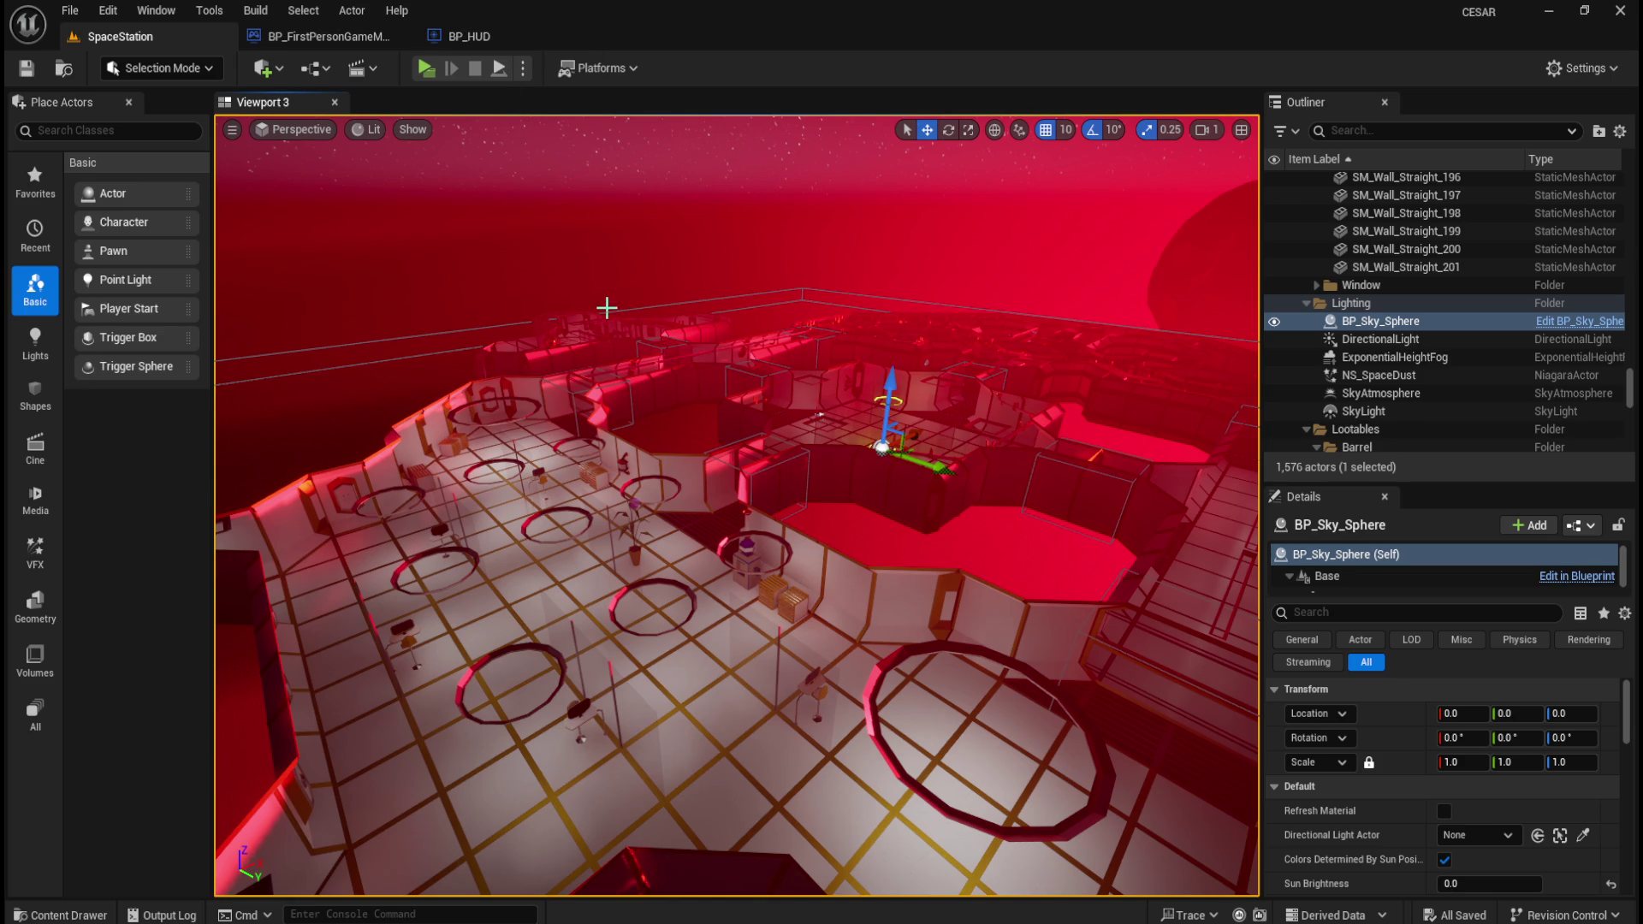
key(ctrl+space)
click(398, 557)
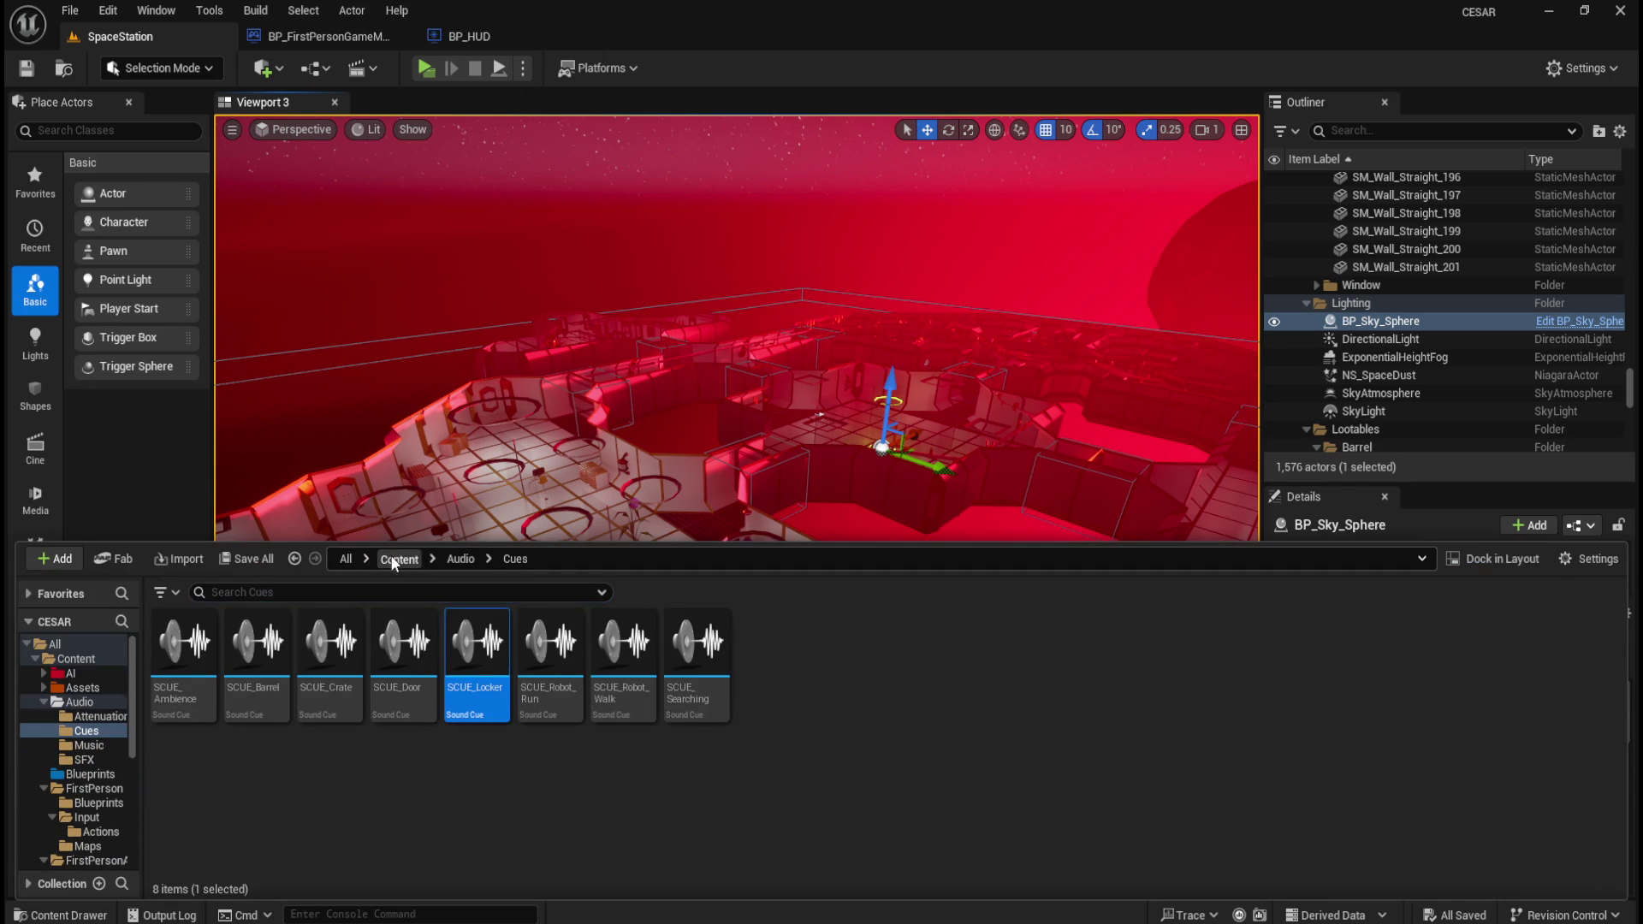
click(406, 658)
double_click(407, 664)
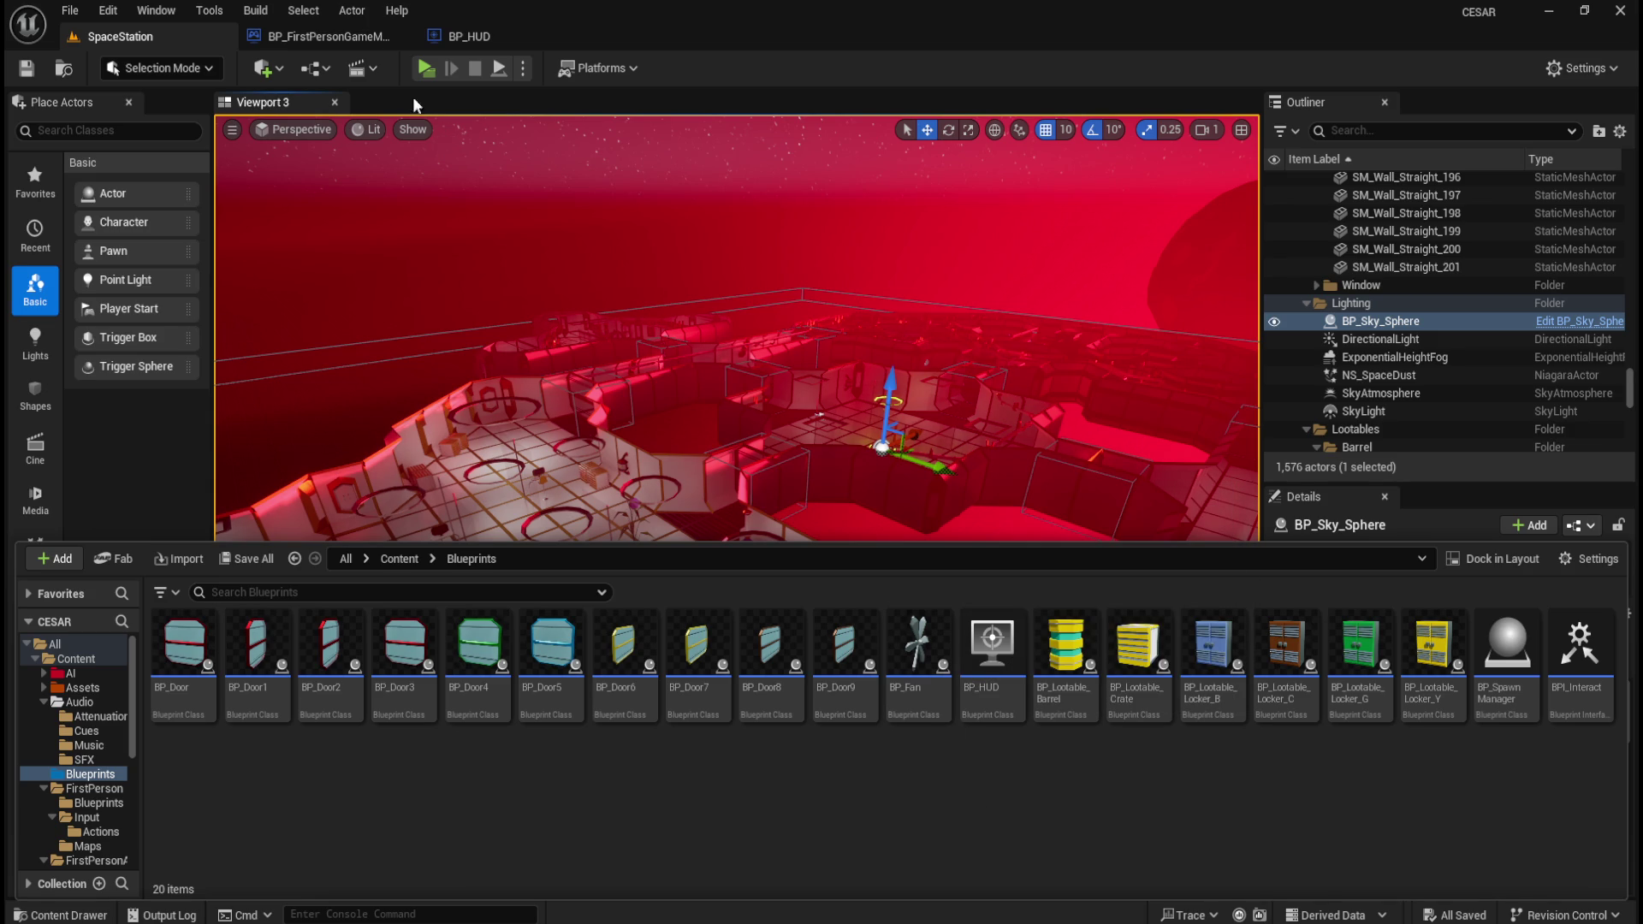
click(322, 39)
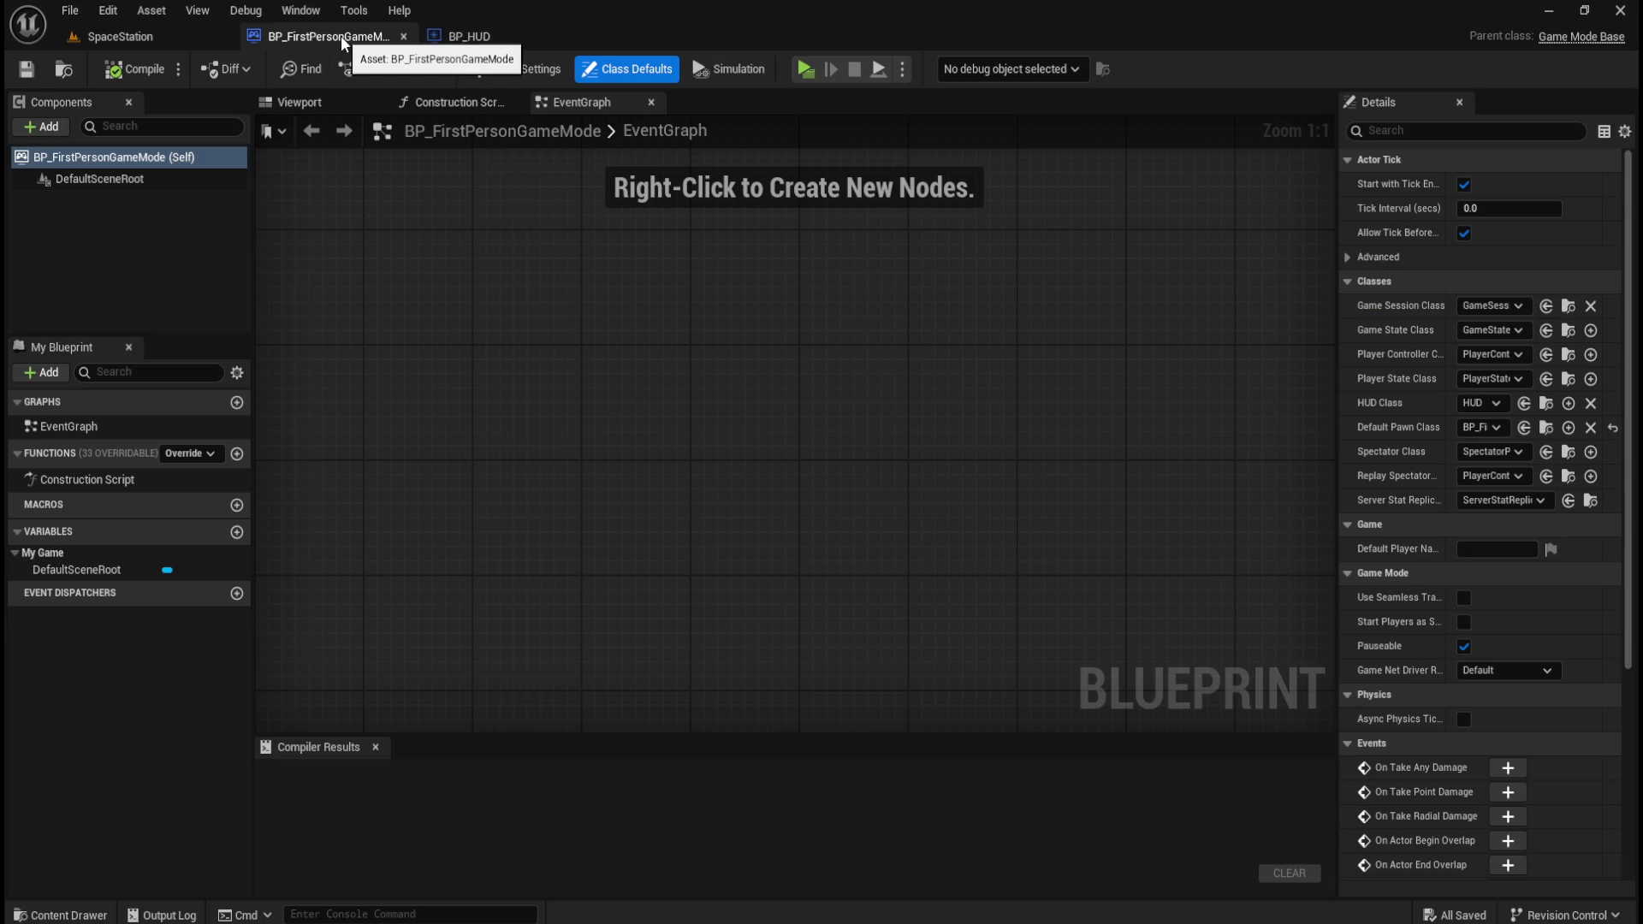
- Locate BP_FirstPersonGameMode in Content > FirstPerson > Blueprints and bring its editor forward
key(ctrl+space)
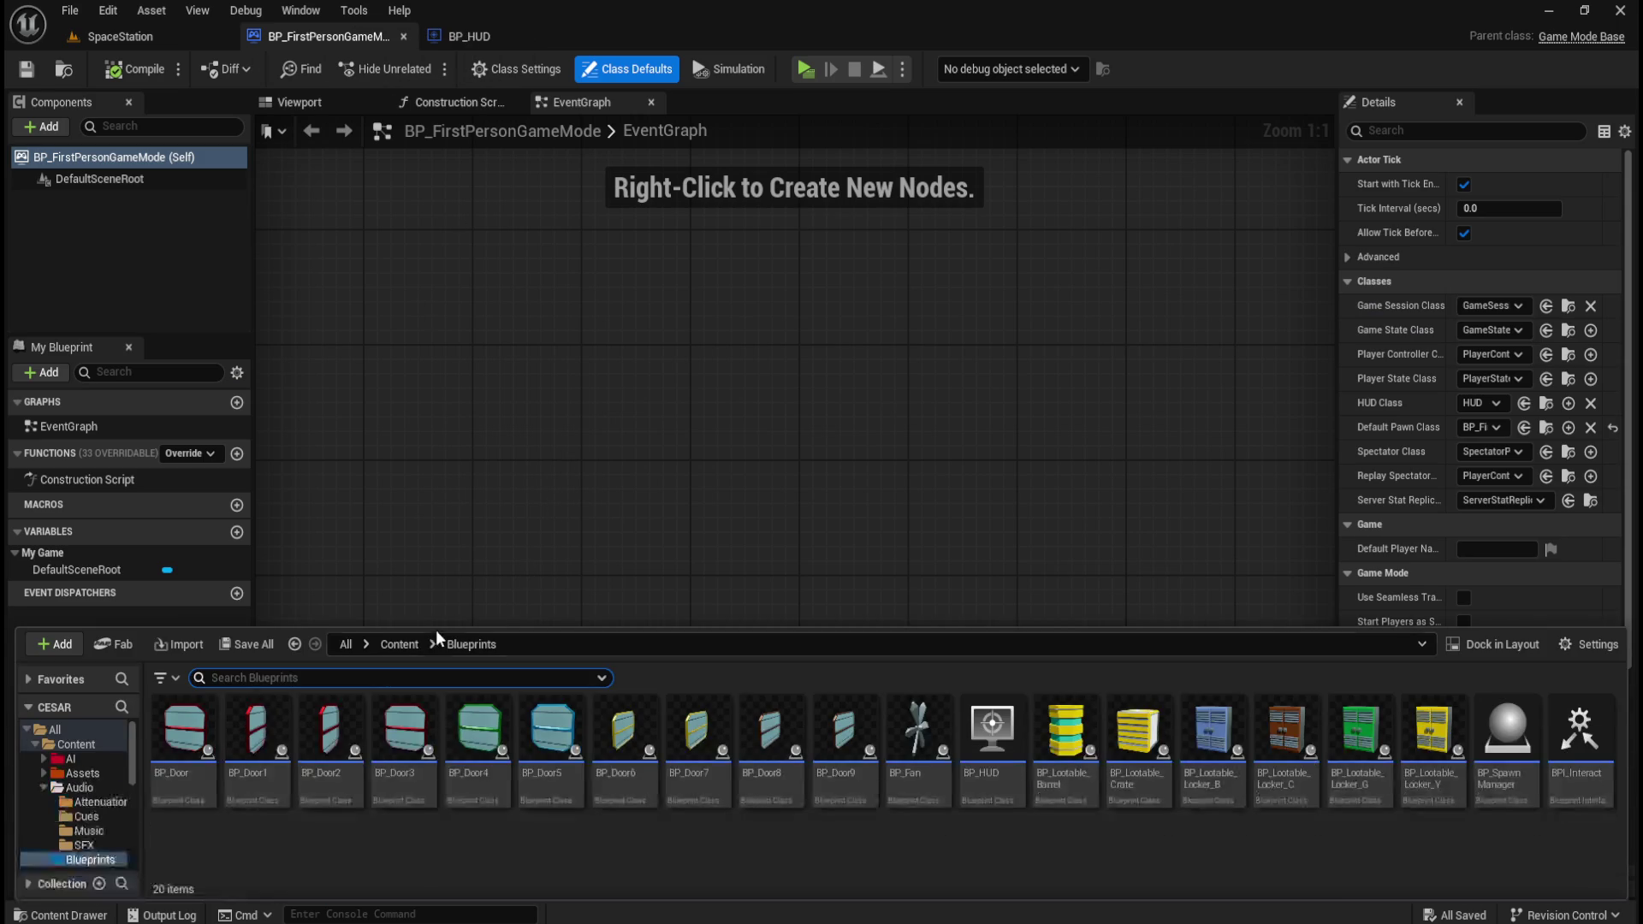
click(400, 644)
double_click(543, 727)
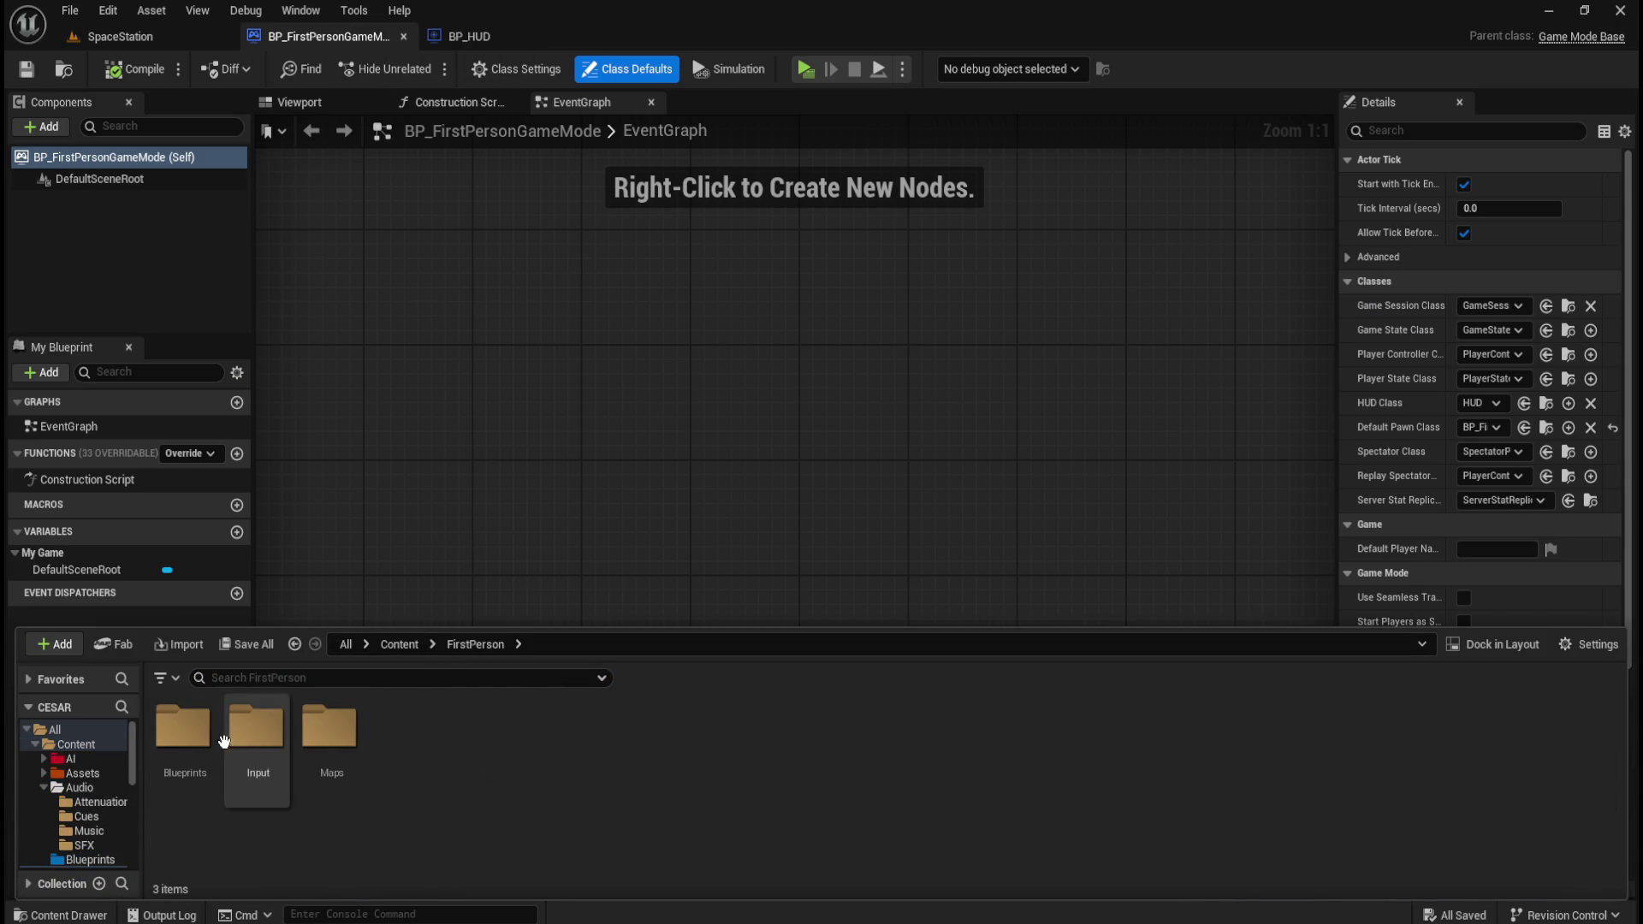
double_click(187, 729)
click(274, 795)
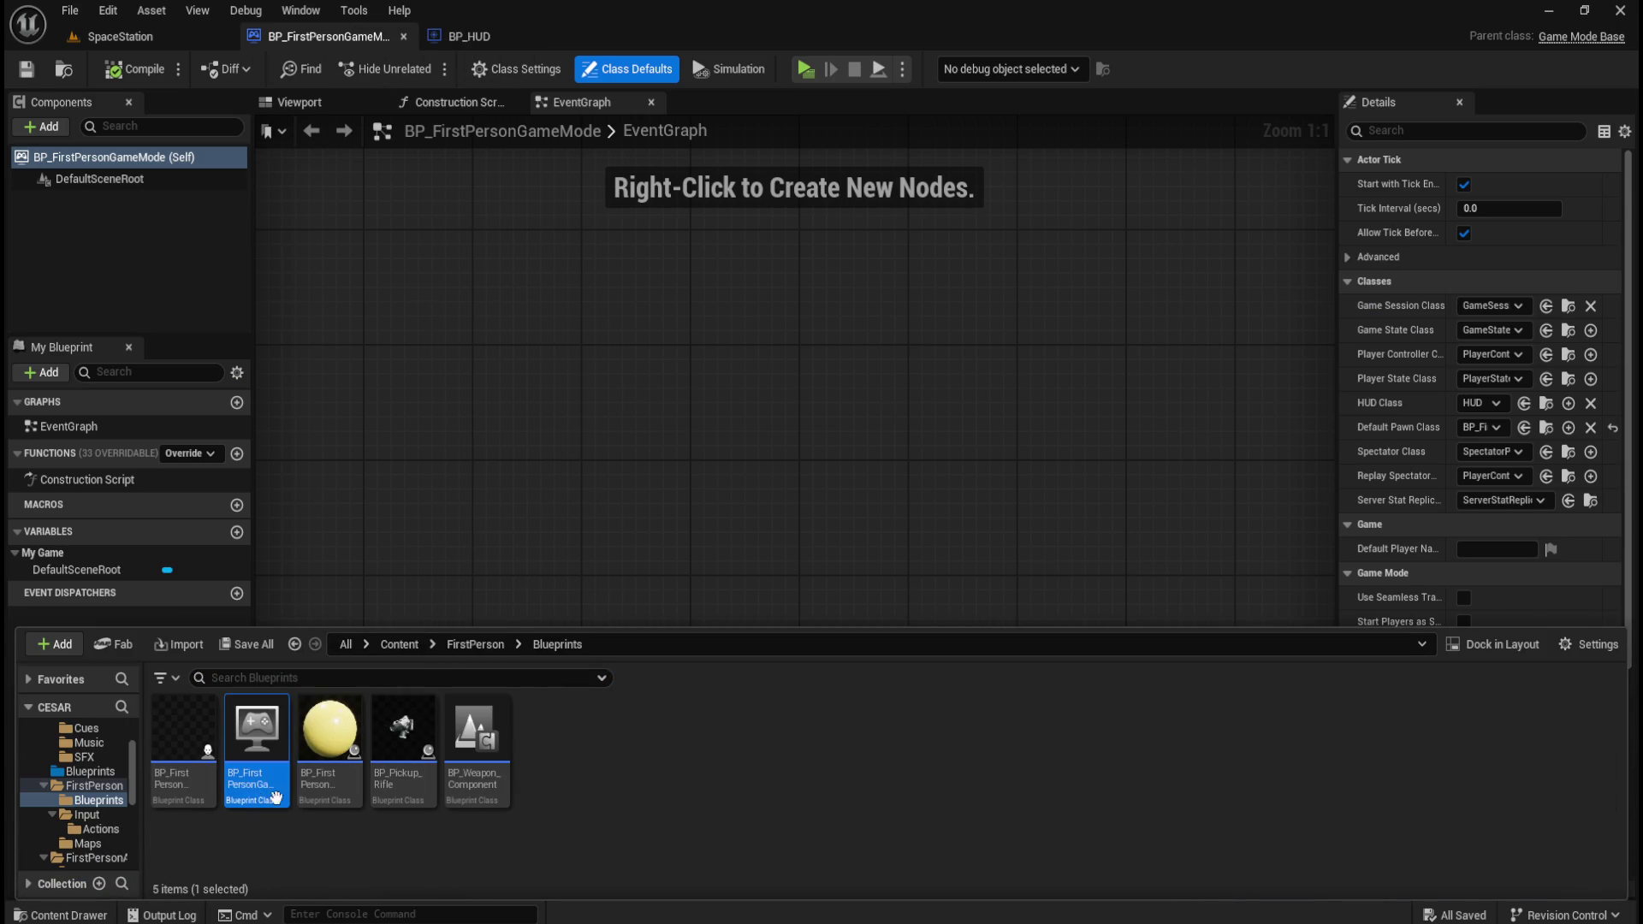
click(434, 256)
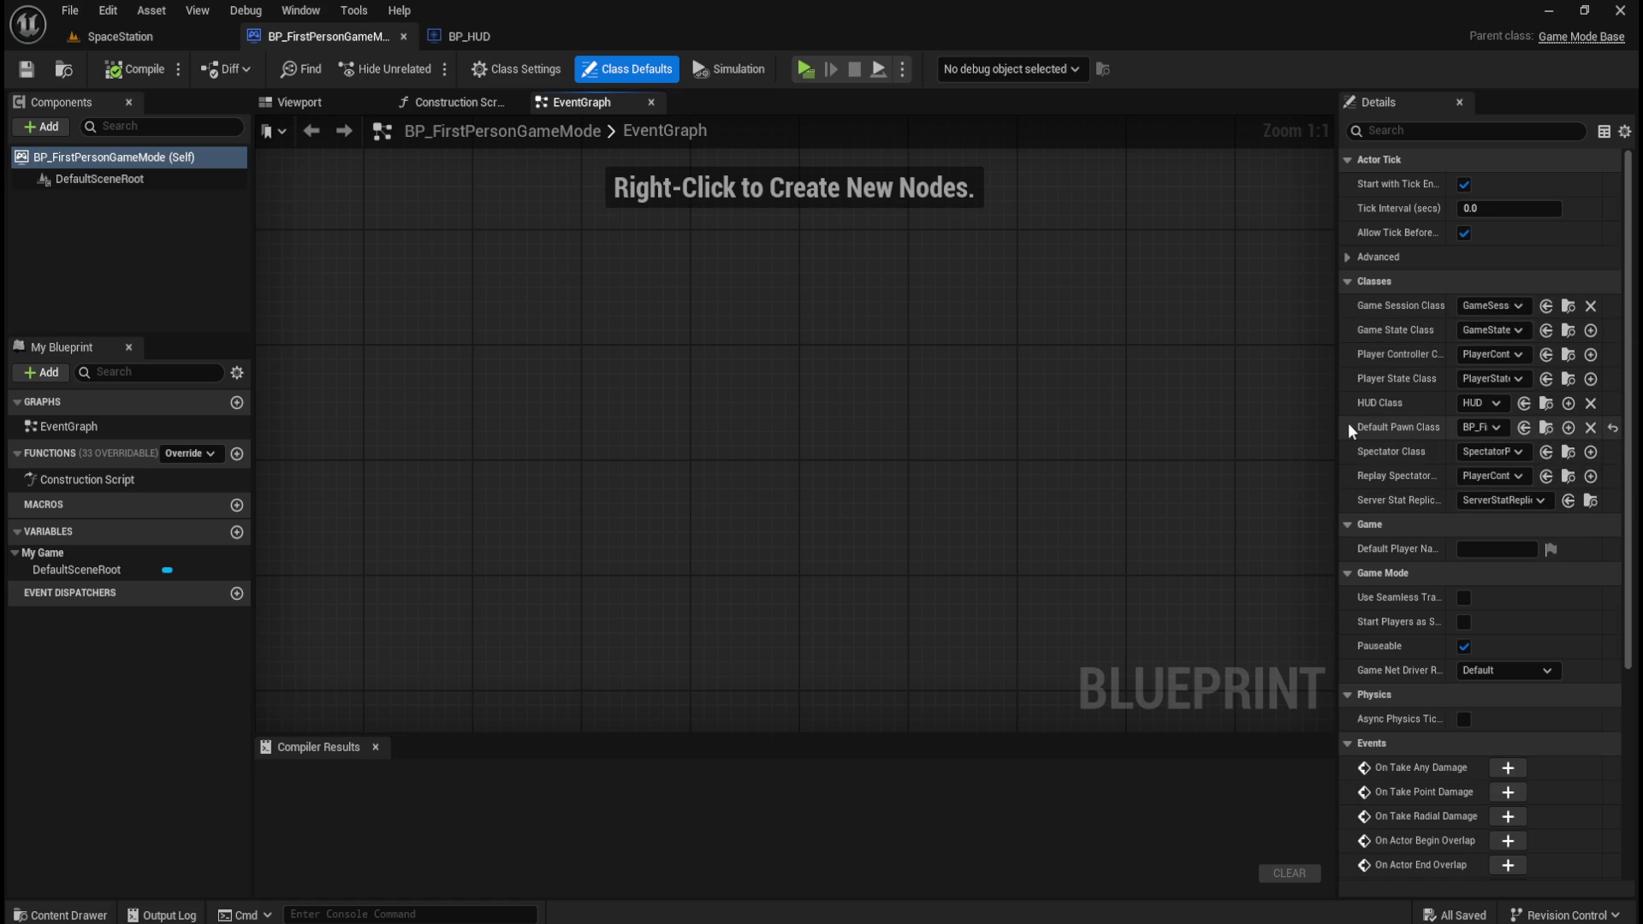
- Widen the Details panel and confirm the HUD Class is still the default HUD
drag(1335, 436, 1187, 446)
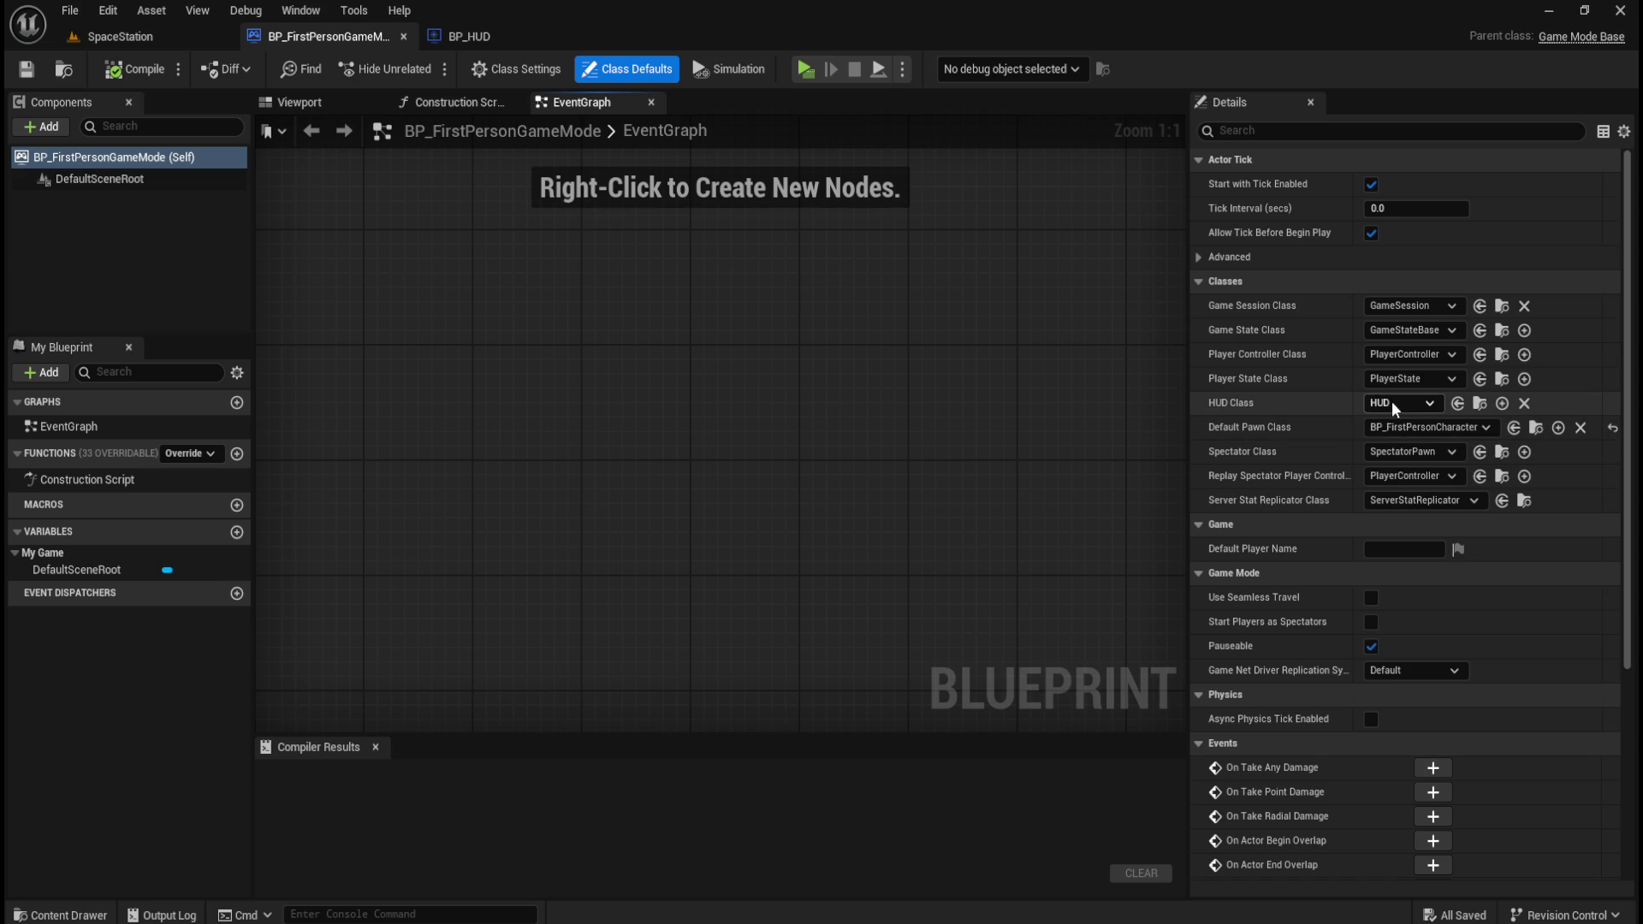
click(1427, 405)
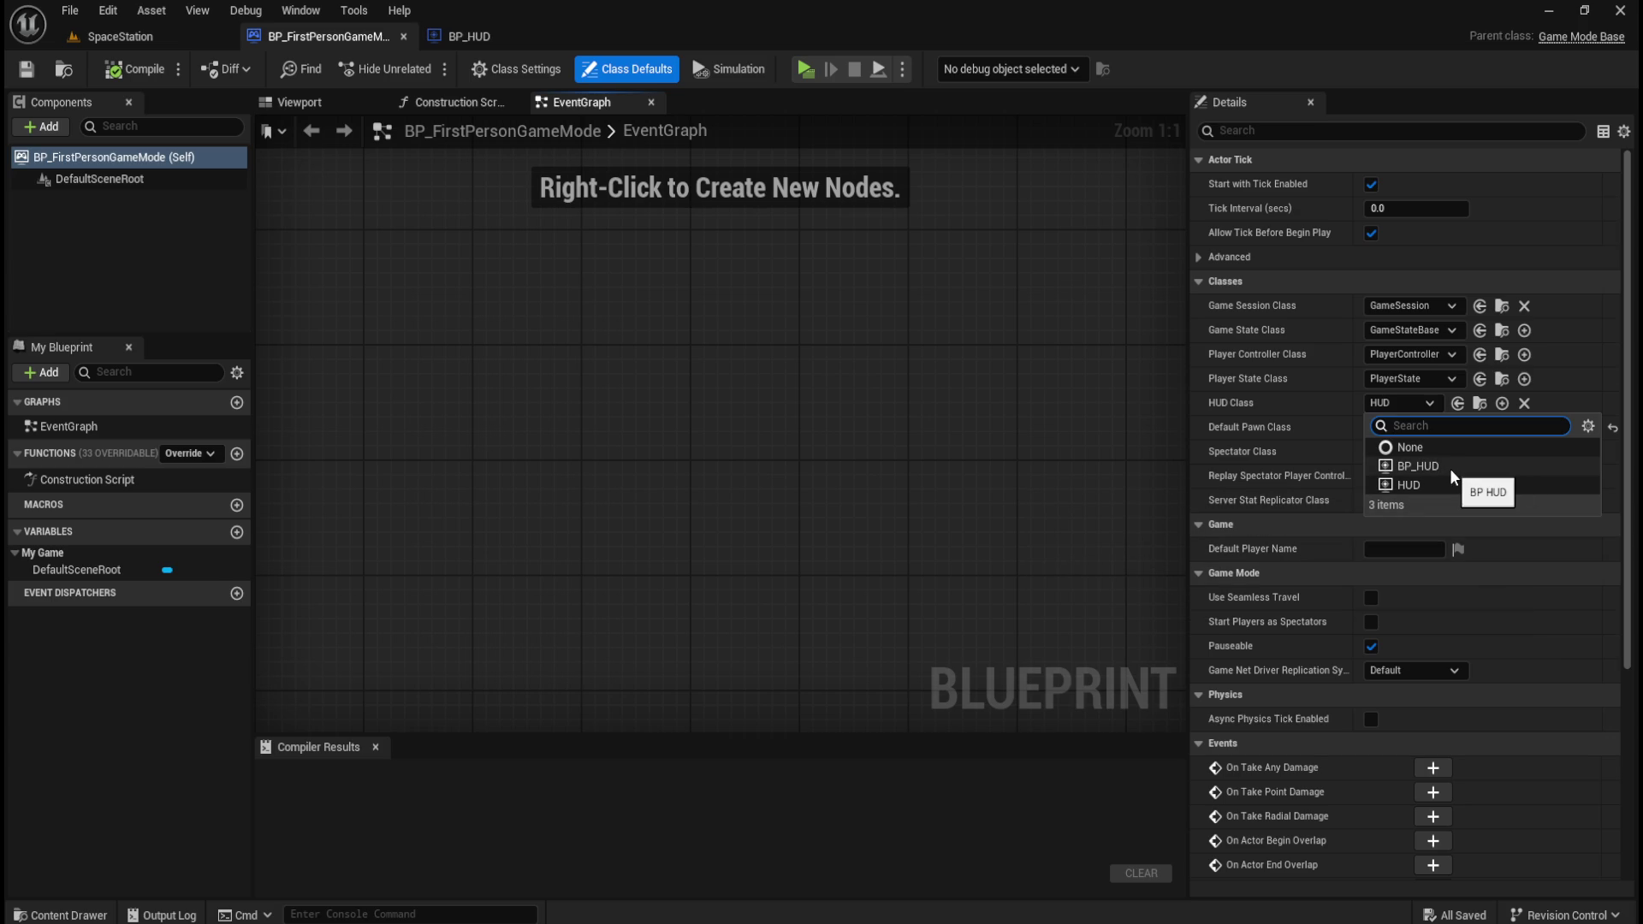
click(987, 397)
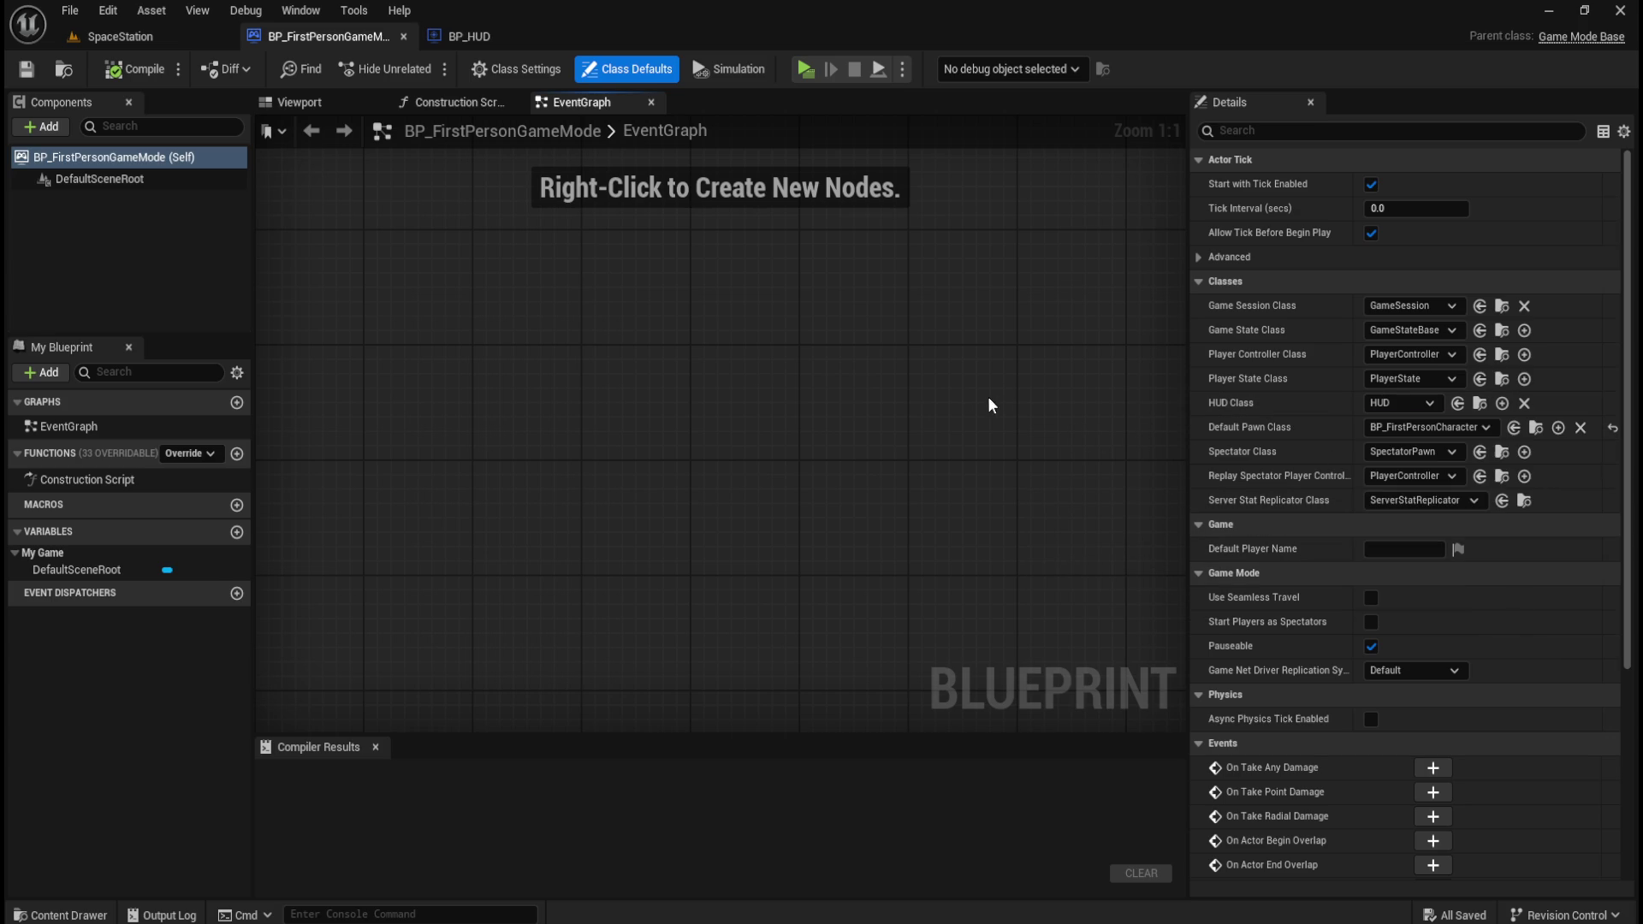
- Open the Content > Blueprints folder and bring up its new-asset menu
key(ctrl+space)
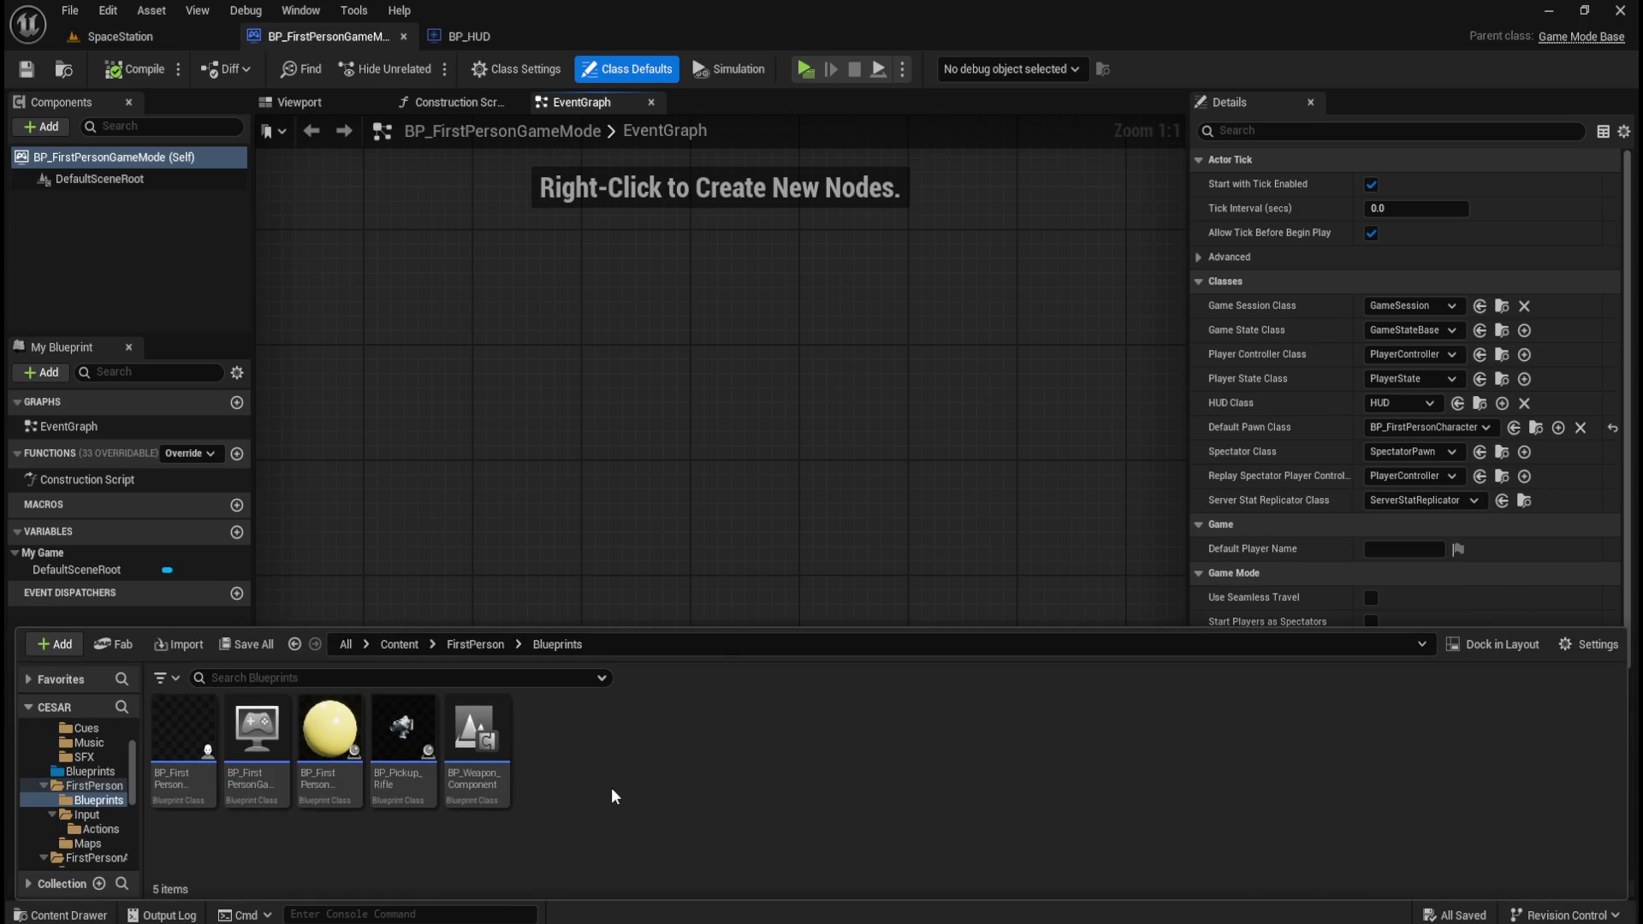
double_click(382, 732)
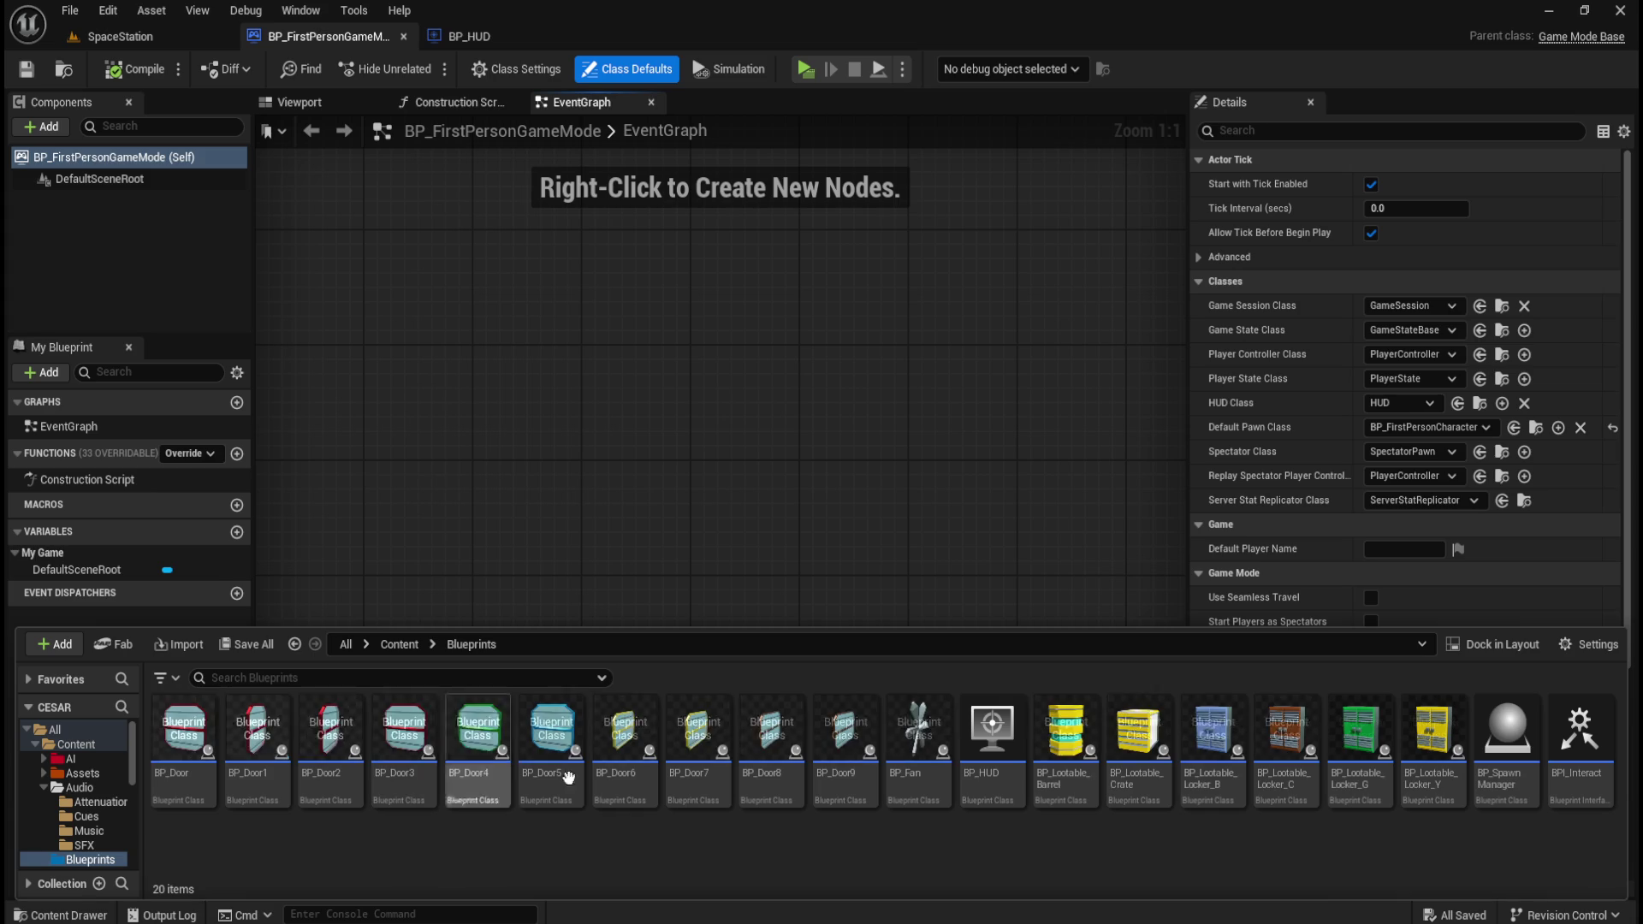
right_click(987, 856)
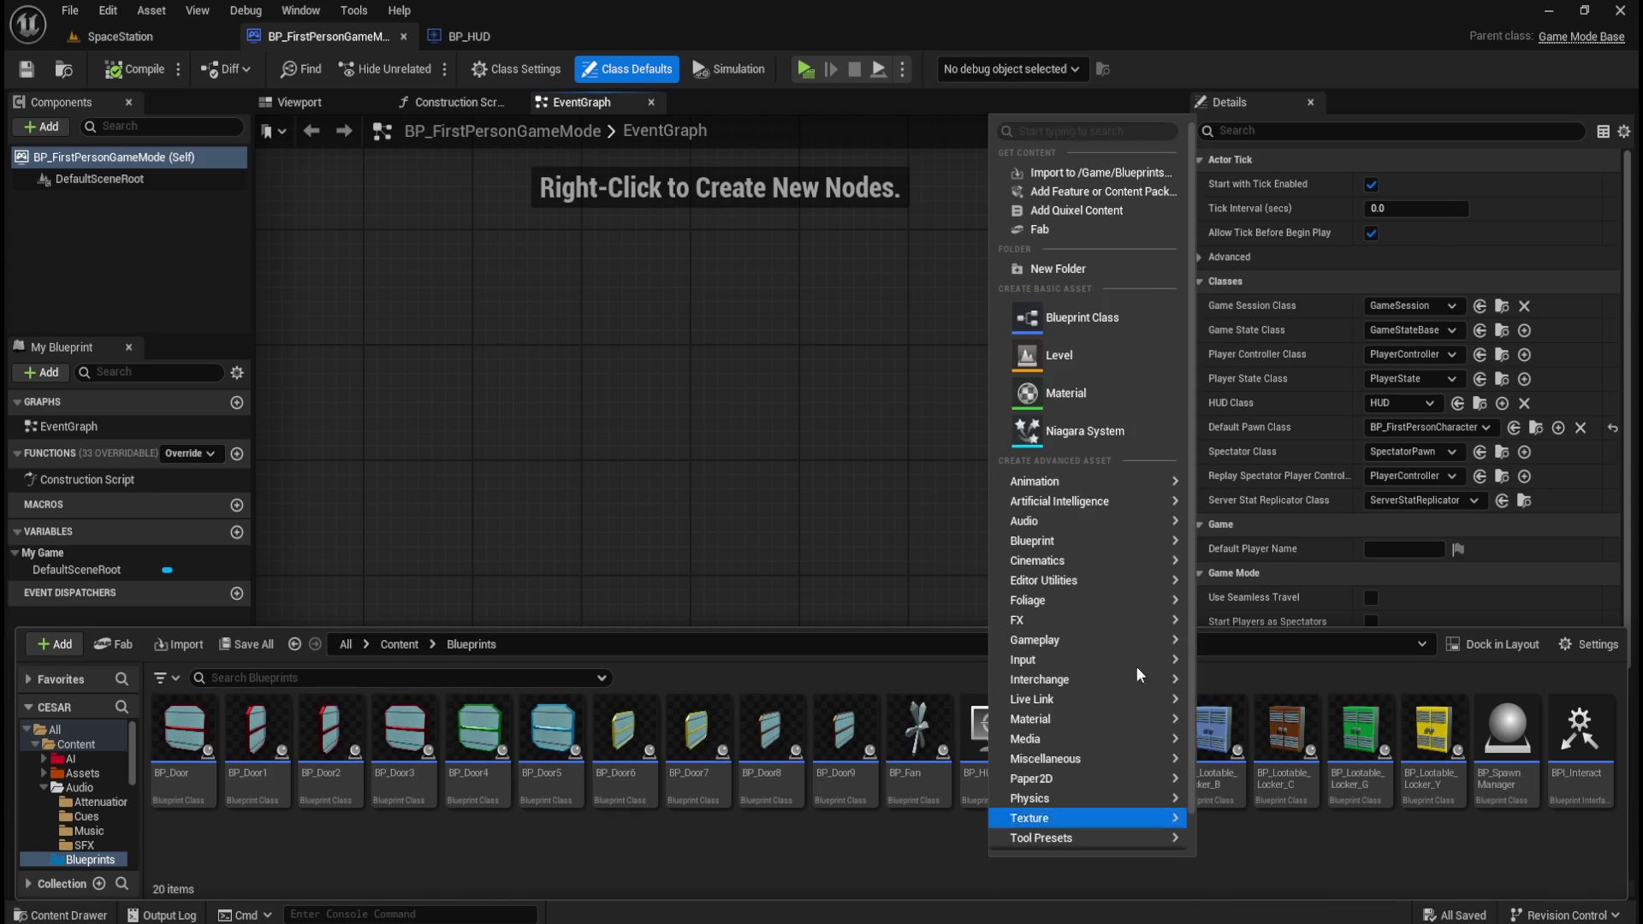
- Start a new Blueprint Class, filter parent classes by 'hud', then cancel the picker
click(1102, 318)
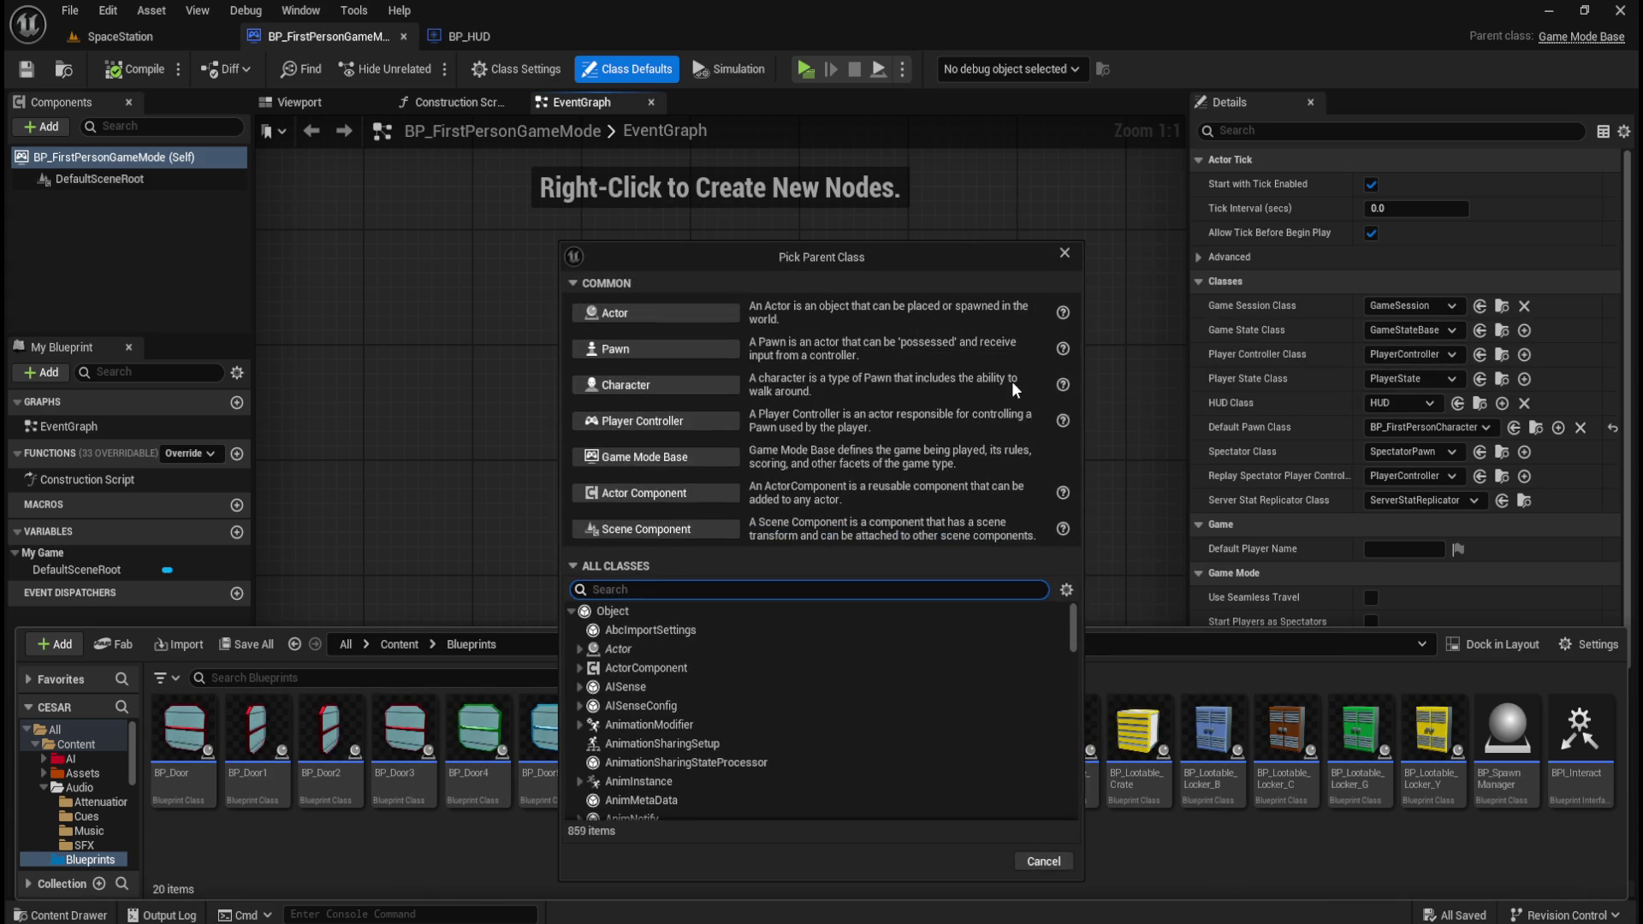
text(hud)
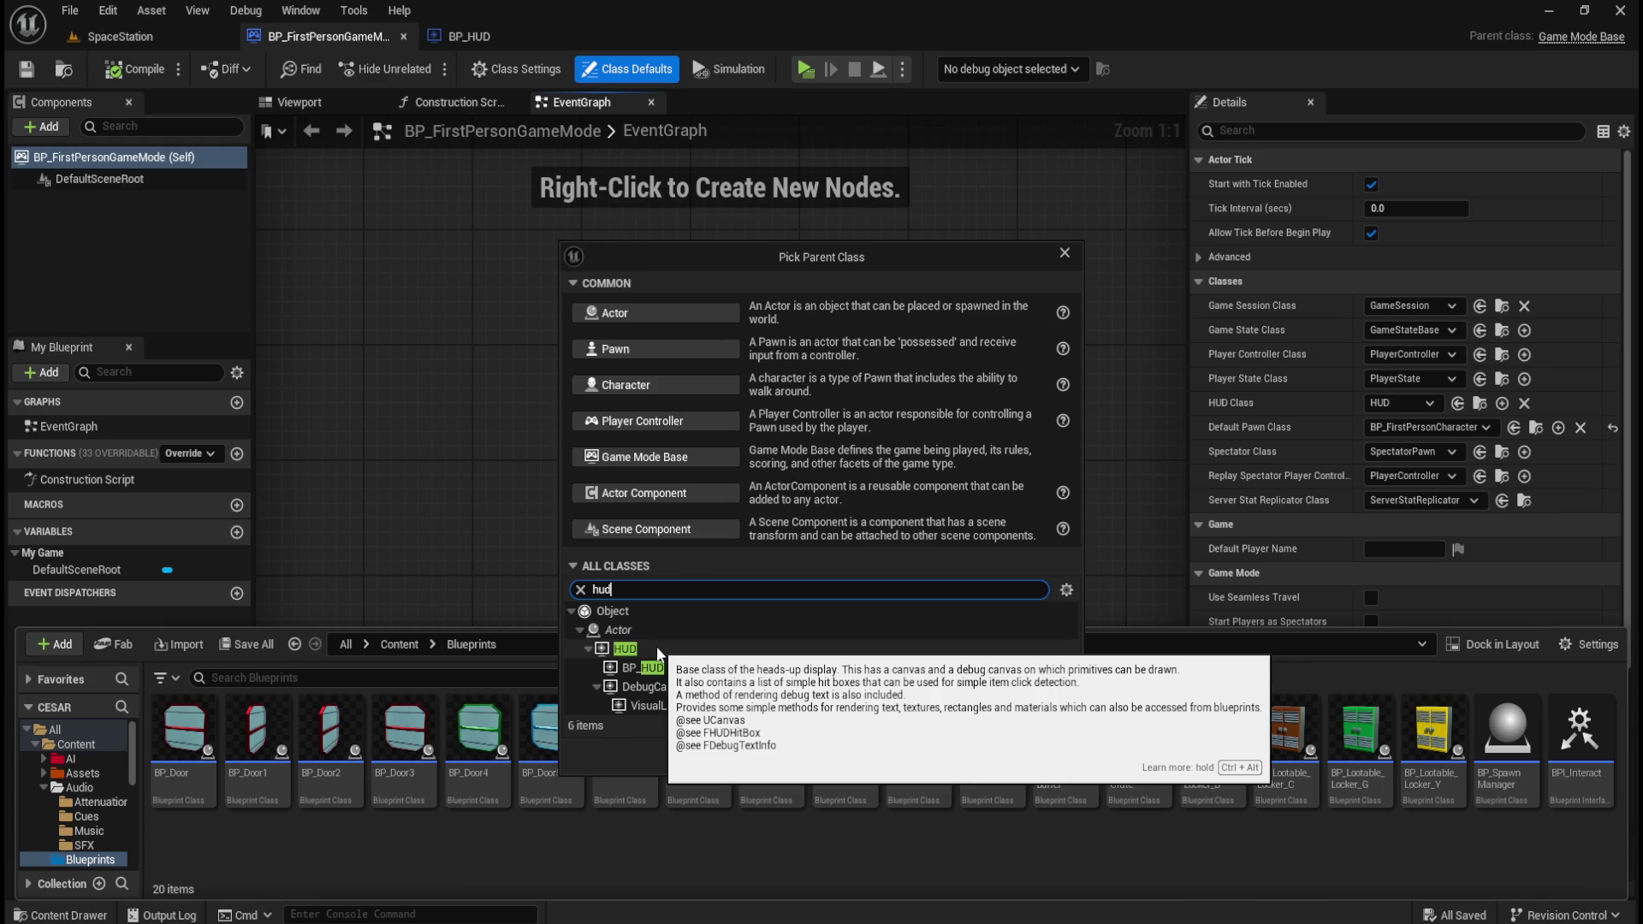
click(1062, 253)
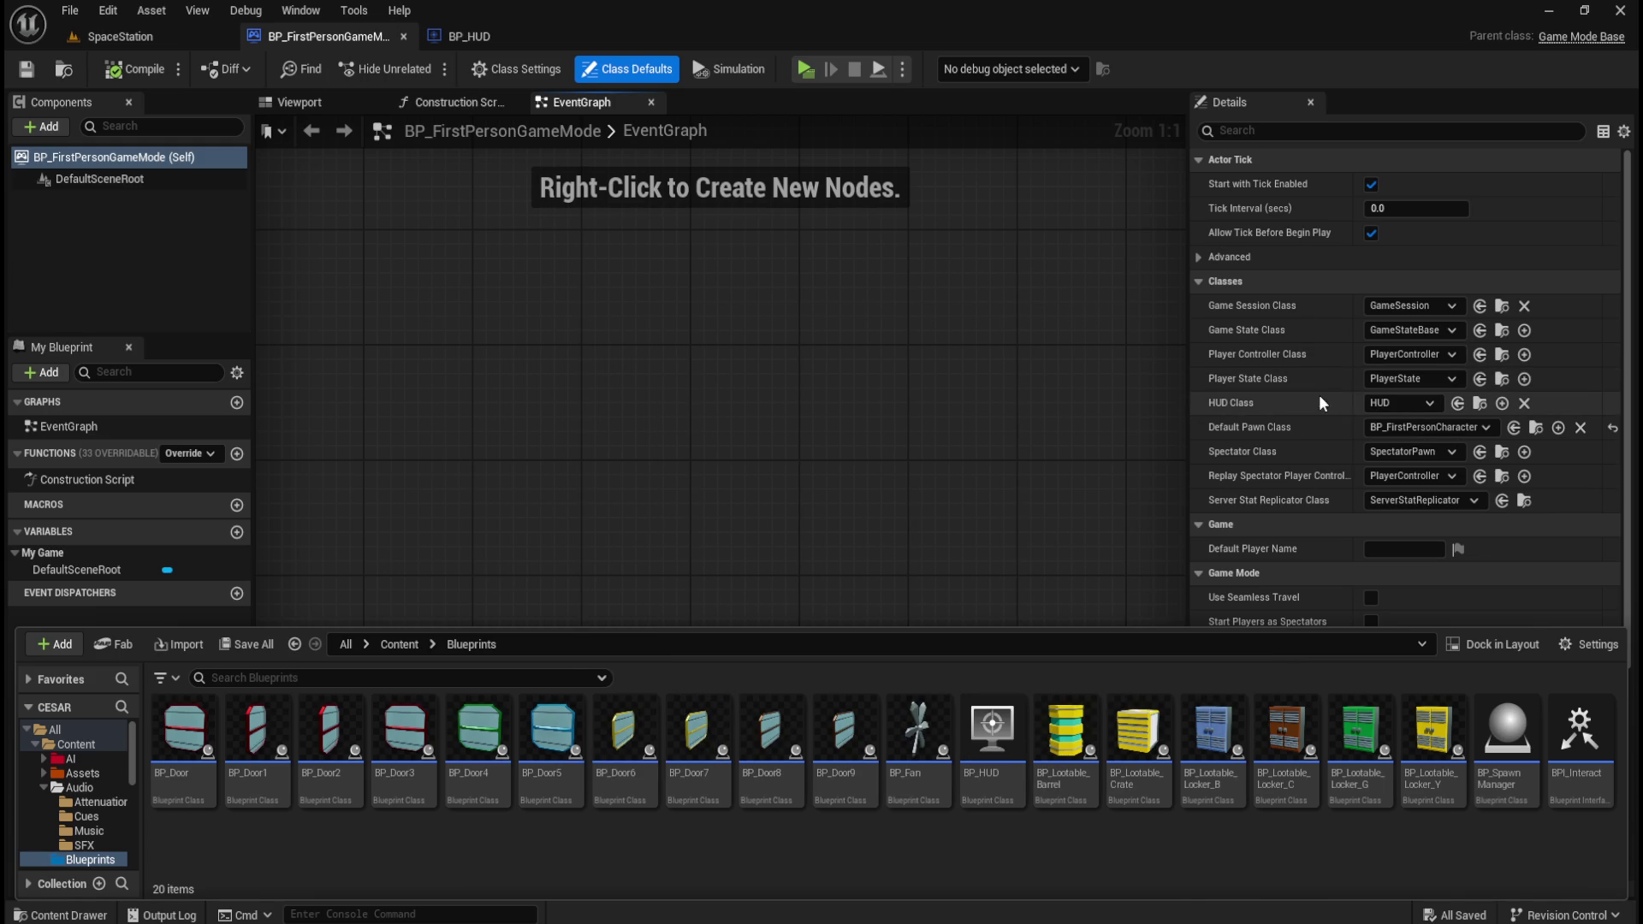
- Choose BP_HUD as BP_FirstPersonGameMode's HUD Class, then compile and save it
click(1419, 403)
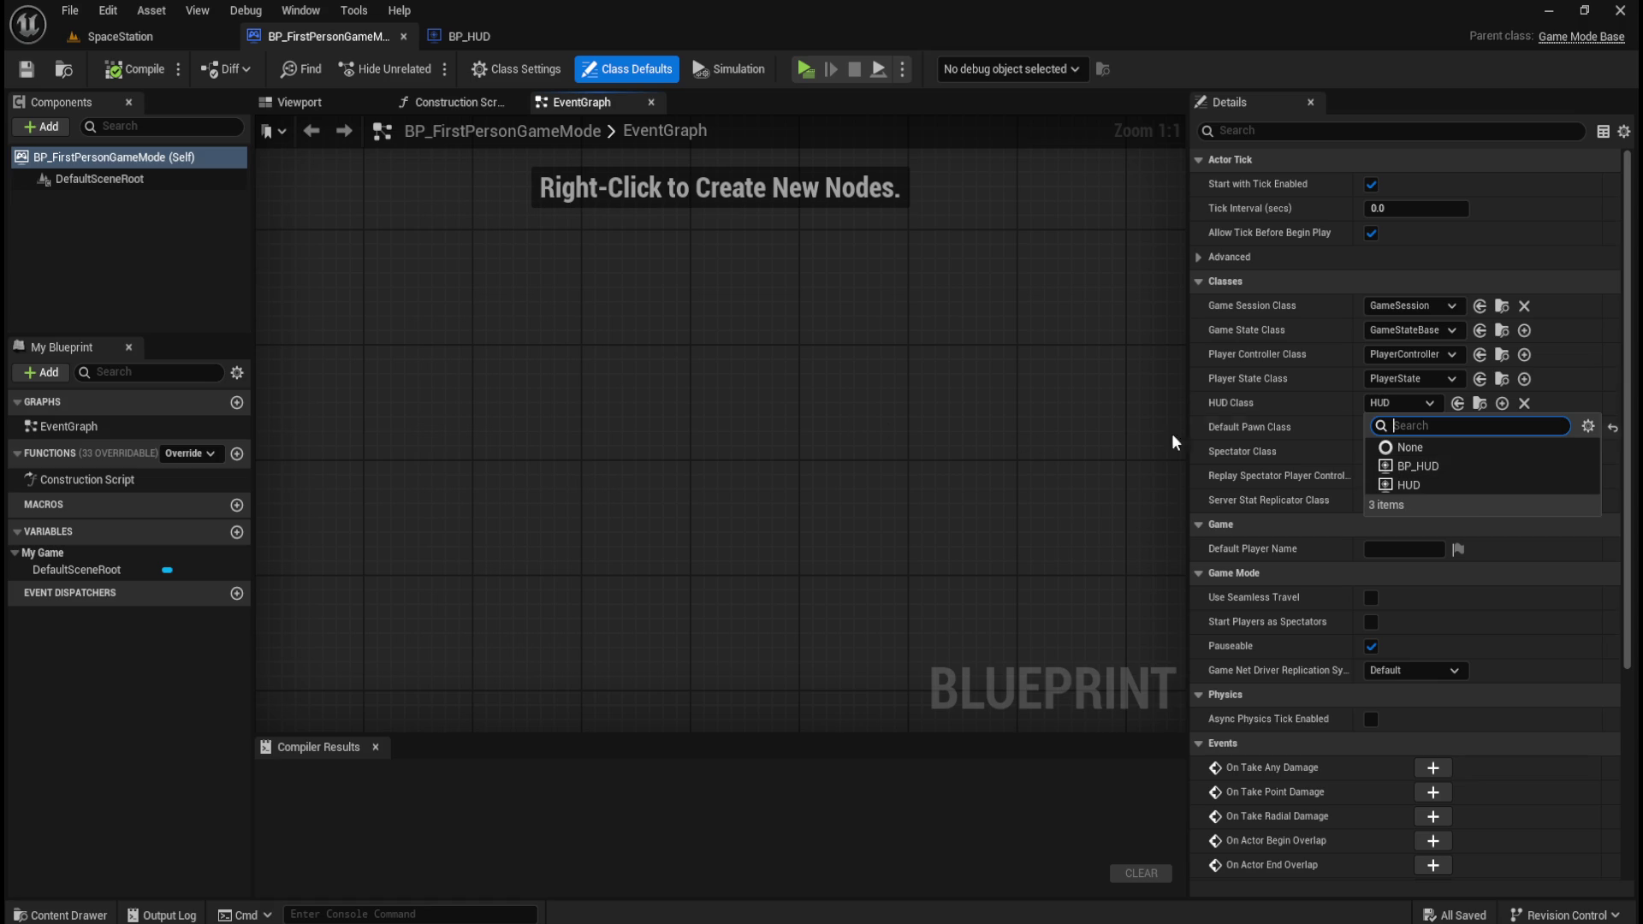
click(1412, 465)
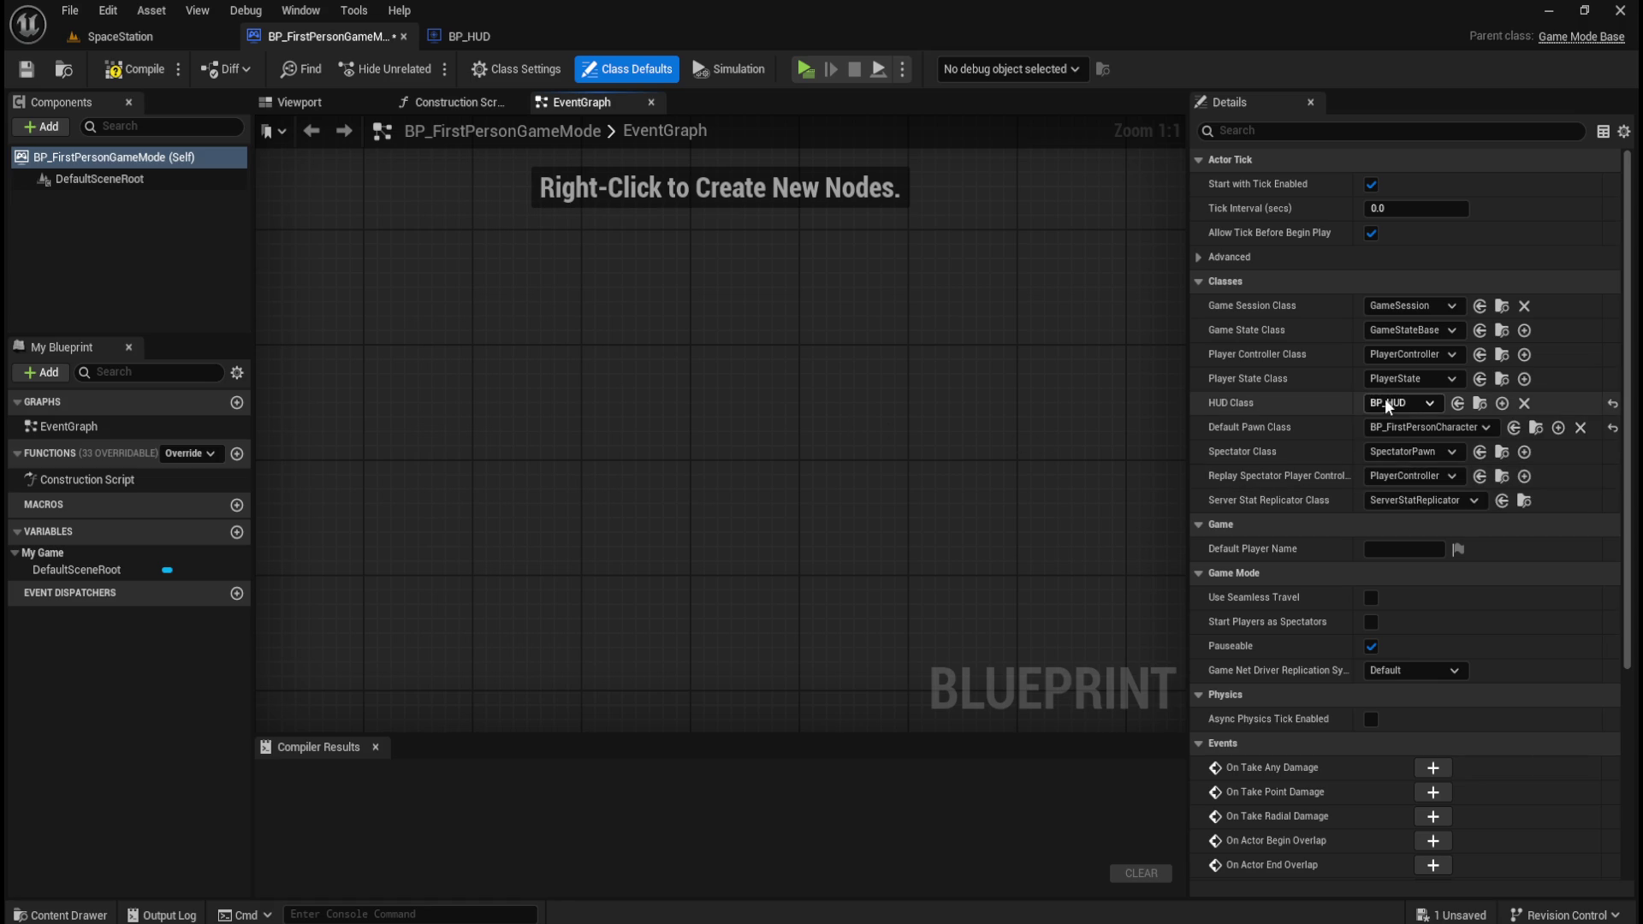
click(134, 68)
click(26, 69)
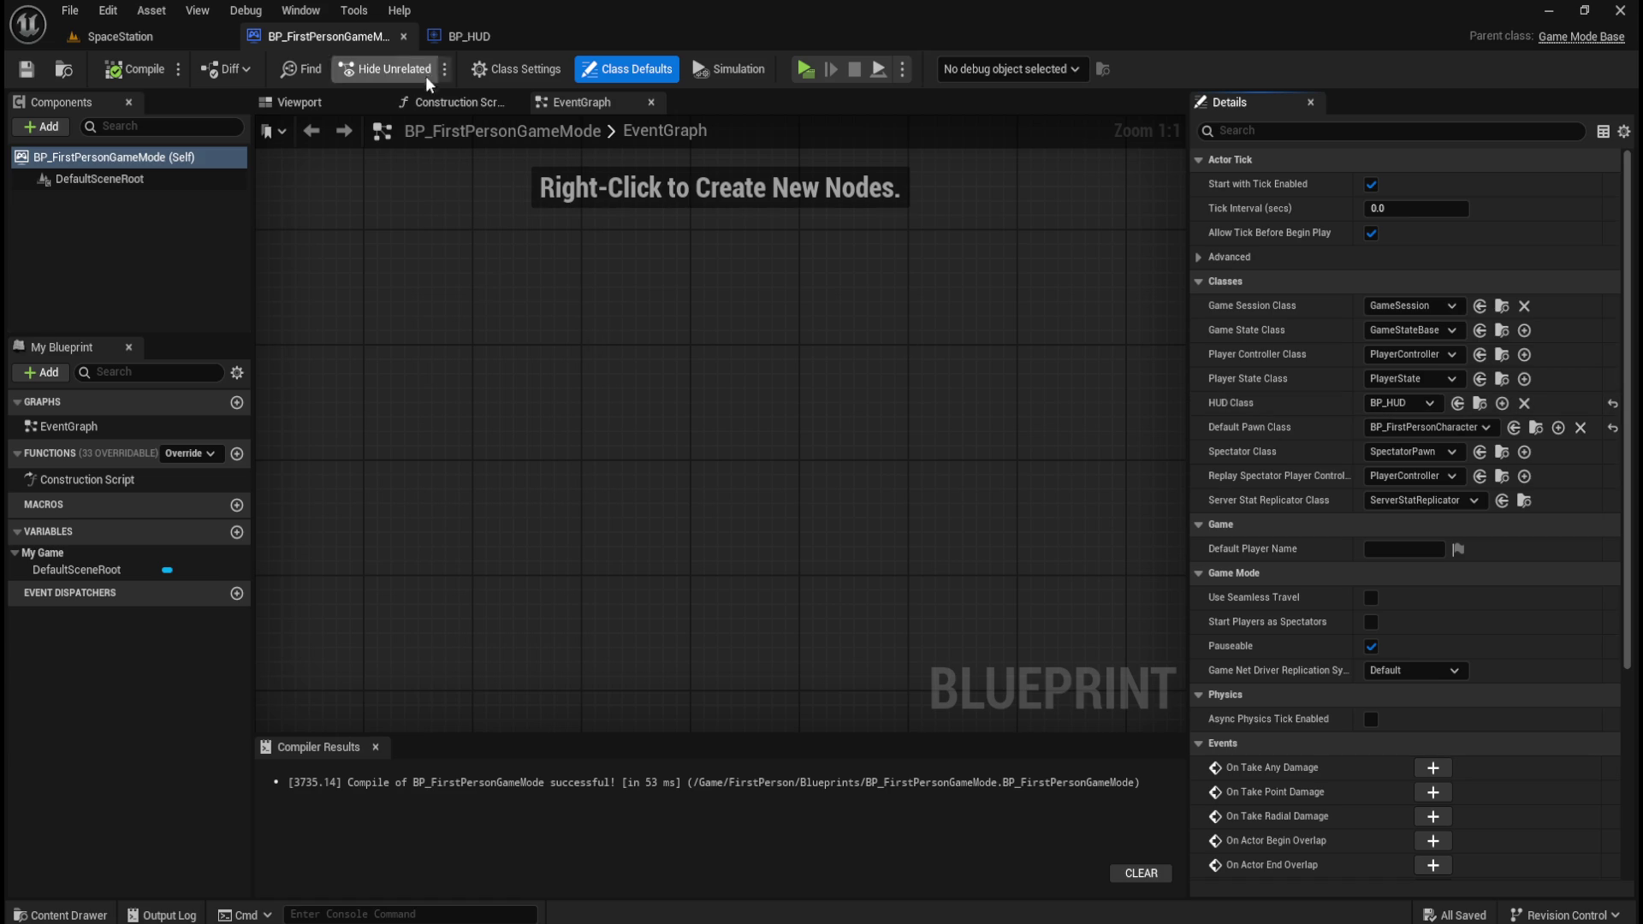
- Look over BP_HUD's Viewport and EventGraph, then close the BP_FirstPersonGameMode editor
click(491, 34)
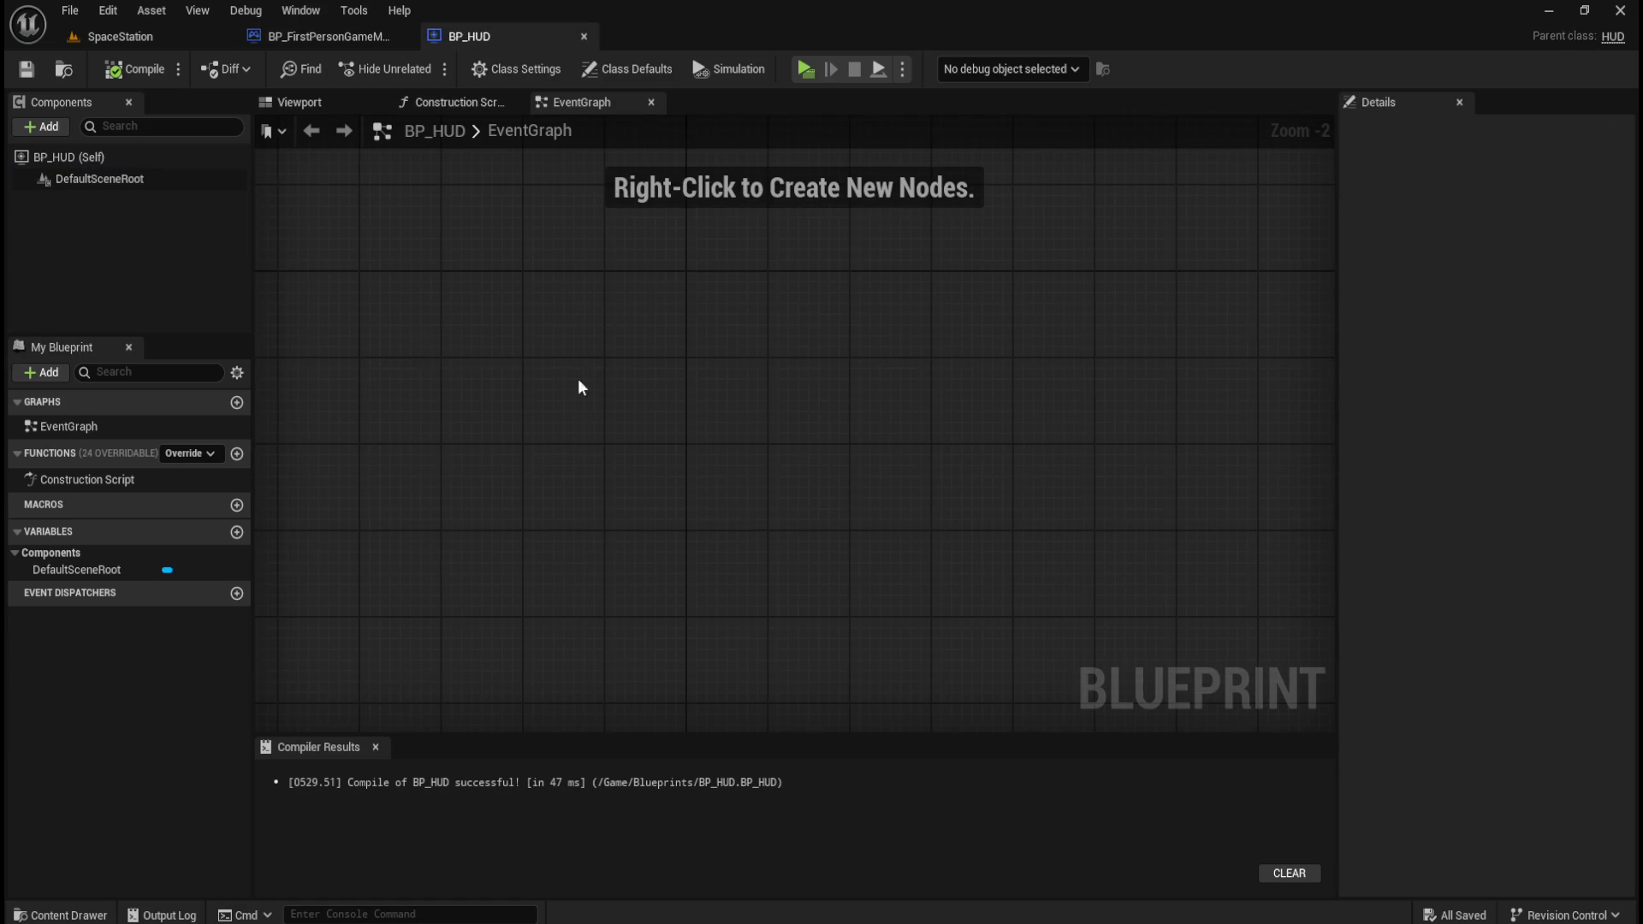
click(299, 102)
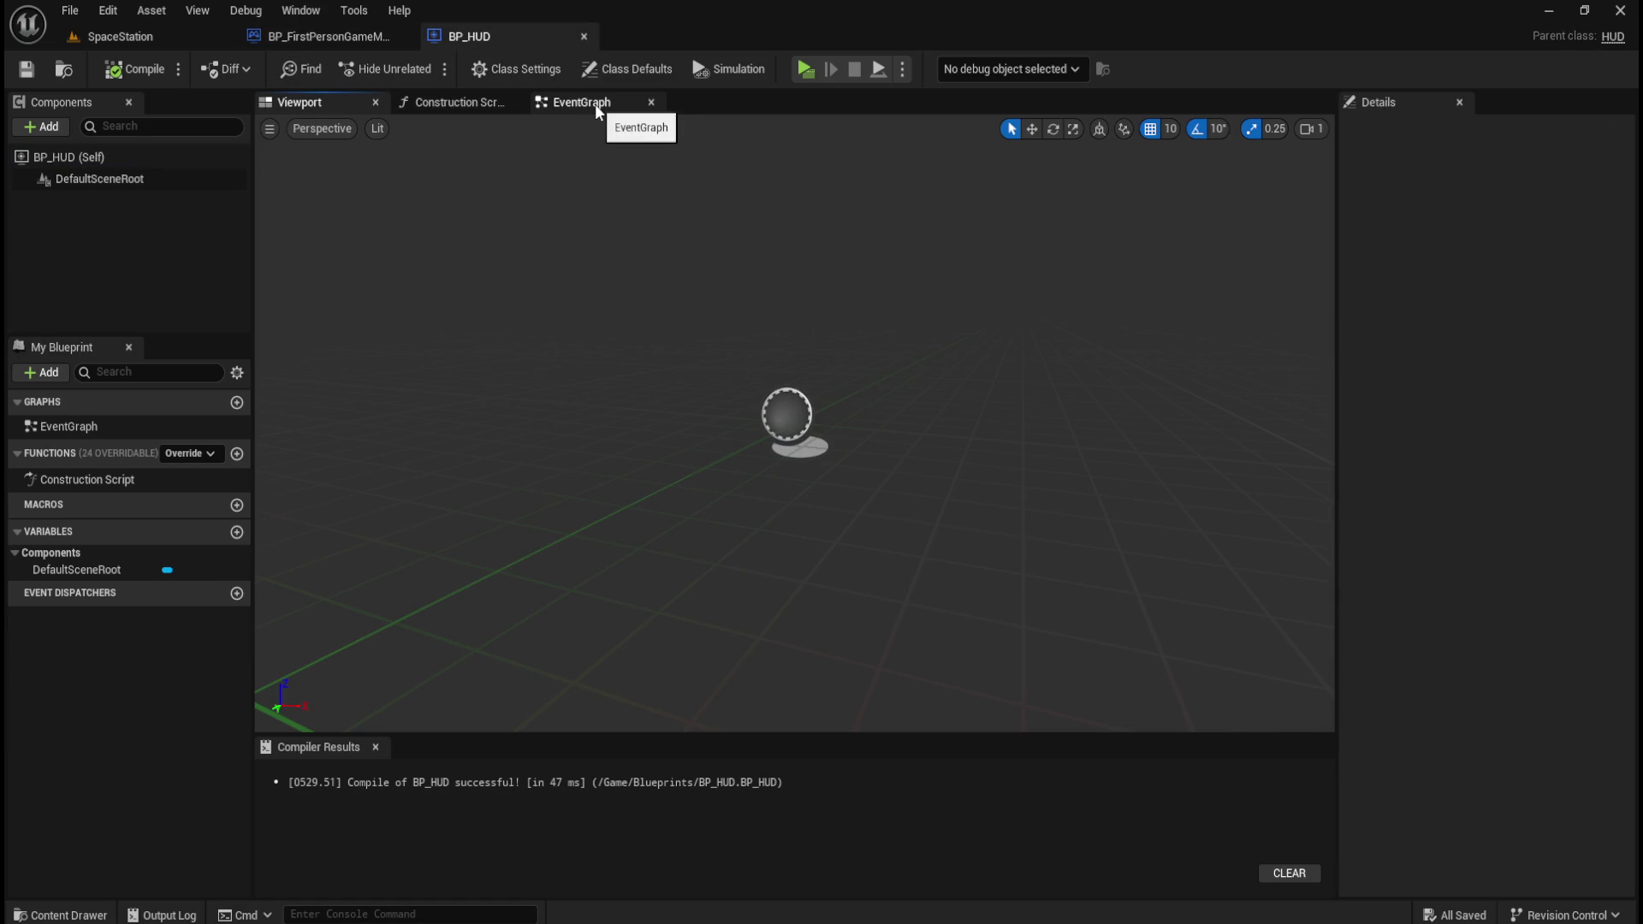
click(596, 107)
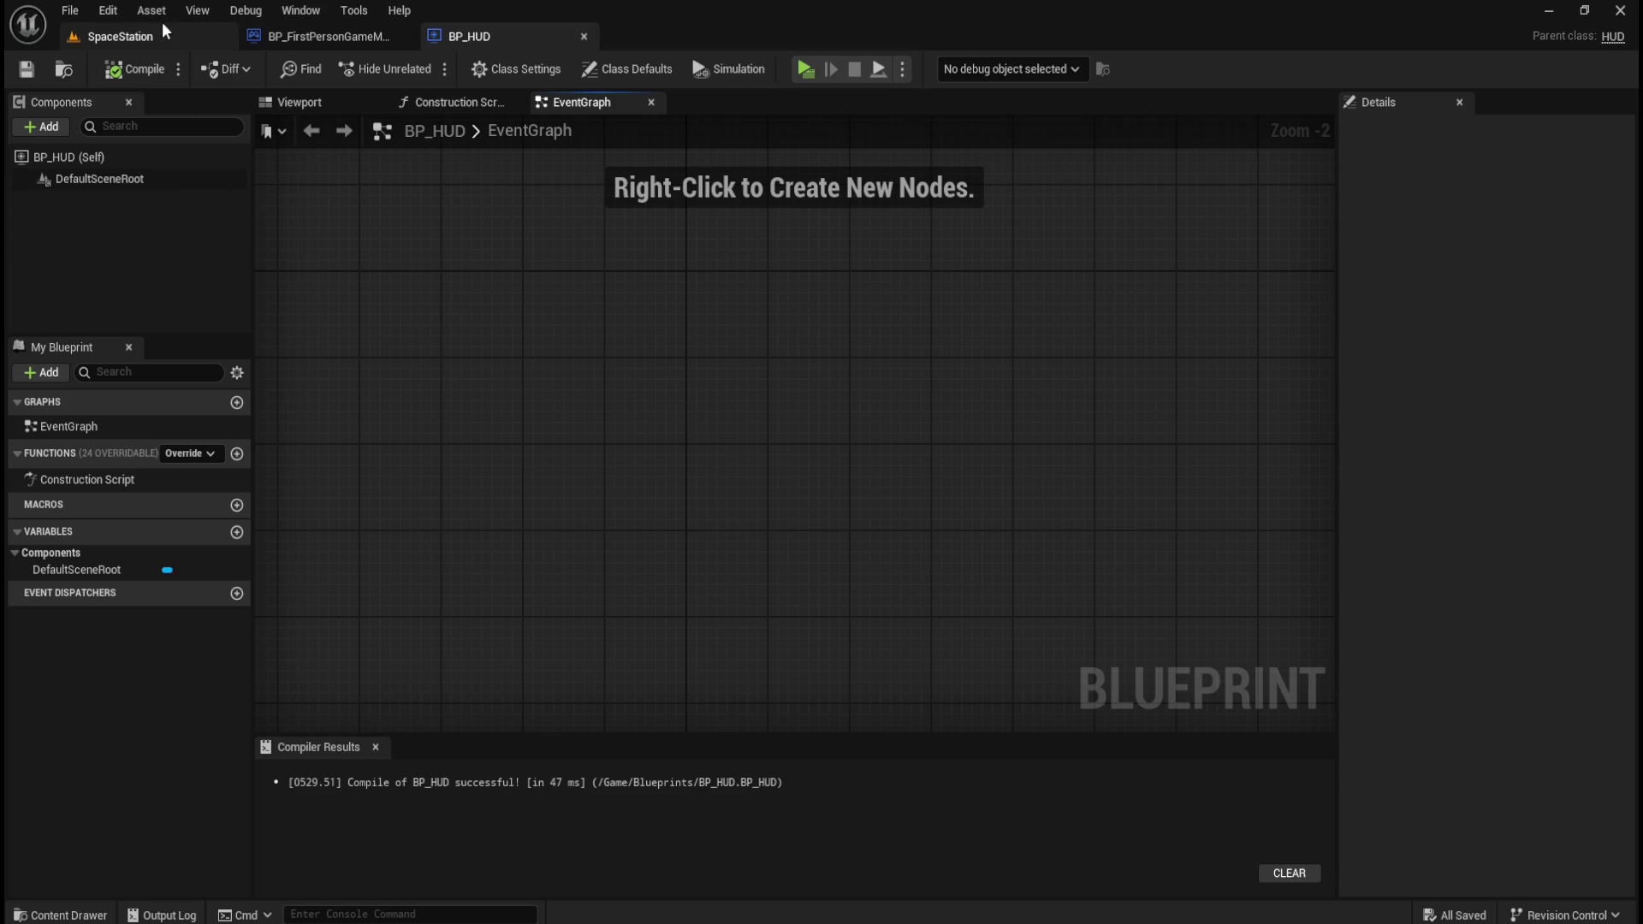
click(319, 34)
click(404, 35)
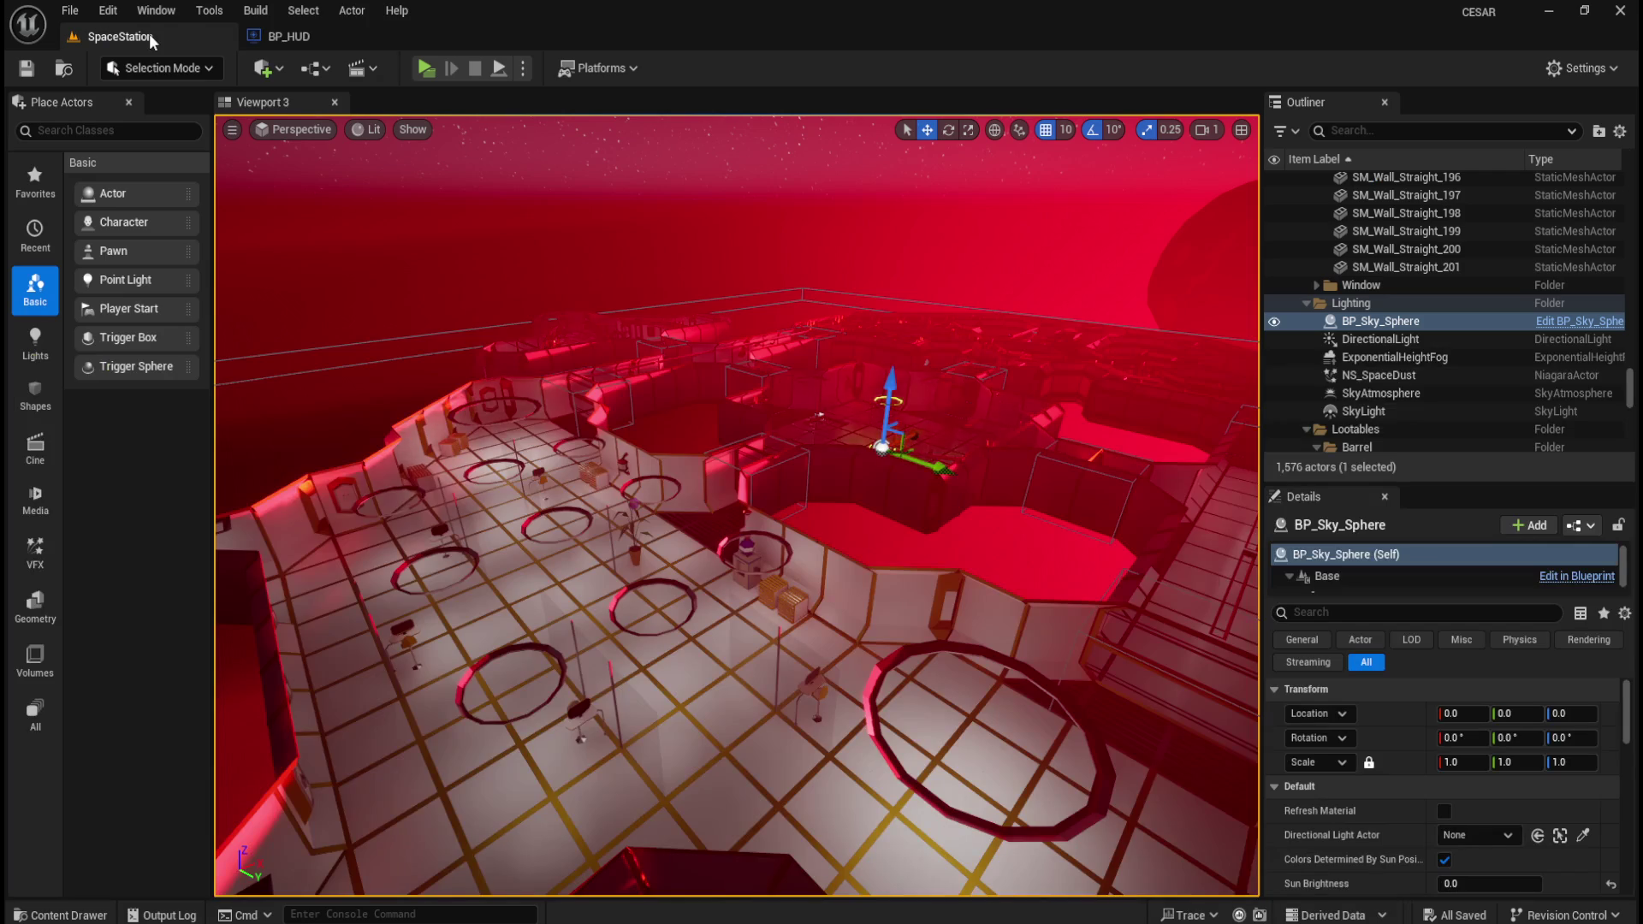
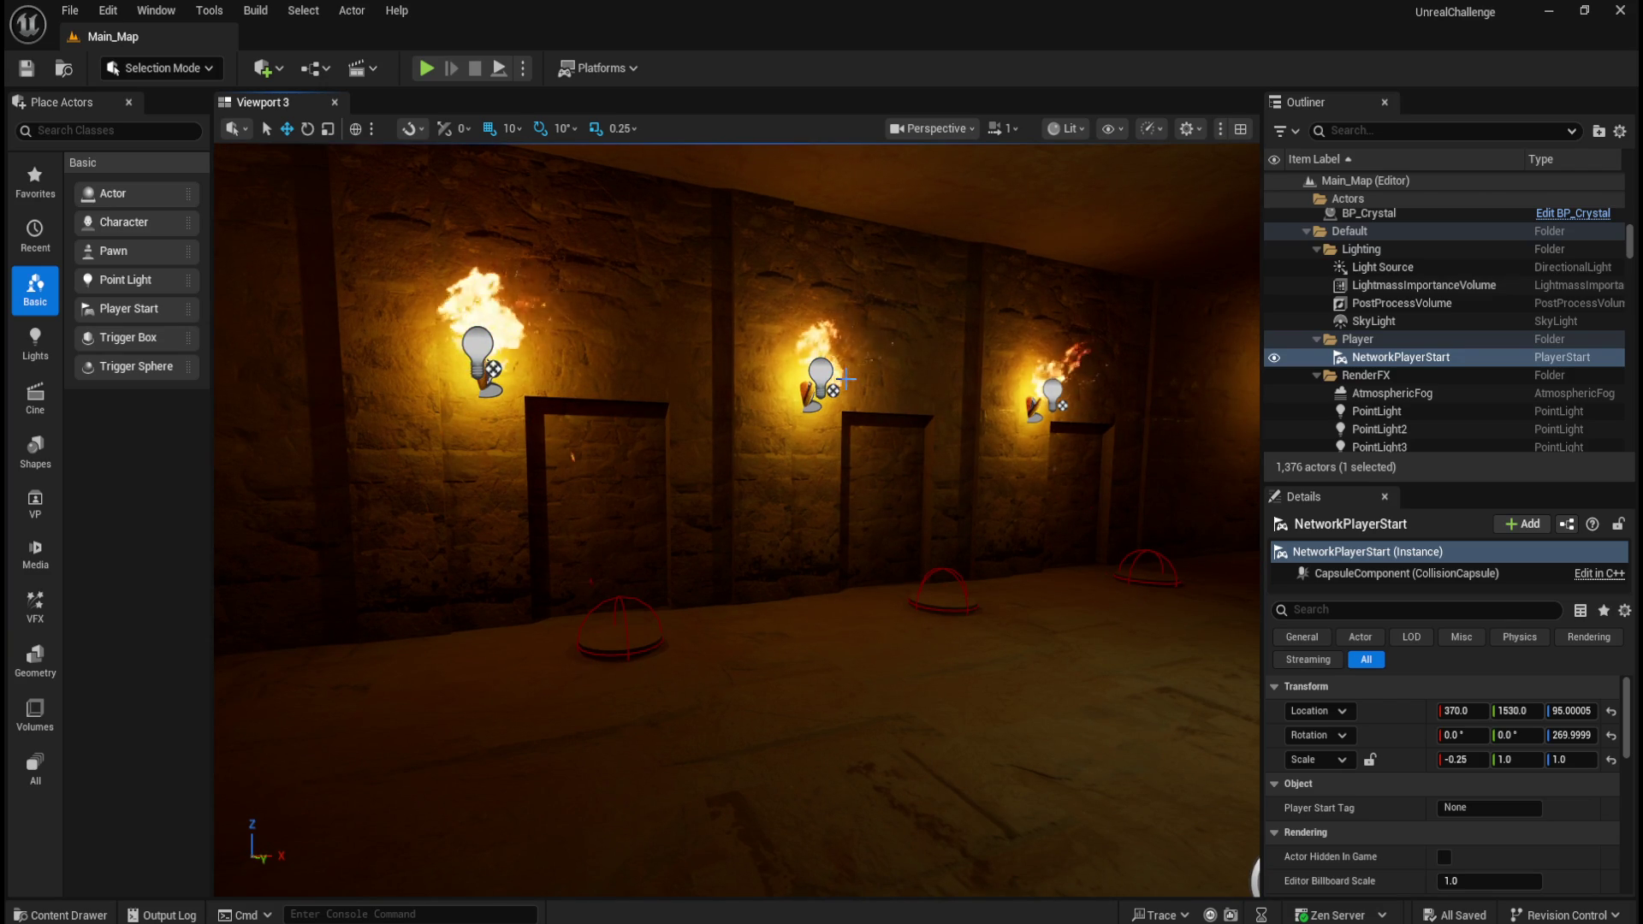
- Attempt a play test and review why the character blueprint failed to compile
click(426, 68)
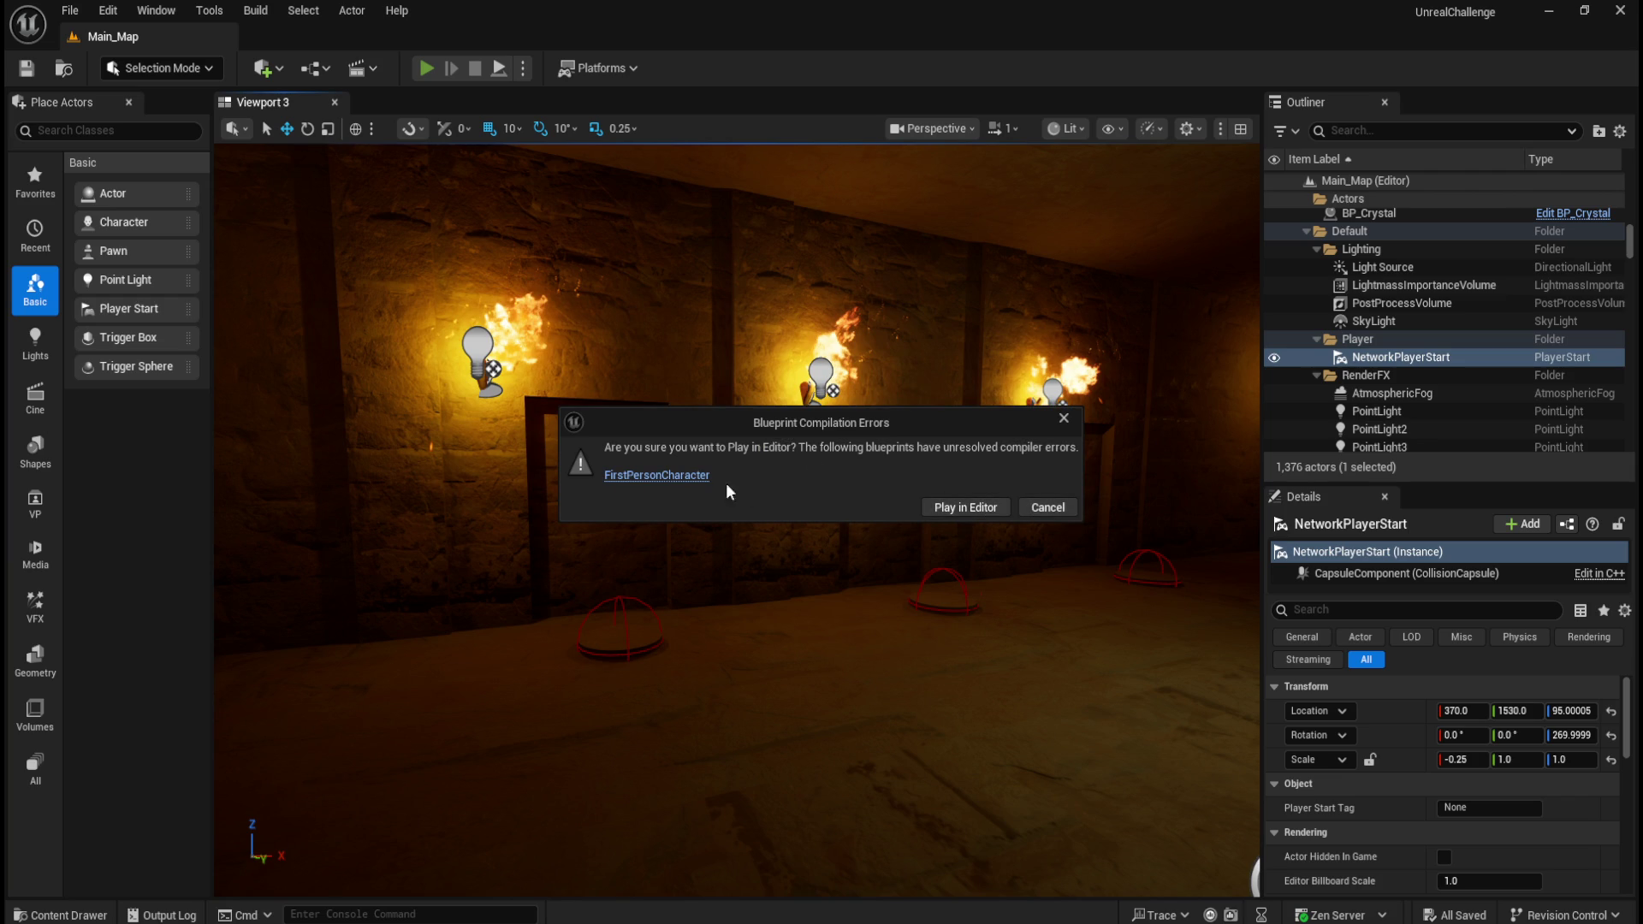
click(1046, 507)
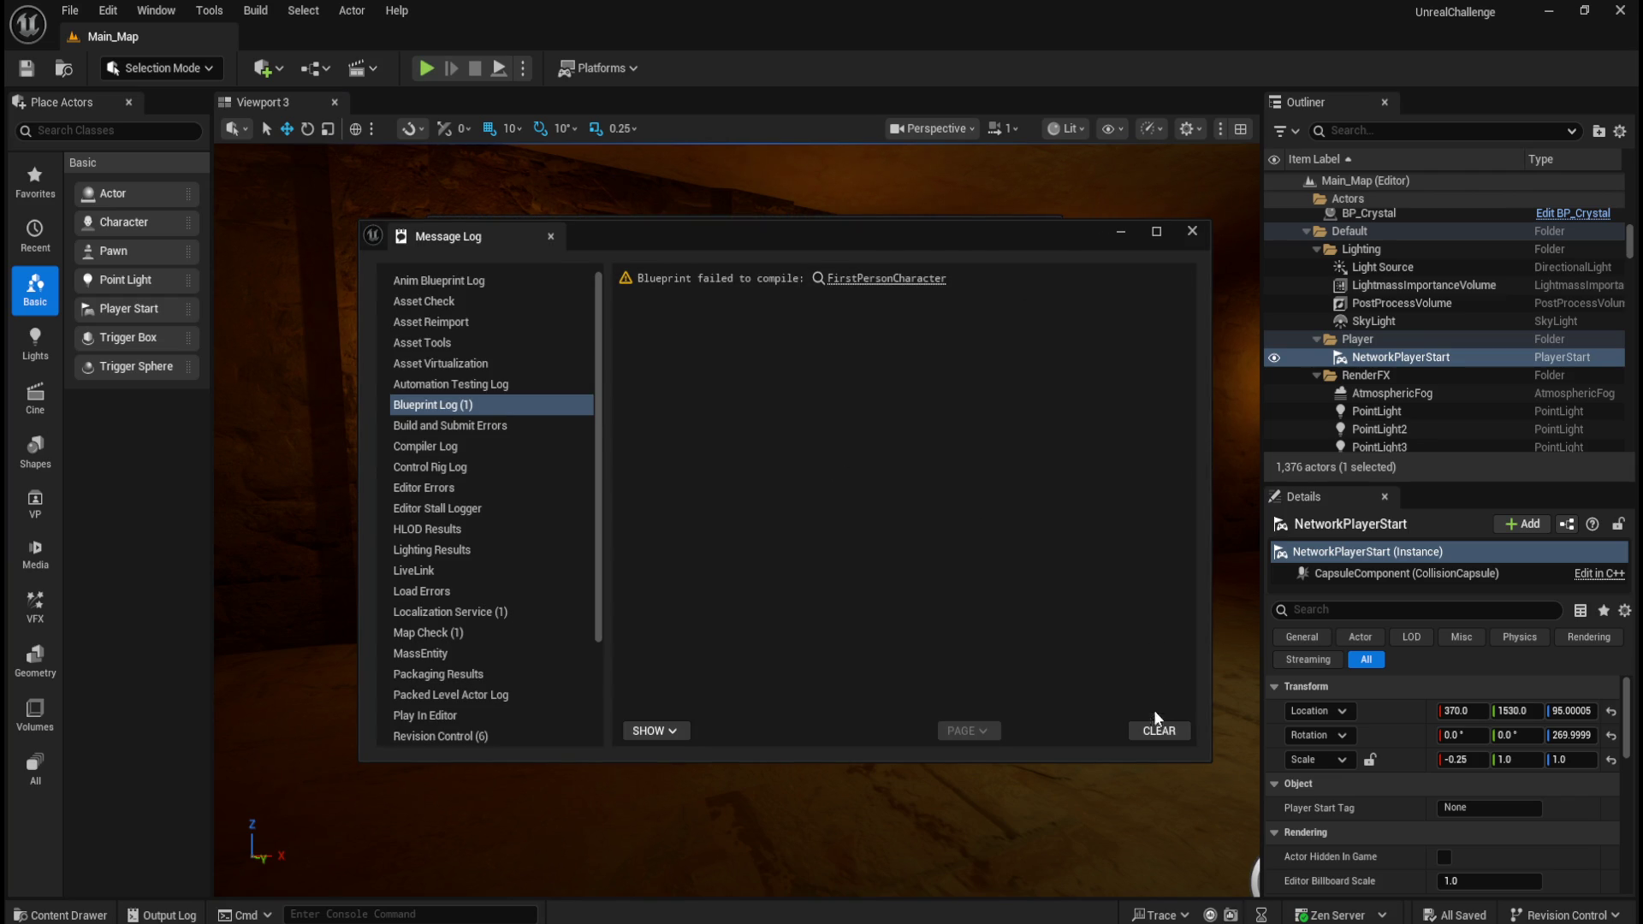
click(1192, 231)
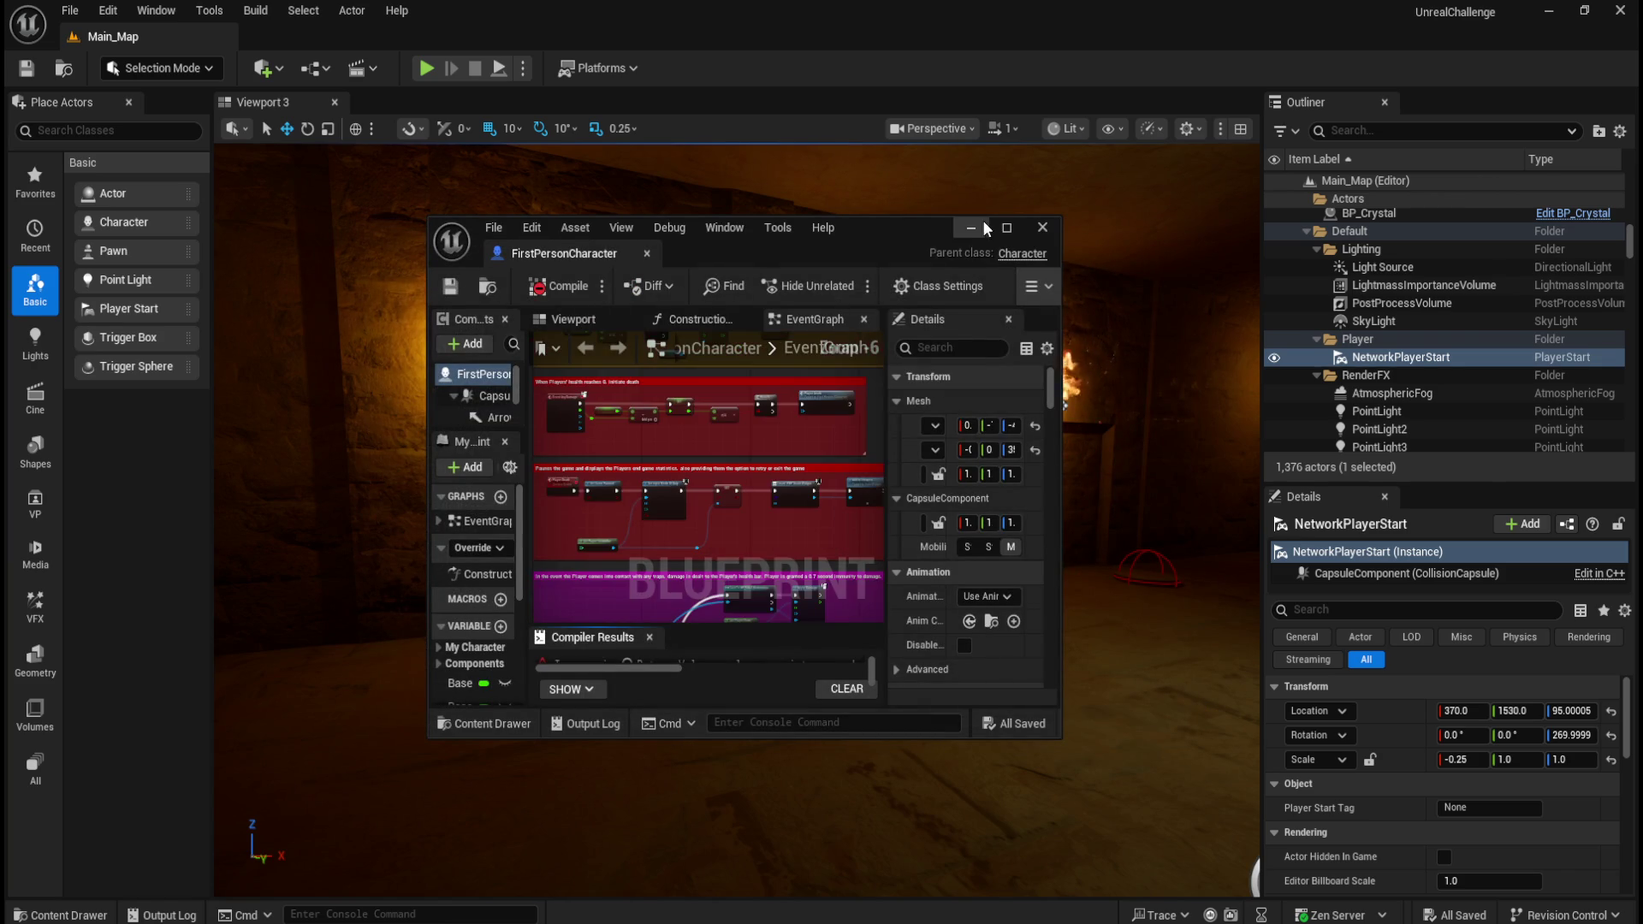
- Dock the character blueprint window into the main editor and pan across its comment blocks
click(1007, 228)
double_click(500, 13)
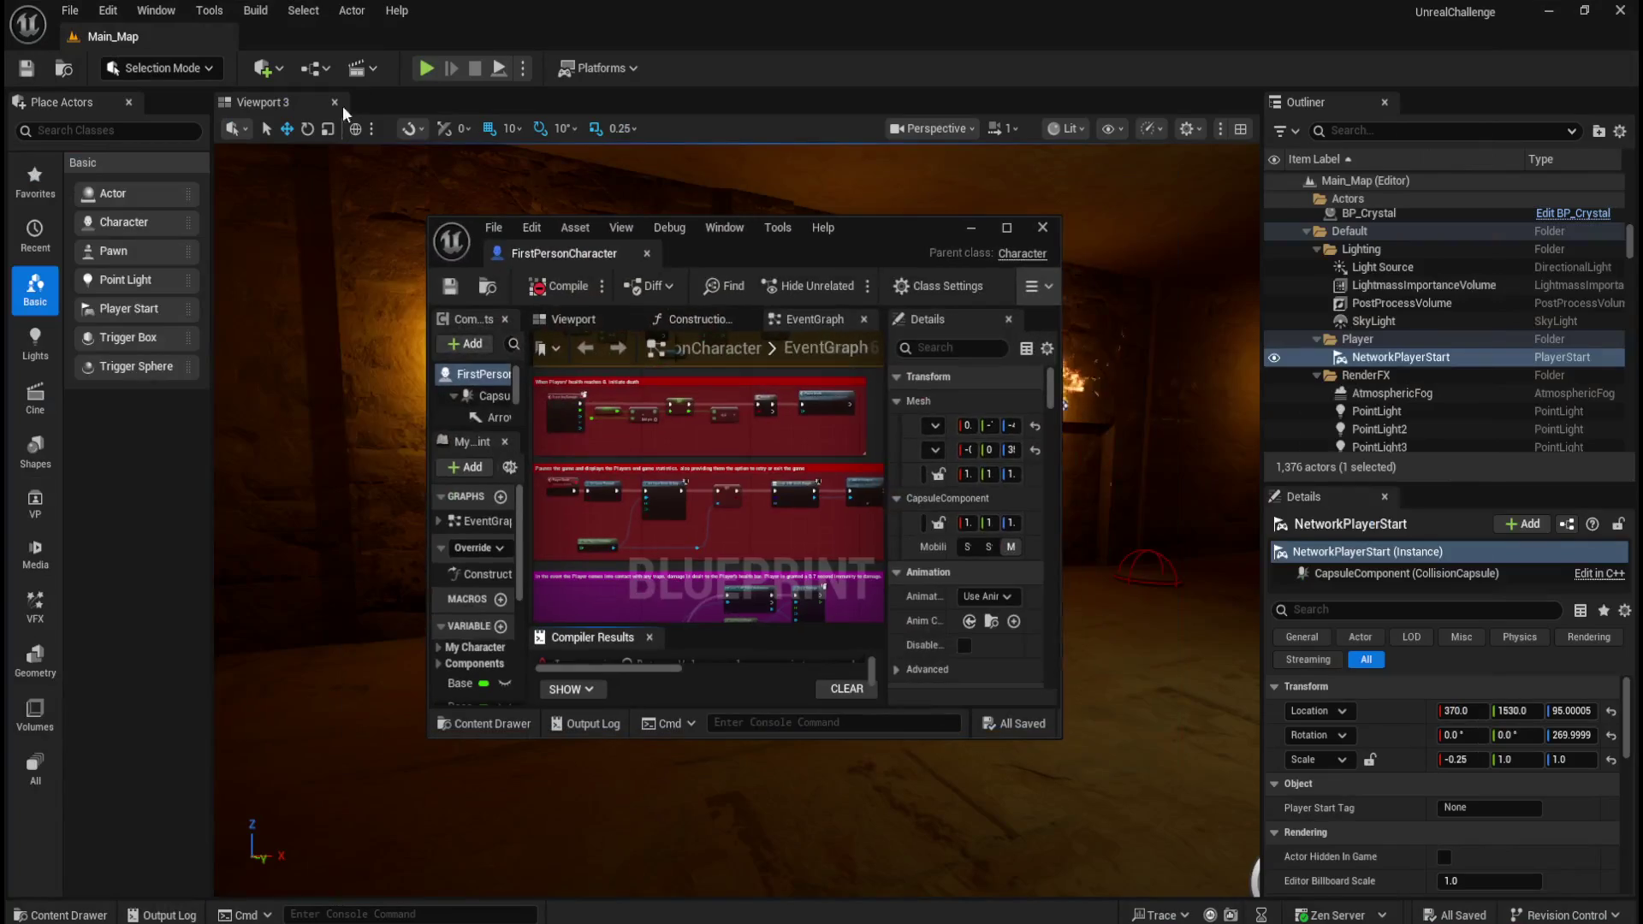
drag(531, 254, 337, 39)
scroll(739, 419, down, 5)
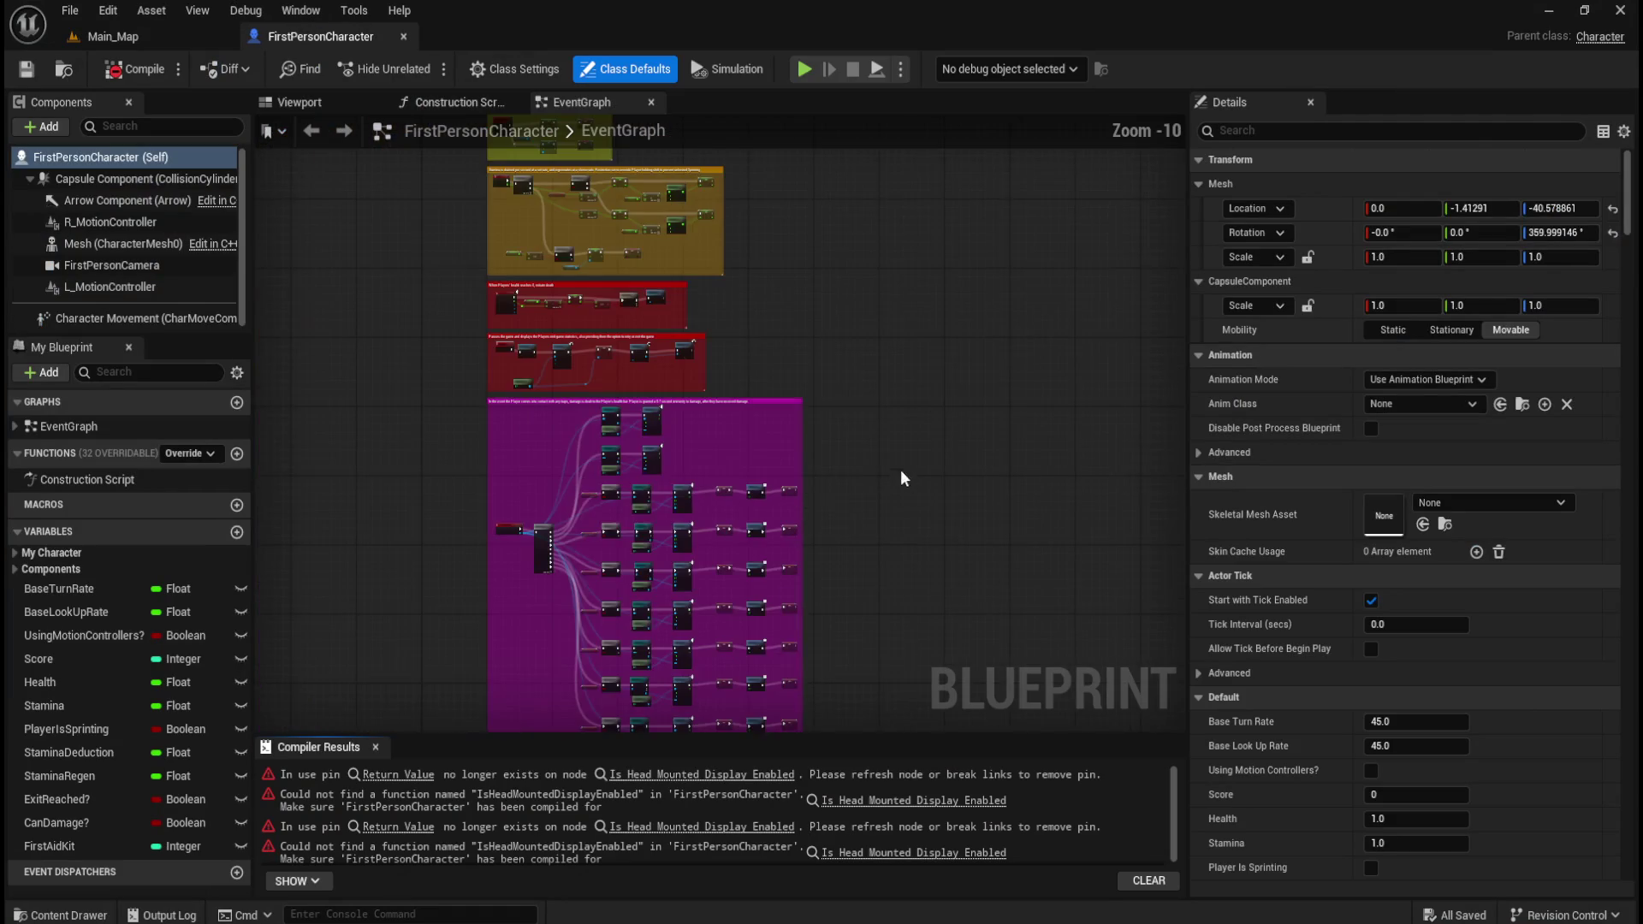
drag(1006, 326, 1010, 266)
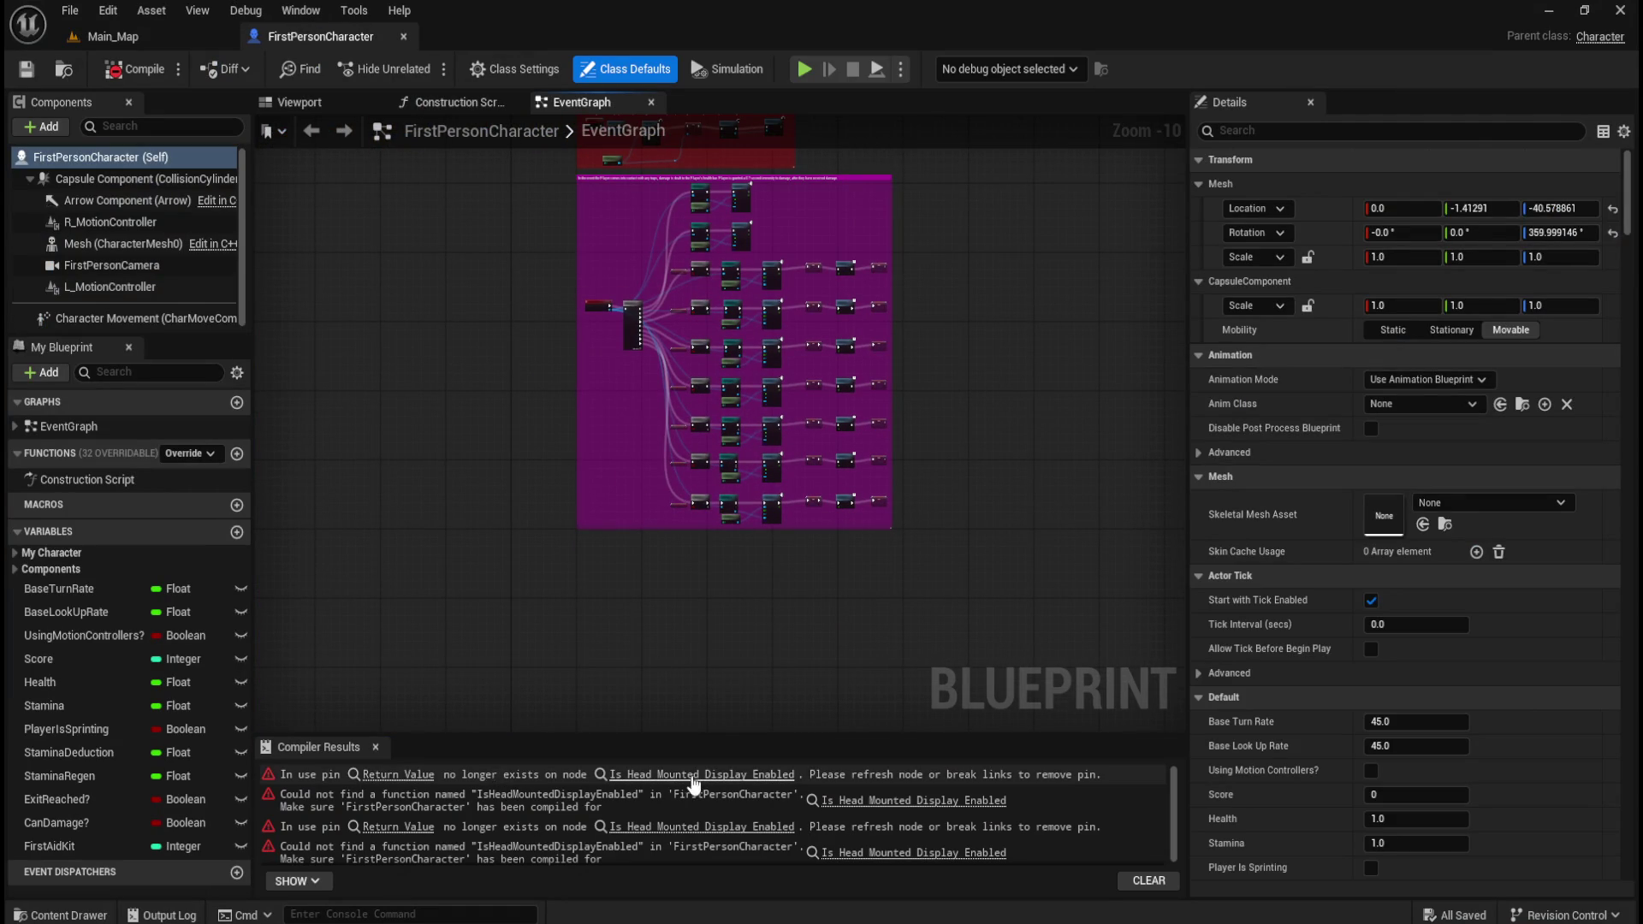
drag(954, 380, 955, 585)
mouse_move(937, 289)
mouse_down()
mouse_move(928, 421)
mouse_move(840, 553)
mouse_move(856, 620)
mouse_up()
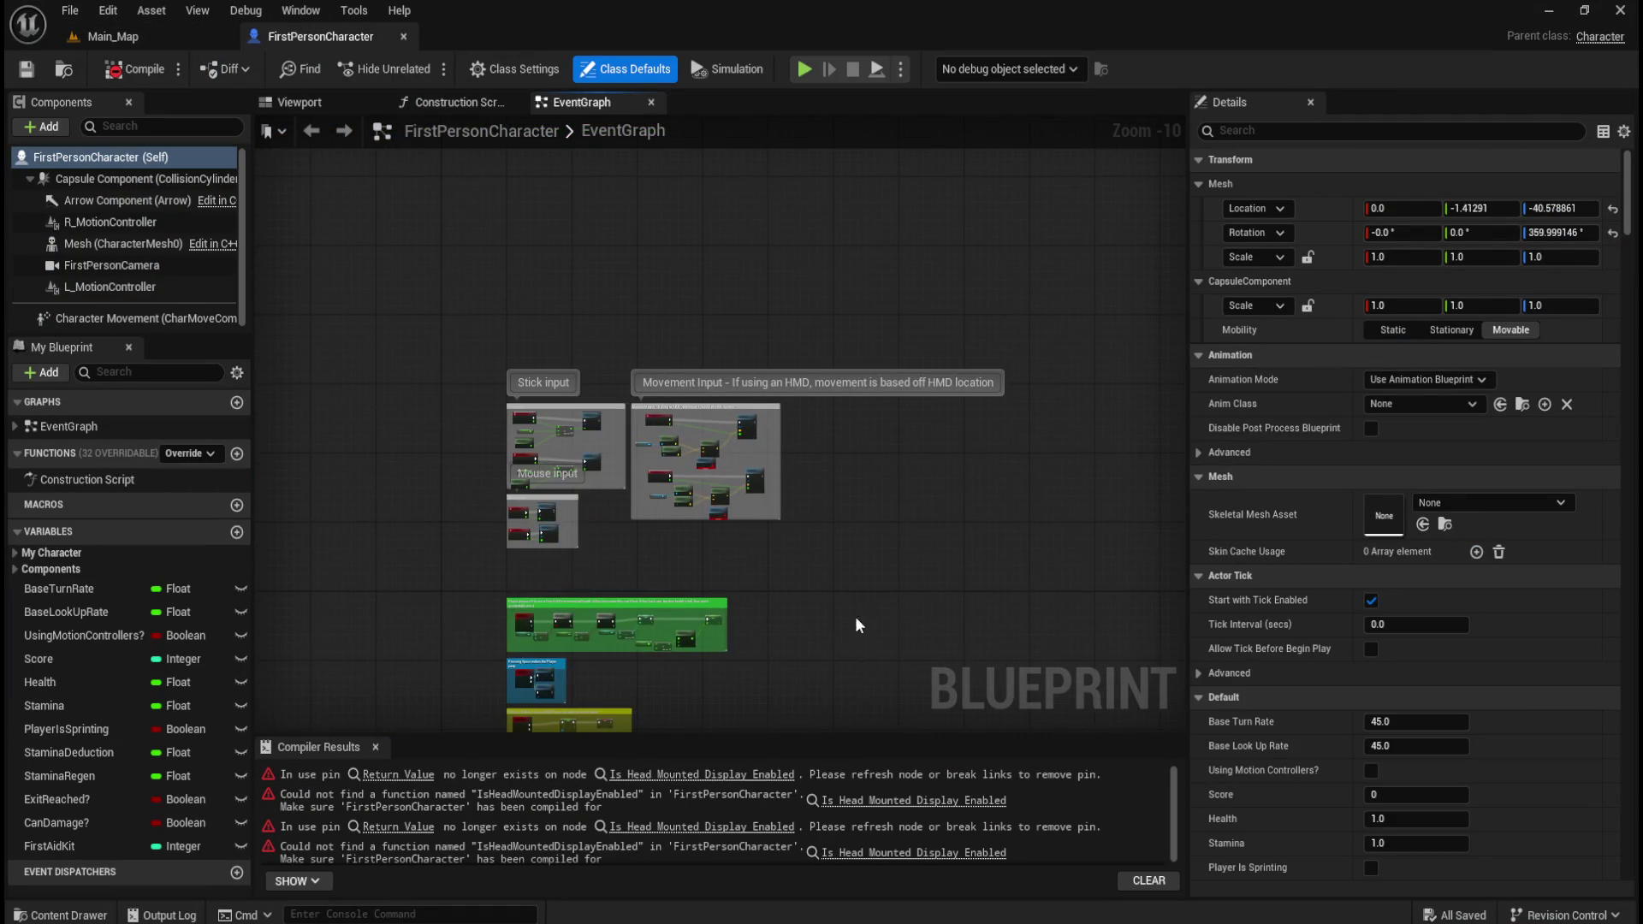
scroll(793, 484, up, 6)
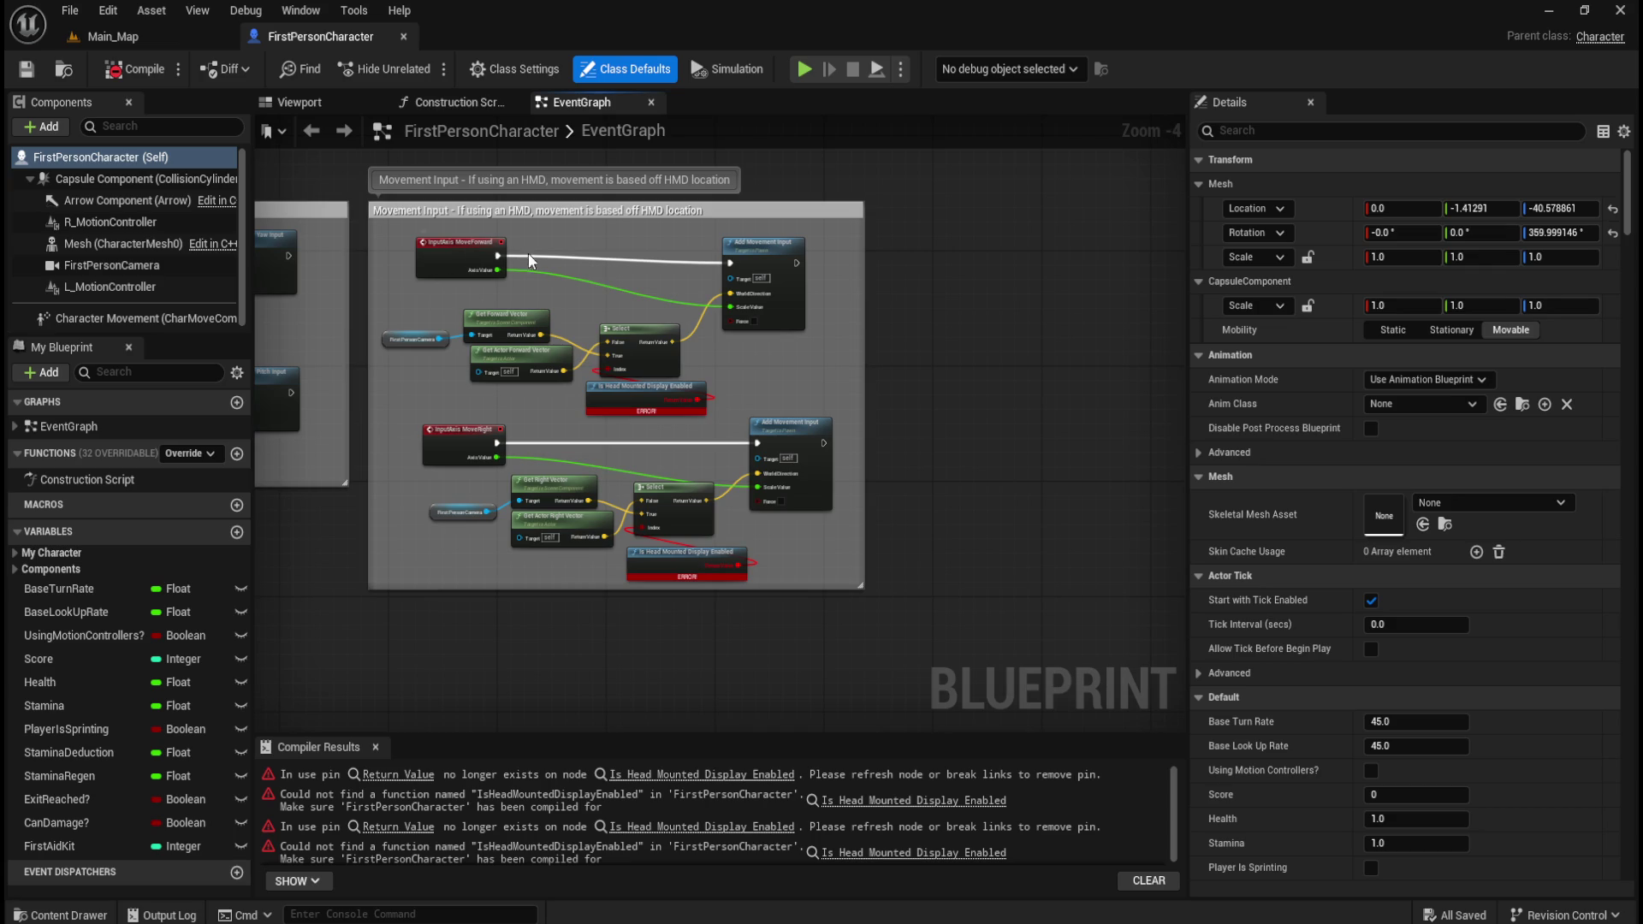
scroll(551, 275, up, 2)
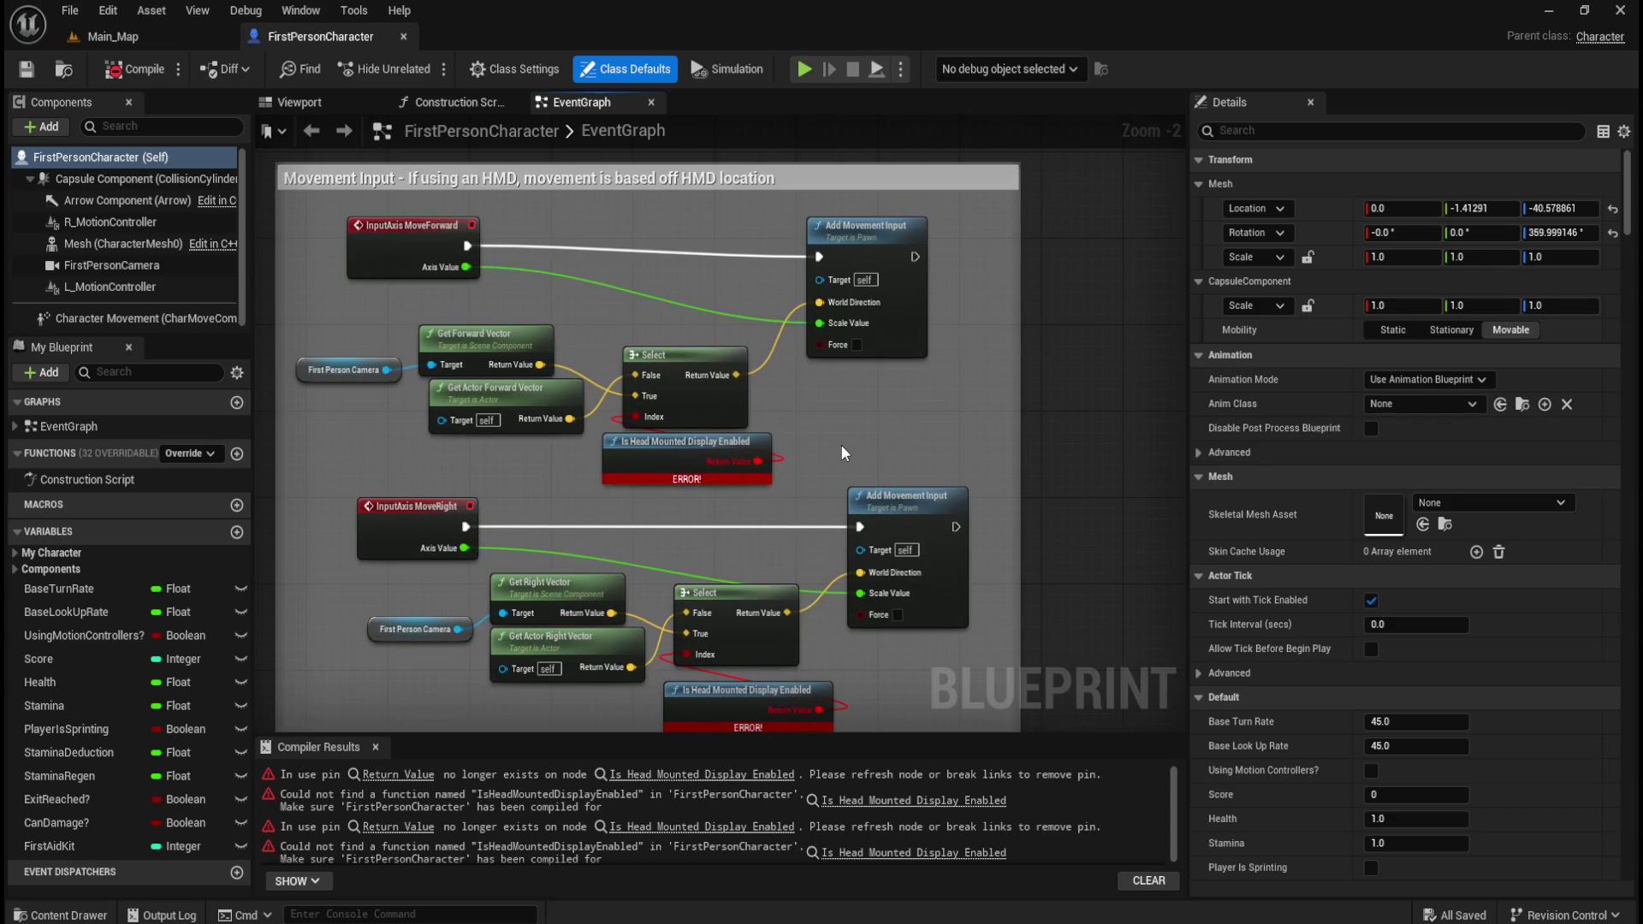
scroll(840, 444, down, 3)
scroll(977, 357, down, 4)
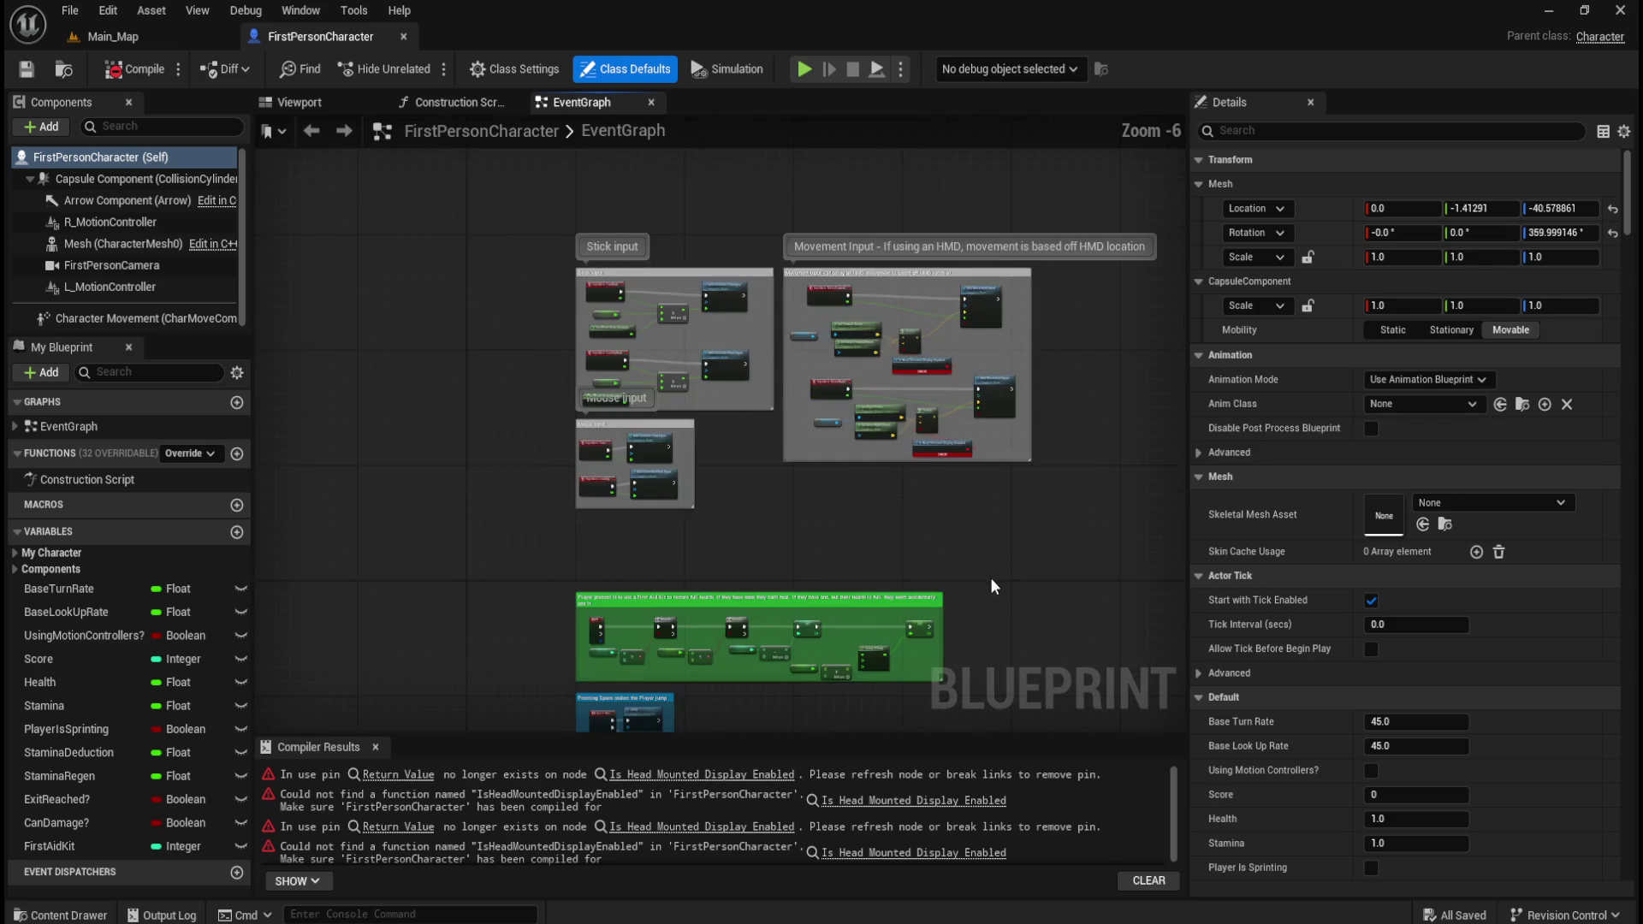
mouse_move(963, 396)
mouse_down()
mouse_move(950, 246)
mouse_move(949, 266)
mouse_up()
- Close the blueprint tab and play-test the level despite the compile errors
click(404, 37)
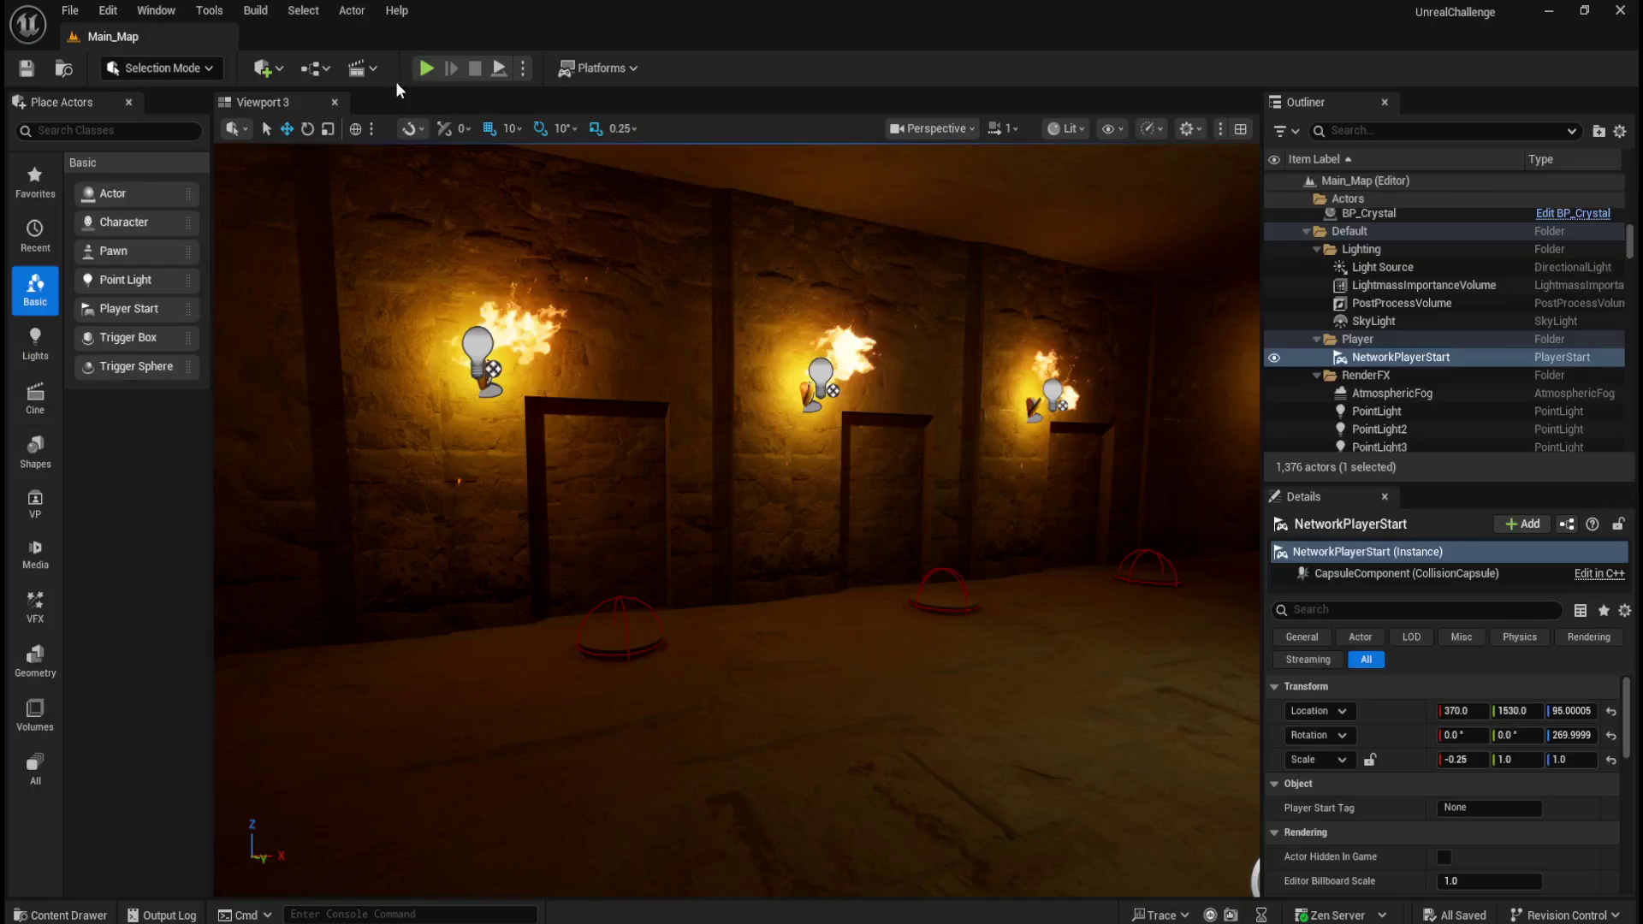
click(423, 67)
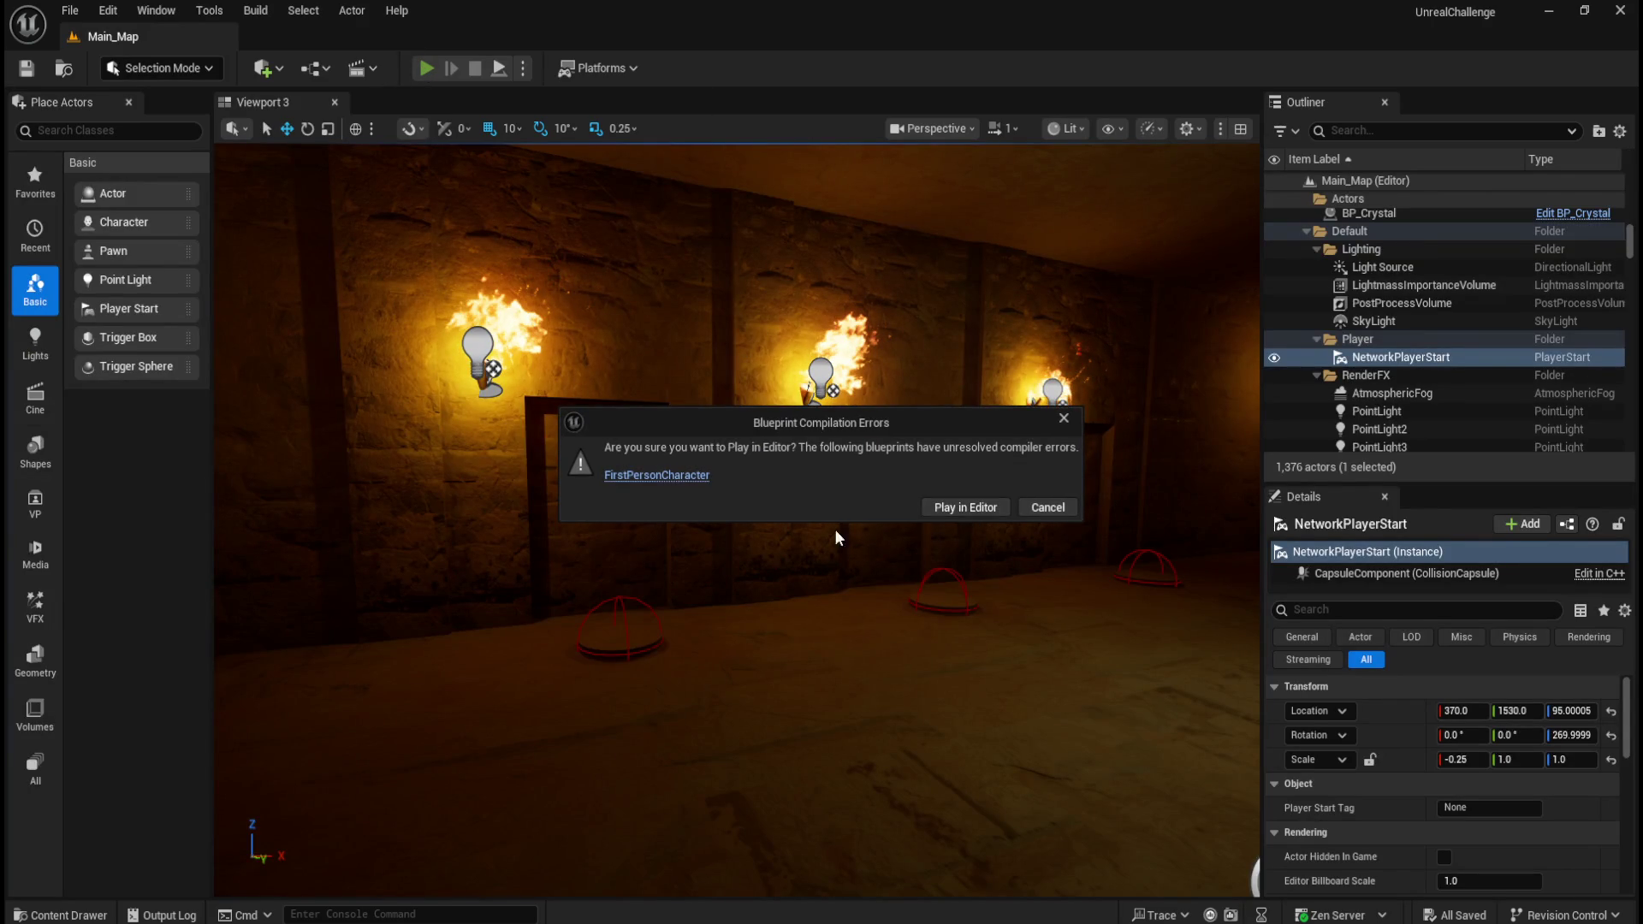
click(965, 508)
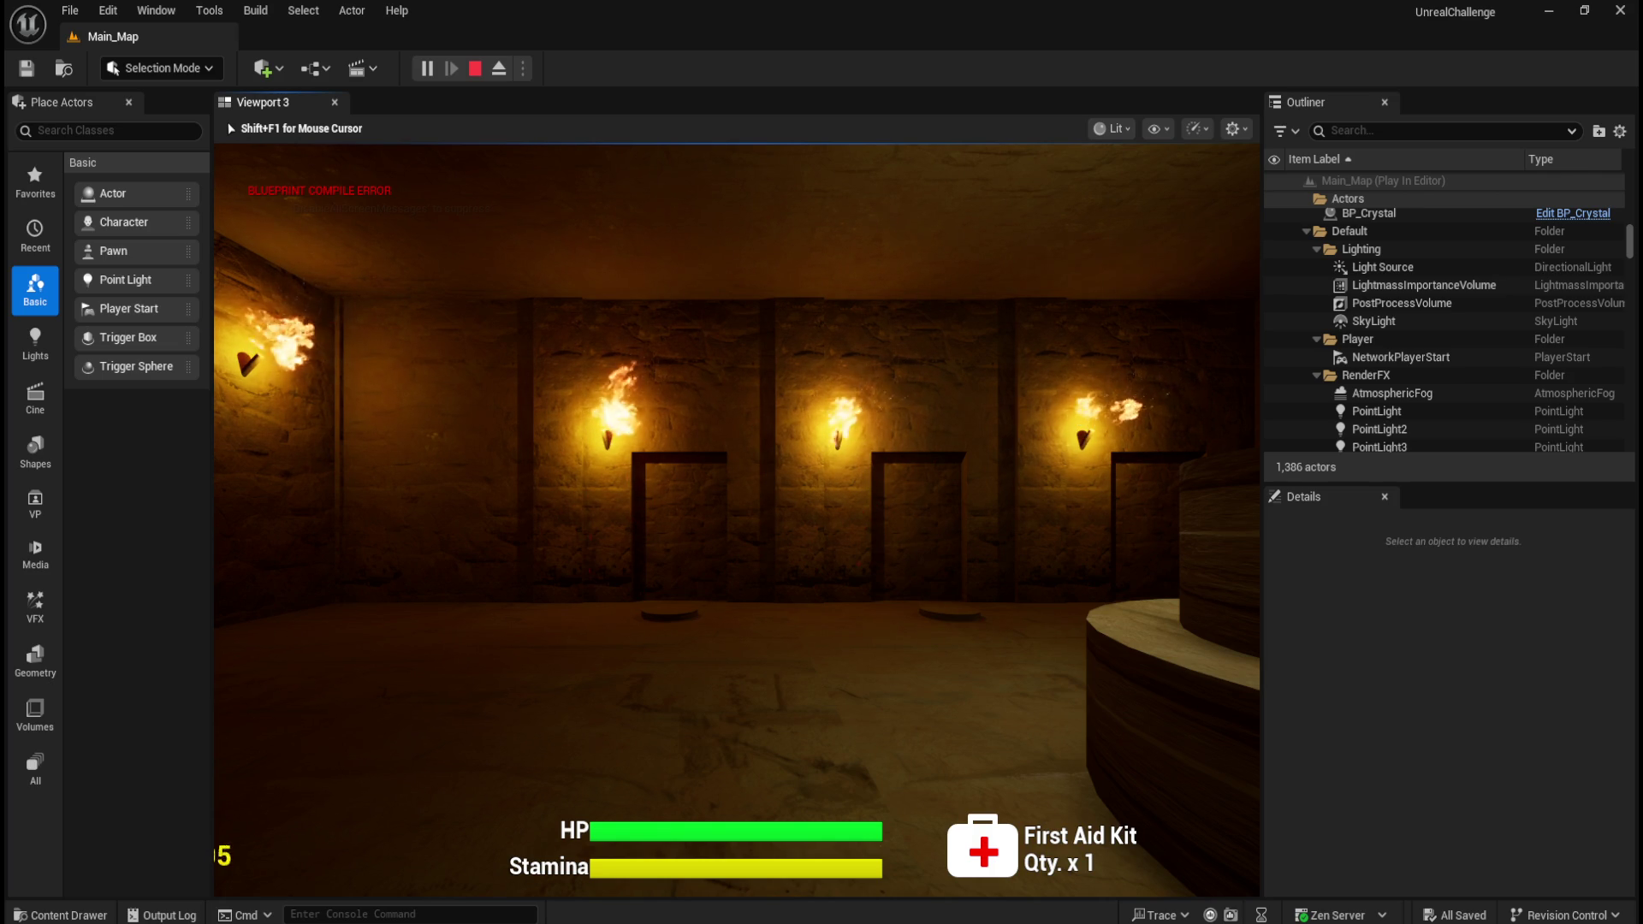
key(Escape)
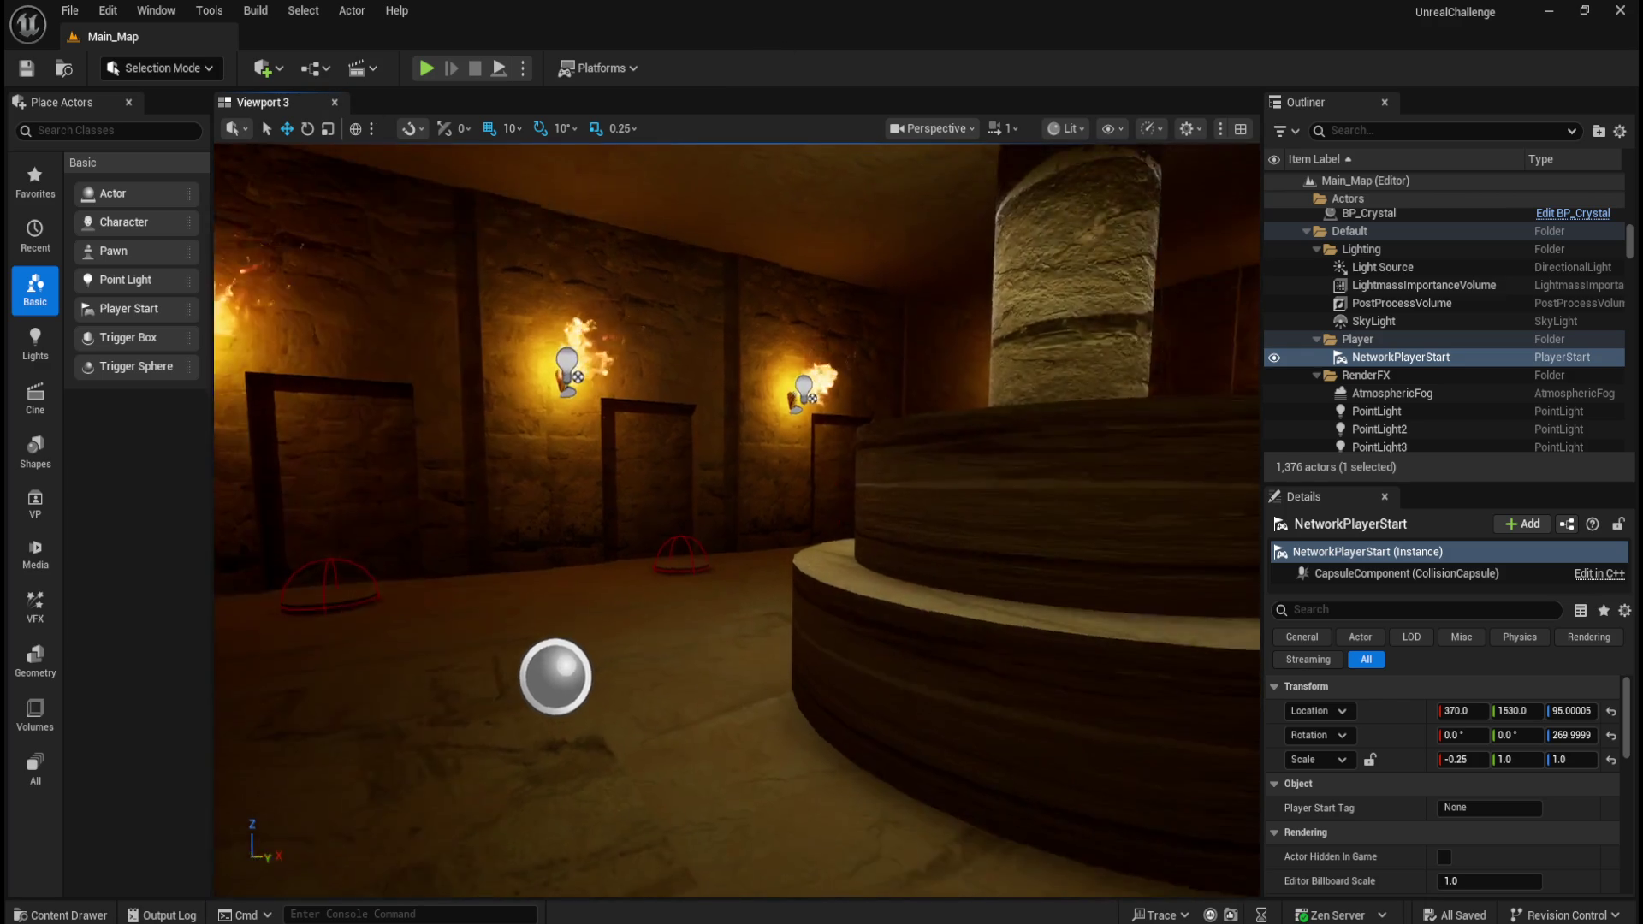
- Fly the viewport camera through the level, then clear the selection
click(670, 448)
mouse_move(671, 448)
mouse_down()
mouse_move(844, 680)
mouse_move(788, 619)
mouse_up()
click(843, 681)
key(Escape)
- Browse the Content Drawer to Assets > Blueprints and open the FirstPersonCharacter Blueprint
key(ctrl+space)
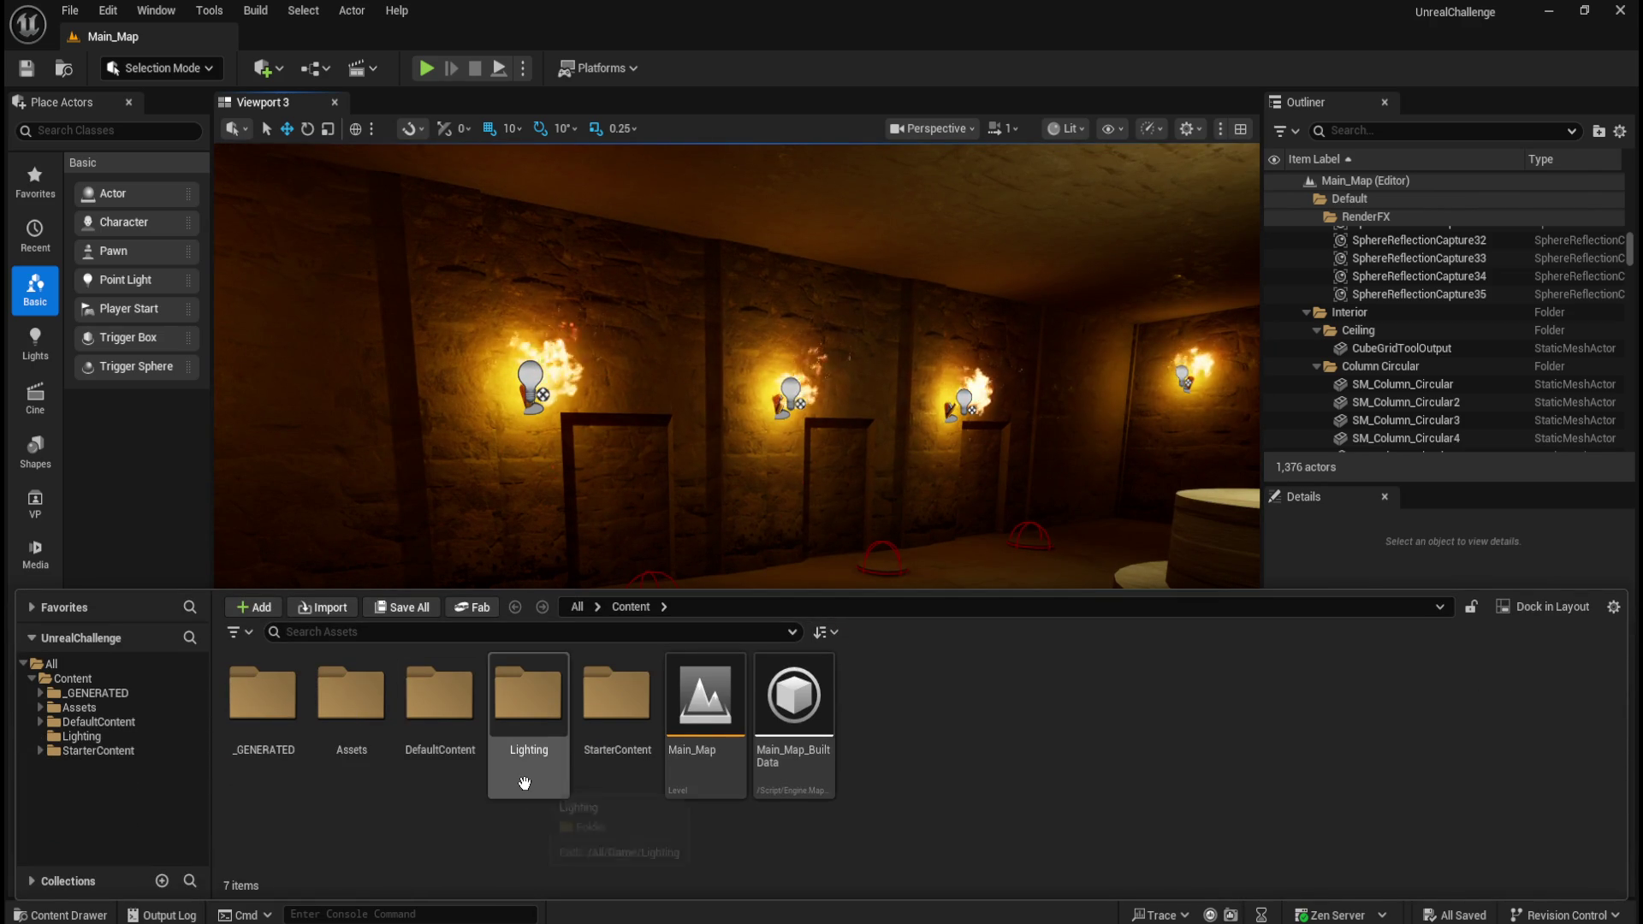
scroll(524, 791, down, 4)
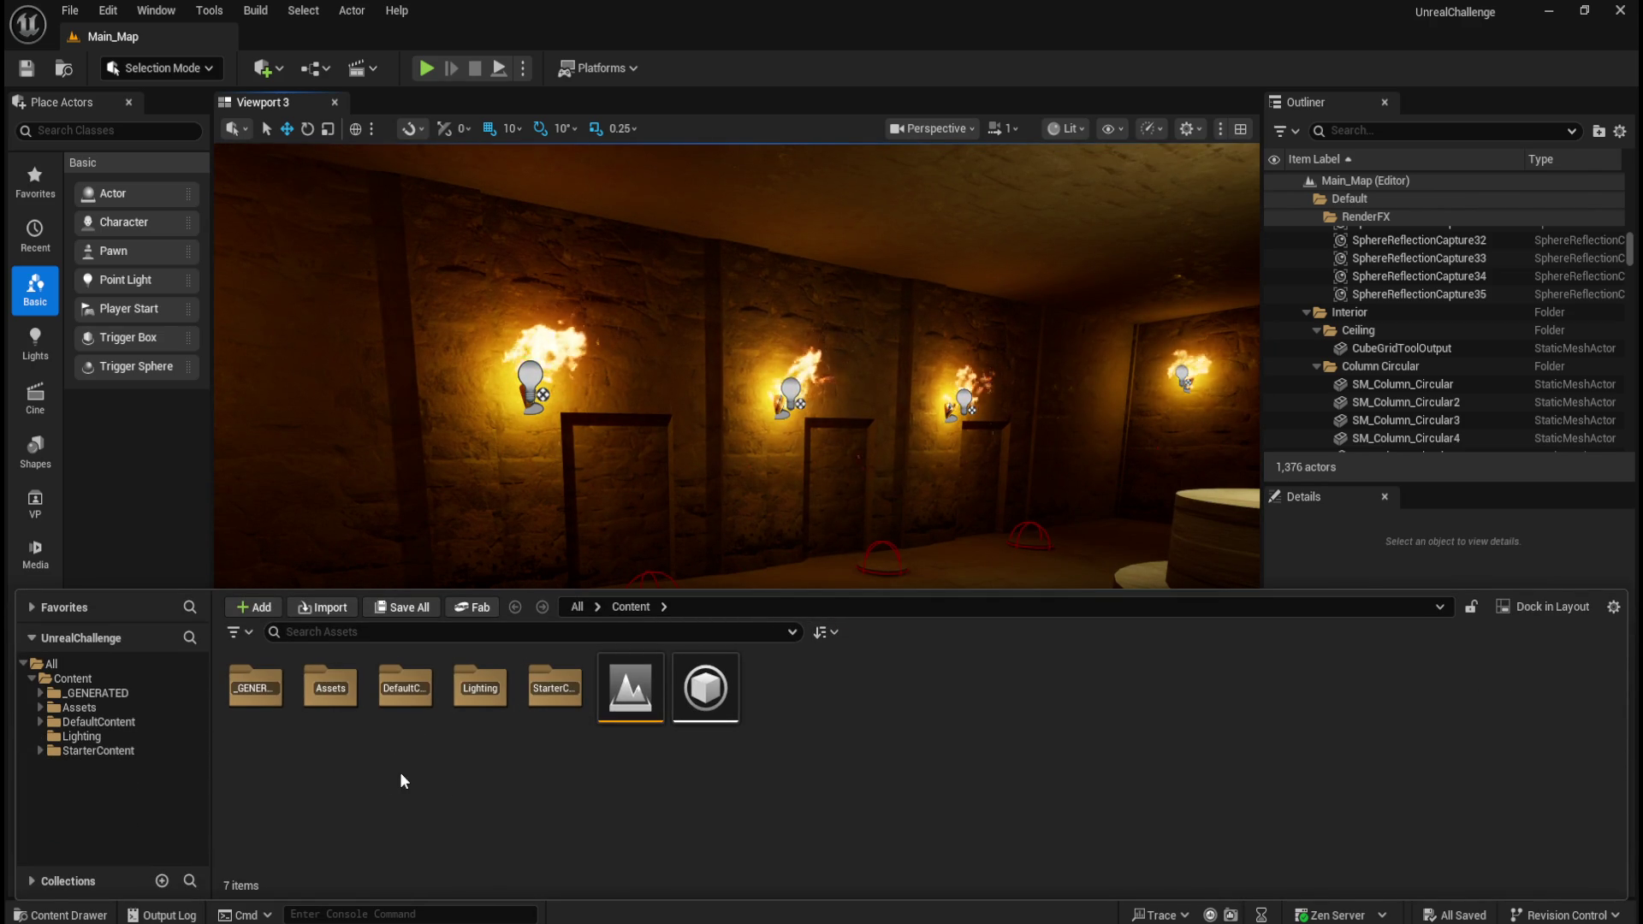
scroll(403, 780, up, 4)
double_click(330, 706)
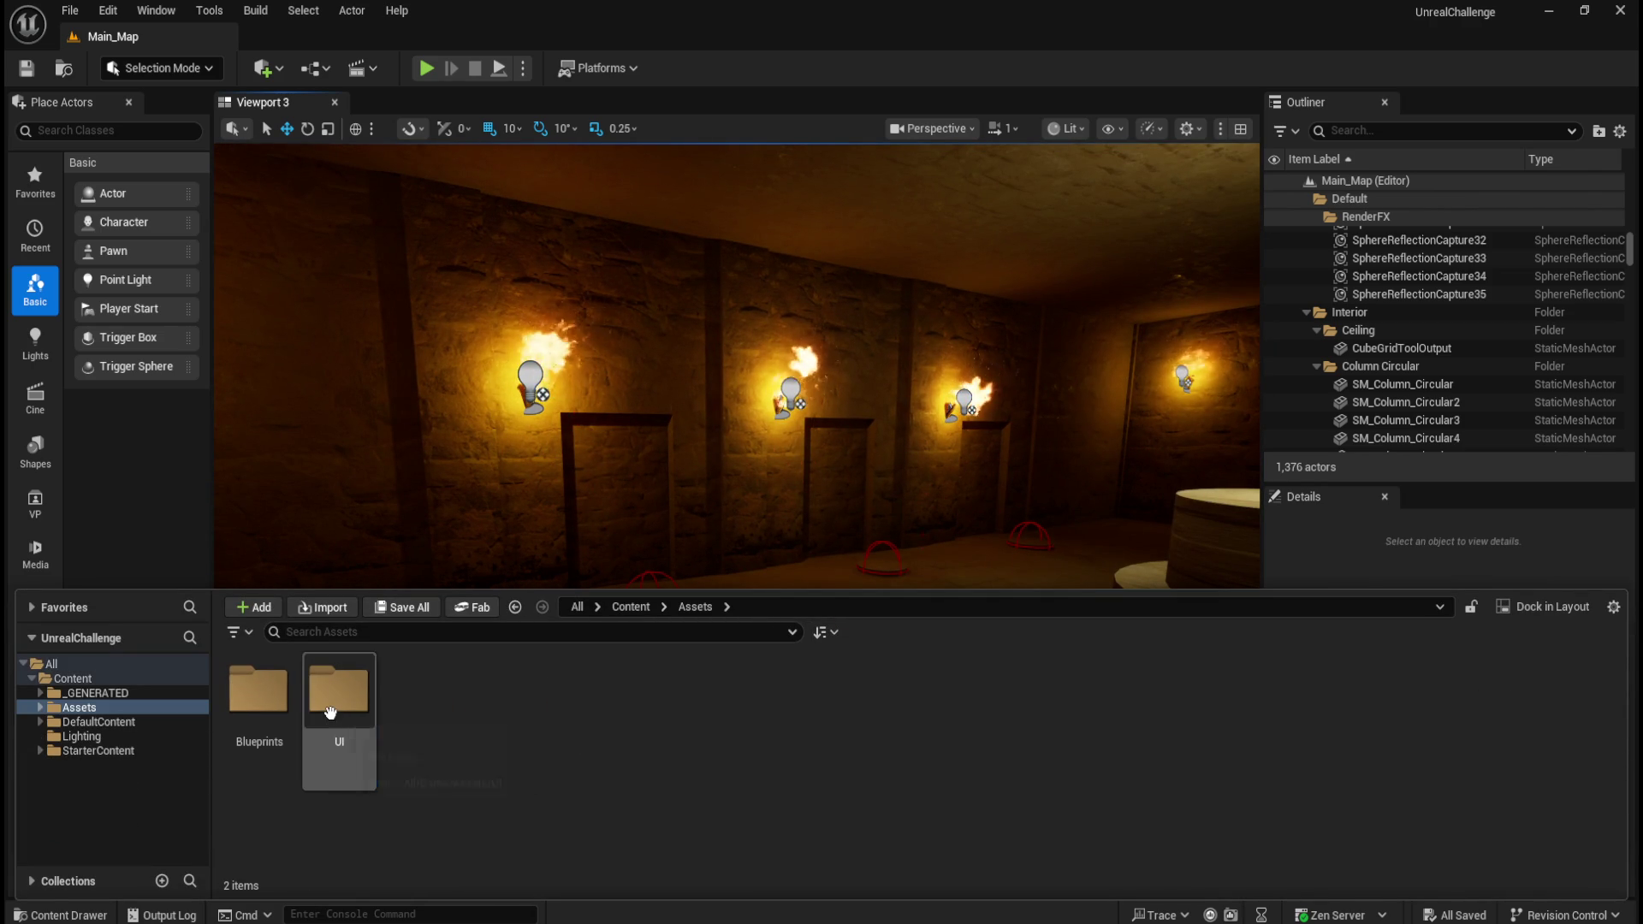
double_click(278, 701)
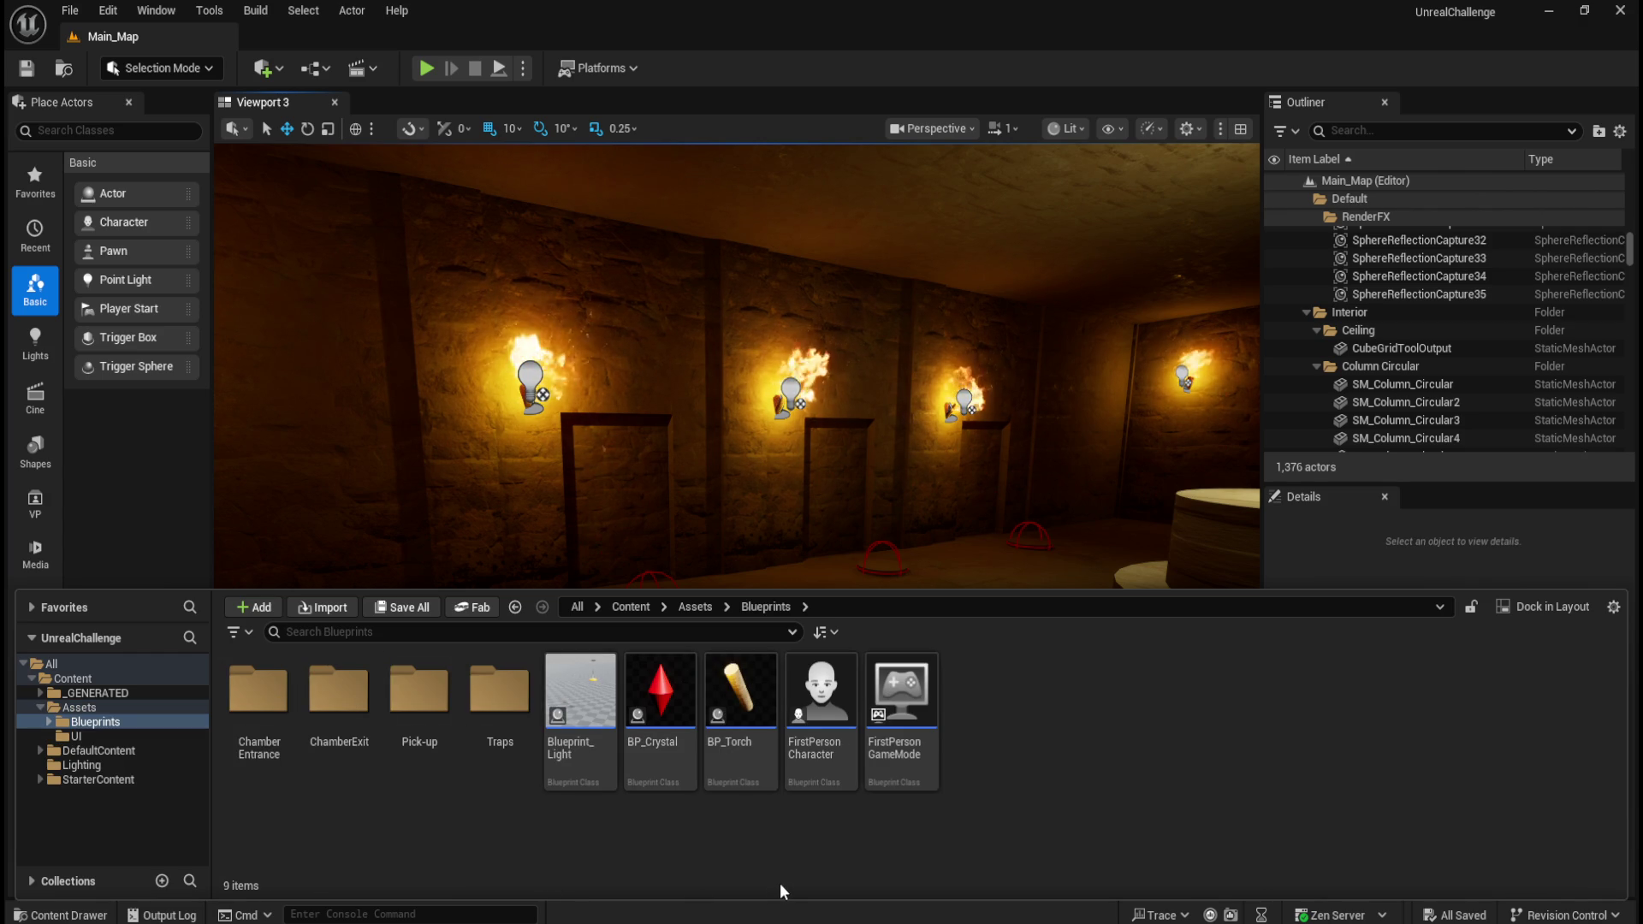
double_click(809, 755)
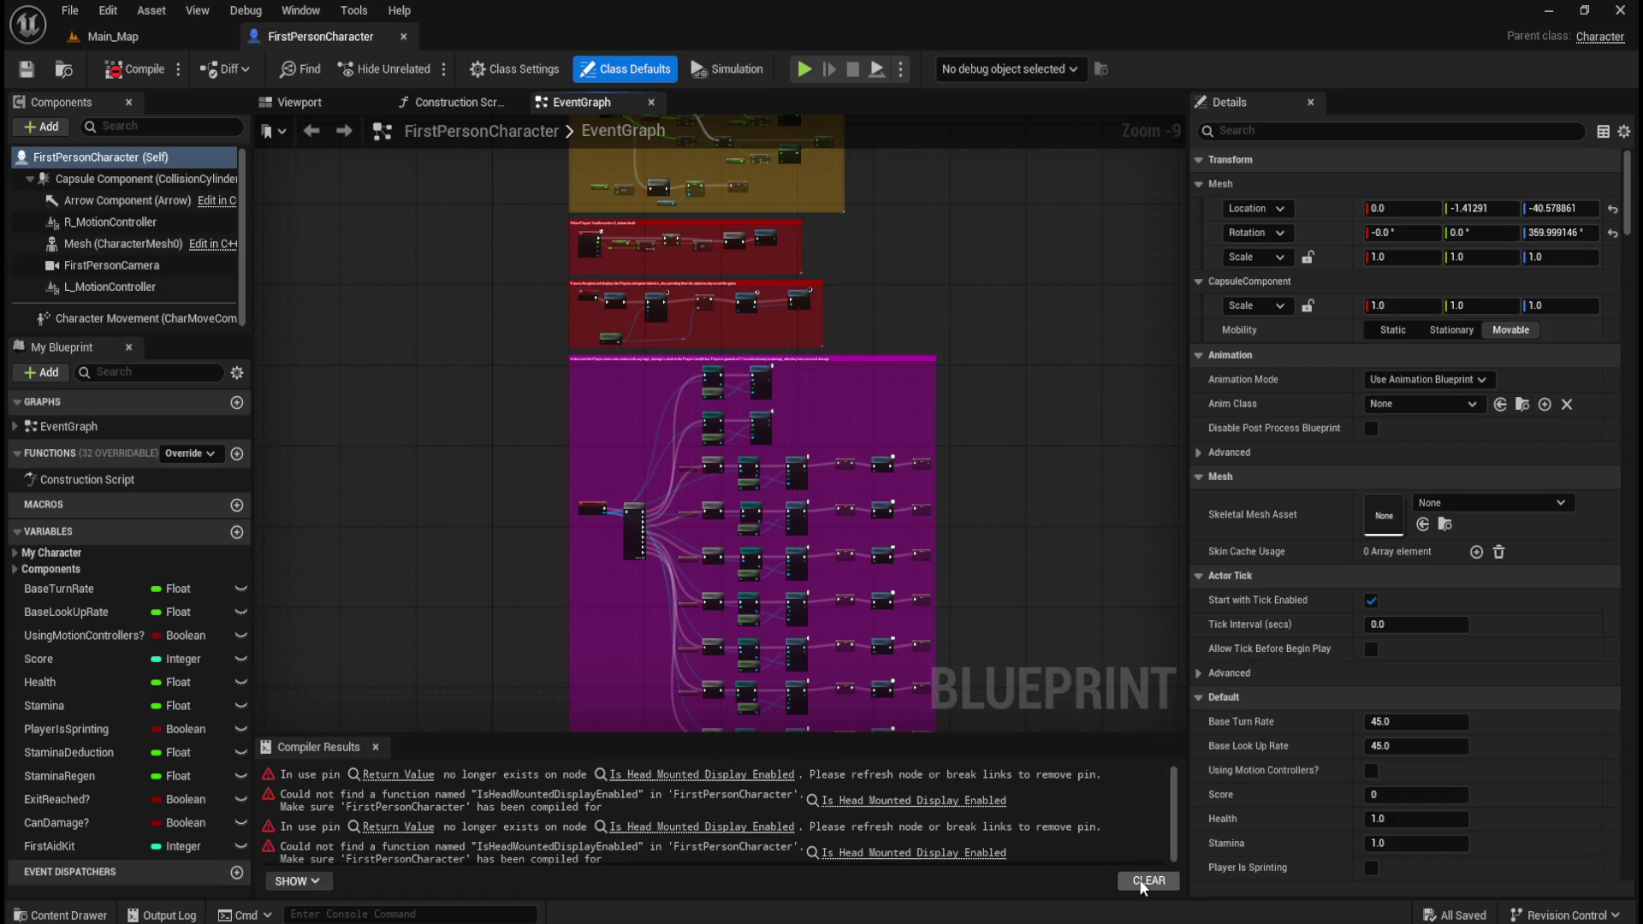
- Clear and close Compiler Results, then narrow the Details panel to widen the graph
click(1143, 880)
click(375, 747)
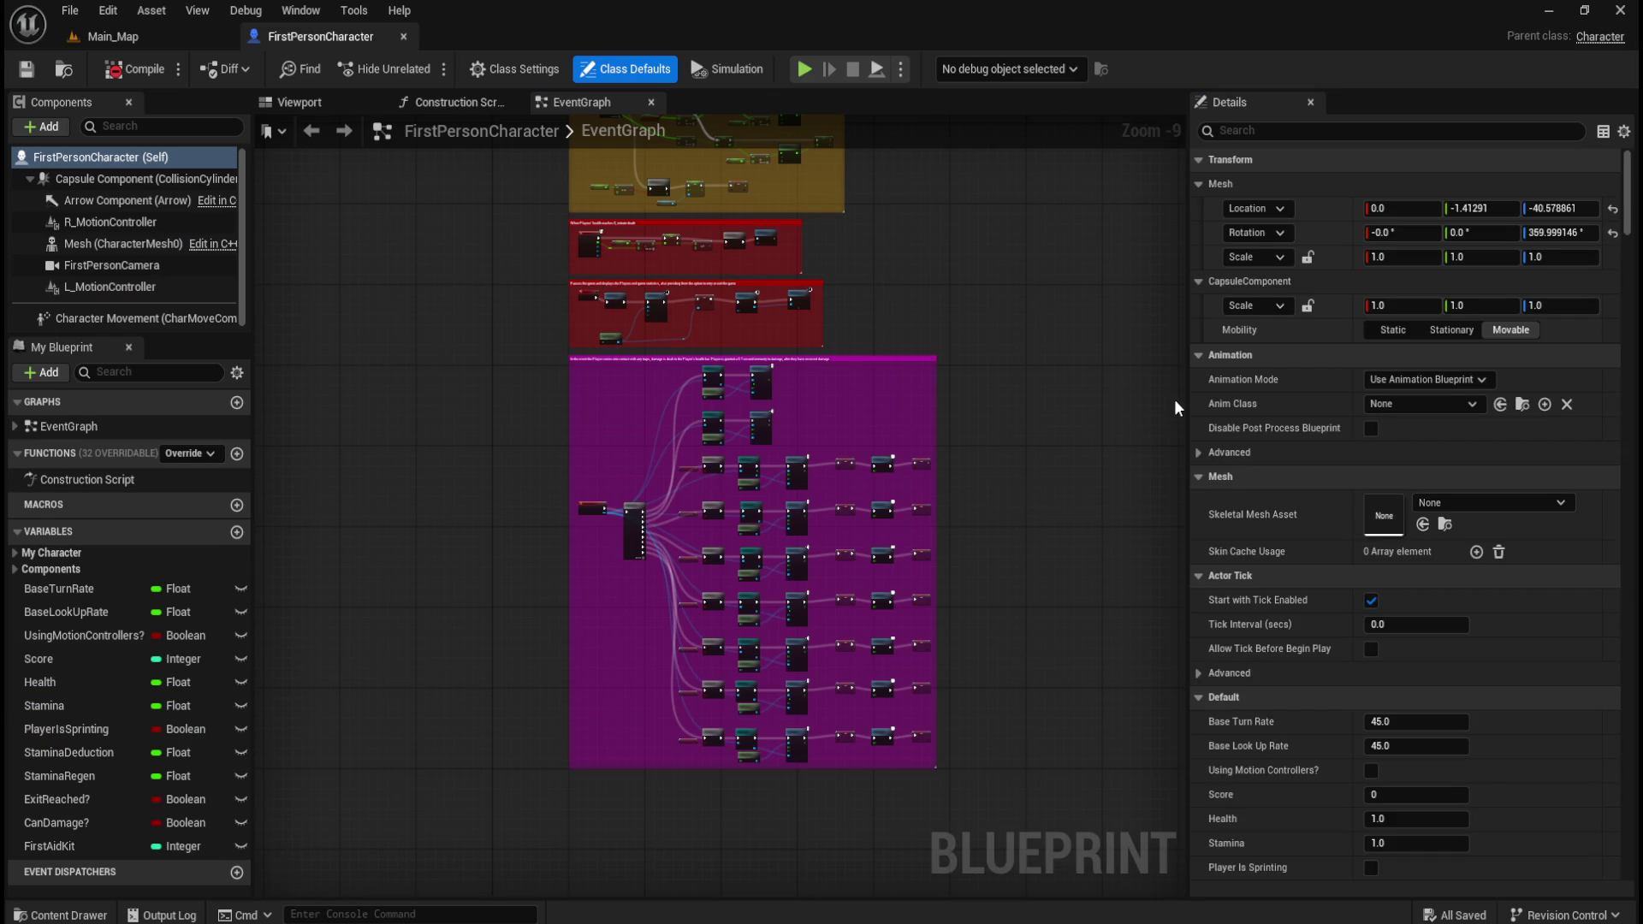
drag(1186, 399, 1396, 398)
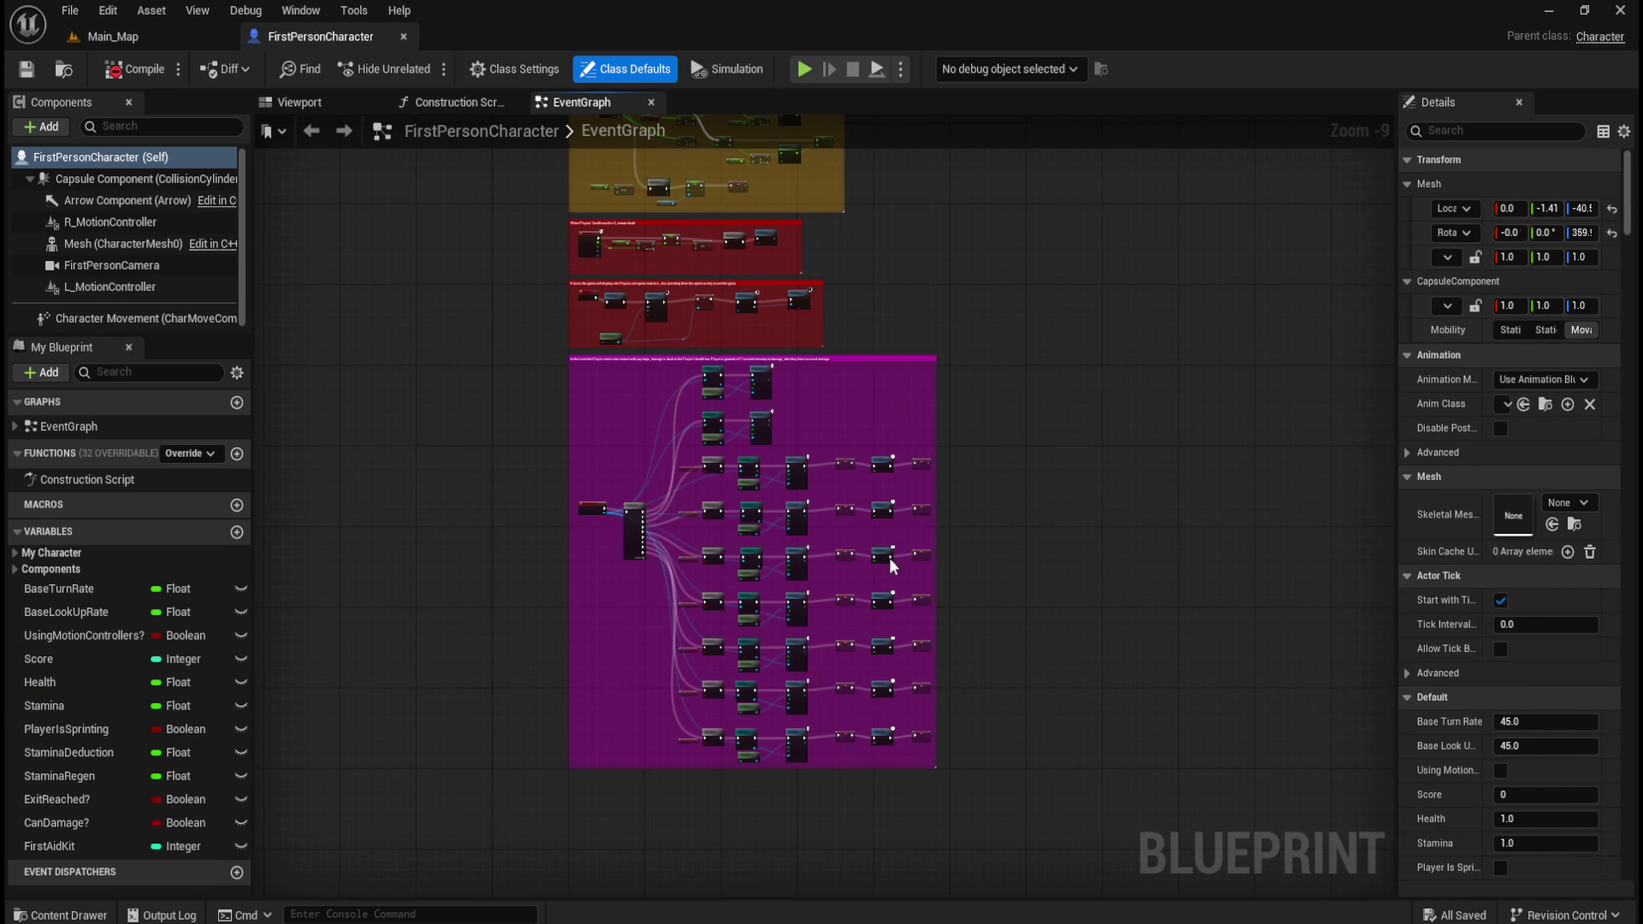
- Zoom the EventGraph in and out to frame the yellow Stamina comment
scroll(889, 558, down, 3)
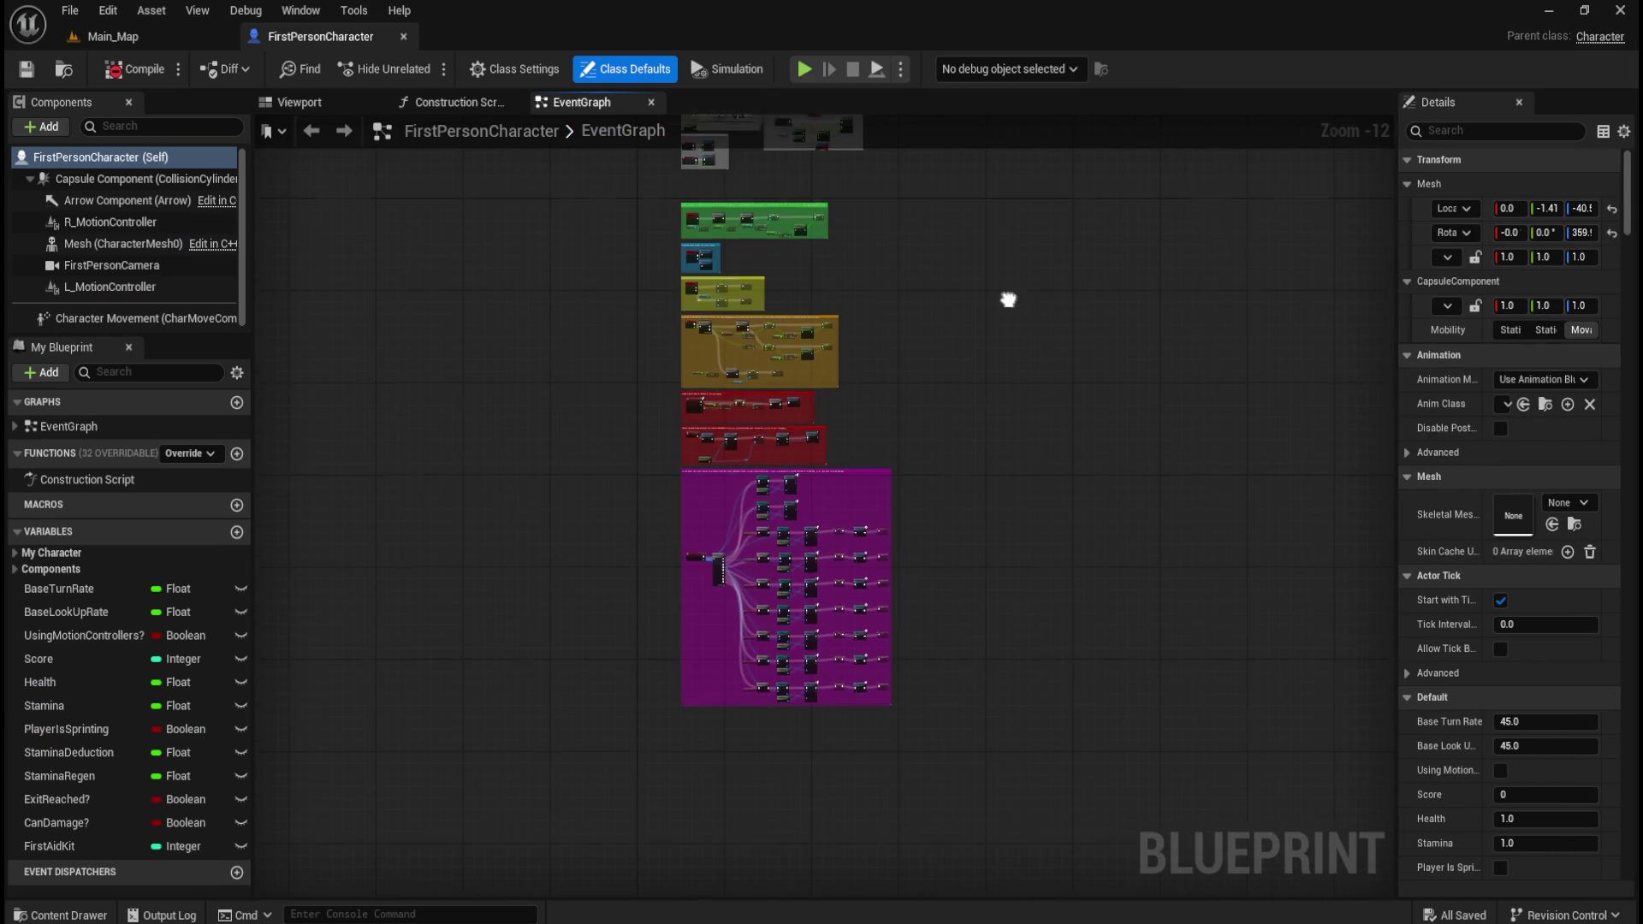
scroll(1008, 300, down, 1)
scroll(1034, 268, up, 9)
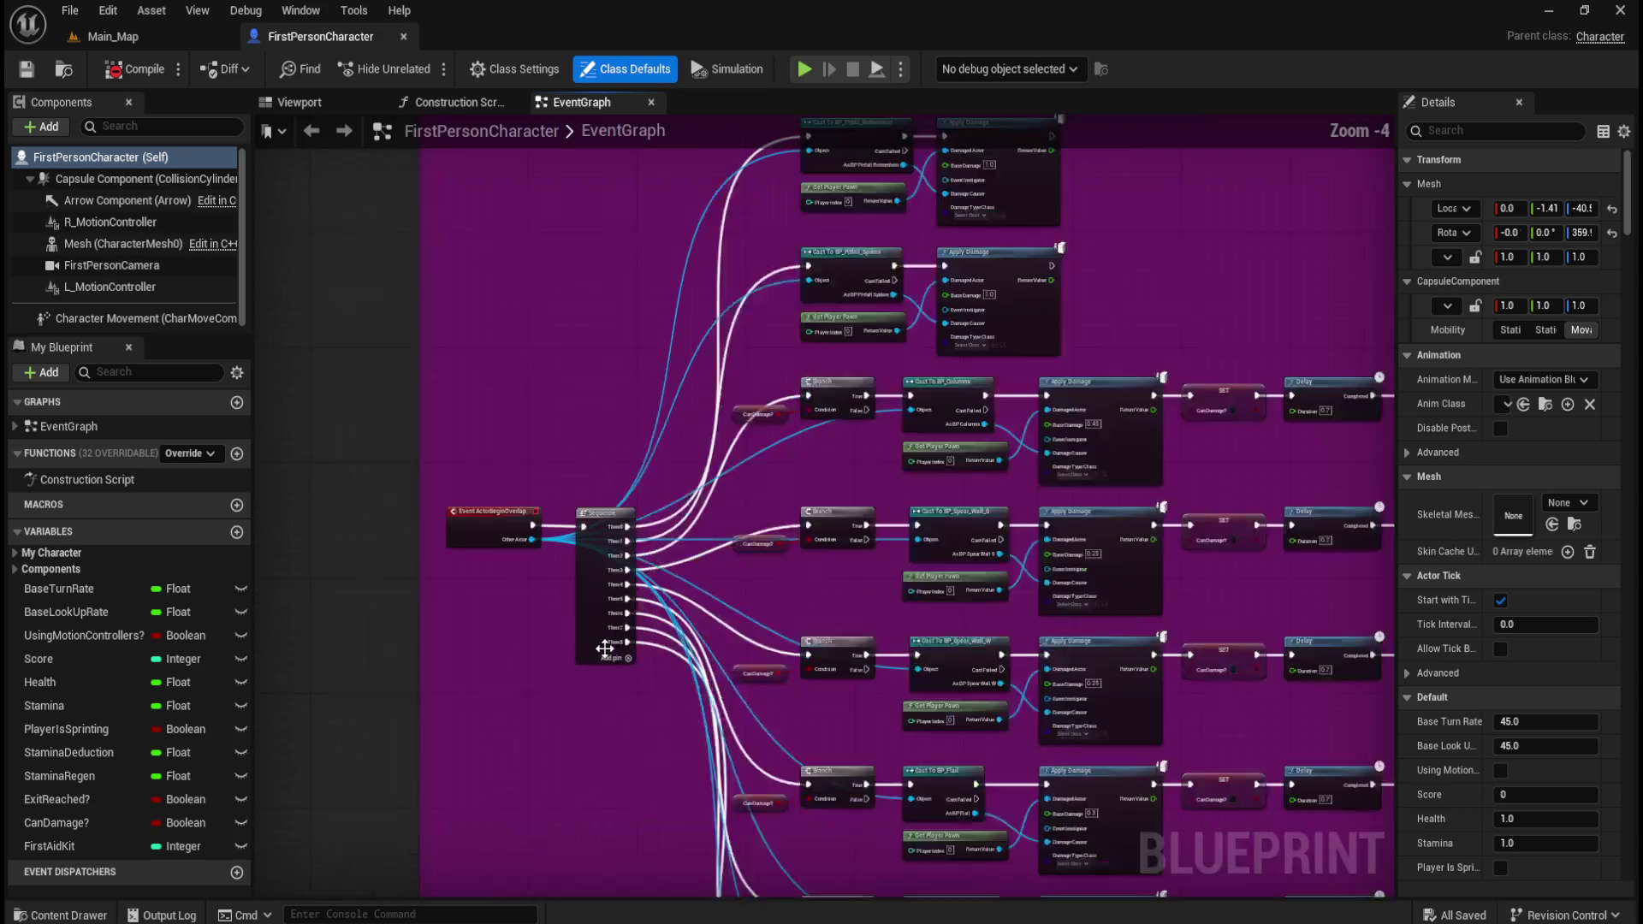
scroll(1147, 552, up, 4)
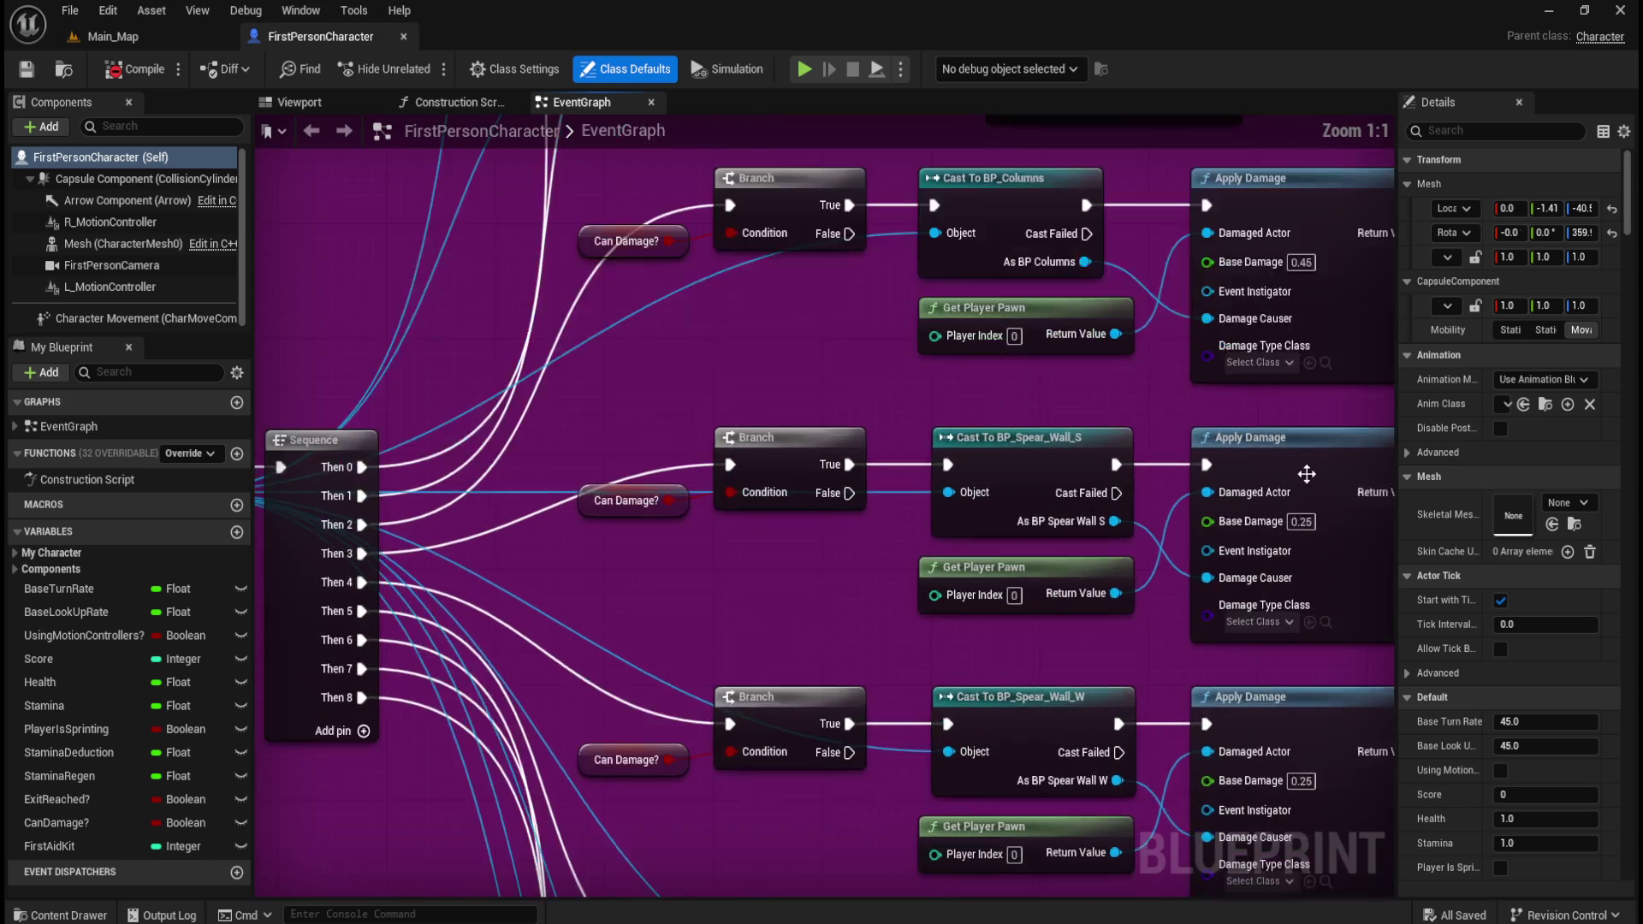
scroll(1306, 473, down, 7)
scroll(734, 693, up, 3)
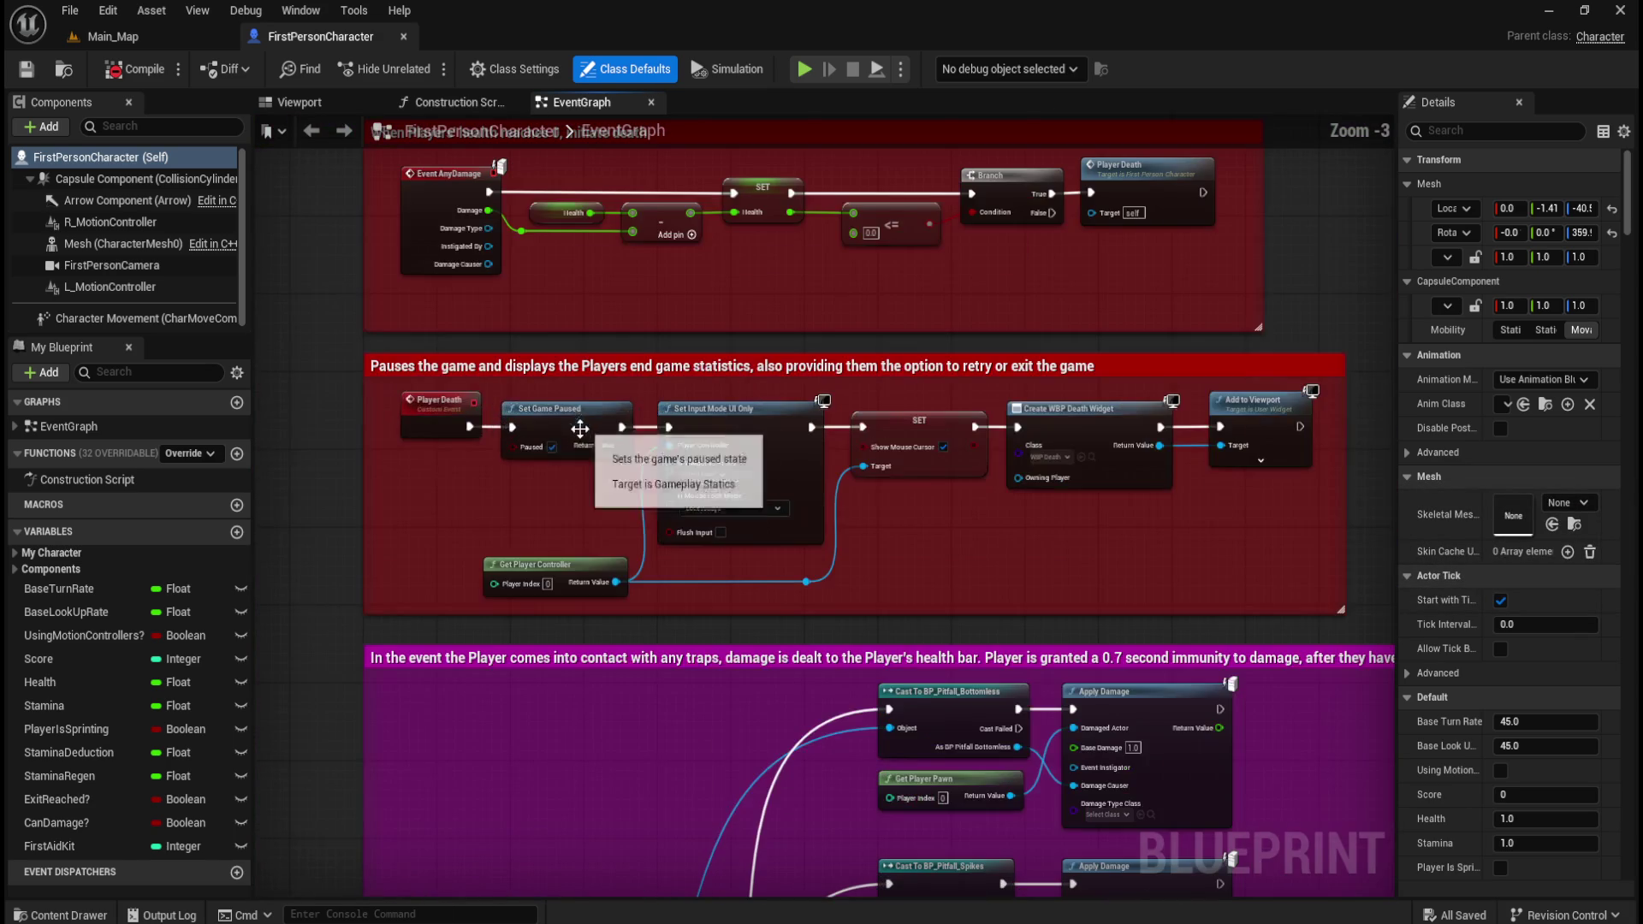
scroll(704, 773, down, 3)
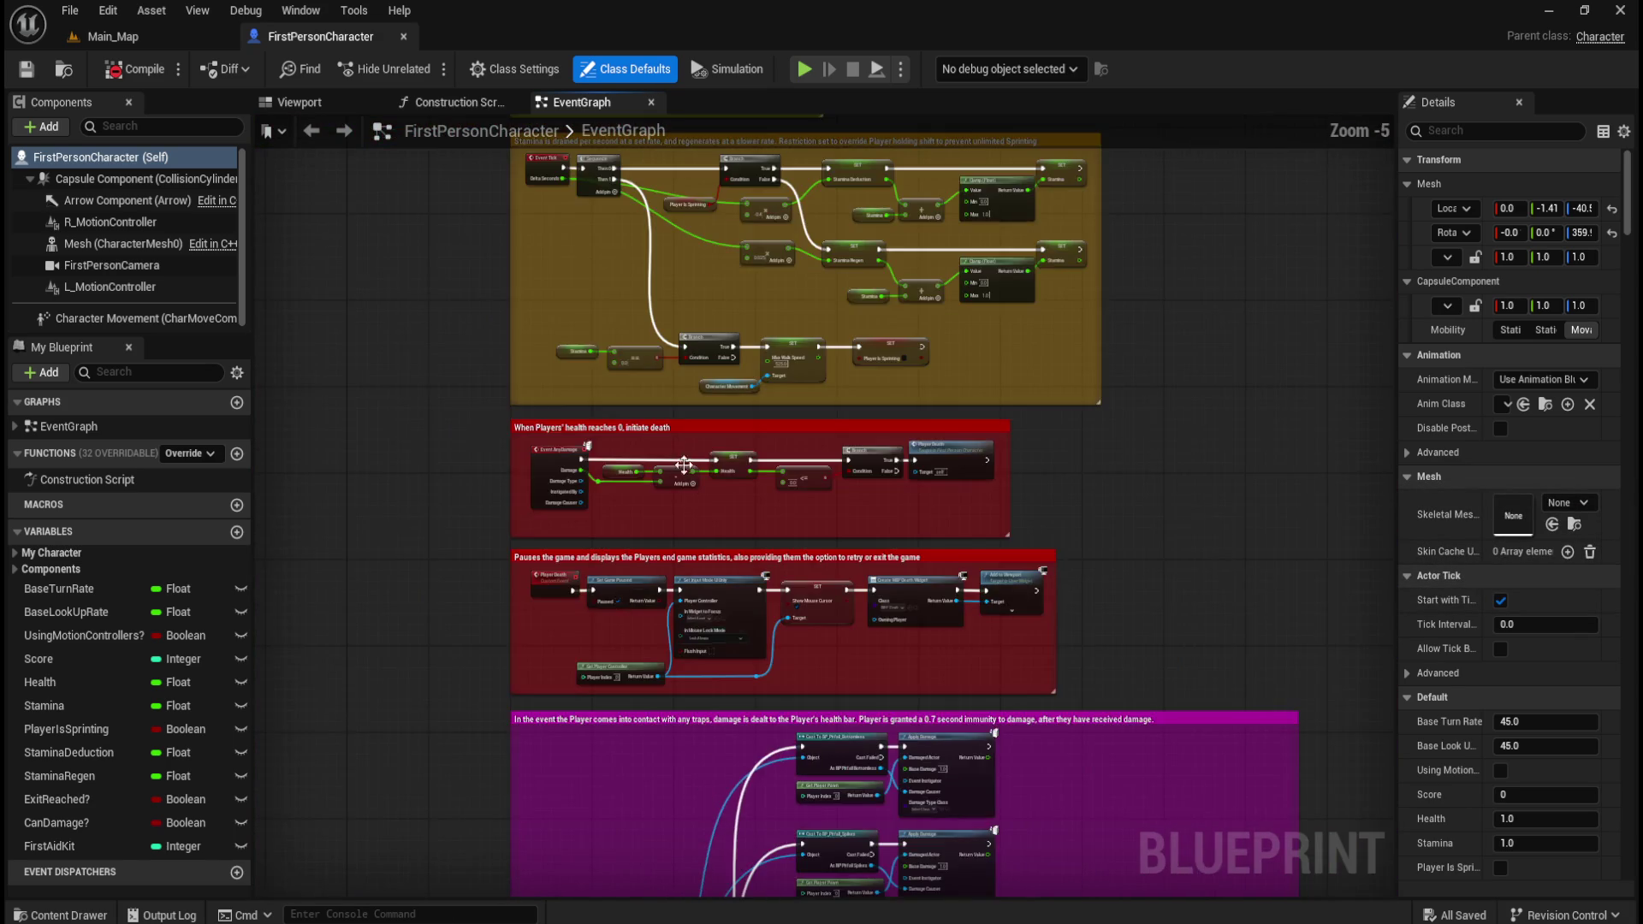
scroll(676, 470, up, 3)
scroll(703, 666, down, 3)
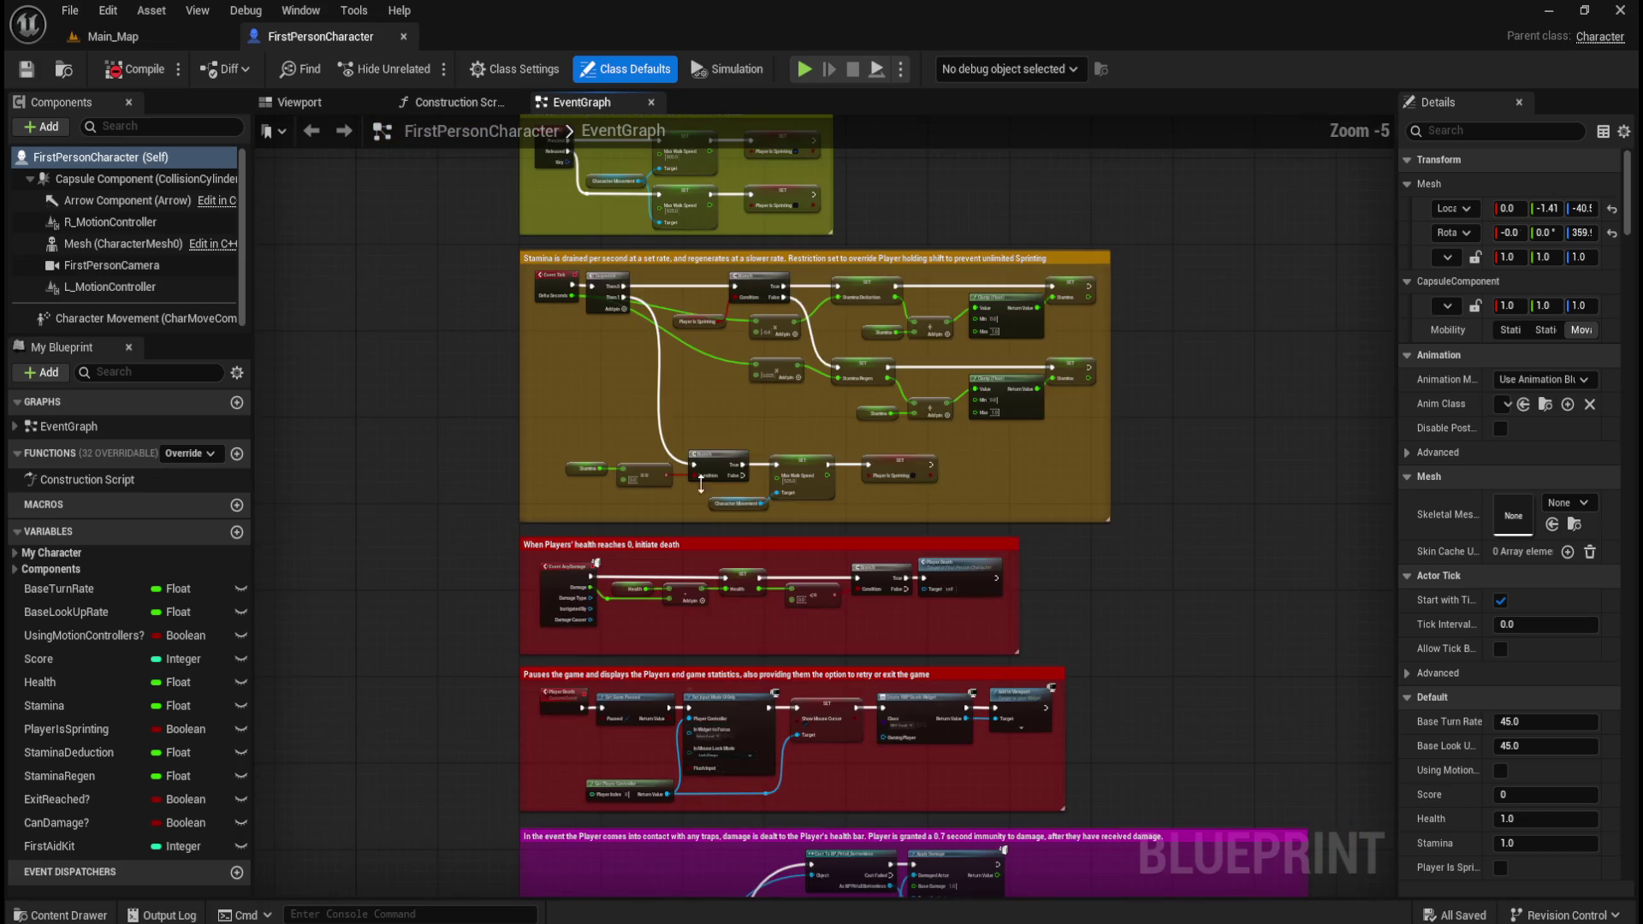
scroll(769, 243, up, 3)
scroll(799, 376, down, 1)
scroll(799, 377, up, 1)
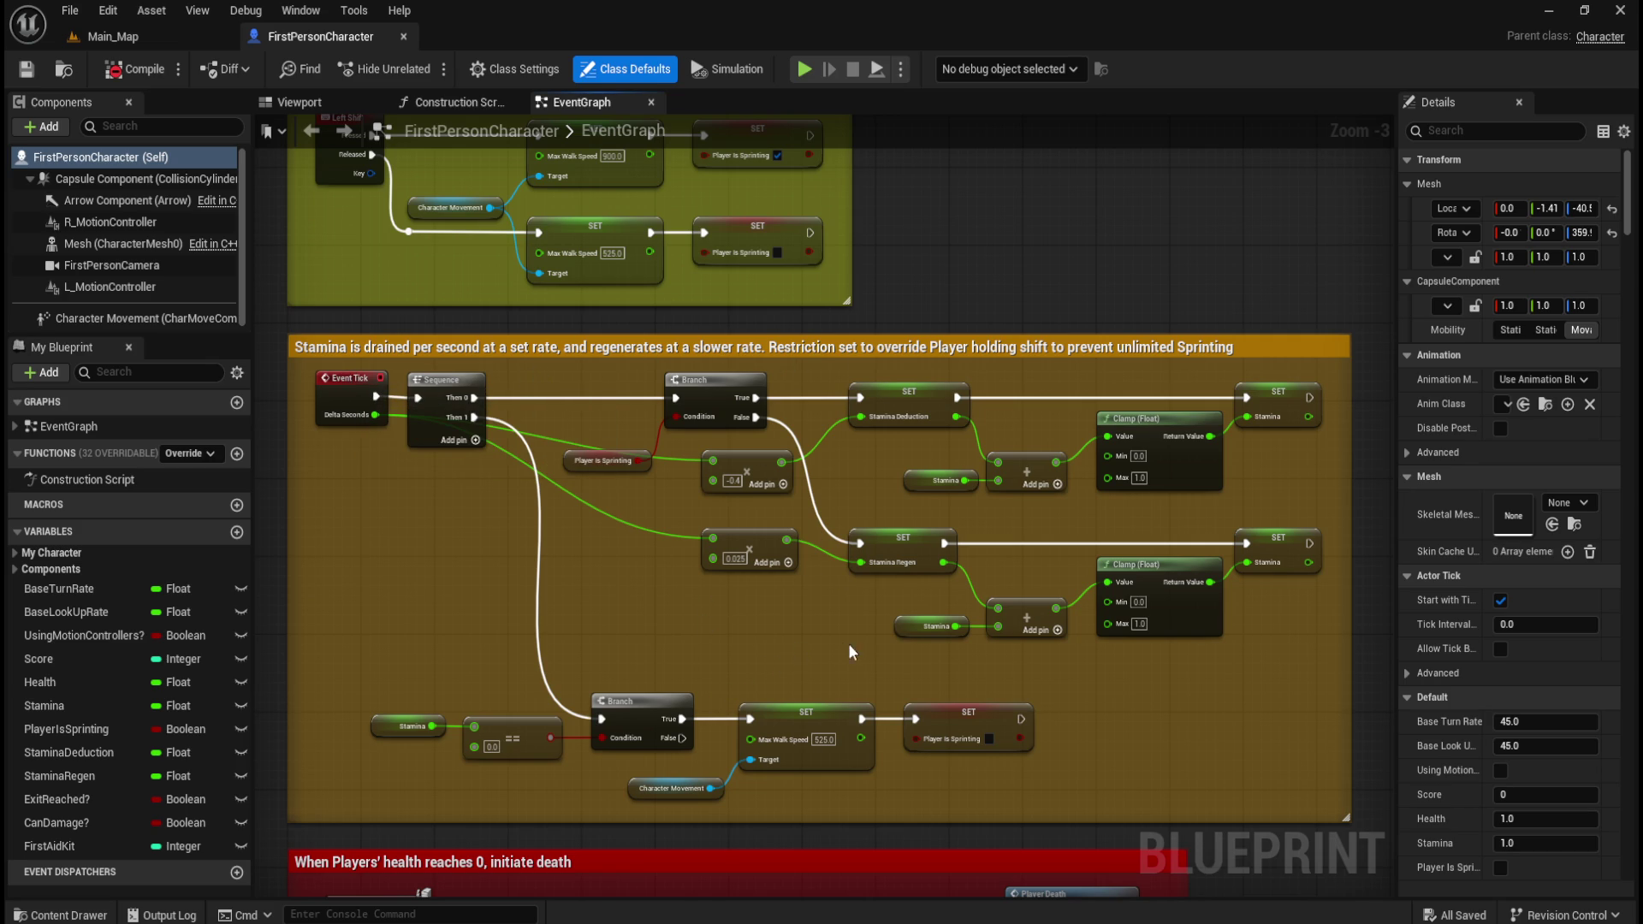
- Select the Character Movement node and inspect the Stamina variable's default value of 1.0
scroll(849, 652, up, 1)
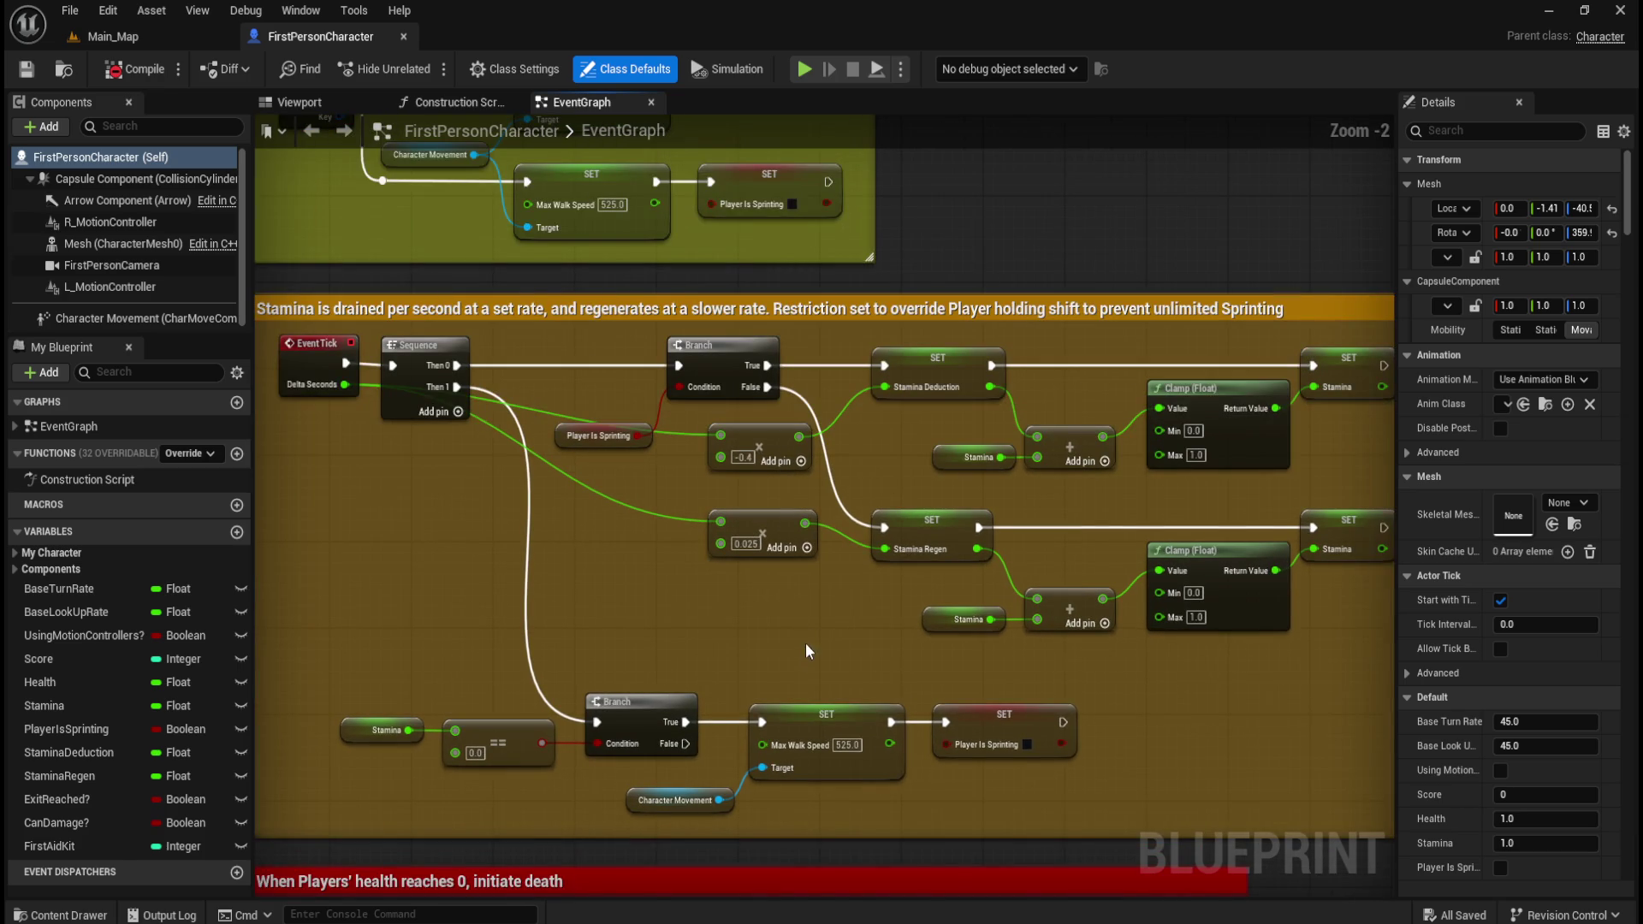
mouse_move(929, 452)
mouse_down()
mouse_move(557, 579)
mouse_move(619, 549)
mouse_move(562, 557)
mouse_move(575, 579)
mouse_up()
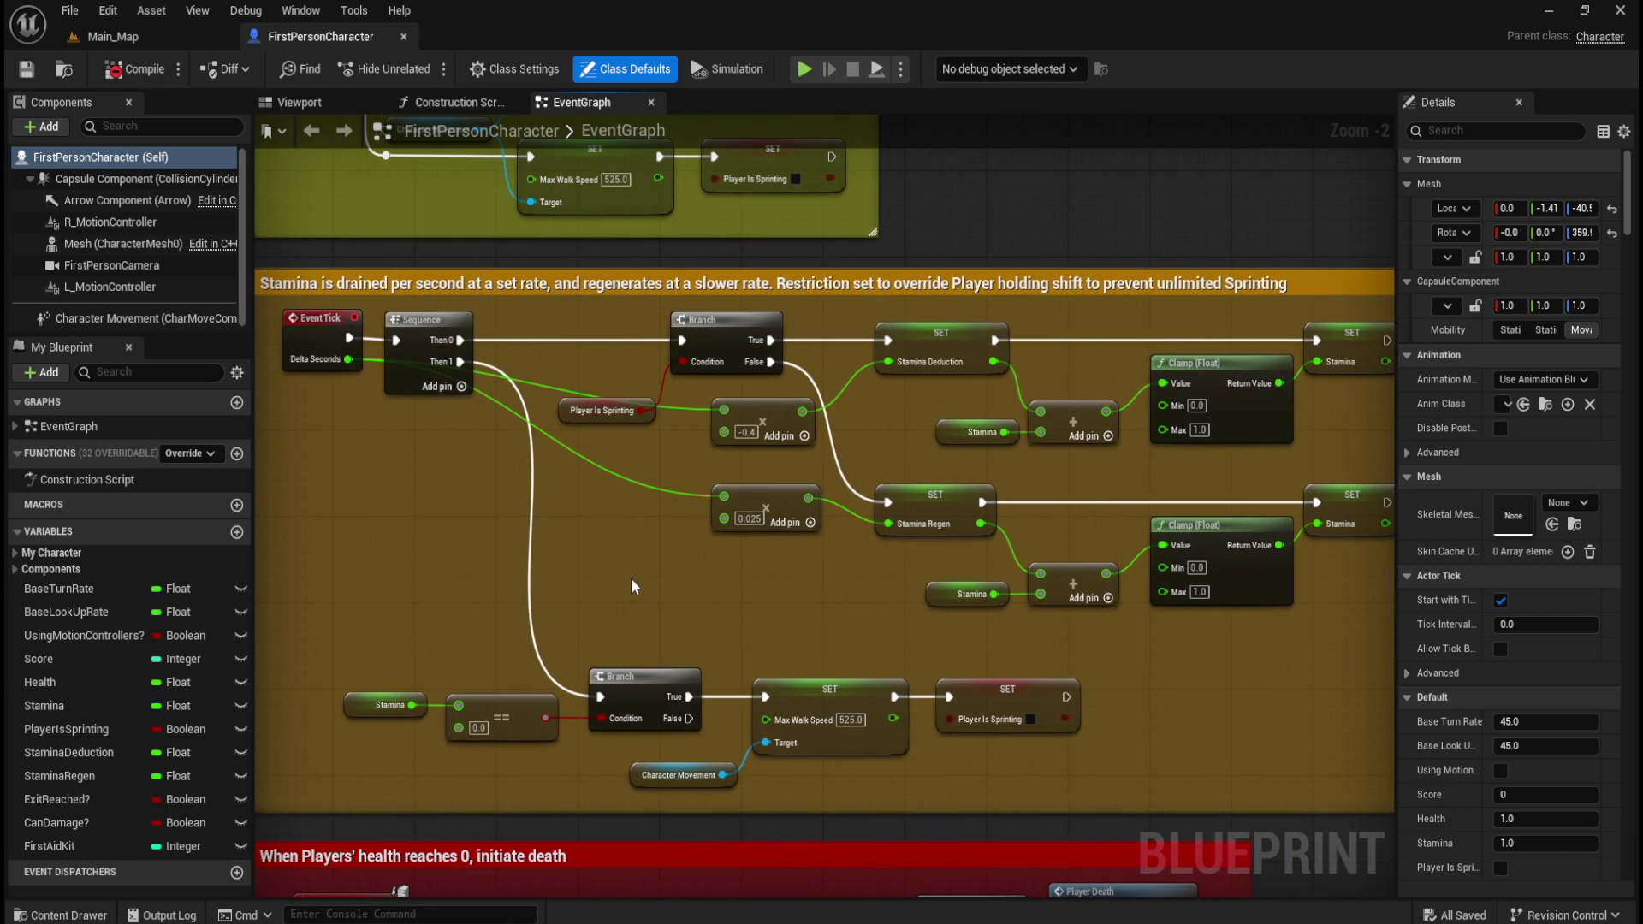
drag(691, 776, 743, 801)
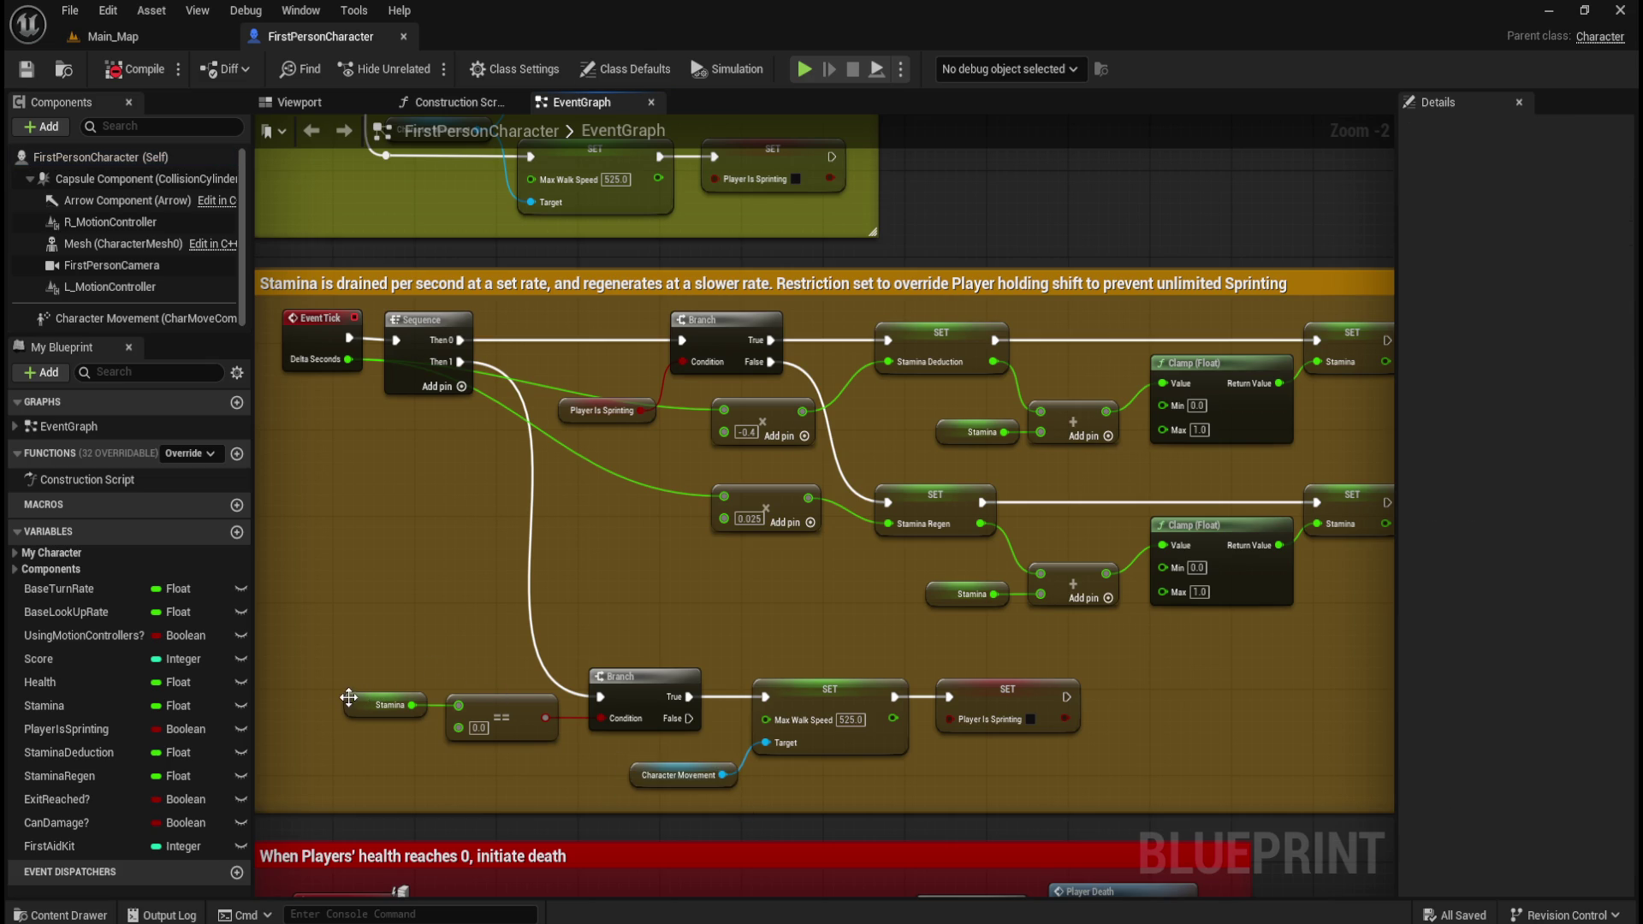
click(141, 710)
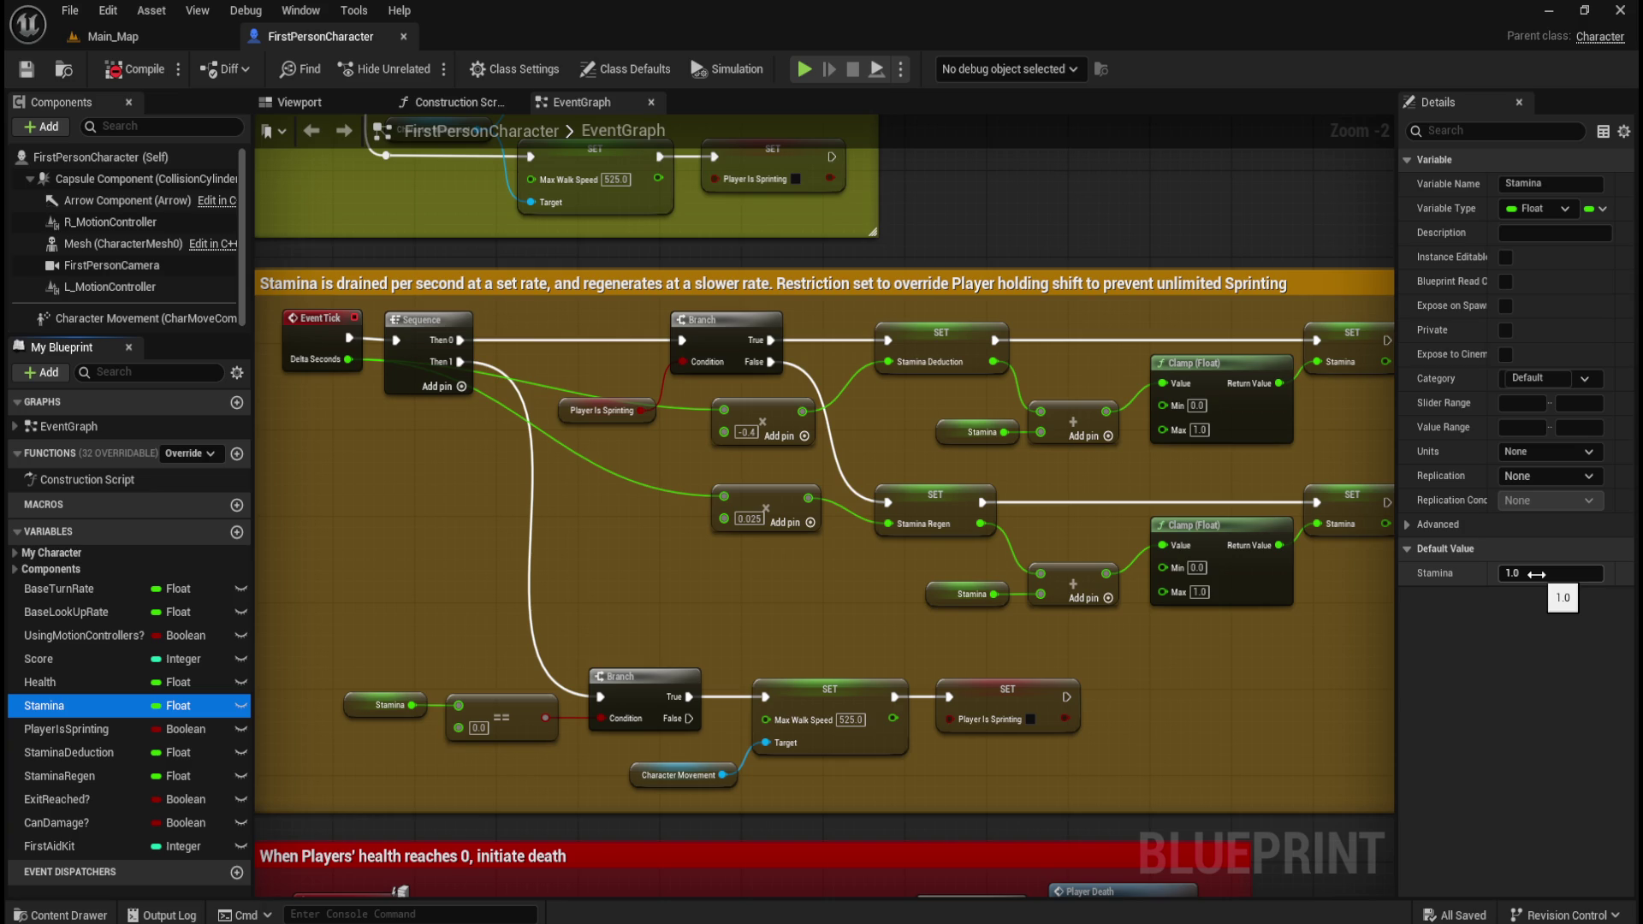
click(754, 611)
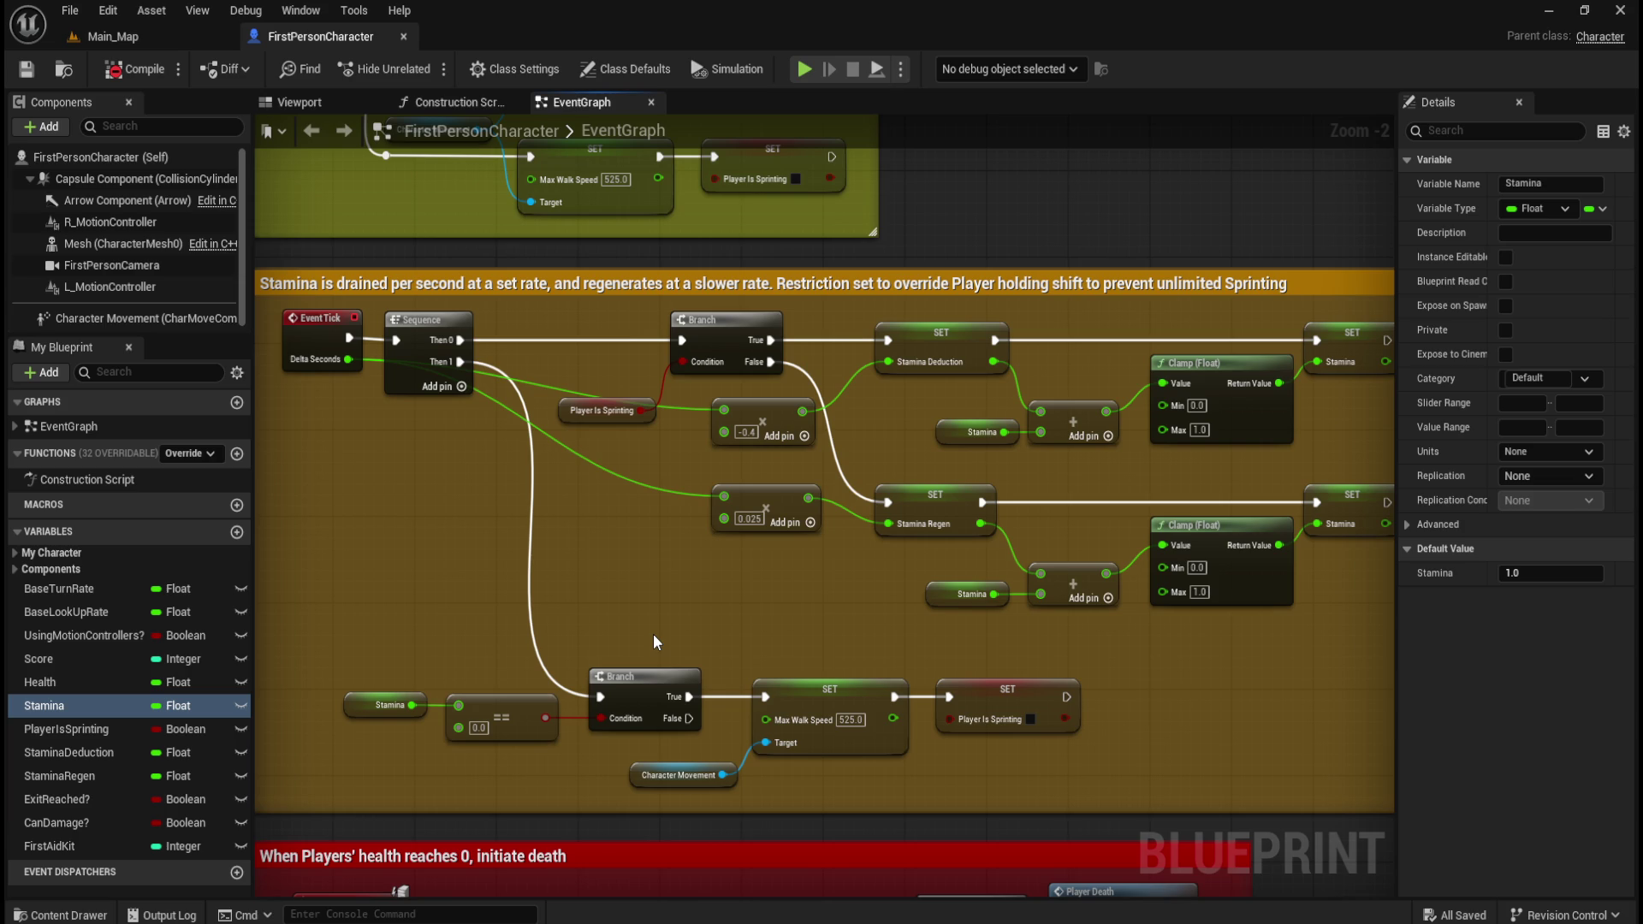
scroll(664, 625, down, 3)
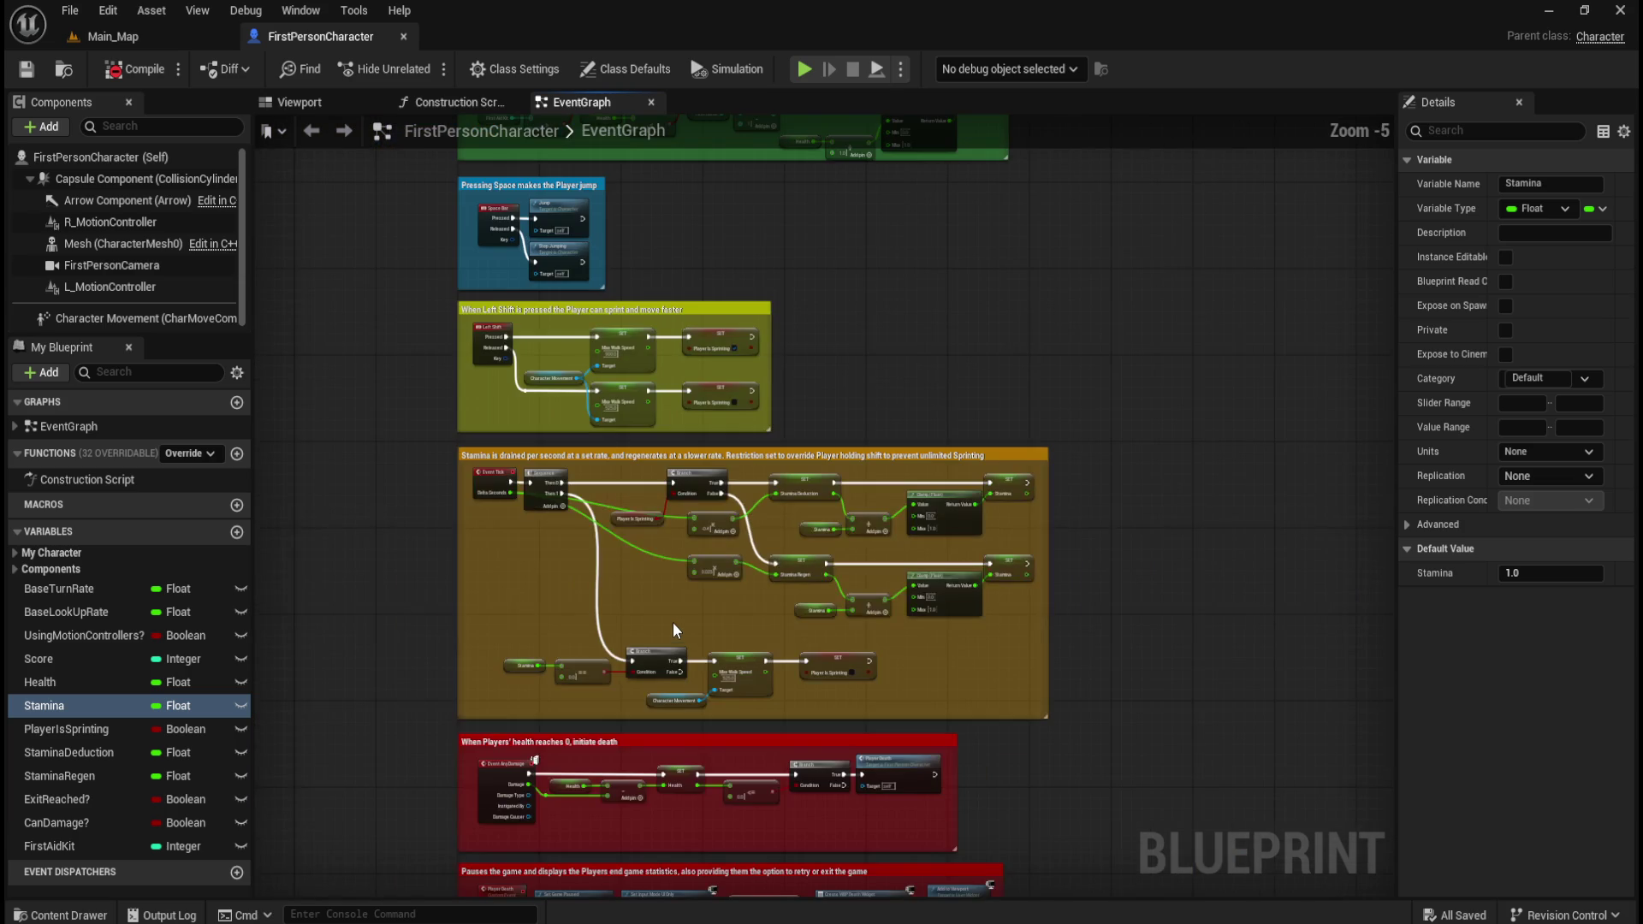
- Zoom in and select the Event Tick, Branch and SET Stamina Deduction drain nodes
scroll(630, 318, up, 3)
scroll(573, 379, up, 1)
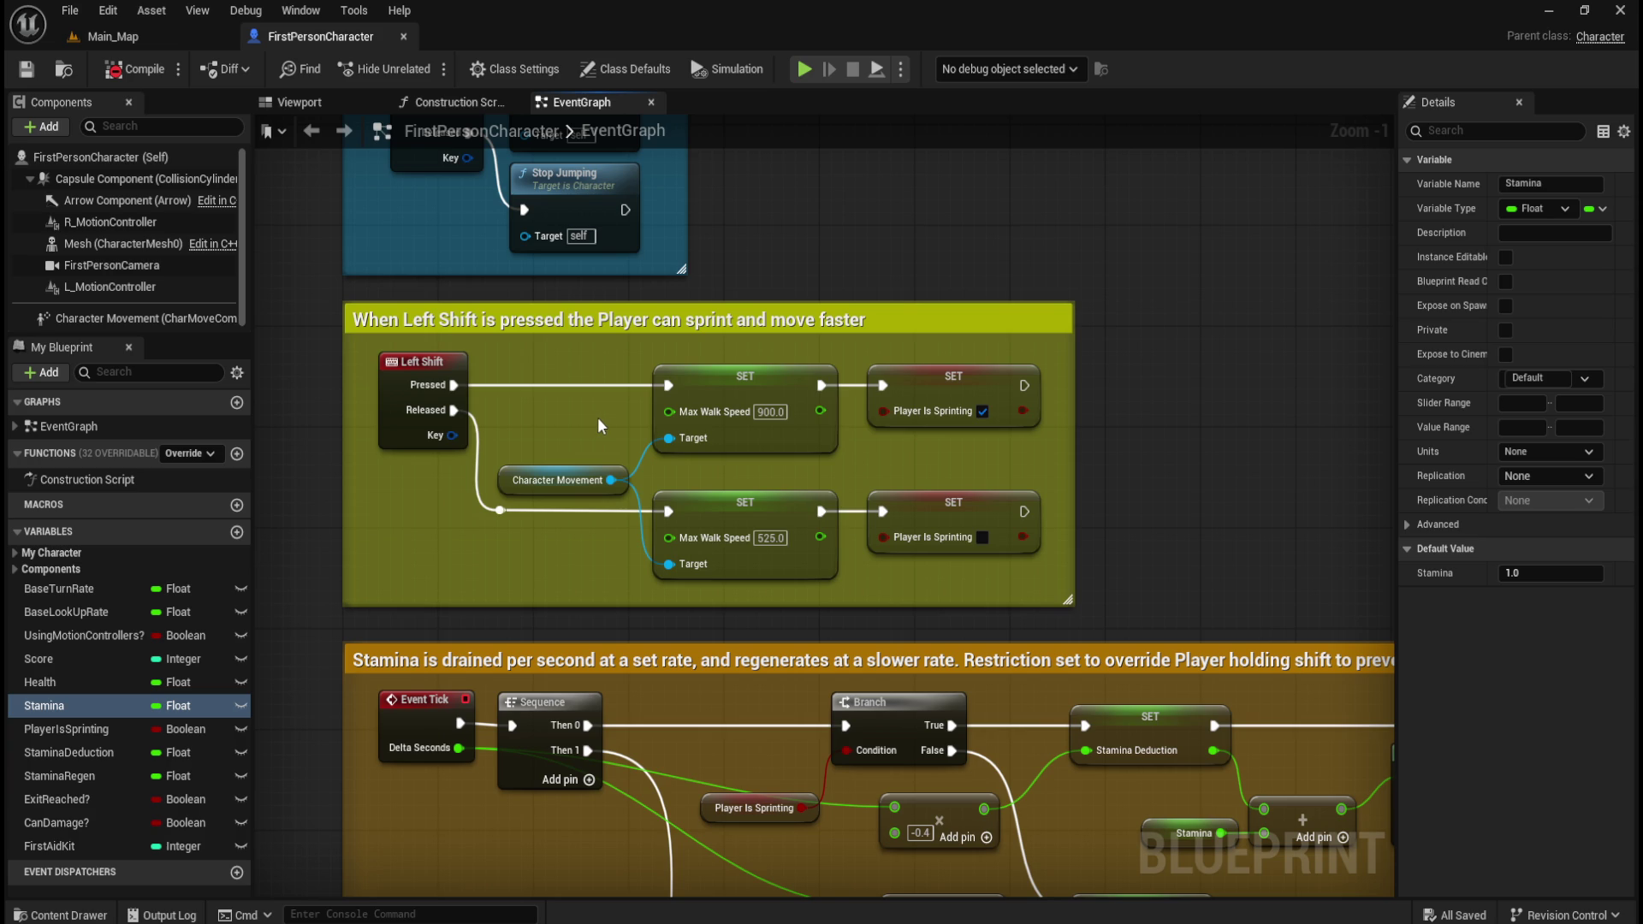
mouse_move(1121, 558)
mouse_down()
mouse_move(1044, 403)
mouse_move(1038, 348)
mouse_move(1012, 329)
mouse_up()
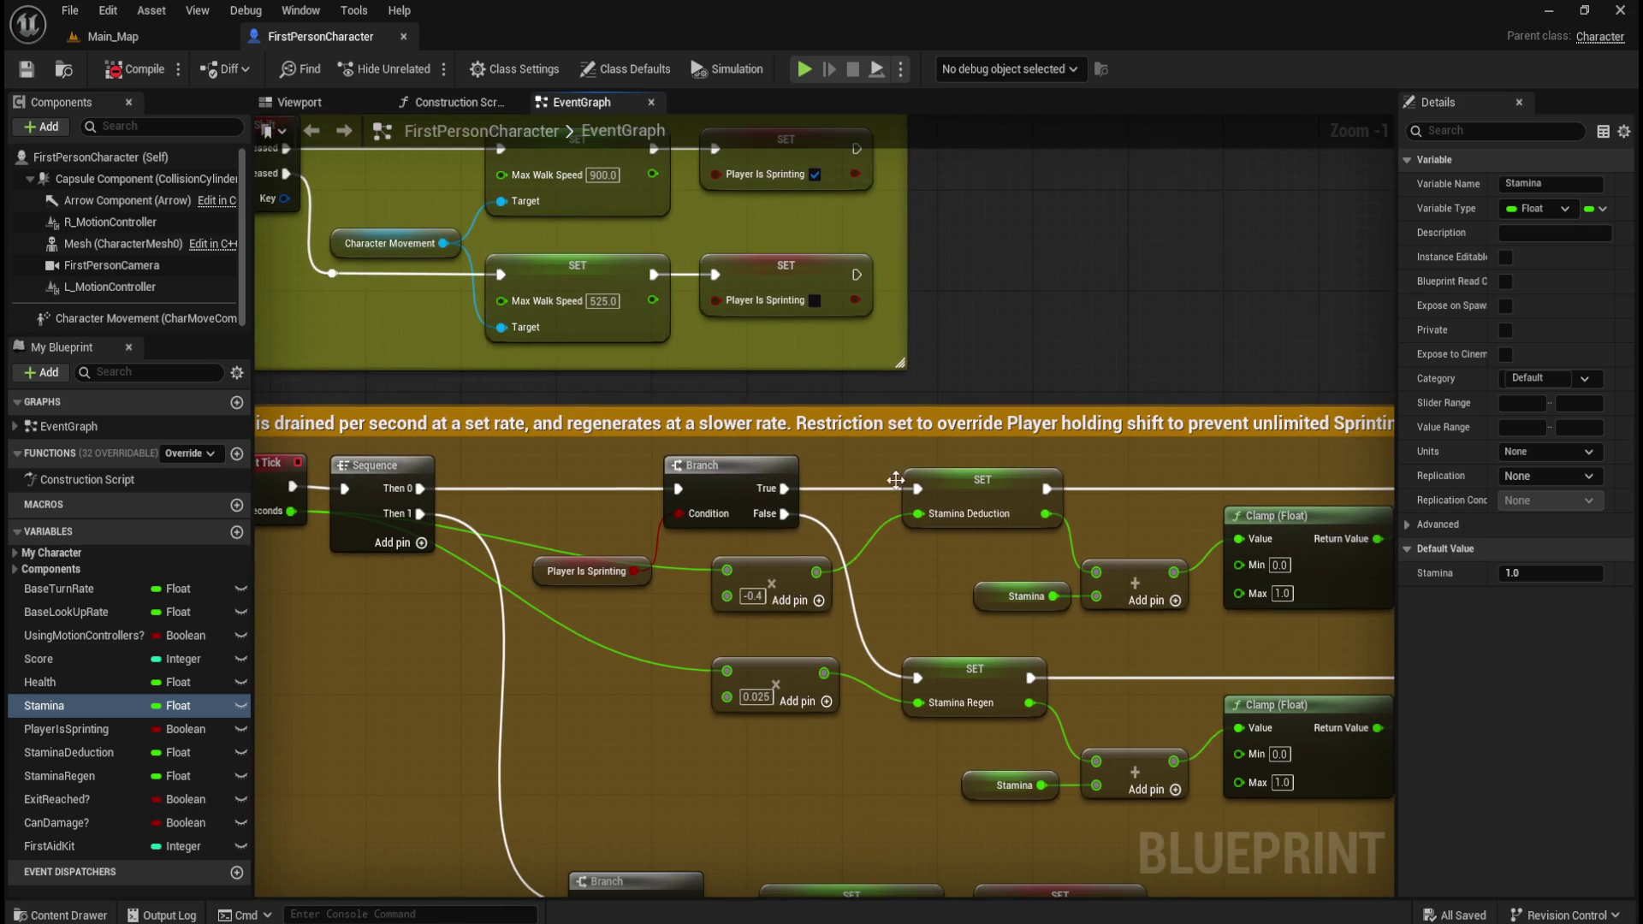
drag(536, 476, 676, 421)
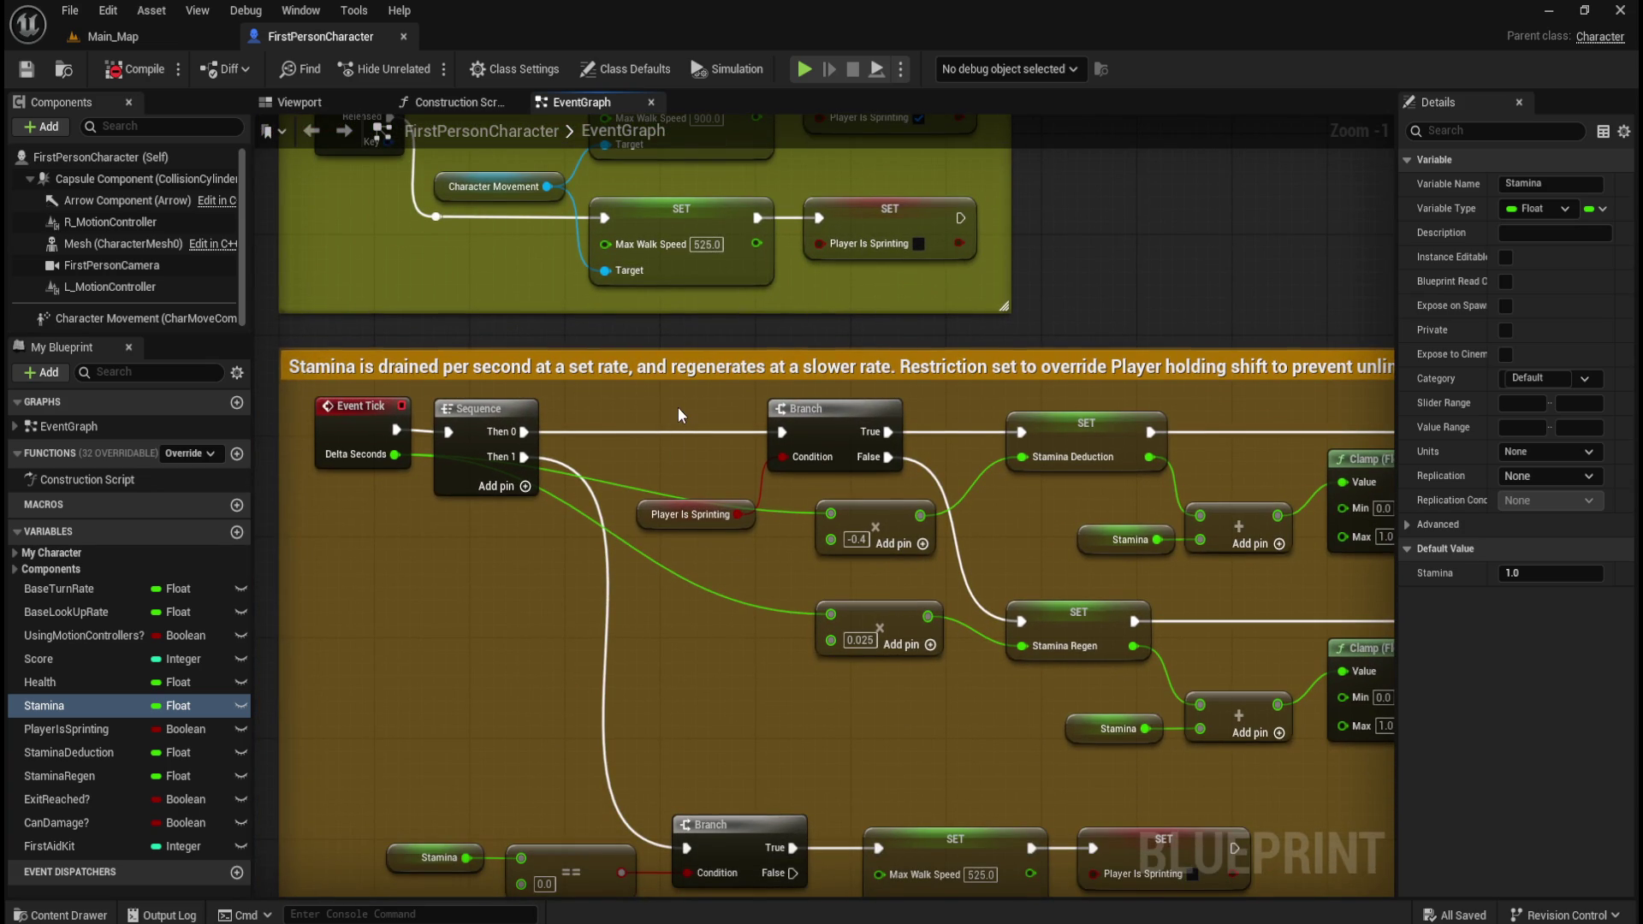
click(782, 535)
mouse_move(303, 504)
mouse_down()
mouse_move(402, 430)
mouse_move(419, 388)
mouse_up()
drag(656, 407, 778, 541)
mouse_move(999, 396)
mouse_down()
mouse_move(1083, 437)
mouse_move(1101, 428)
mouse_up()
mouse_move(1213, 404)
mouse_down()
mouse_move(849, 402)
mouse_move(1131, 389)
mouse_up()
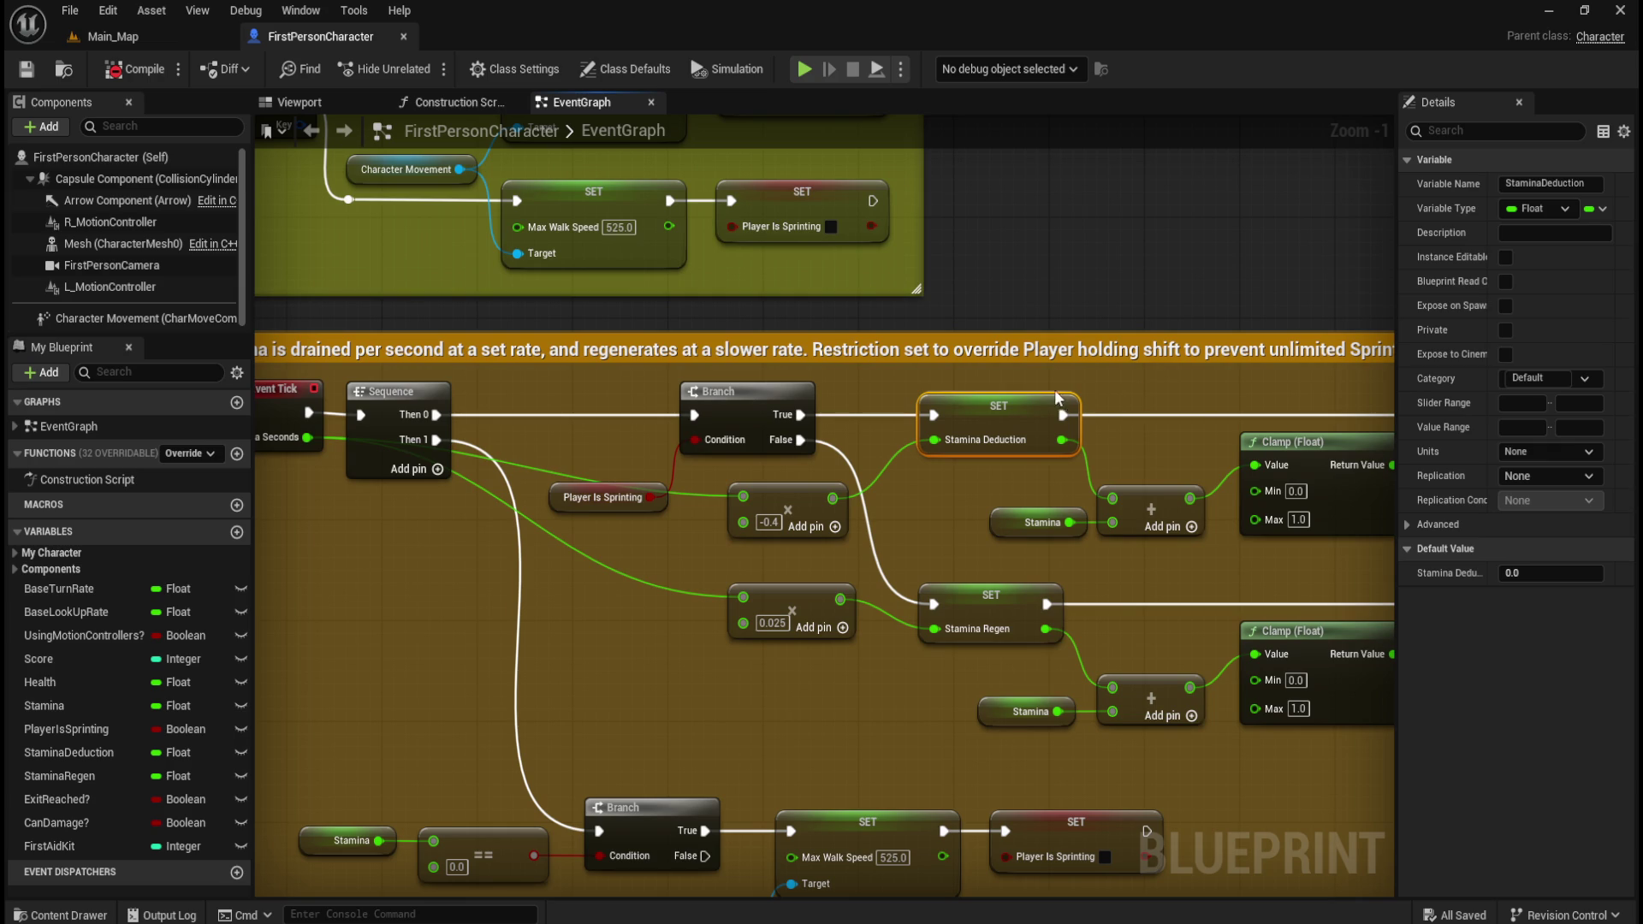
- Frame the Left Shift sprint section and box-select Left Shift, both SET nodes and Character Movement
mouse_move(1008, 244)
mouse_down()
mouse_move(1116, 418)
mouse_move(1103, 430)
mouse_up()
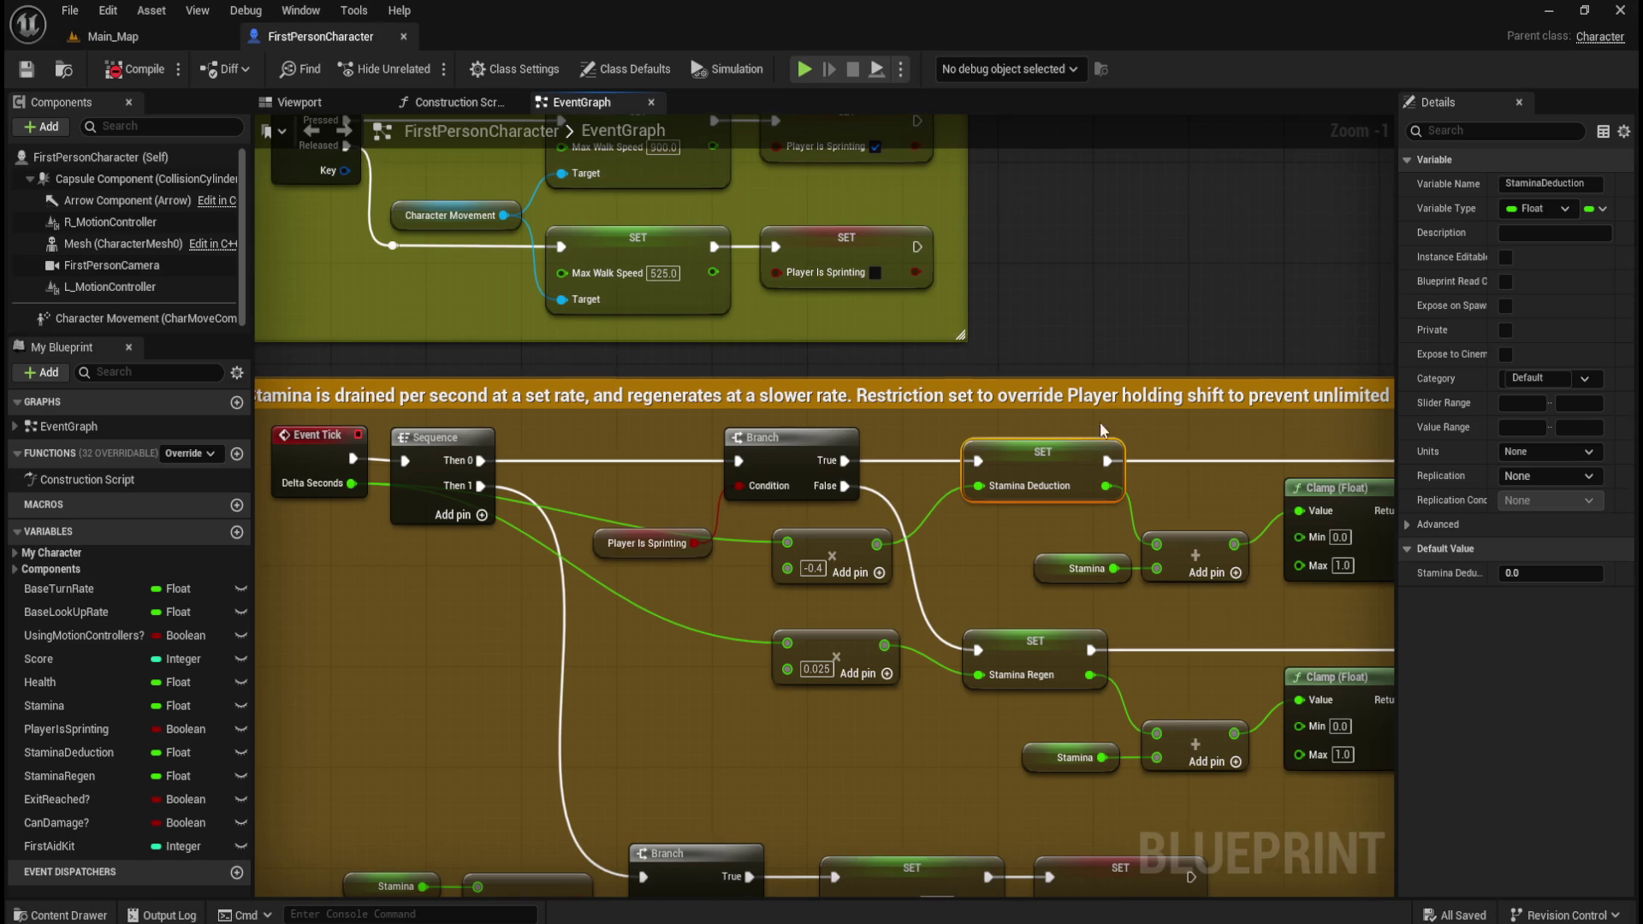
click(995, 556)
mouse_move(995, 554)
mouse_down()
mouse_move(884, 572)
mouse_move(846, 628)
mouse_move(985, 601)
mouse_move(1020, 678)
mouse_move(882, 535)
mouse_move(658, 547)
mouse_move(898, 676)
mouse_up()
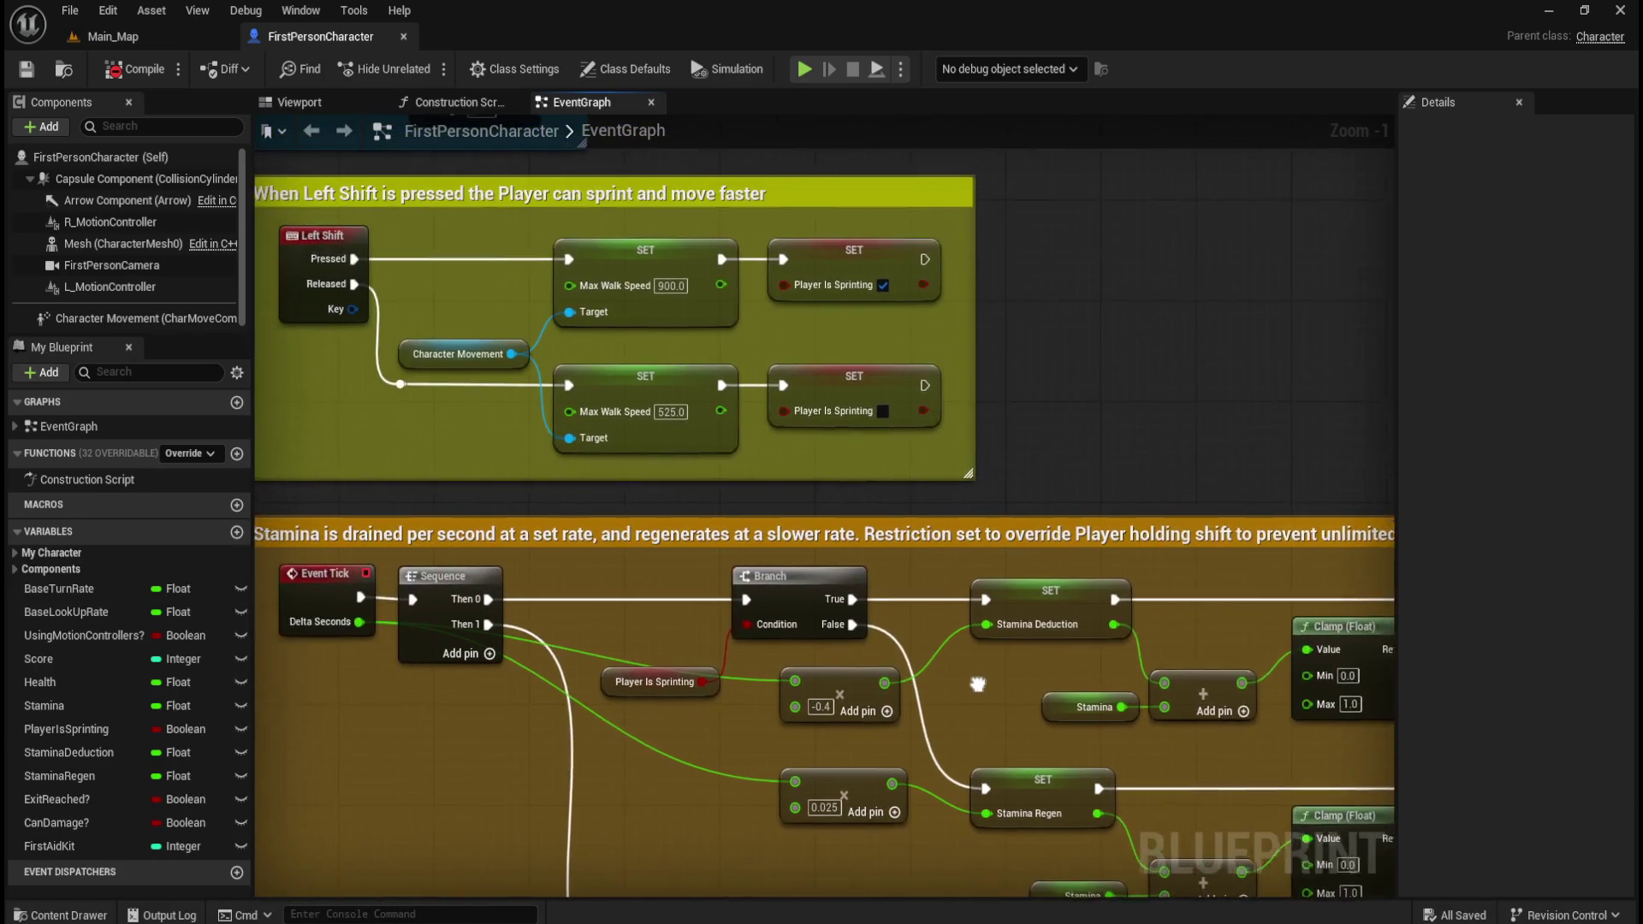
drag(317, 232, 1015, 332)
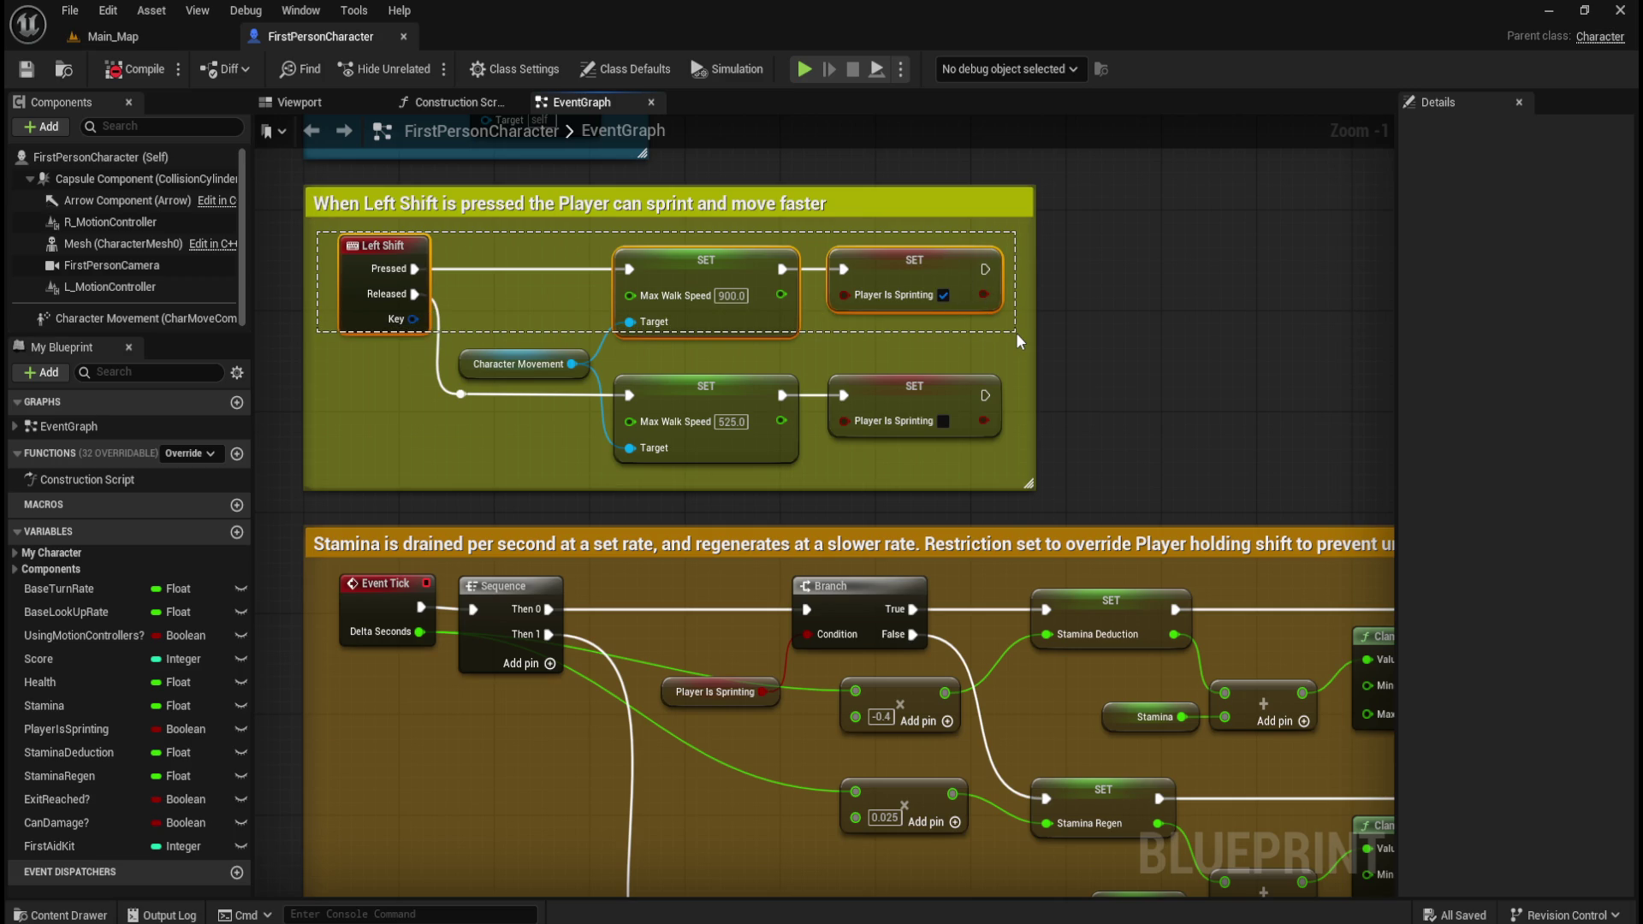
drag(1014, 332, 1010, 347)
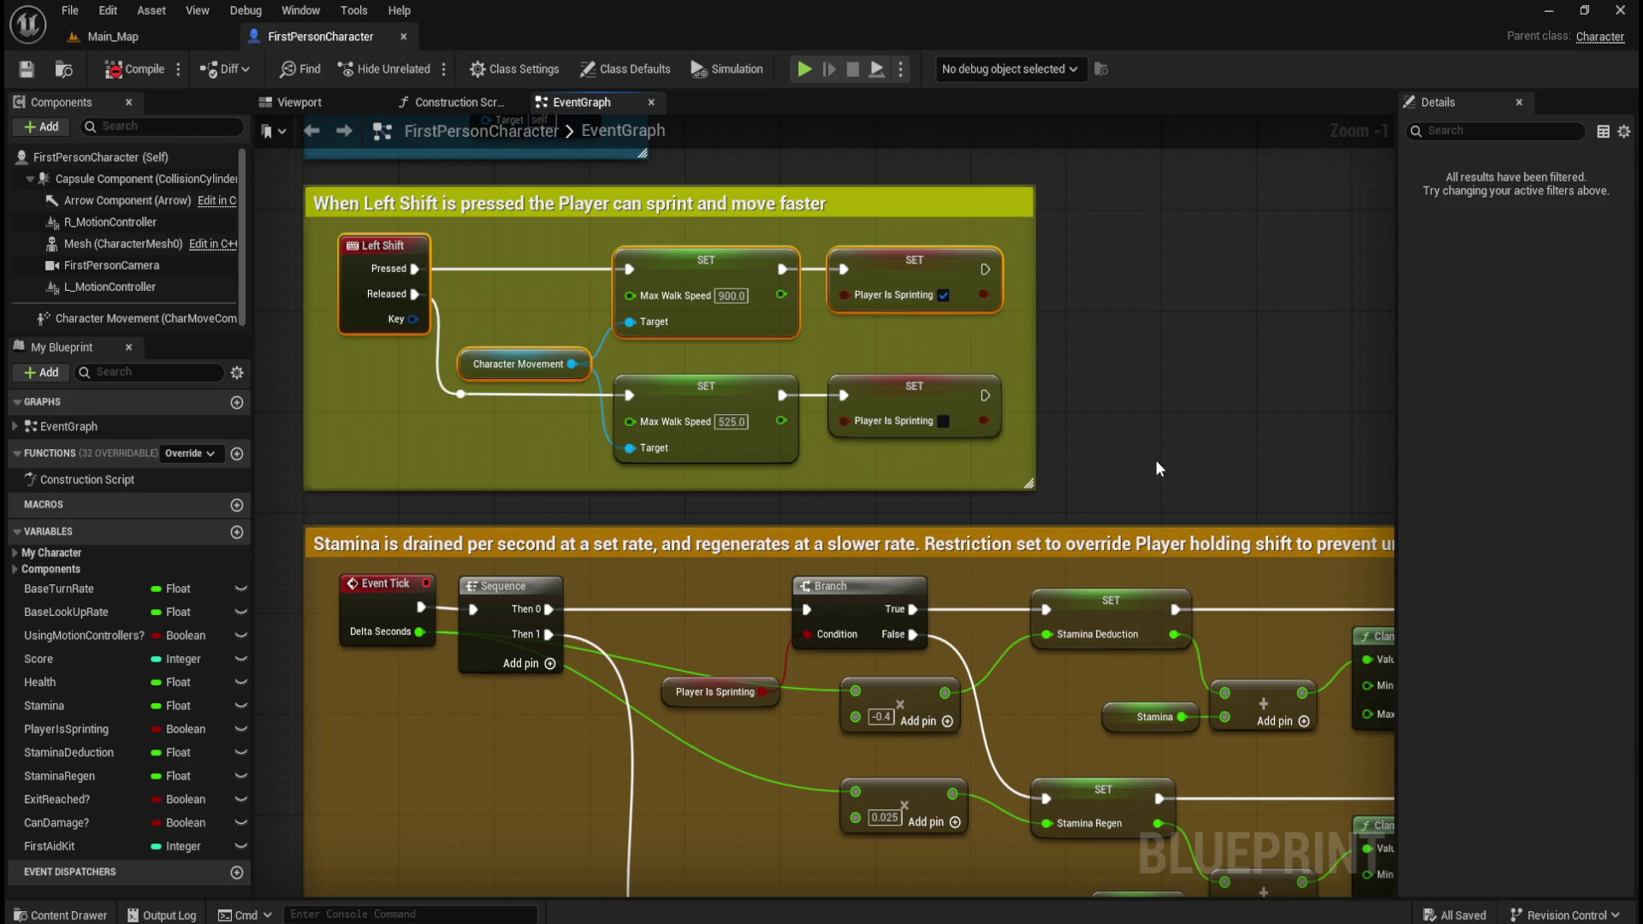
- Select the Character Movement component and scroll through its Details properties
click(129, 320)
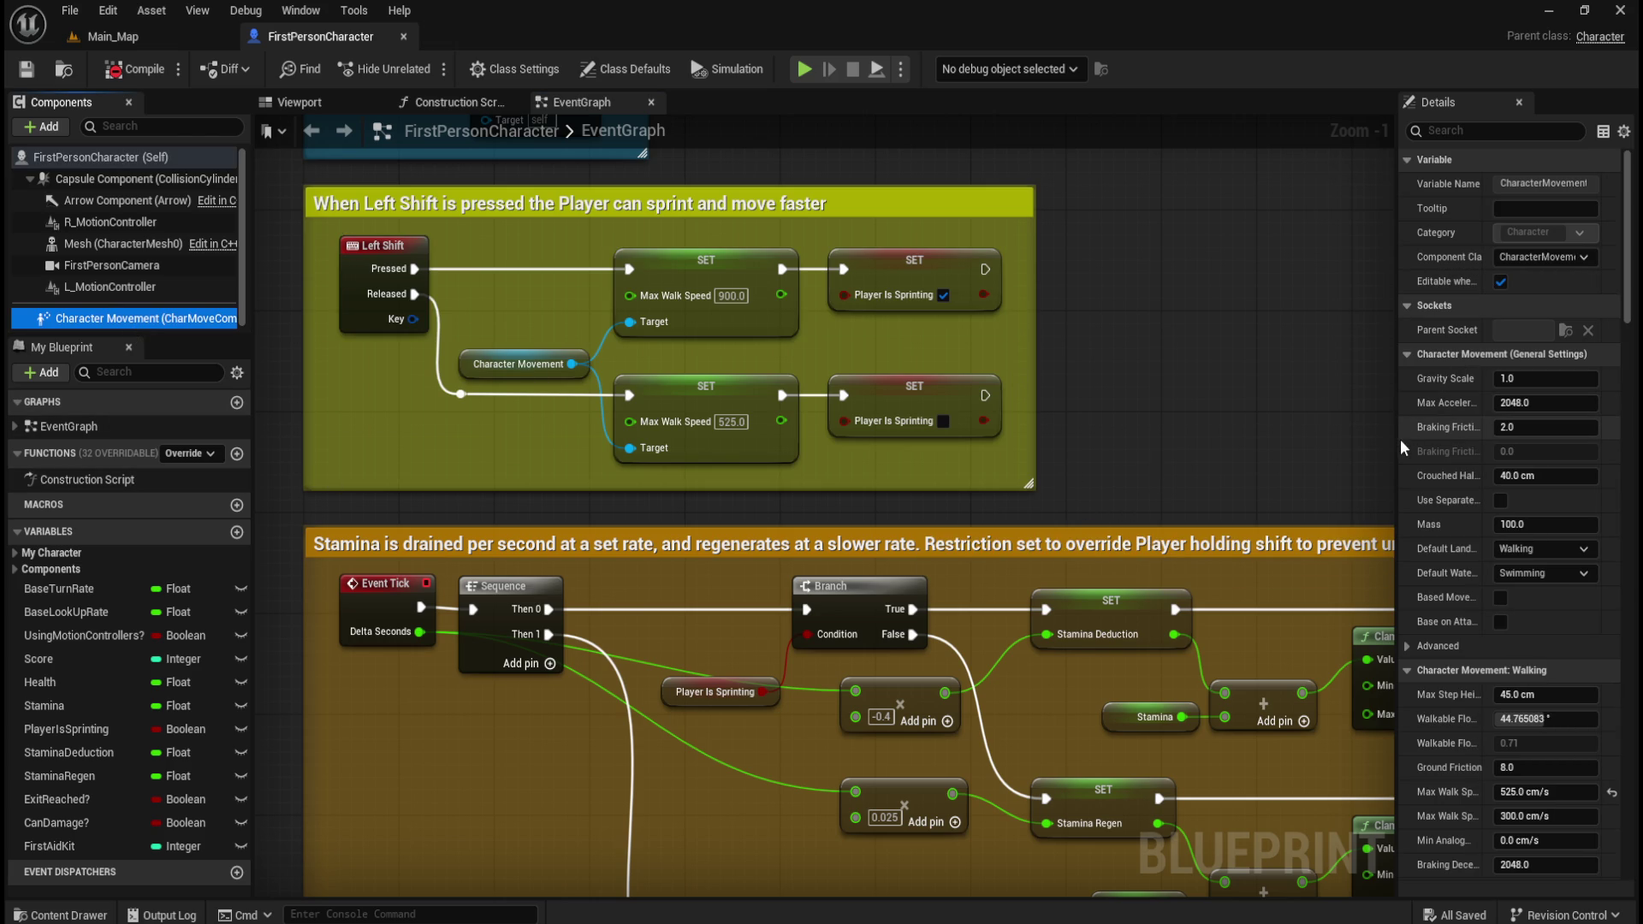
drag(1396, 447, 1344, 446)
scroll(1420, 770, down, 3)
scroll(1396, 616, down, 10)
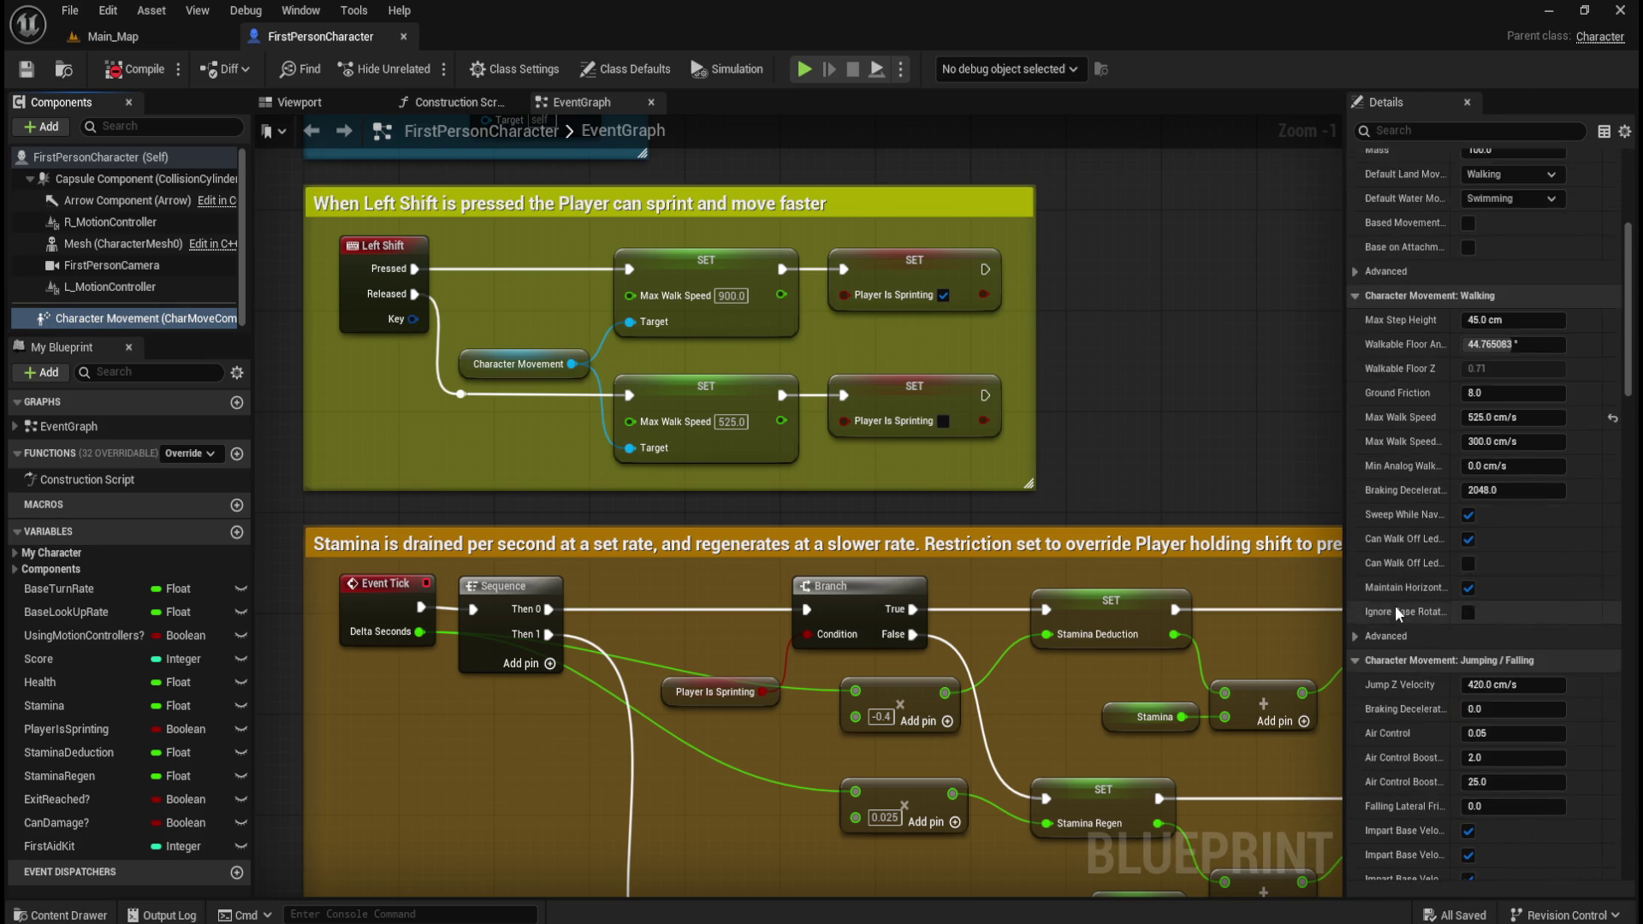
scroll(1396, 603, down, 5)
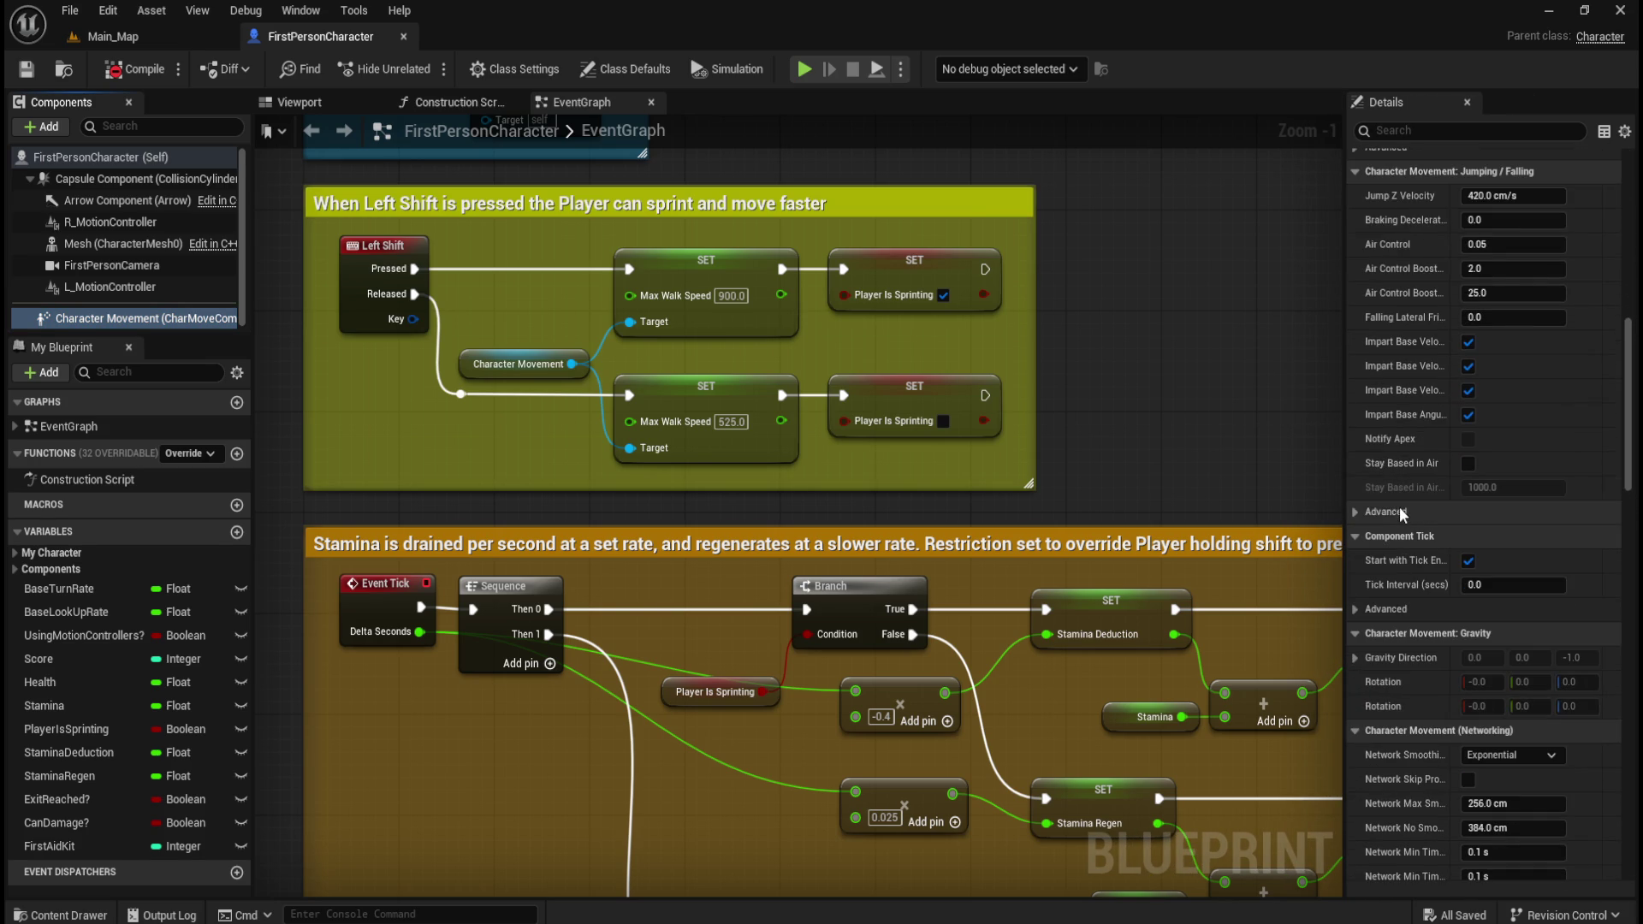
scroll(1400, 506, down, 8)
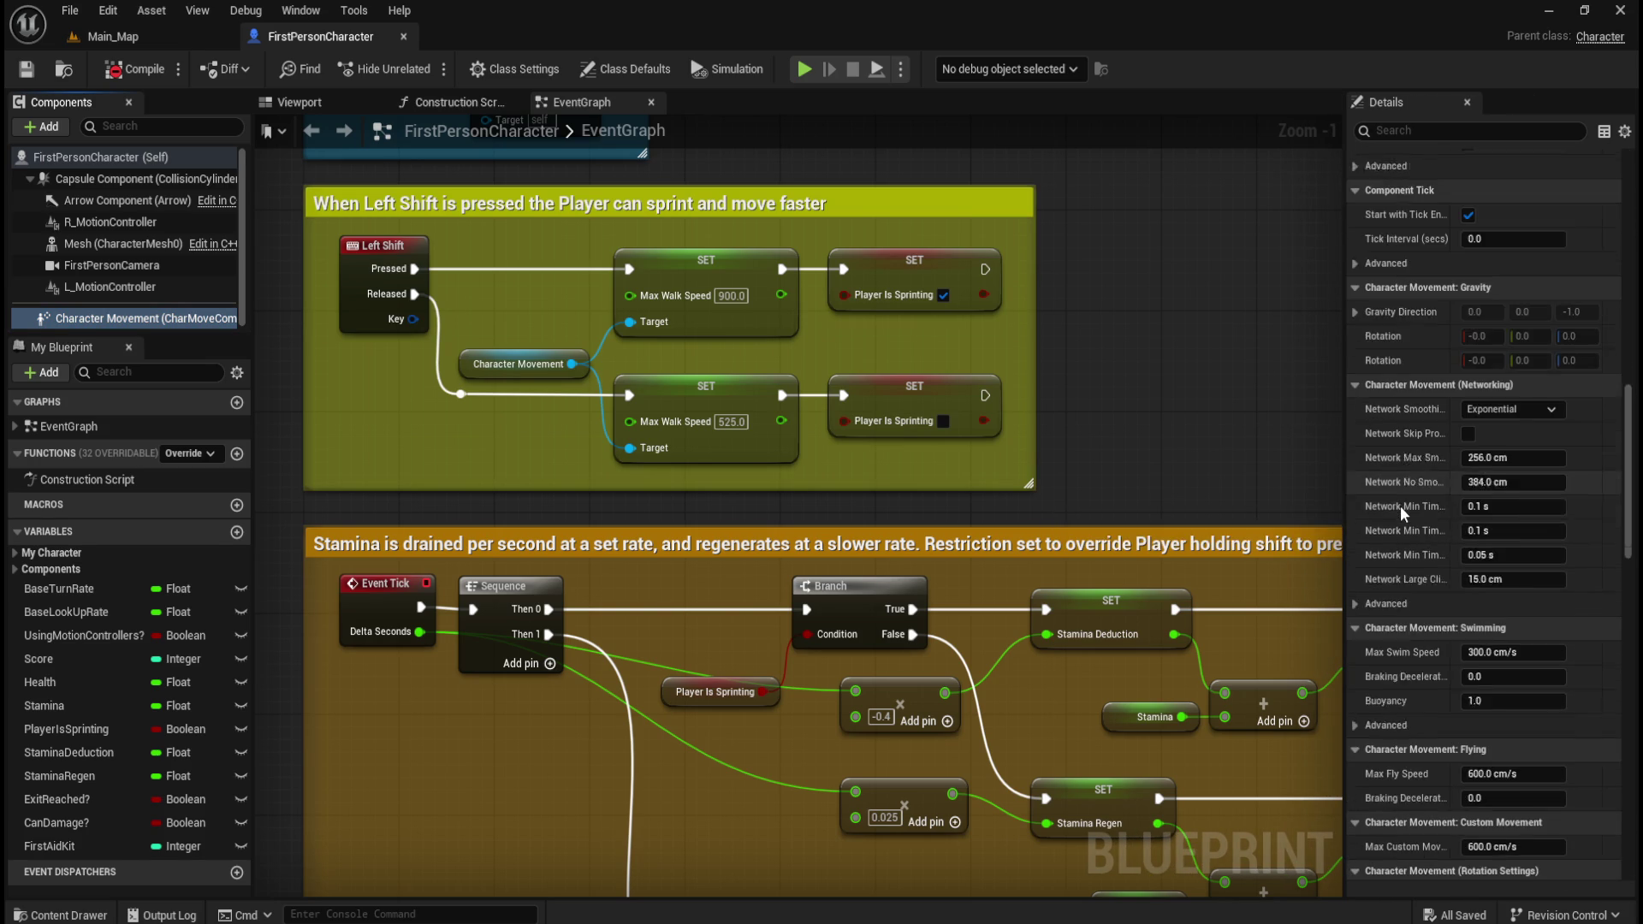
scroll(1400, 511, down, 7)
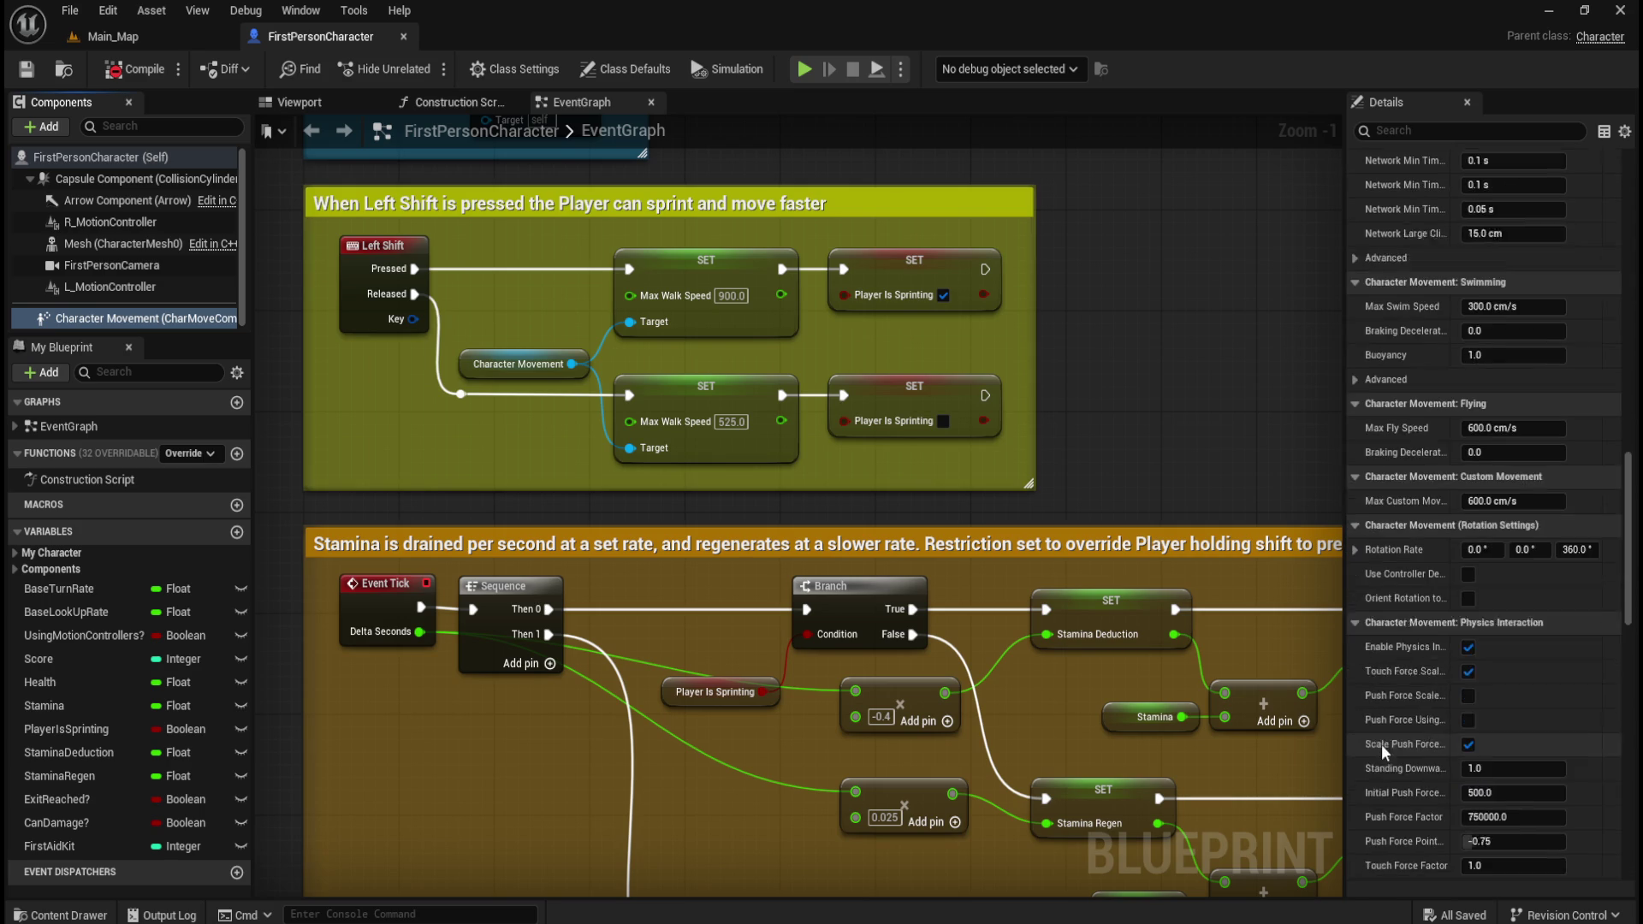
scroll(1412, 631, down, 2)
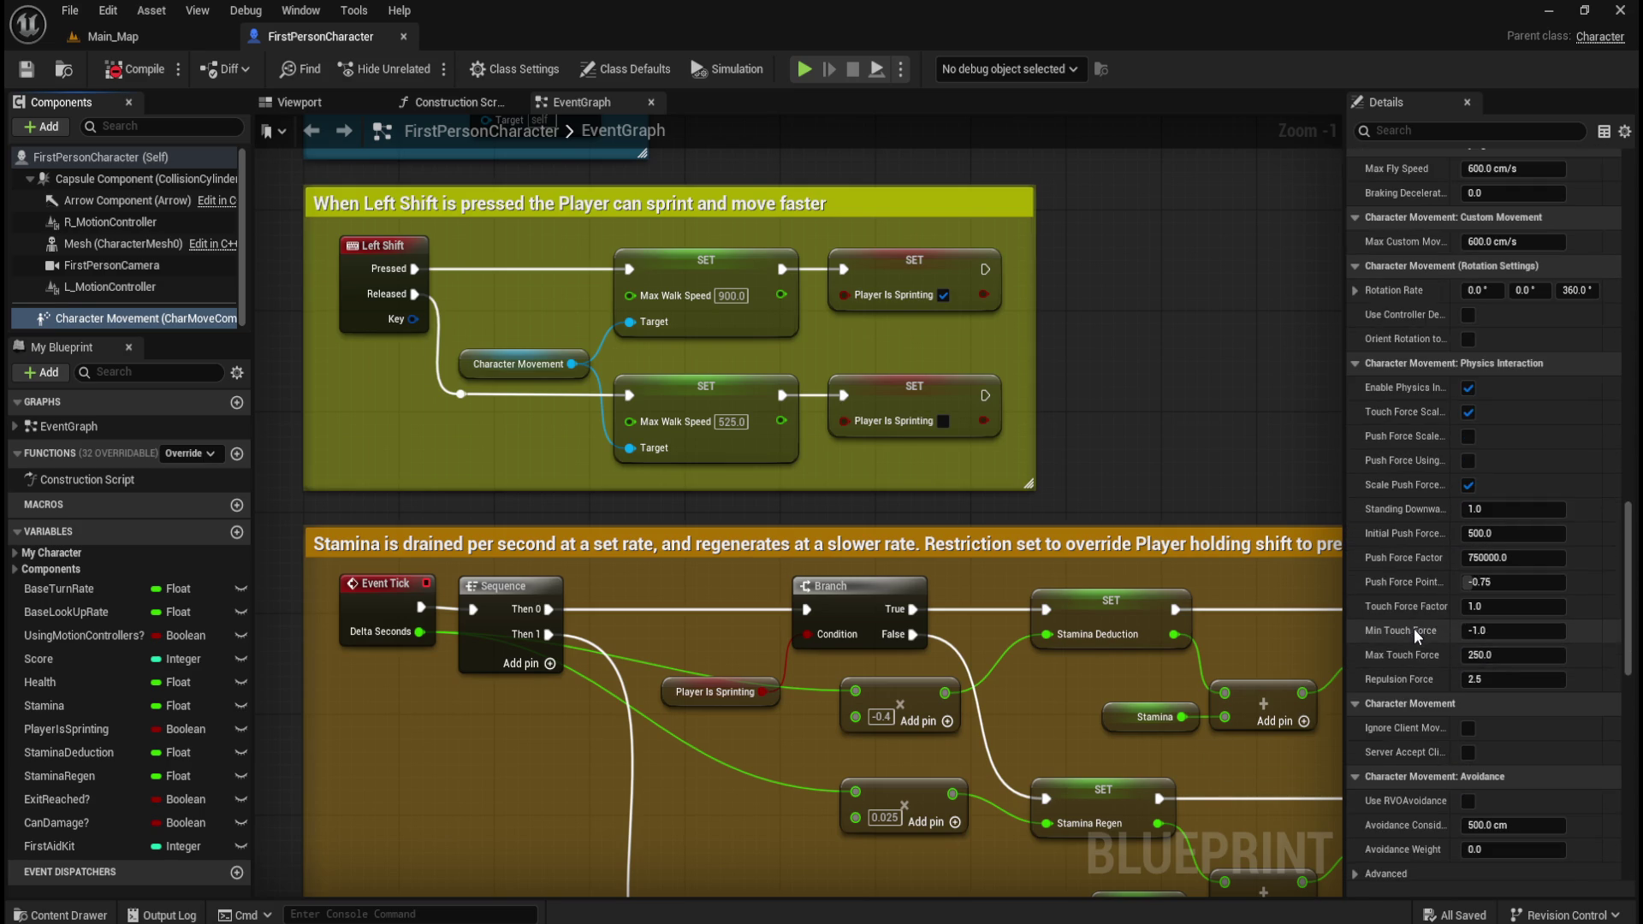
scroll(1415, 557, down, 2)
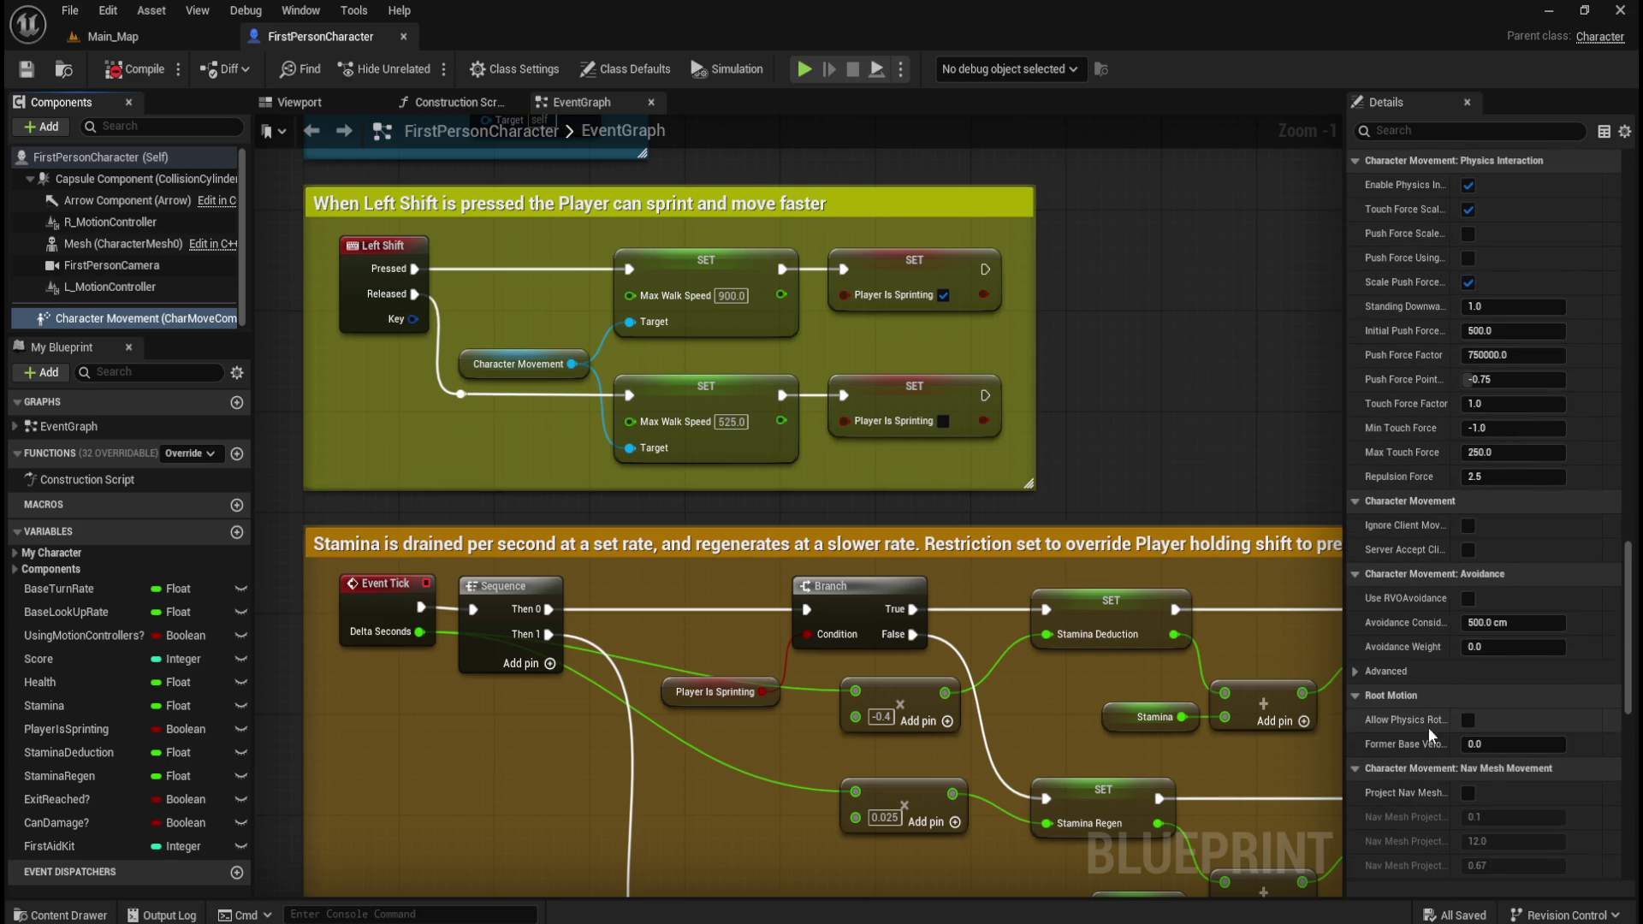
- Filter the Details panel by 'velo' to list velocity properties like Jump Z Velocity 420.0
click(1451, 132)
text(velo)
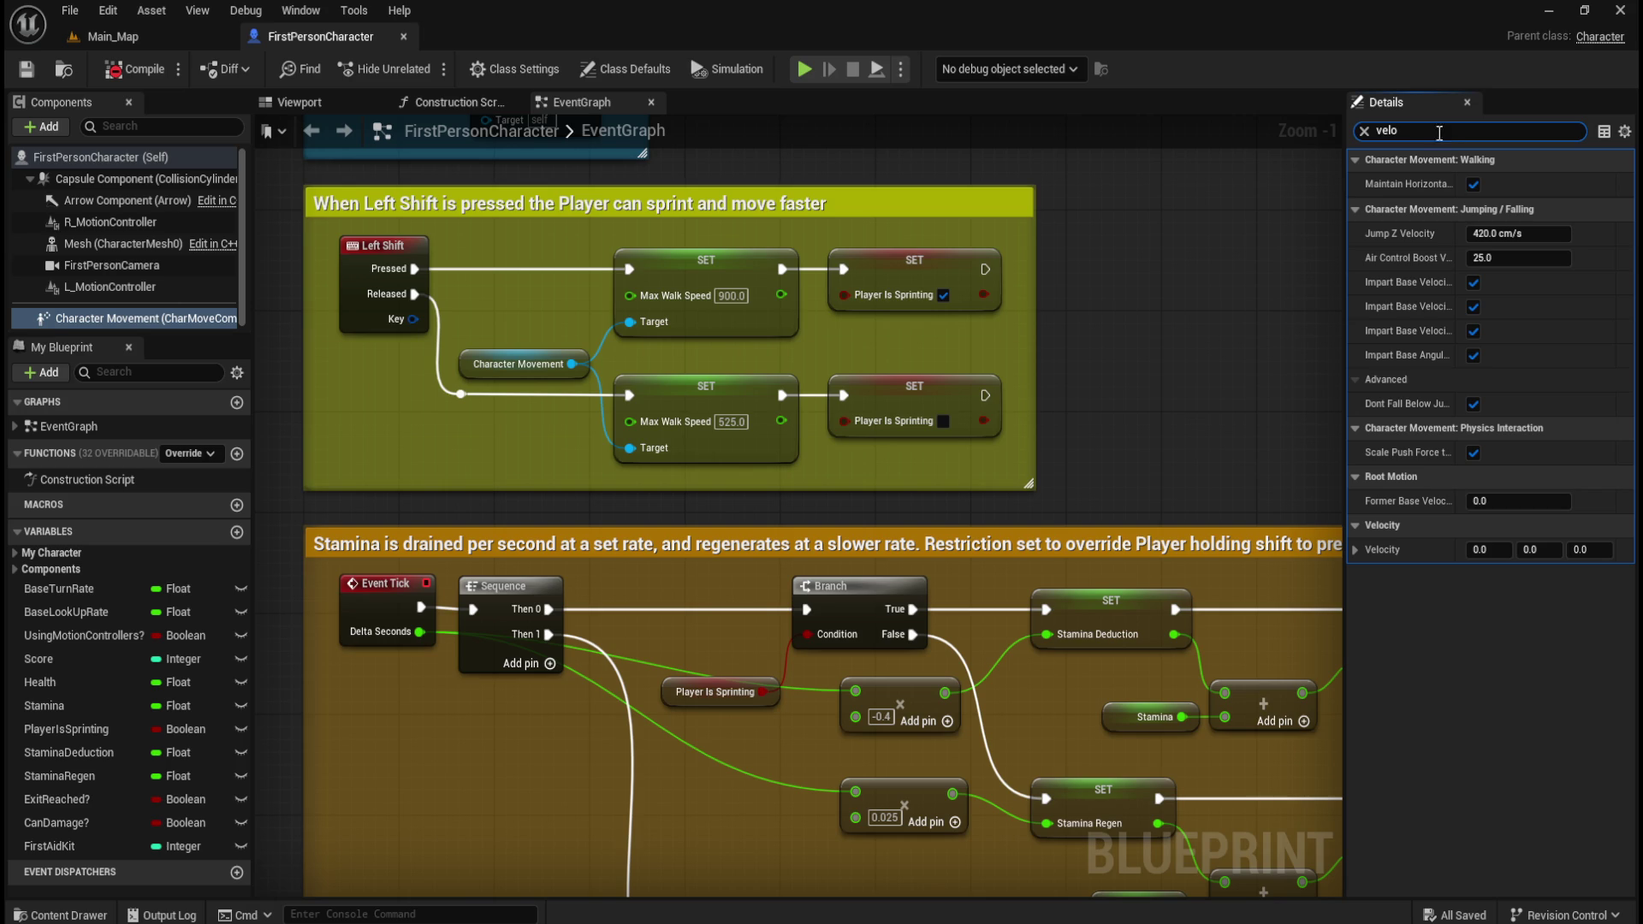
mouse_move(1433, 506)
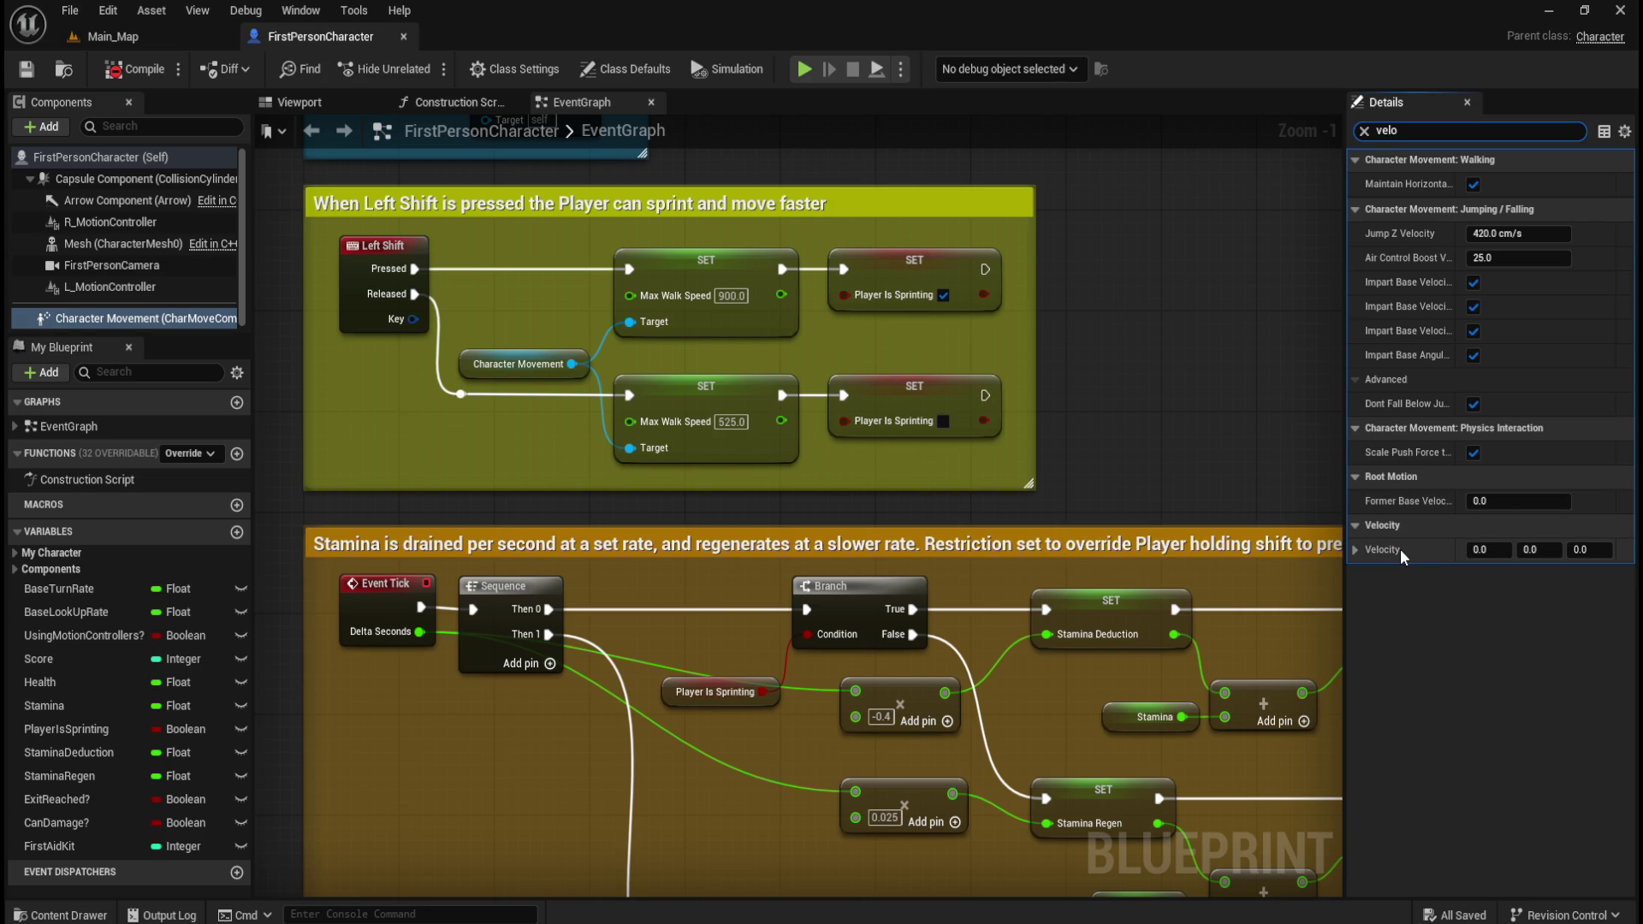
mouse_move(1396, 551)
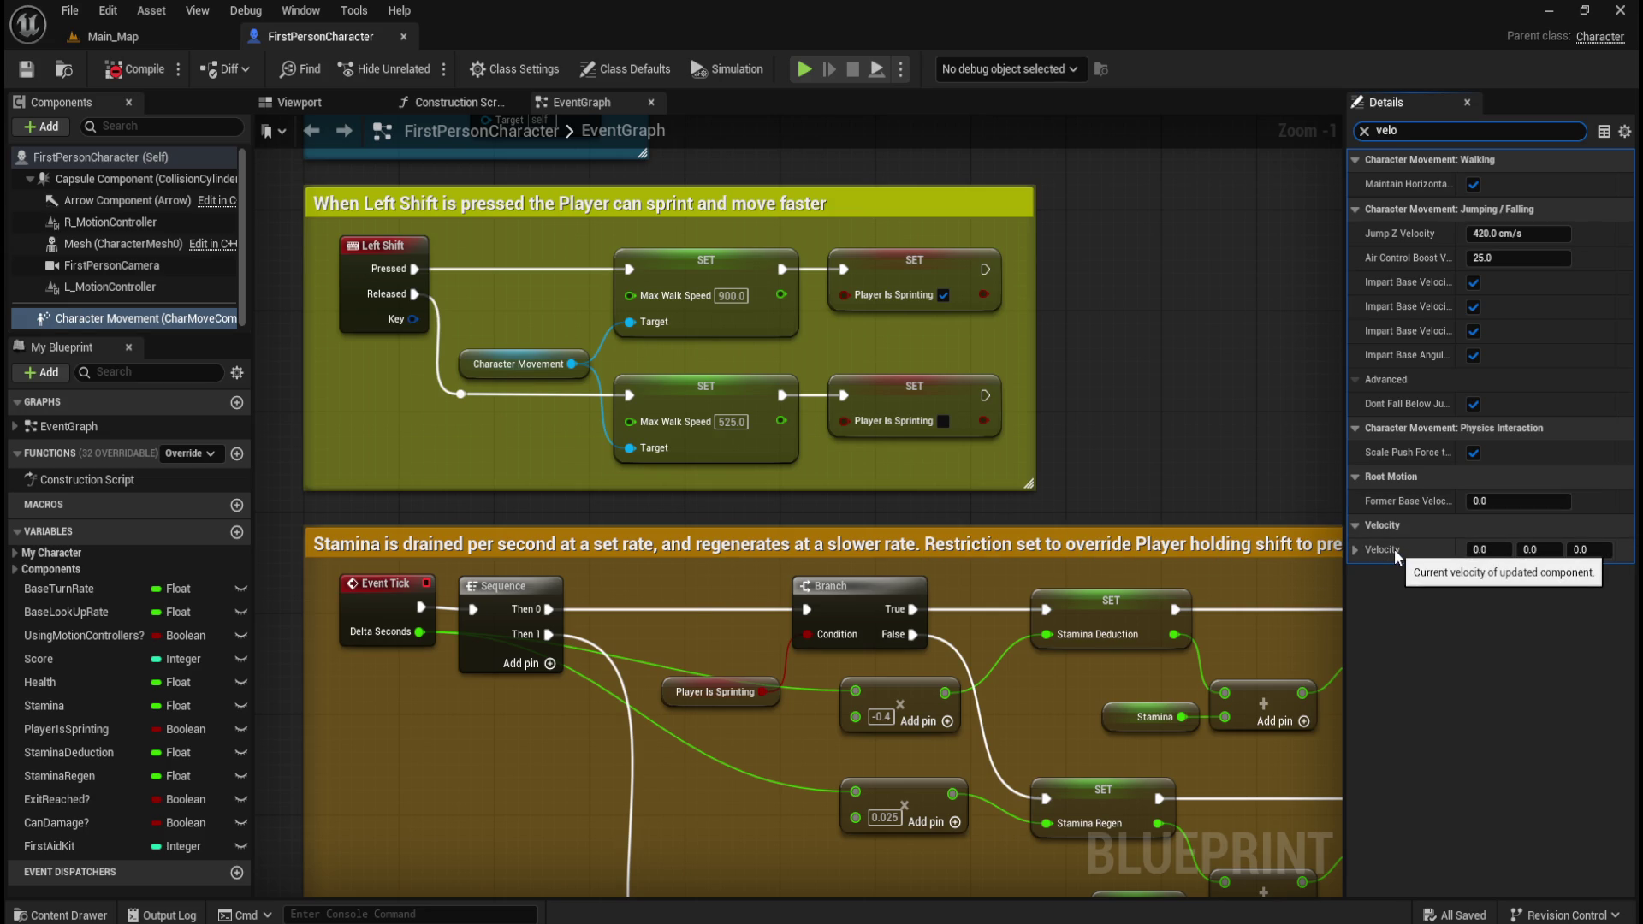
- Place a Get Velocity node in empty graph space right of the Left Shift sprint section
right_click(1119, 388)
text(get veloc)
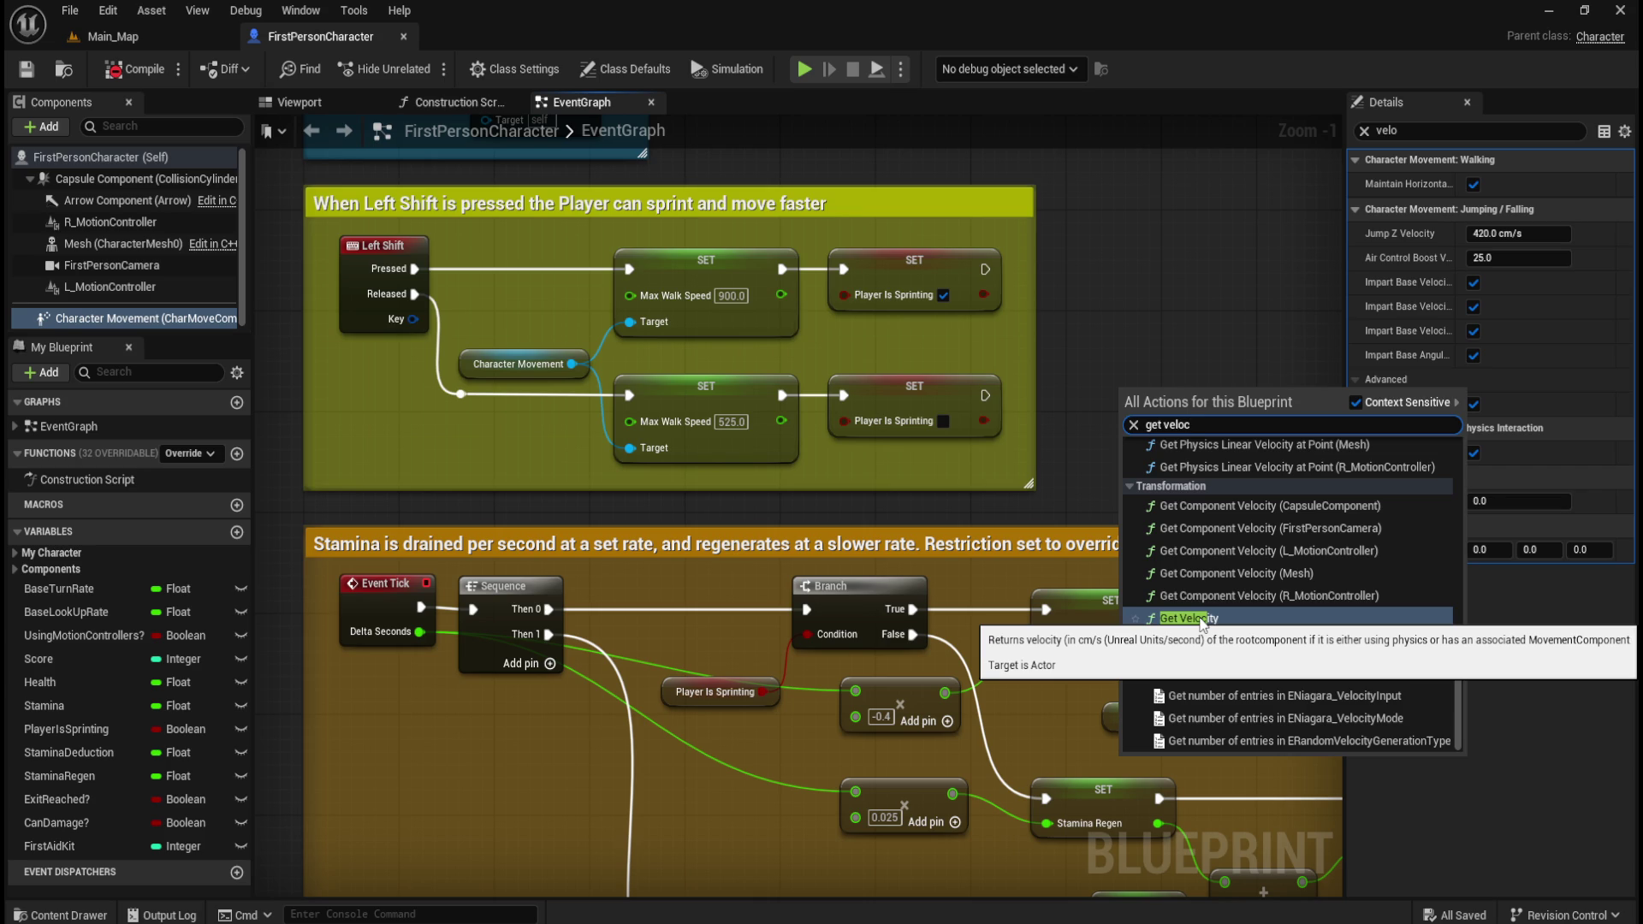
click(1117, 277)
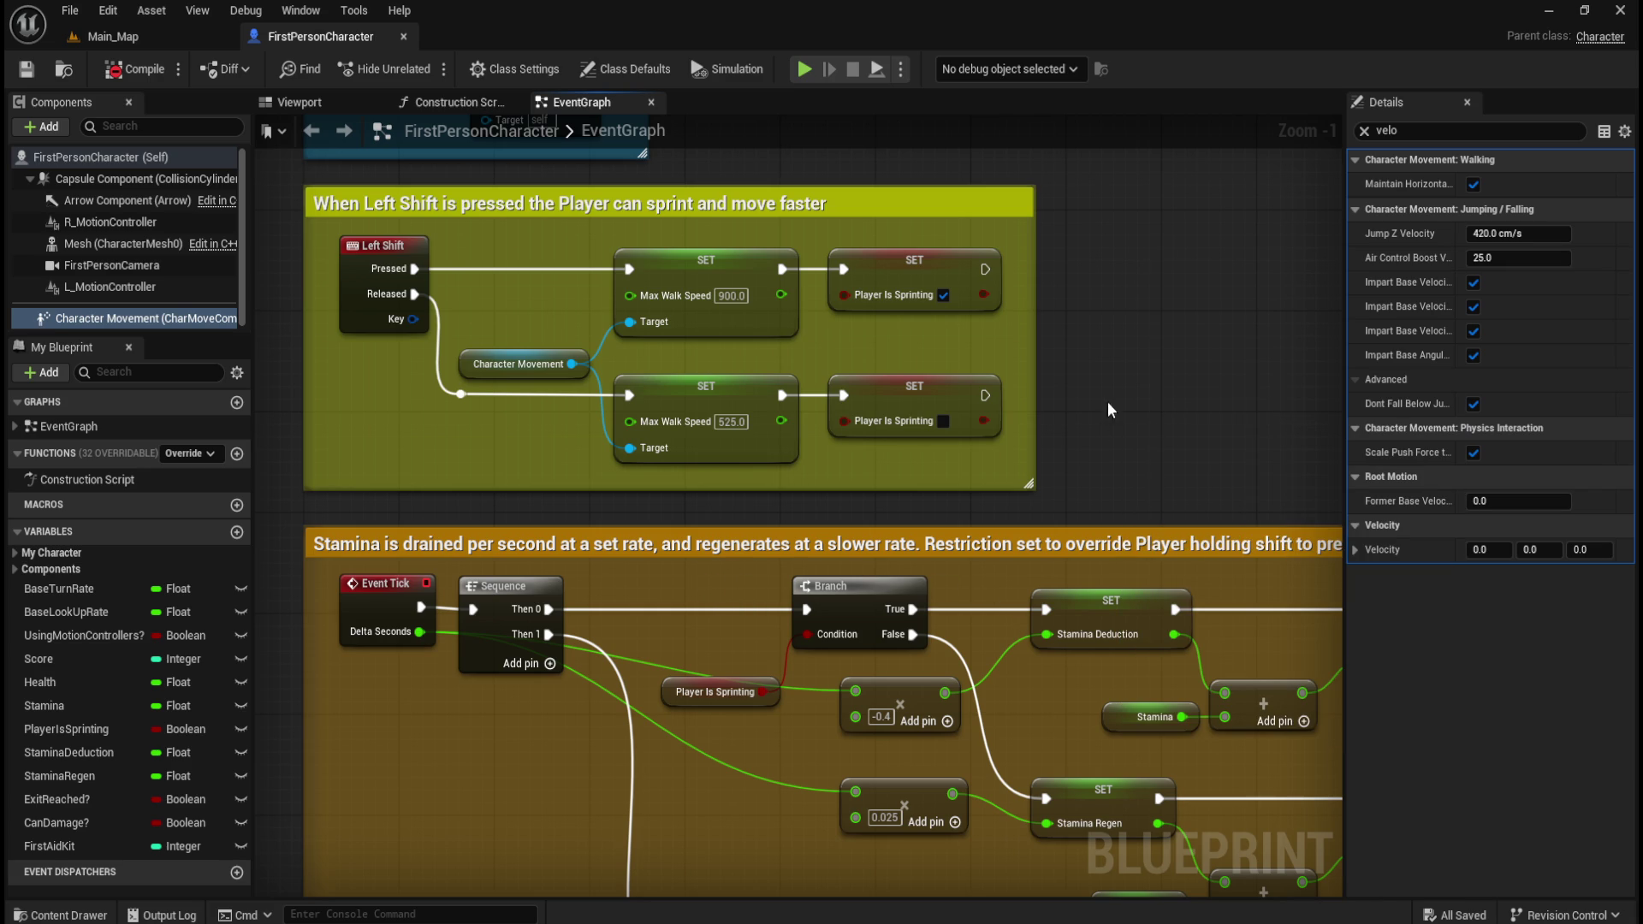
right_click(1104, 334)
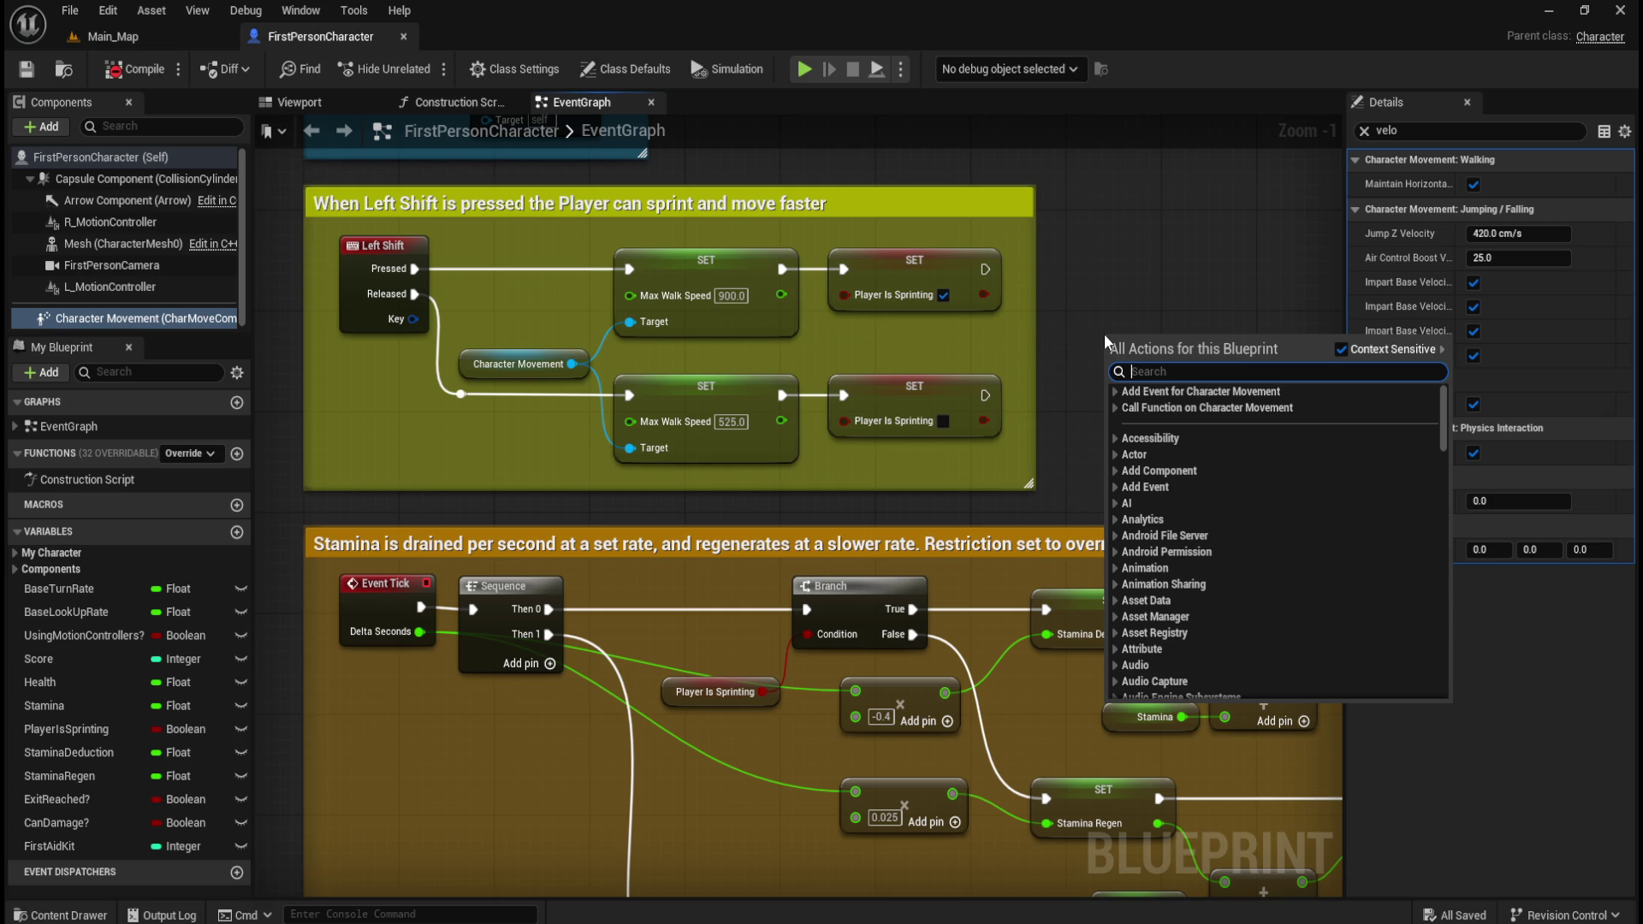
drag(1107, 311, 999, 366)
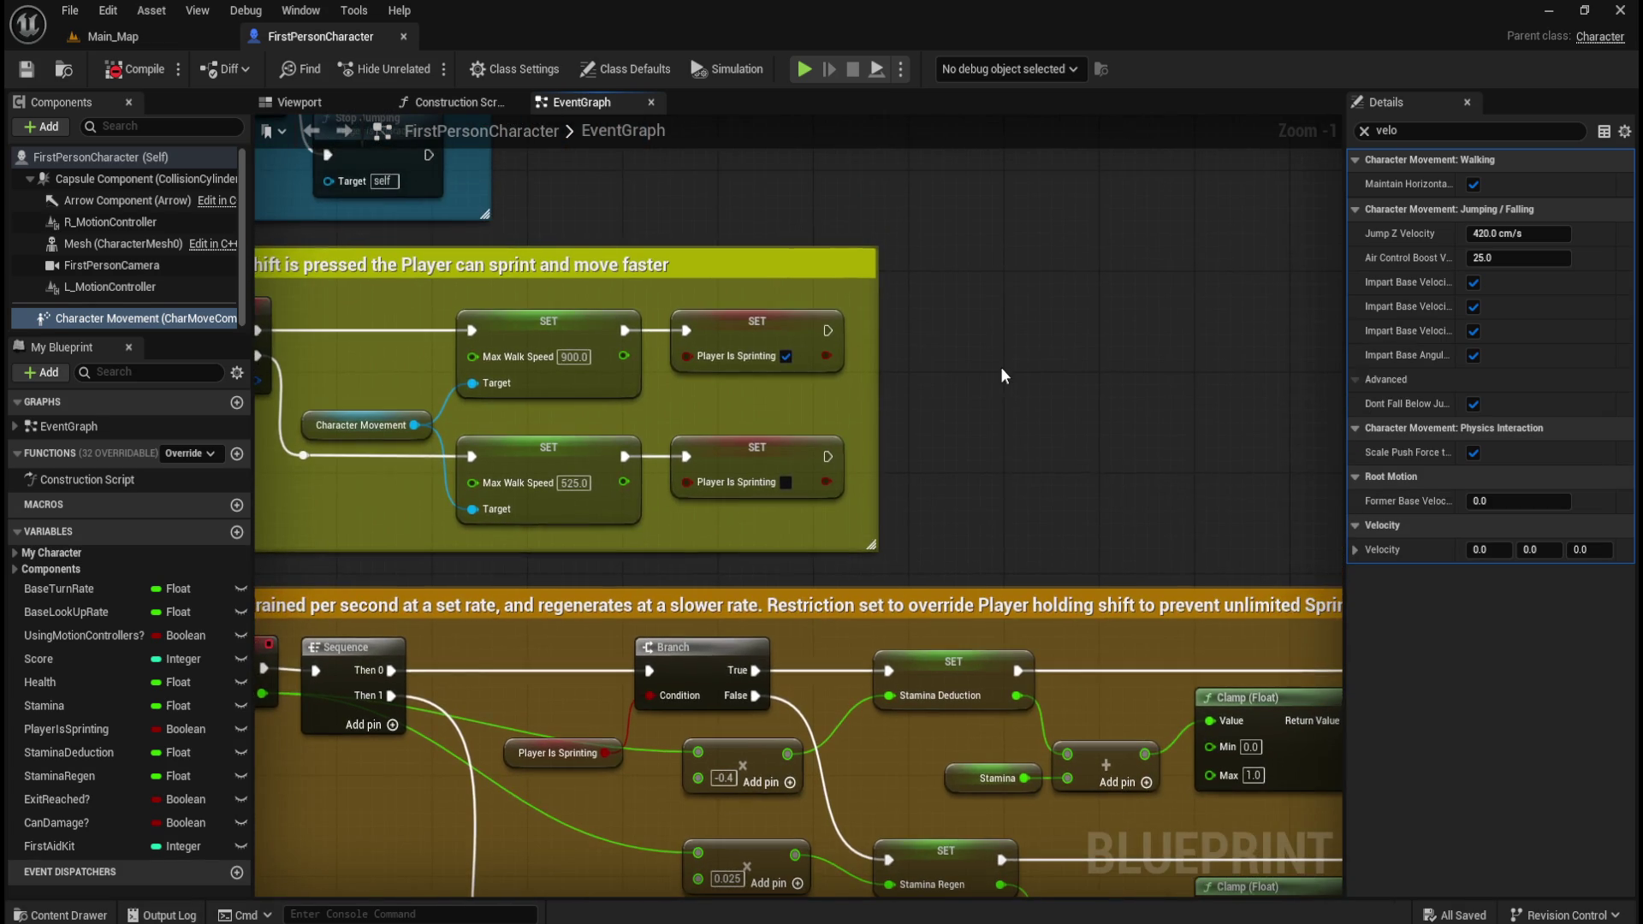
right_click(970, 399)
text(get v)
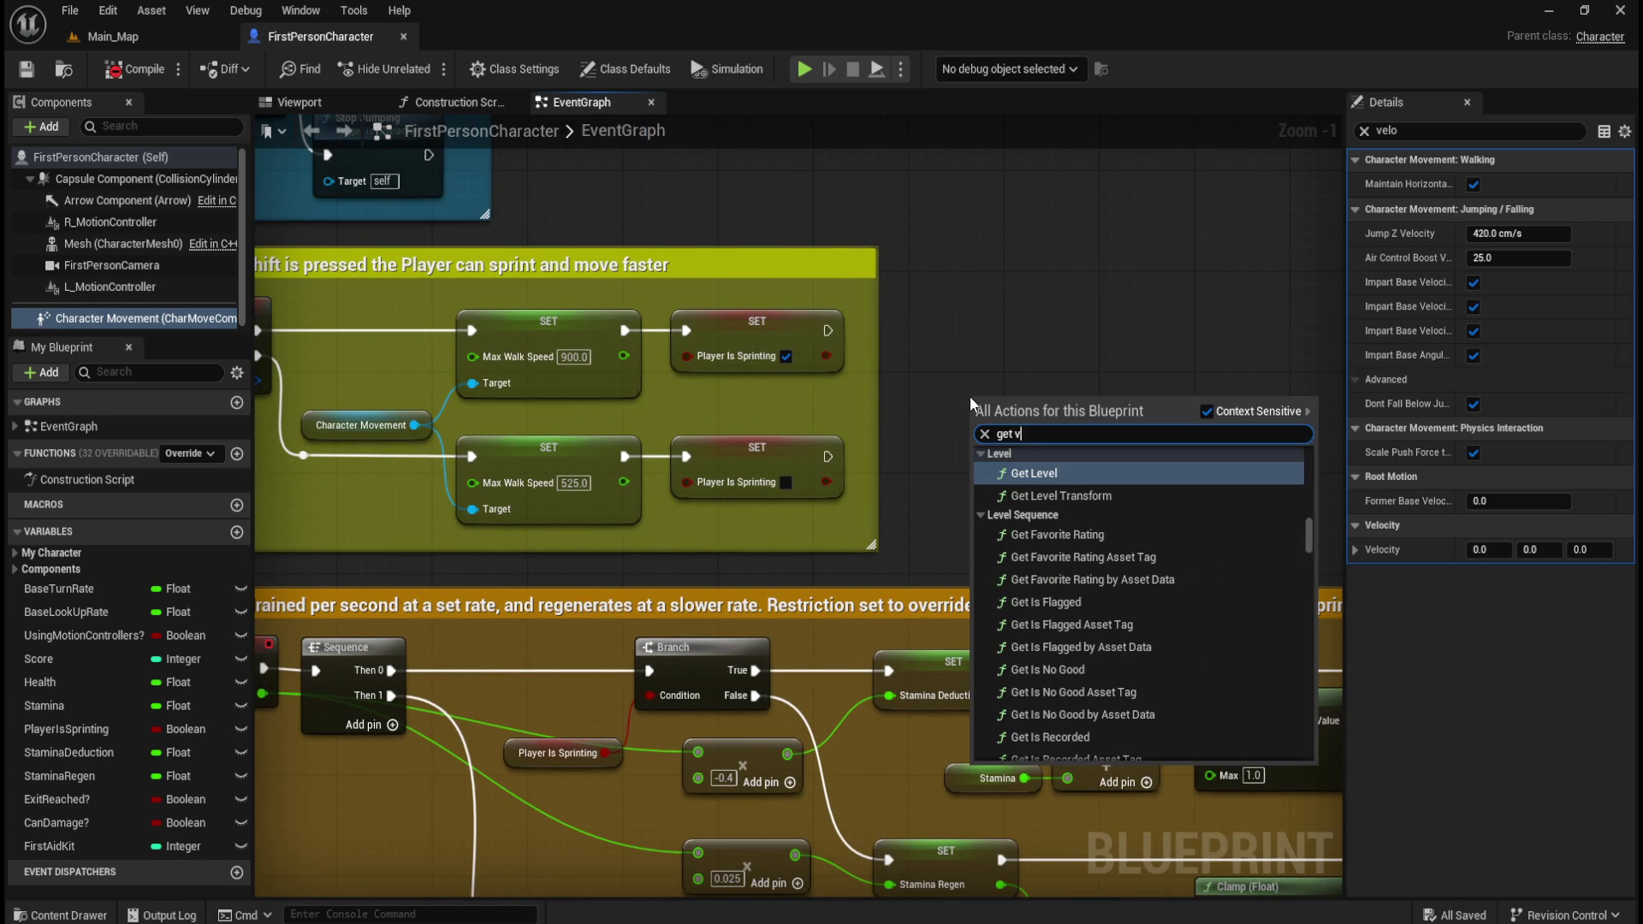
text(eloci)
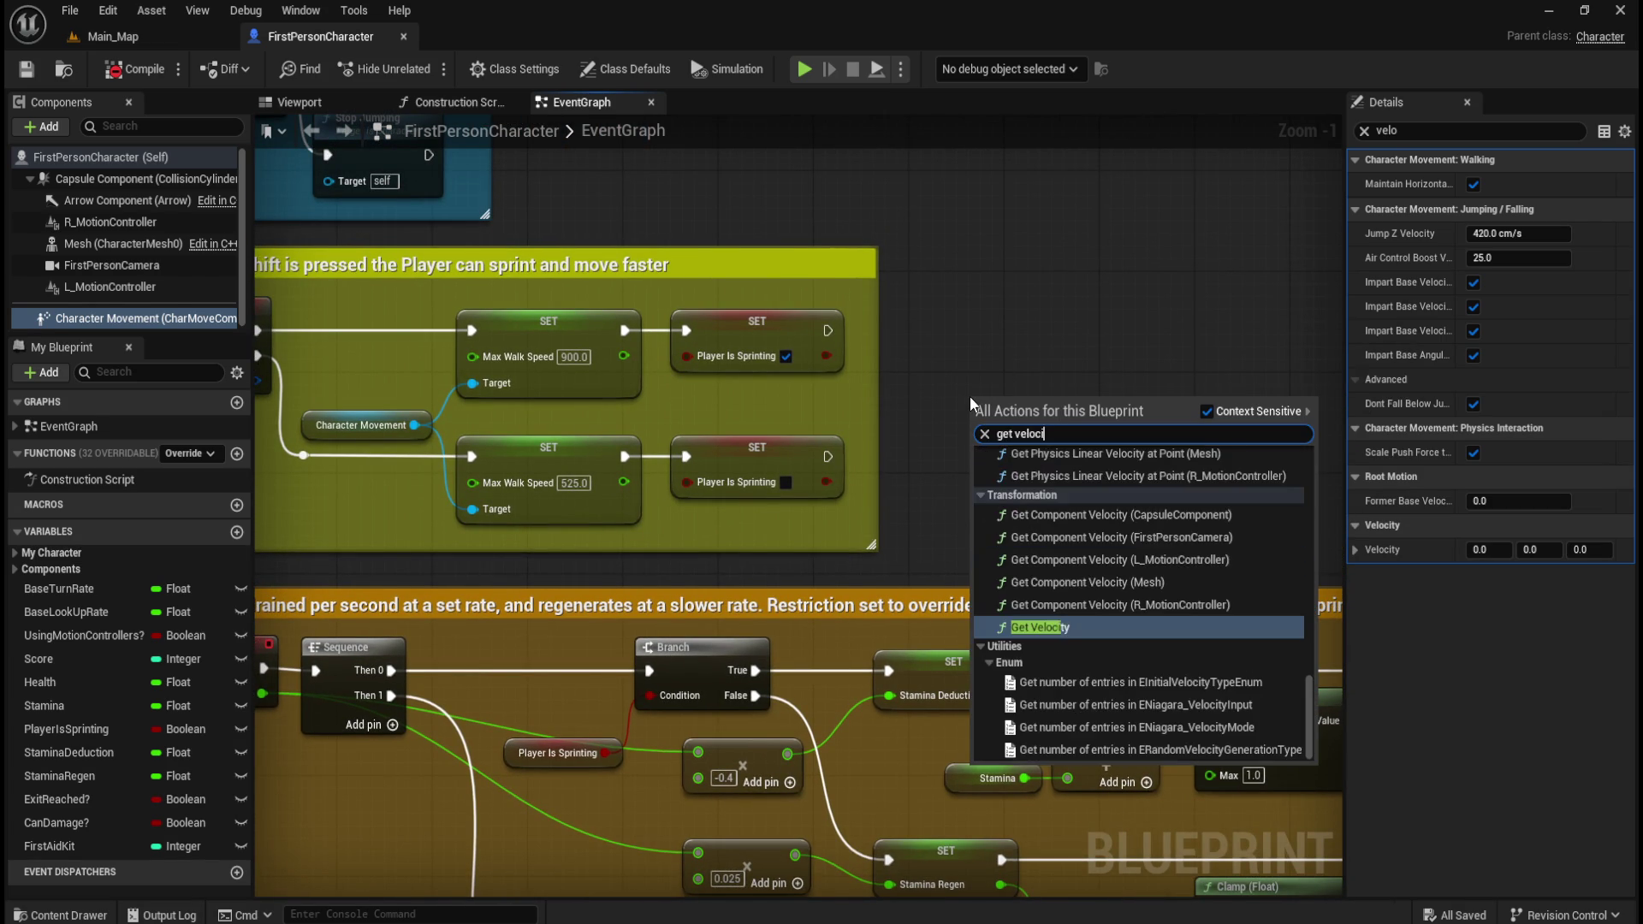
text(t)
key(Return)
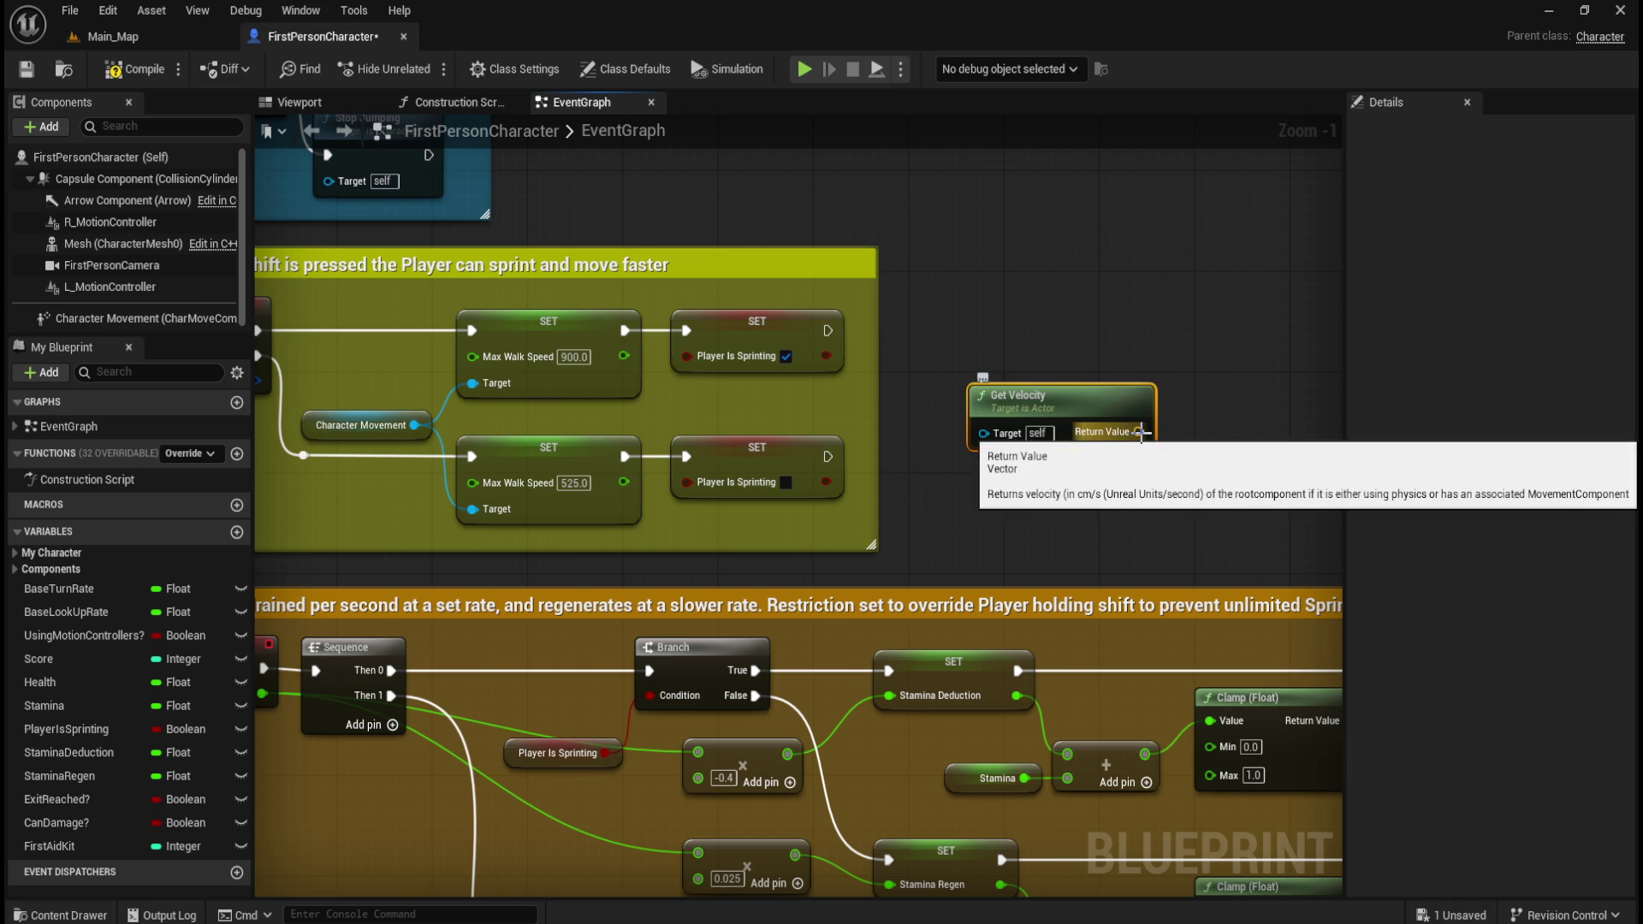
drag(1140, 434, 1024, 441)
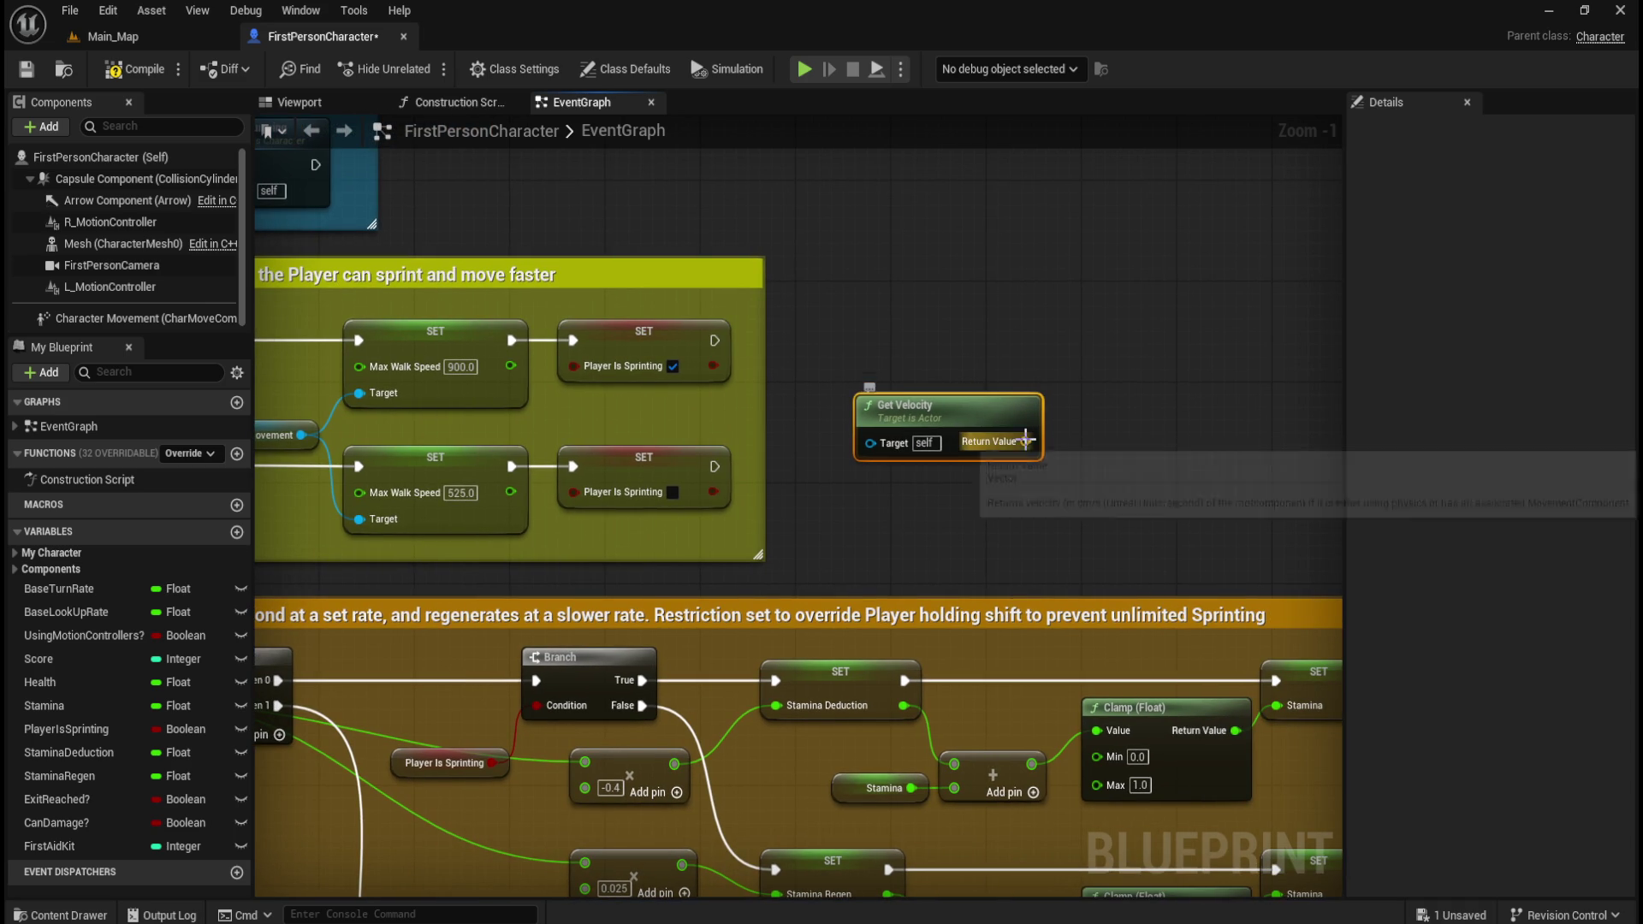
- Split Get Velocity's Return Value into X, Y, Z and compare X against 0.0 with Equal
right_click(1024, 442)
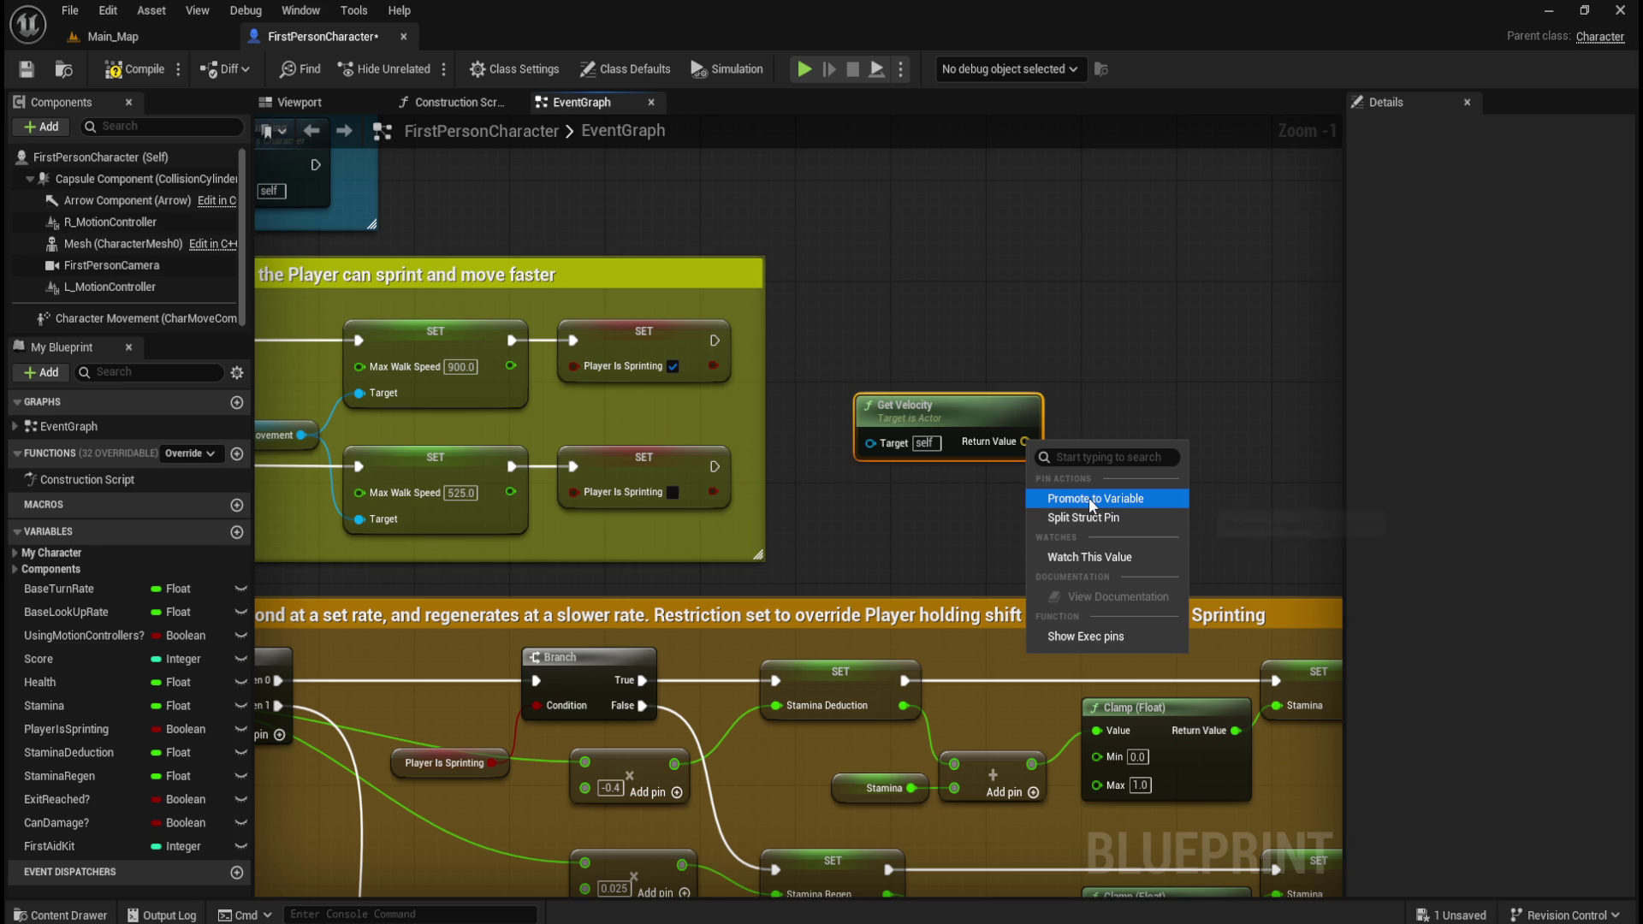
click(1085, 517)
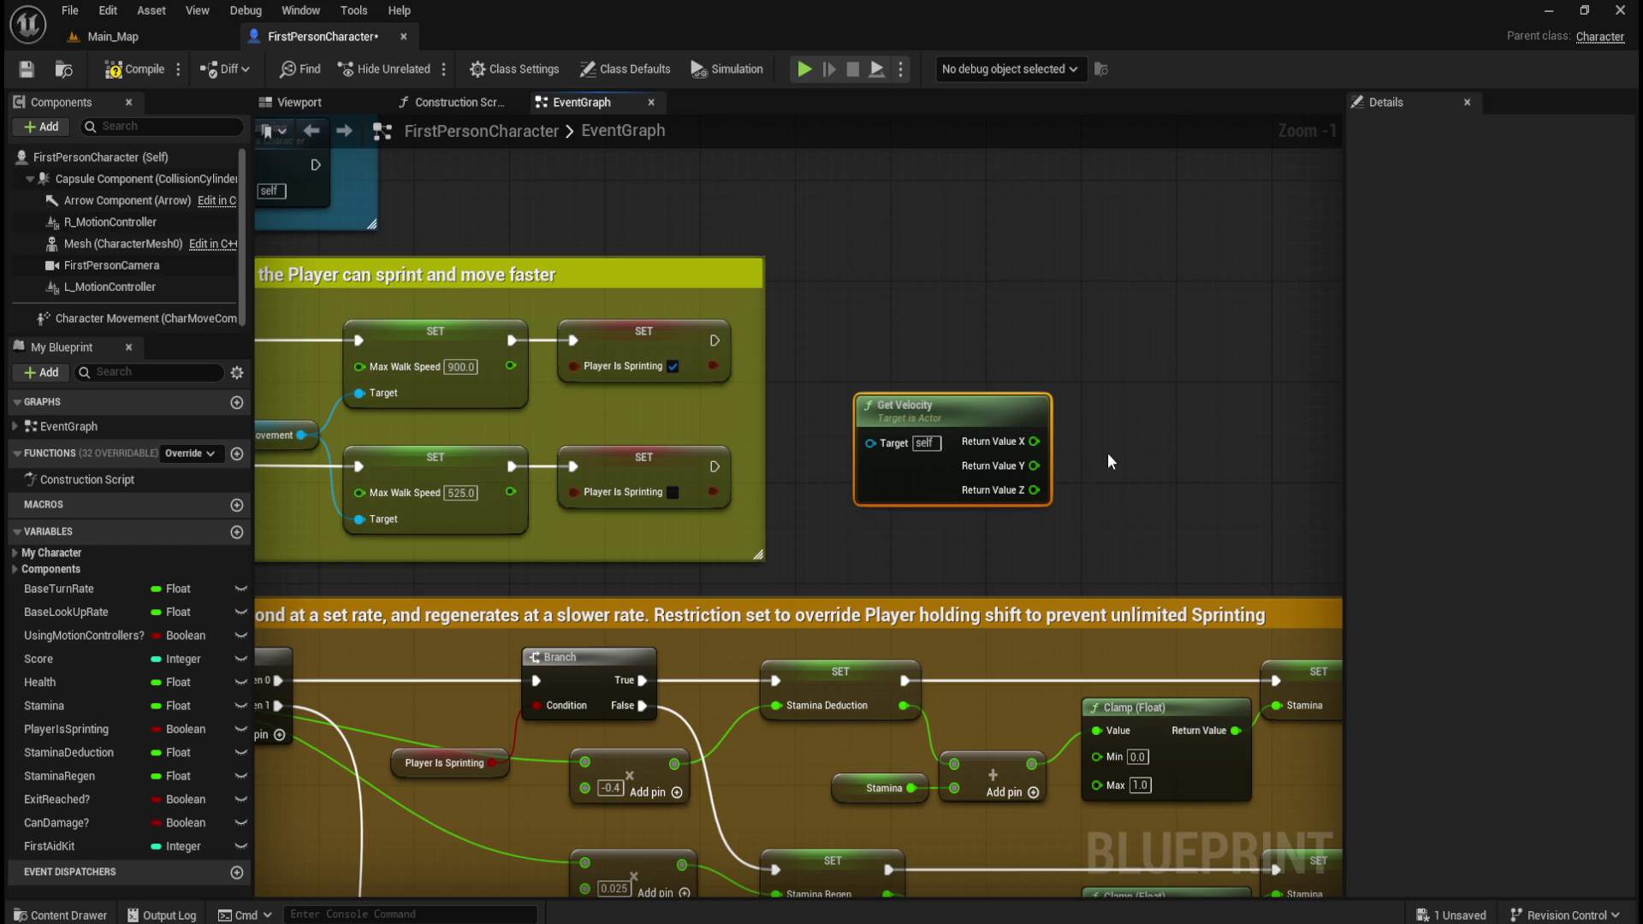
right_click(1098, 418)
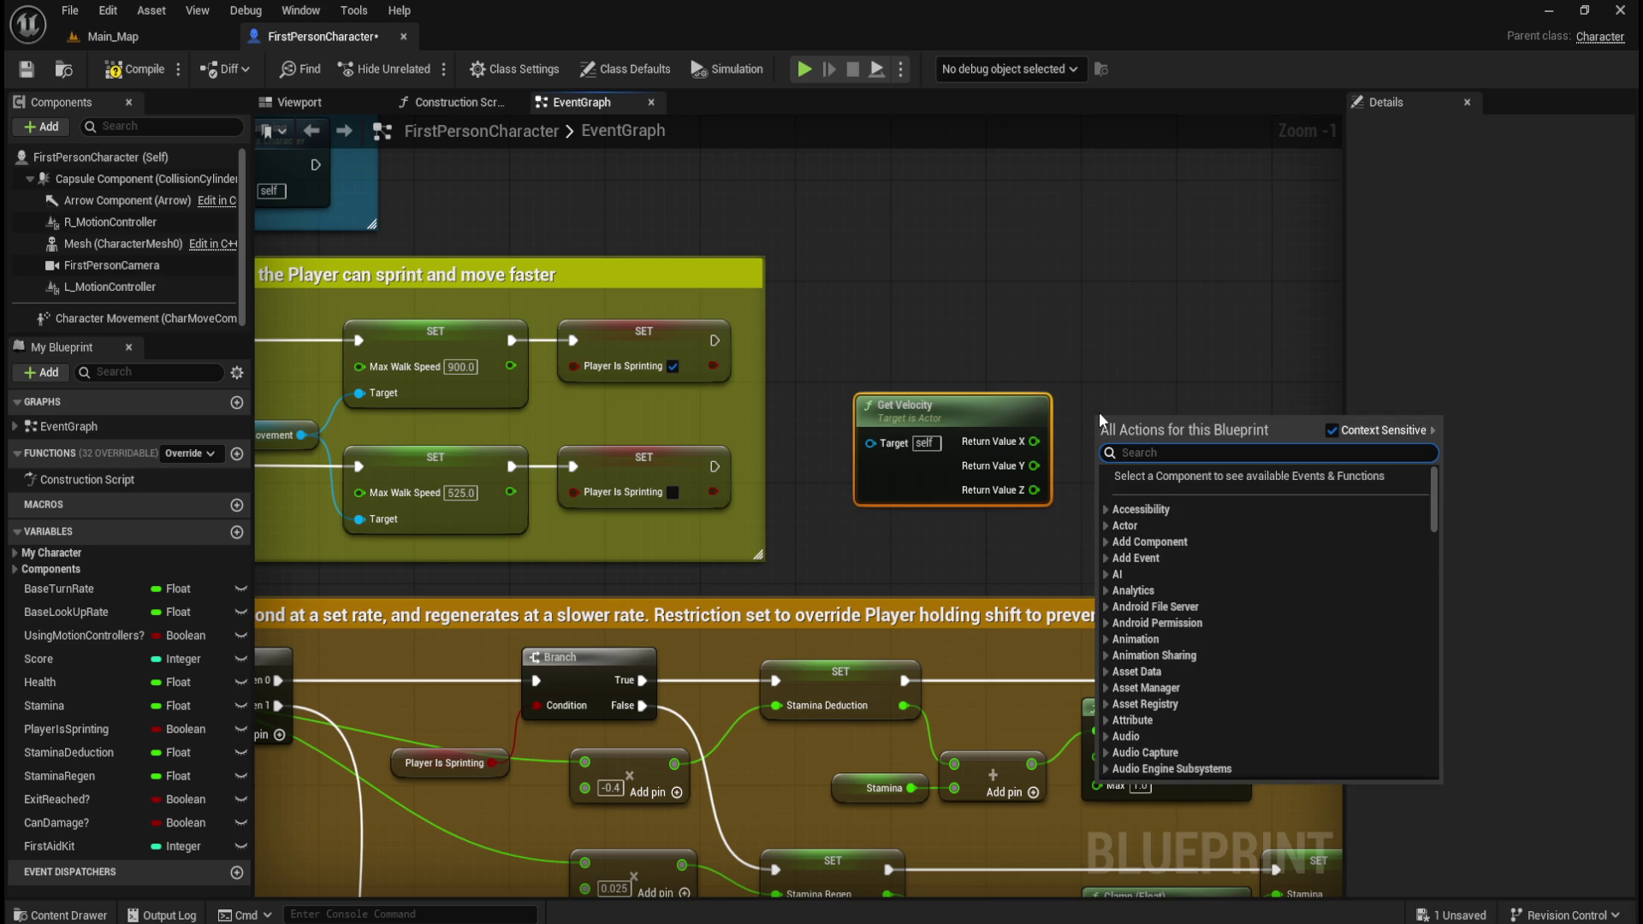
click(1122, 378)
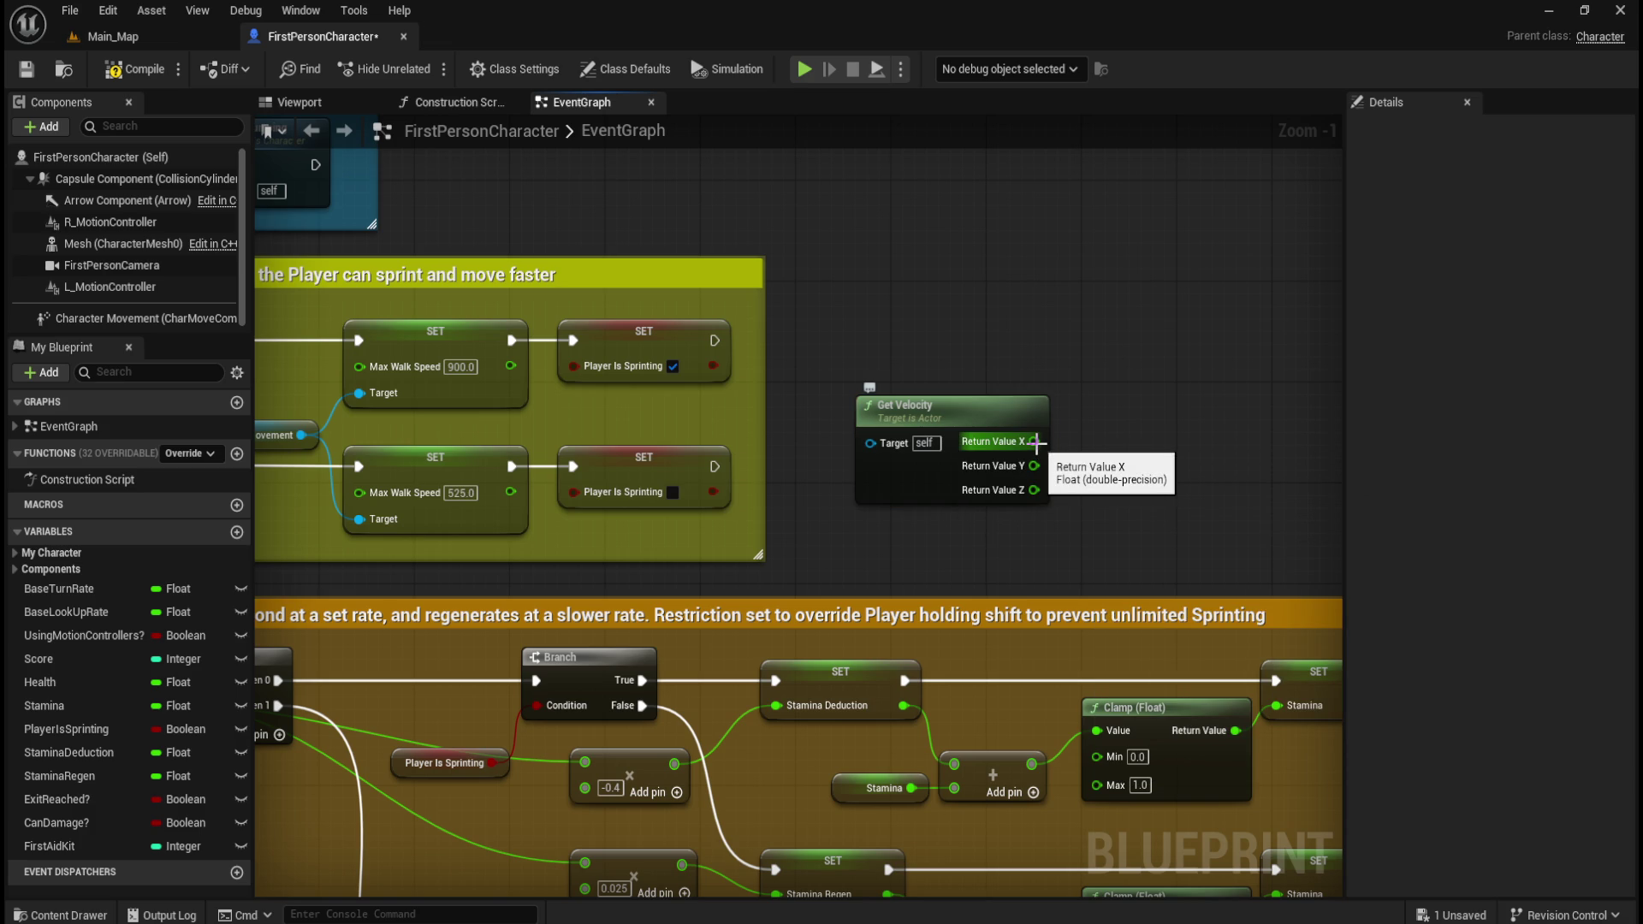
drag(1036, 441, 1112, 441)
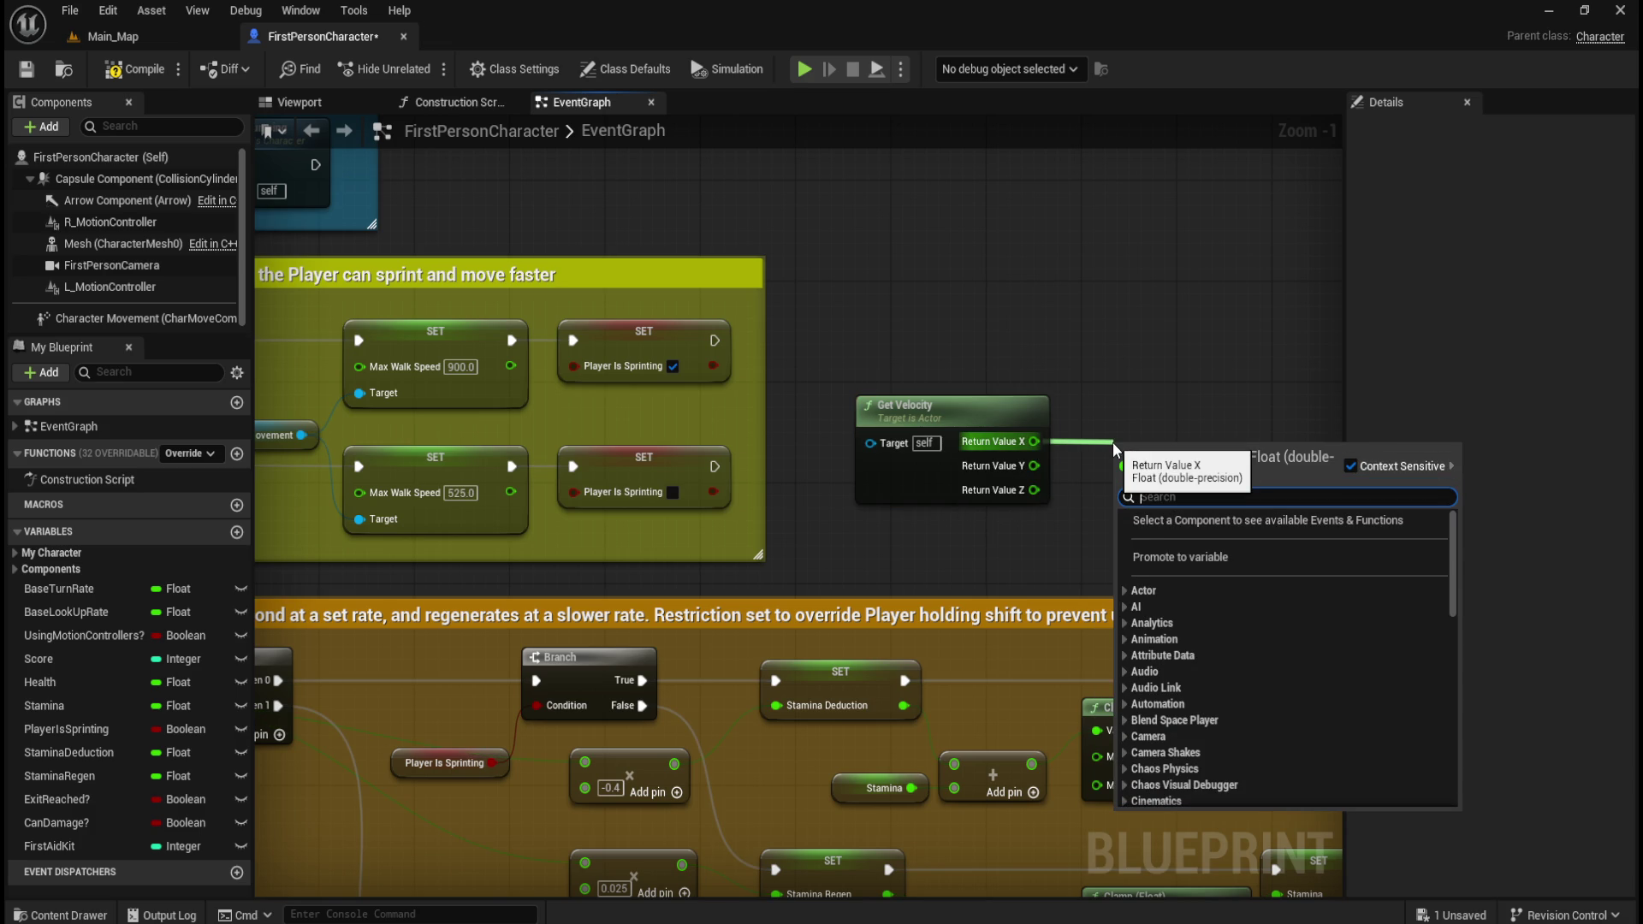
text(=)
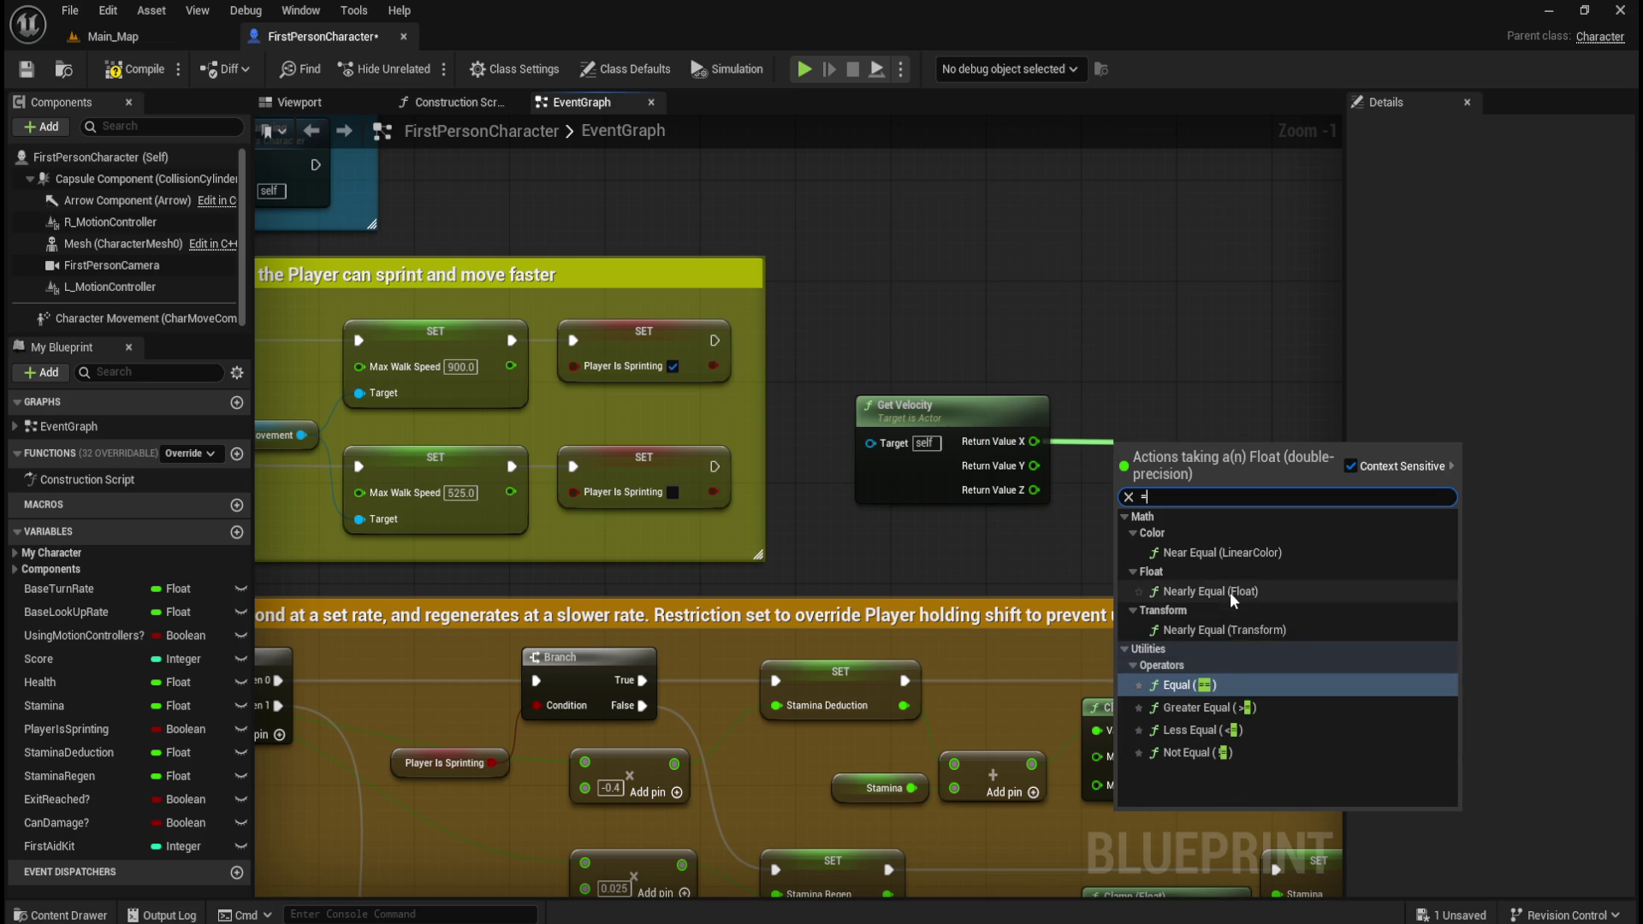
click(1204, 685)
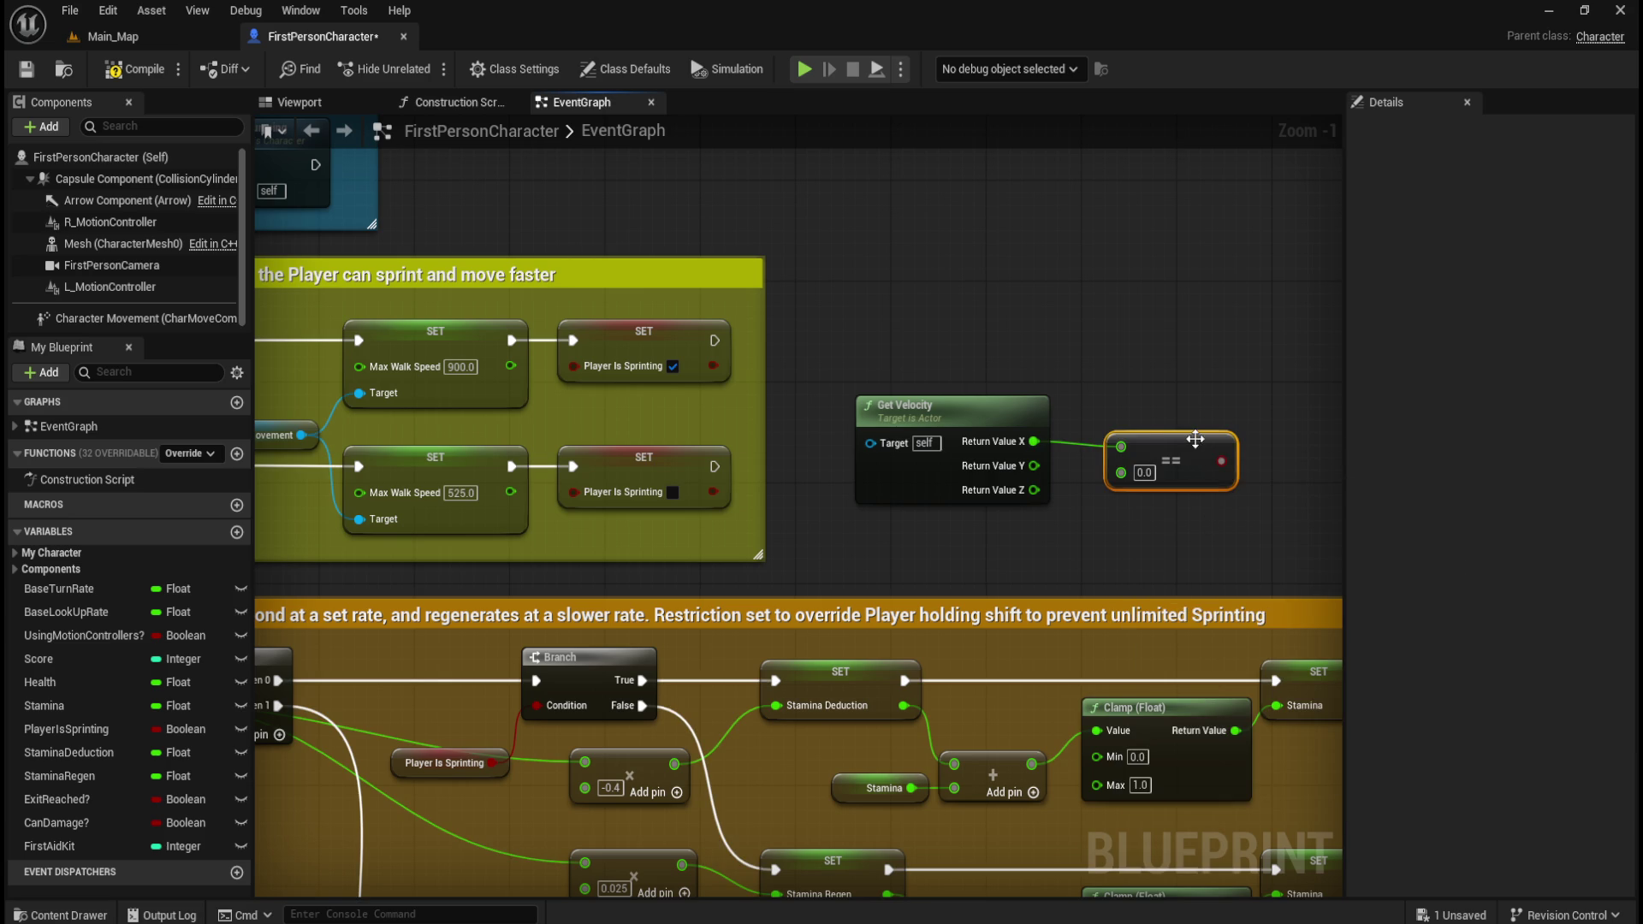
- Paste two copies of the Equal node, stack them, and wire Y velocity into one
drag(1083, 386, 1136, 456)
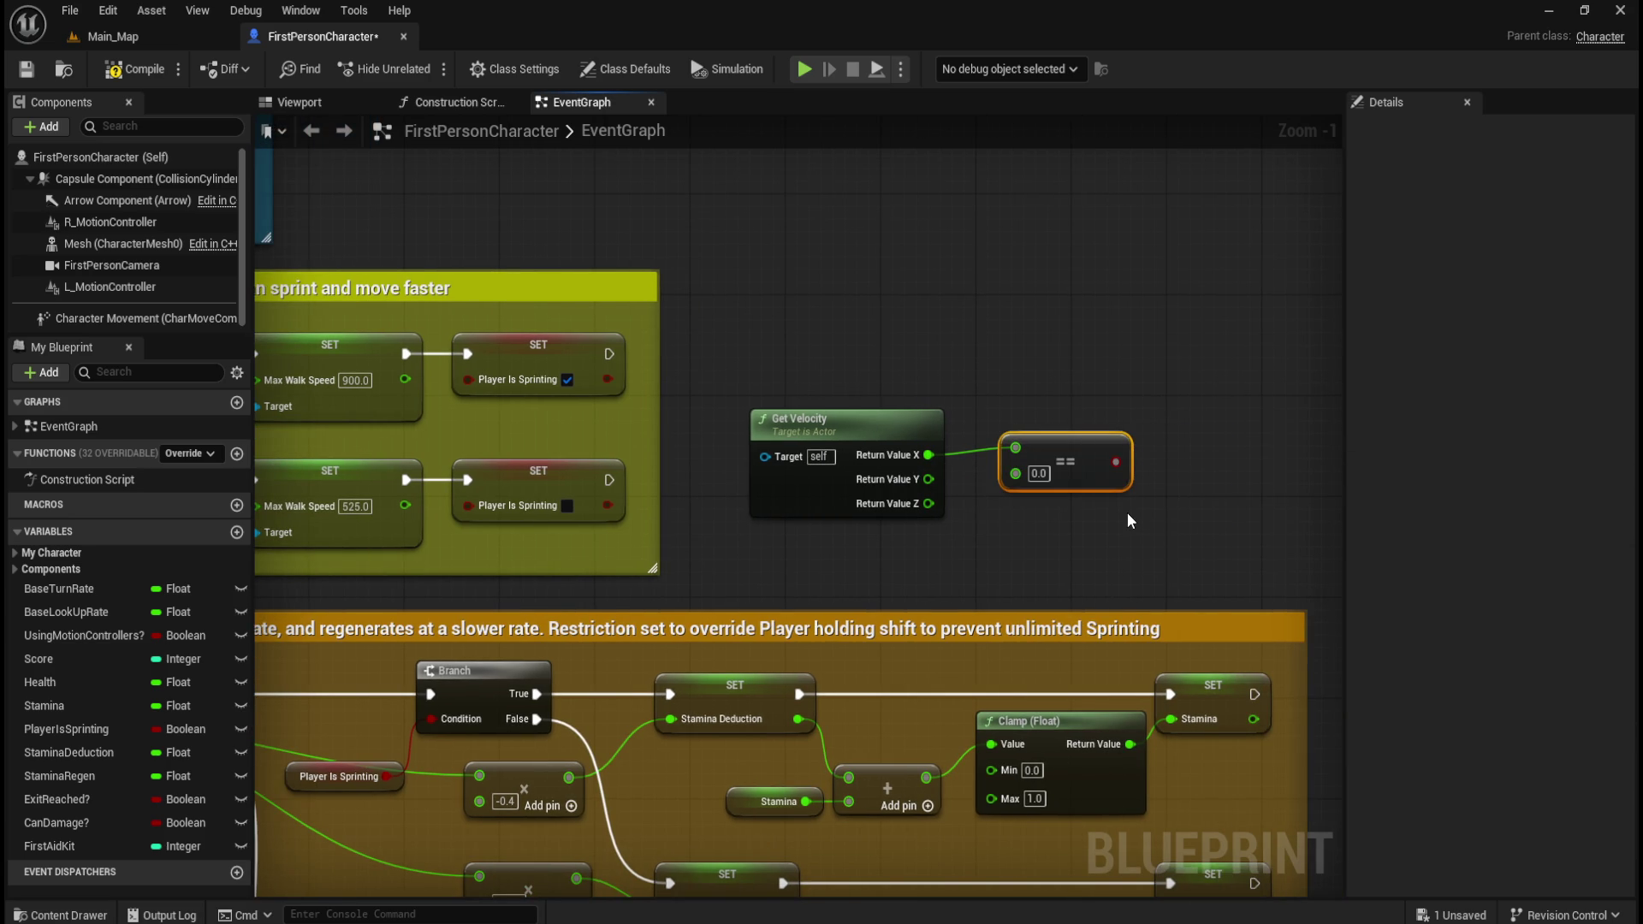
key(ctrl+c)
key(ctrl+v)
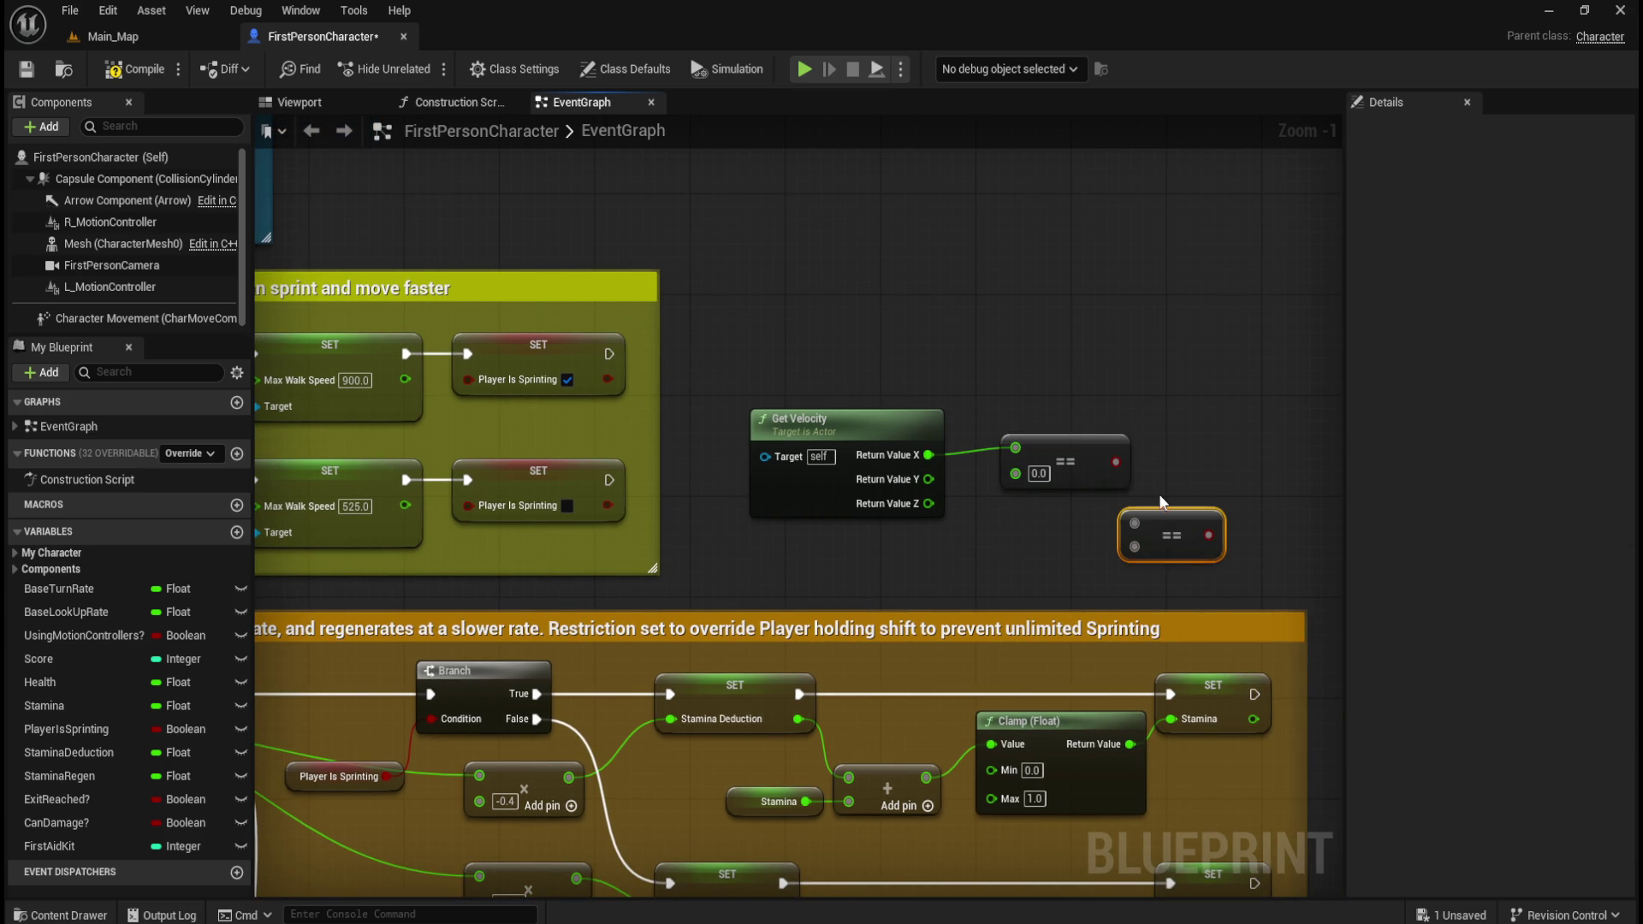
key(ctrl+v)
click(1151, 532)
drag(1151, 532, 1057, 573)
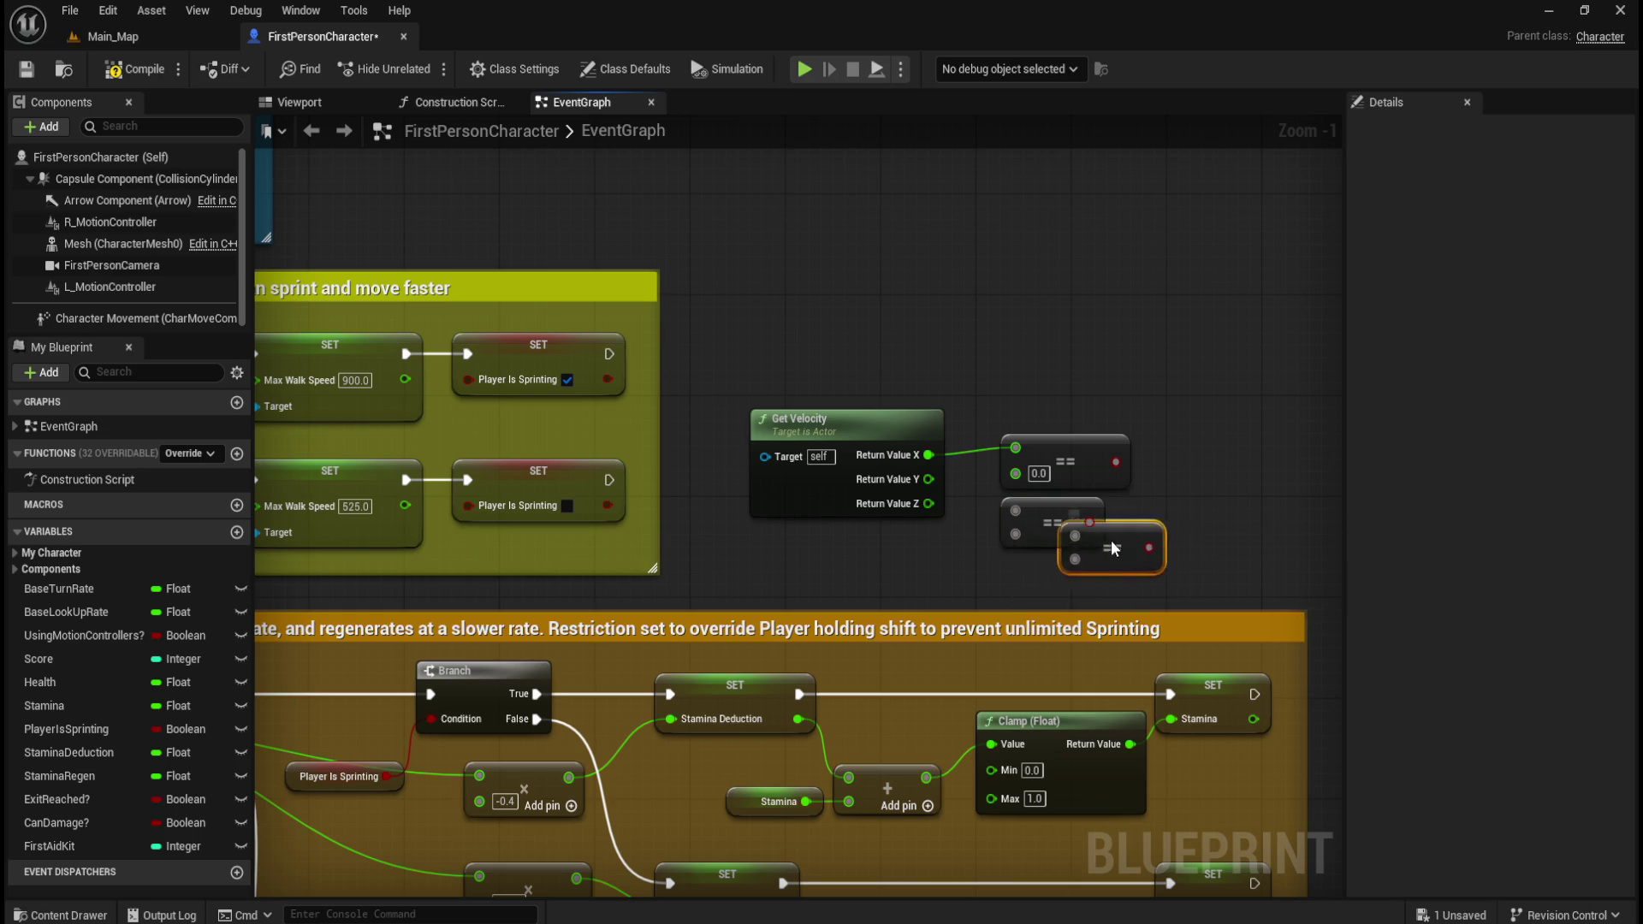
click(955, 491)
mouse_move(931, 478)
mouse_down()
mouse_move(1014, 510)
mouse_move(1014, 564)
mouse_up()
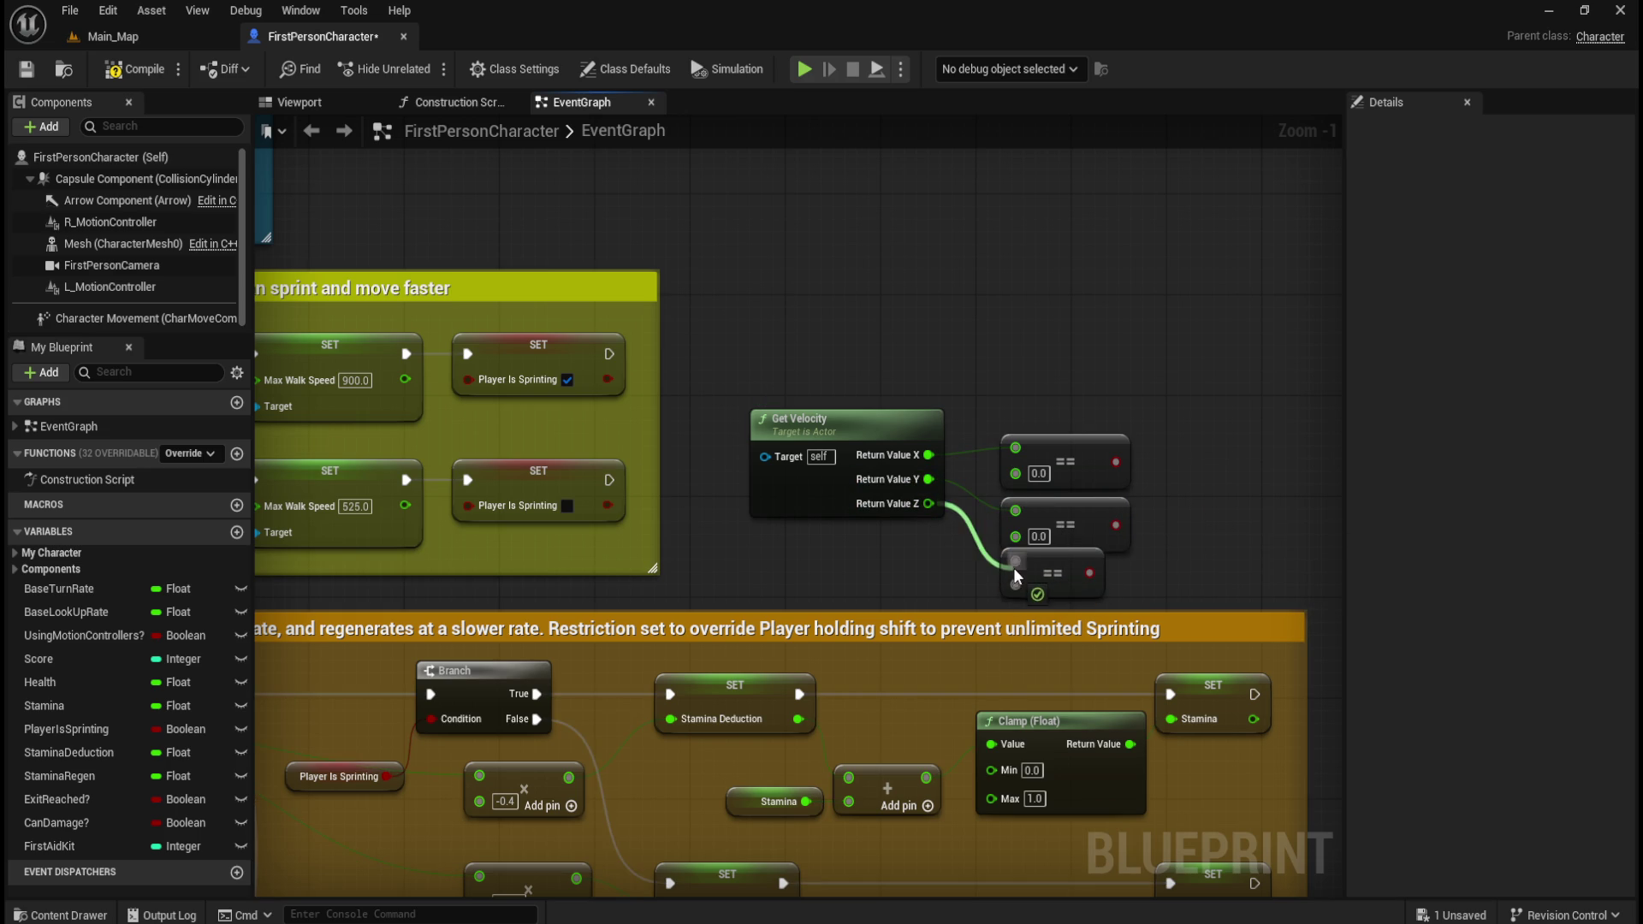
- Feed all three Equal results into a three-input AND Boolean node
right_click(962, 341)
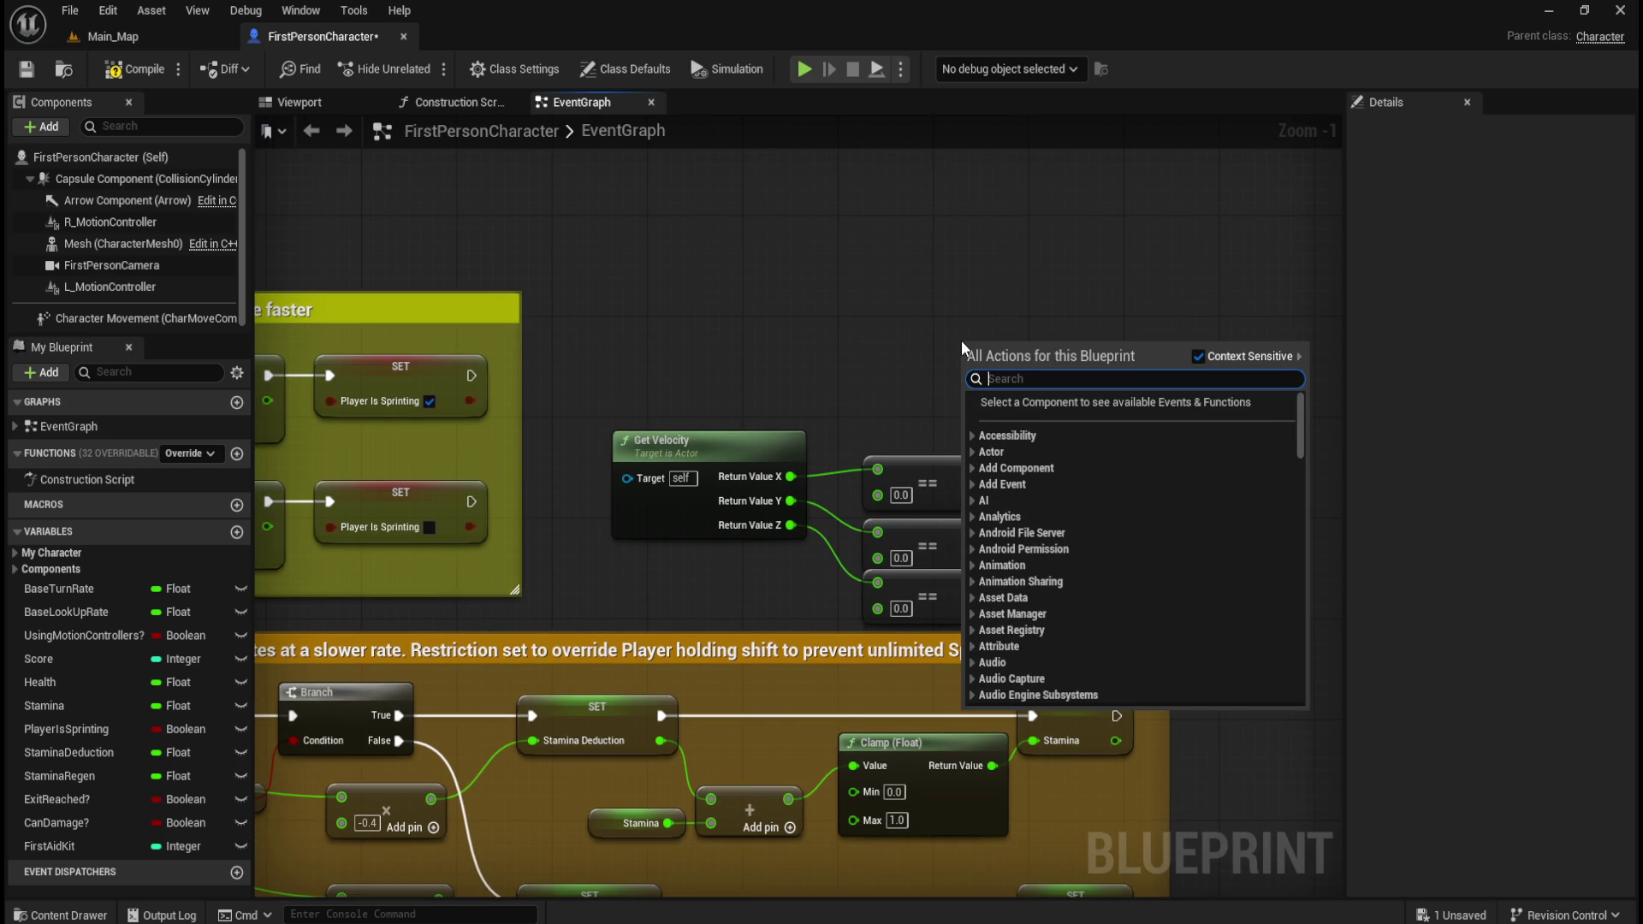
text(and)
key(Escape)
drag(978, 484, 1044, 457)
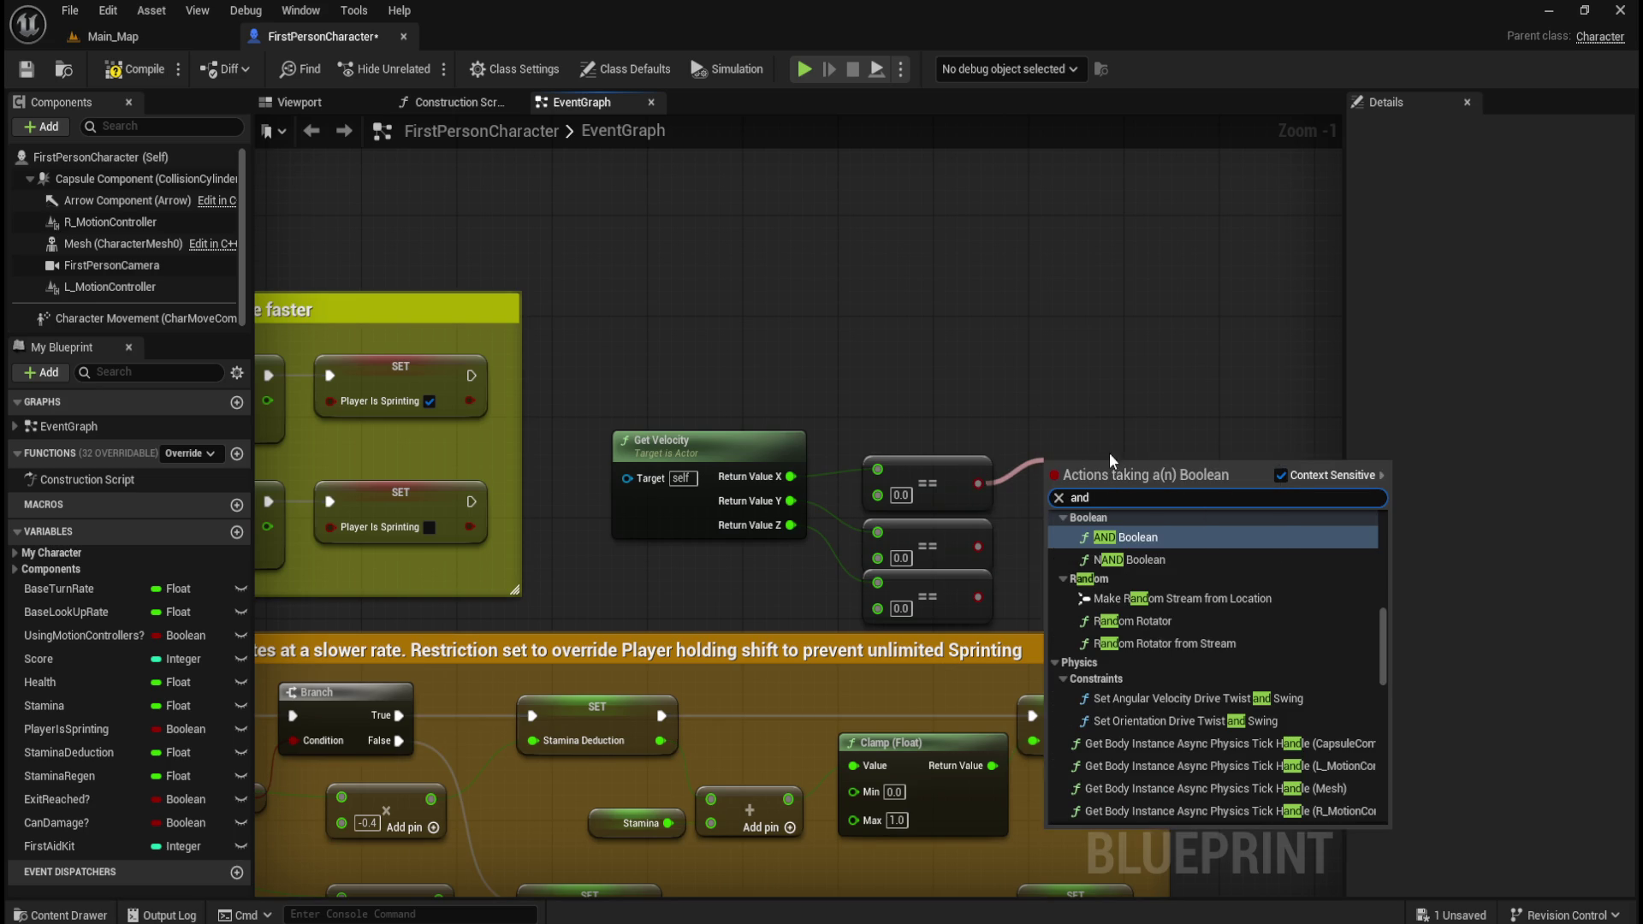
click(1120, 540)
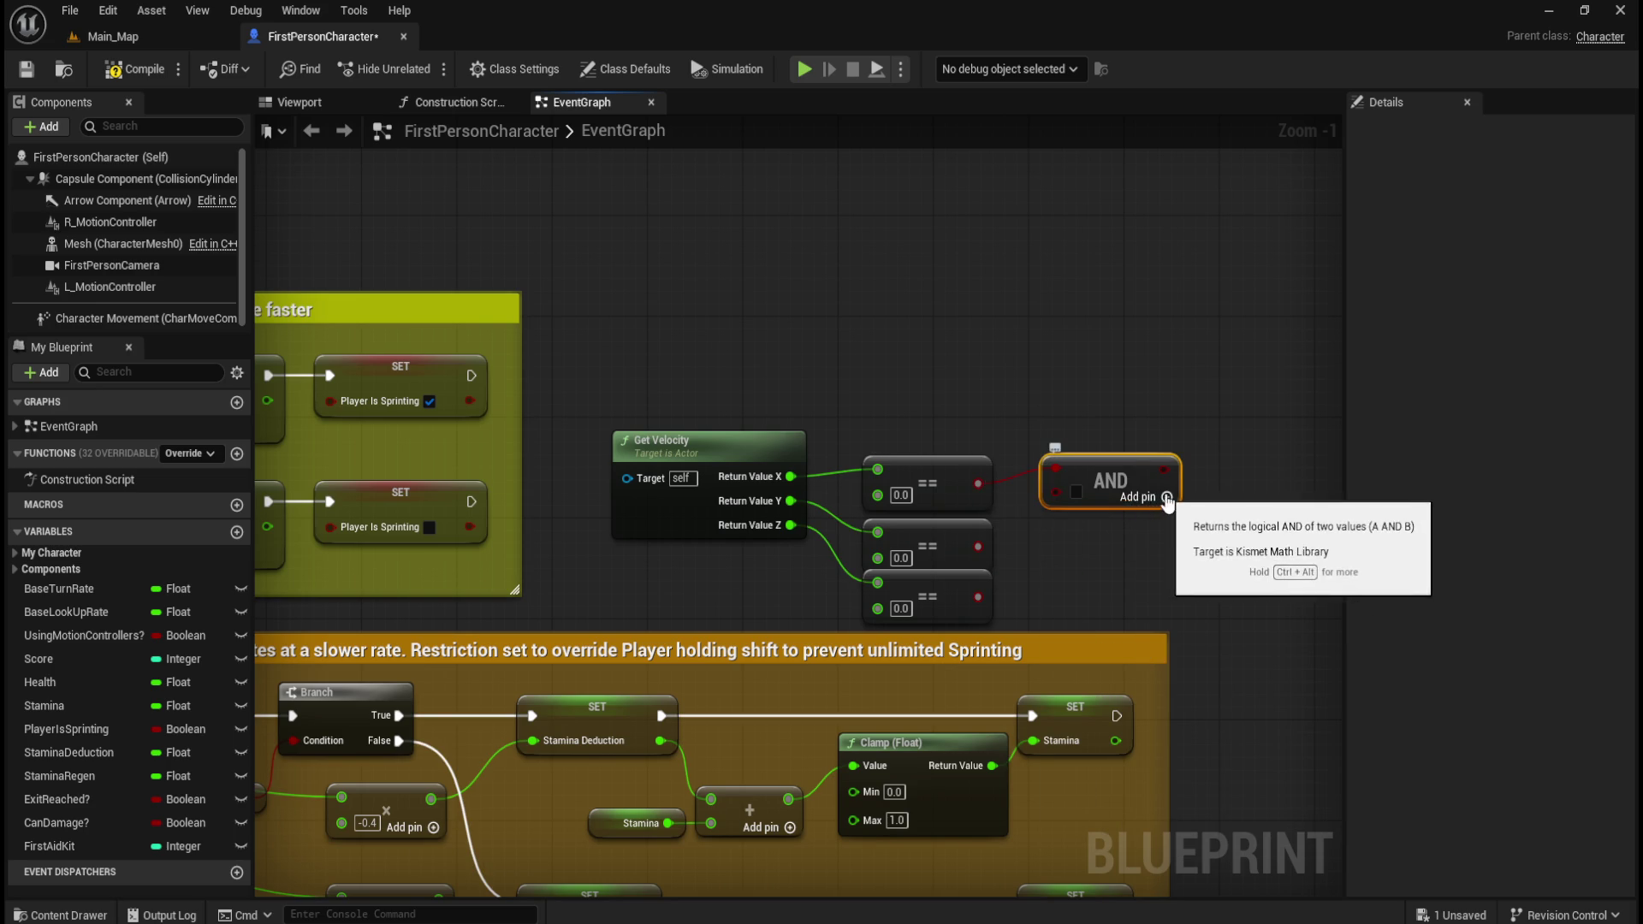
click(1129, 497)
drag(978, 546, 1054, 491)
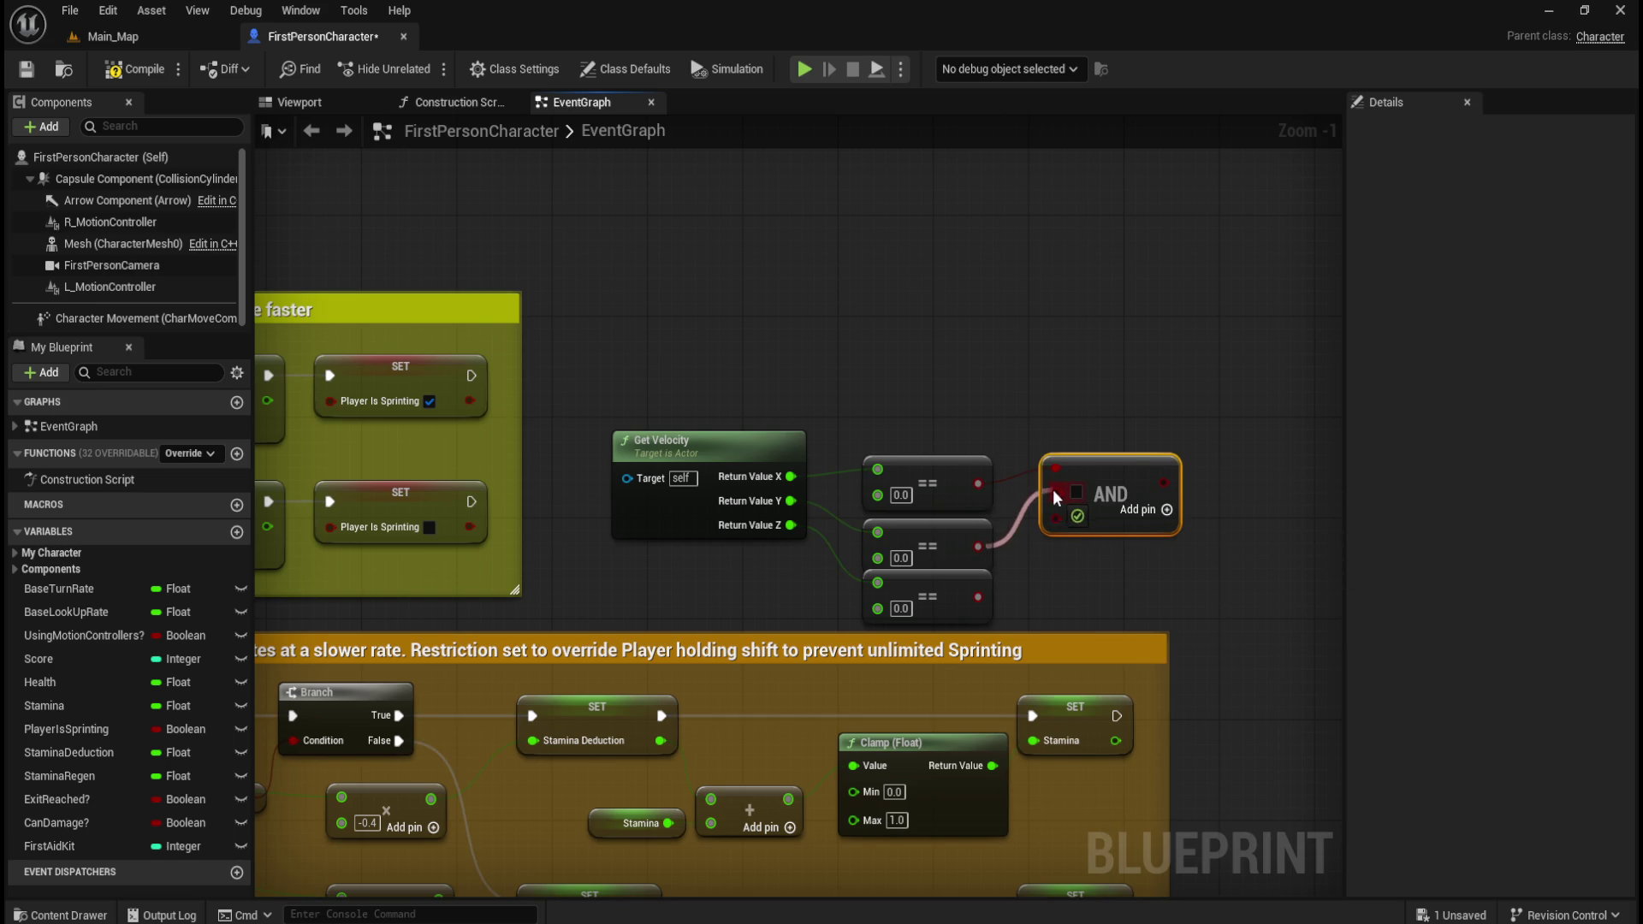
drag(978, 597, 1056, 508)
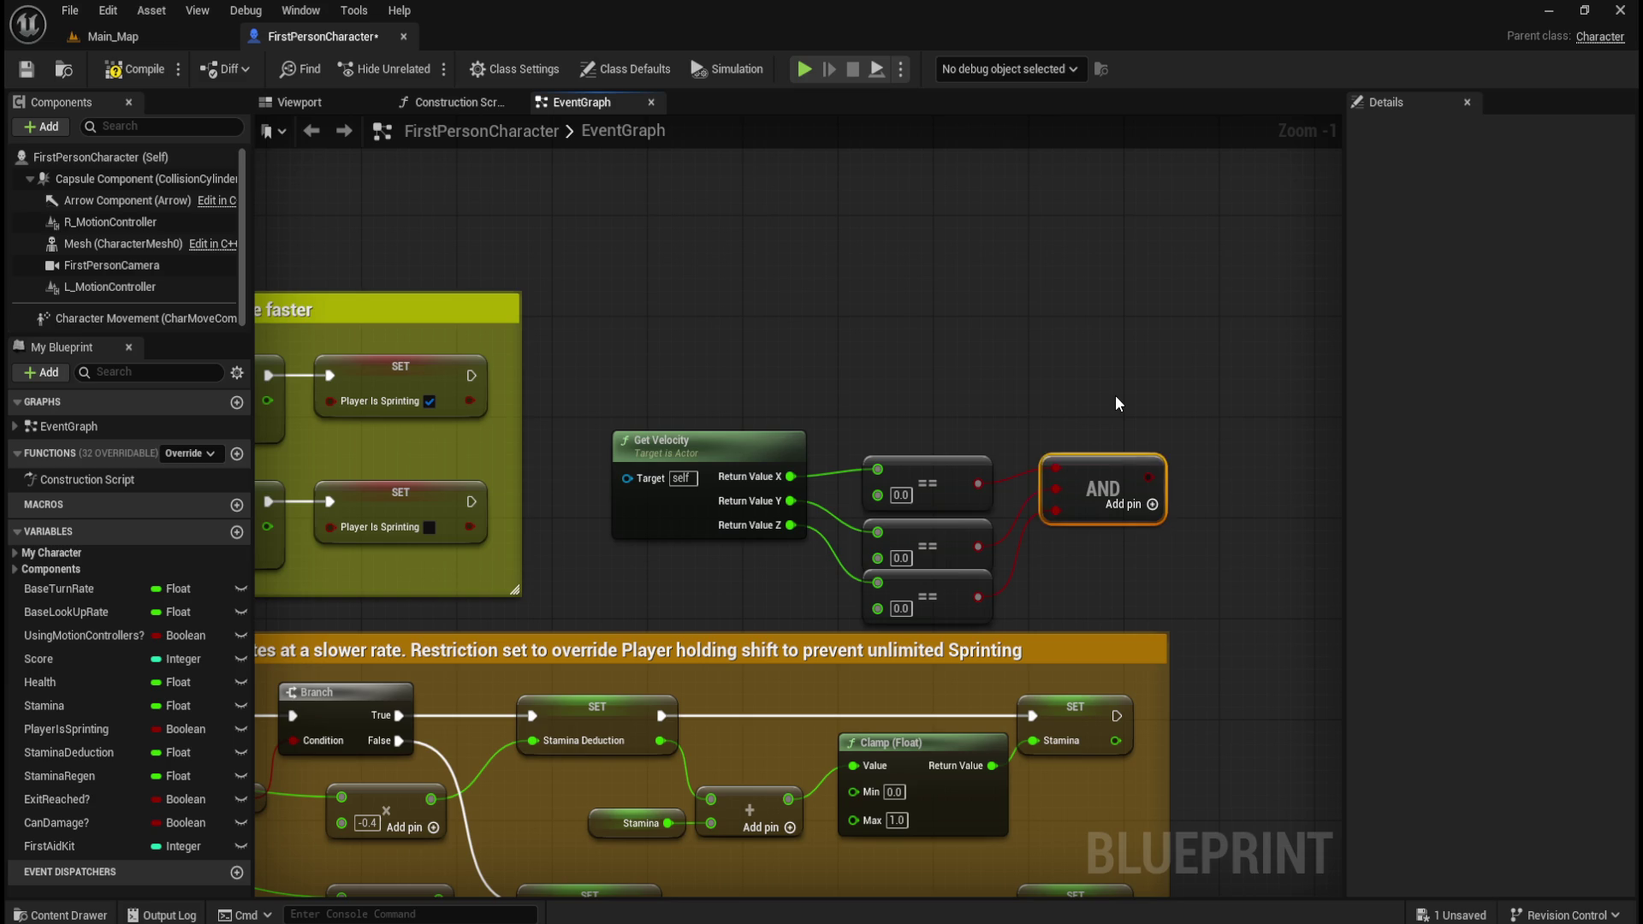
- Align the three Equal nodes beside the AND node and connect Y velocity to the middle one
drag(1116, 396, 958, 547)
mouse_move(1090, 514)
mouse_down()
mouse_move(1085, 440)
mouse_move(1091, 500)
mouse_up()
click(1073, 532)
click(937, 576)
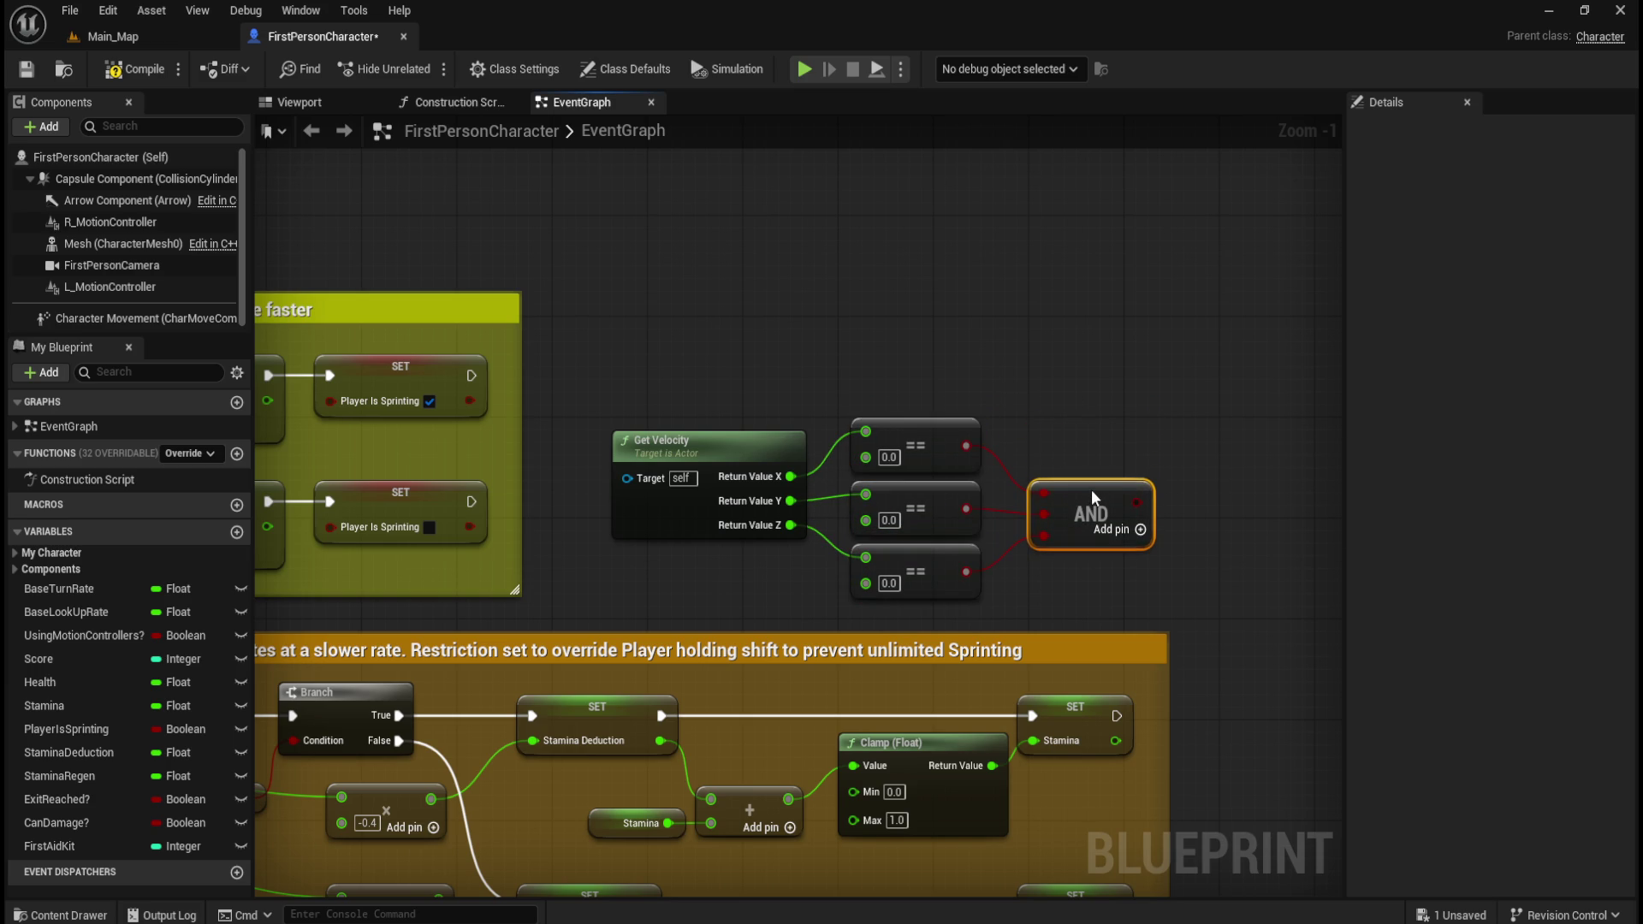
drag(924, 496, 924, 503)
click(1123, 431)
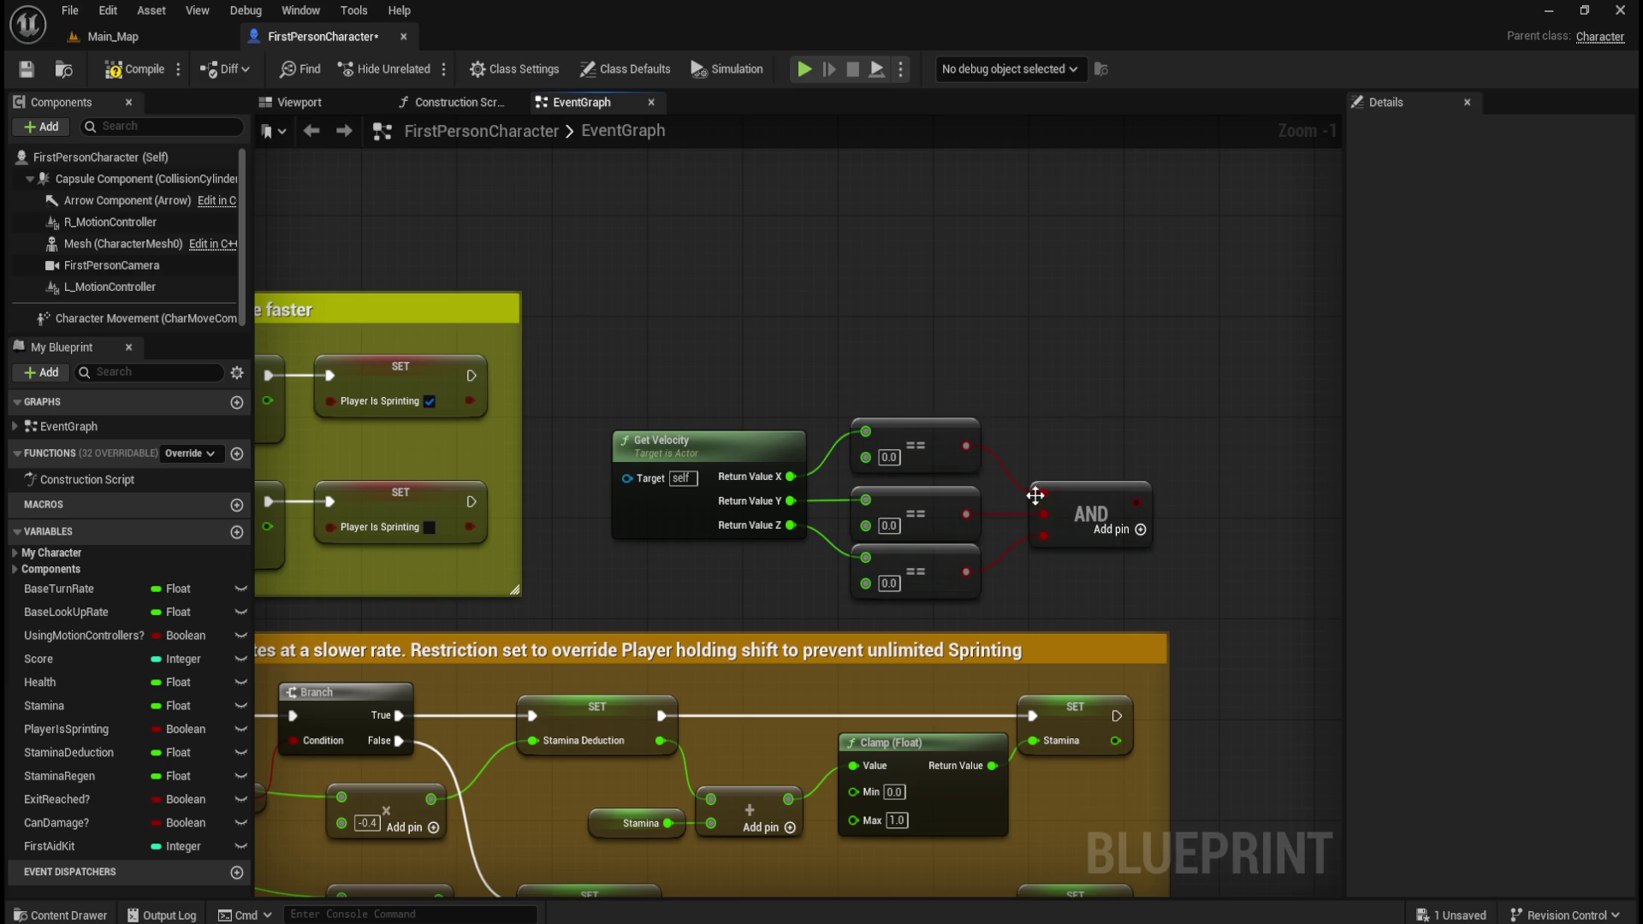
drag(941, 565, 941, 577)
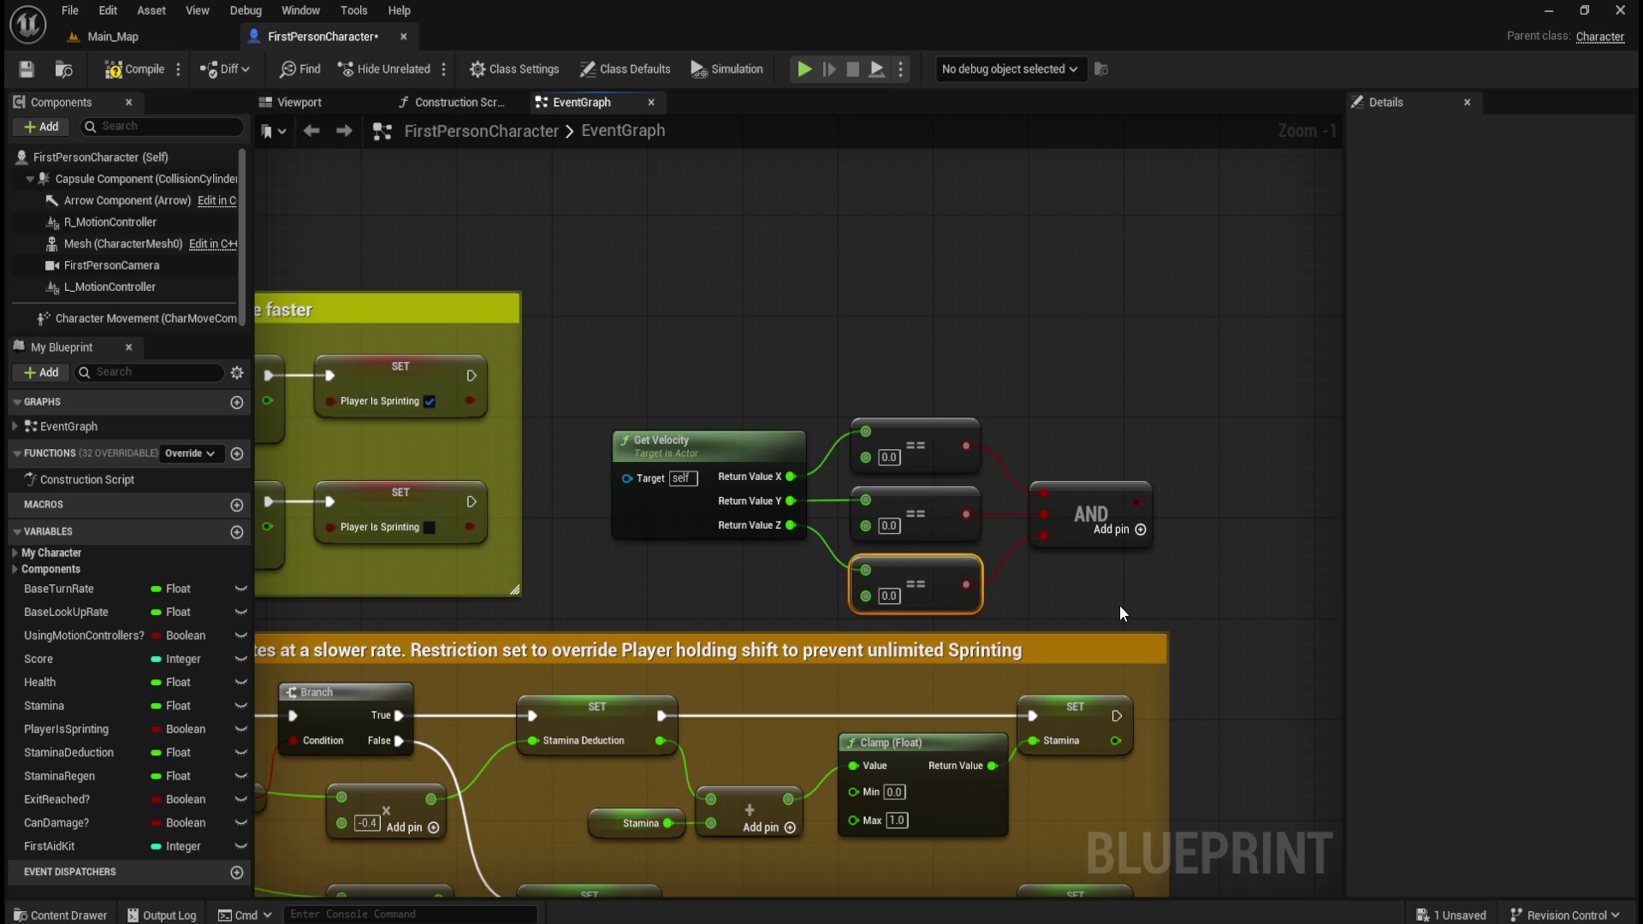
click(705, 423)
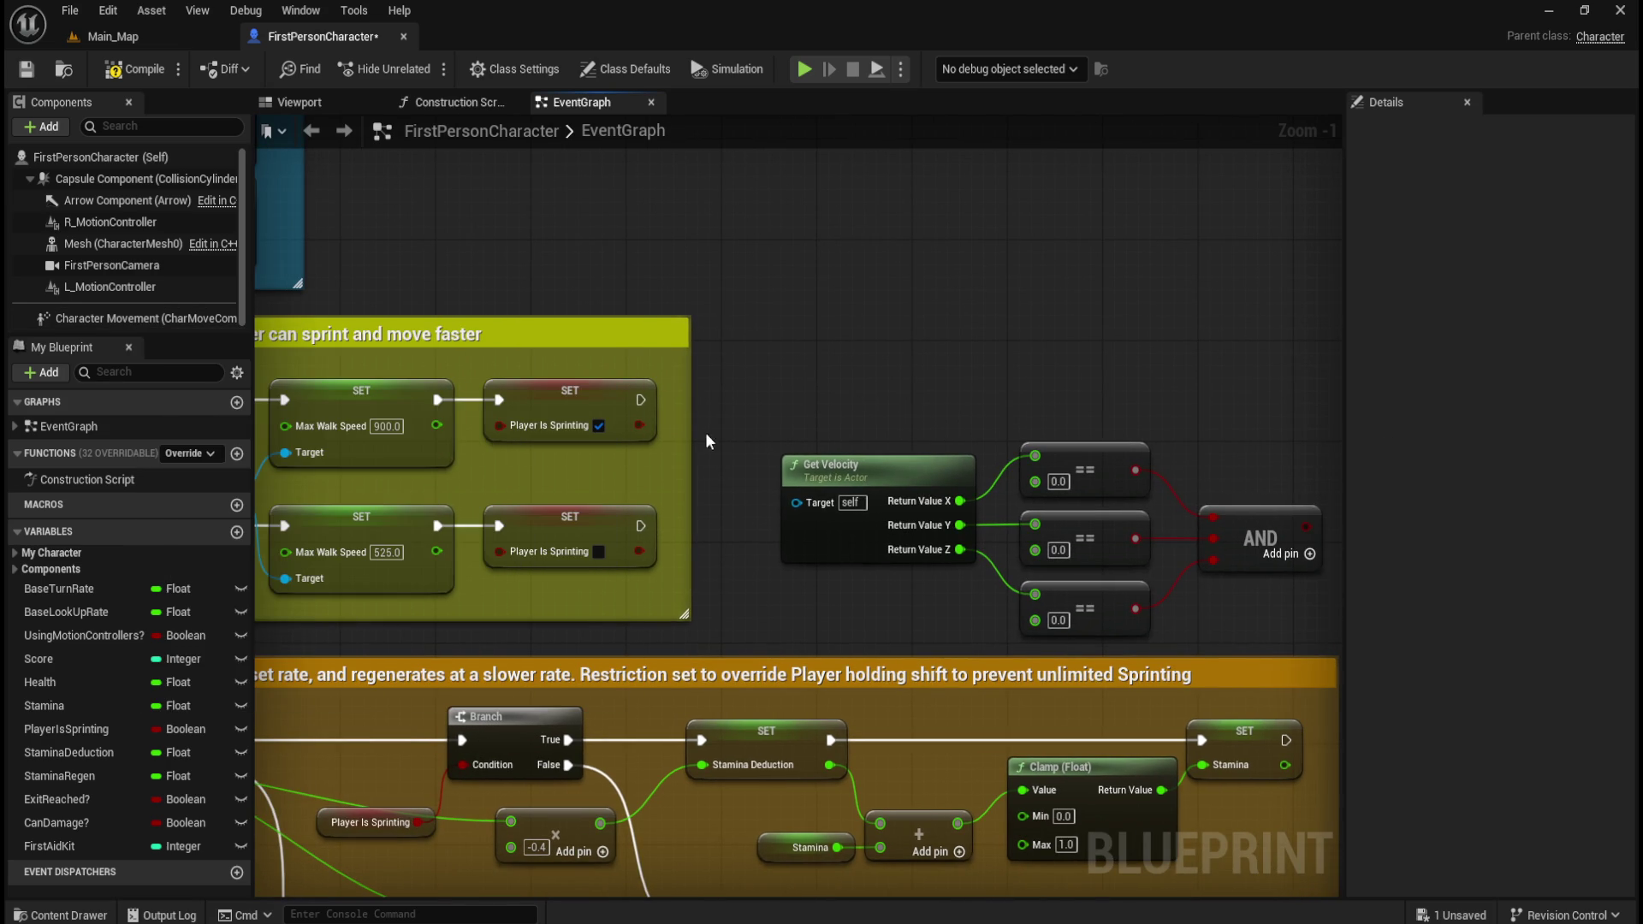
drag(808, 302, 637, 255)
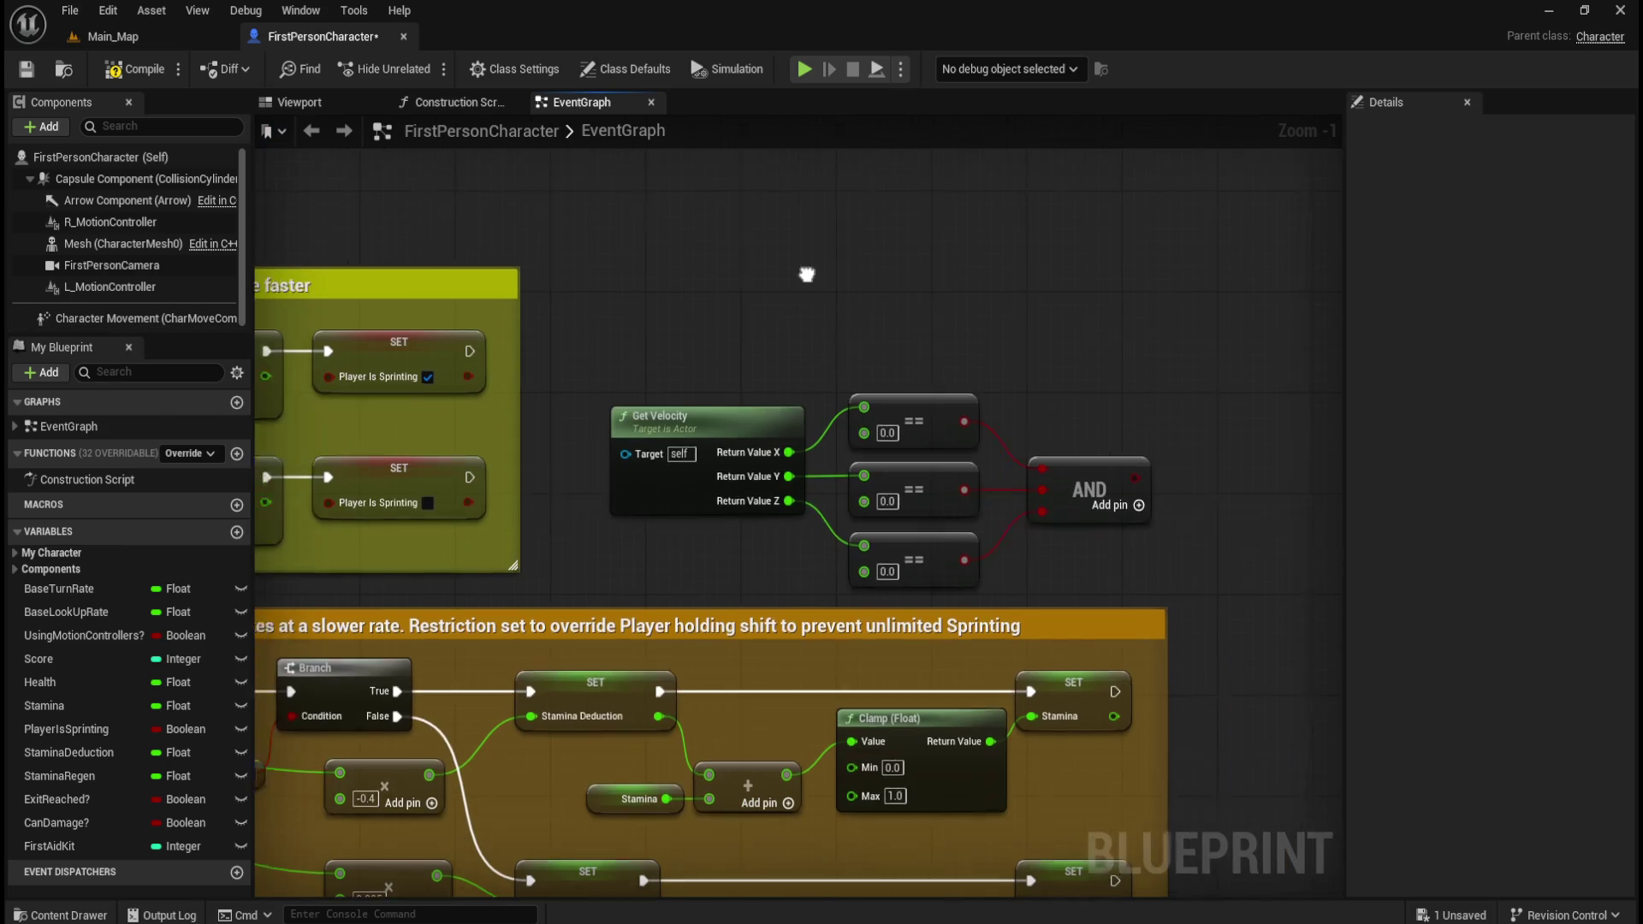
drag(806, 274, 794, 270)
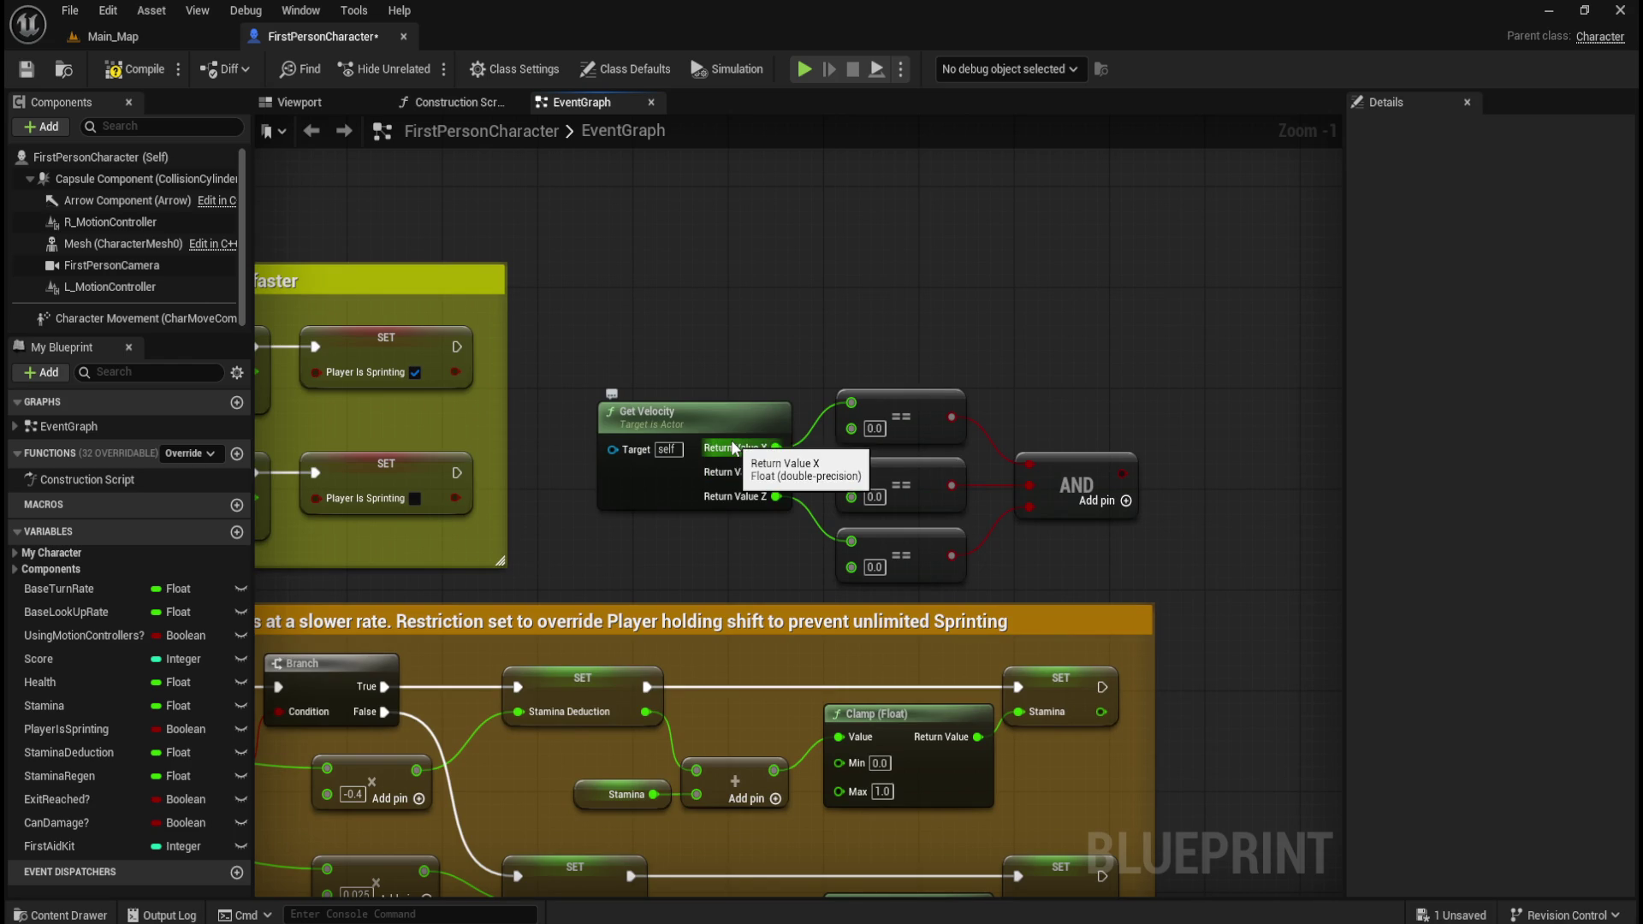
drag(775, 472, 850, 472)
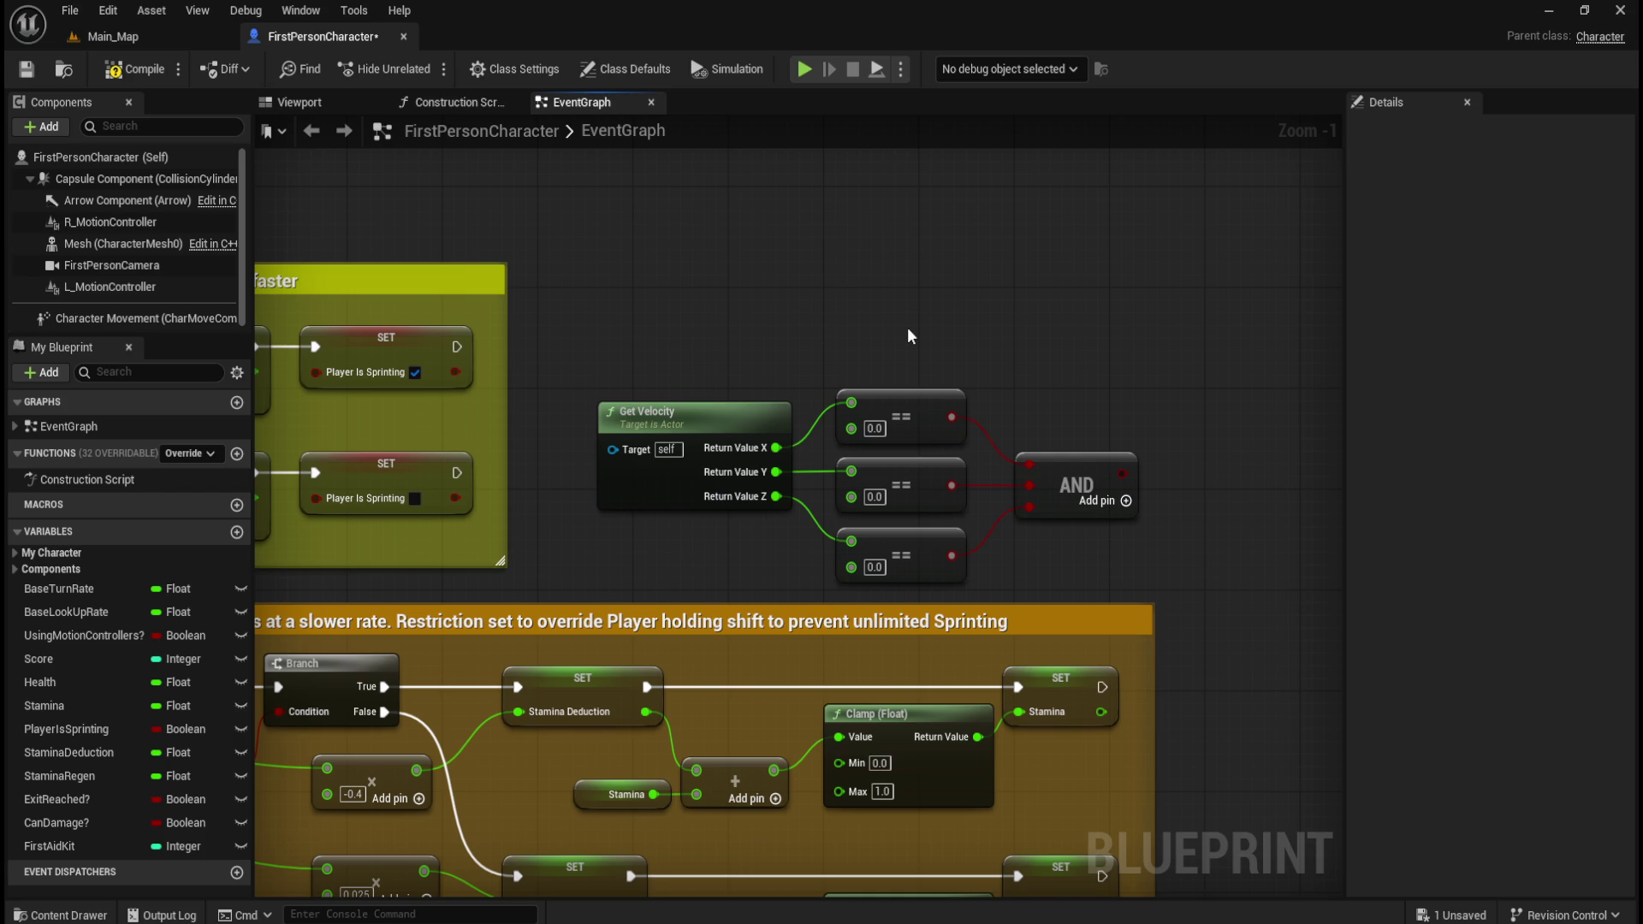
- Pan across the velocity checks, stamina Branch and sprint section to review their layout
drag(990, 316, 1183, 203)
mouse_move(864, 282)
mouse_down()
mouse_move(1126, 310)
mouse_move(1244, 438)
mouse_up()
drag(641, 559, 890, 484)
drag(612, 462, 715, 596)
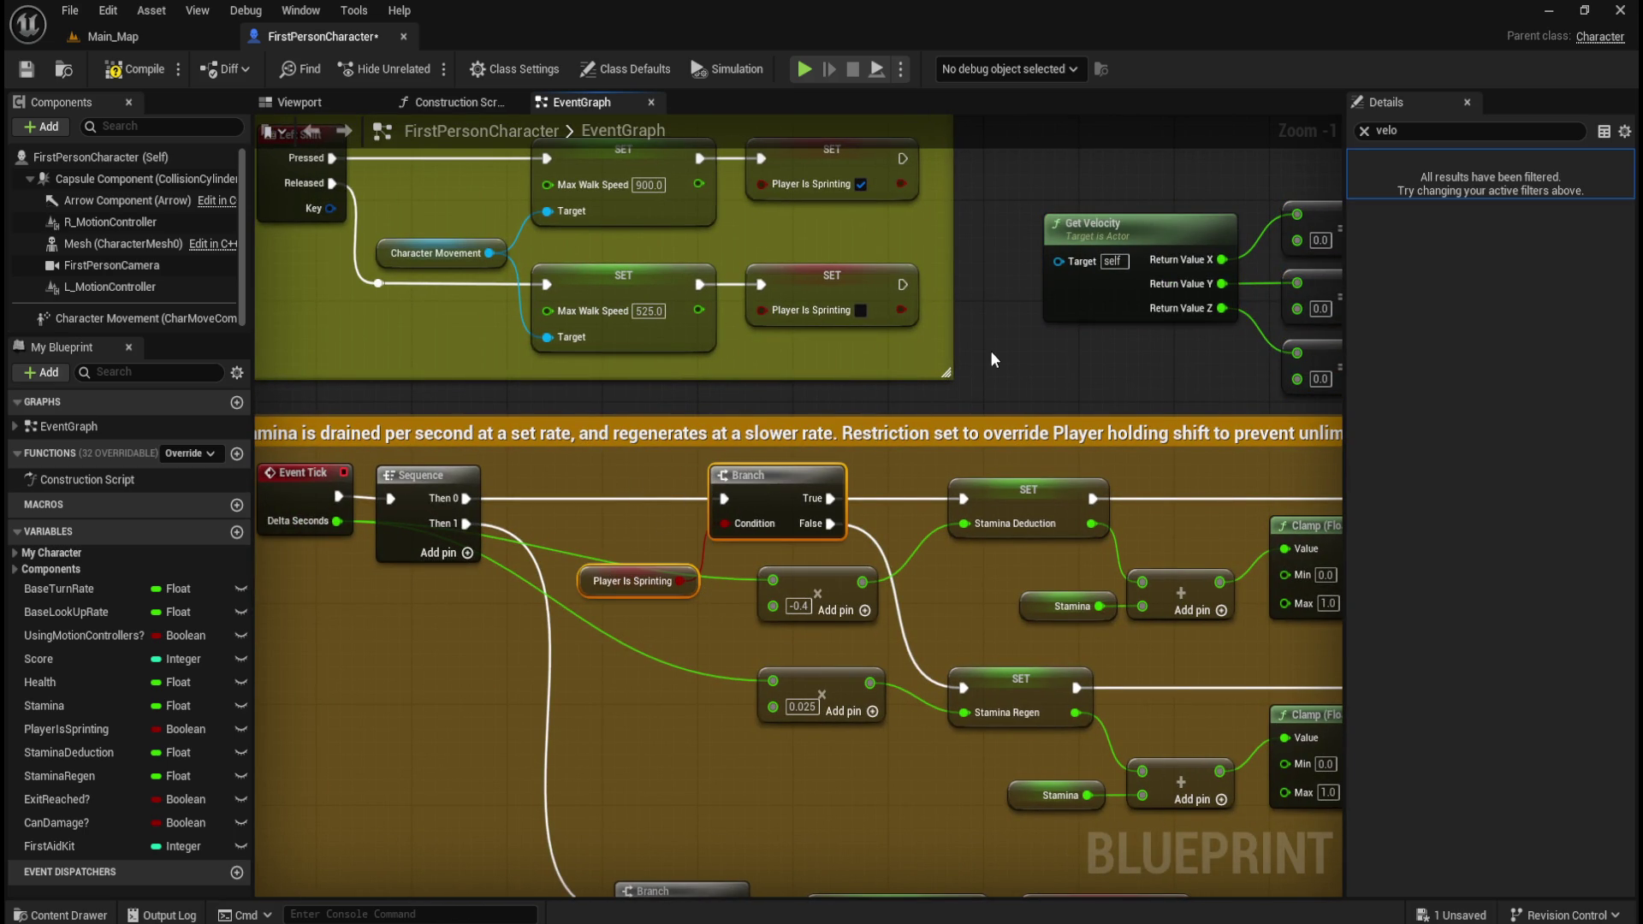
mouse_move(1049, 346)
mouse_down()
mouse_move(859, 377)
mouse_move(1165, 230)
mouse_move(1093, 243)
mouse_up()
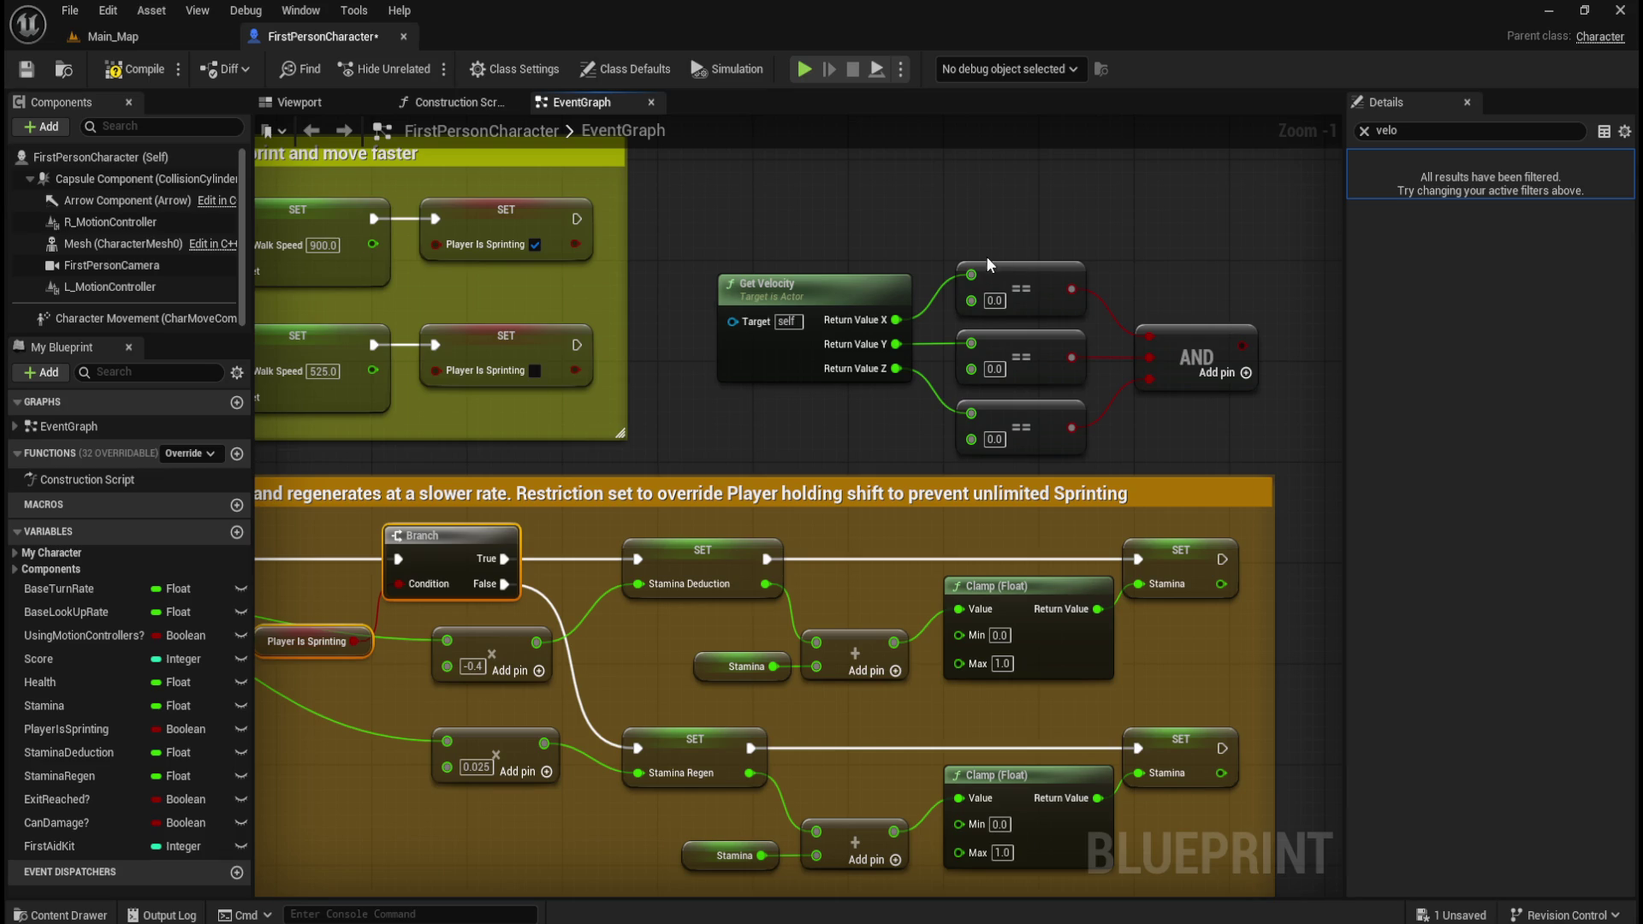
drag(907, 233, 1110, 253)
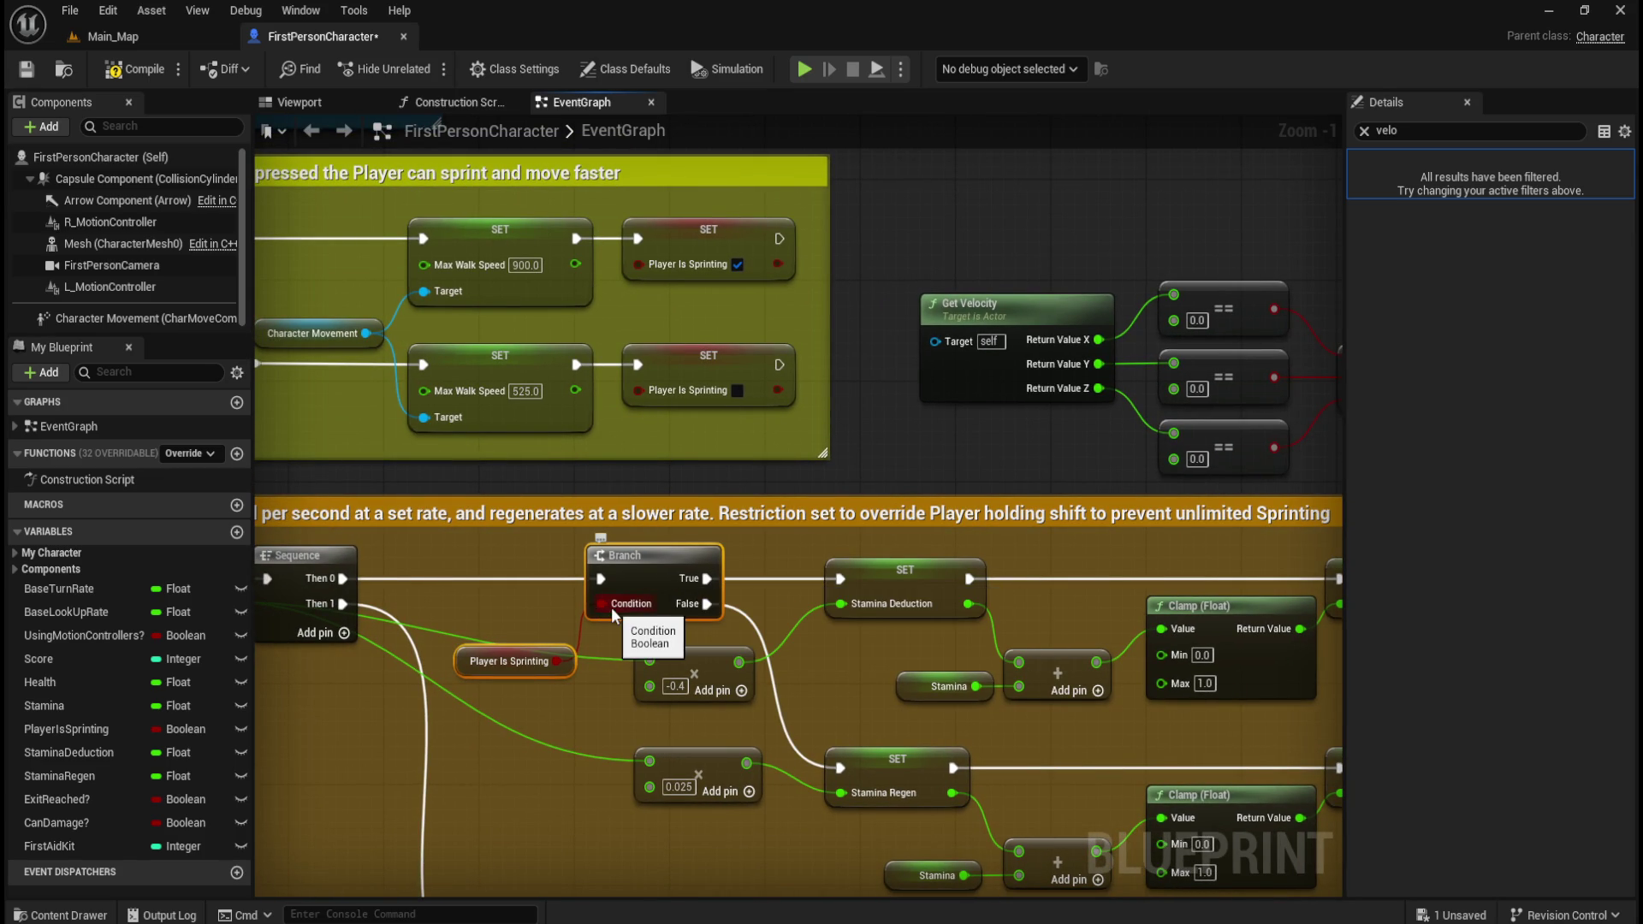
drag(969, 461, 782, 455)
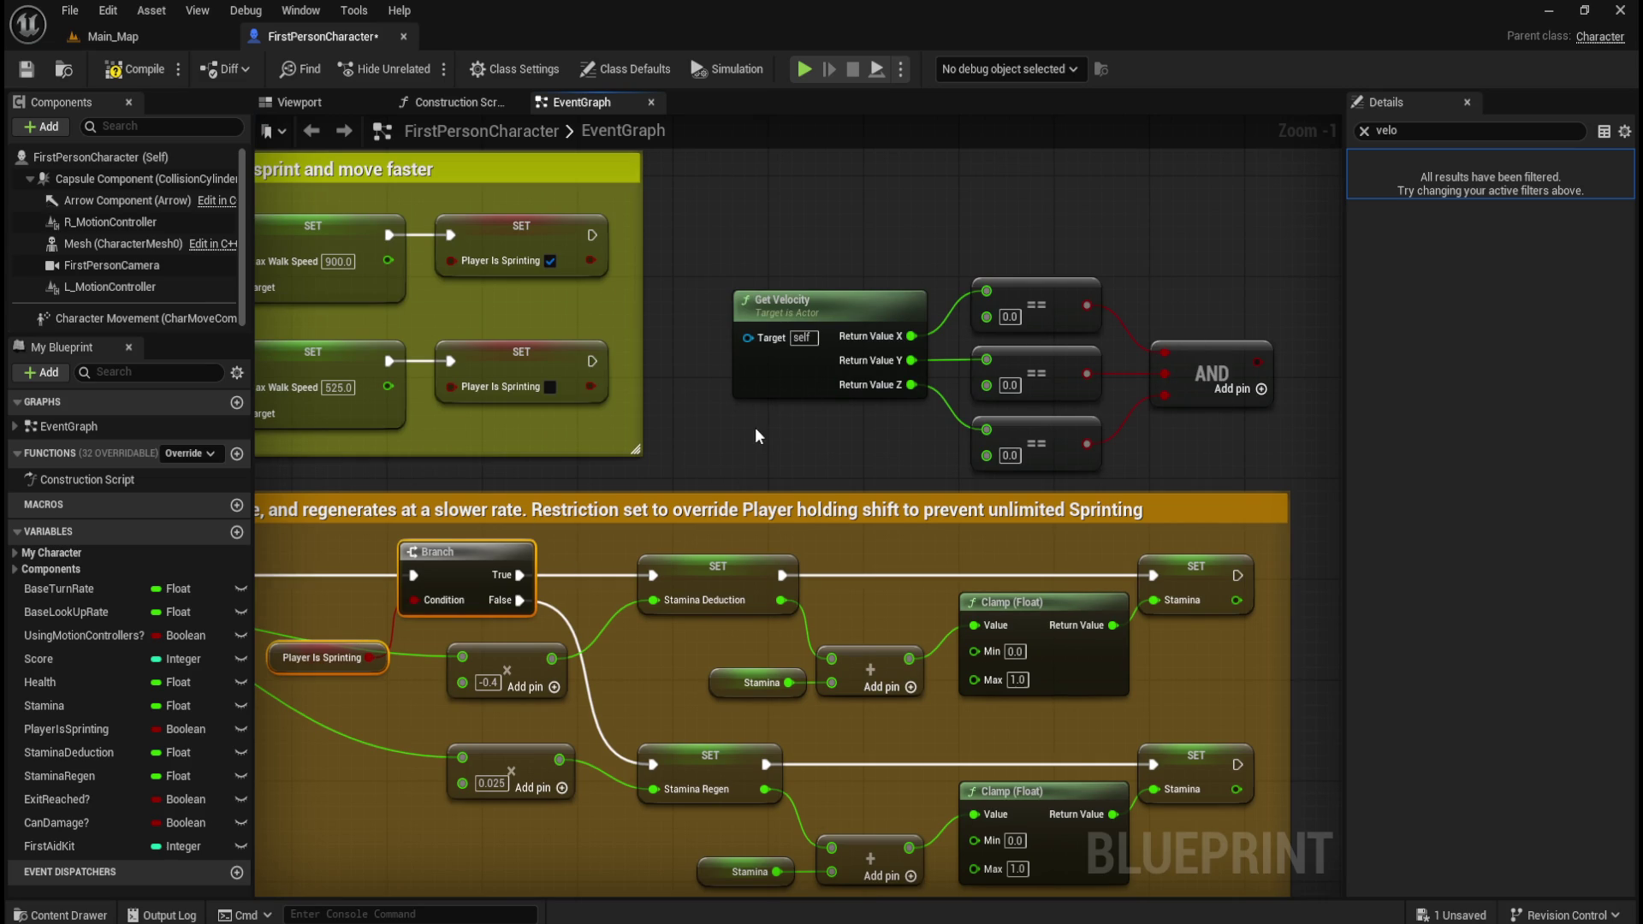
drag(745, 447, 809, 406)
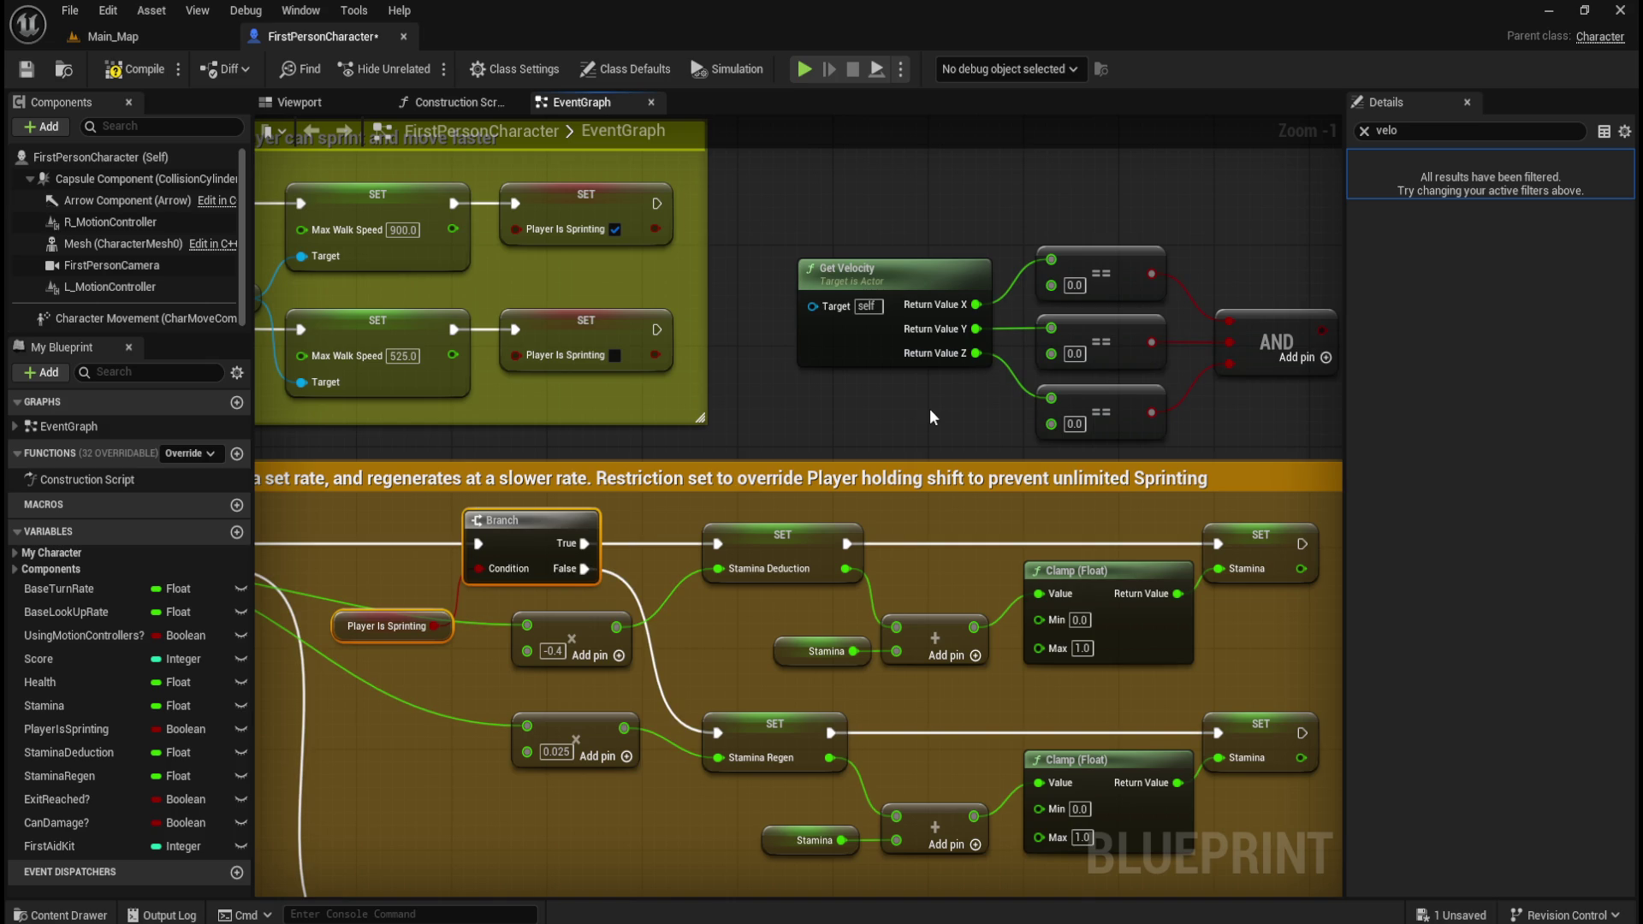
mouse_move(973, 282)
mouse_down()
mouse_move(943, 265)
mouse_move(1112, 343)
mouse_up()
scroll(1075, 354, down, 3)
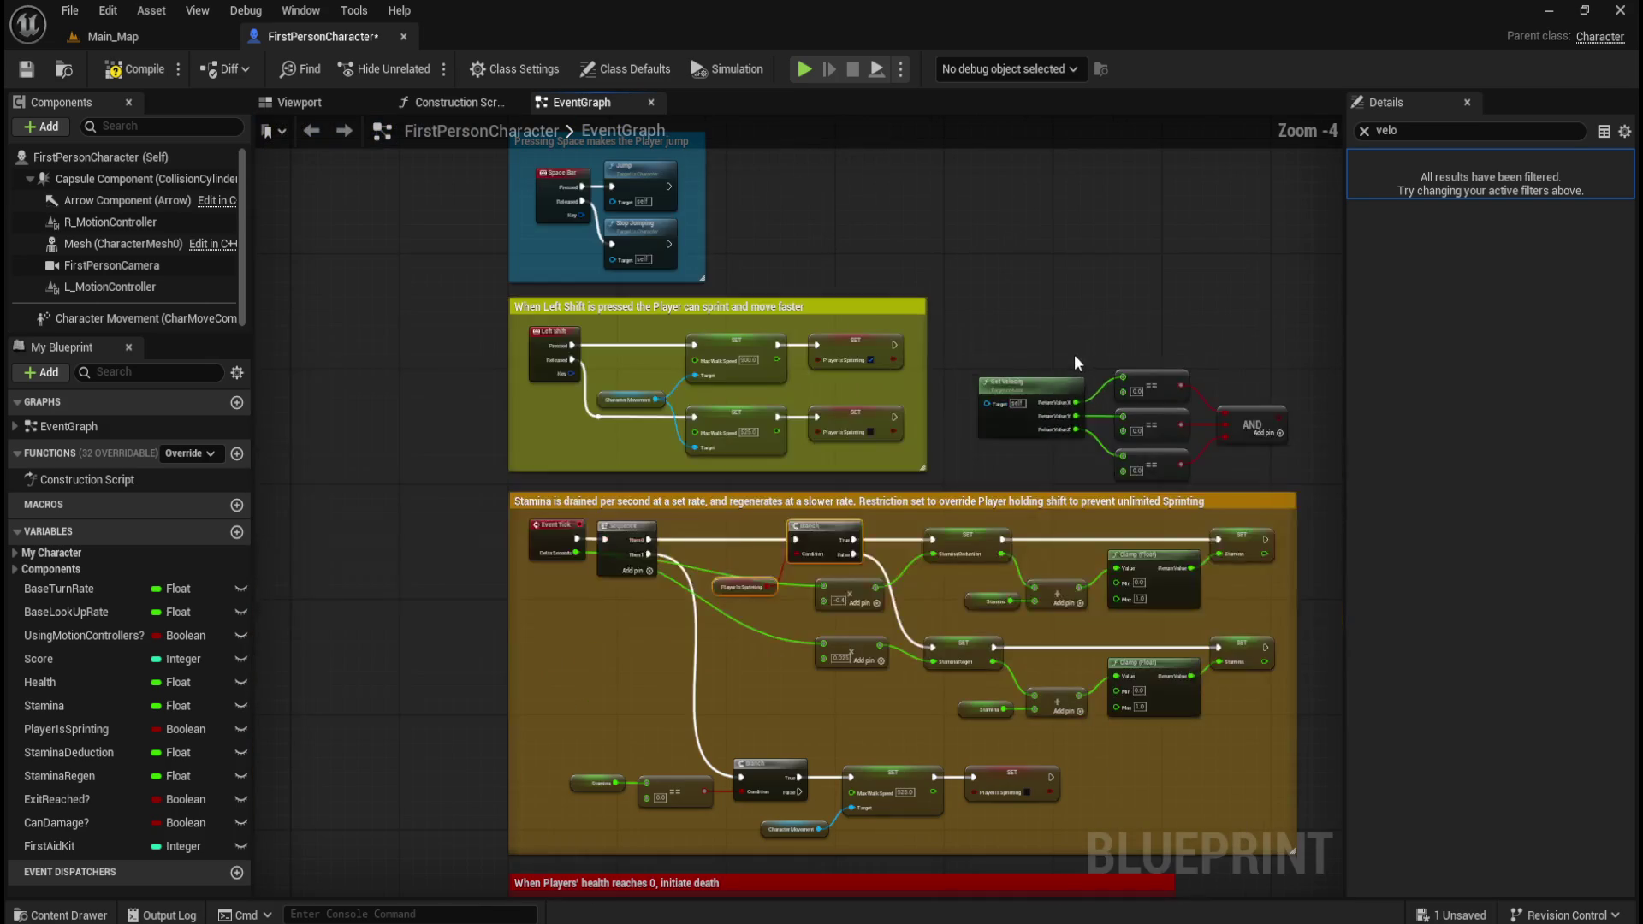
scroll(1006, 325, down, 3)
scroll(956, 268, up, 4)
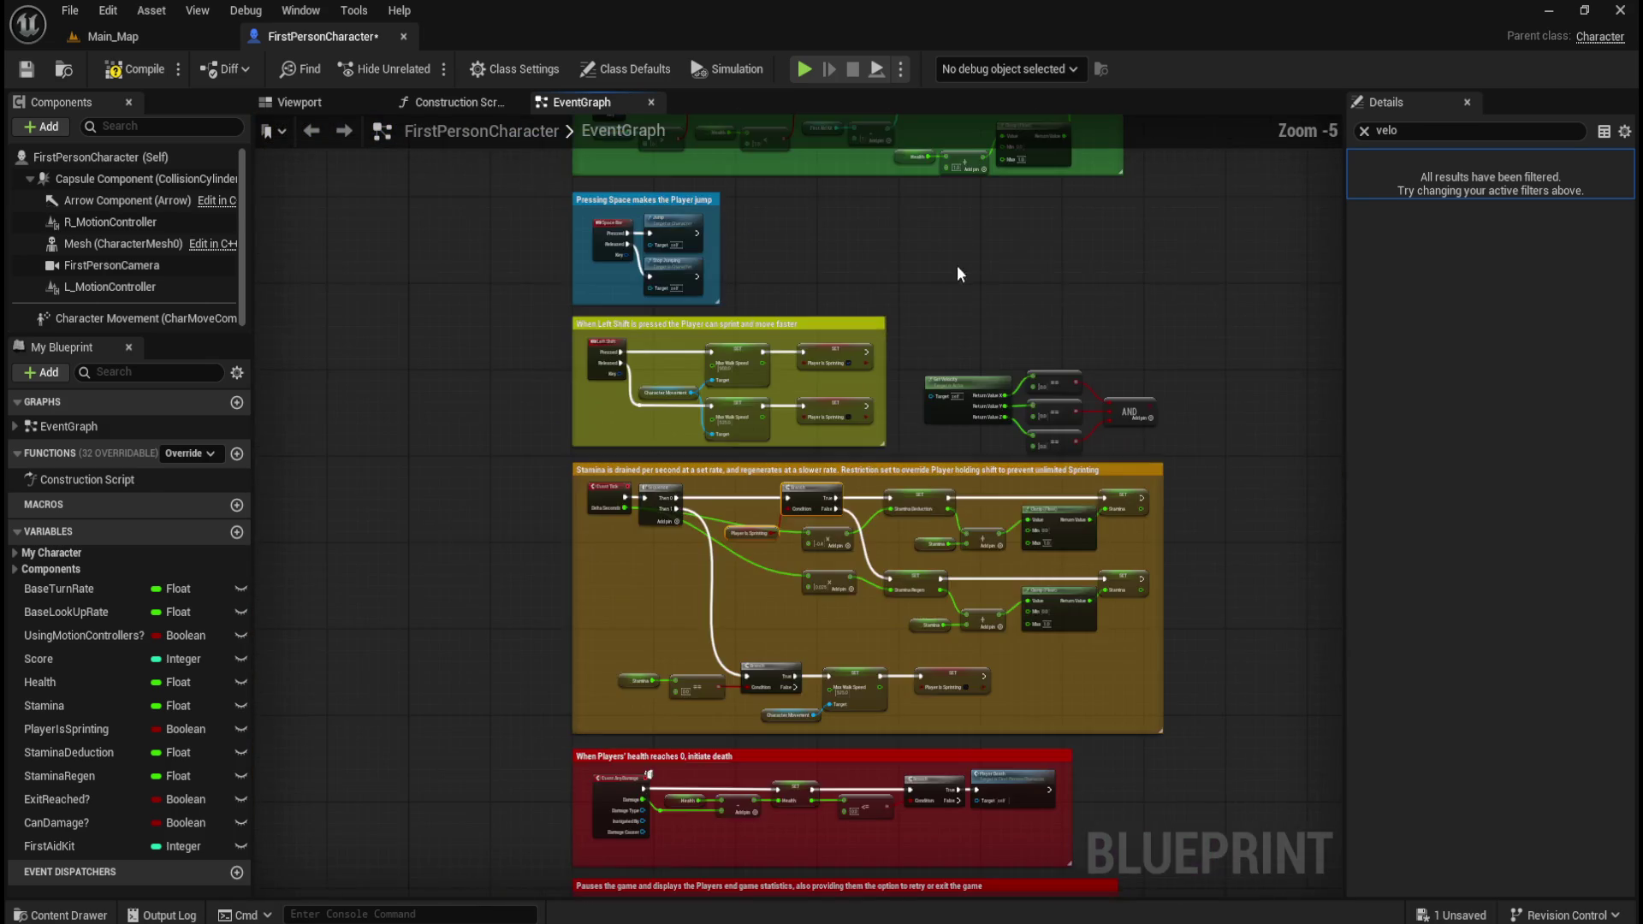
mouse_move(852, 653)
mouse_down()
mouse_move(782, 603)
mouse_move(823, 565)
mouse_up()
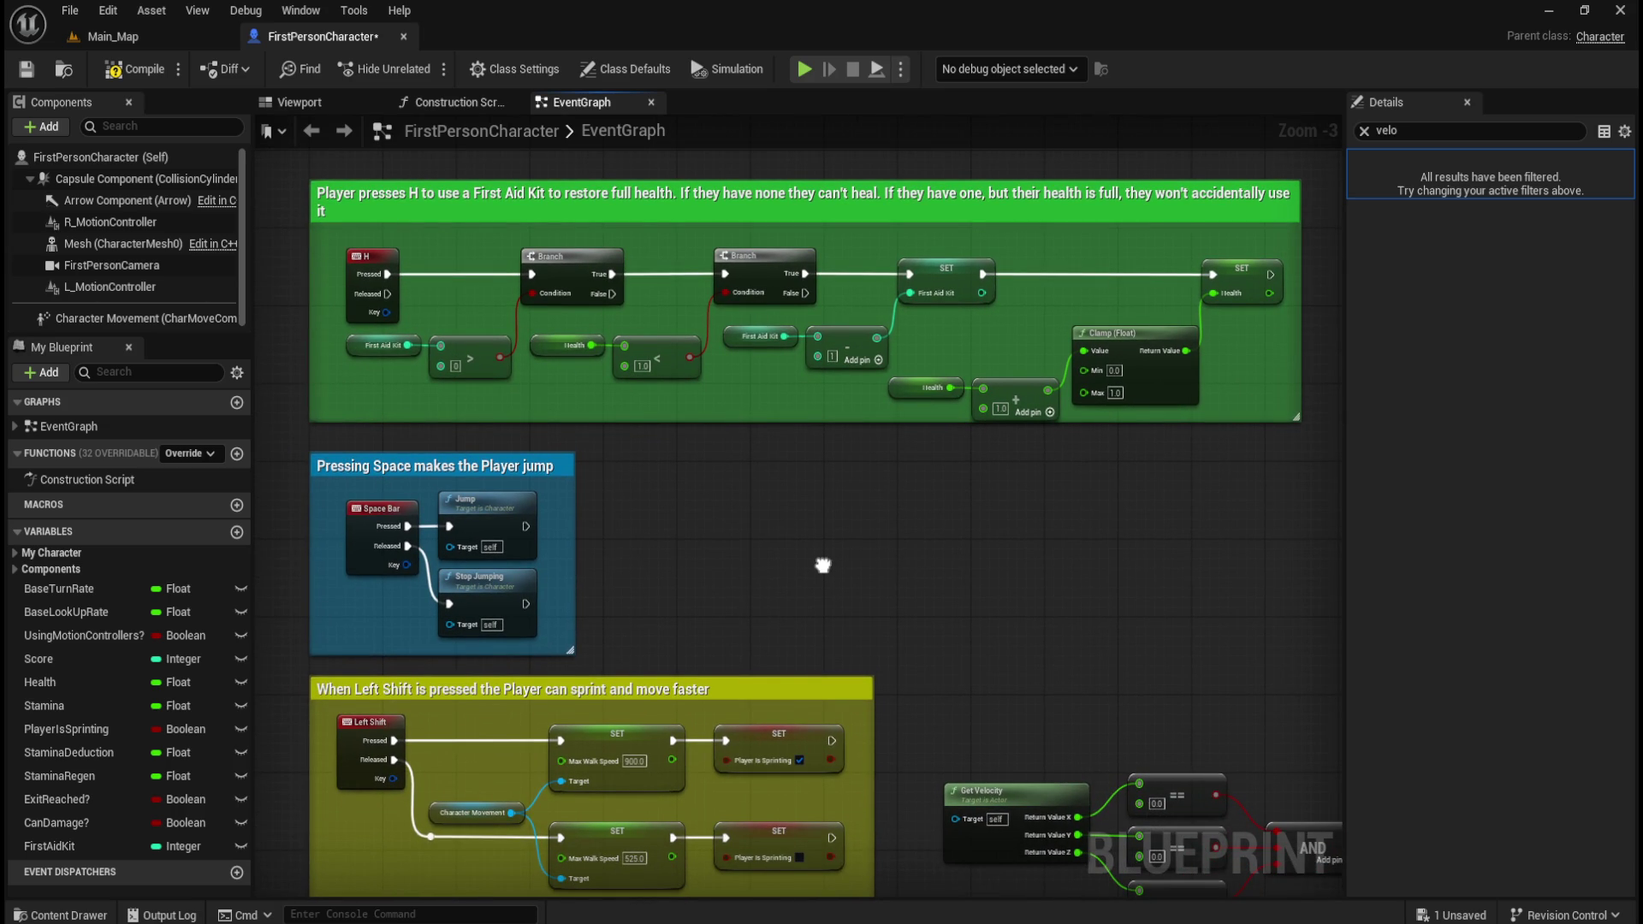
mouse_move(824, 559)
mouse_down()
mouse_move(829, 441)
mouse_move(767, 392)
mouse_move(770, 326)
mouse_move(697, 267)
mouse_move(767, 271)
mouse_move(707, 227)
mouse_move(810, 231)
mouse_move(804, 464)
mouse_move(778, 496)
mouse_move(781, 300)
mouse_up()
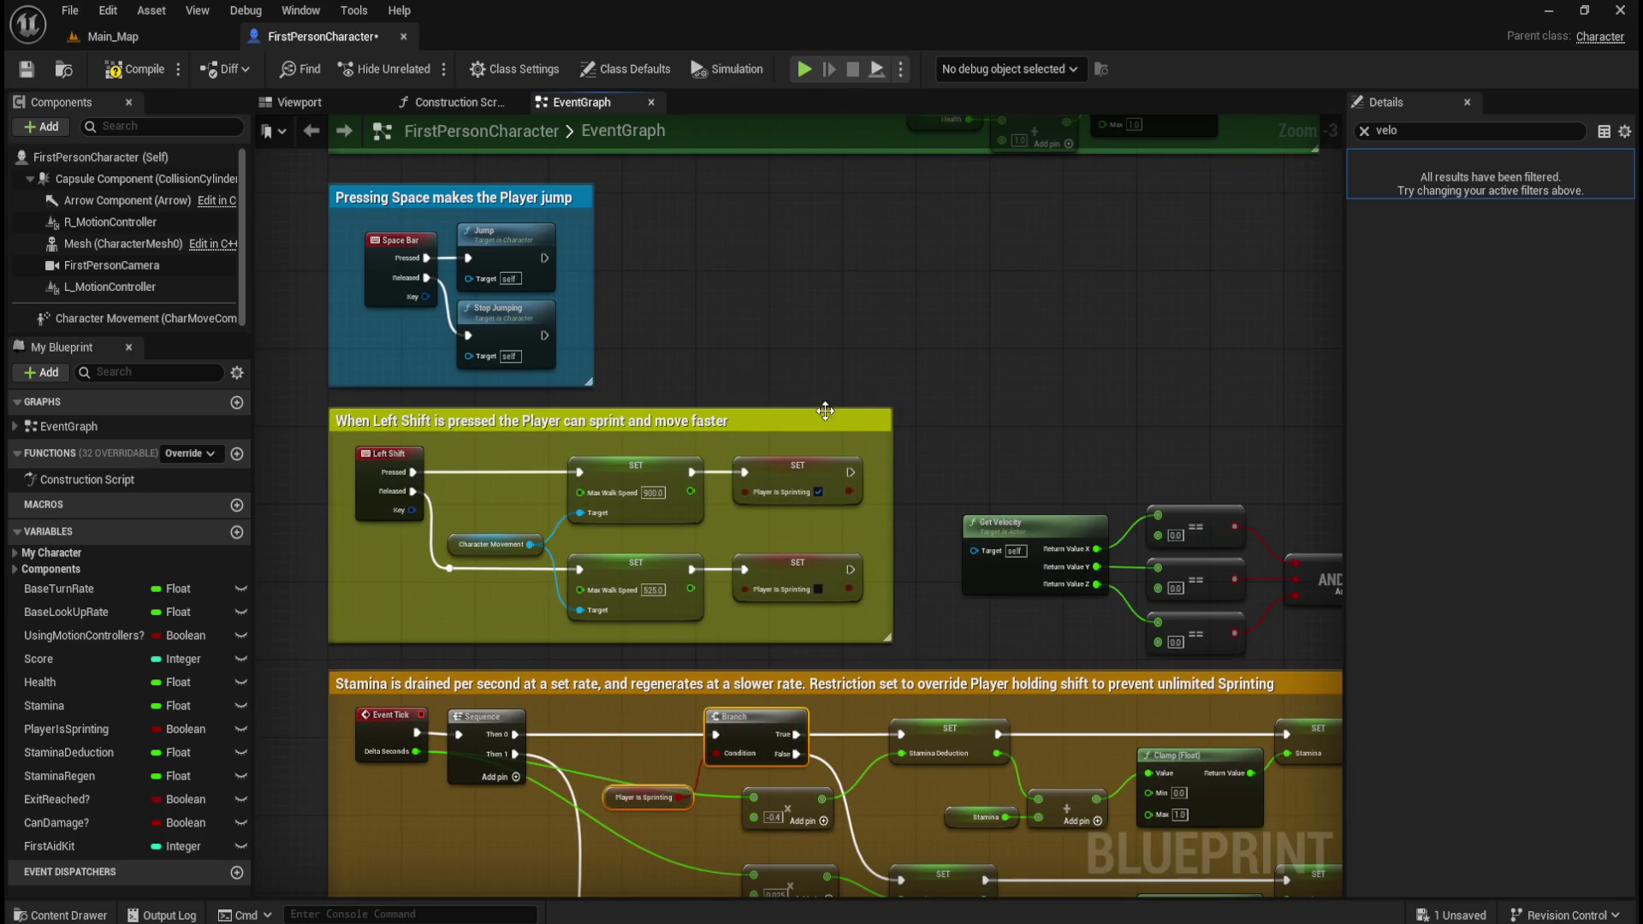
drag(344, 450, 773, 583)
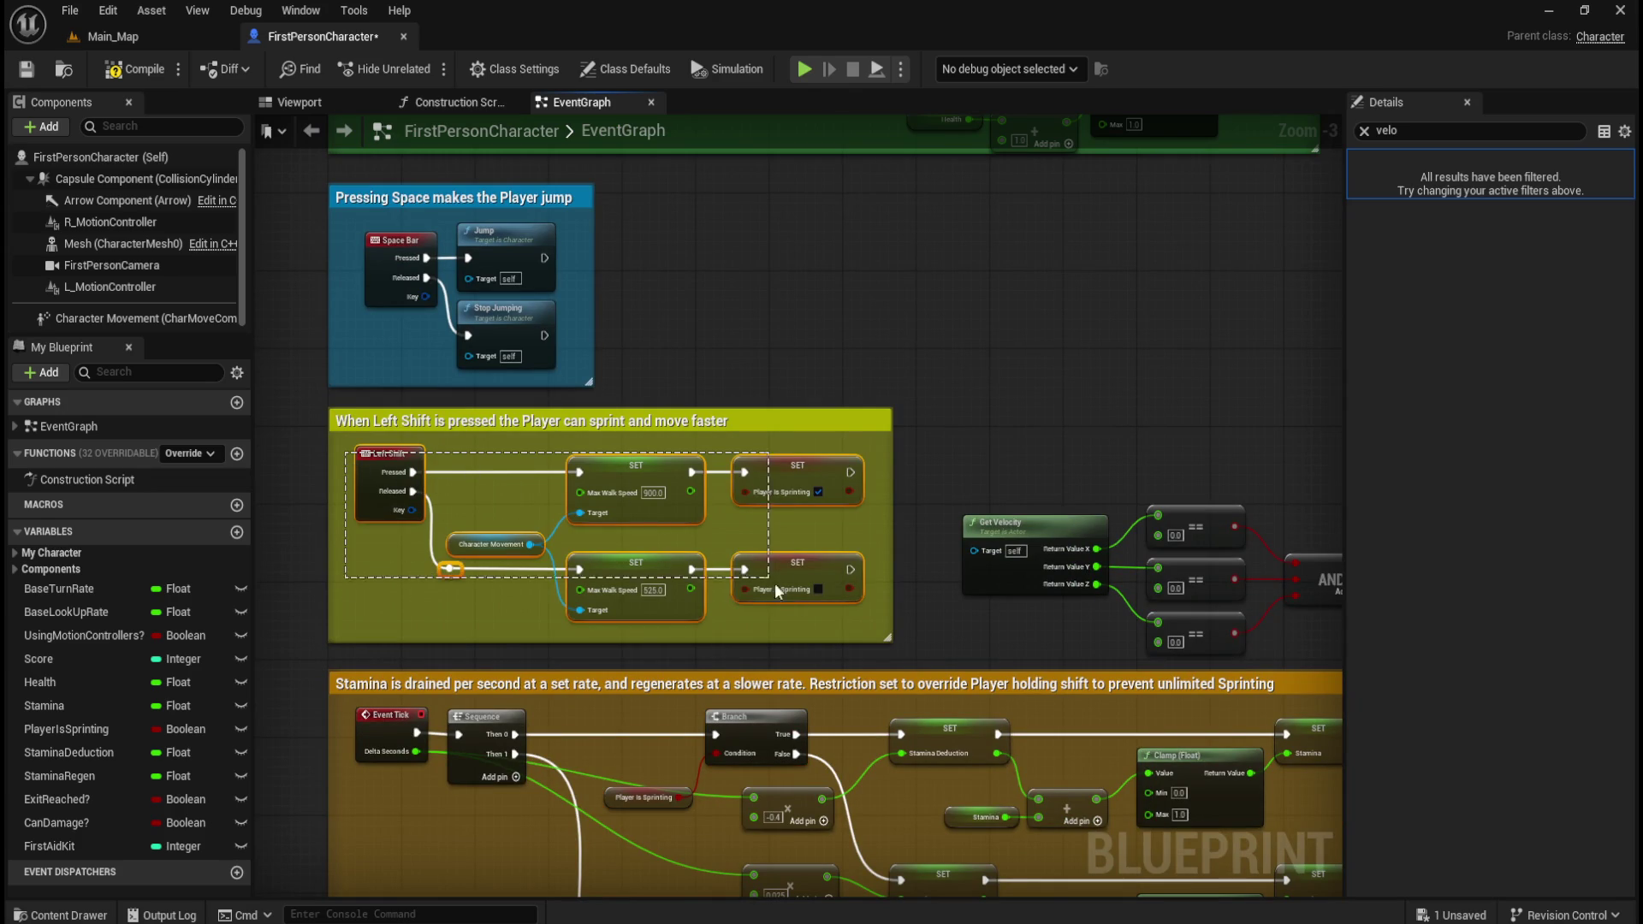
mouse_move(974, 633)
mouse_down()
mouse_move(967, 378)
mouse_move(894, 298)
mouse_up()
scroll(854, 304, down, 1)
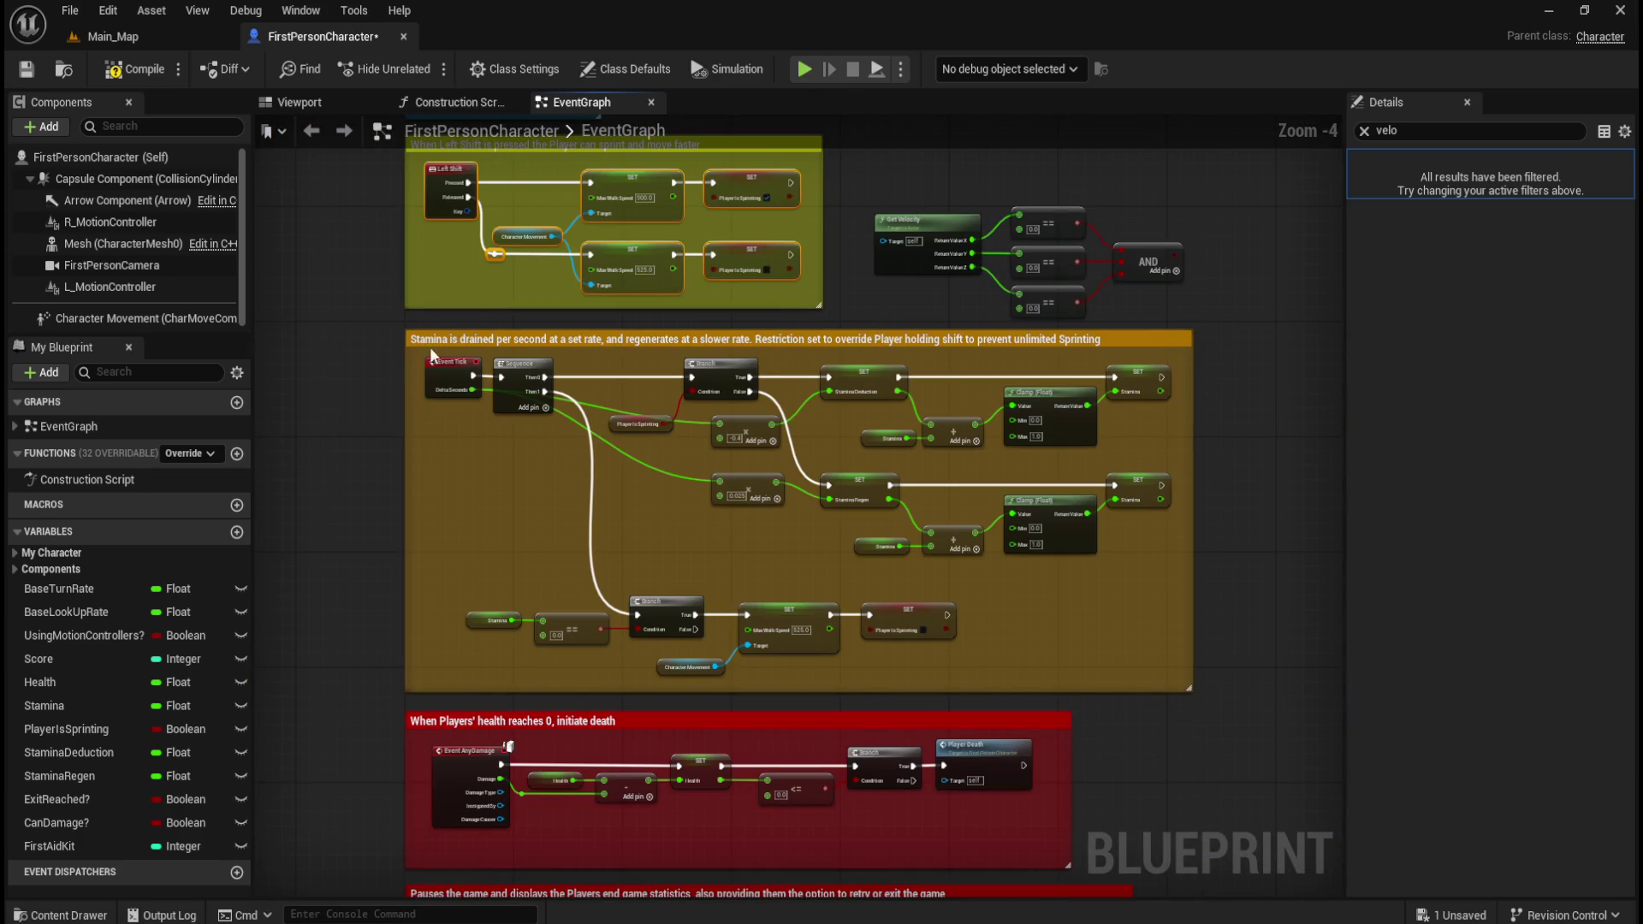
mouse_move(413, 356)
mouse_down()
mouse_move(1112, 603)
mouse_move(1153, 659)
mouse_up()
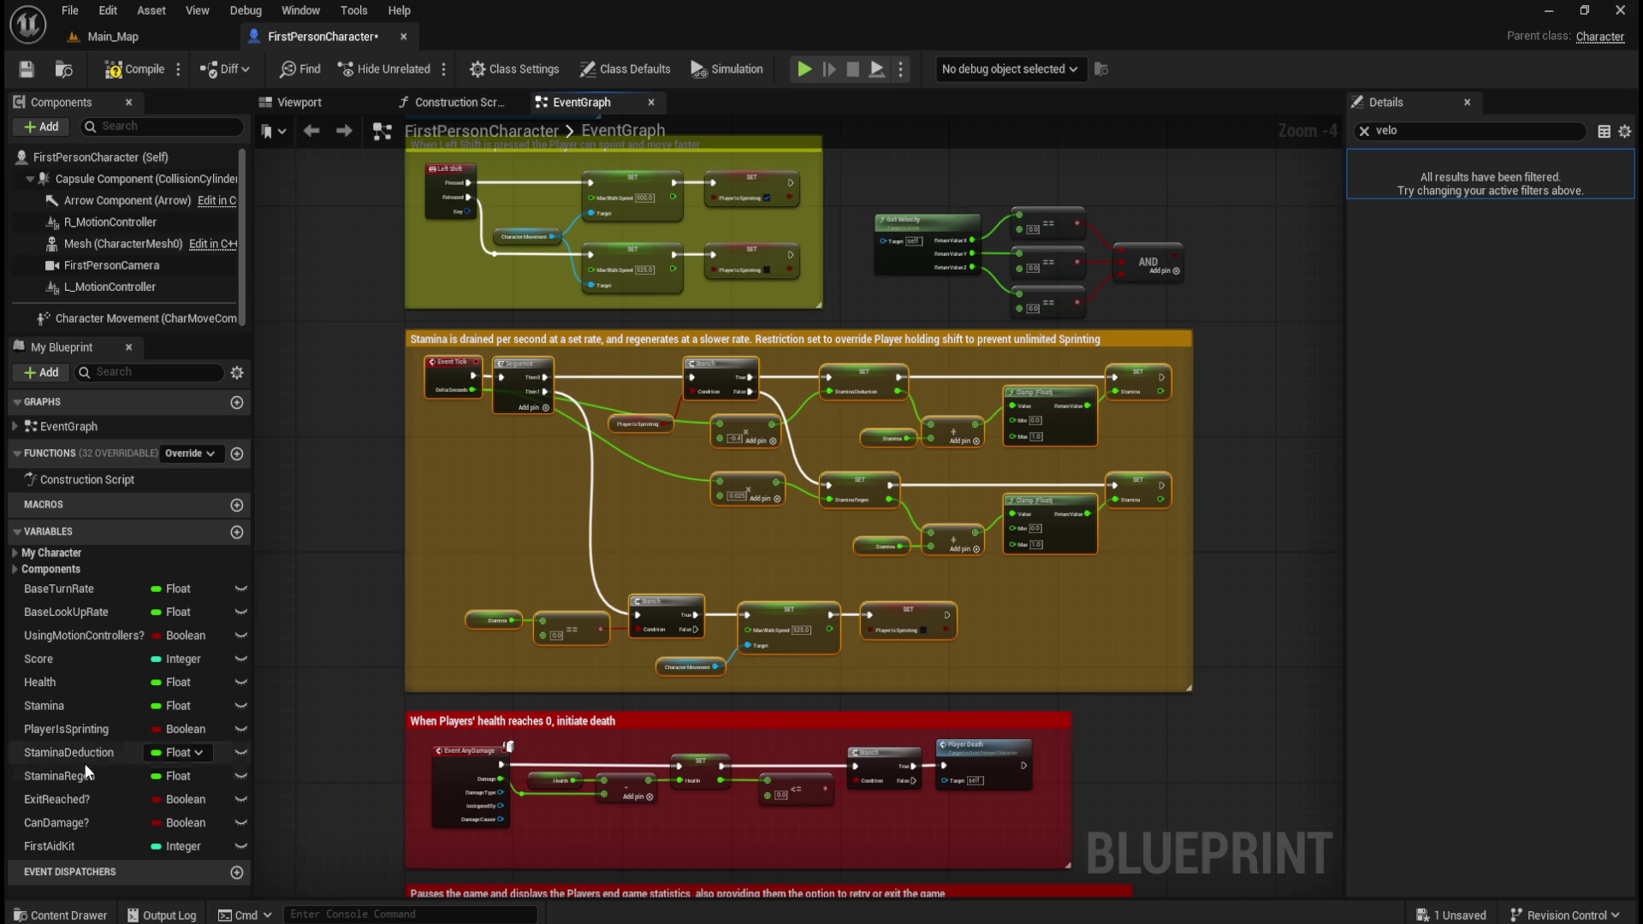
click(79, 713)
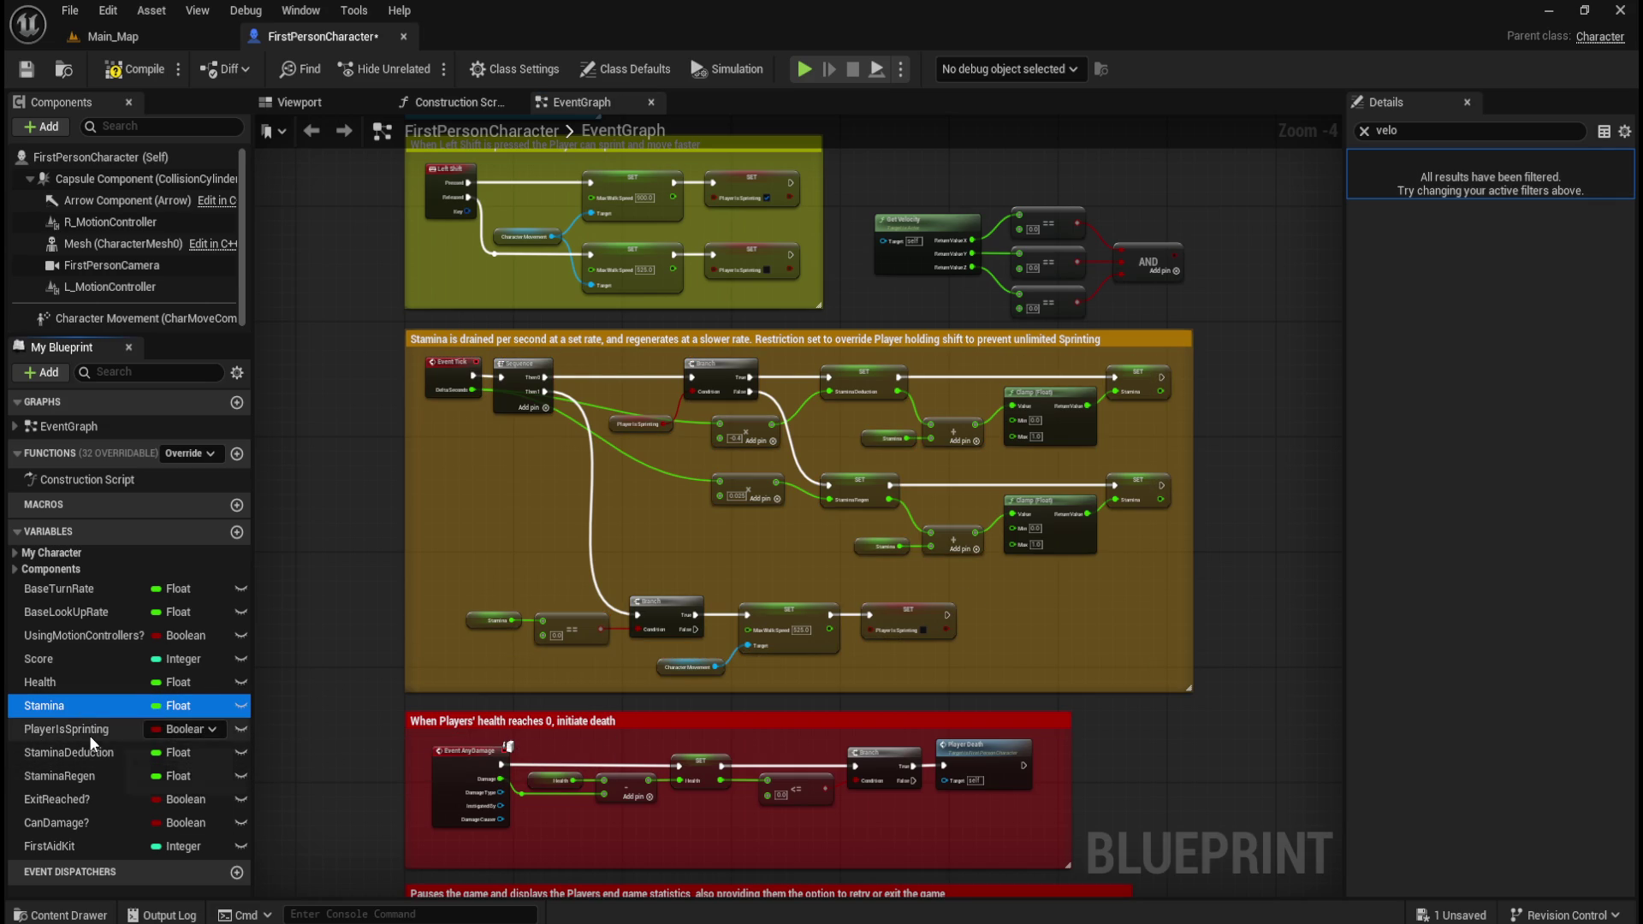
click(84, 734)
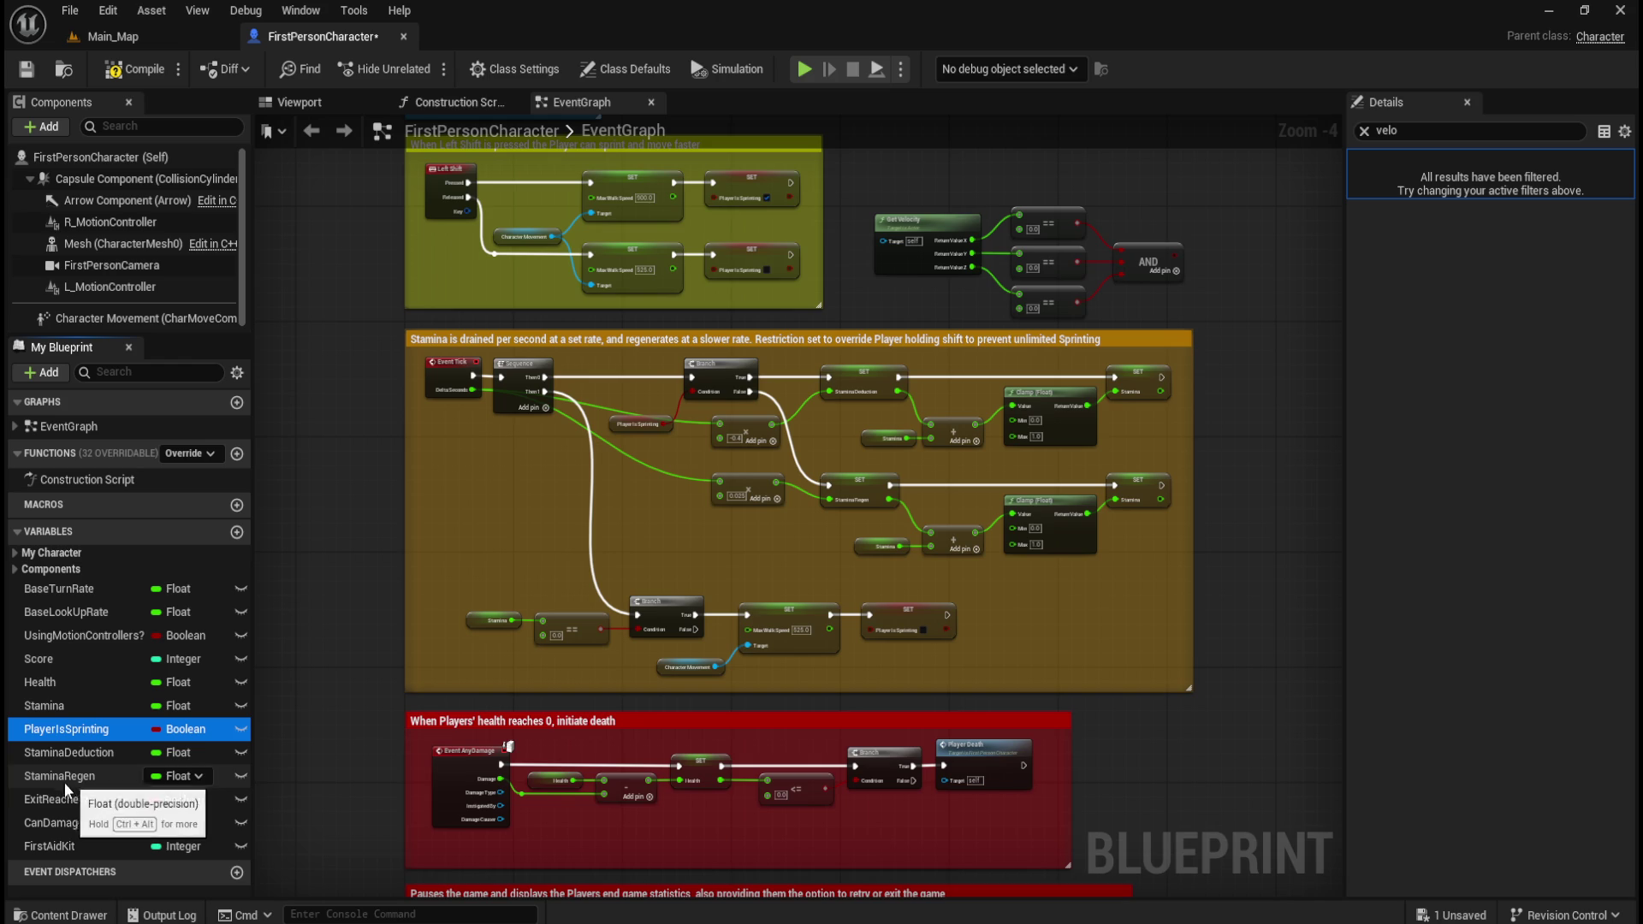
click(84, 753)
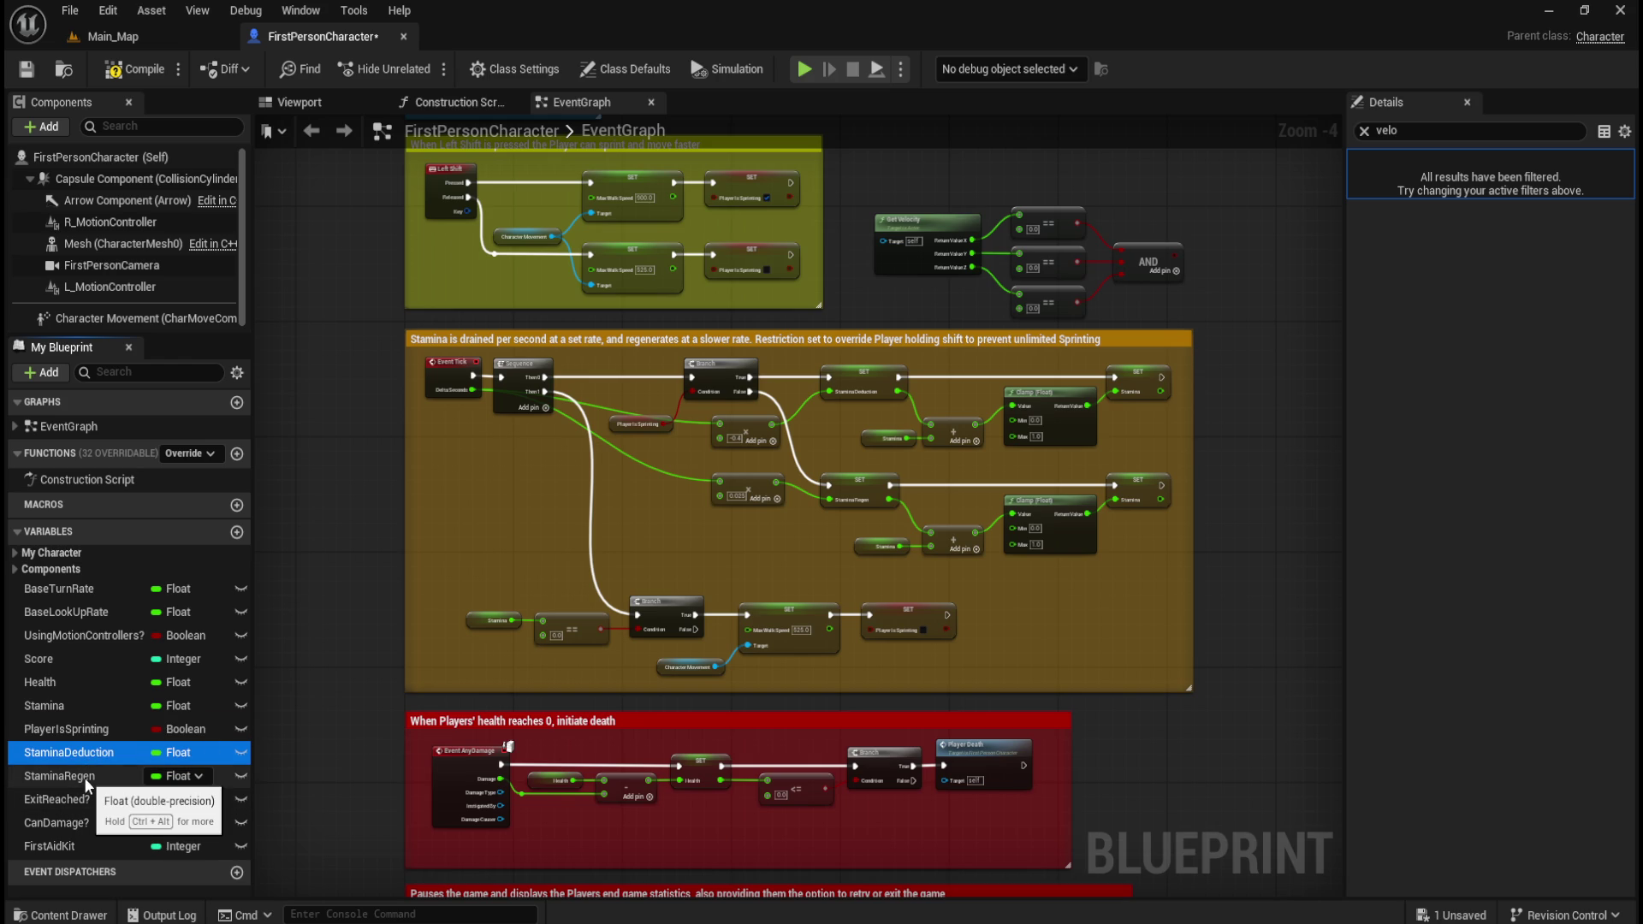
click(1254, 337)
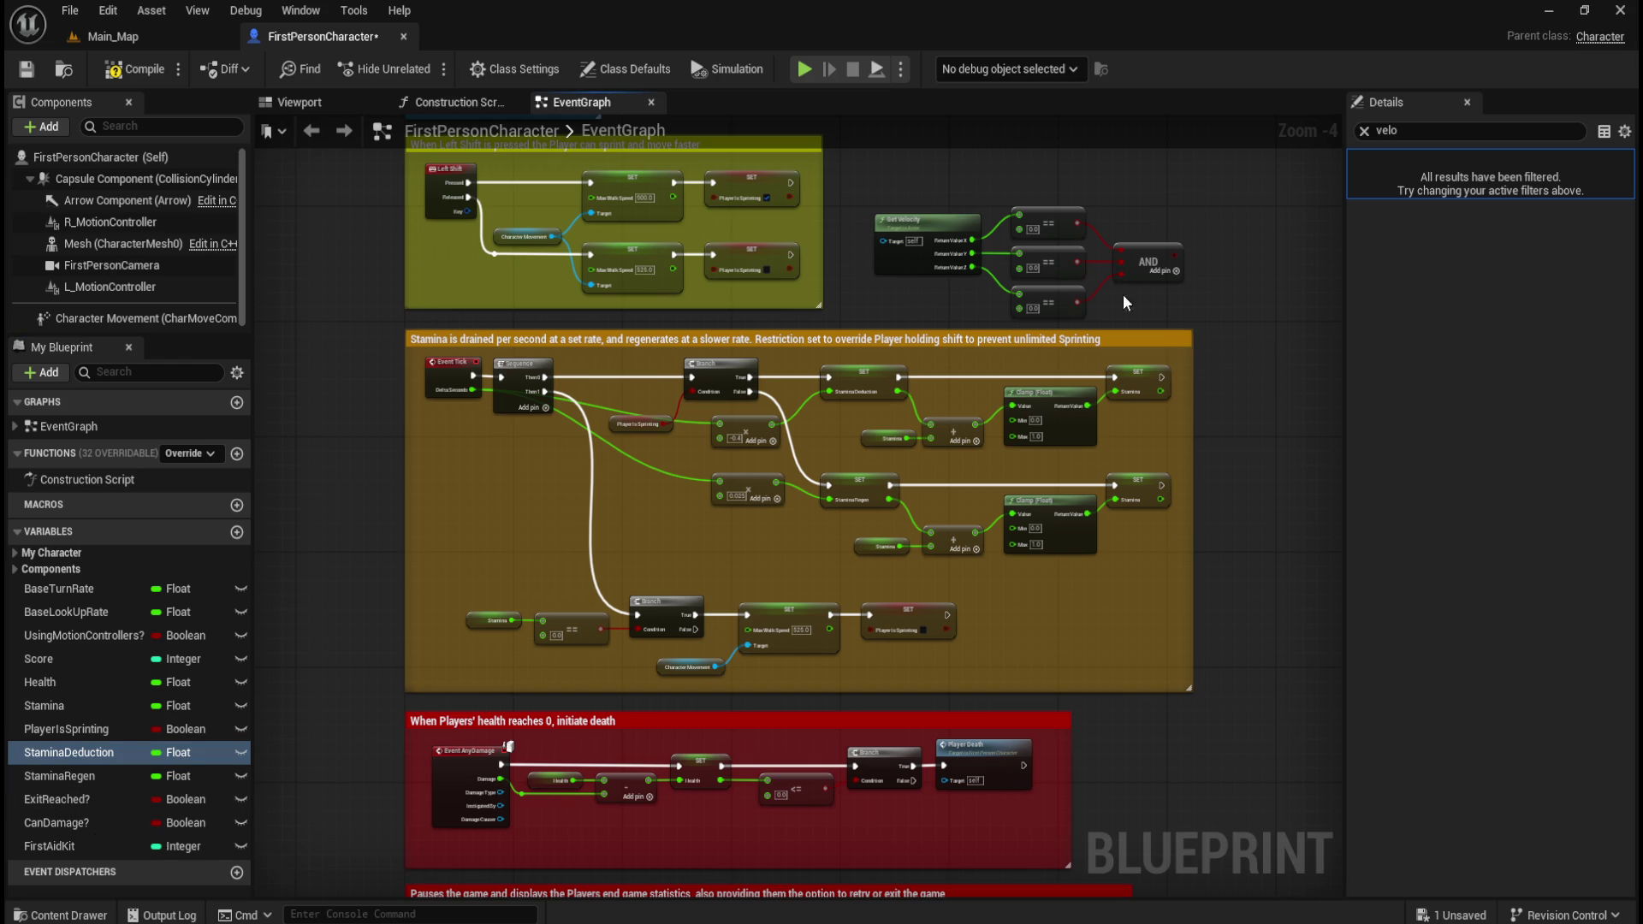
key(ctrl+space)
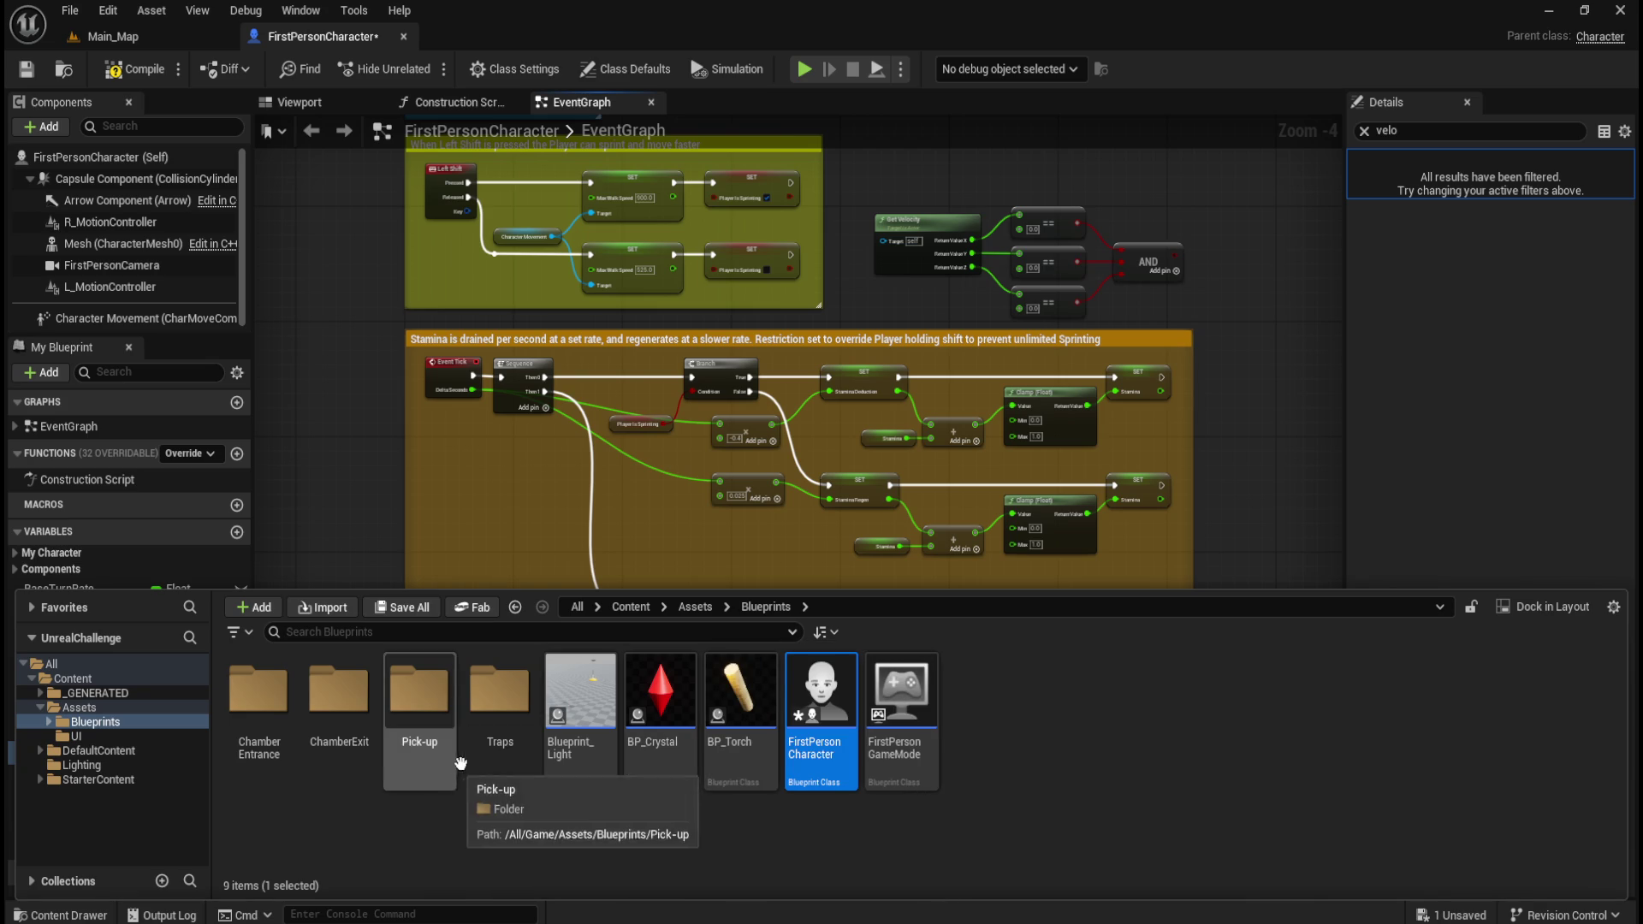
- Open the WBP_HUD widget blueprint from Assets > UI and dock it beside the character blueprint
click(700, 607)
double_click(366, 738)
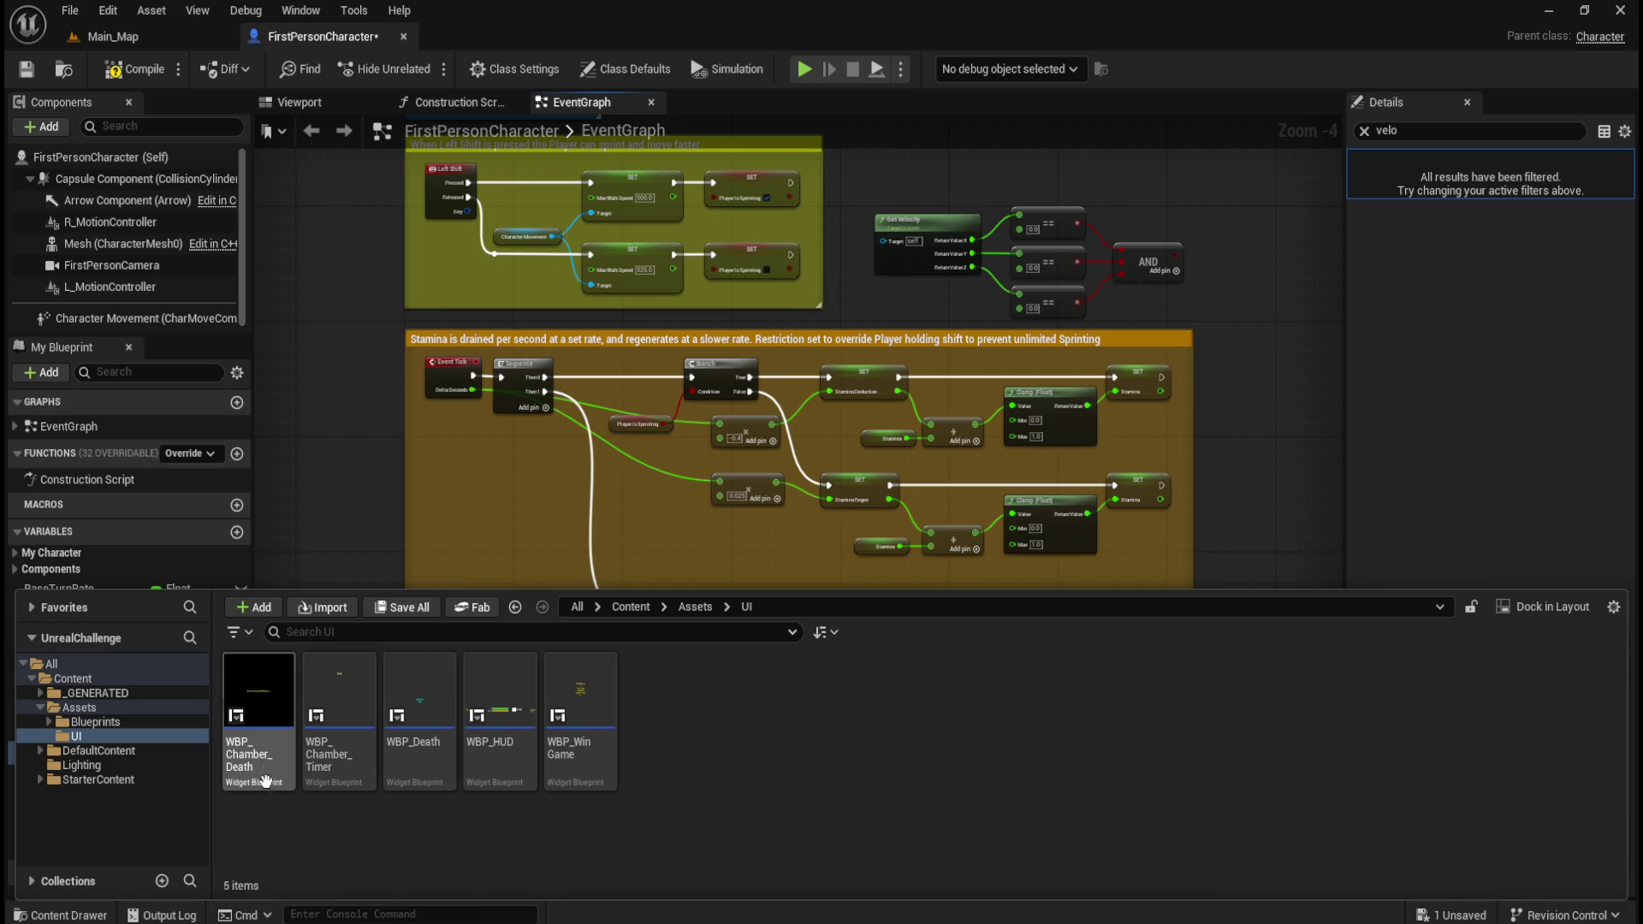
double_click(503, 766)
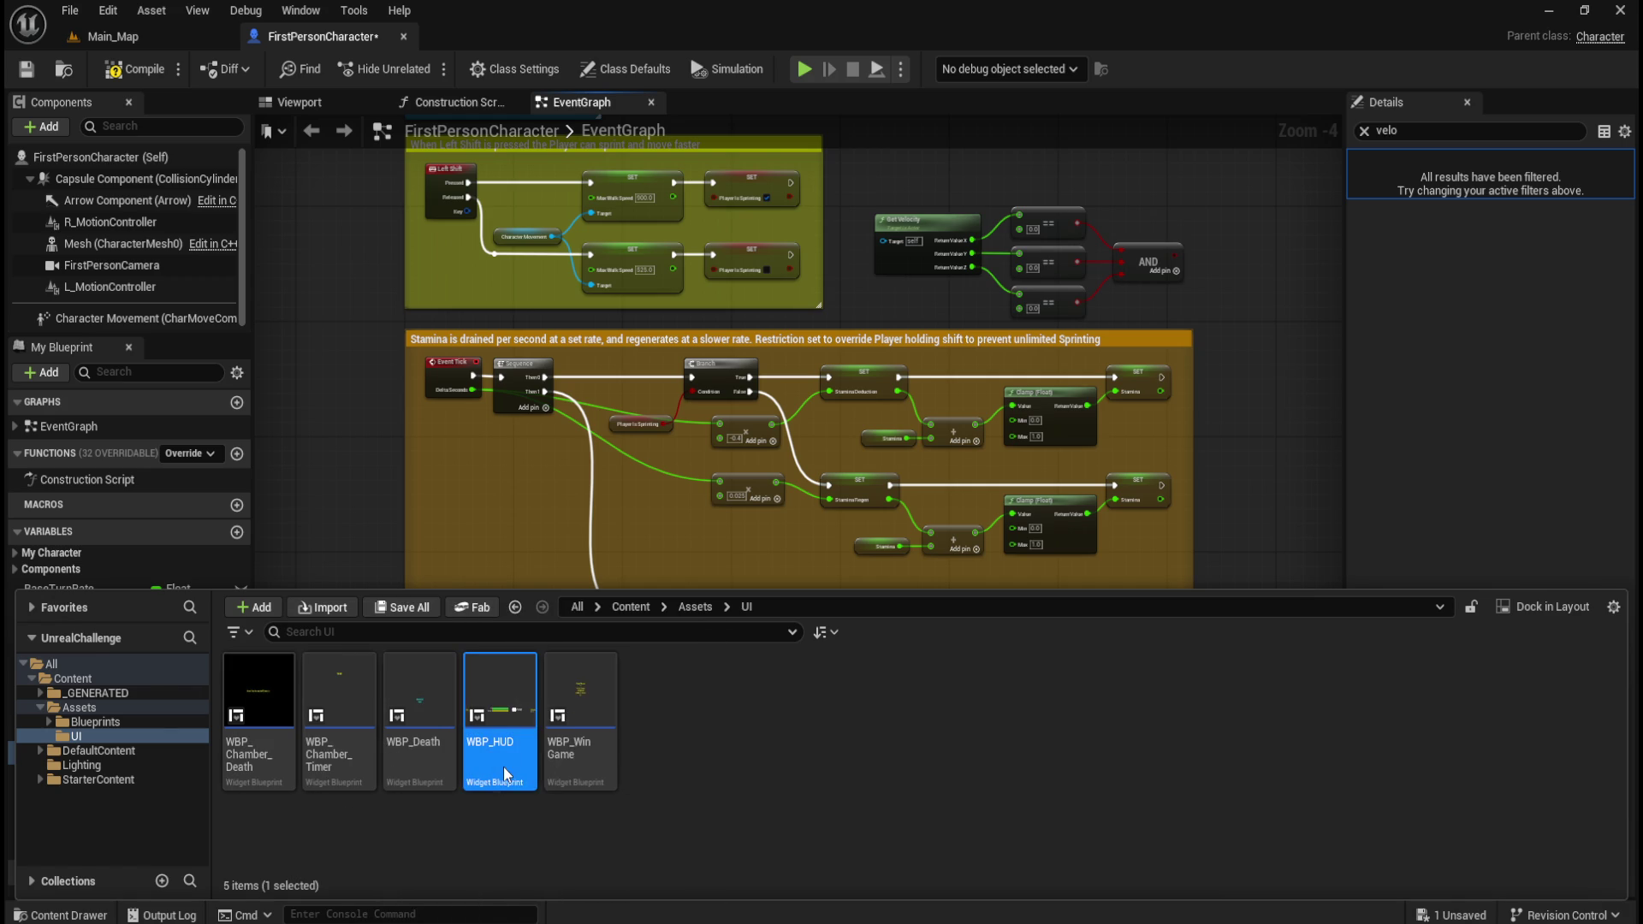
drag(587, 254, 571, 37)
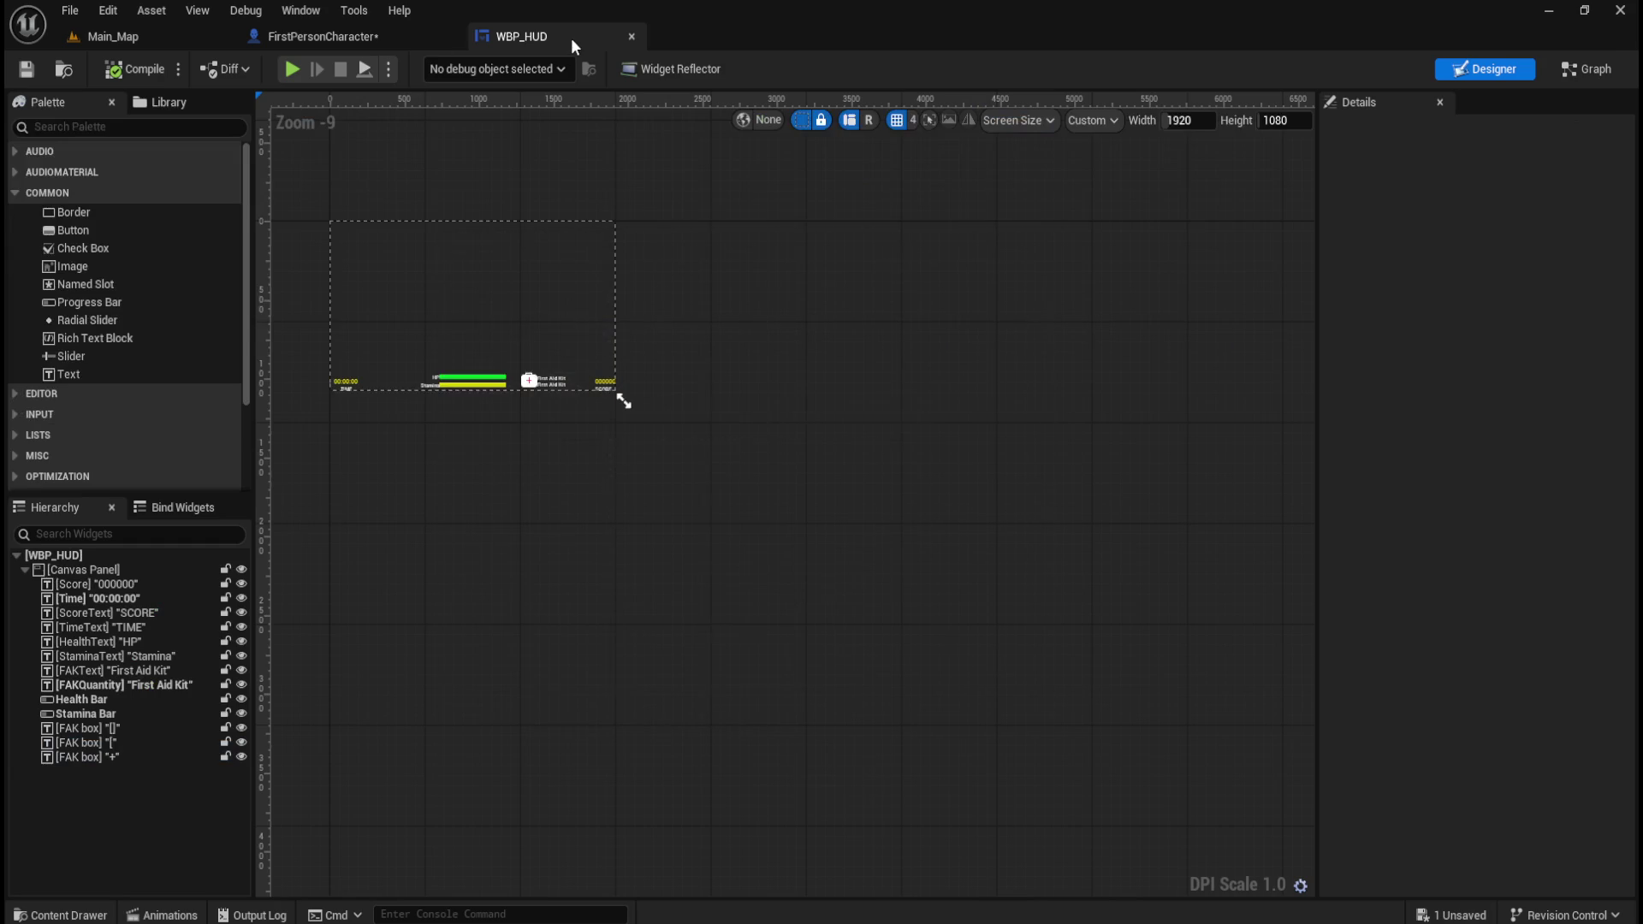
- Select the Stamina Bar and expand its Style Background Image and Fill Image settings
scroll(376, 249, up, 6)
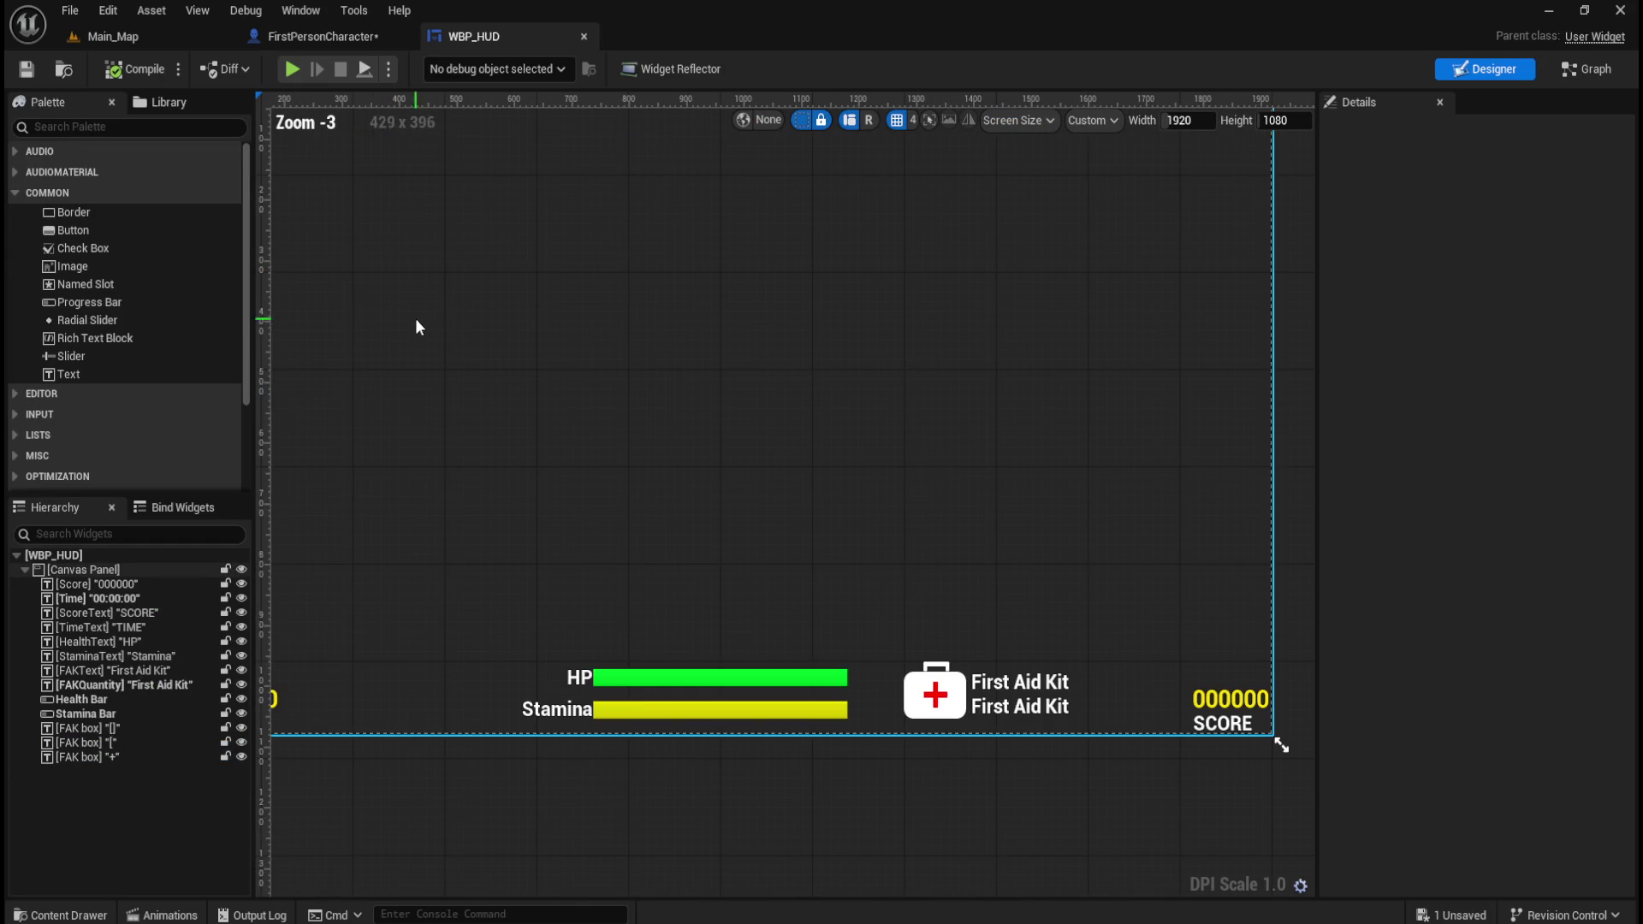
click(650, 707)
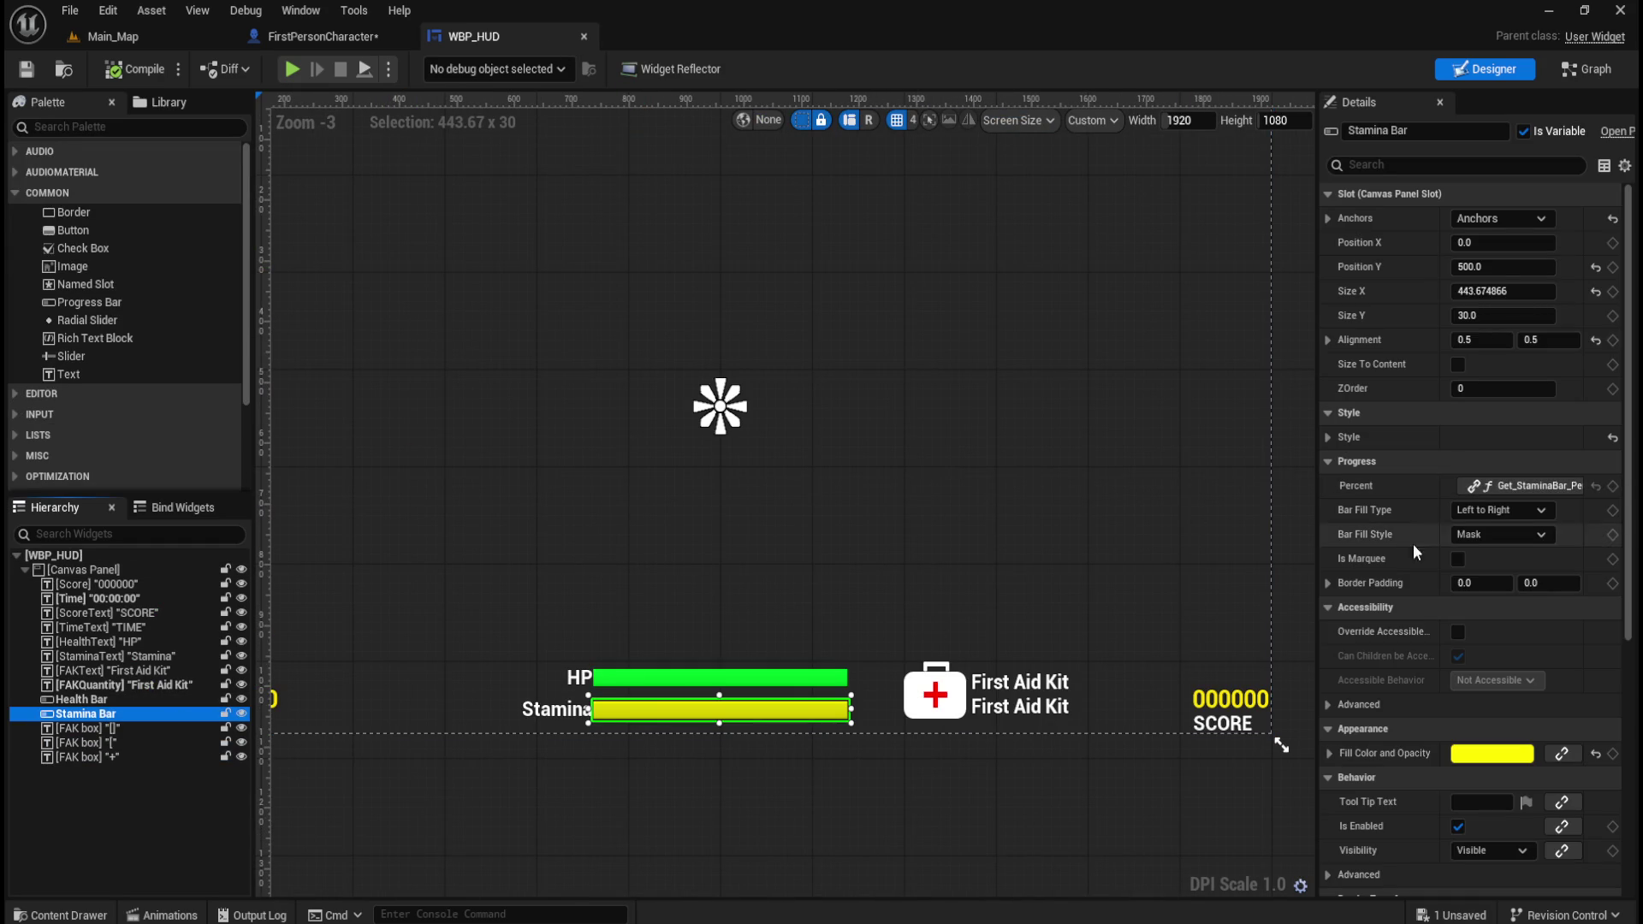
scroll(1403, 723, down, 2)
click(1328, 666)
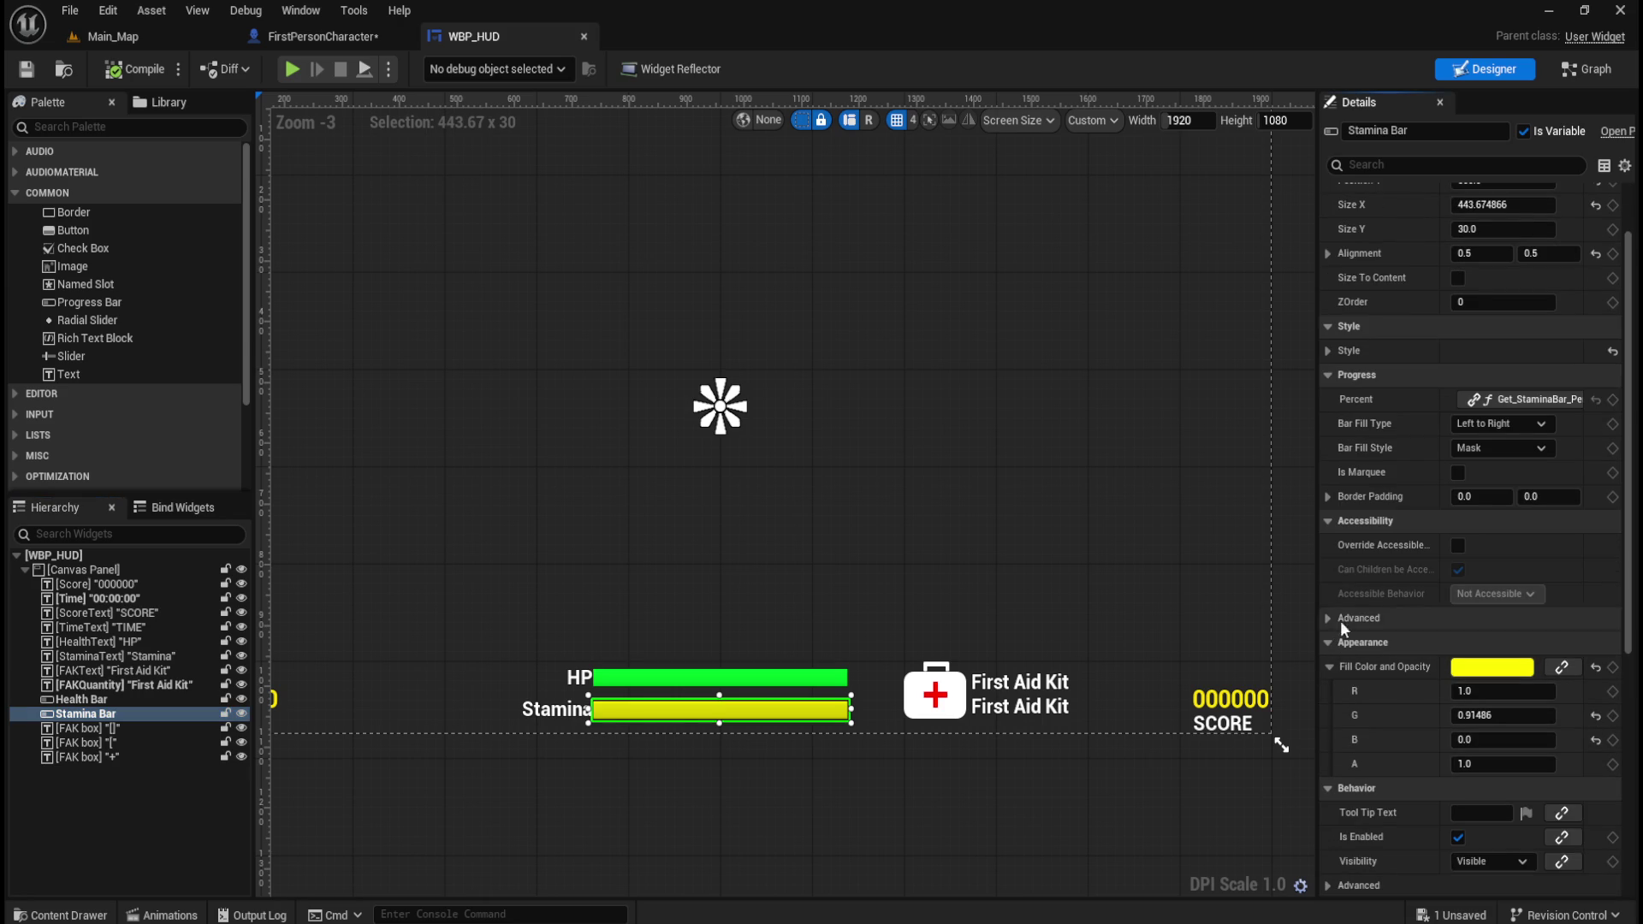
click(1327, 351)
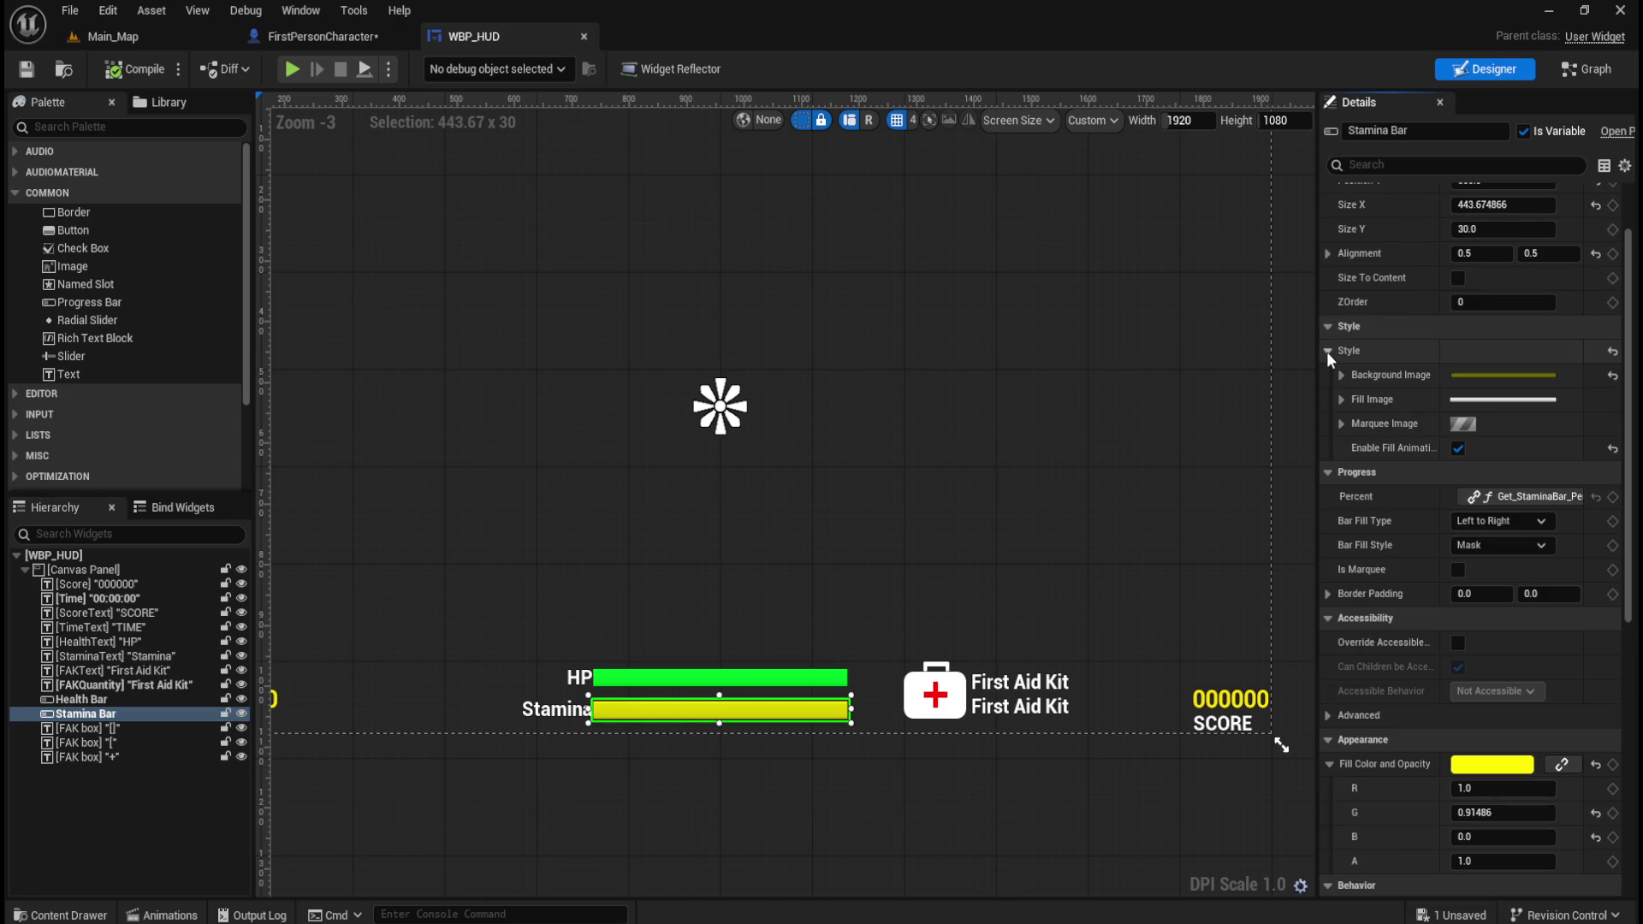
click(1343, 399)
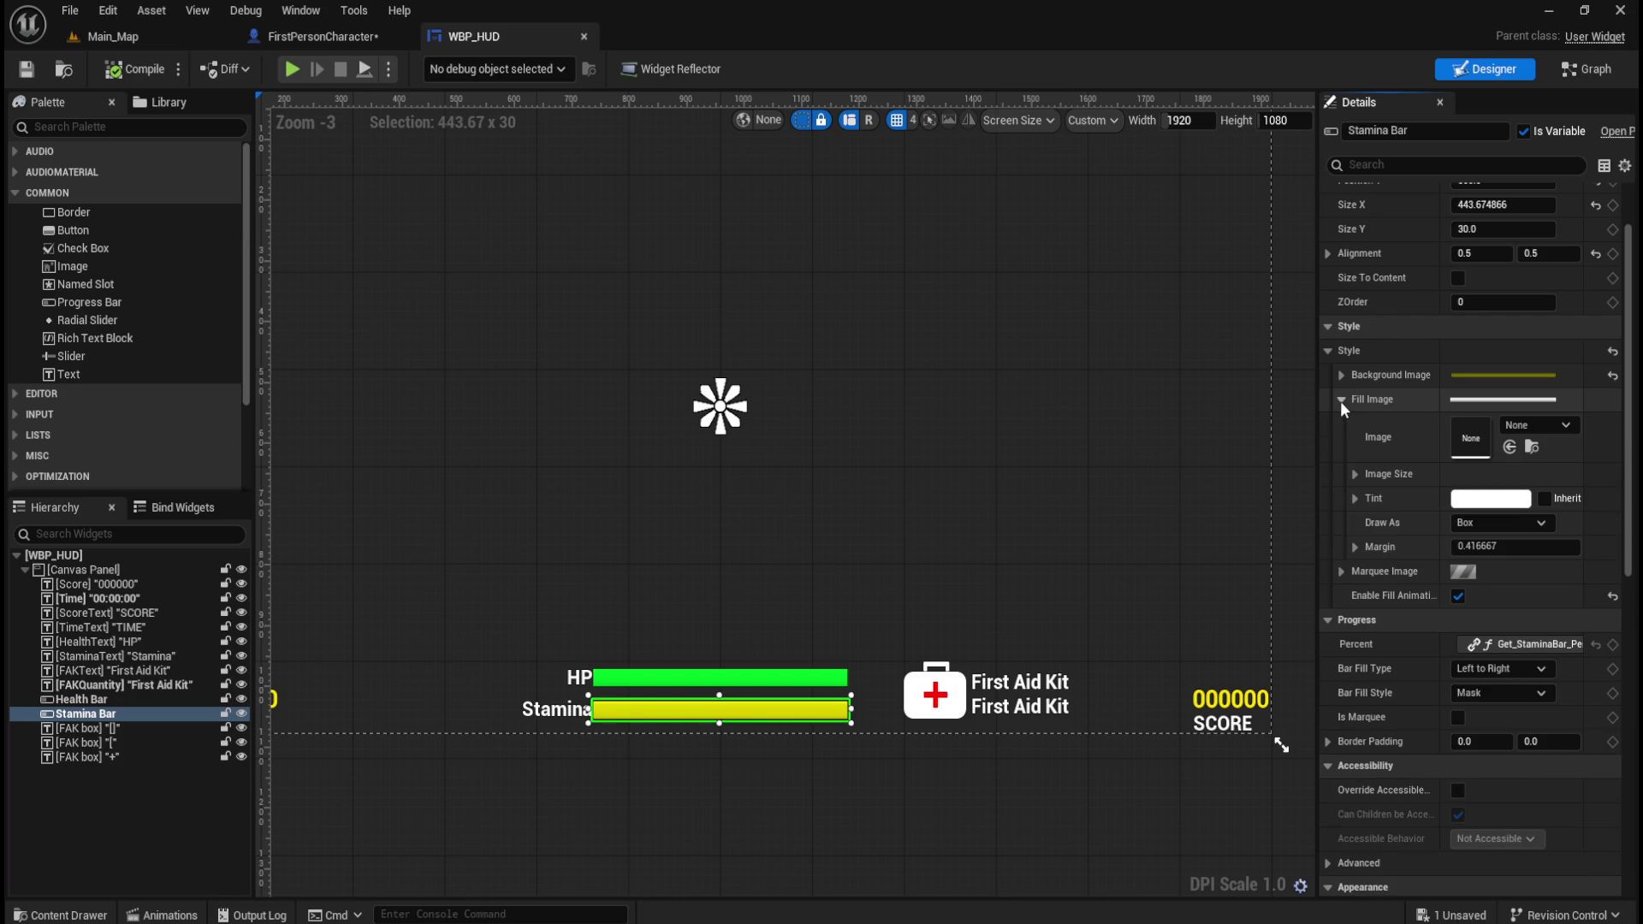
click(1342, 398)
click(1342, 376)
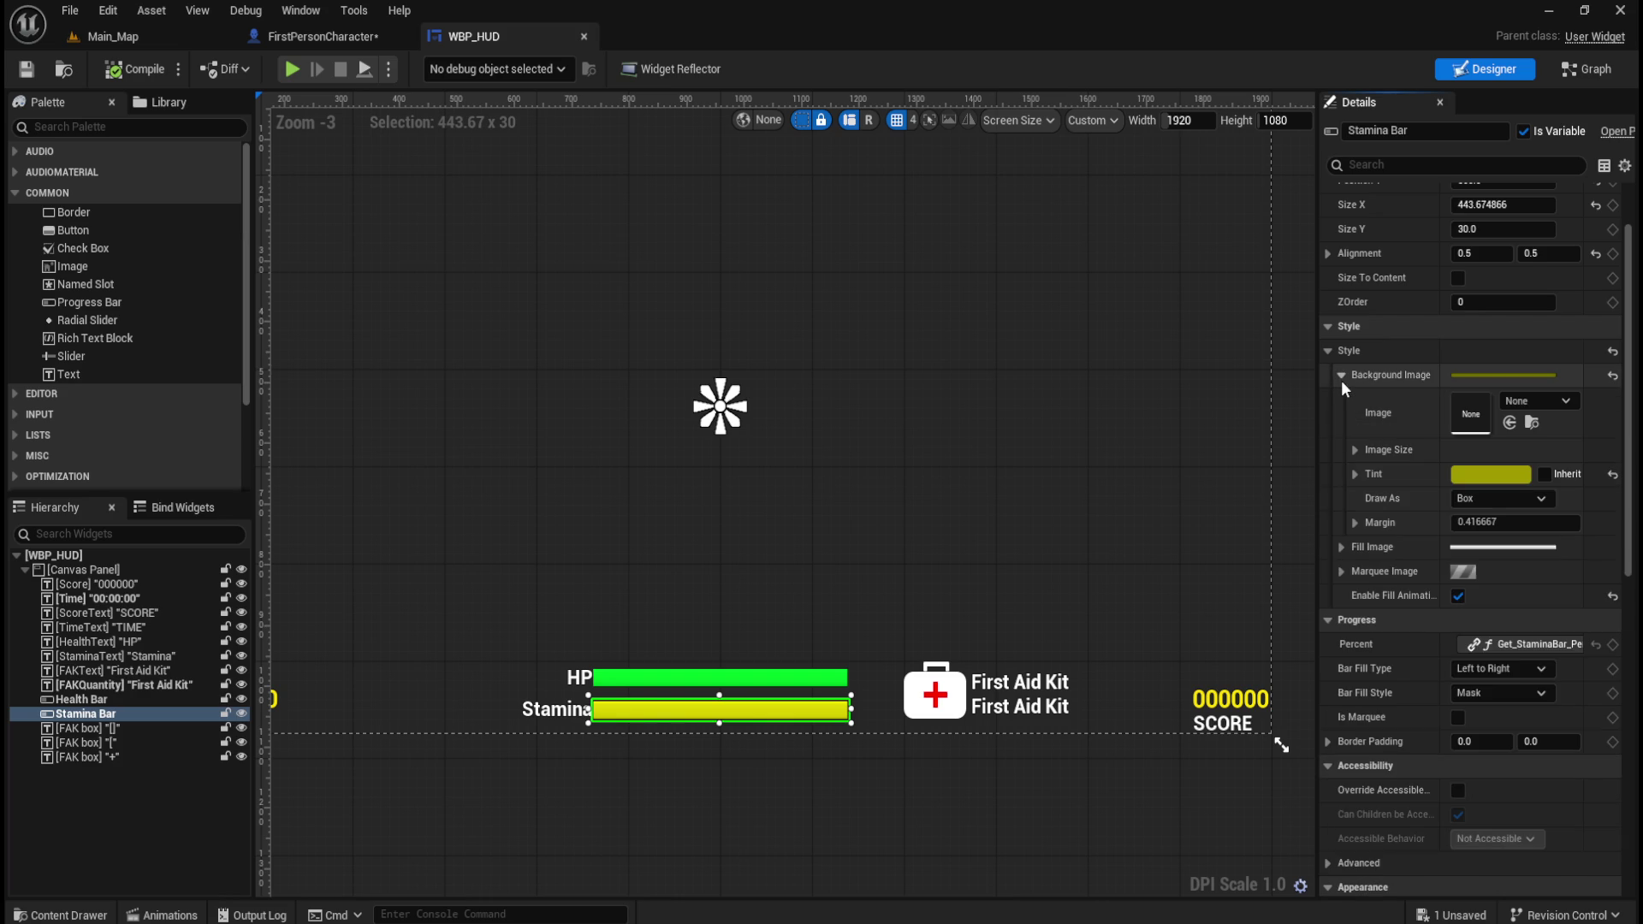
click(1340, 546)
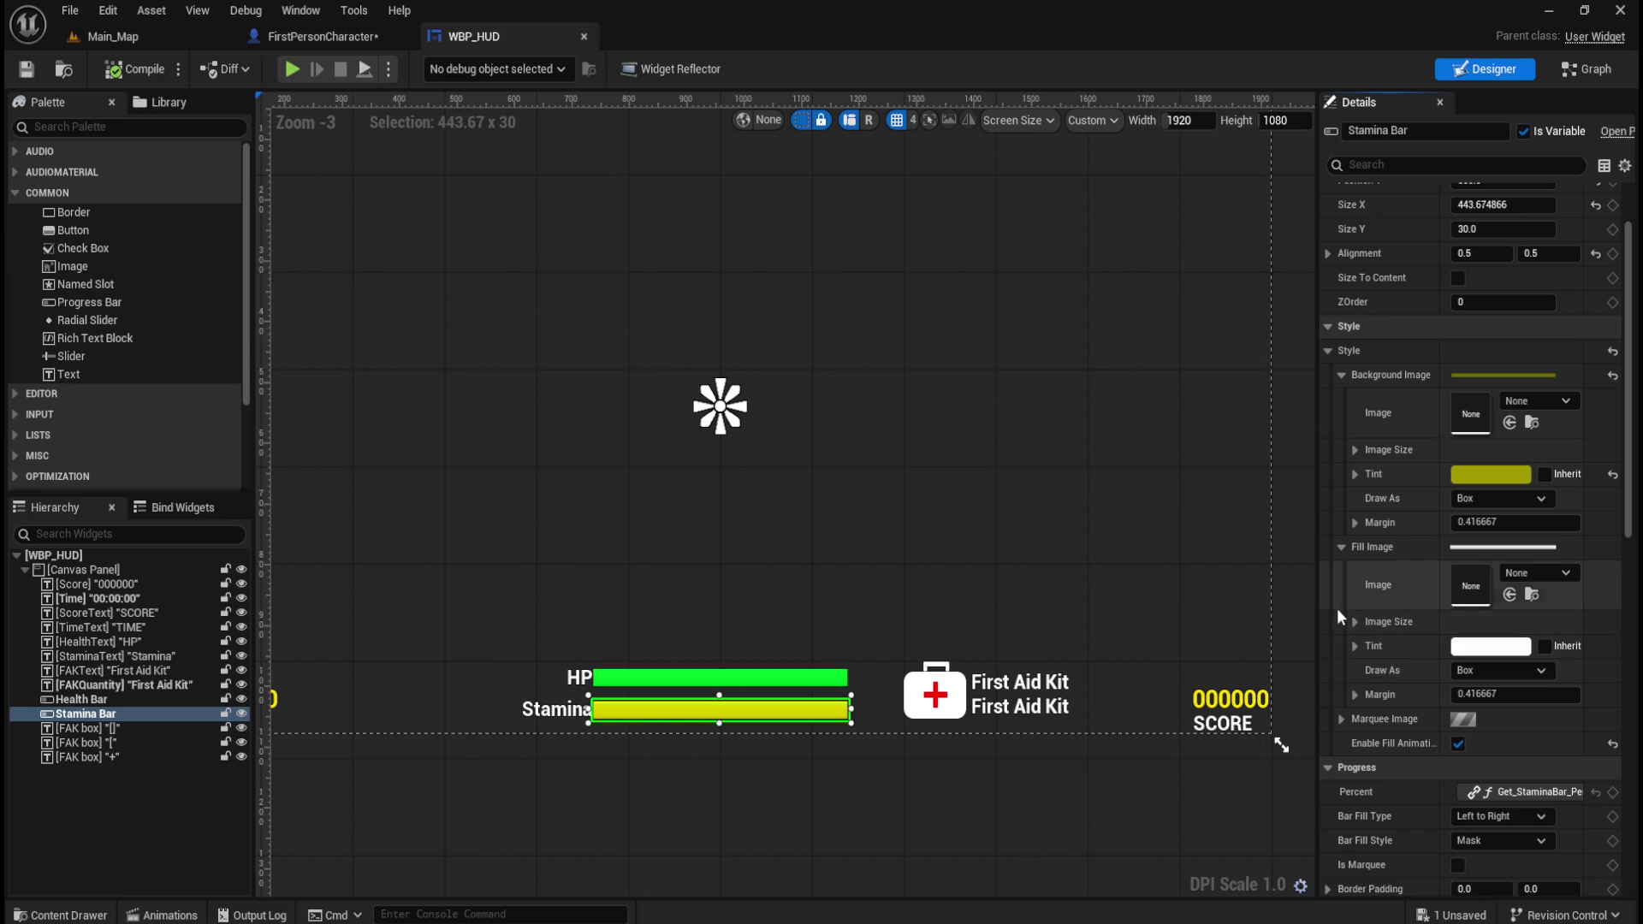
scroll(1357, 599, down, 1)
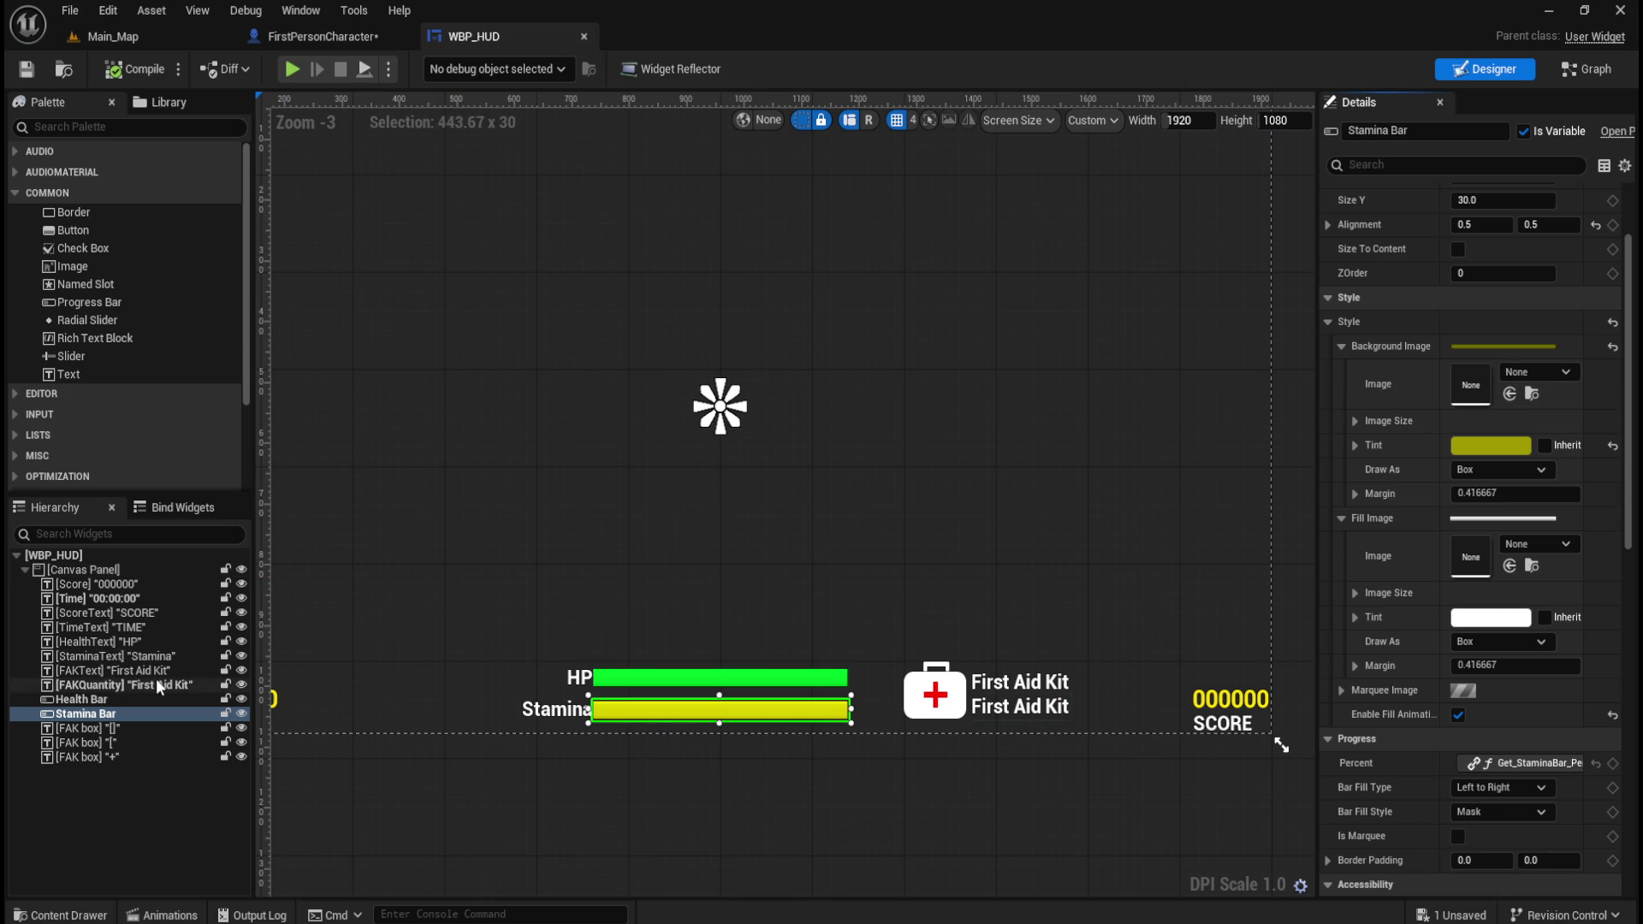
click(1574, 74)
- Browse the HUD EventGraph's Start game timer and Sets the Time comment groups
scroll(1078, 646, down, 5)
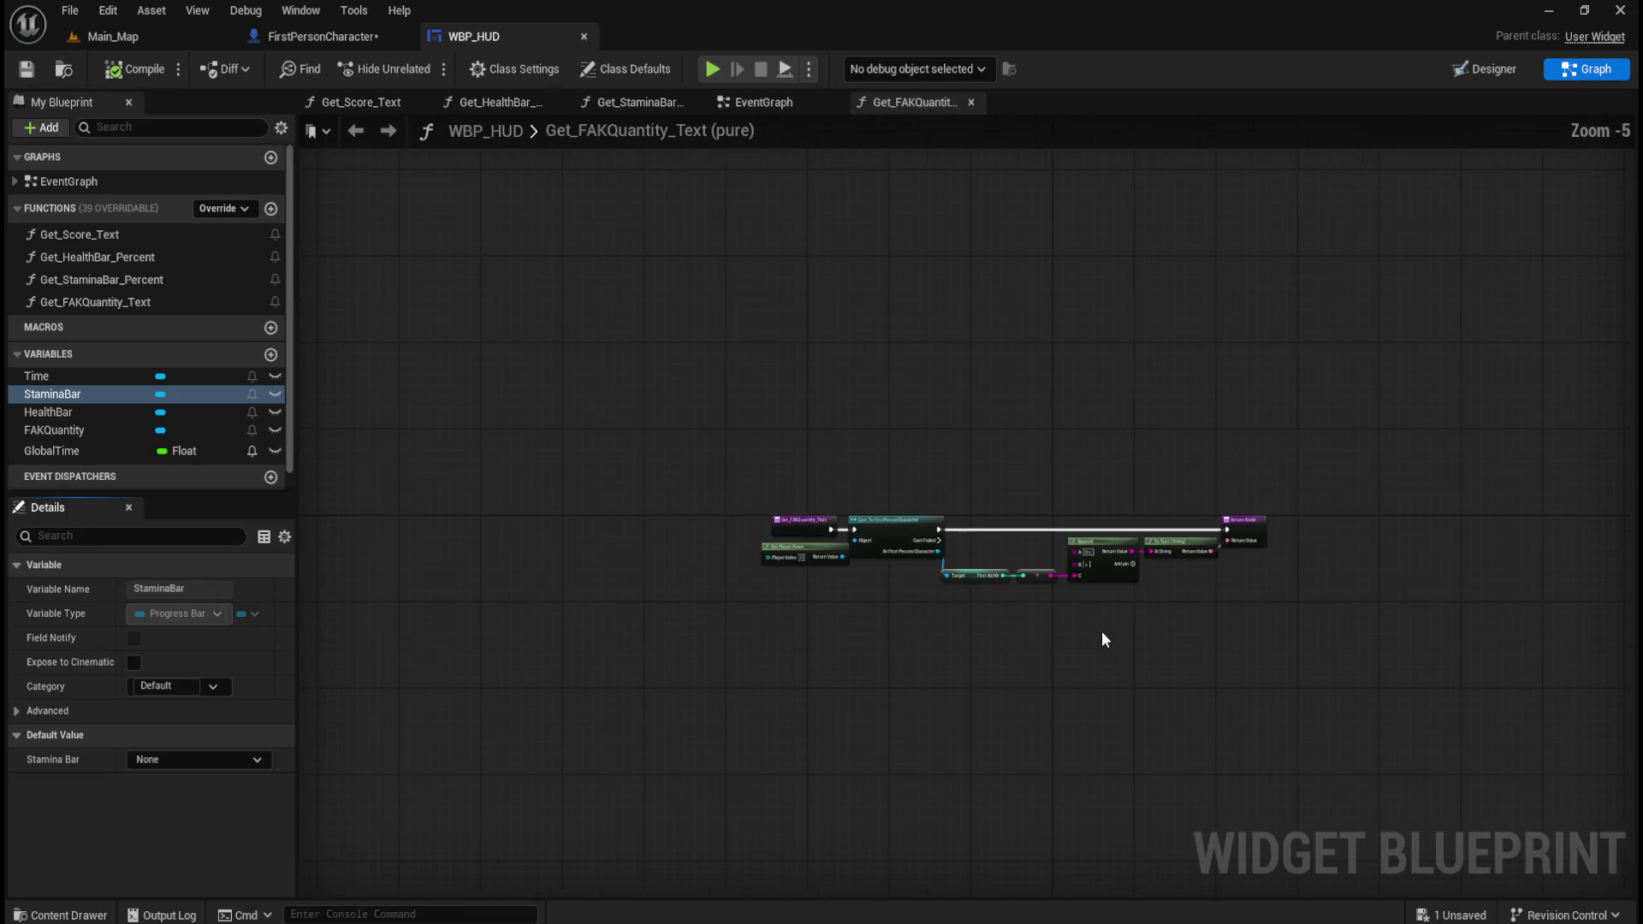
click(764, 102)
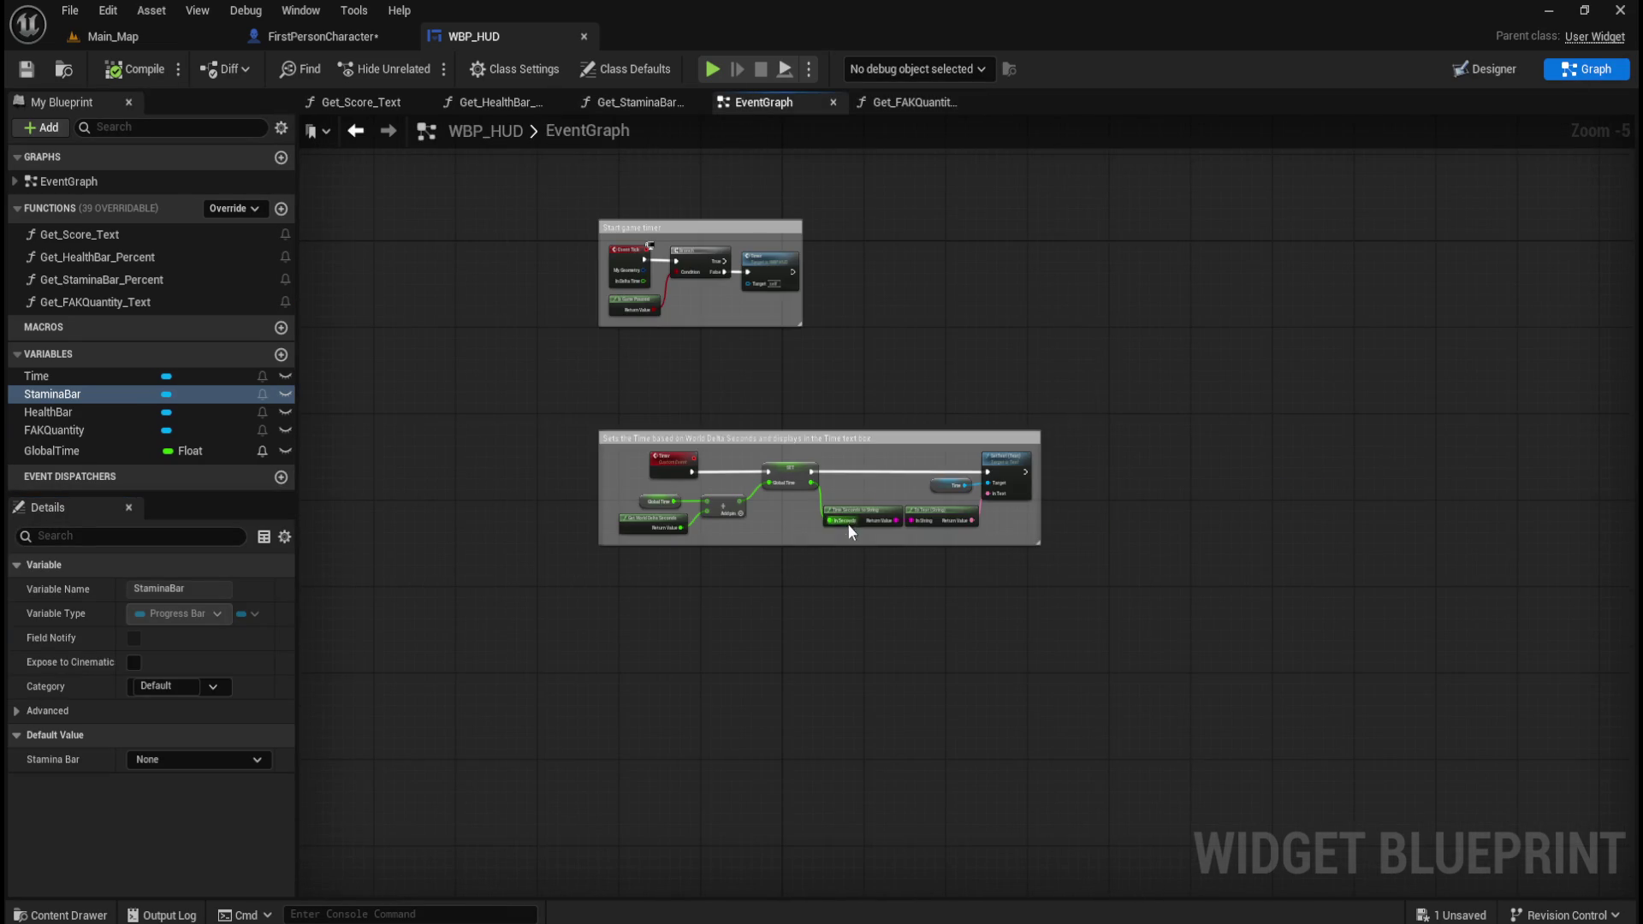
scroll(682, 166, up, 5)
drag(421, 240, 1168, 681)
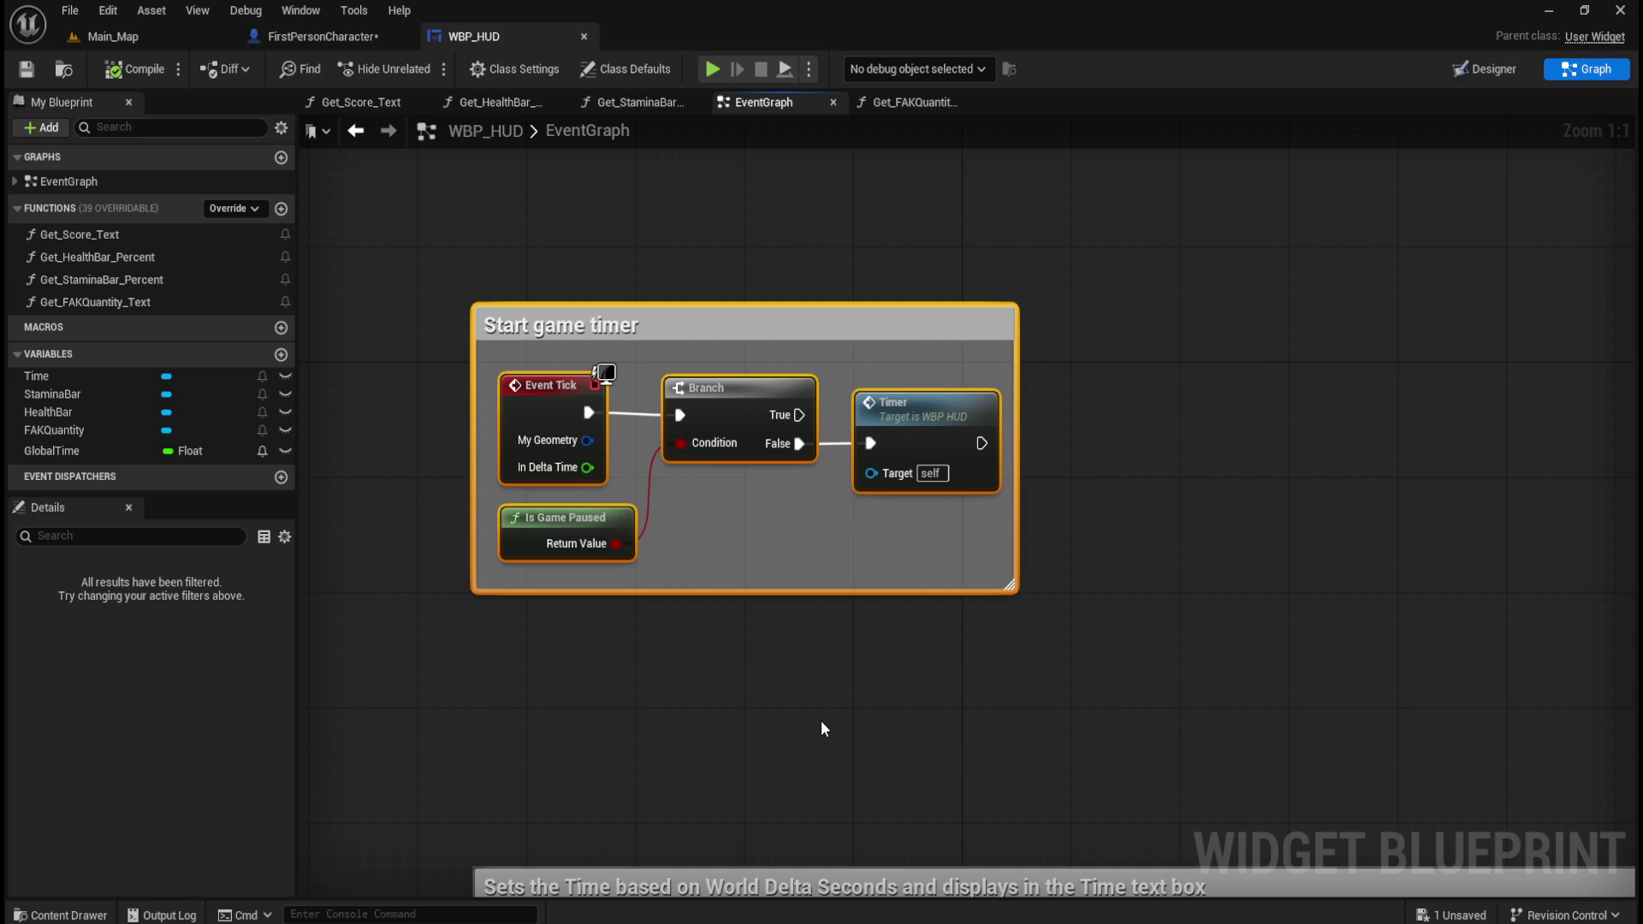
scroll(897, 725, down, 2)
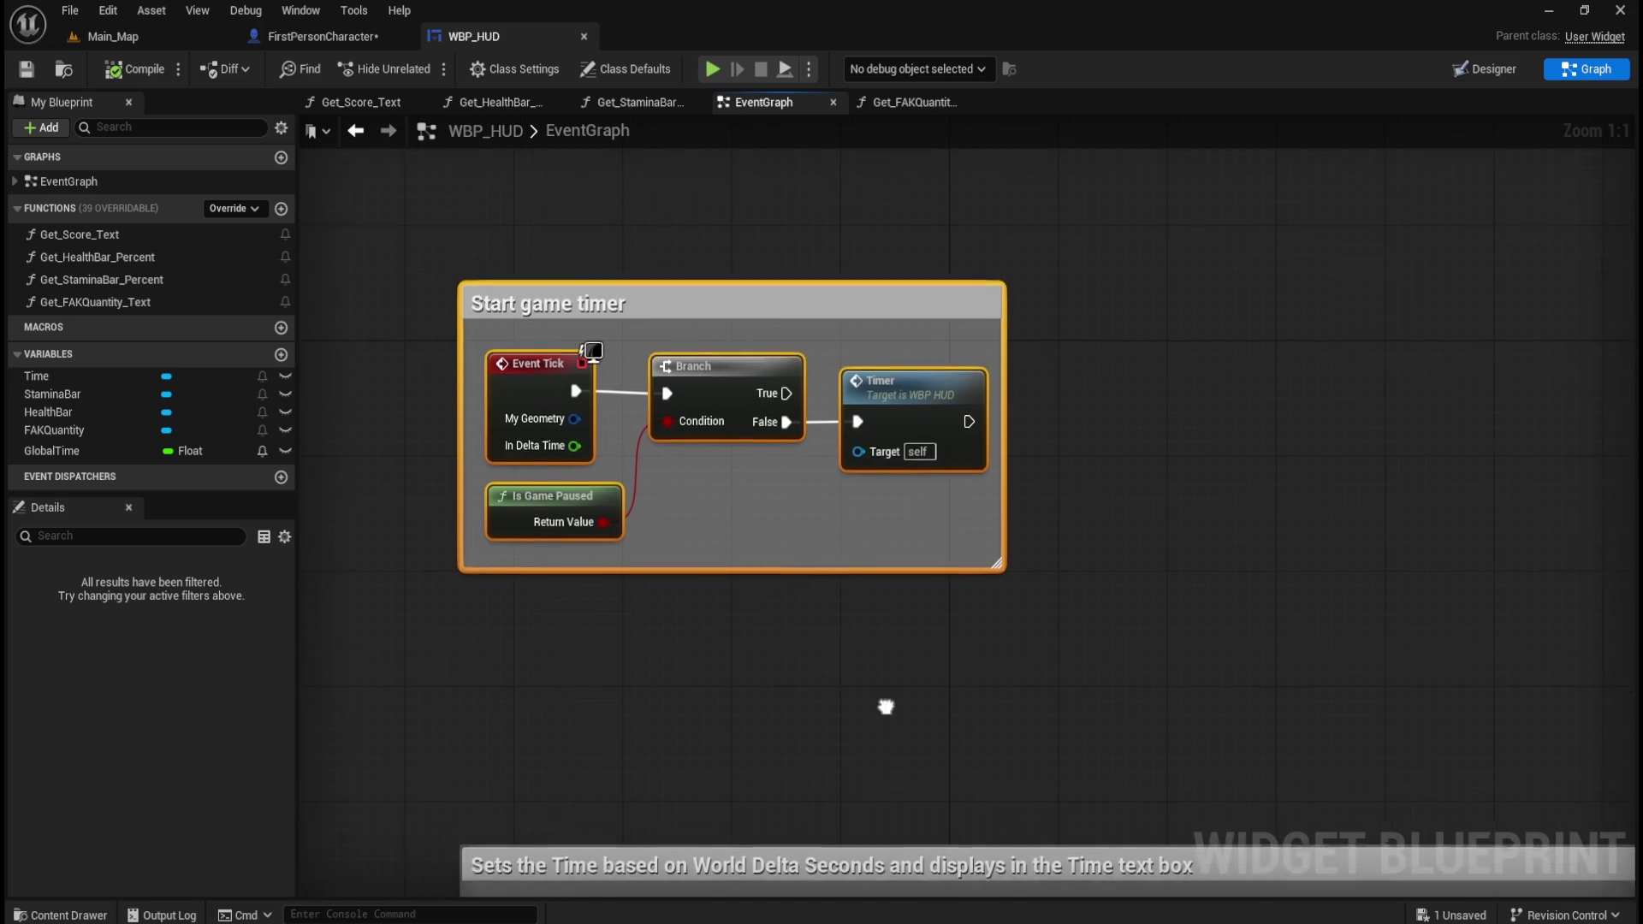
drag(948, 531, 880, 315)
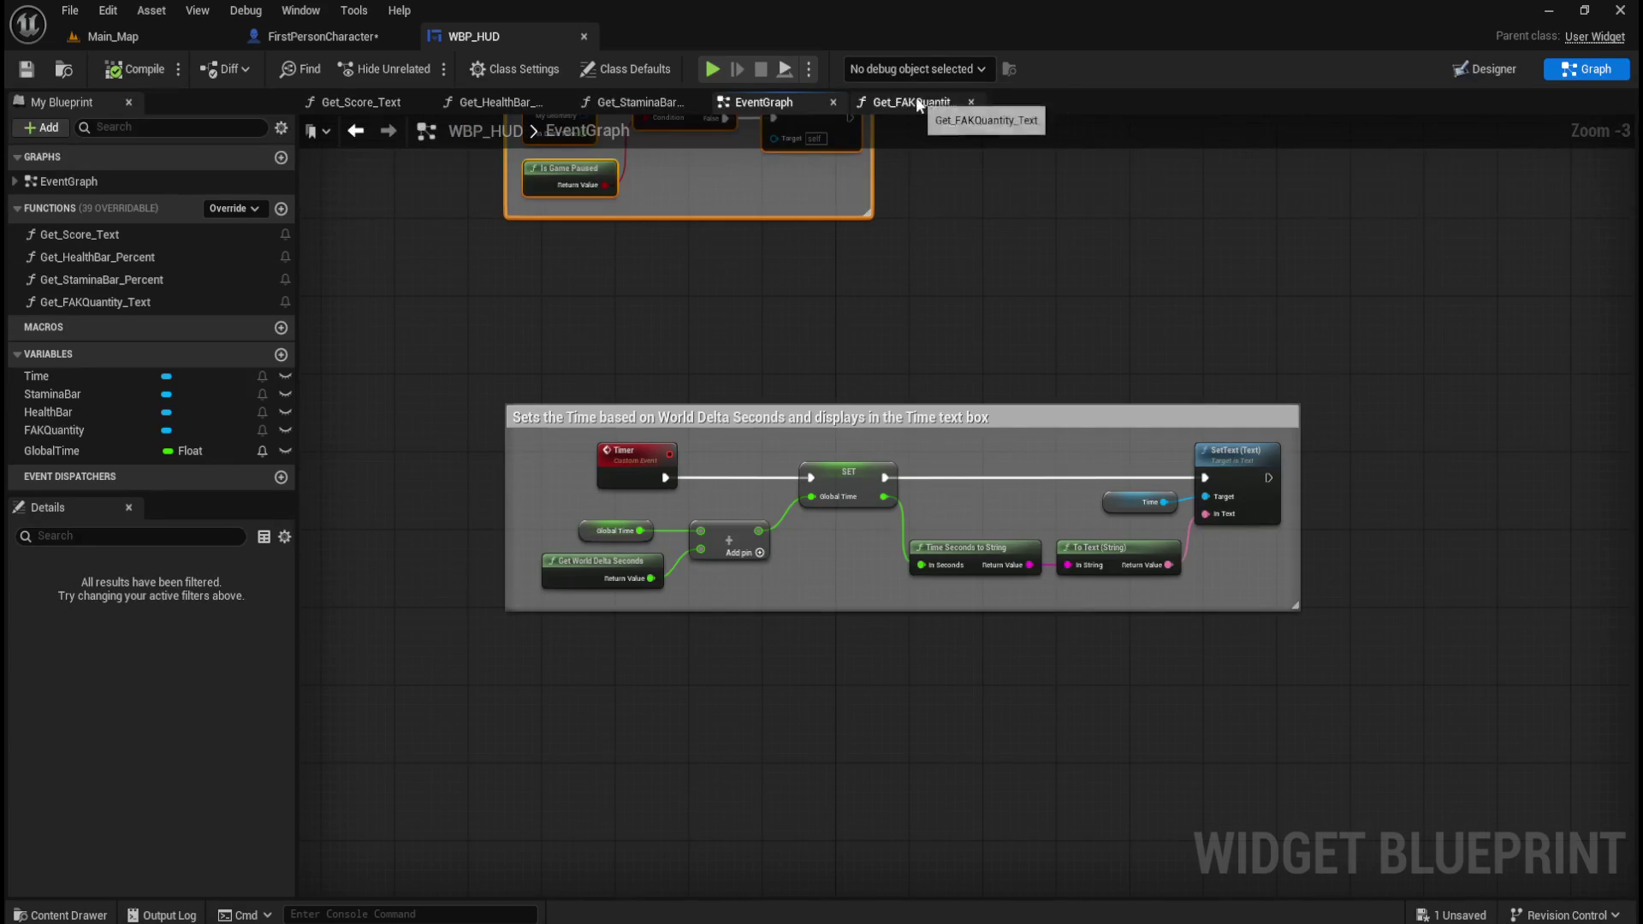
- View Get_StaminaBar_Percent's Get Player Pawn, Cast and Stamina nodes
click(921, 101)
scroll(1104, 556, up, 3)
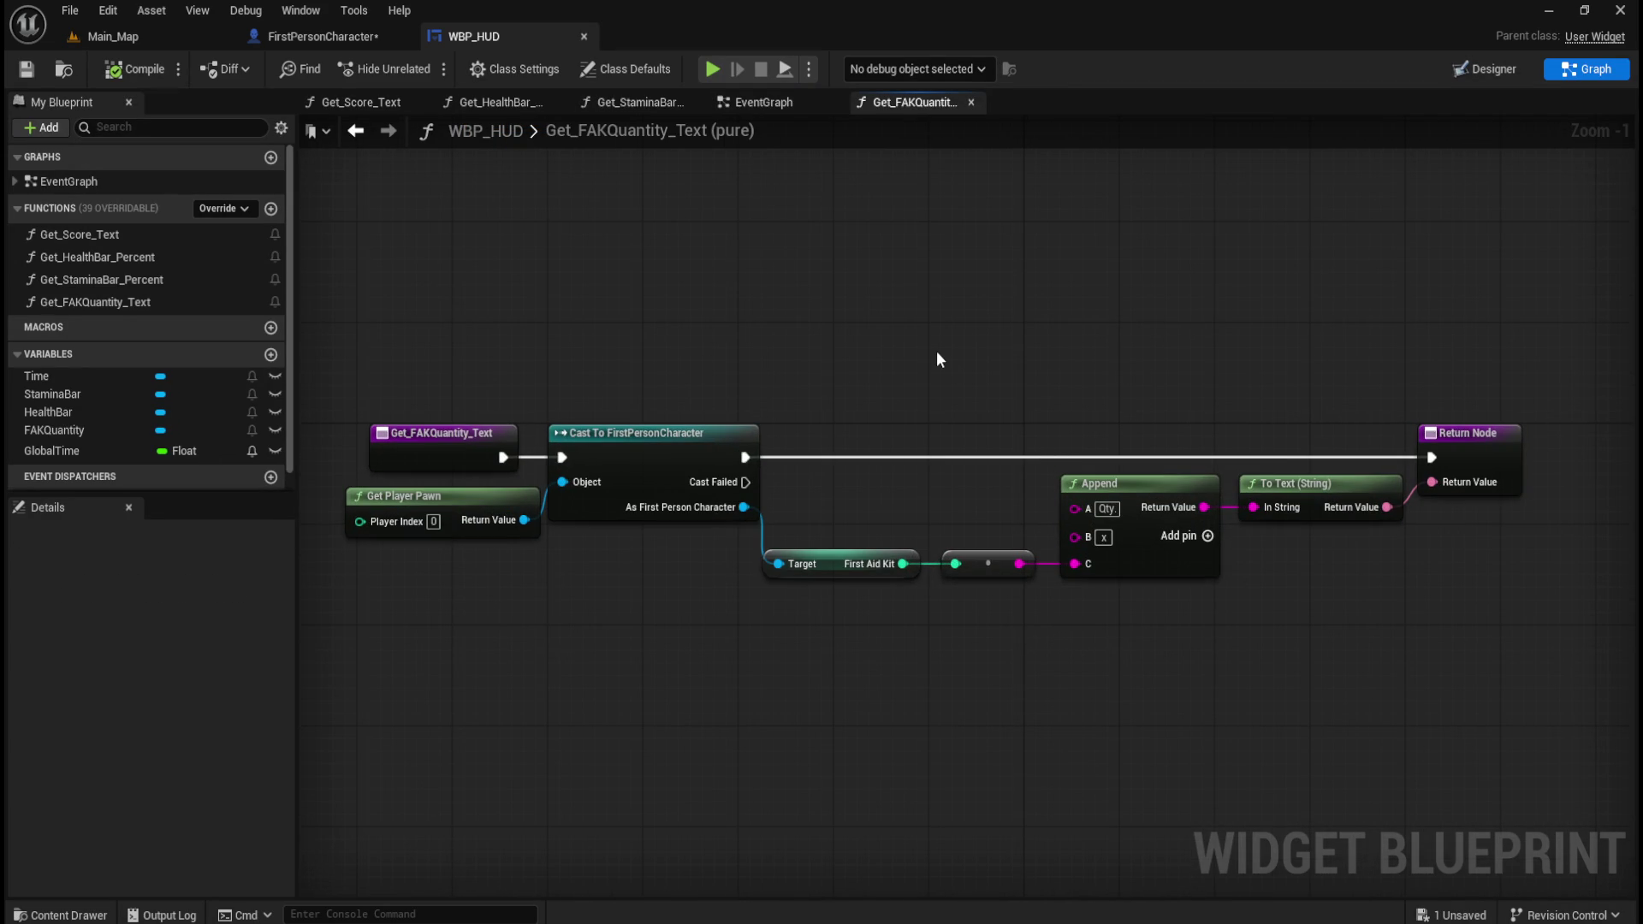
click(642, 104)
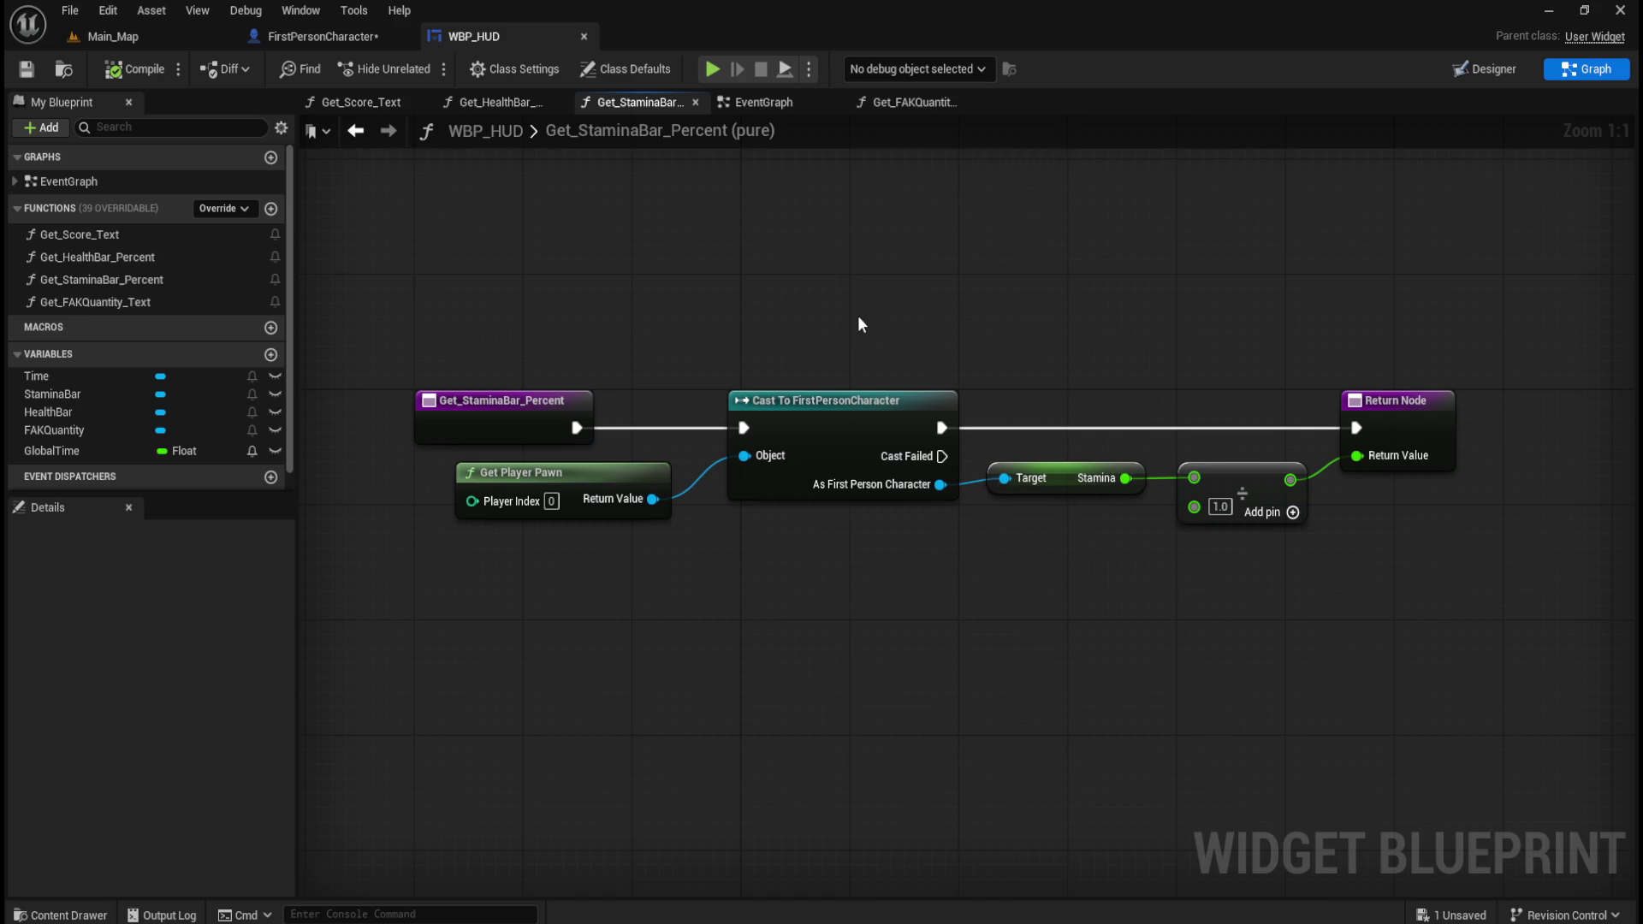
drag(879, 604, 882, 654)
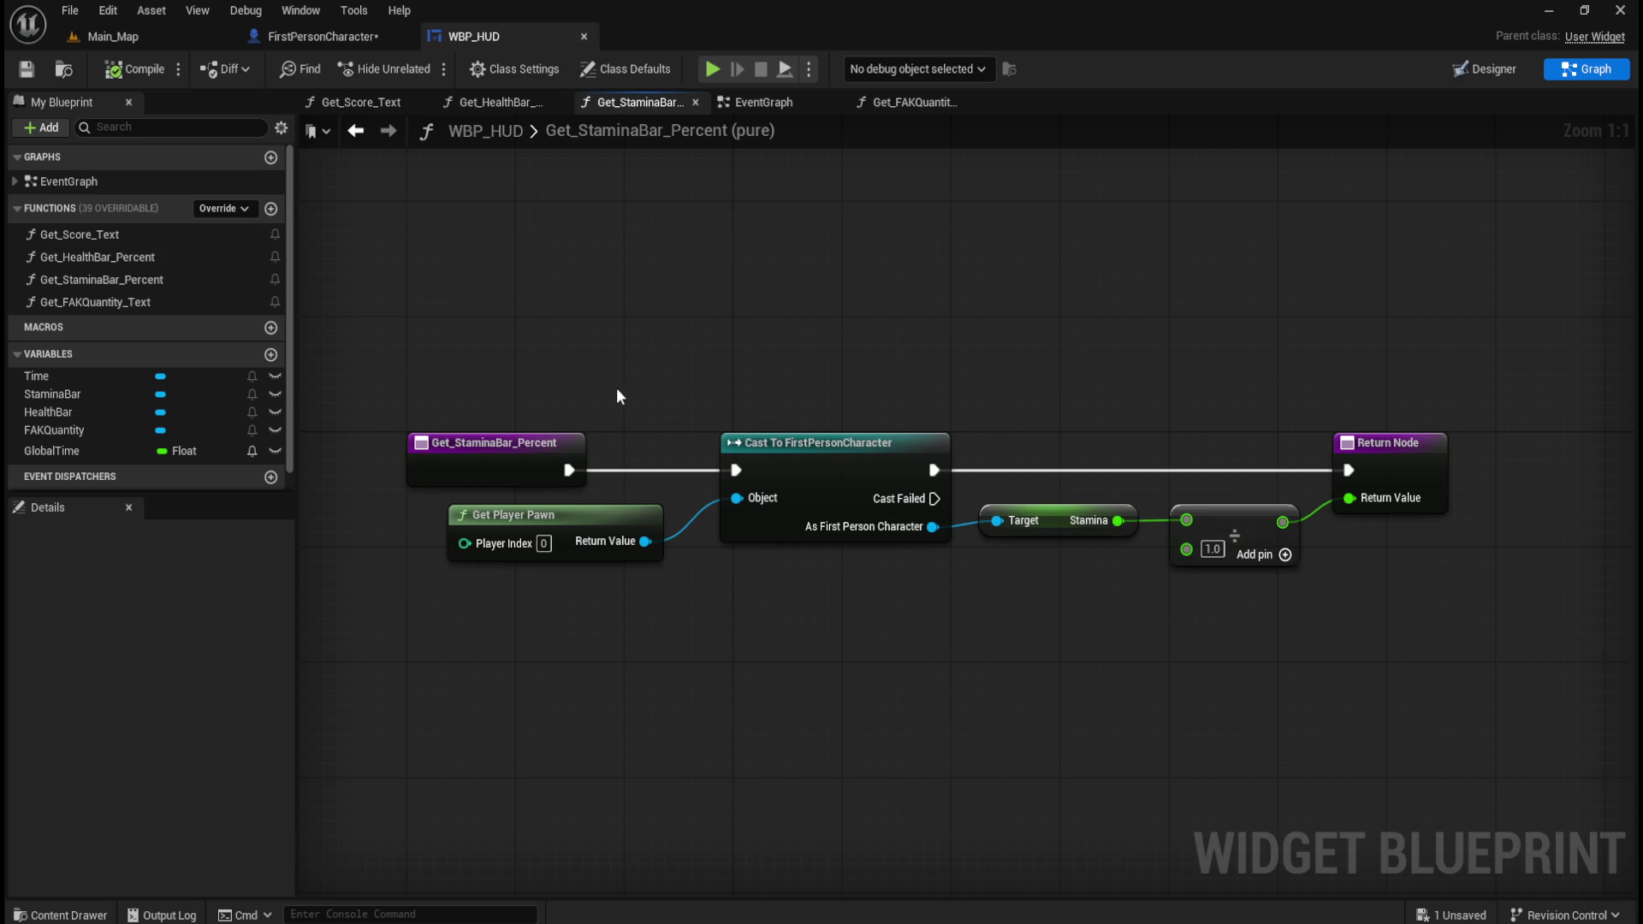
mouse_move(617, 380)
mouse_down()
mouse_move(895, 540)
mouse_move(1088, 616)
mouse_move(1067, 613)
mouse_up()
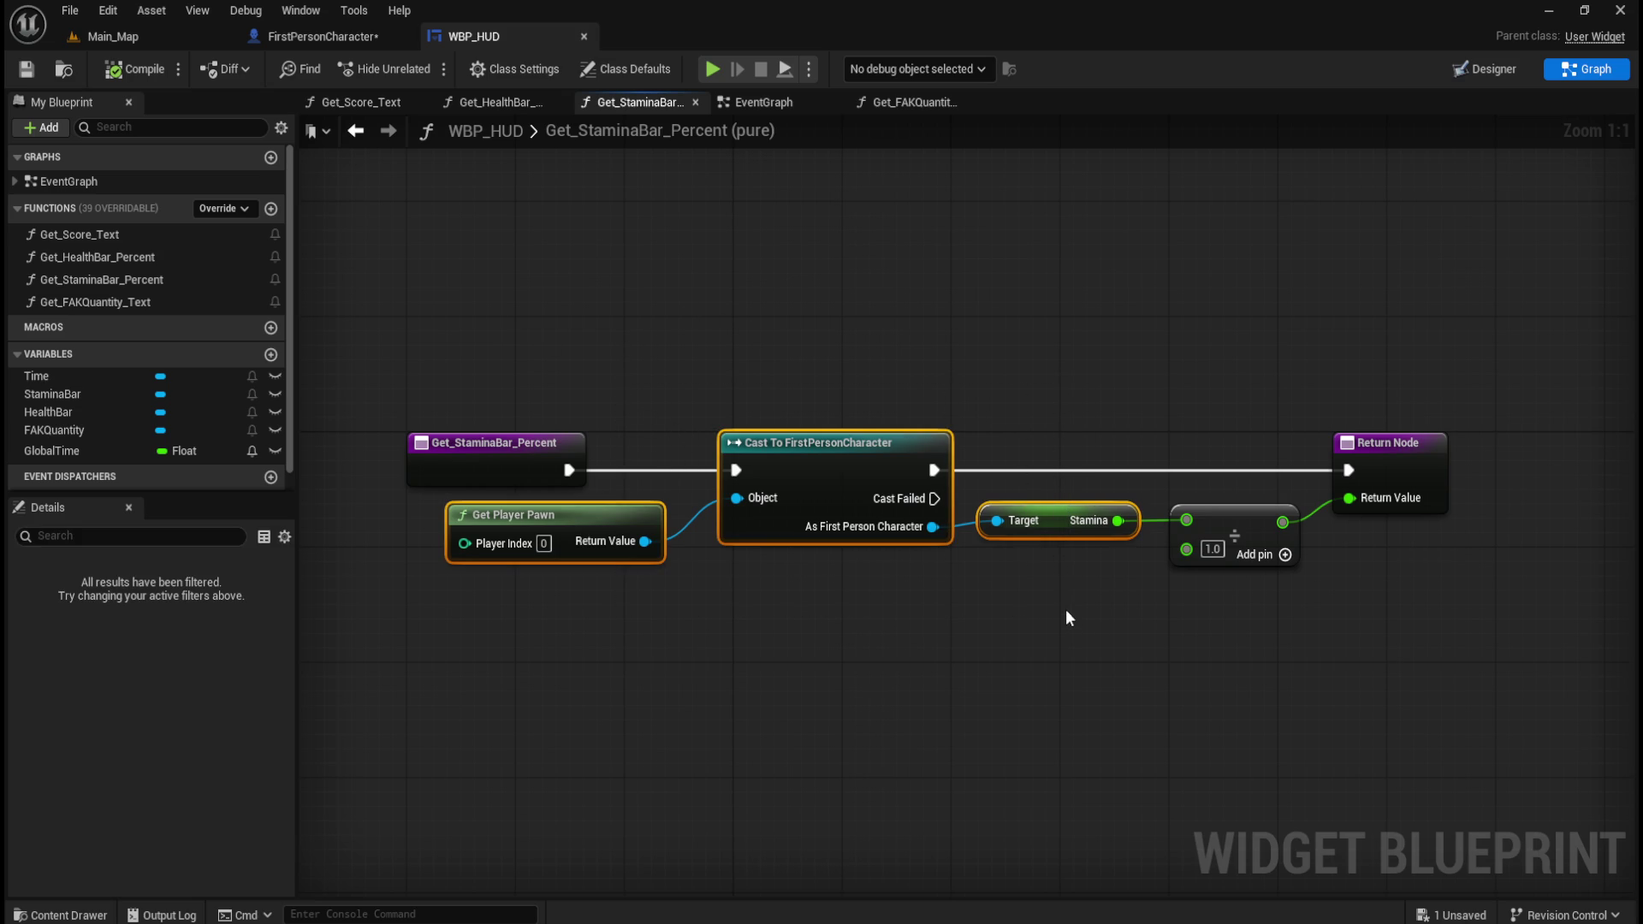
- Switch WBP_HUD to Designer showing Progress settings, then float and close its editor window
click(1473, 72)
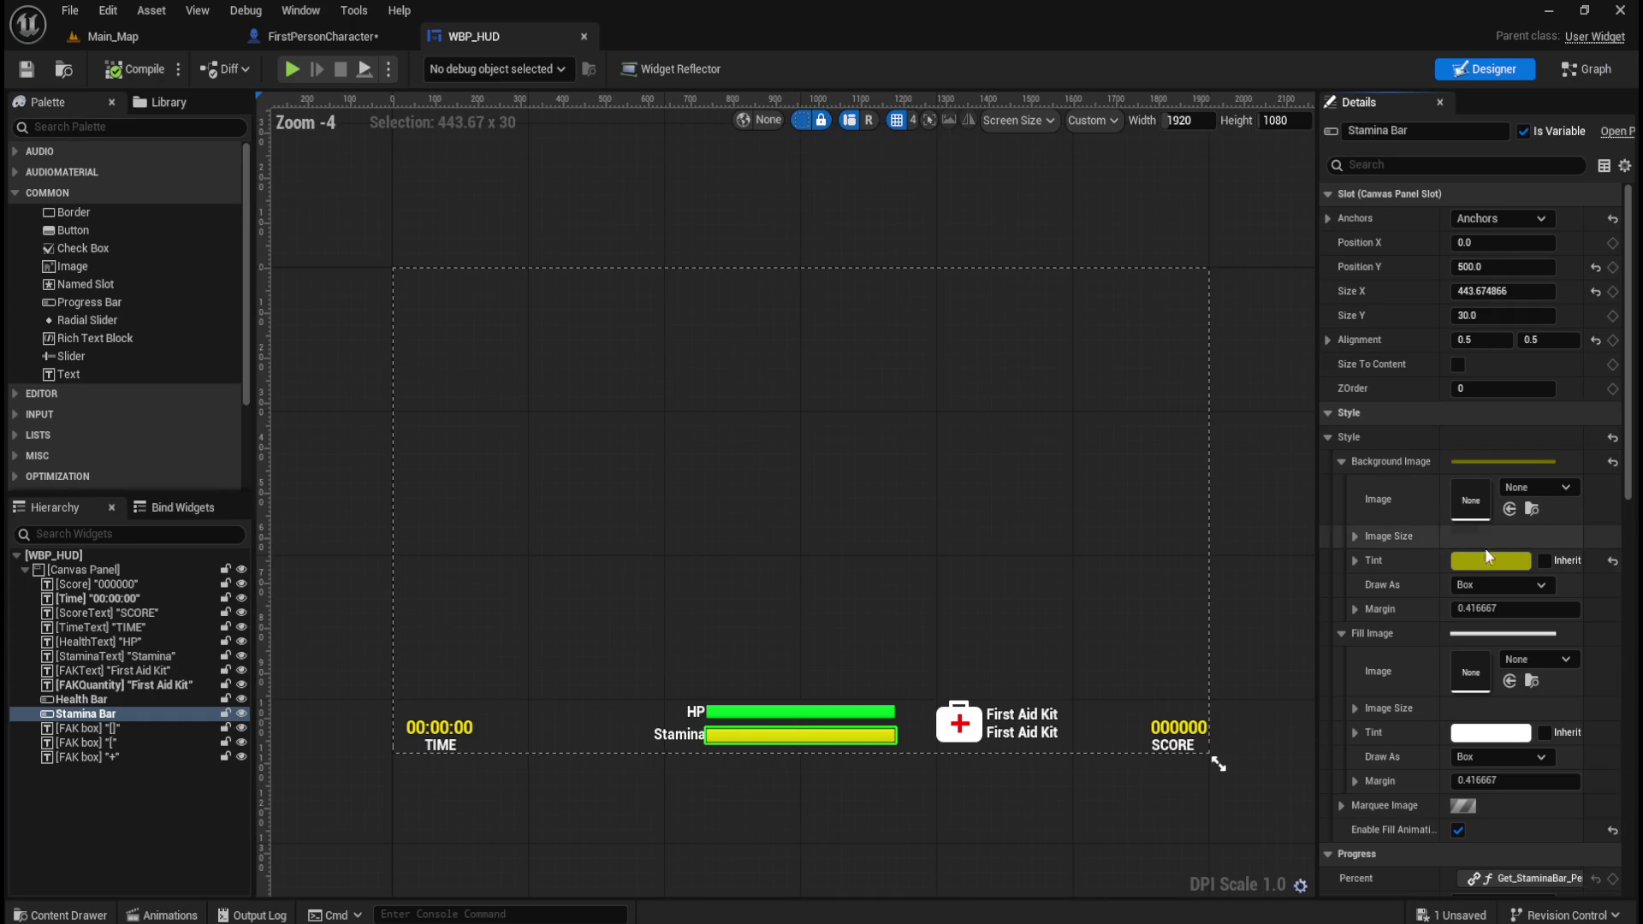
scroll(1419, 661, down, 4)
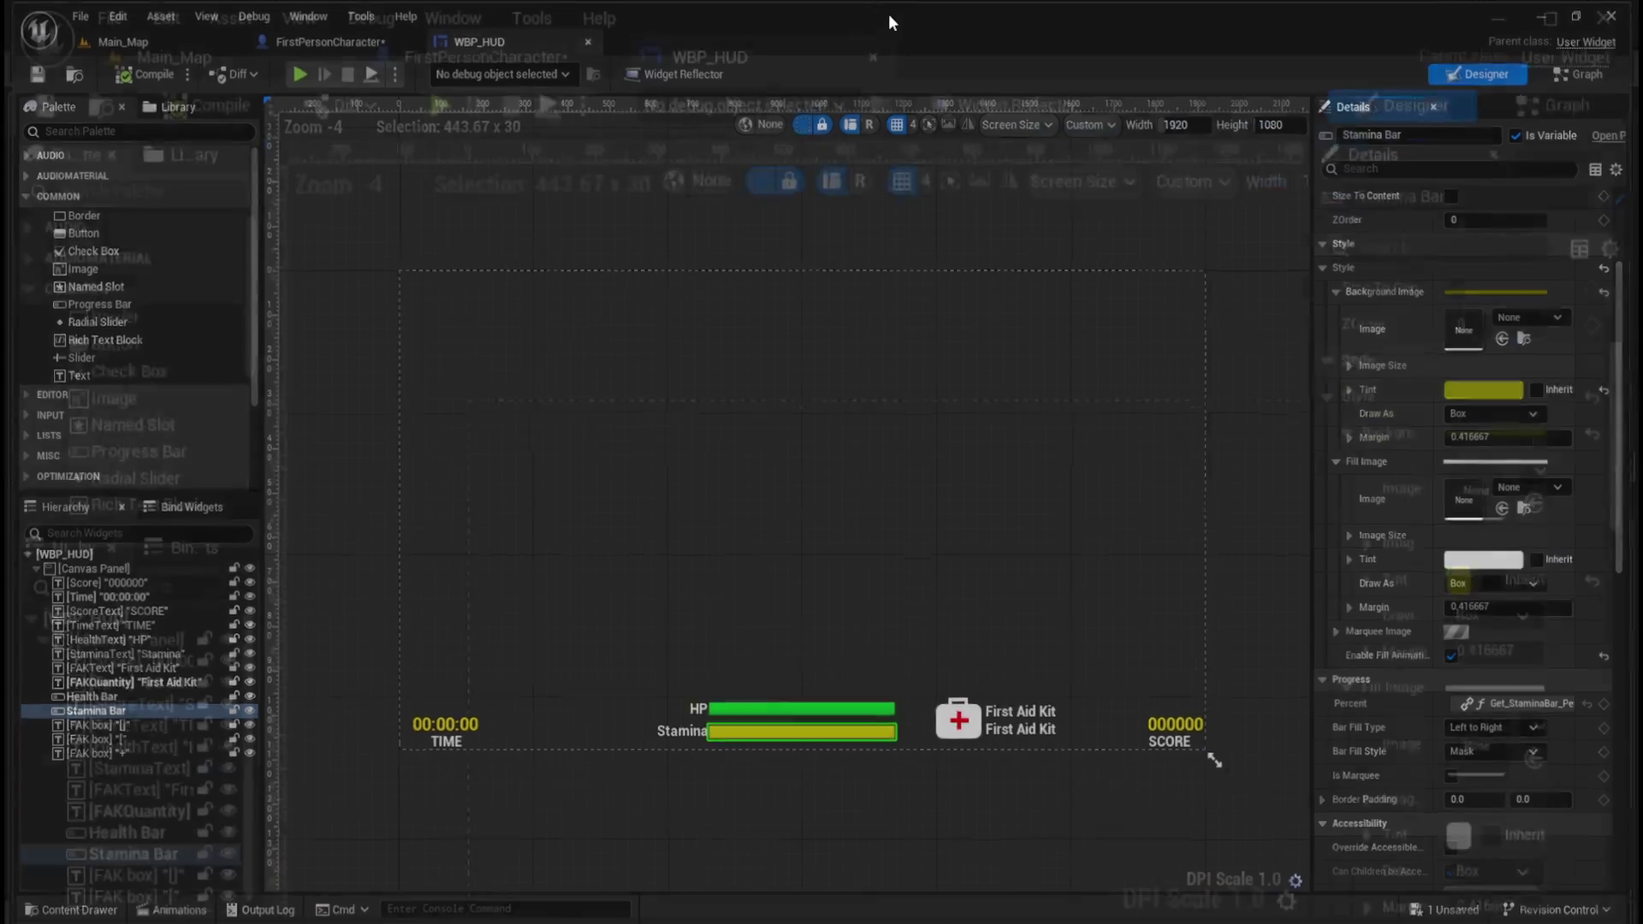
drag(888, 13, 891, 147)
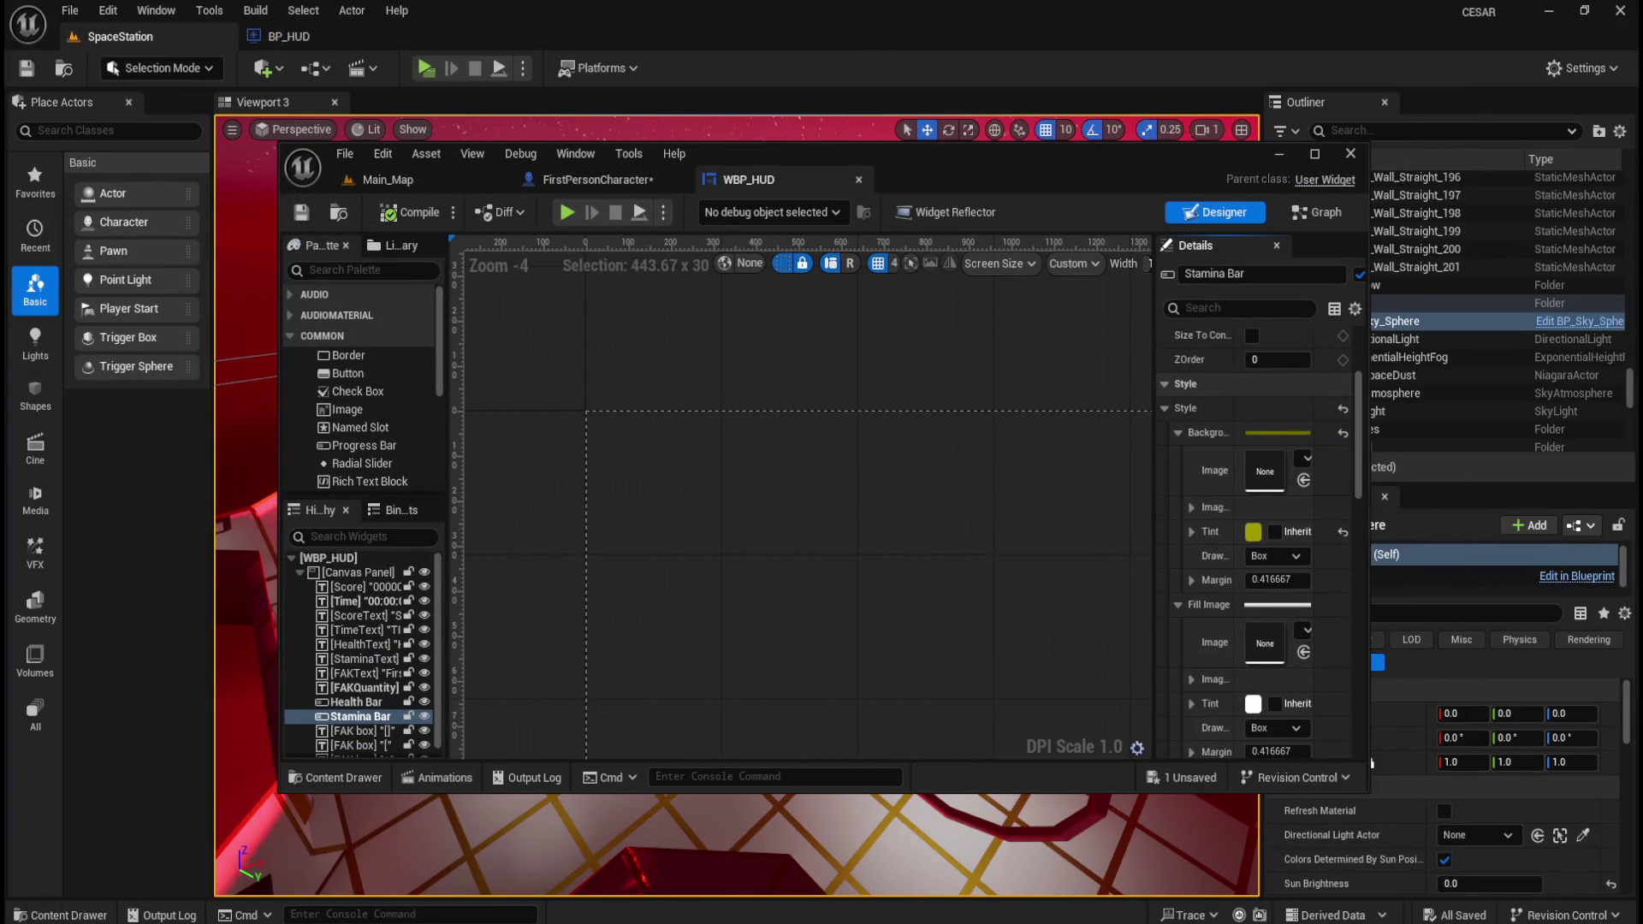
click(1278, 154)
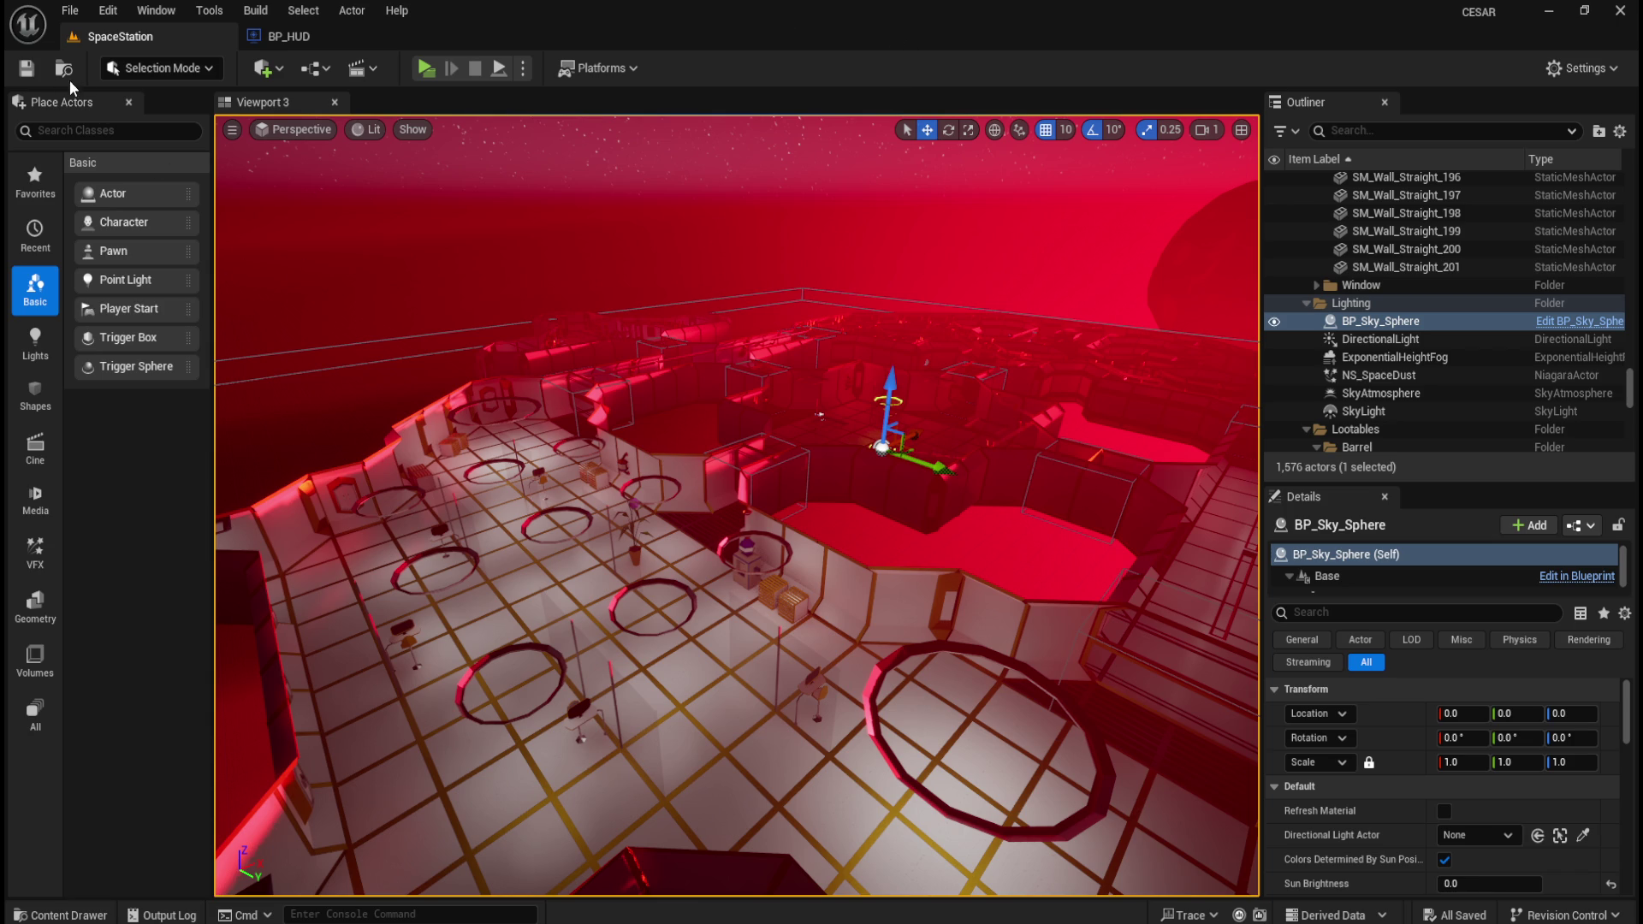
- Save the level and browse the Content Drawer from BP_HUD up to the Content folder
click(26, 72)
key(ctrl+space)
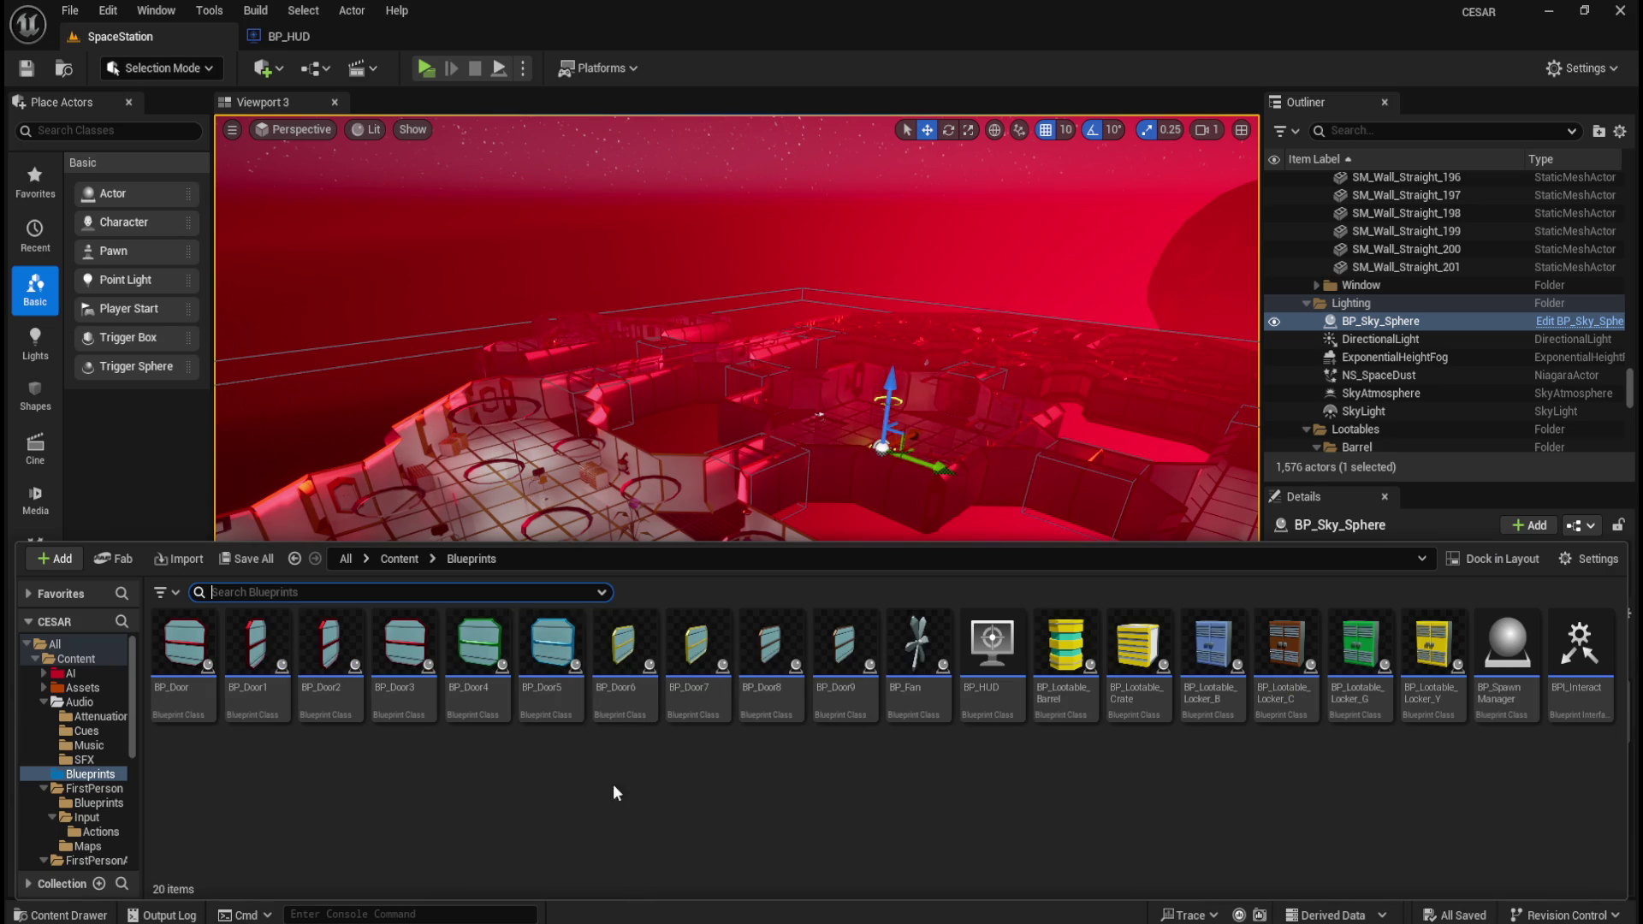
click(994, 710)
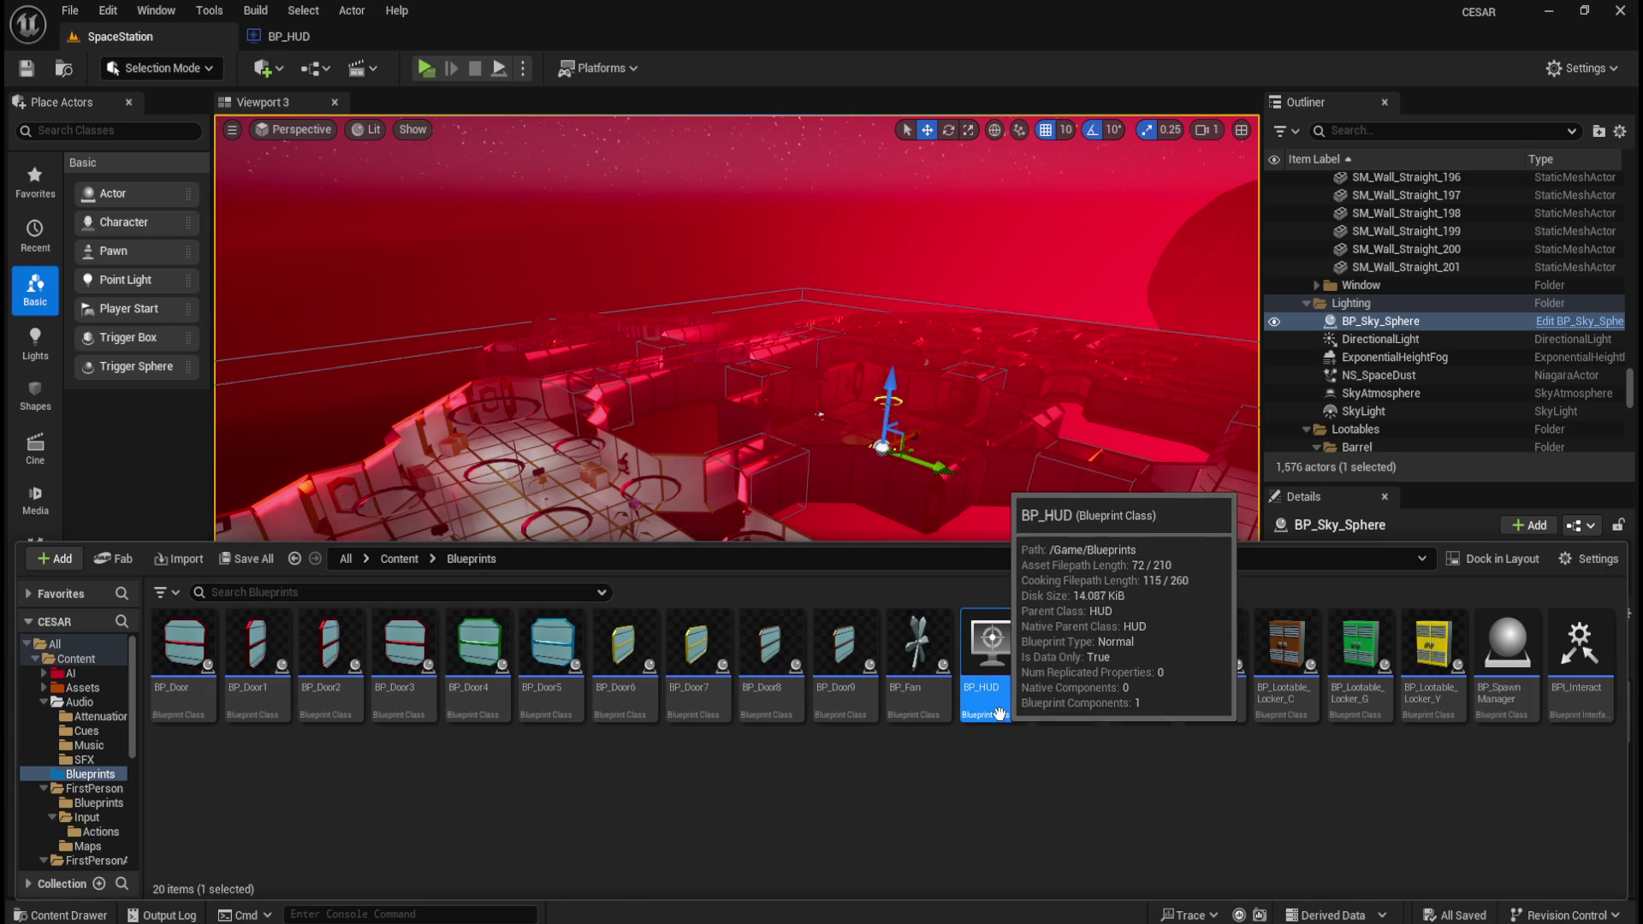
click(408, 561)
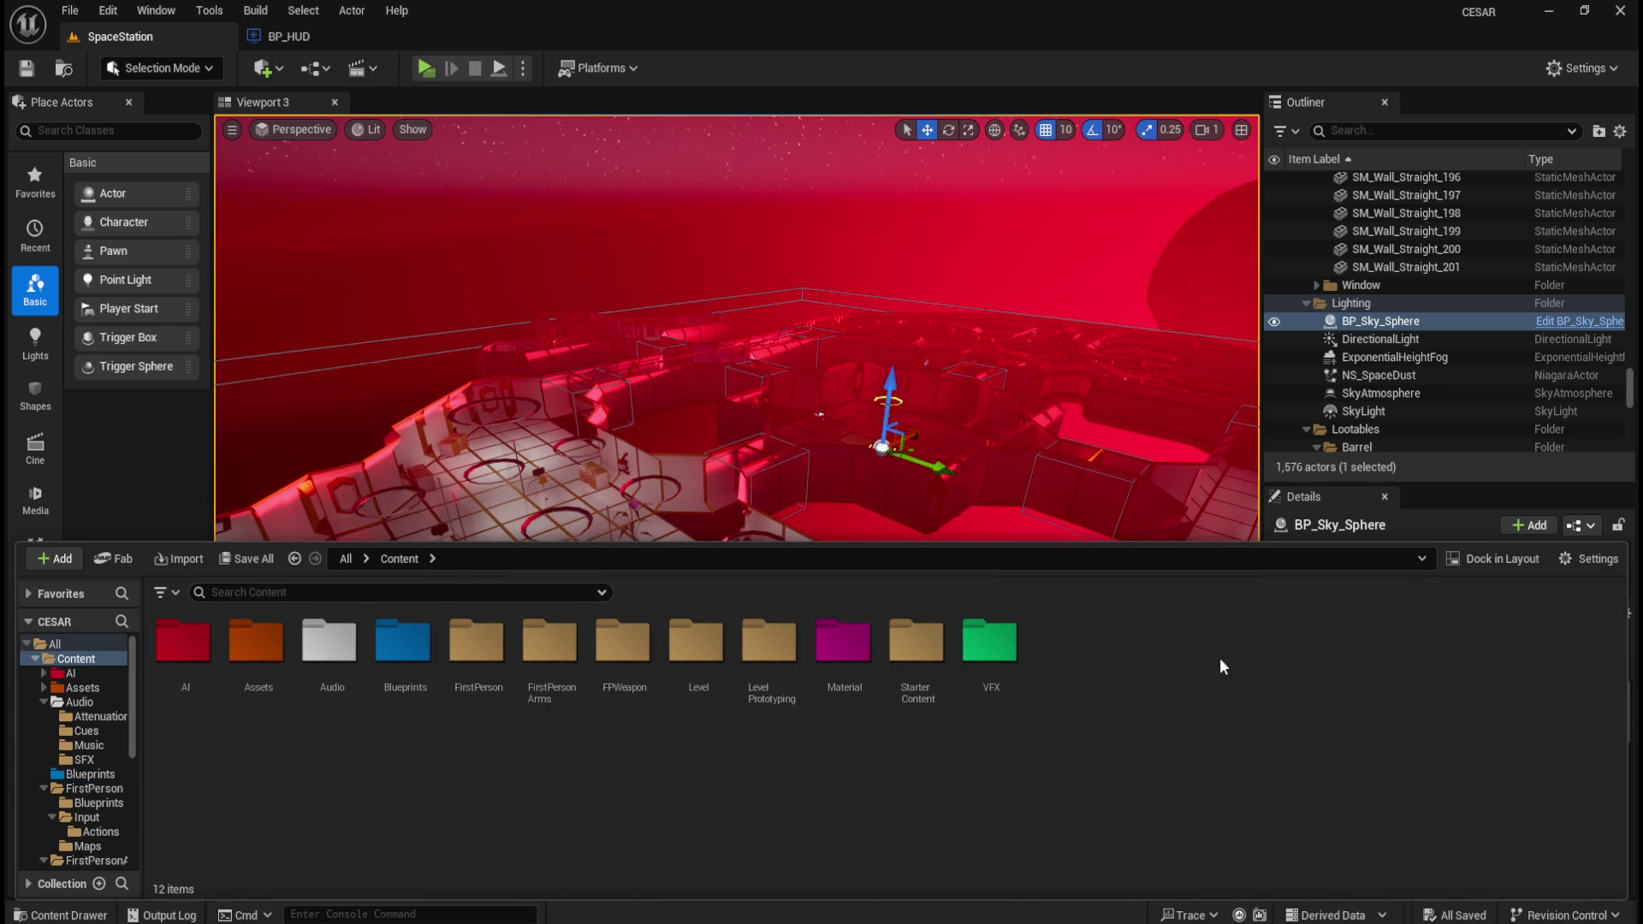
right_click(1105, 762)
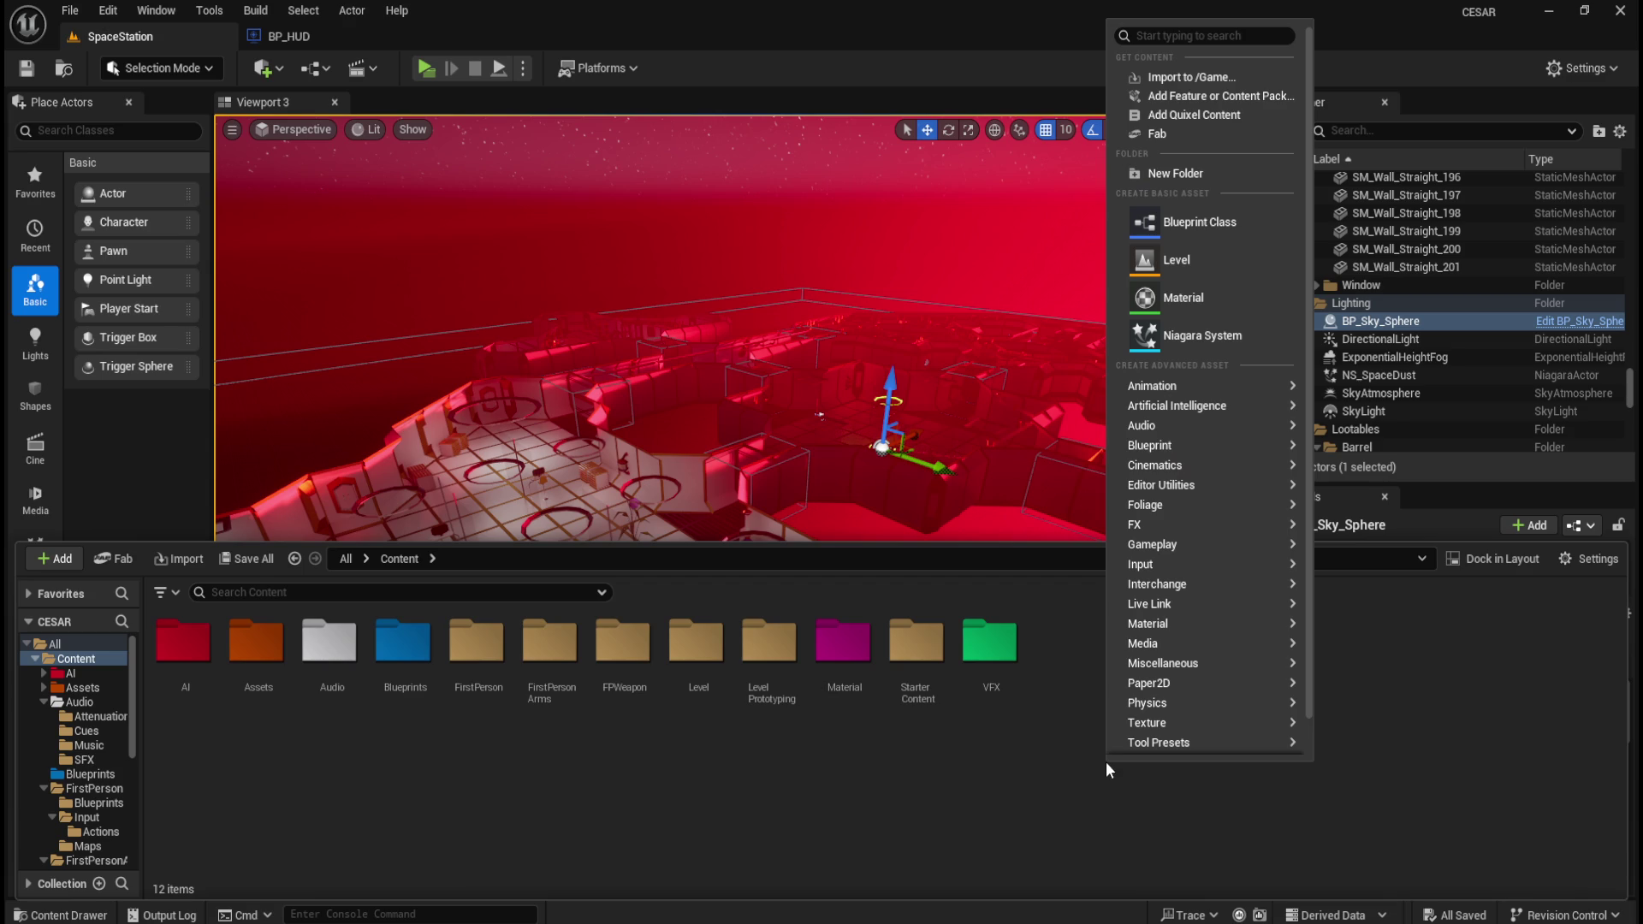
- Create a new folder named UI in Content
click(1199, 173)
text(UI)
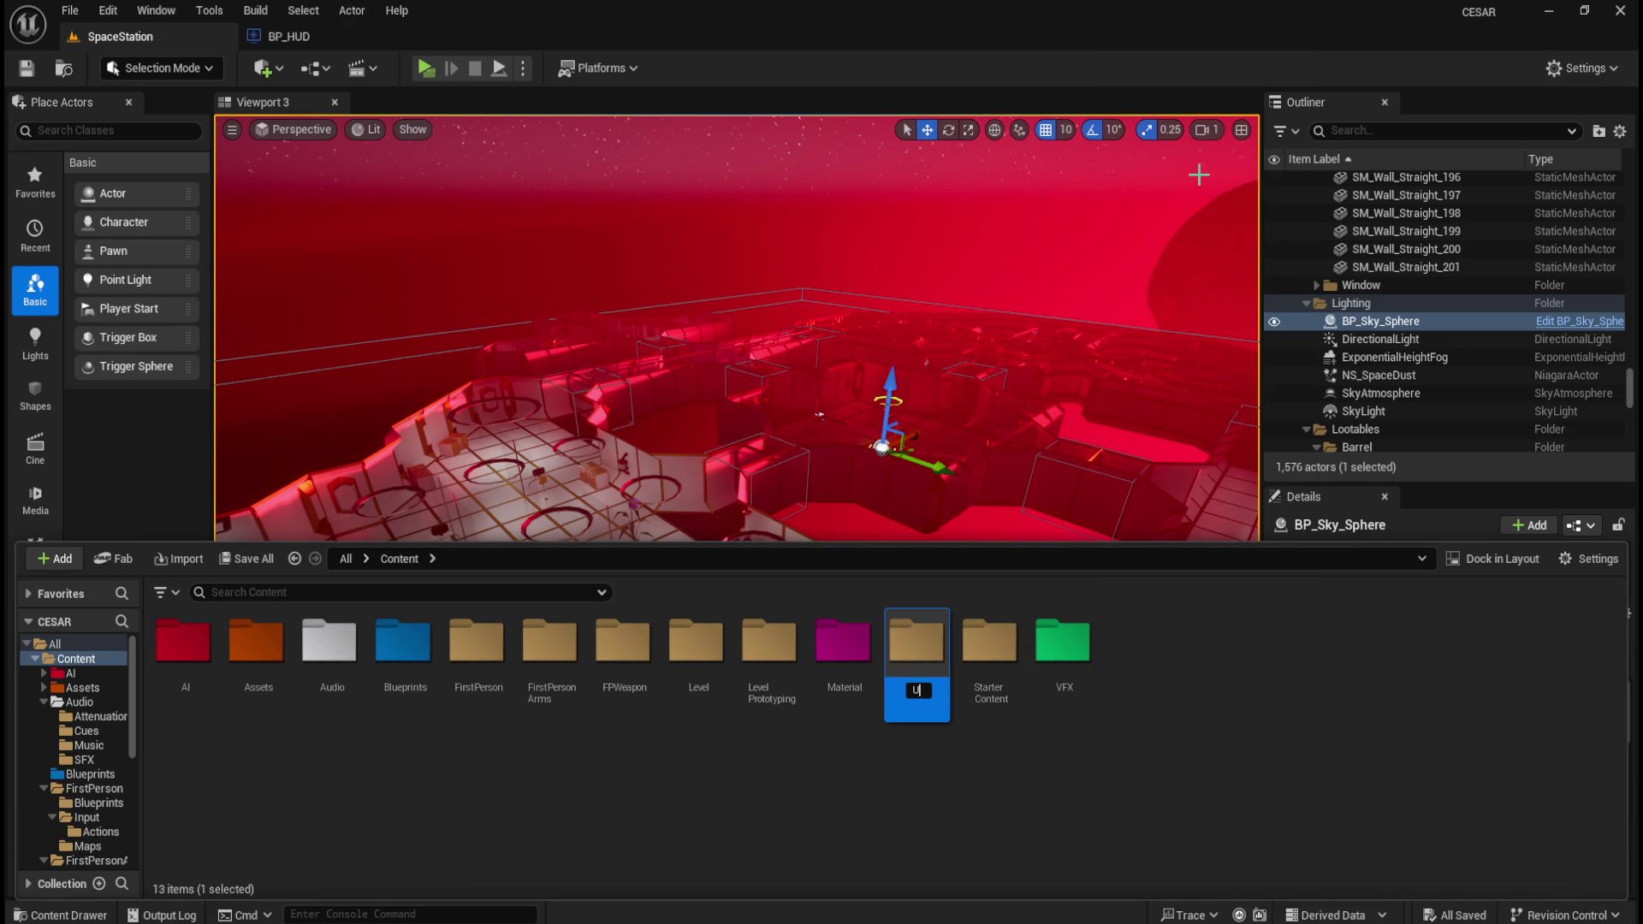
key(Return)
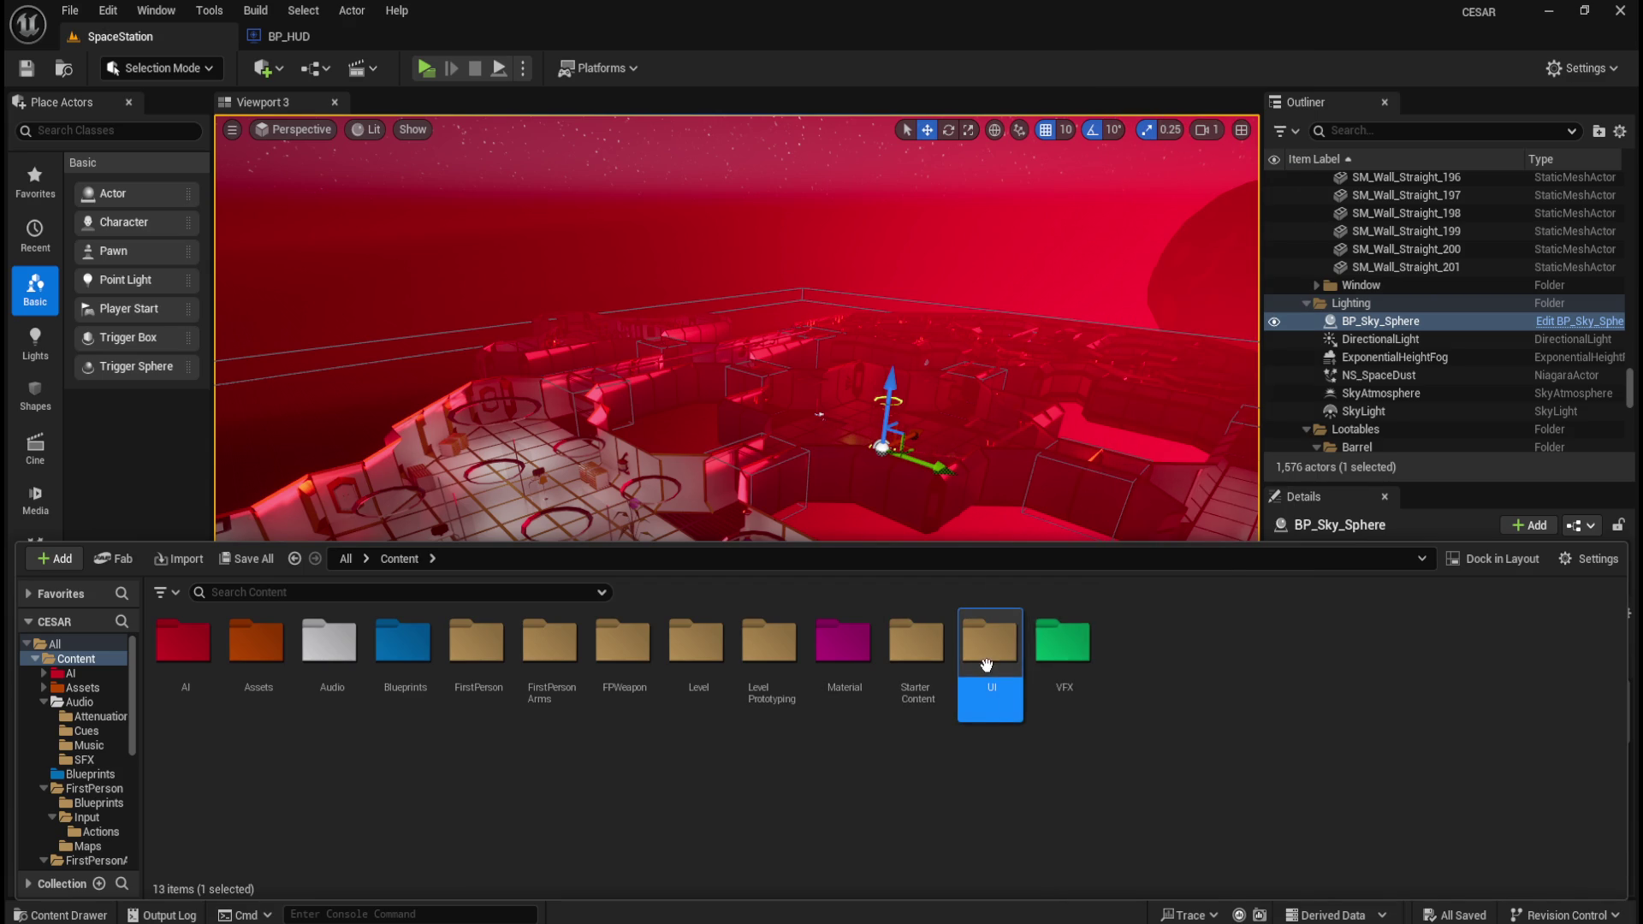
- Give the UI folder a custom cyan colour (sRGB 46EFFFFF)
right_click(989, 646)
mouse_move(1105, 421)
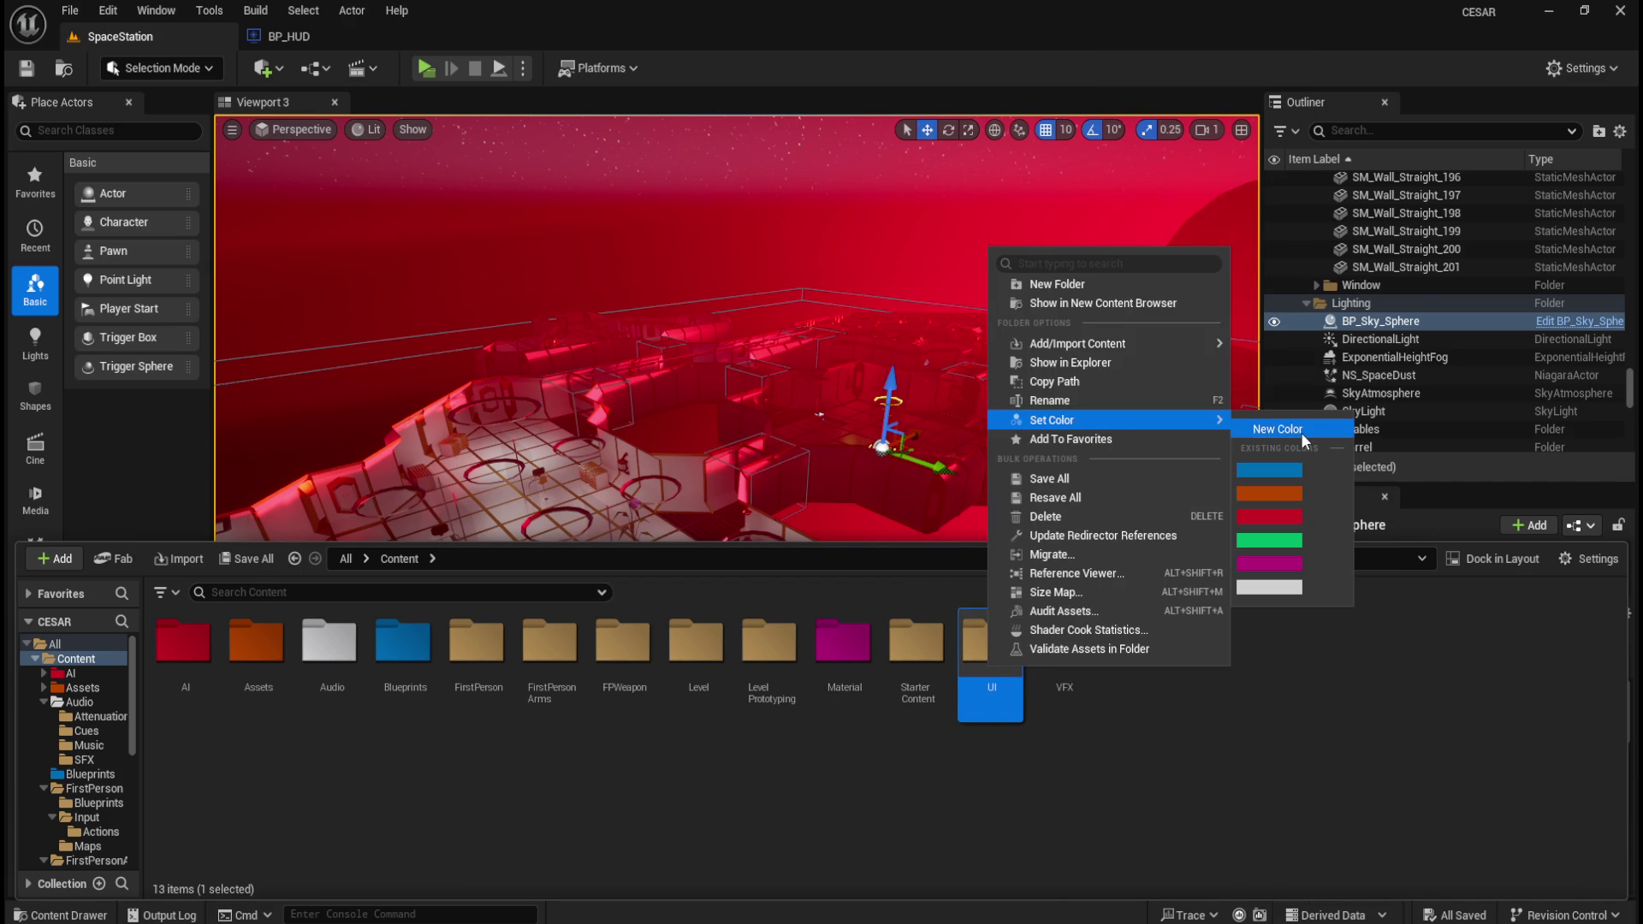
click(1300, 433)
mouse_move(1192, 447)
mouse_down()
mouse_move(1383, 130)
mouse_move(1398, 148)
mouse_up()
mouse_move(1287, 293)
mouse_down()
mouse_move(1295, 258)
mouse_move(1185, 345)
mouse_move(1157, 277)
mouse_up()
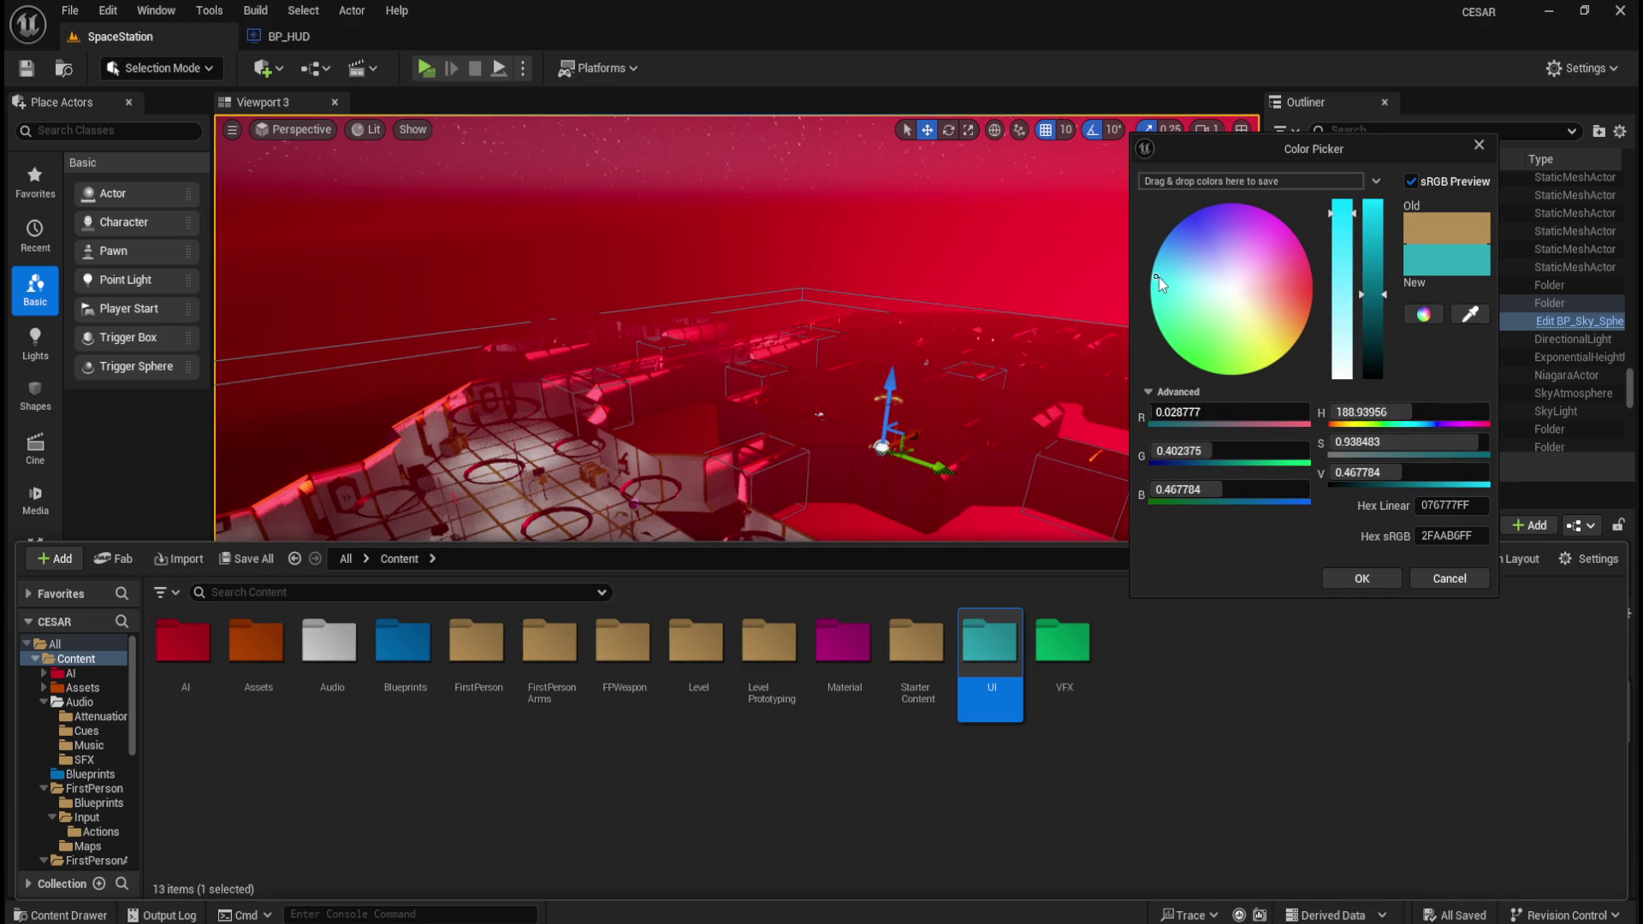
drag(1383, 291, 1385, 202)
click(1360, 580)
key(ctrl+space)
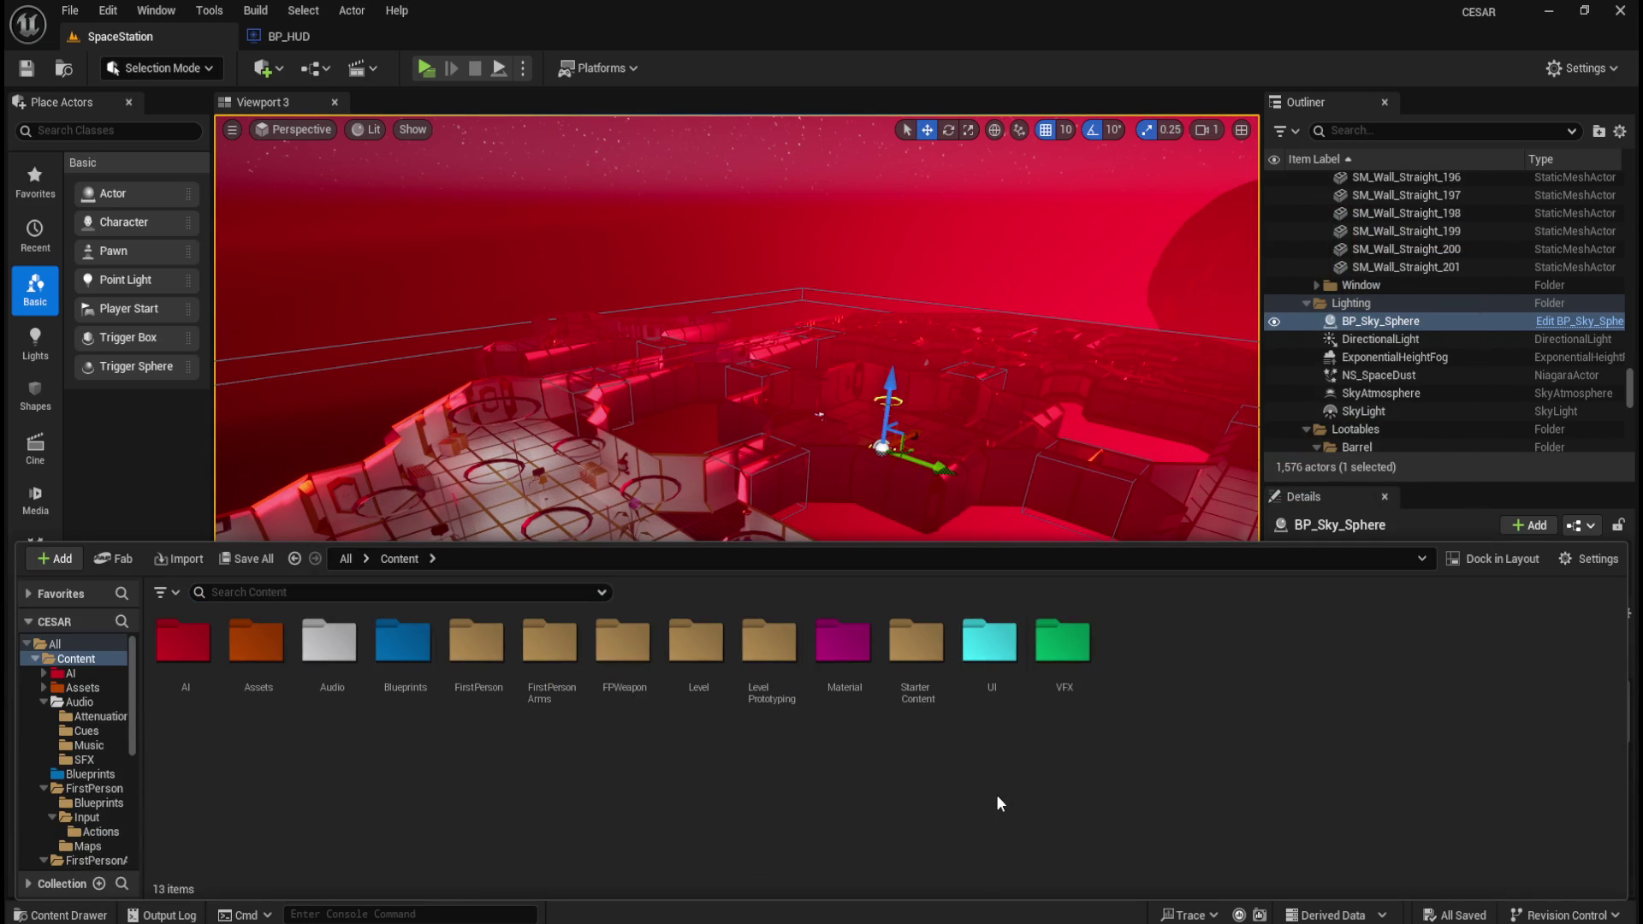
- Look through the UI and Blueprints folders under Content
double_click(990, 643)
click(399, 557)
double_click(403, 643)
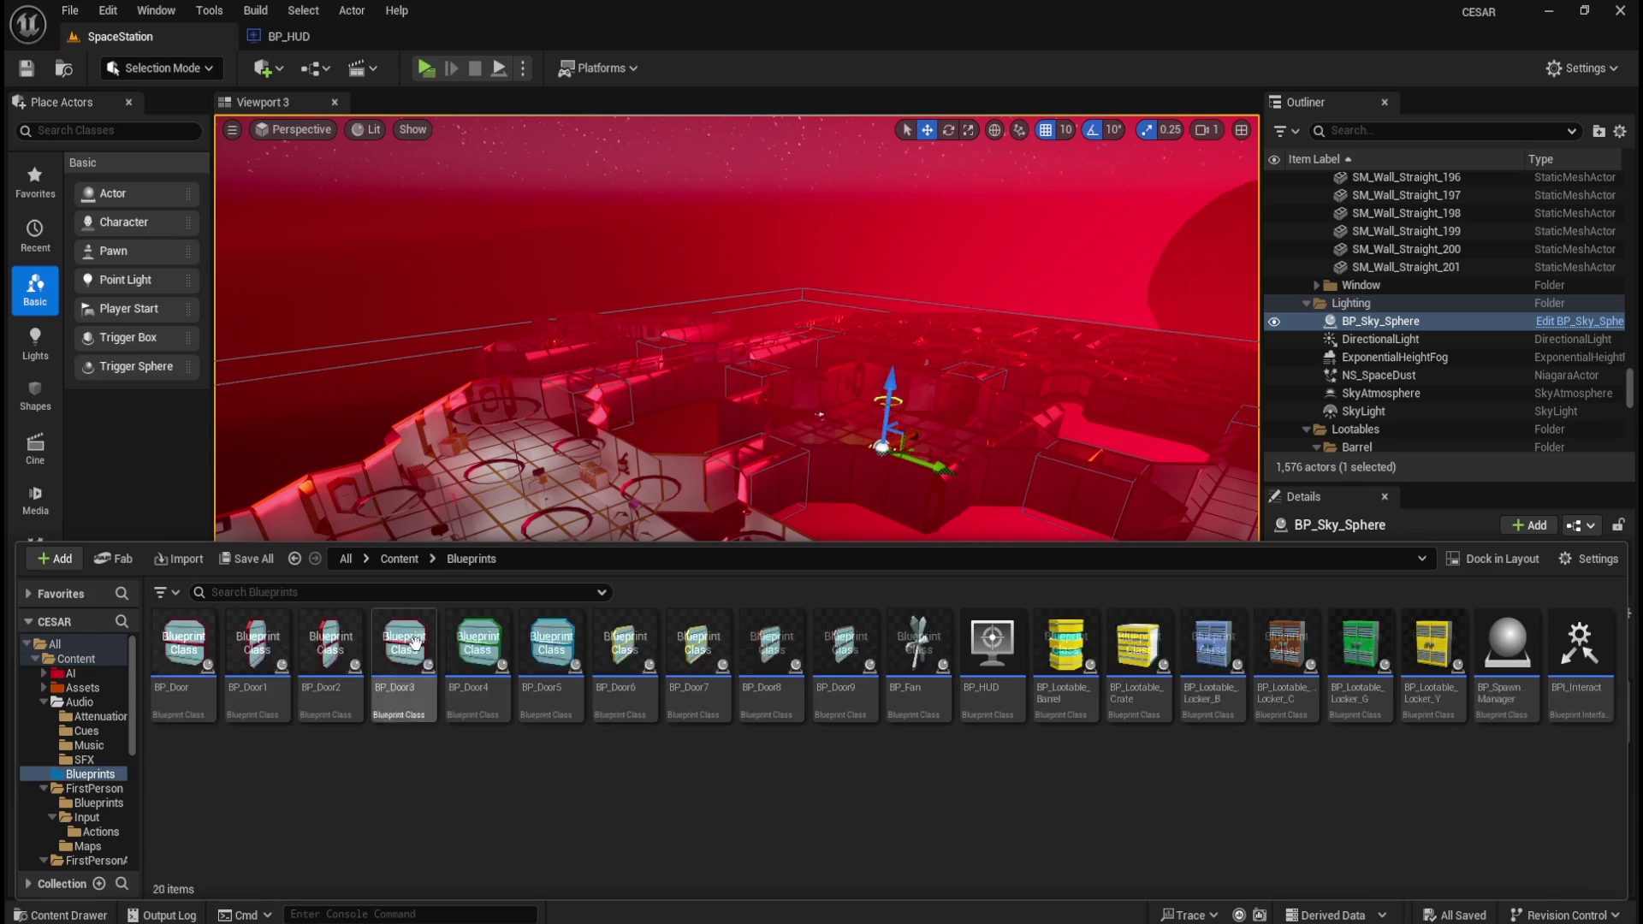
click(409, 558)
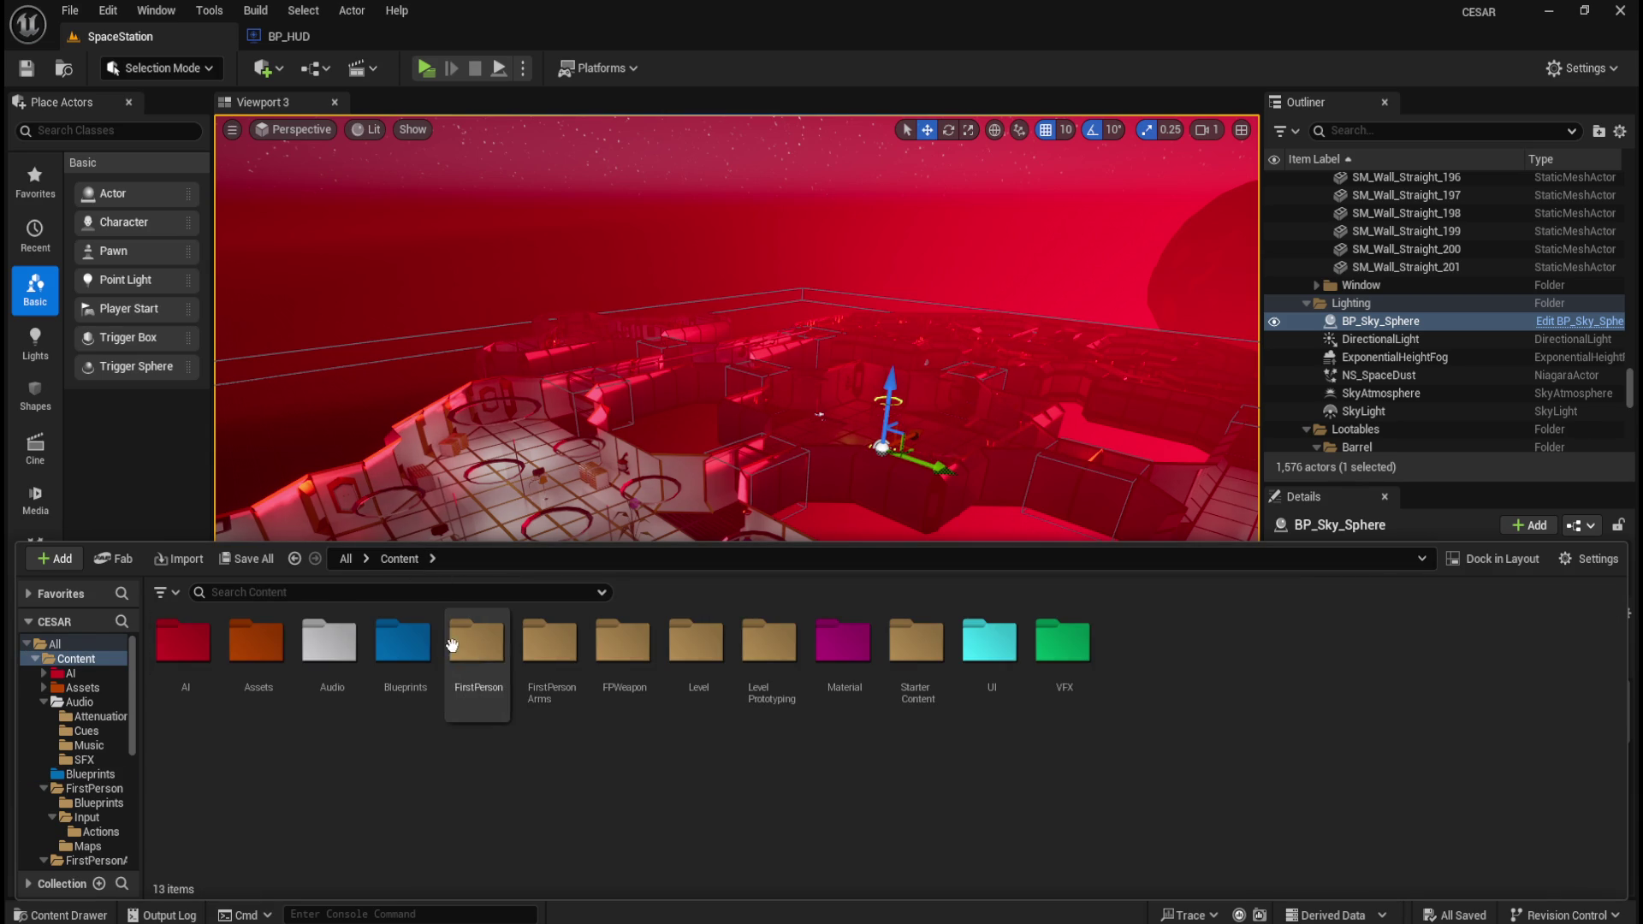
double_click(415, 648)
click(402, 557)
- Check FirstPerson's Blueprints, Input and Maps folders, then open BP_FirstPersonCharacter
double_click(483, 650)
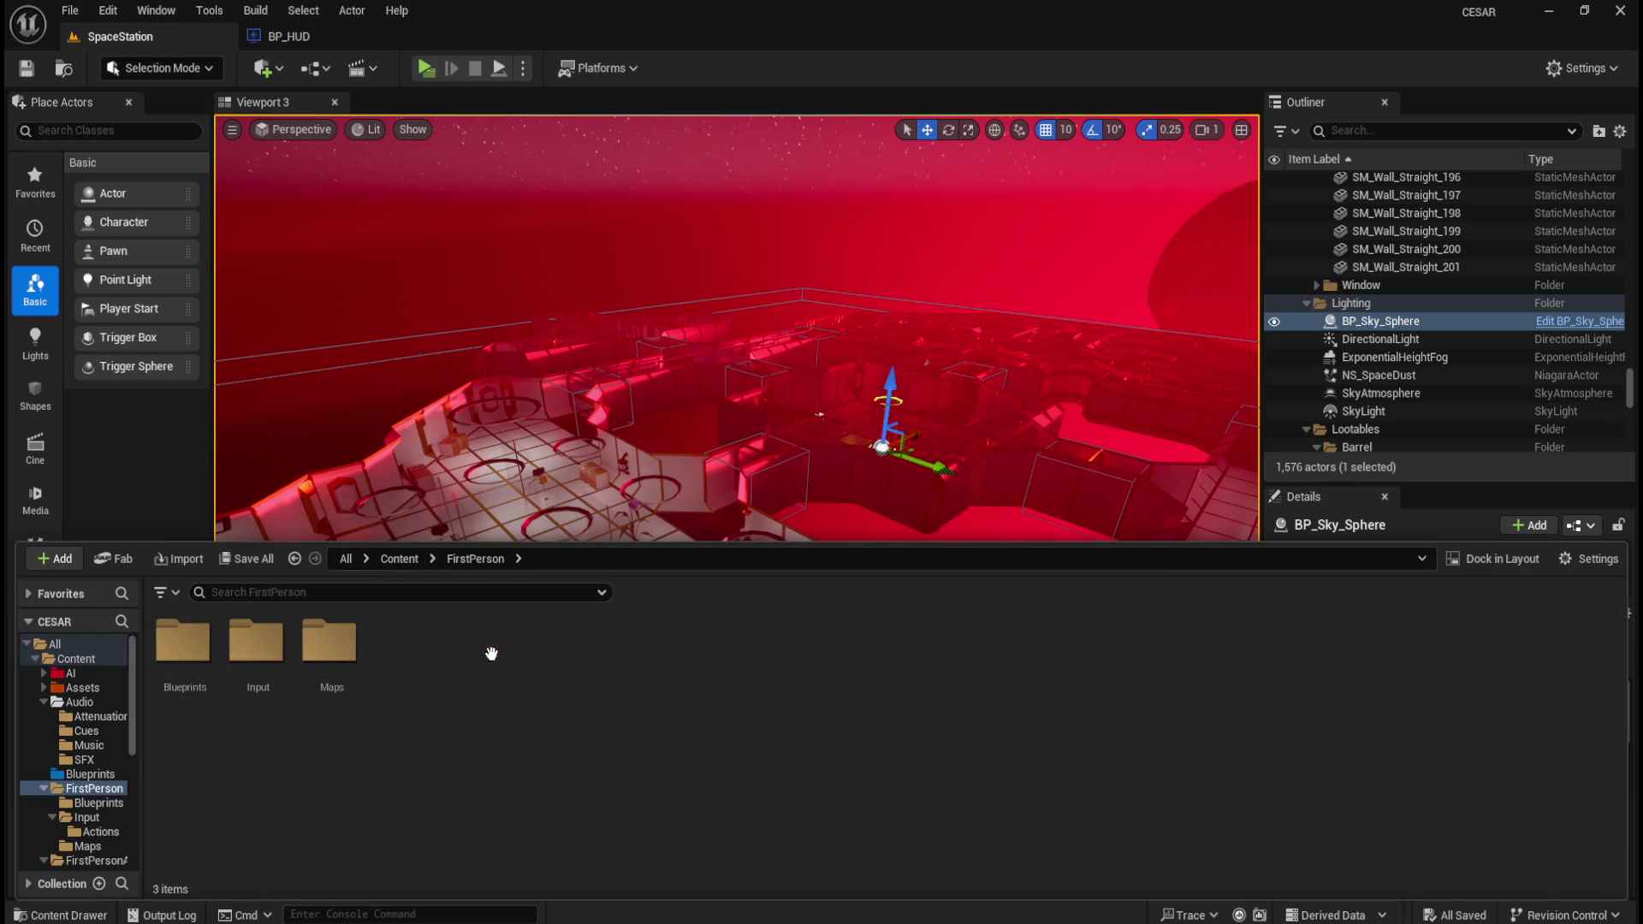
double_click(182, 643)
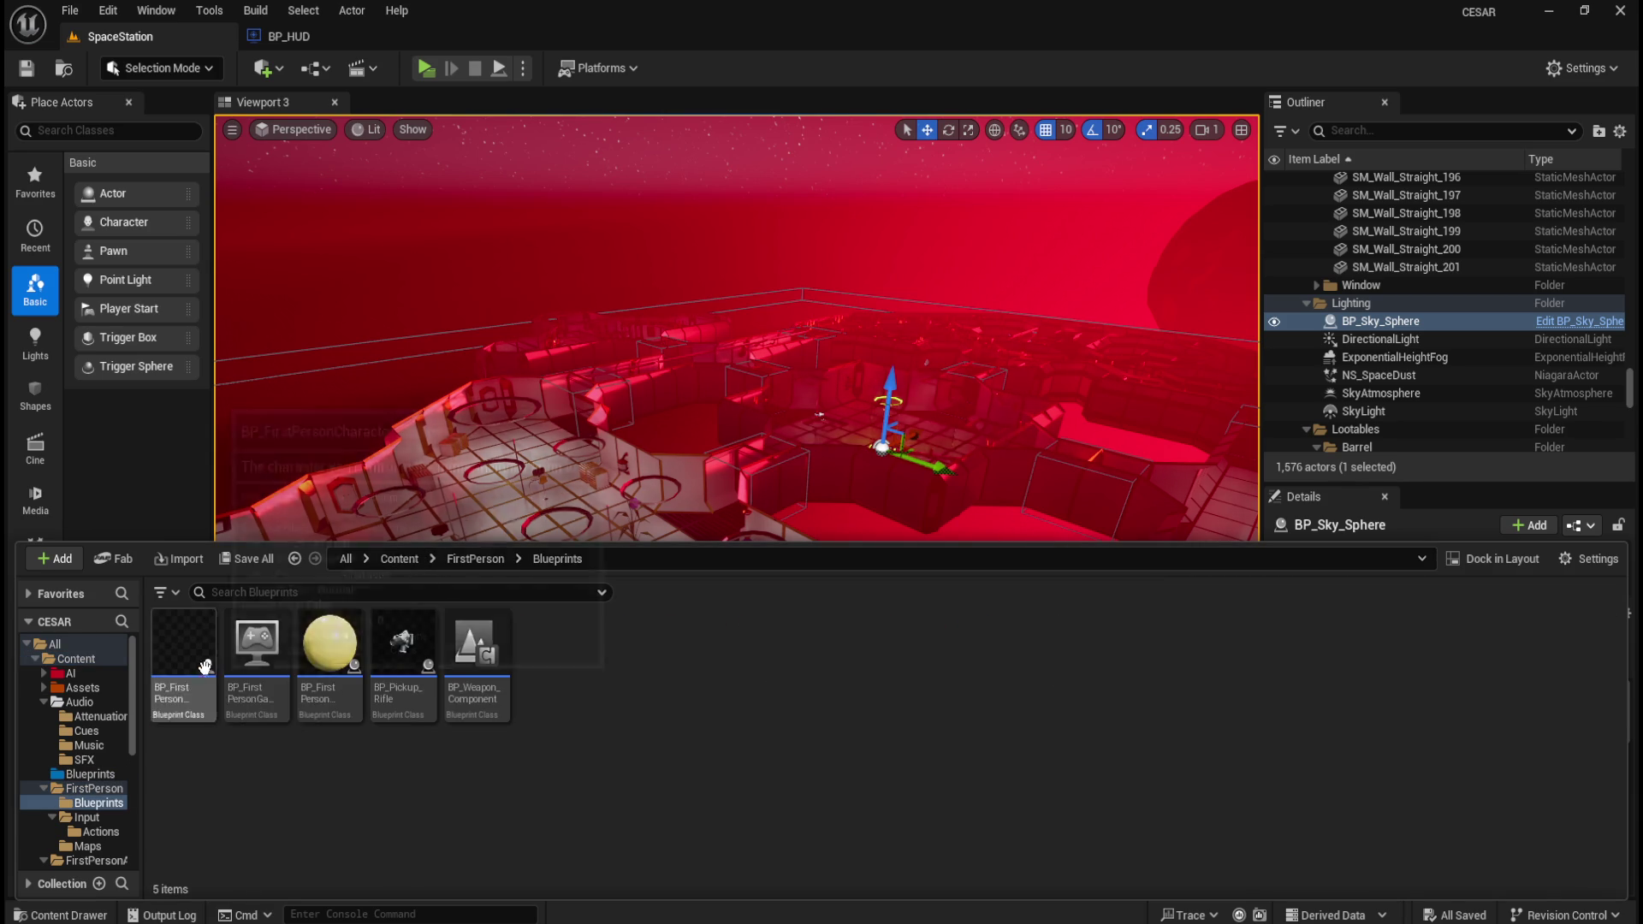
click(473, 558)
double_click(257, 643)
click(476, 558)
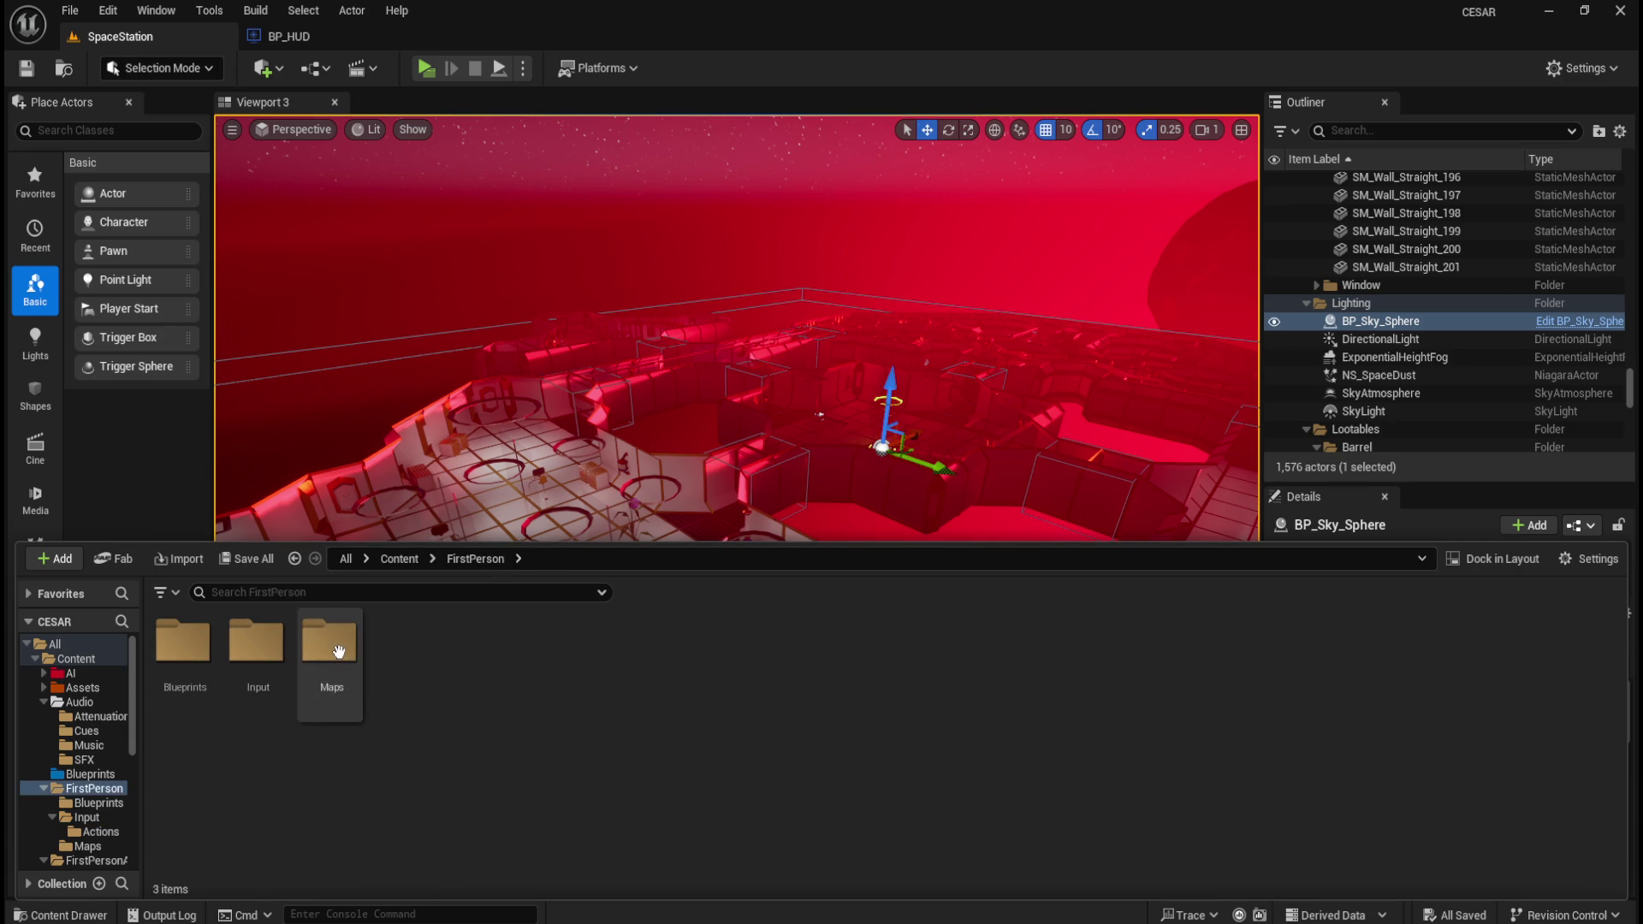
double_click(330, 644)
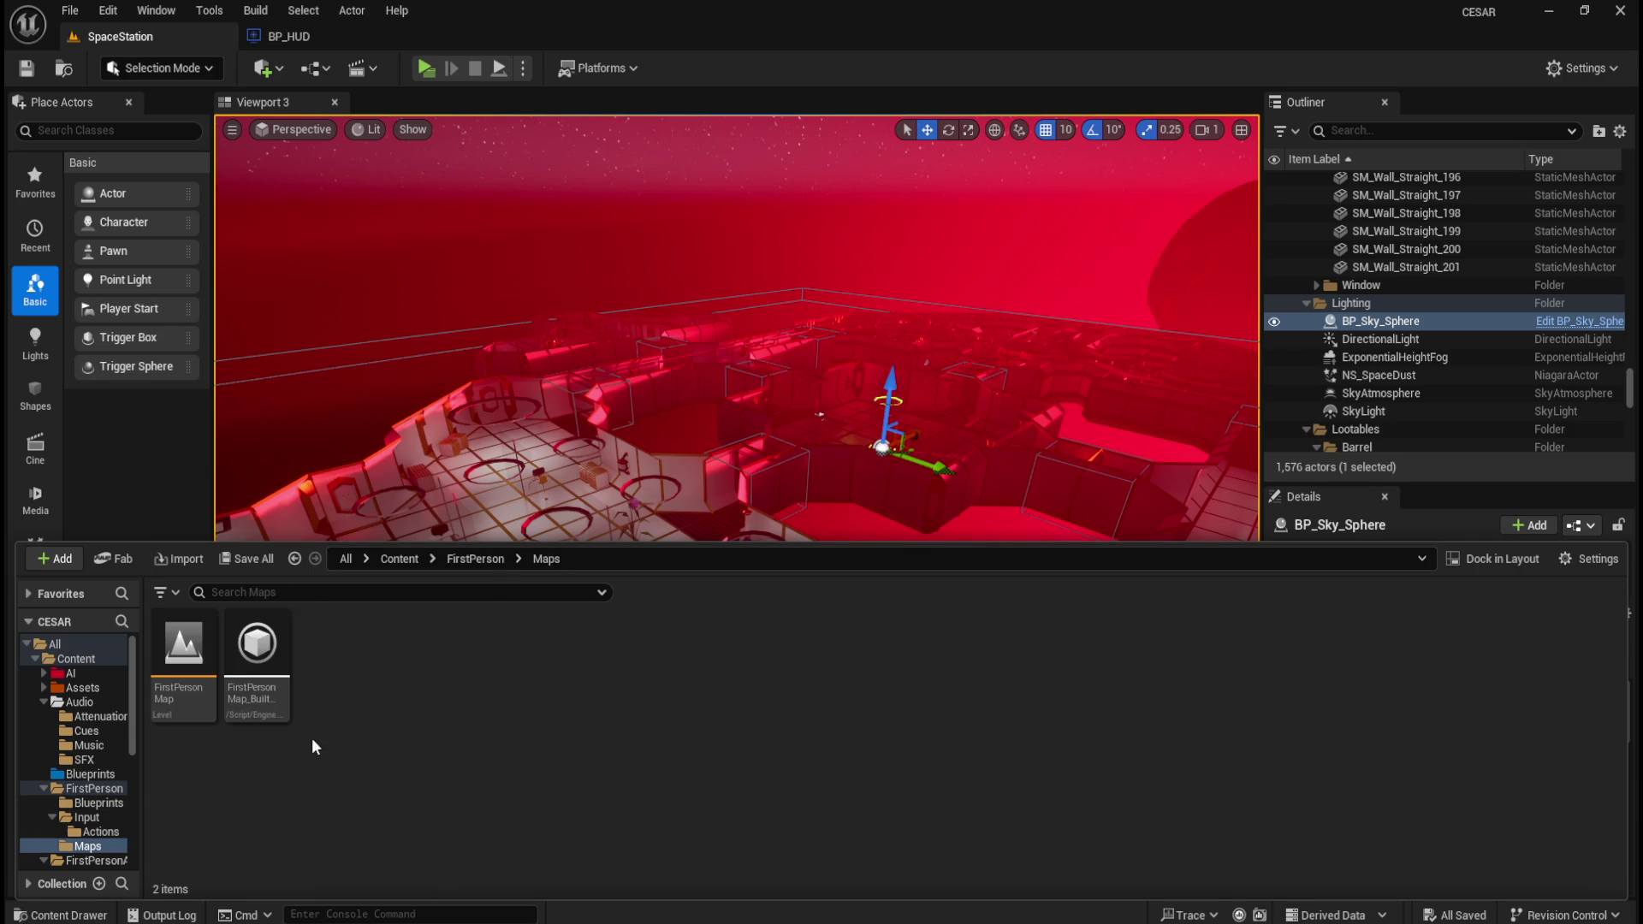
click(485, 563)
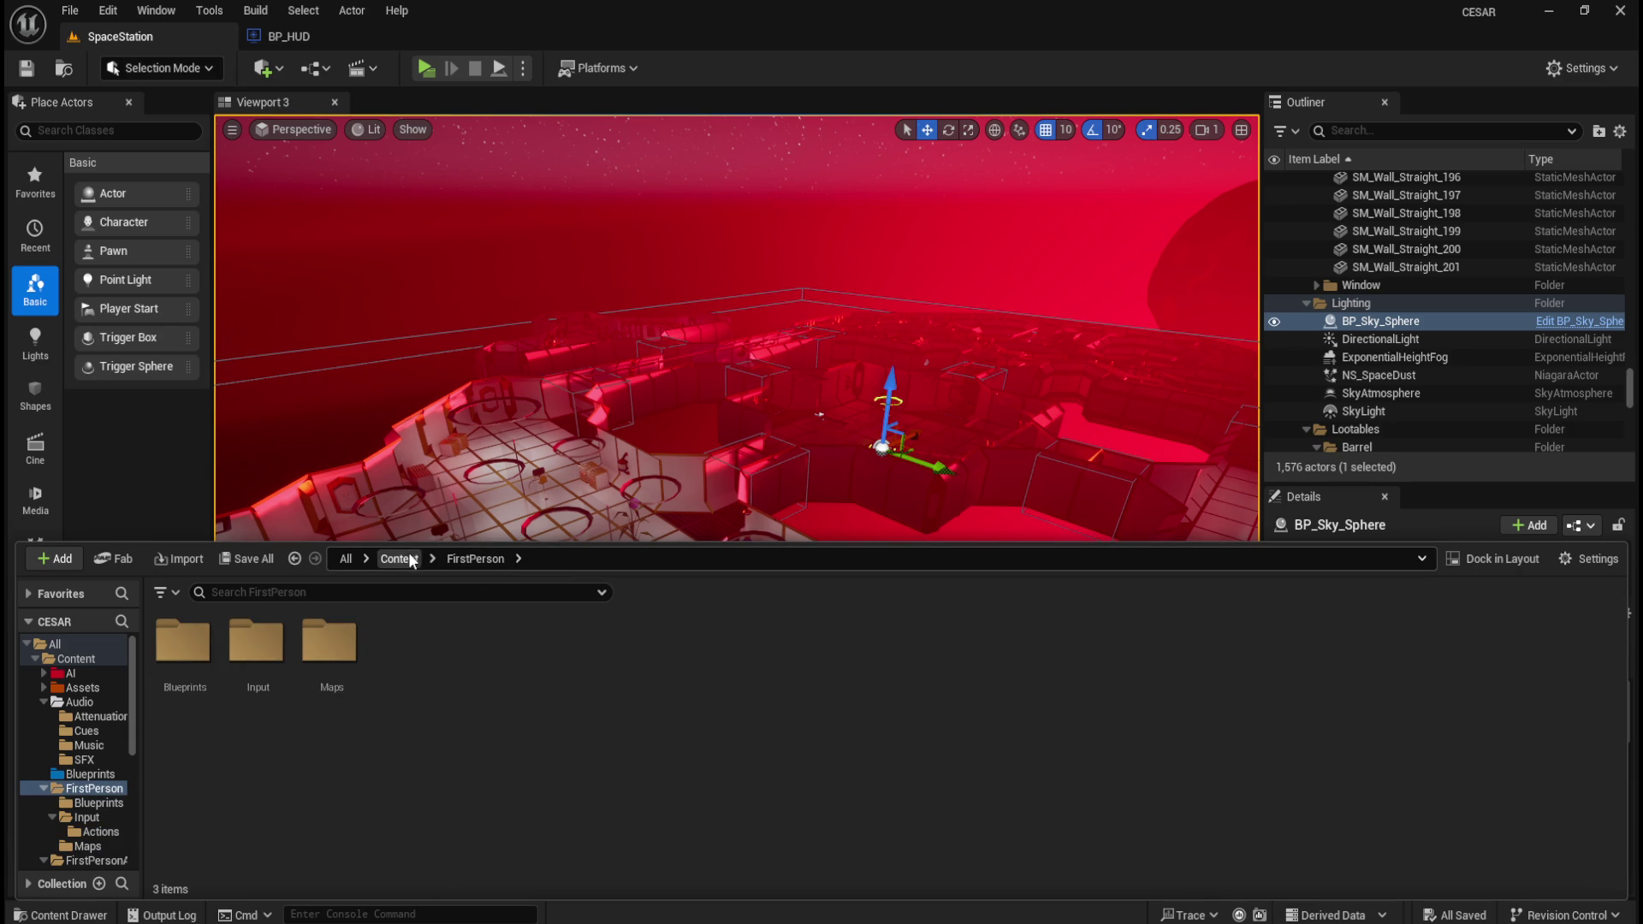
double_click(183, 650)
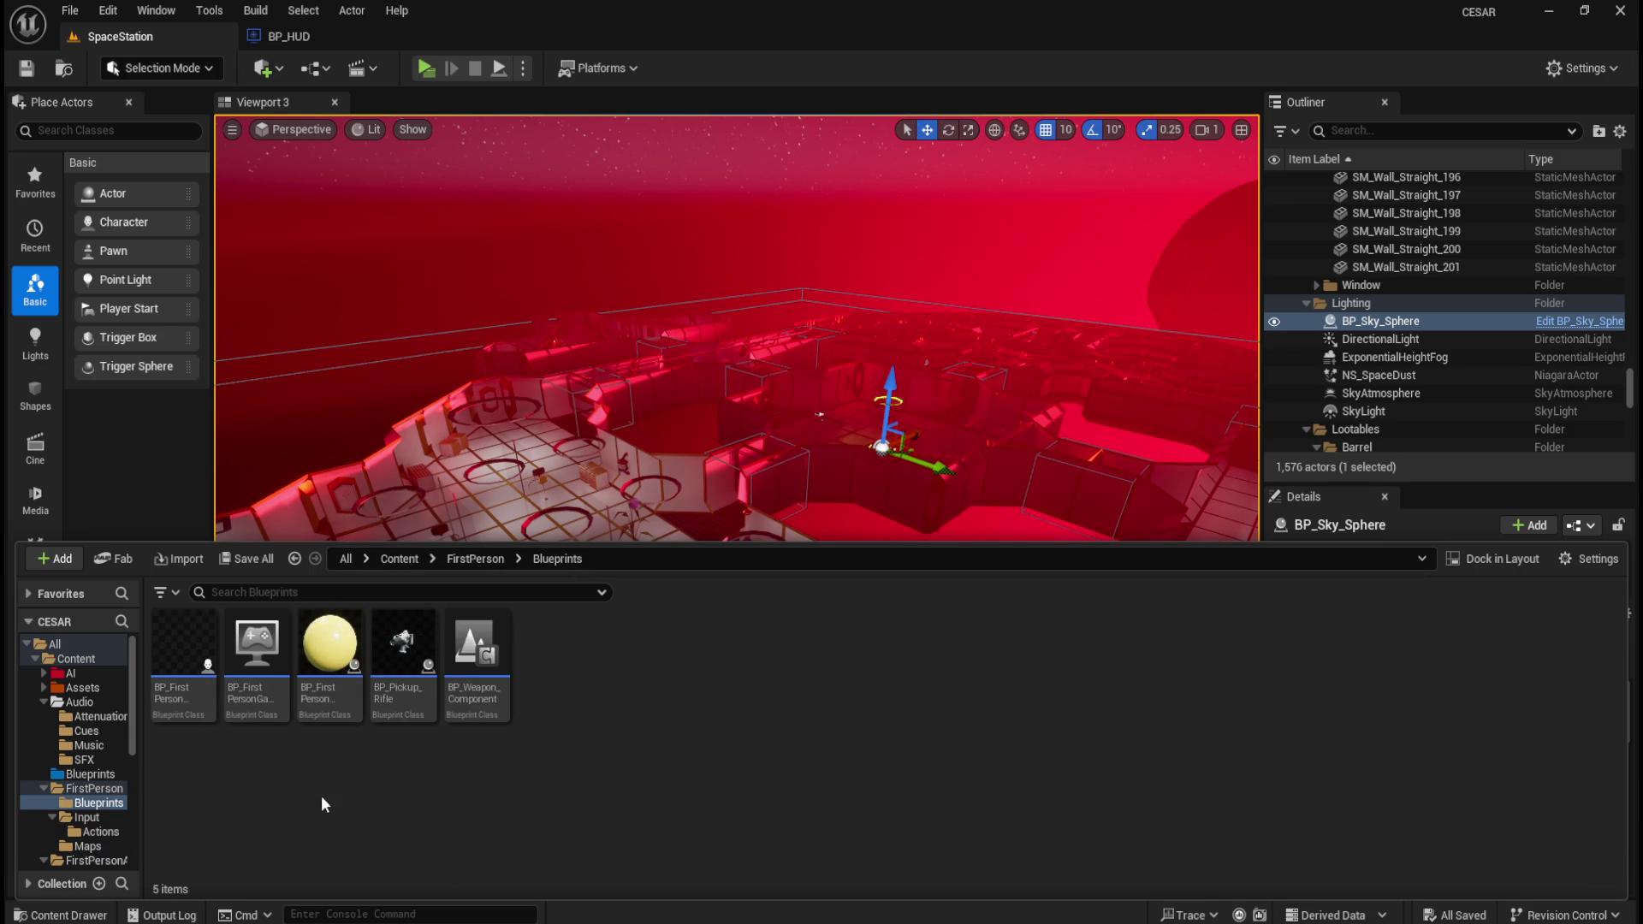
double_click(197, 689)
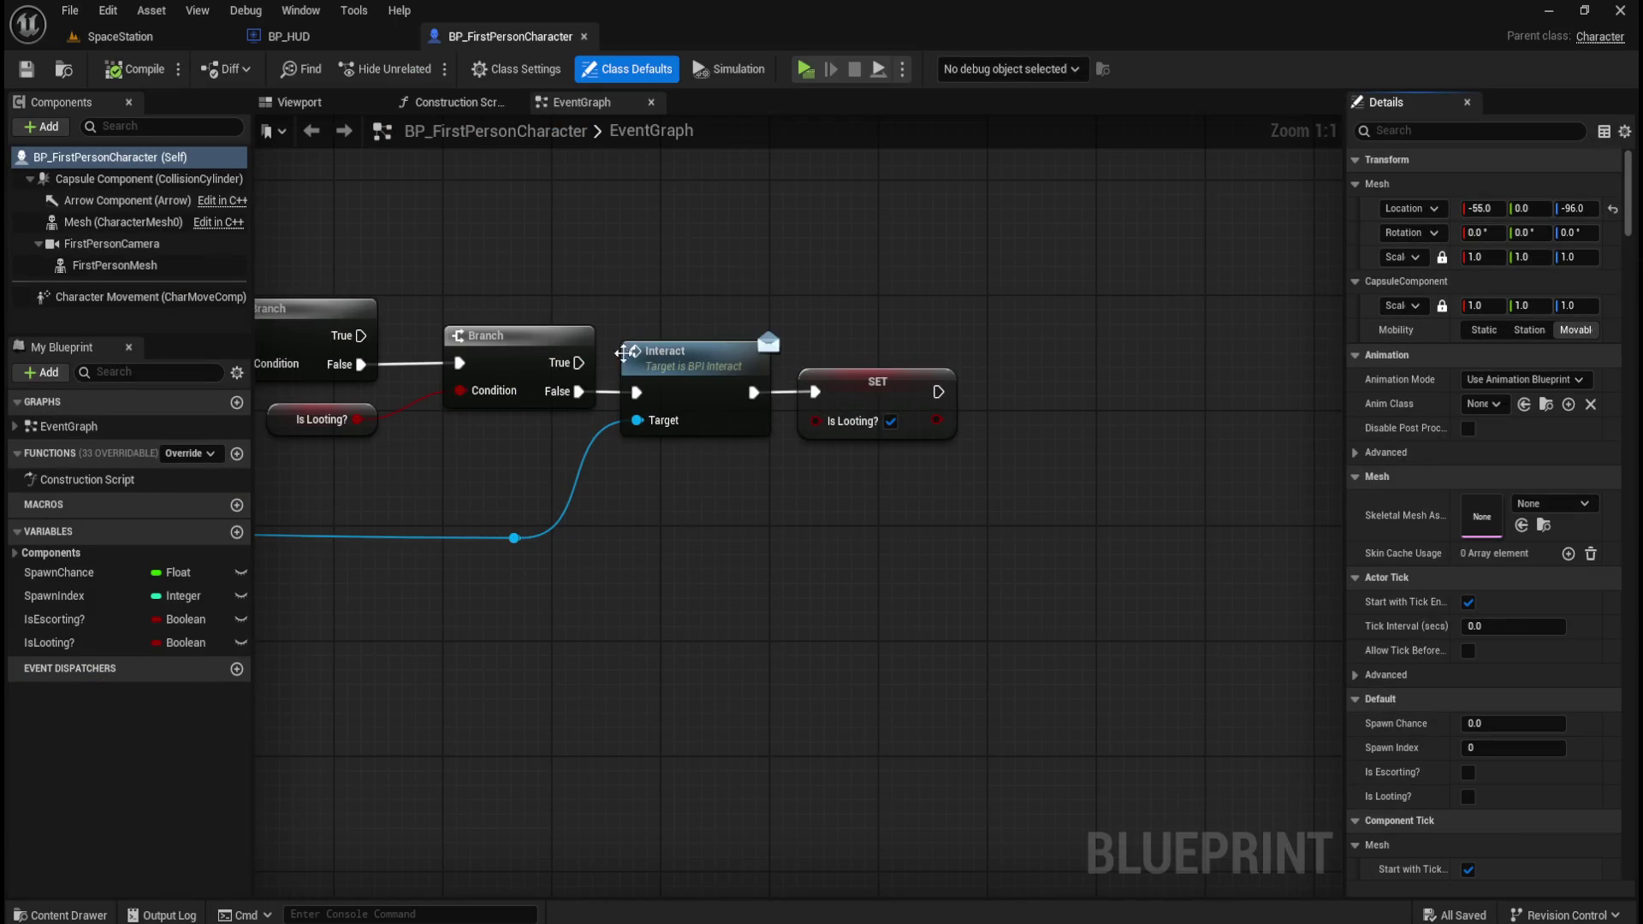
- Survey the EventGraph's Branch, Interact and spawn chance node groups
scroll(993, 284, down, 5)
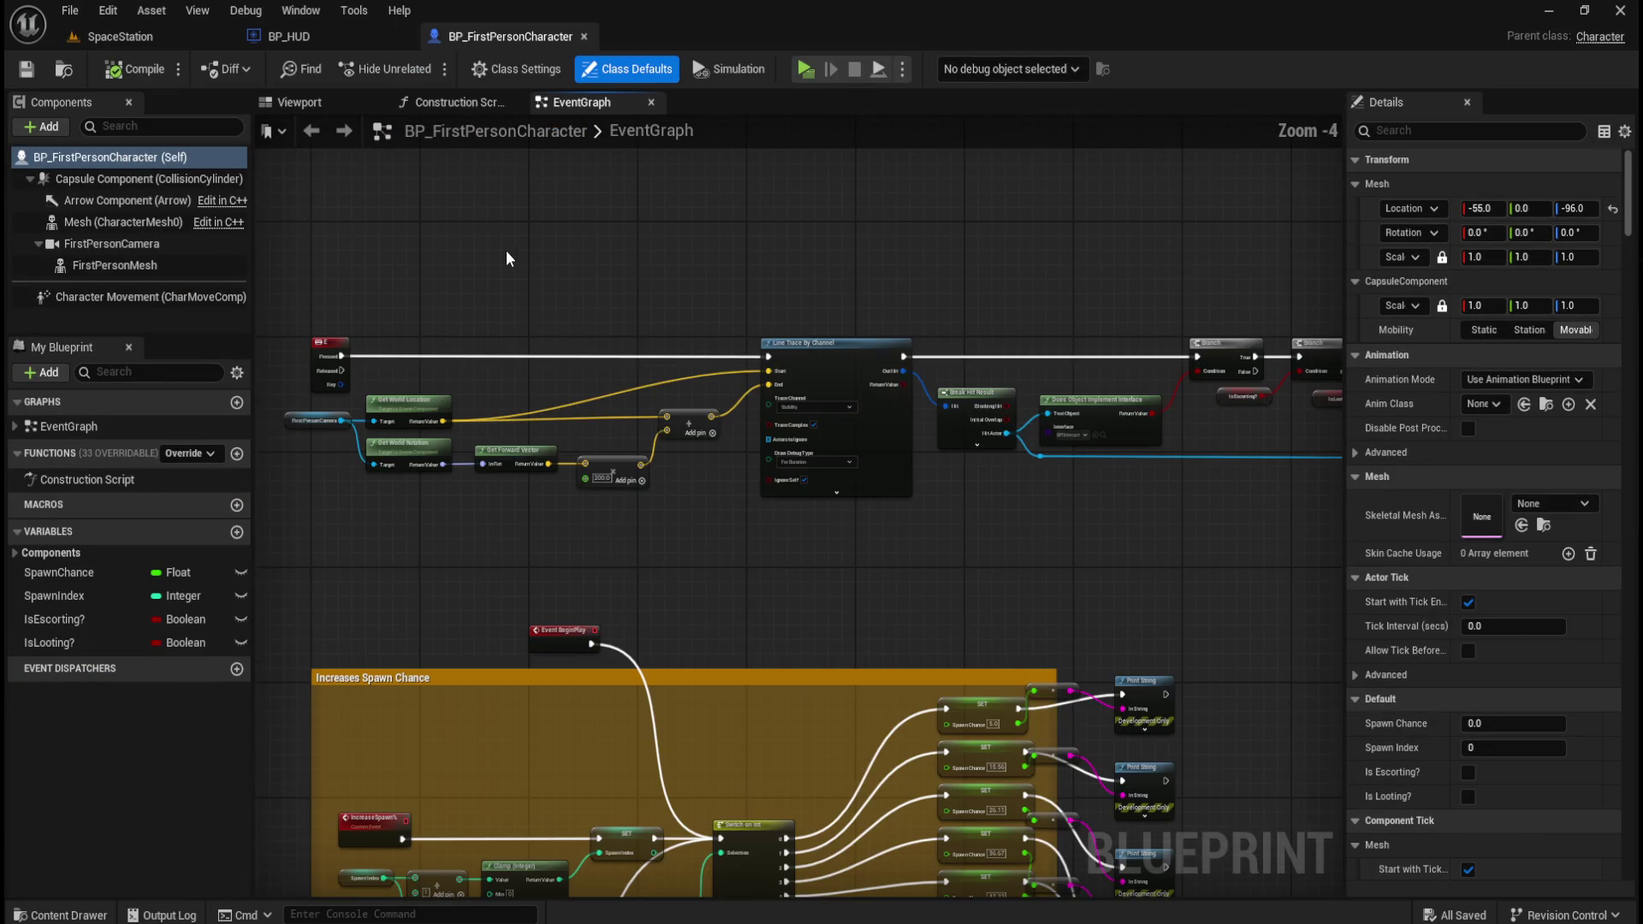
scroll(565, 289, down, 1)
scroll(1172, 256, up, 2)
mouse_move(1189, 275)
mouse_down()
mouse_move(846, 286)
mouse_move(1008, 275)
mouse_move(855, 267)
mouse_move(961, 274)
mouse_up()
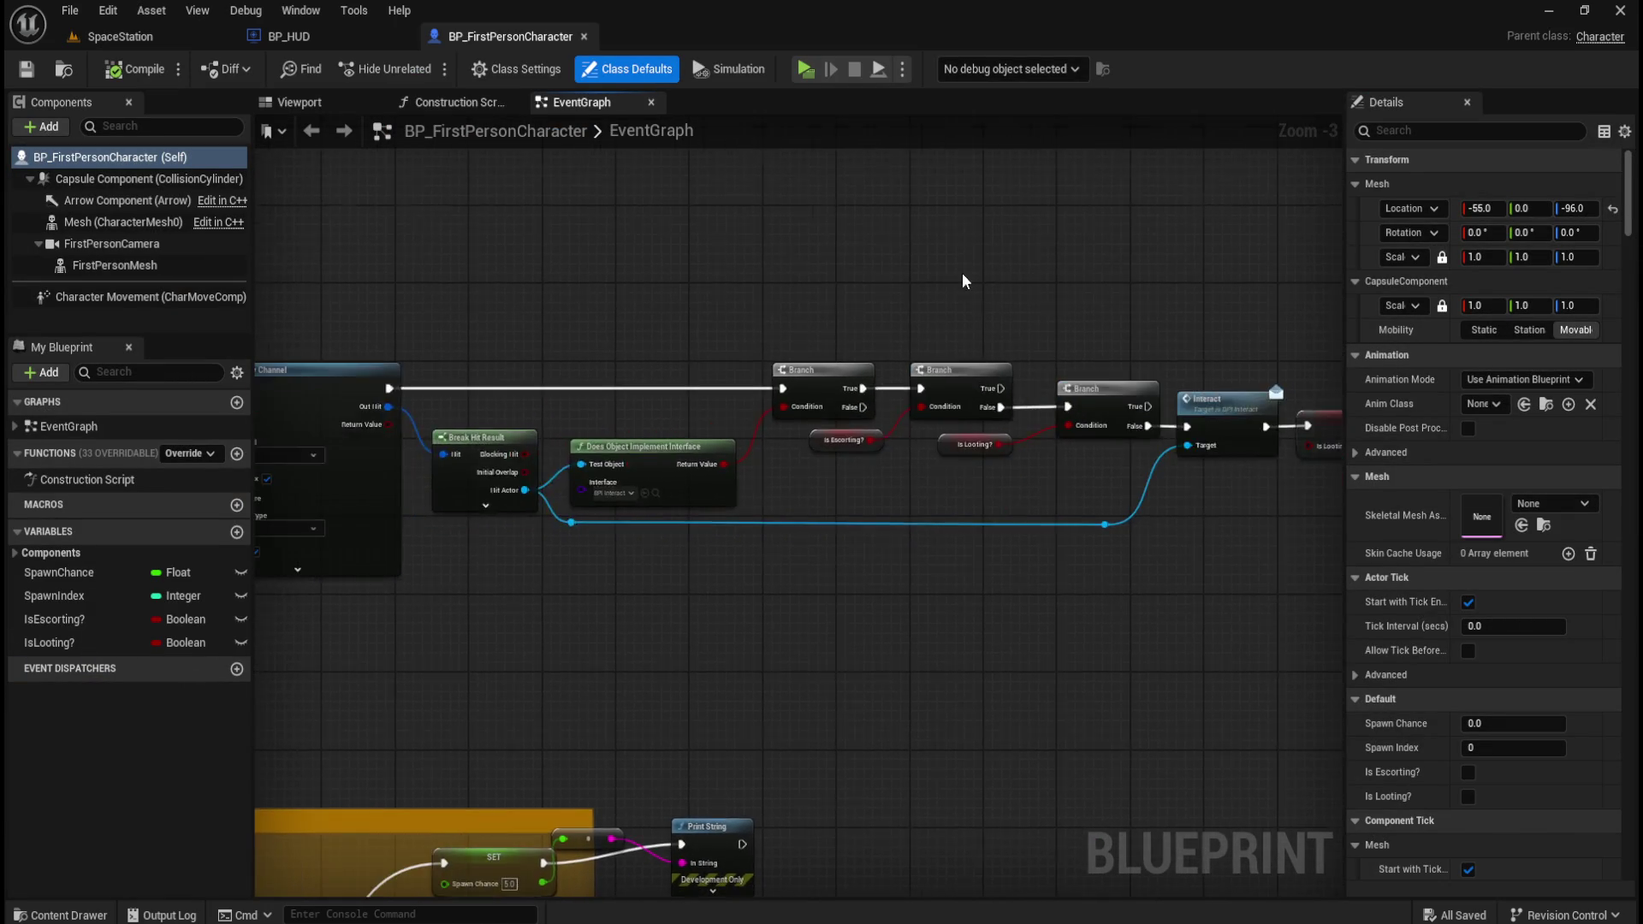
scroll(961, 274, down, 4)
drag(466, 209, 1139, 401)
scroll(1137, 397, up, 2)
mouse_move(402, 294)
mouse_down()
mouse_move(409, 319)
mouse_move(1009, 703)
mouse_move(1124, 820)
mouse_move(1185, 546)
mouse_up()
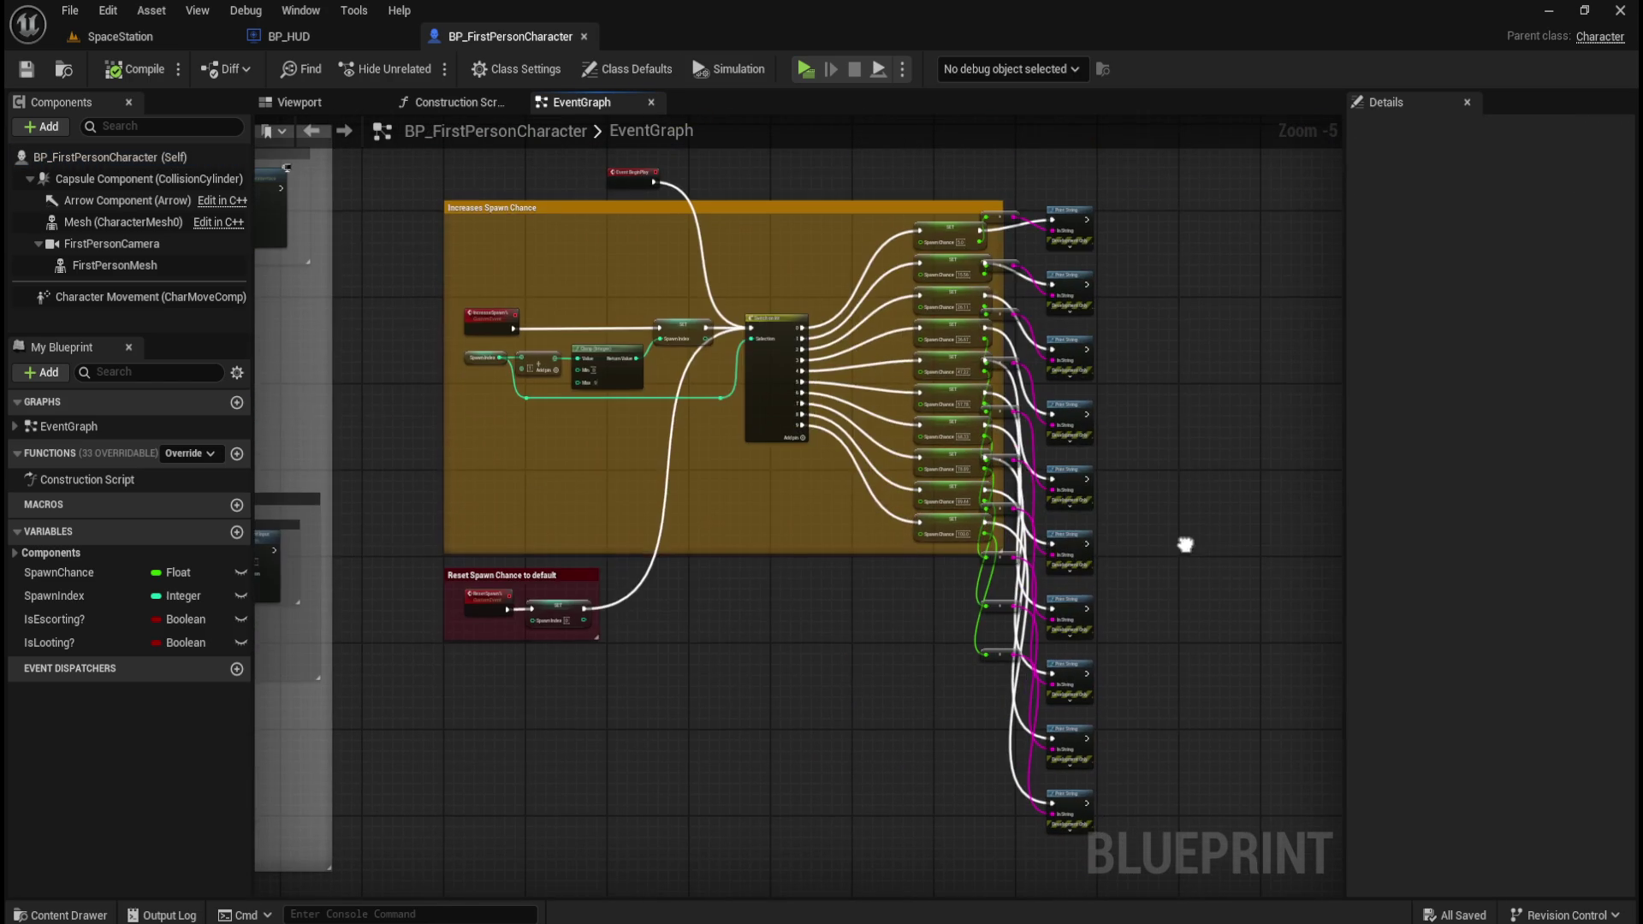
scroll(774, 665, down, 3)
drag(793, 695, 996, 725)
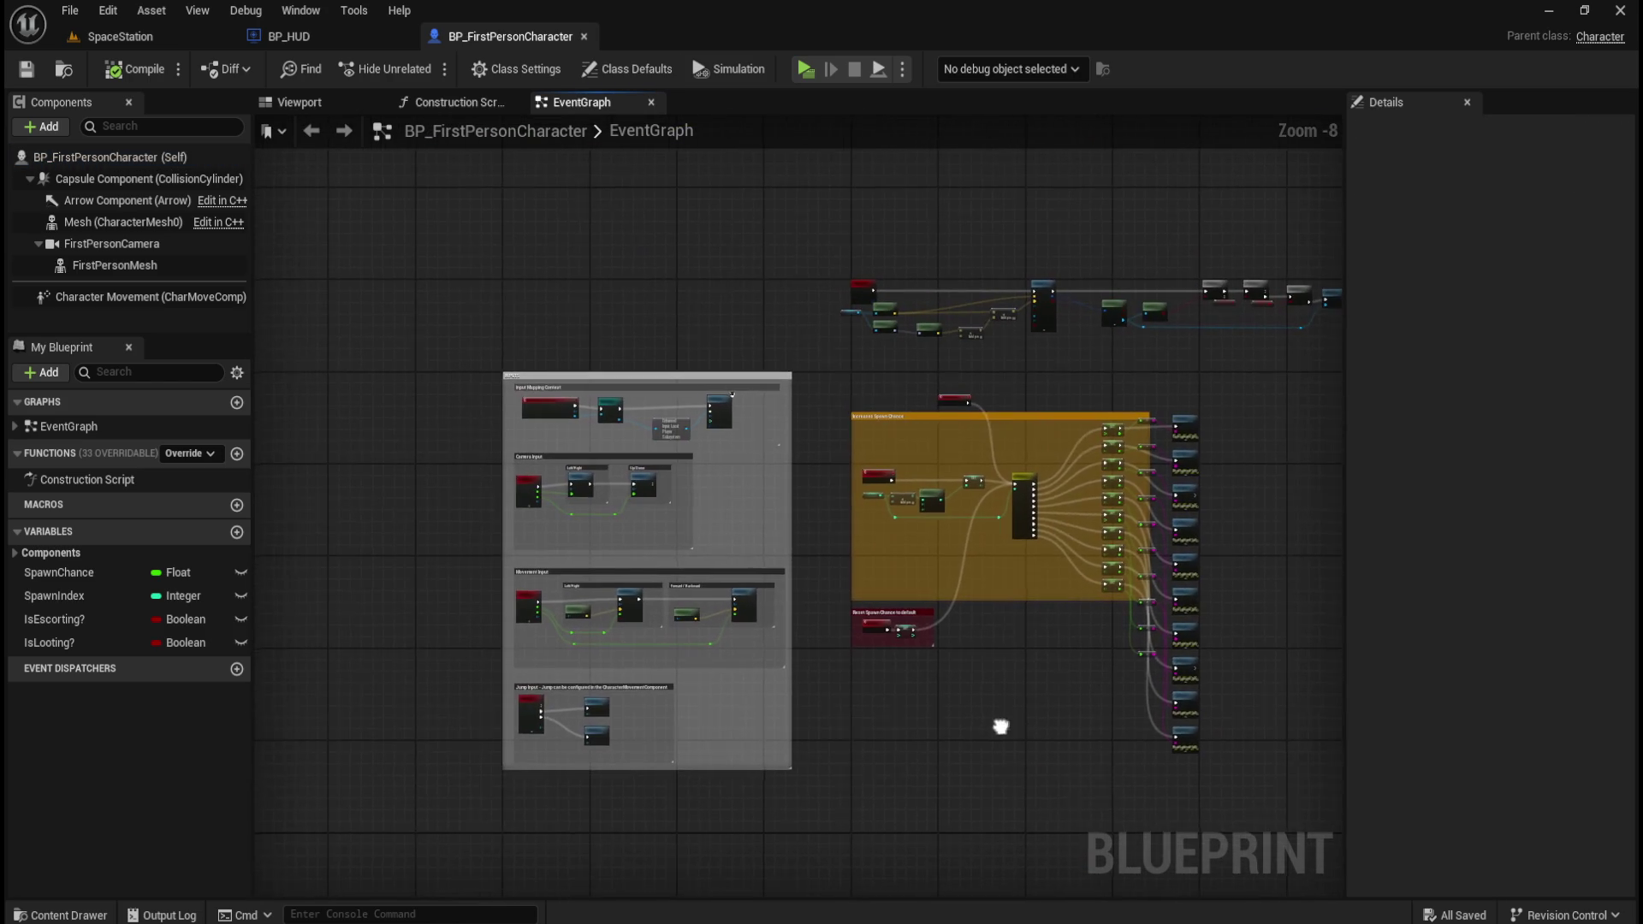
- Move the Reset Spawn Chance comment into the orange Increases Spawn Chance comment
scroll(616, 525, up, 4)
scroll(620, 463, down, 4)
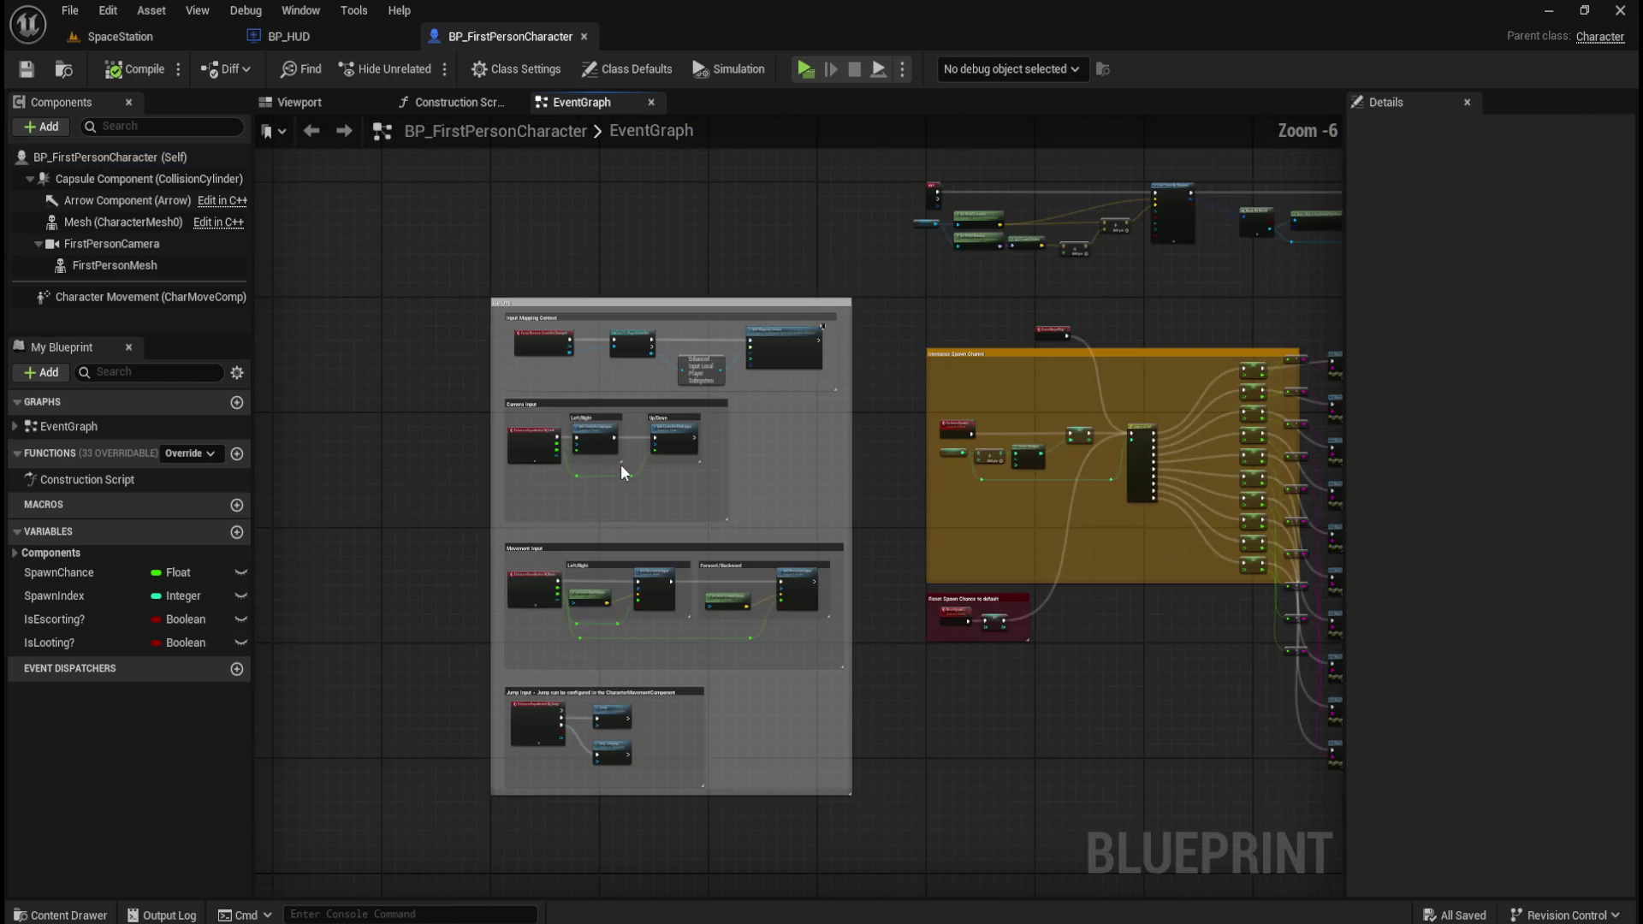
mouse_move(917, 631)
mouse_down()
mouse_move(868, 582)
mouse_move(840, 514)
mouse_move(777, 634)
mouse_move(813, 718)
mouse_move(788, 447)
mouse_move(778, 845)
mouse_move(843, 330)
mouse_up()
scroll(762, 462, up, 3)
drag(801, 811, 825, 729)
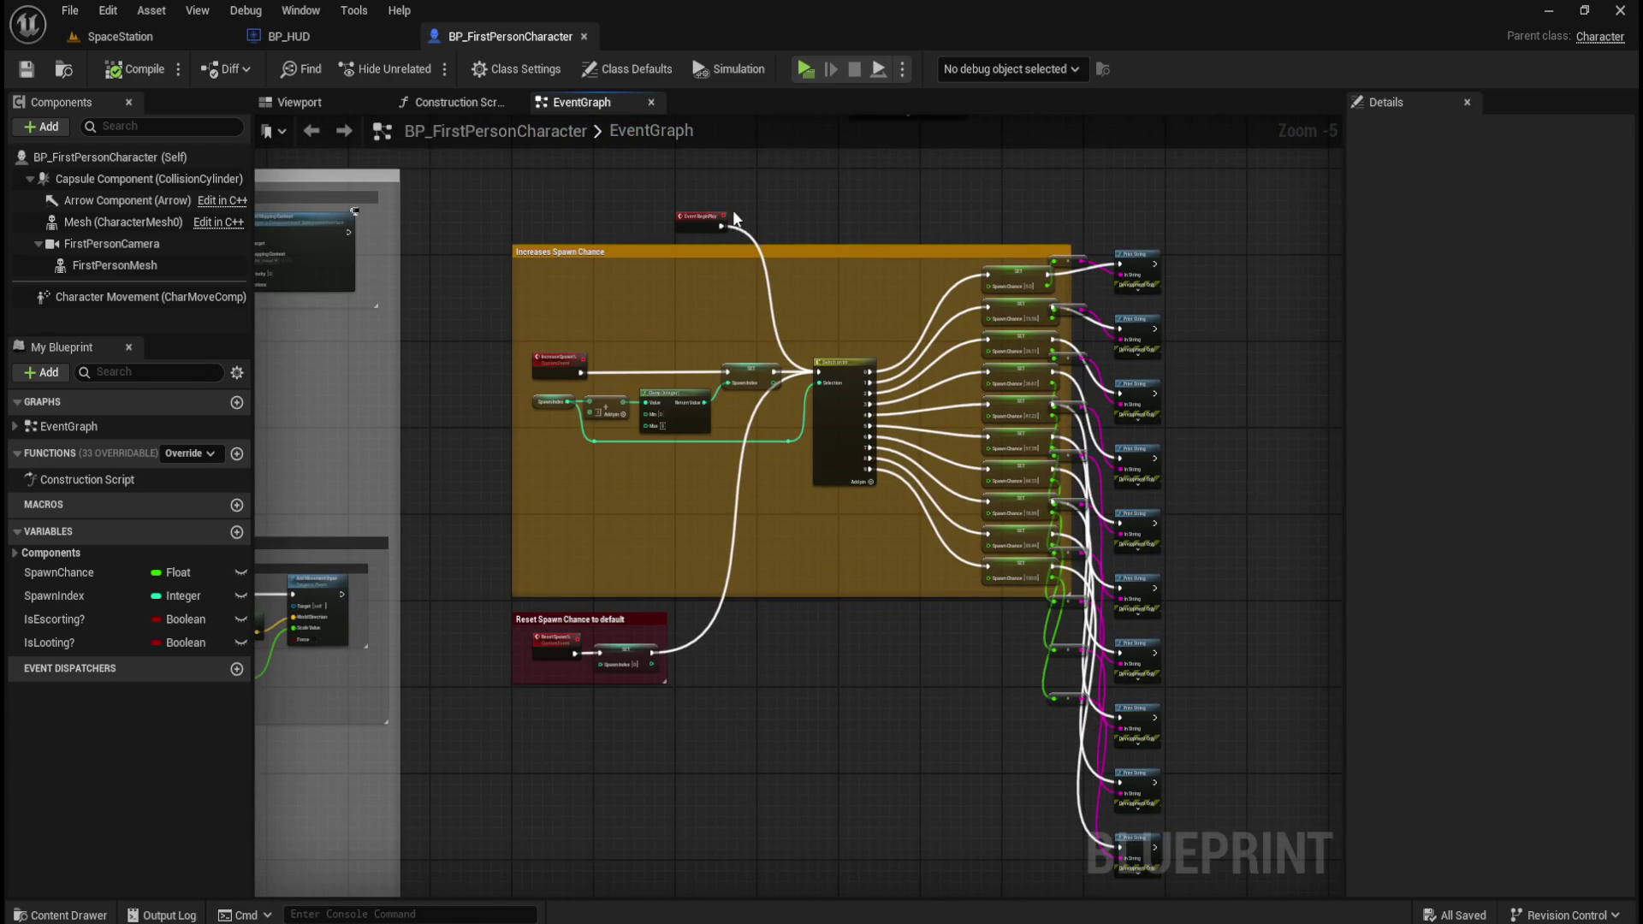
scroll(697, 157, up, 2)
scroll(748, 214, down, 2)
scroll(748, 213, down, 1)
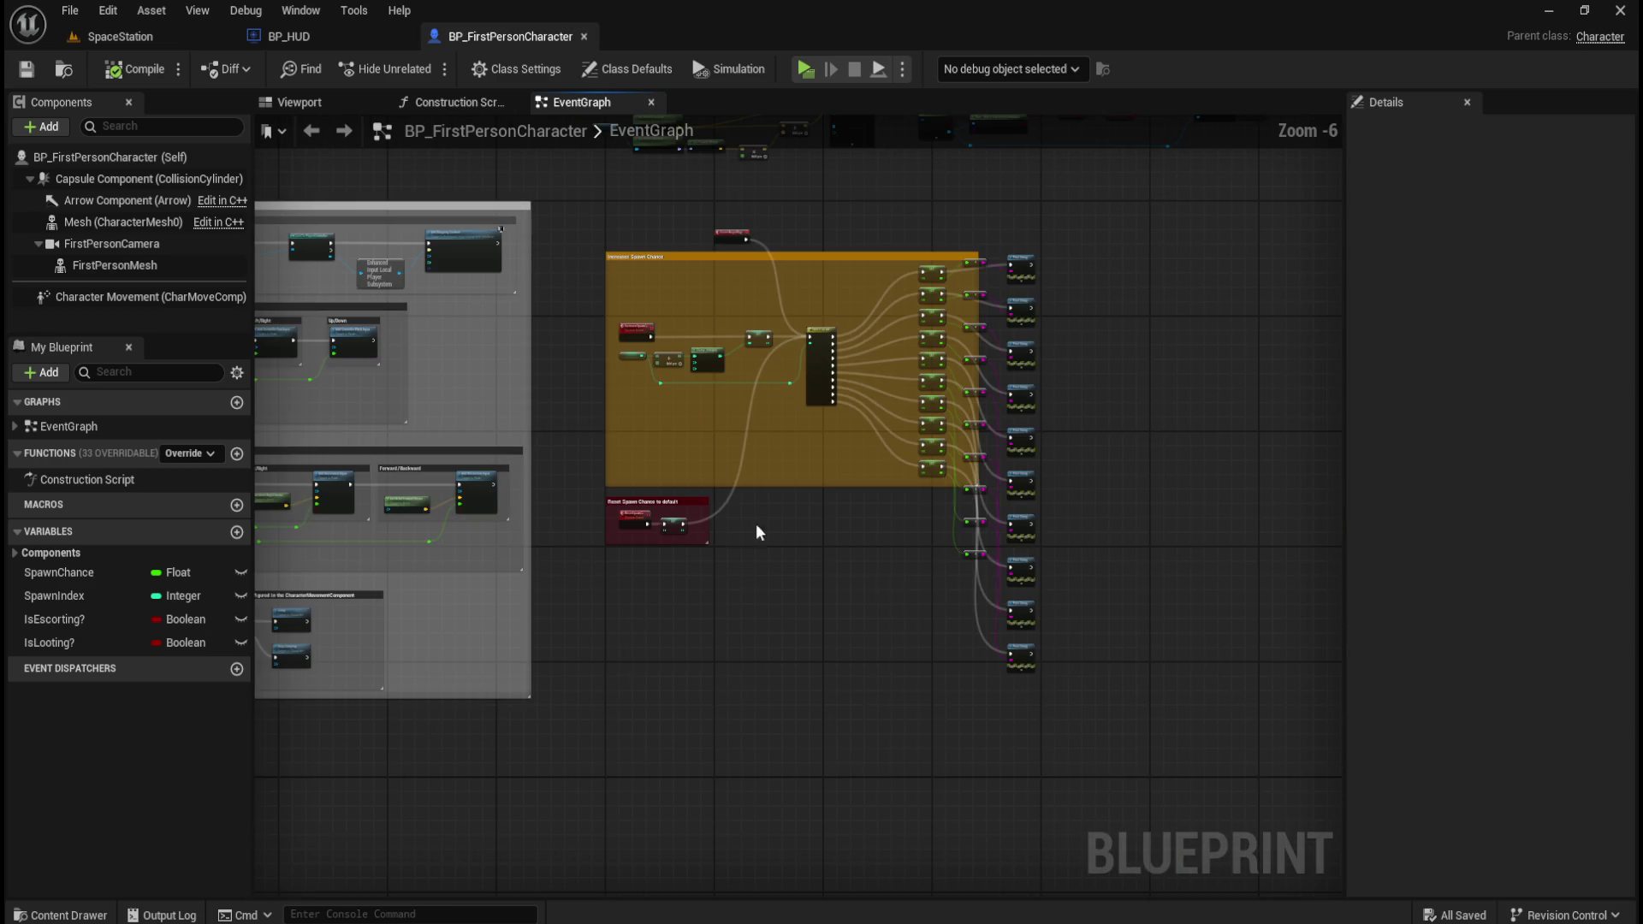
scroll(728, 562, up, 2)
drag(778, 498, 800, 716)
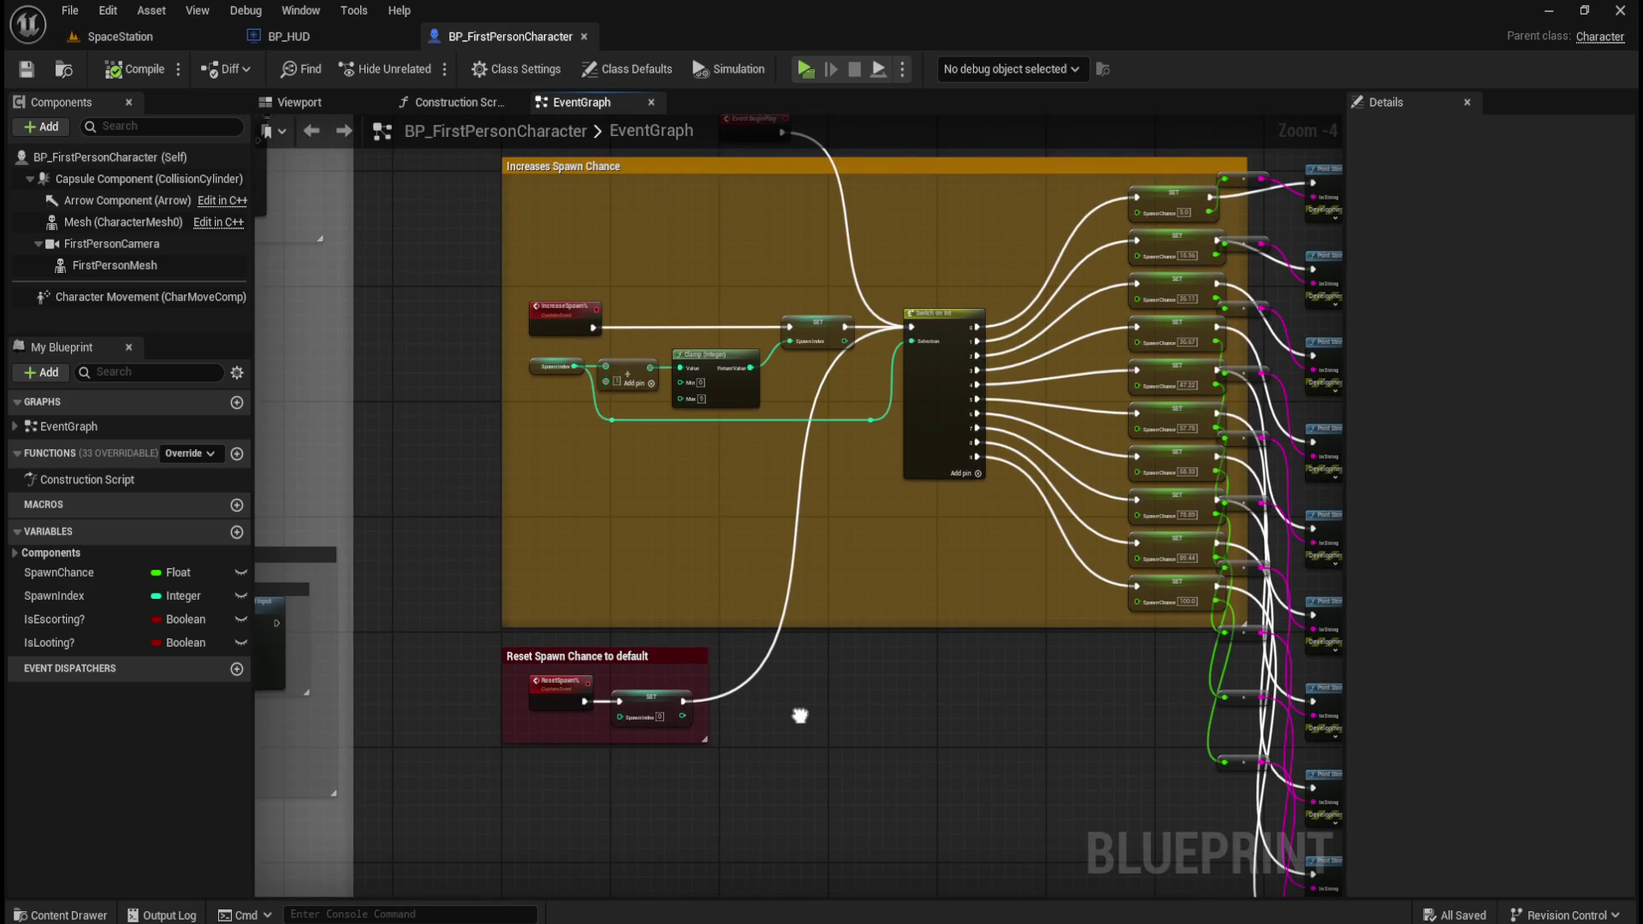
mouse_move(684, 655)
mouse_down()
mouse_move(716, 515)
mouse_move(696, 530)
mouse_up()
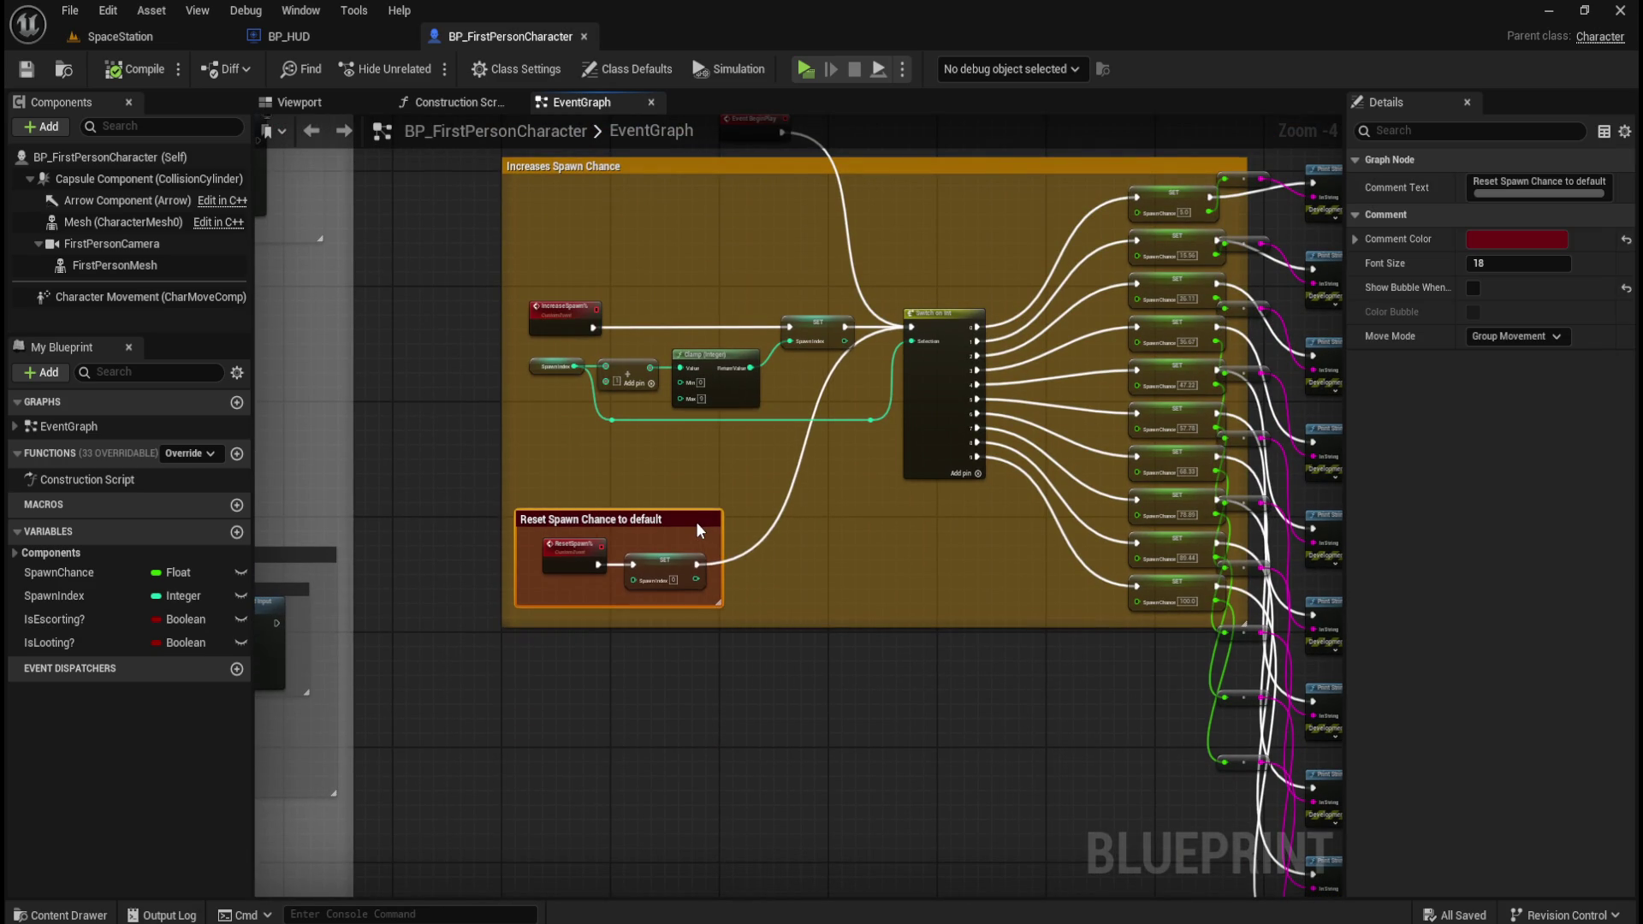
click(736, 612)
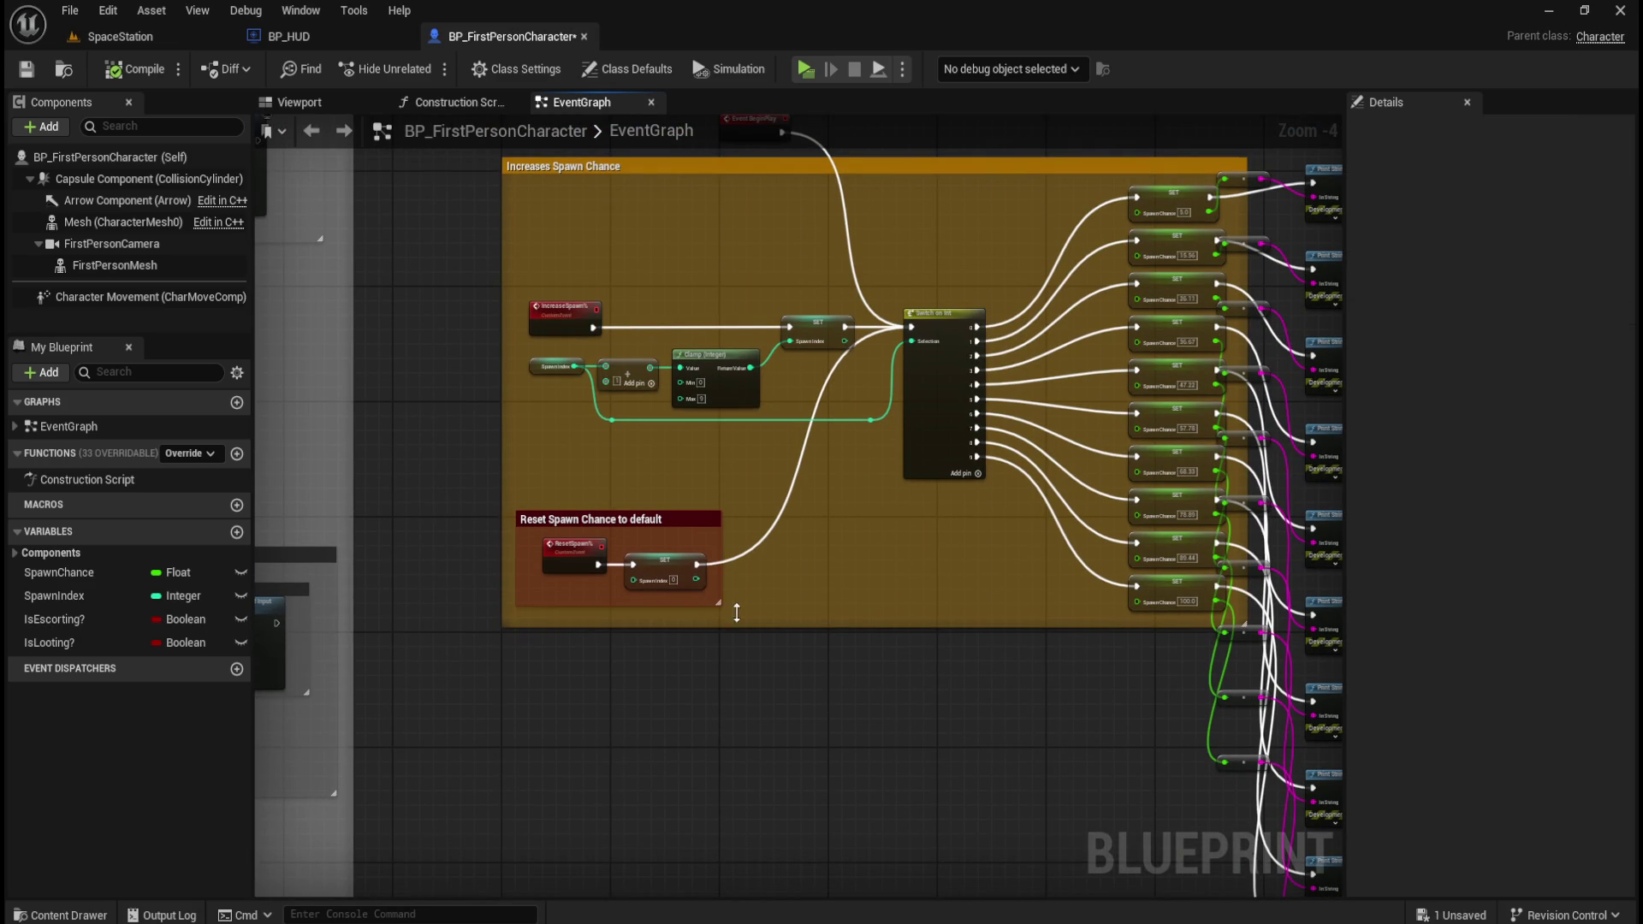
- Delete the column of Print String and reroute nodes
drag(817, 723, 580, 739)
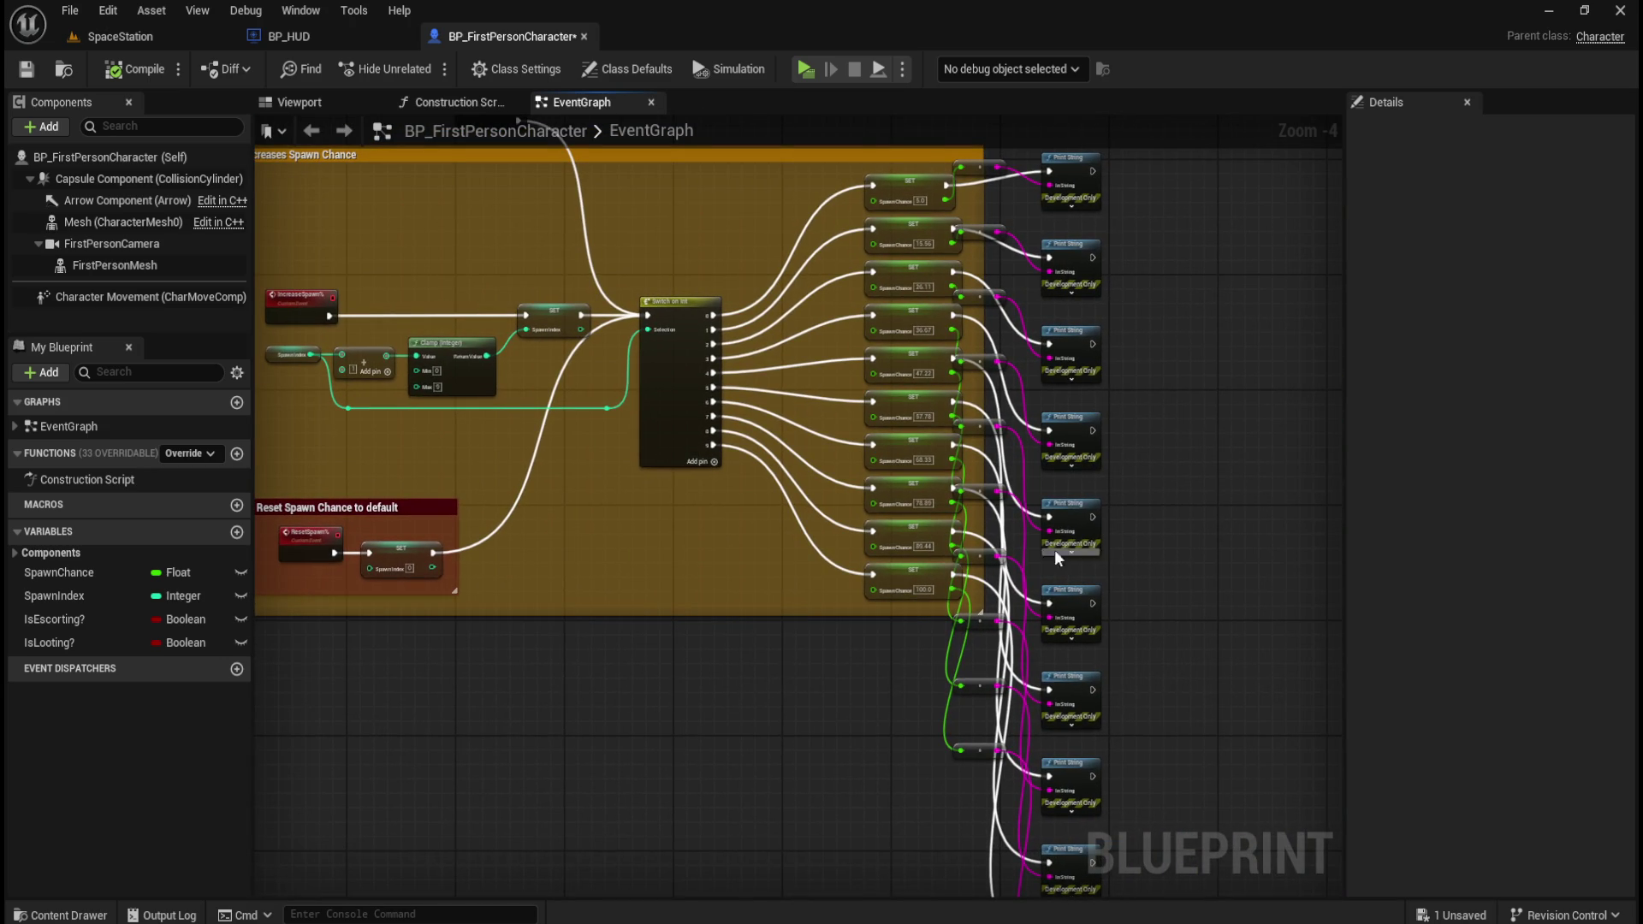
scroll(1054, 549, down, 1)
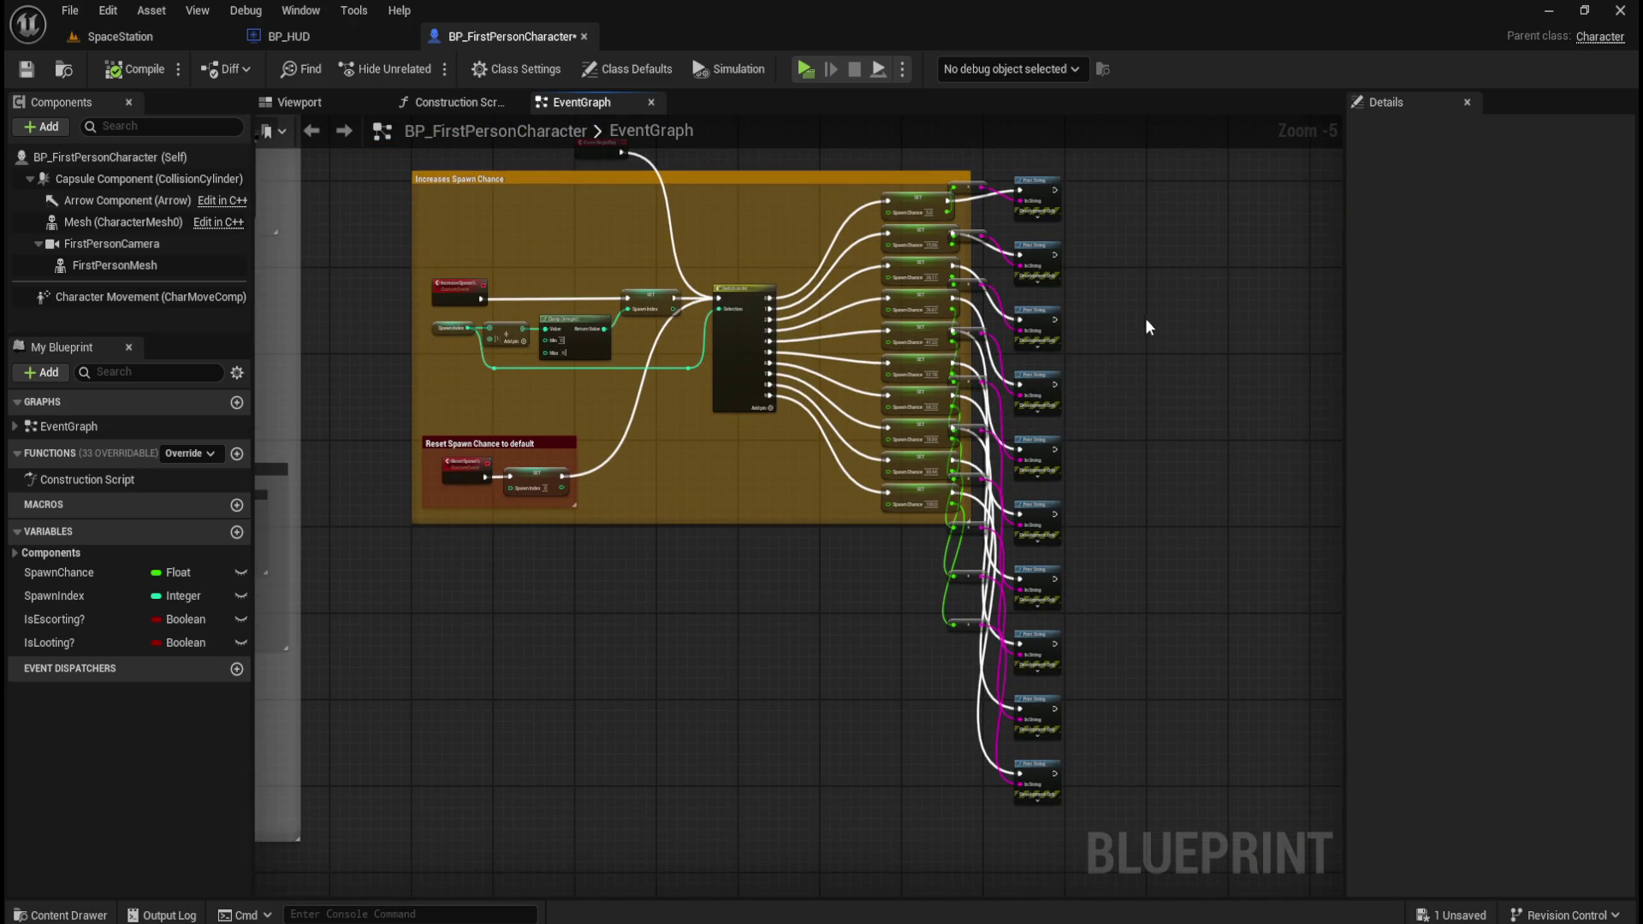
mouse_move(1123, 174)
mouse_down()
mouse_move(1029, 801)
mouse_move(978, 825)
mouse_up()
scroll(1112, 331, up, 3)
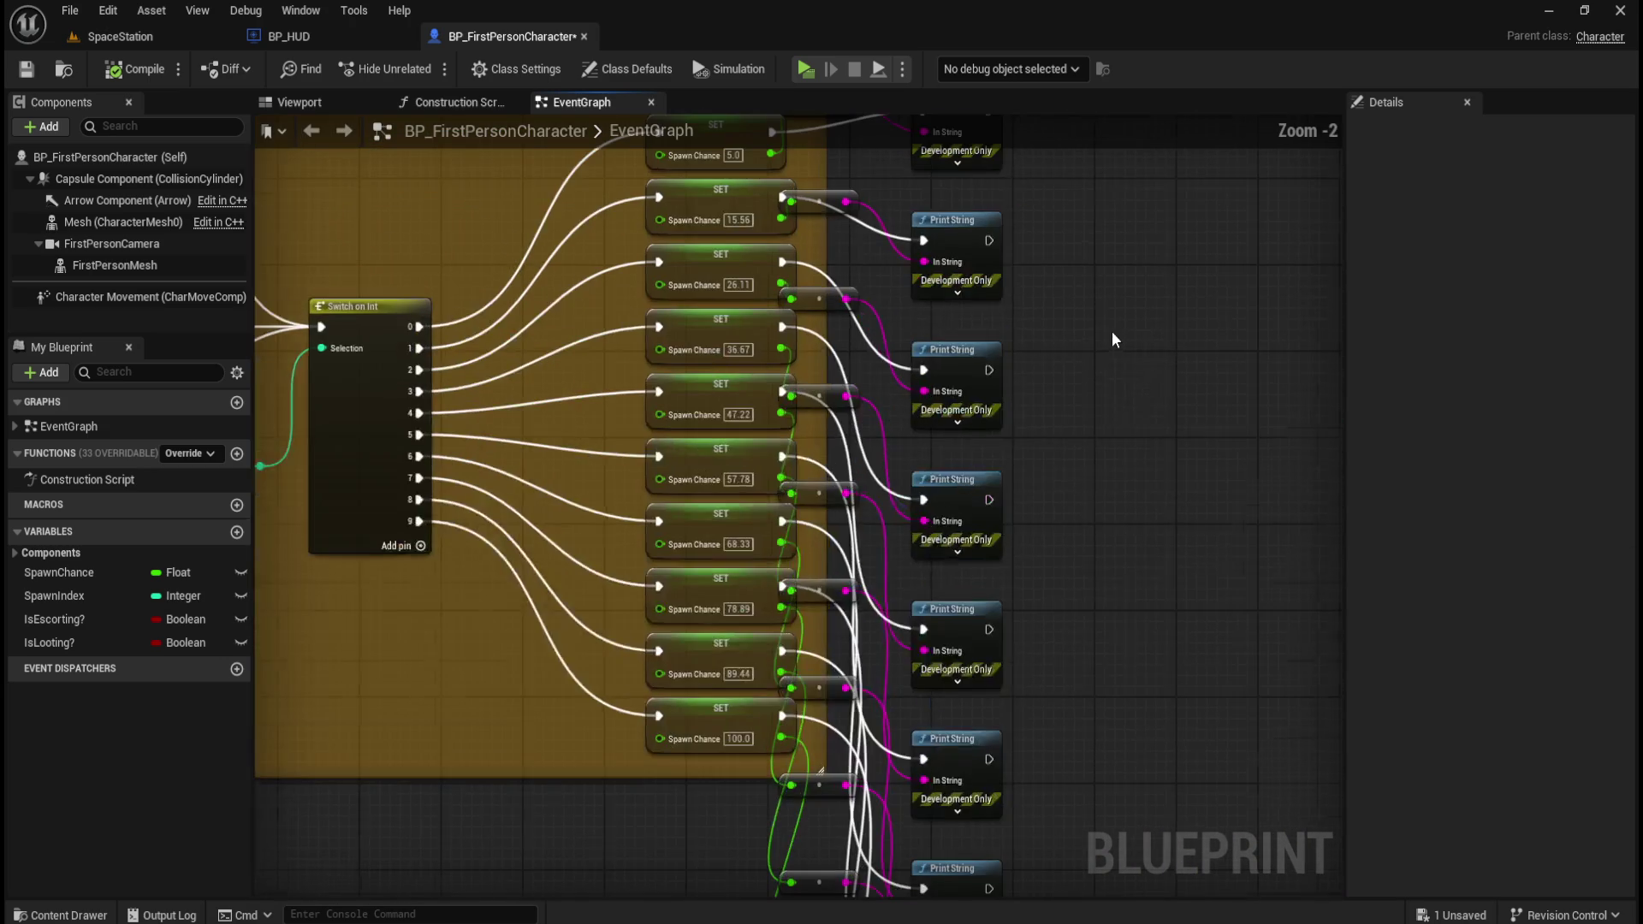
scroll(824, 435, up, 1)
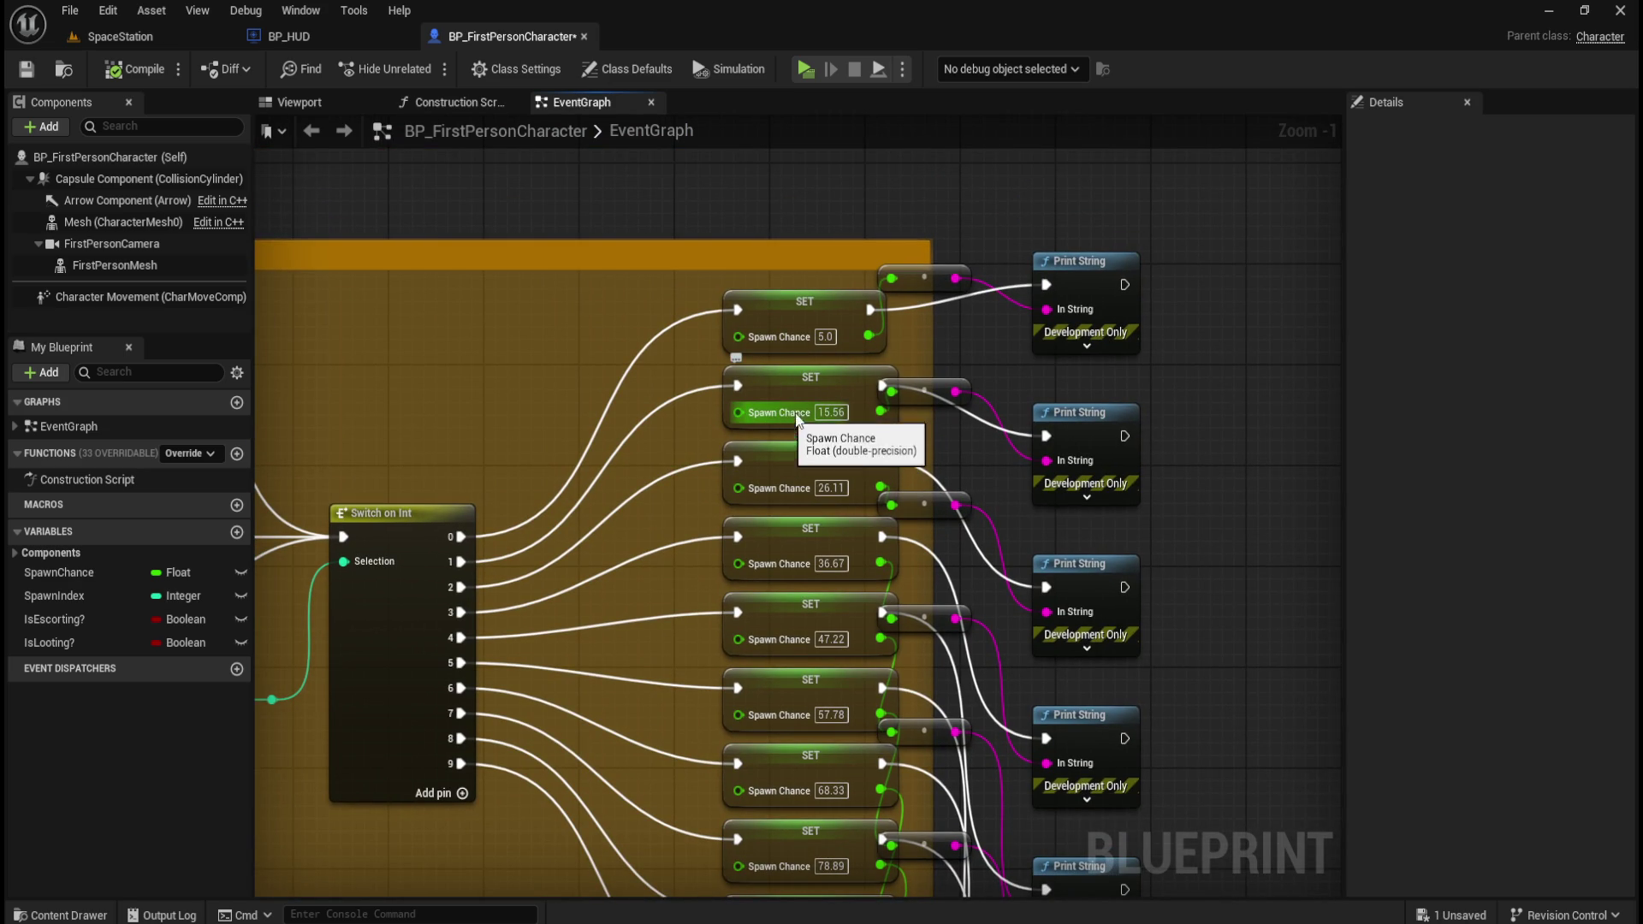
scroll(835, 402, down, 3)
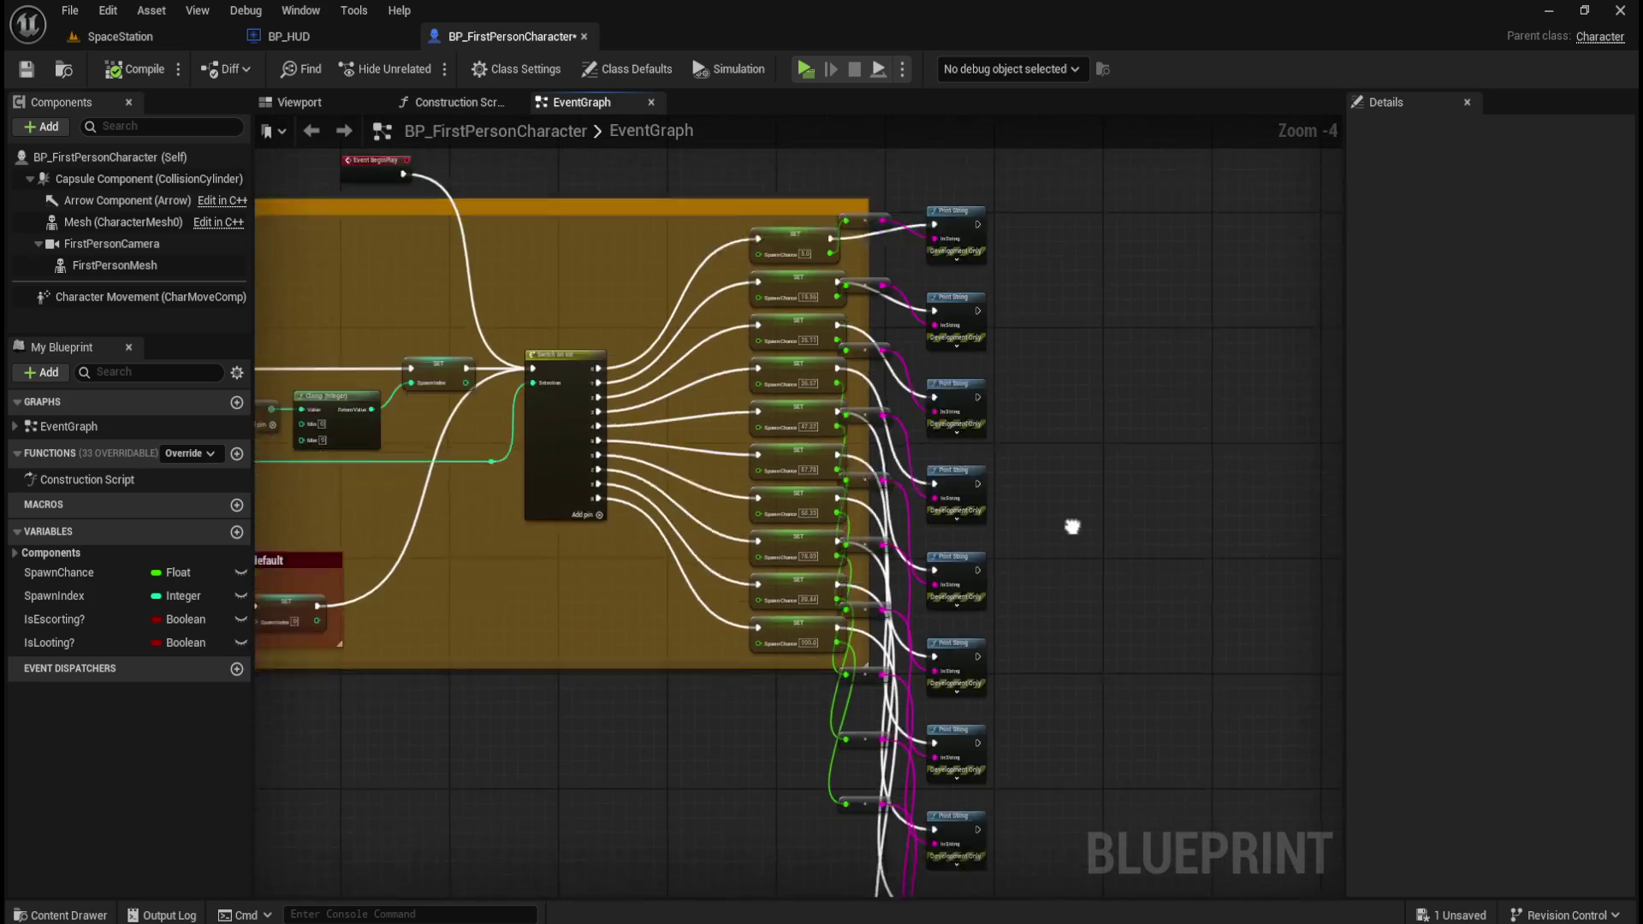
scroll(1072, 526, down, 1)
mouse_move(1114, 184)
mouse_down()
mouse_move(1016, 733)
mouse_move(942, 809)
mouse_move(926, 857)
mouse_up()
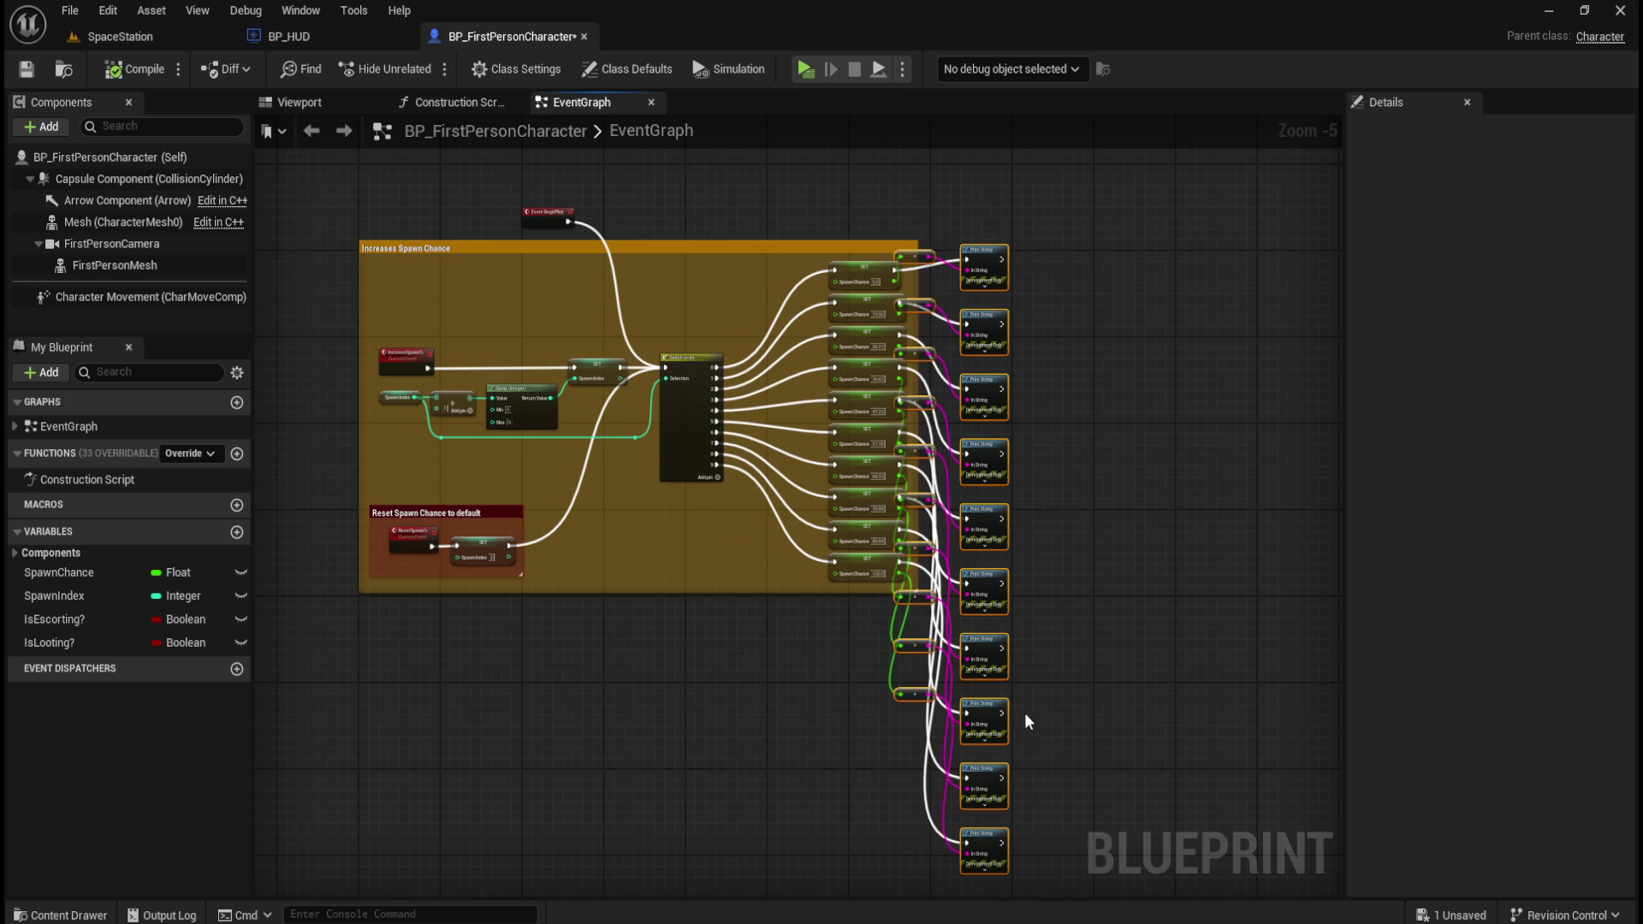
key(Delete)
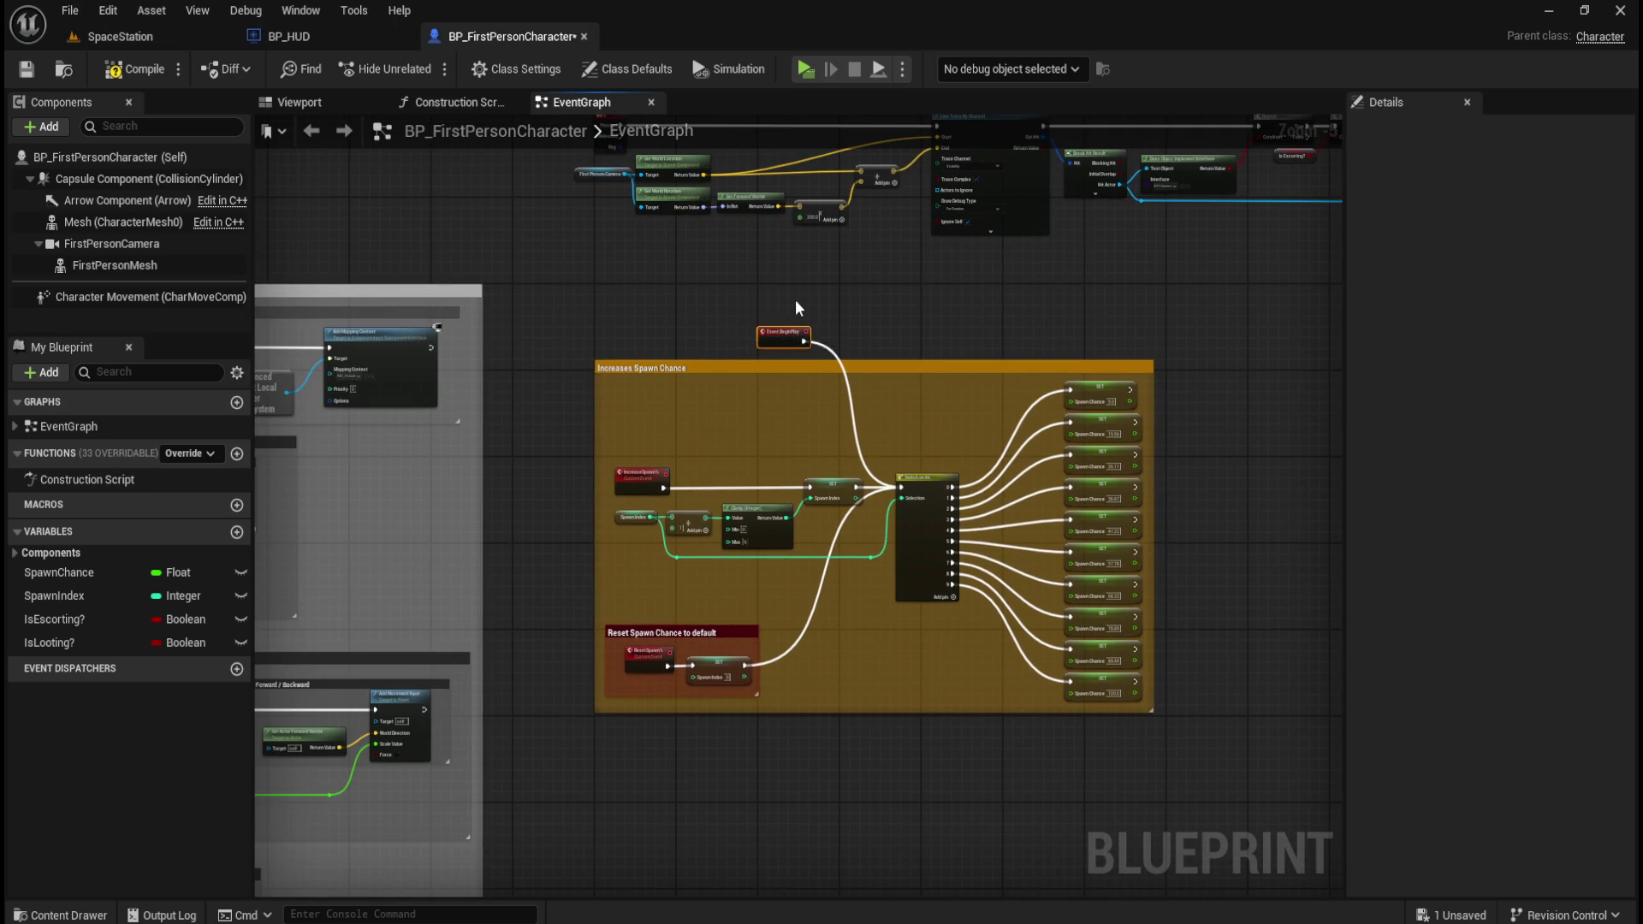
scroll(794, 299, up, 4)
drag(666, 327, 860, 409)
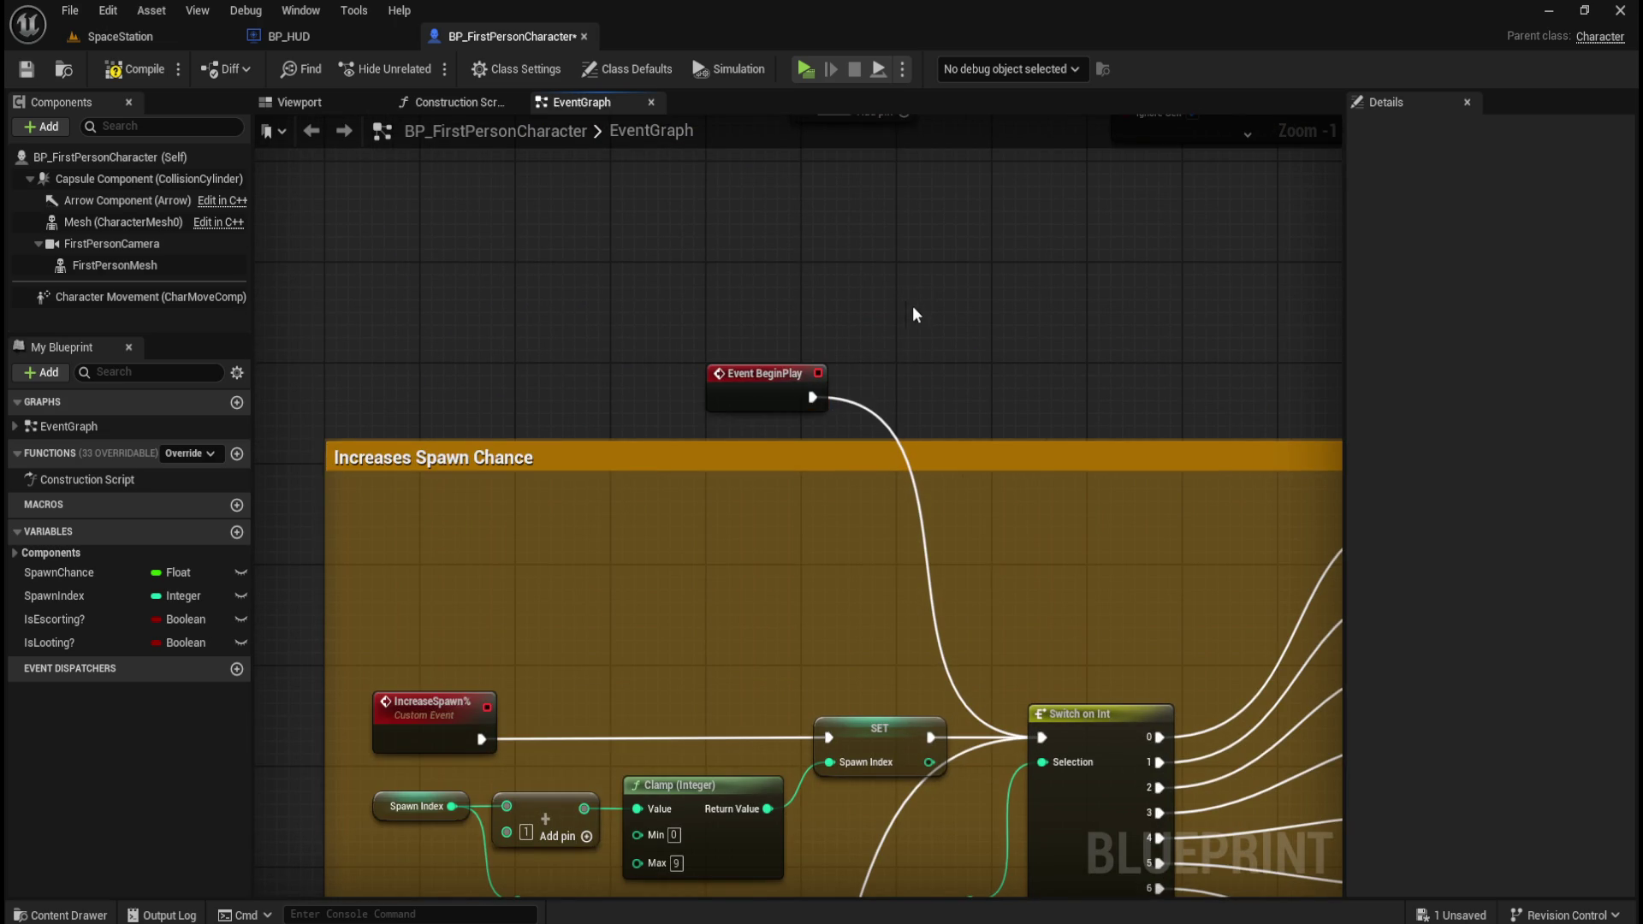
- Compile BP_FirstPersonCharacter and save all modified packages
click(137, 70)
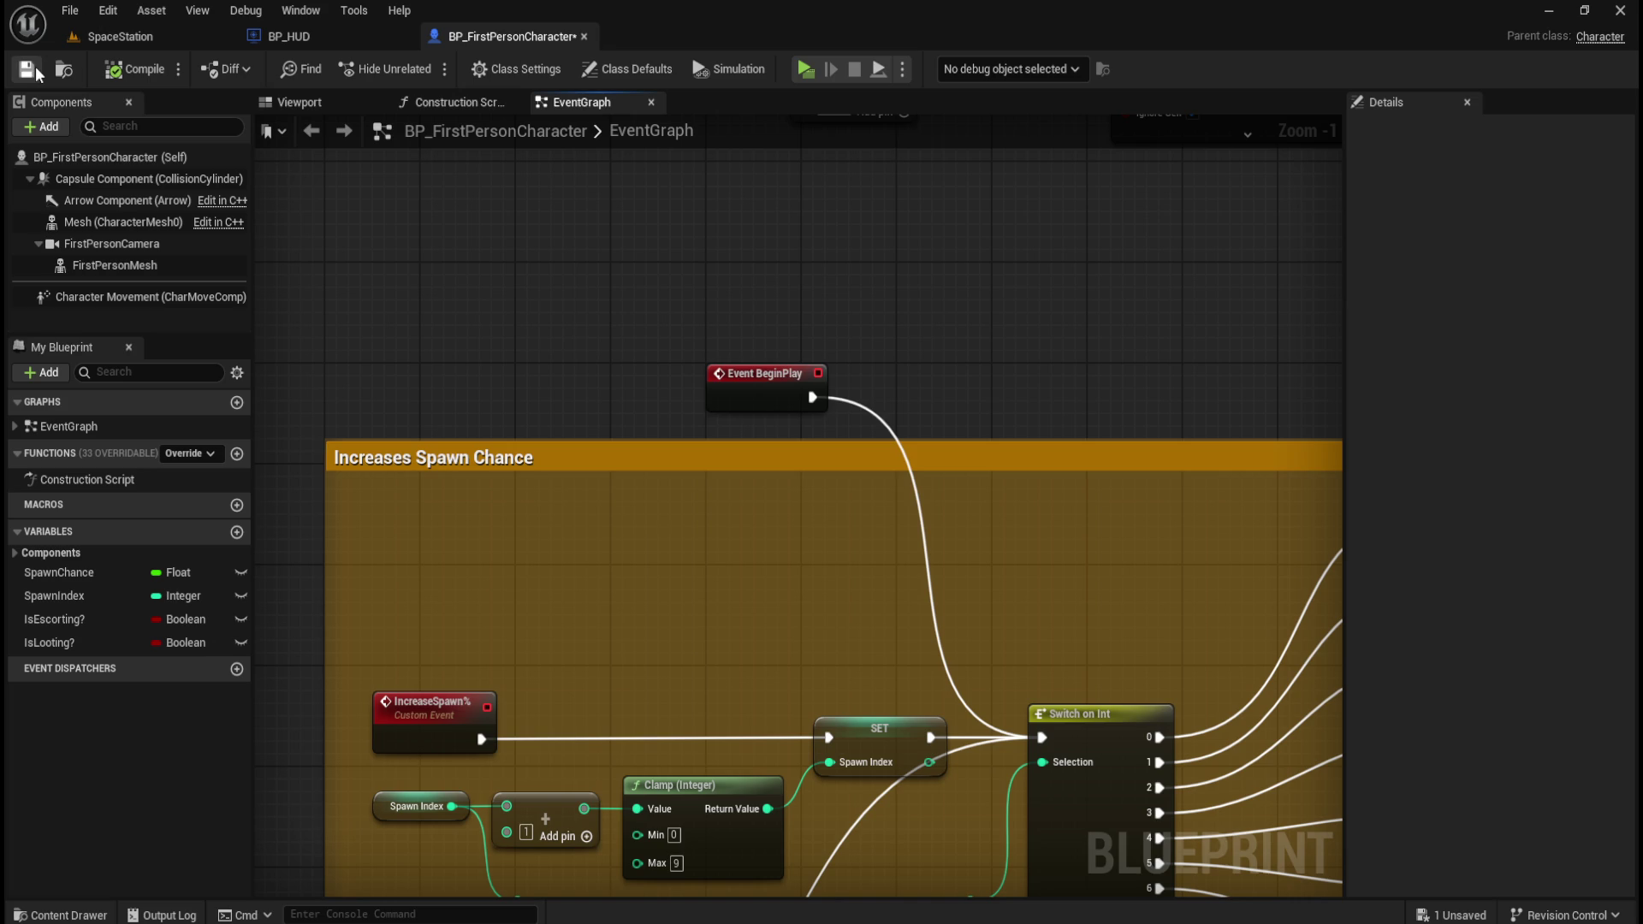
key(ctrl+s)
scroll(728, 284, down, 4)
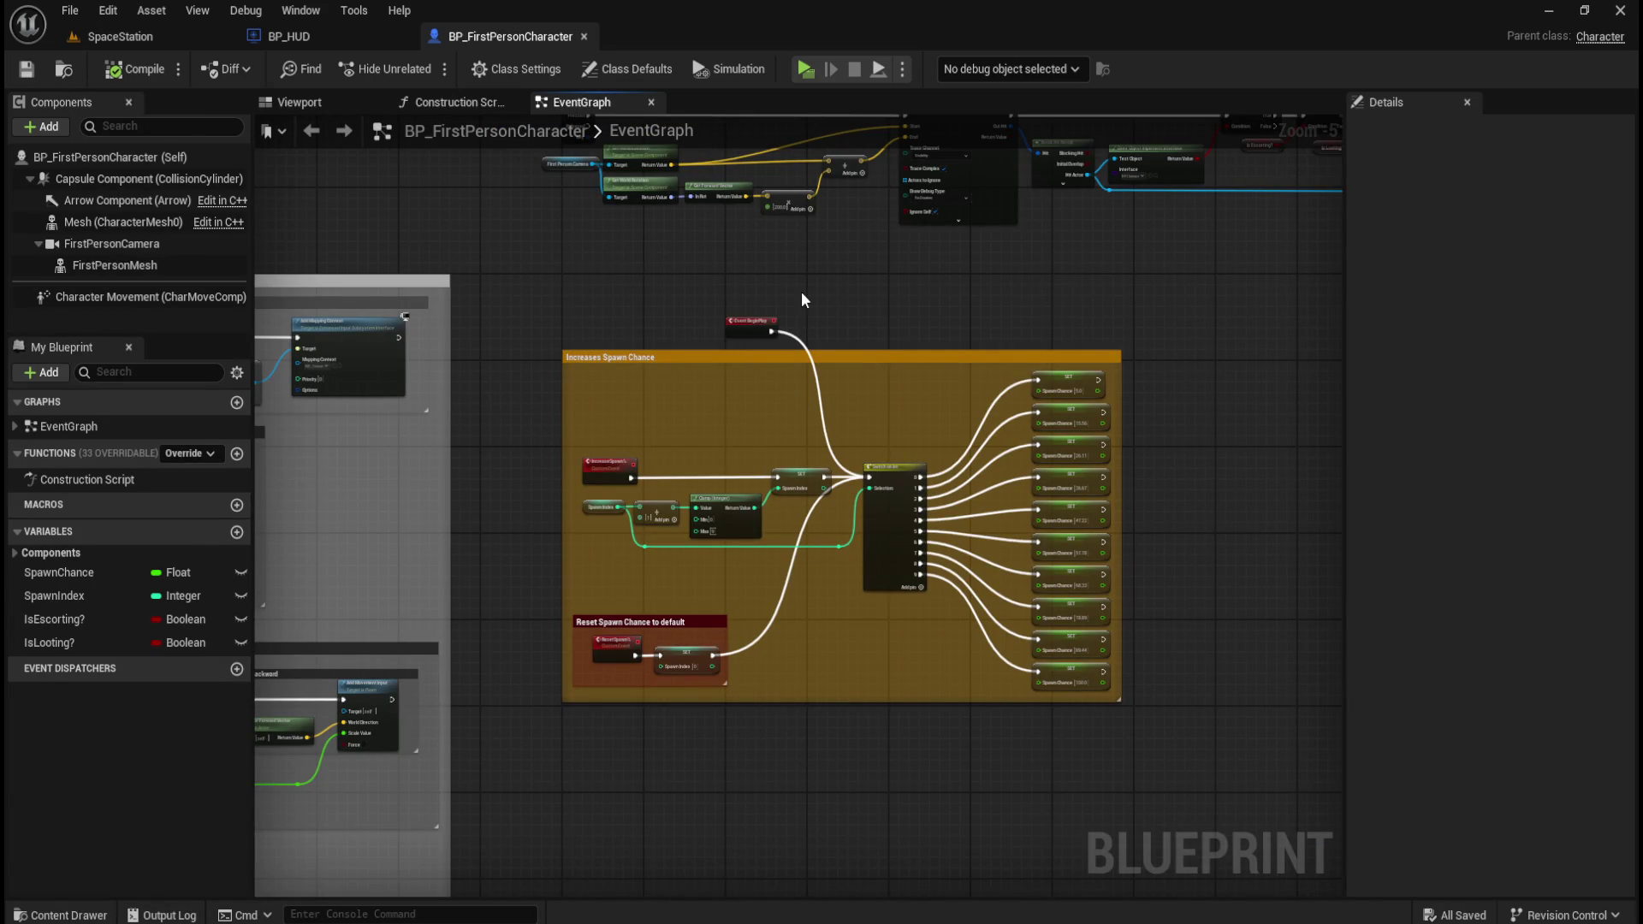
drag(809, 298, 921, 320)
click(26, 69)
drag(834, 666, 854, 571)
scroll(618, 557, up, 2)
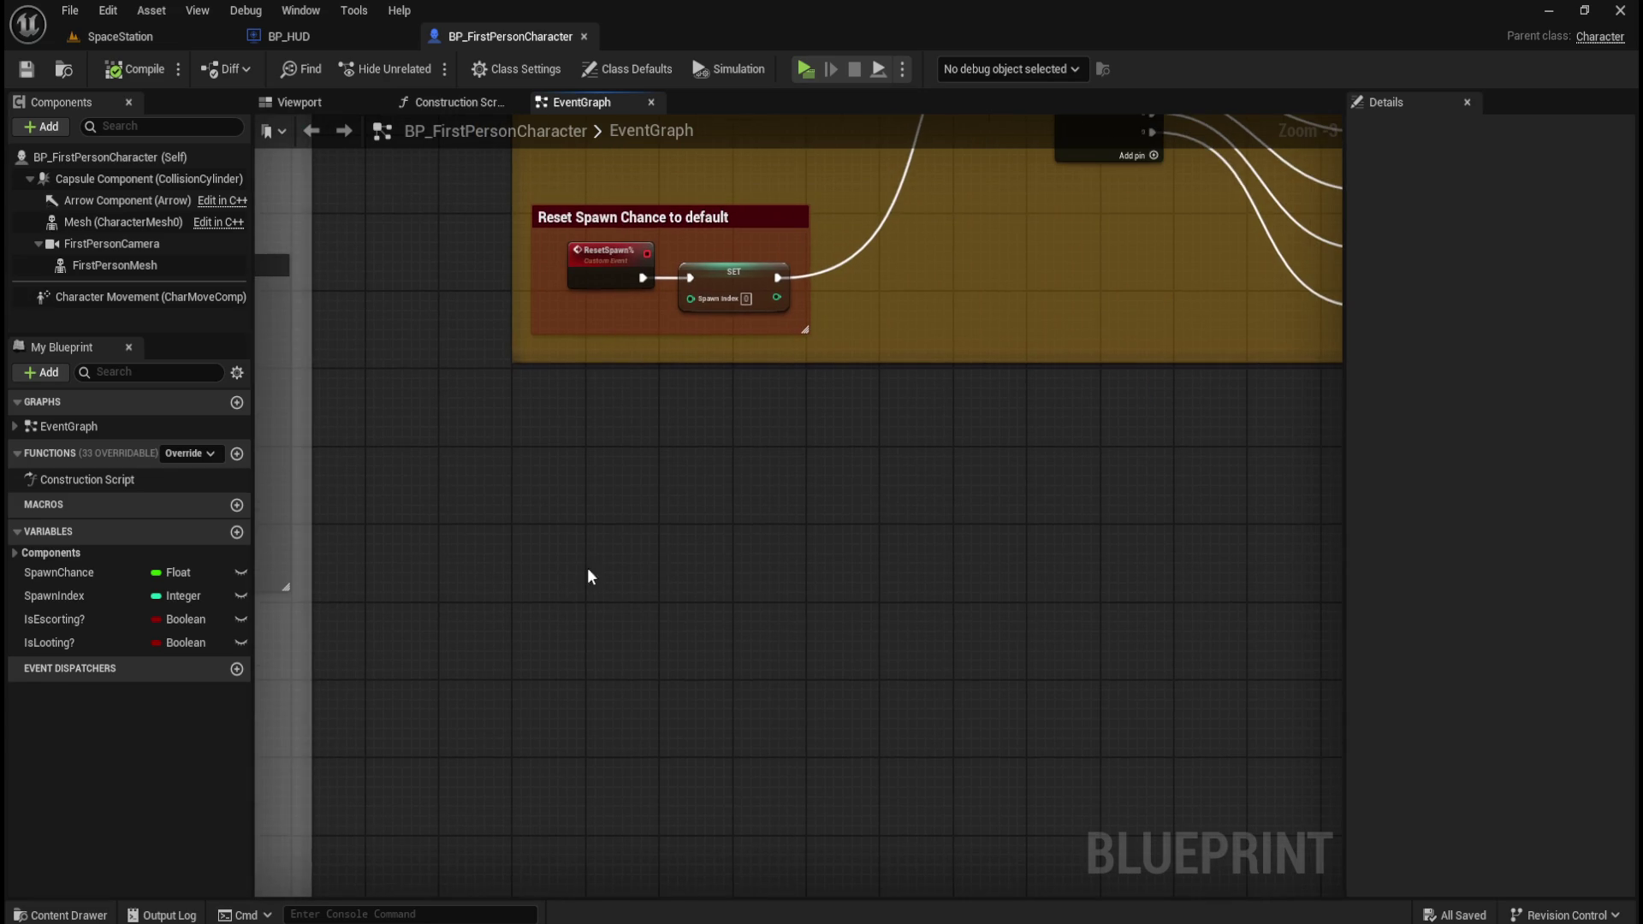
- Place a Left Shift keyboard event node, found by searching 'left shift', in empty graph space
scroll(583, 557, up, 1)
right_click(586, 546)
text(left)
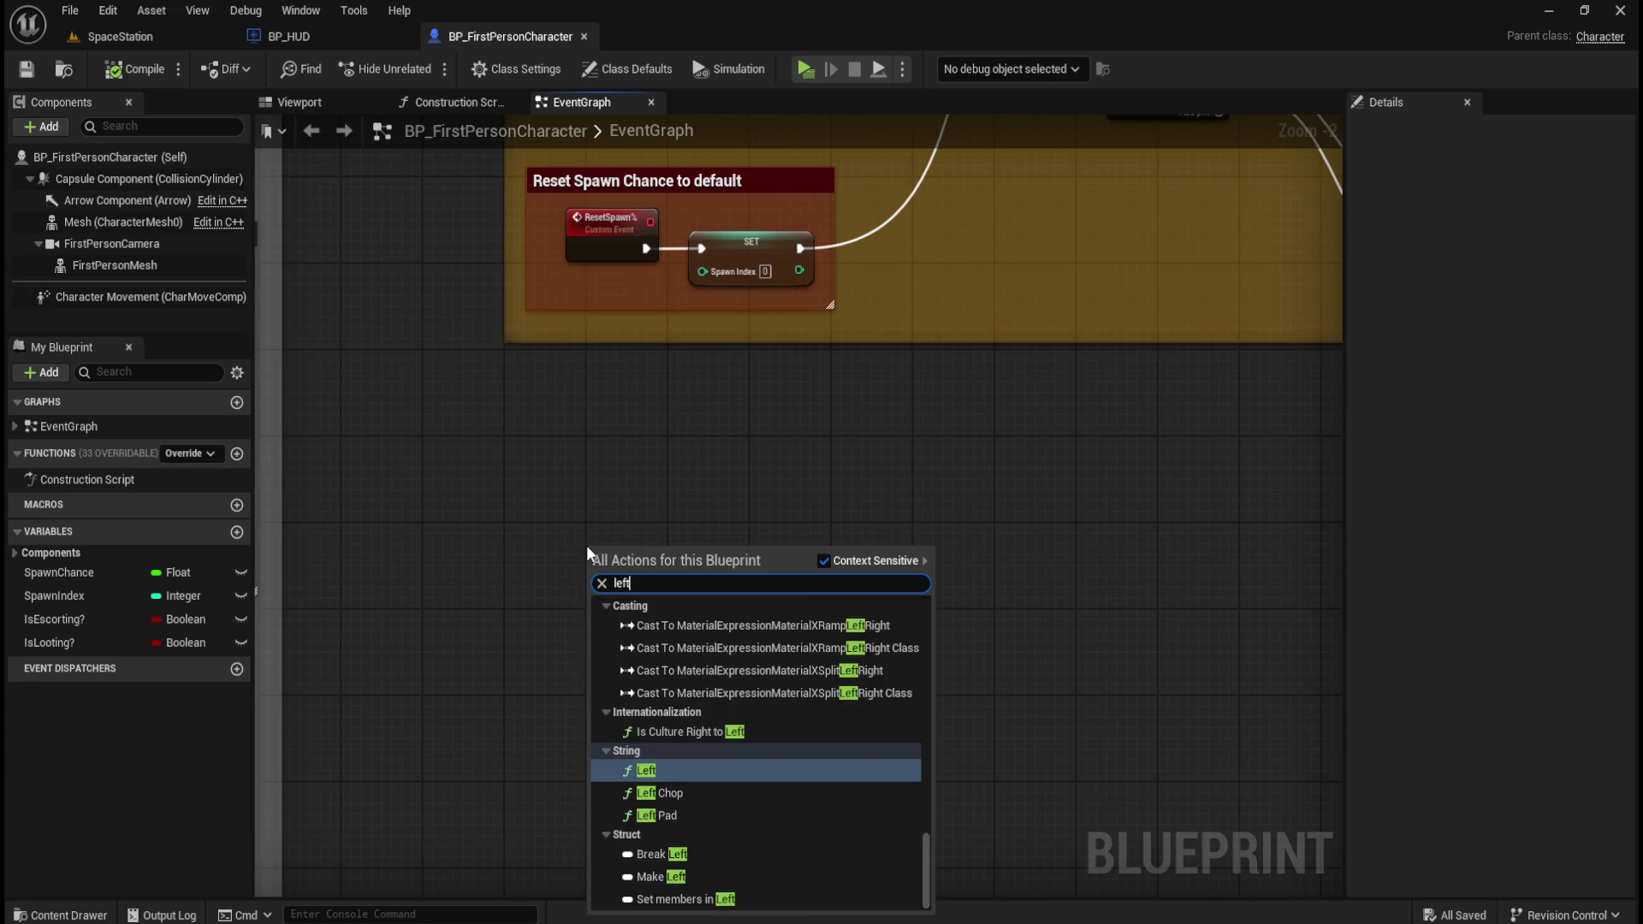
text( shift)
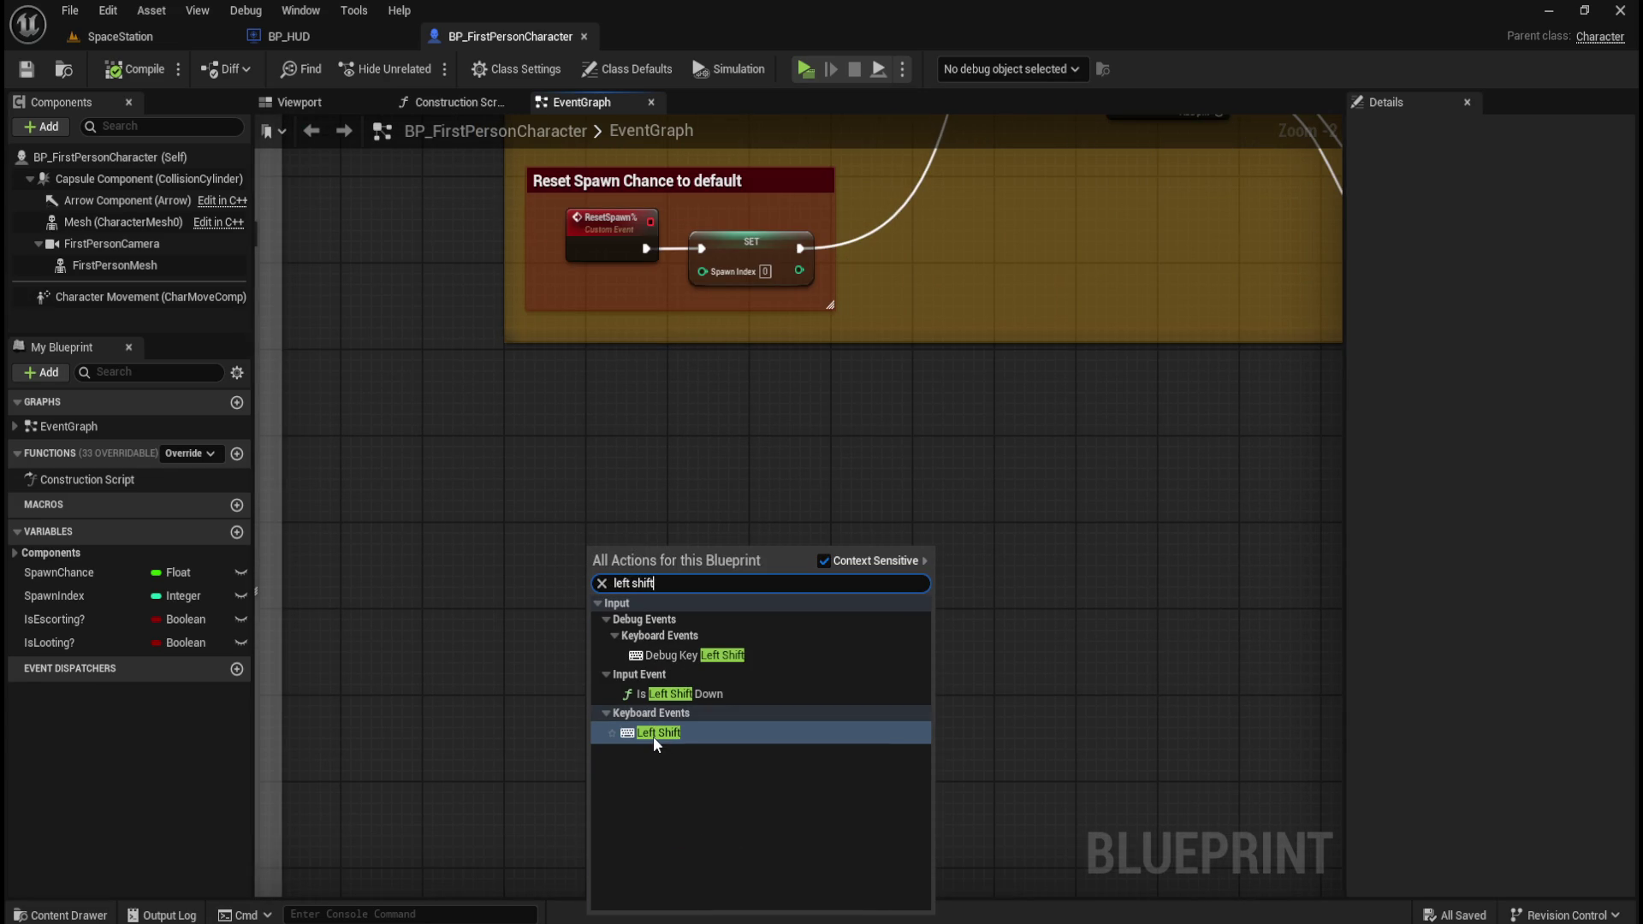
click(654, 734)
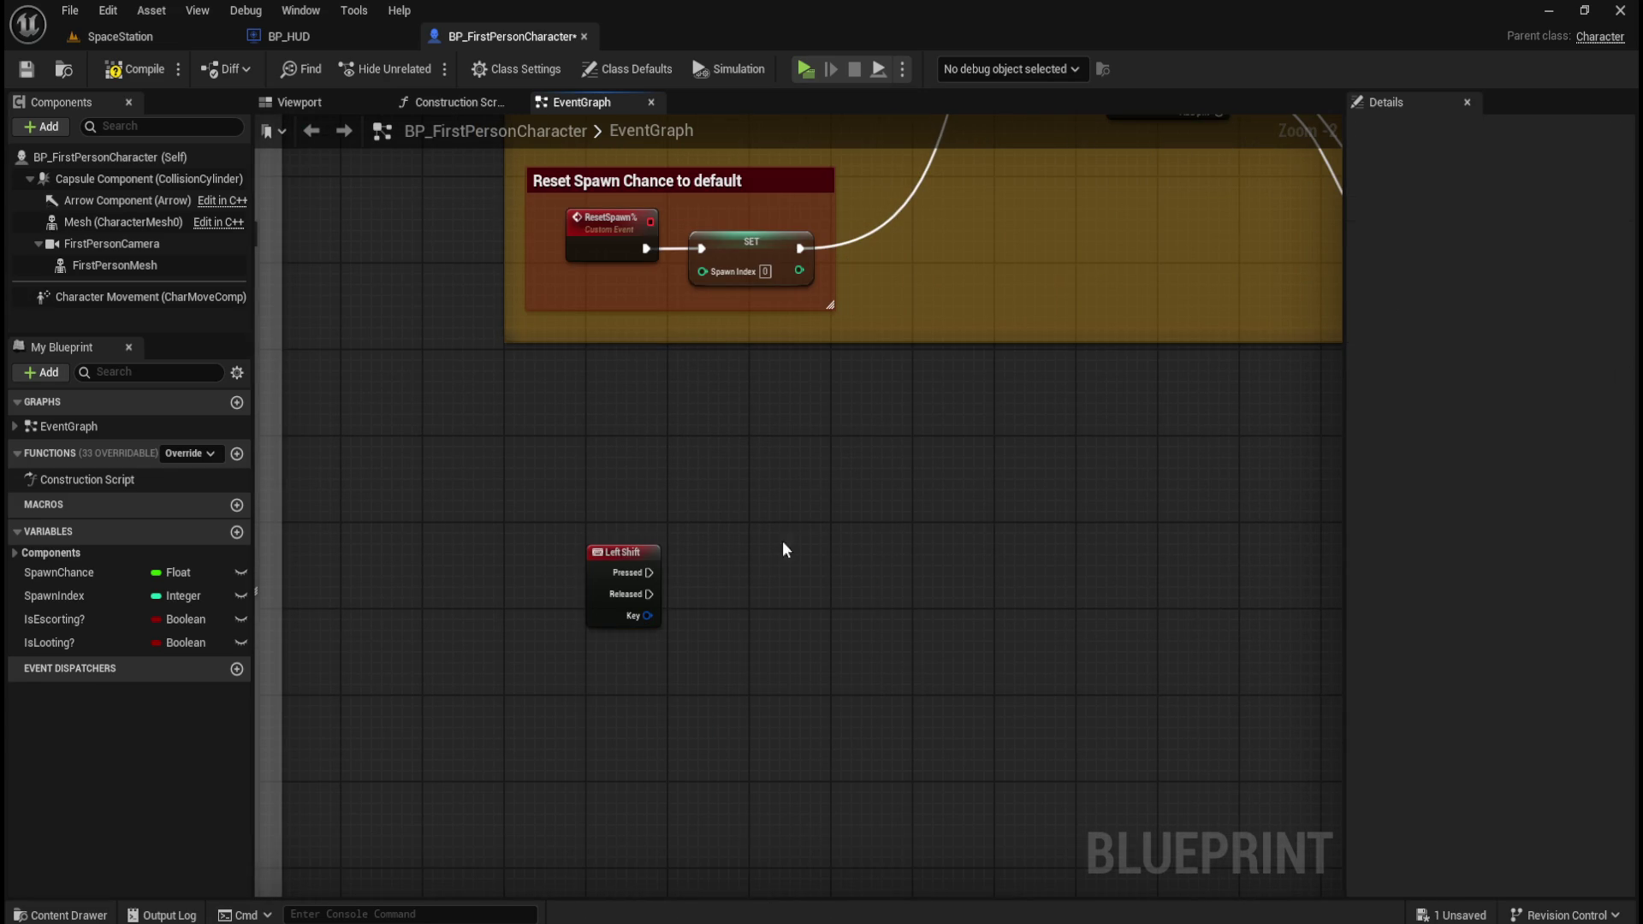
mouse_move(773, 594)
mouse_down()
mouse_move(810, 562)
mouse_move(796, 586)
mouse_up()
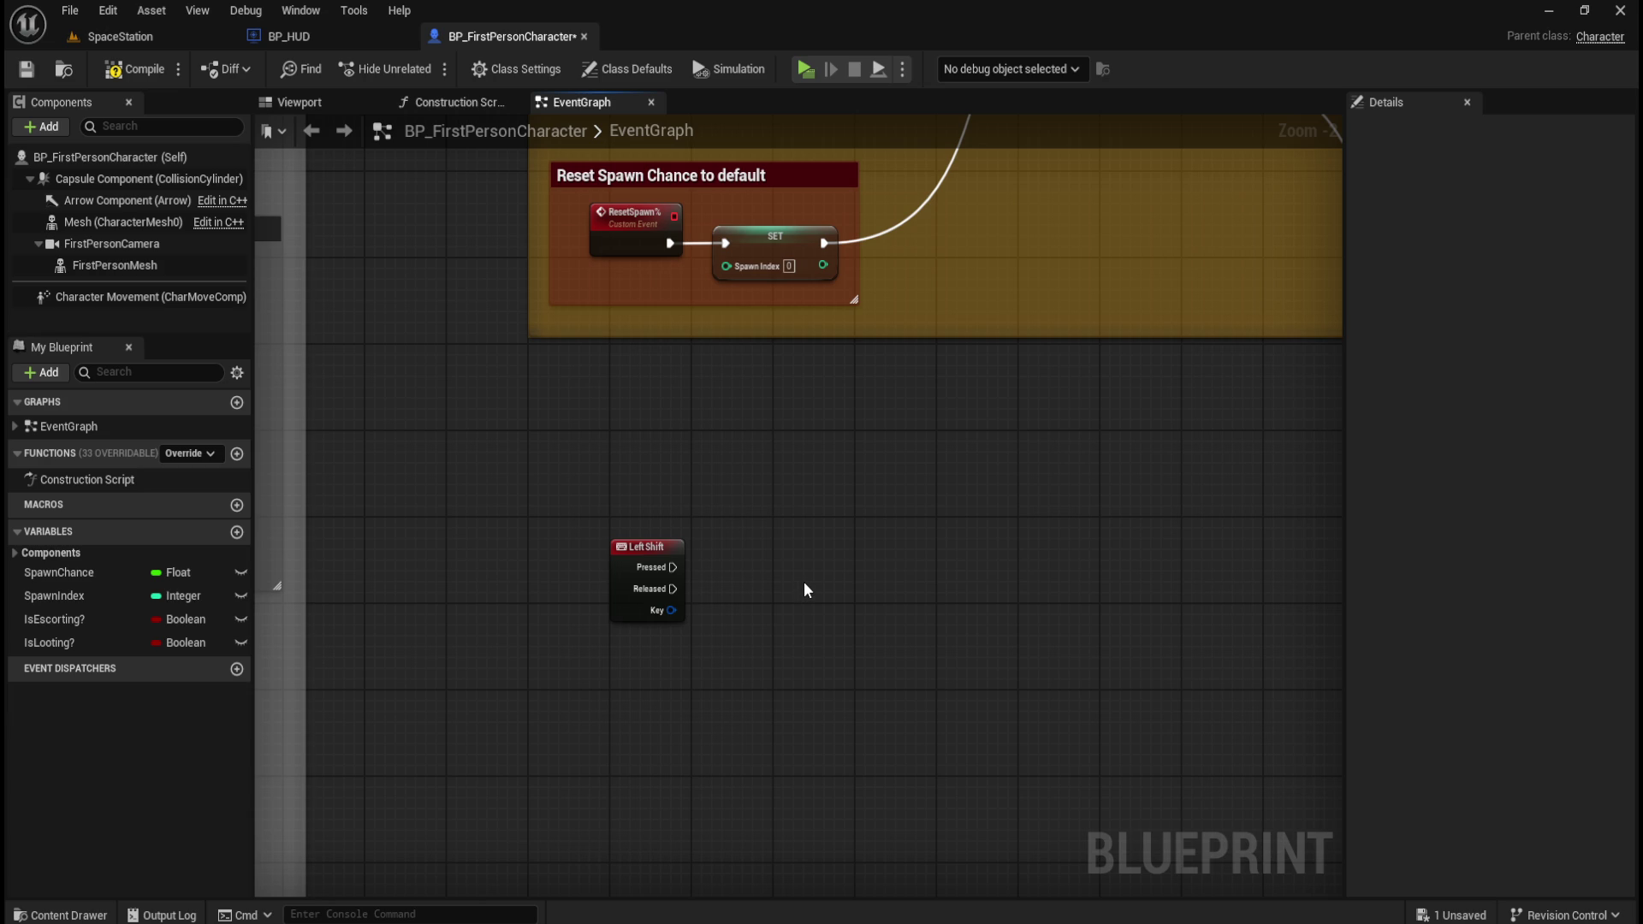
scroll(803, 582, up, 3)
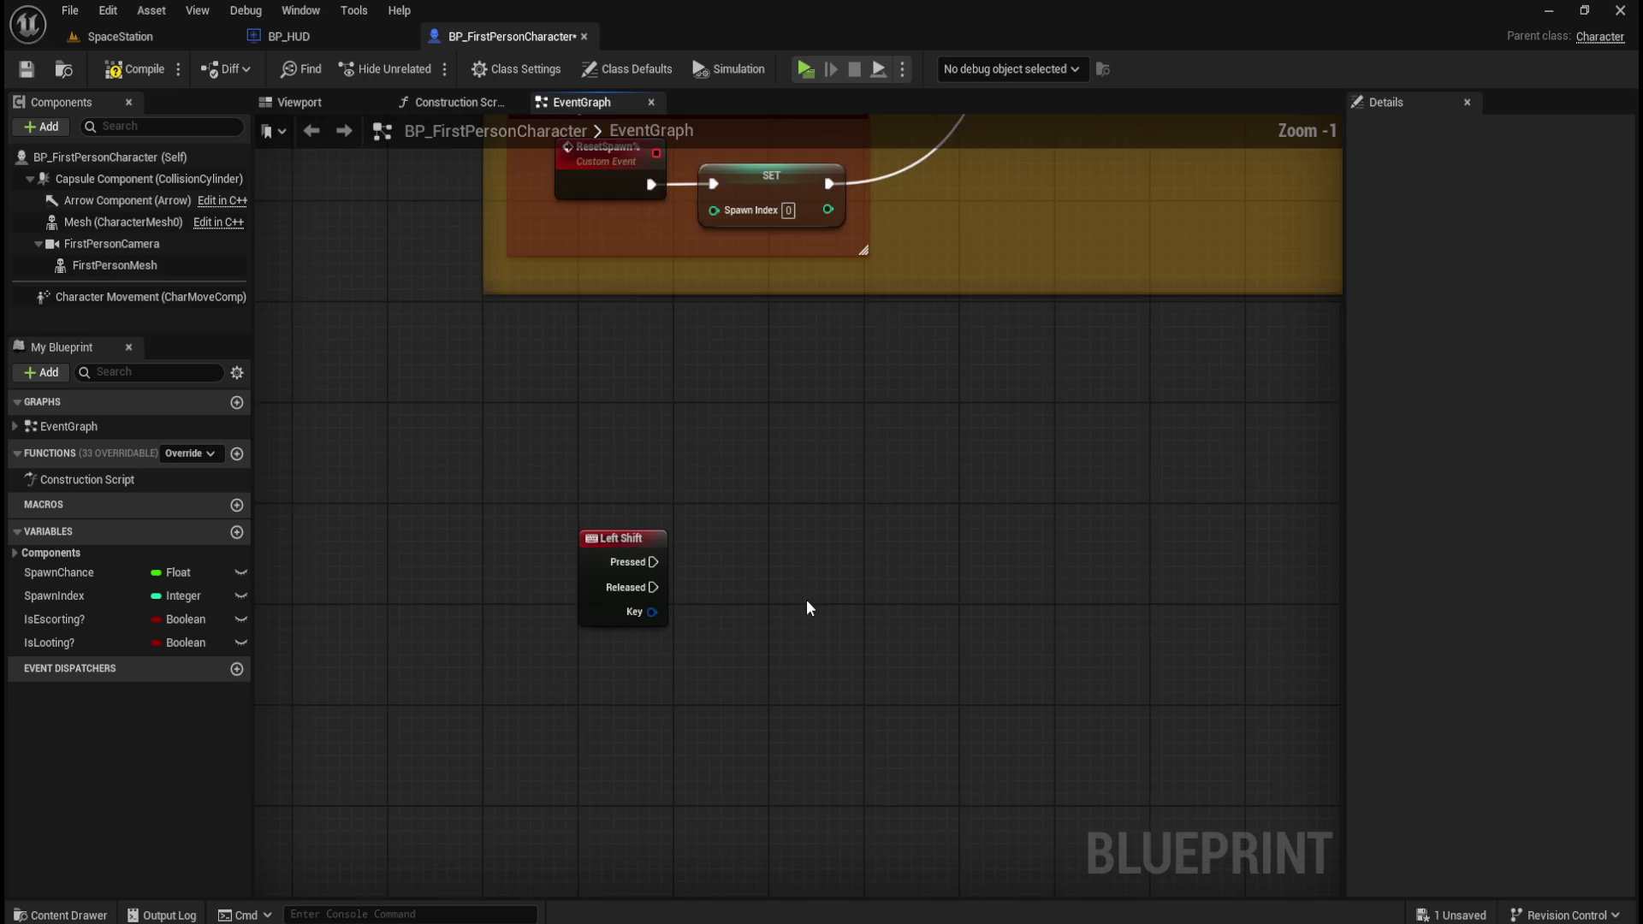
drag(800, 609, 760, 584)
- Drag a Character Movement reference into the graph below the Left Shift event
mouse_move(26, 299)
mouse_down()
mouse_move(568, 650)
mouse_move(691, 660)
mouse_up()
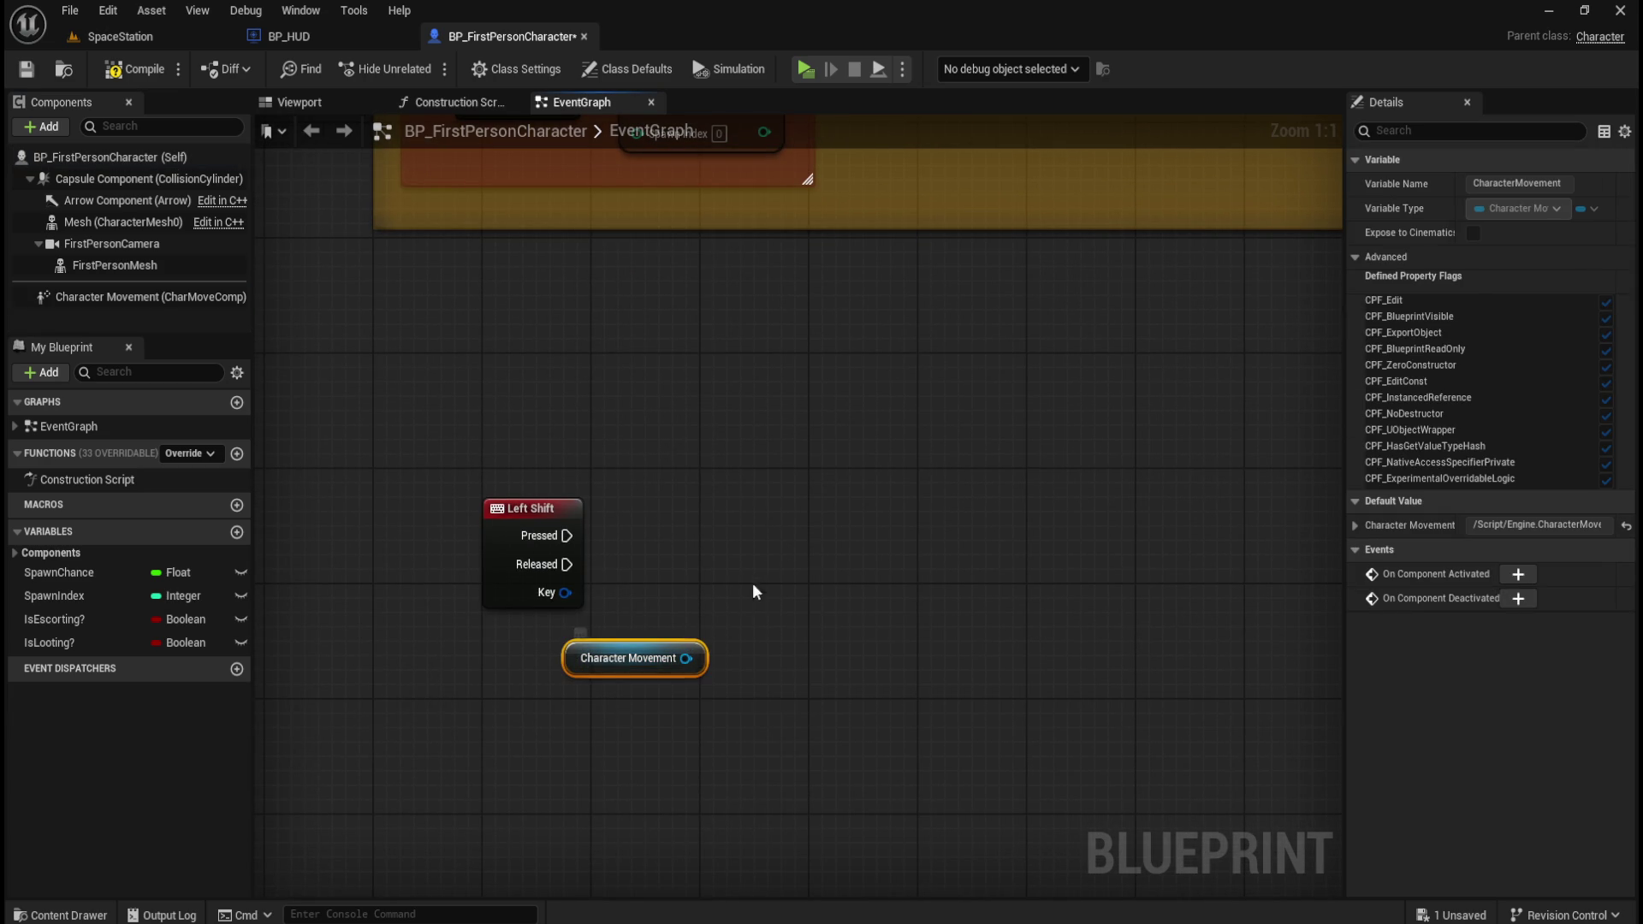
click(646, 505)
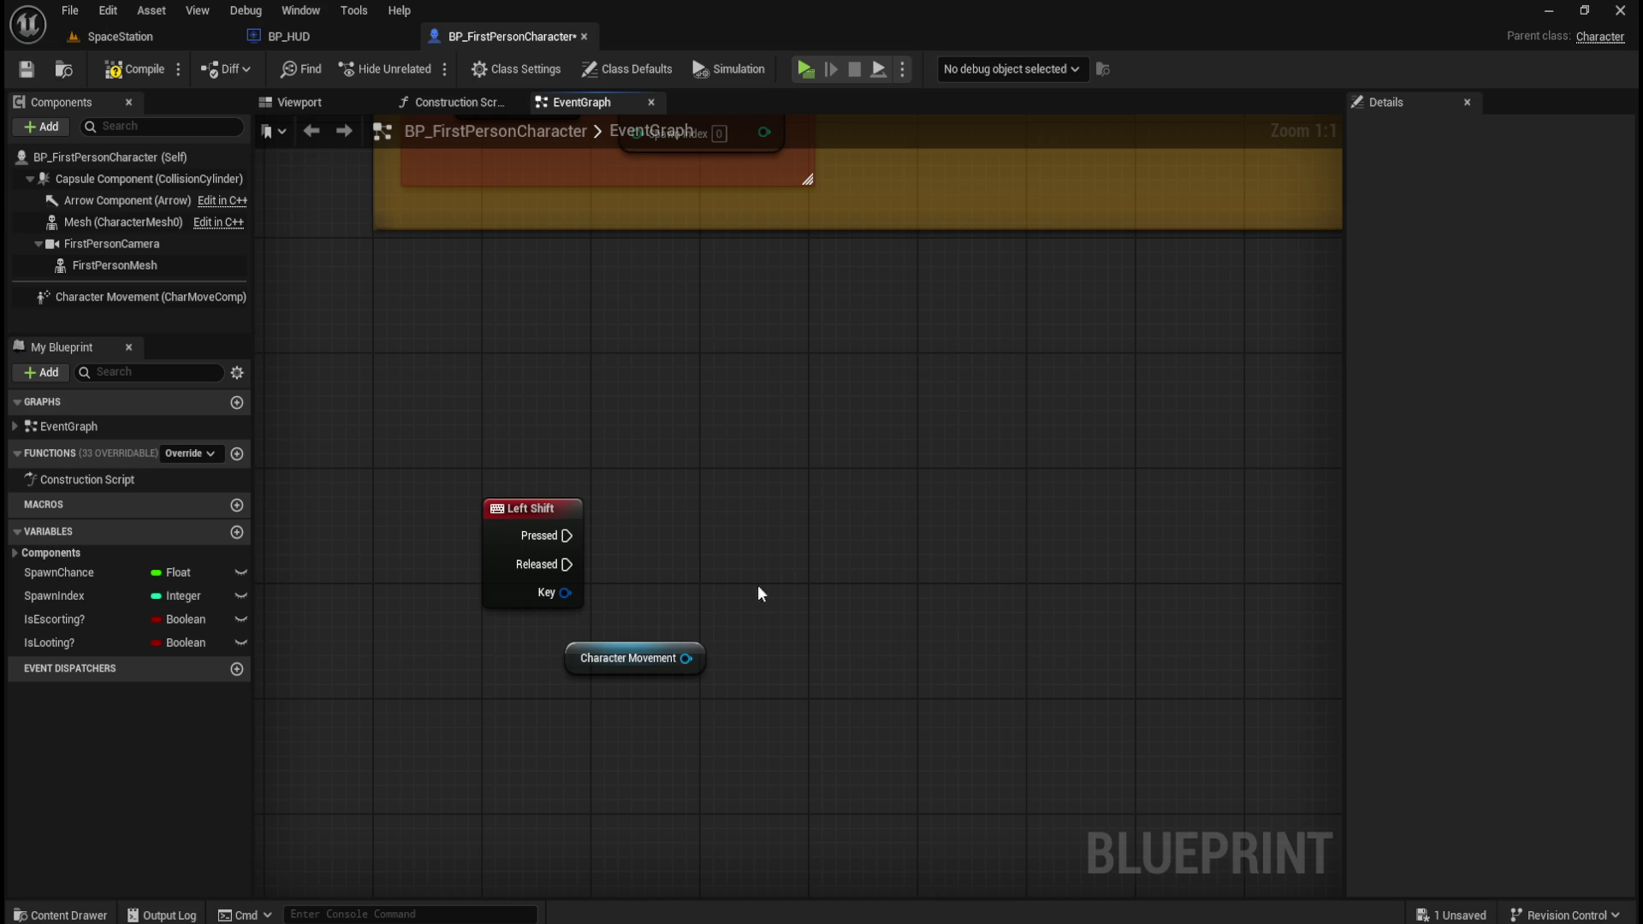
drag(685, 658, 756, 584)
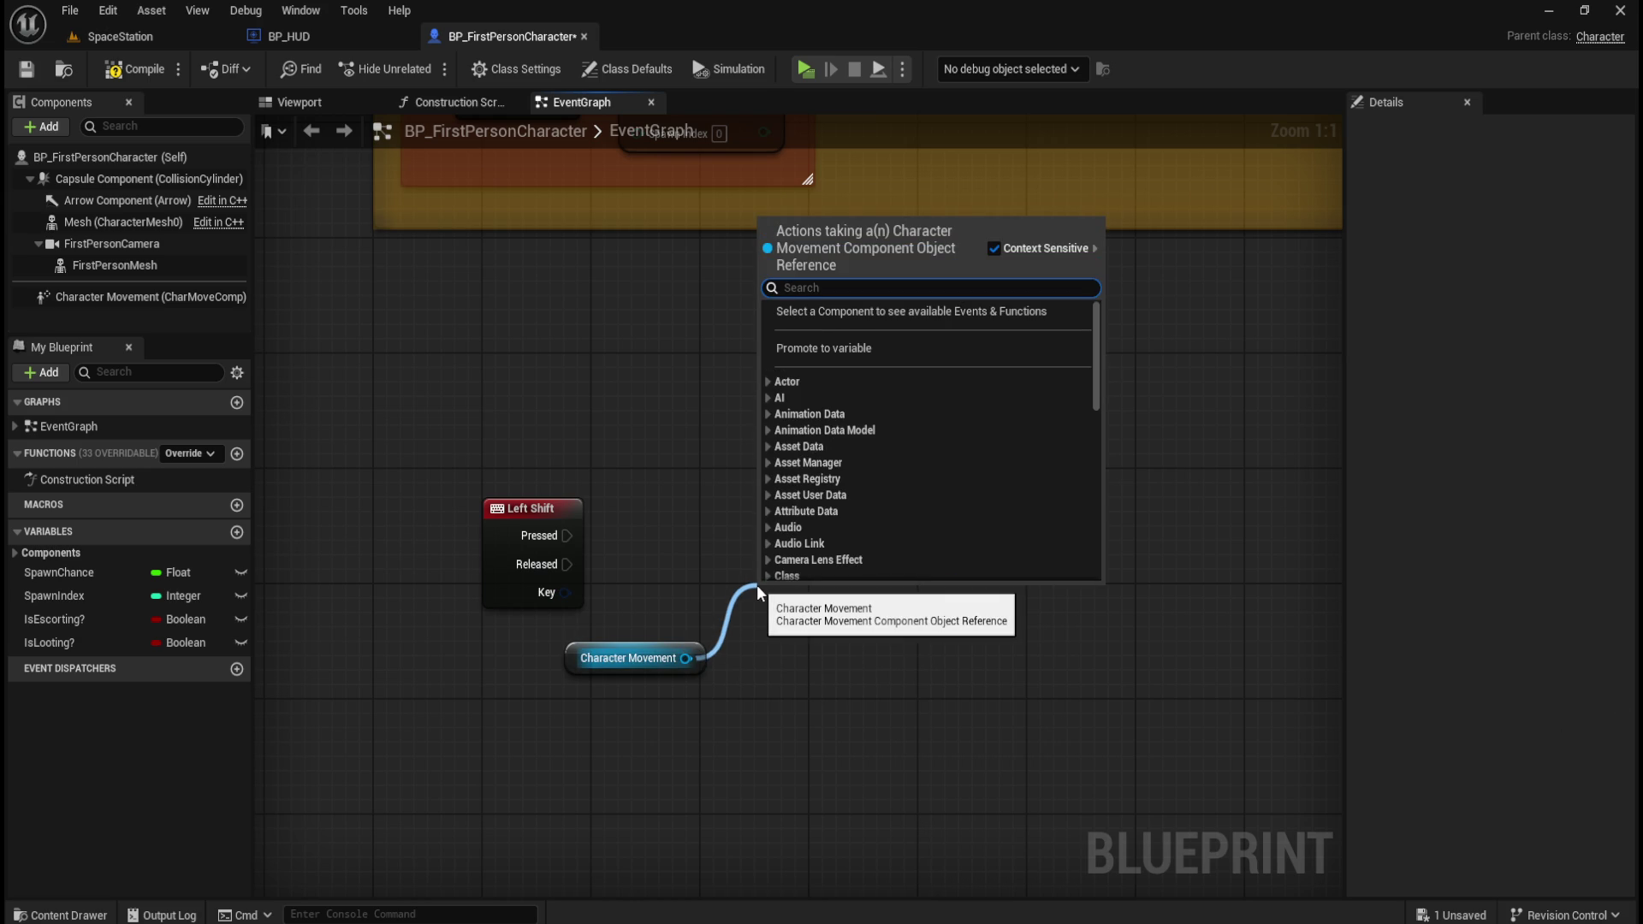
key(Escape)
- Filter Character Movement's details by 'walk' to check Max Walk Speed of 600 cm/s
click(192, 297)
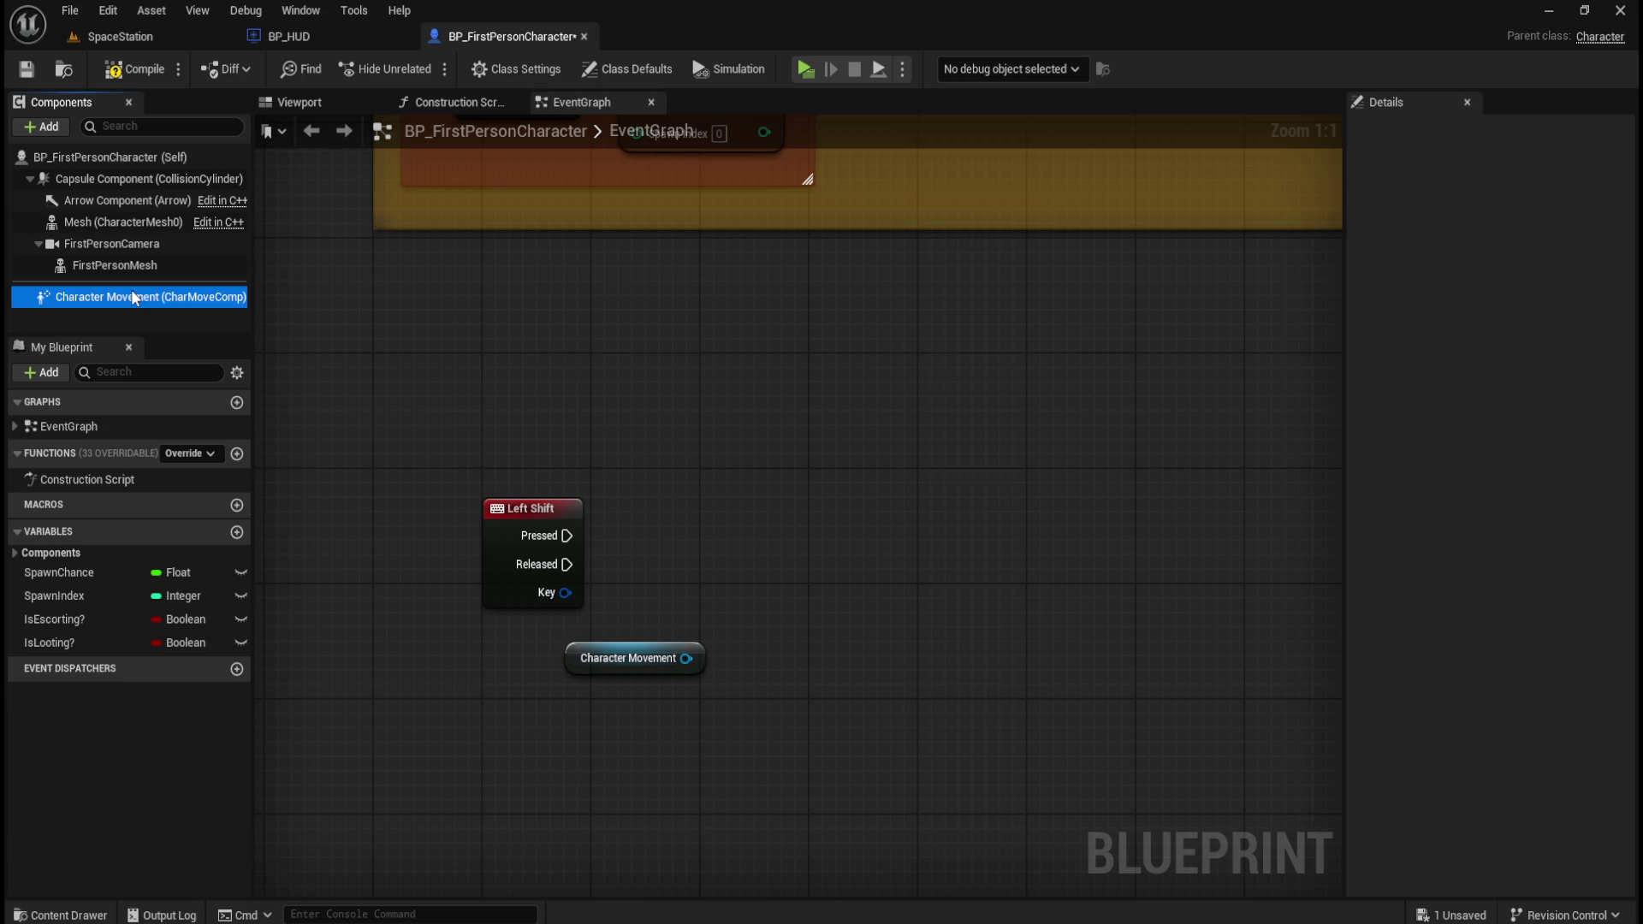
click(1453, 131)
text(walk)
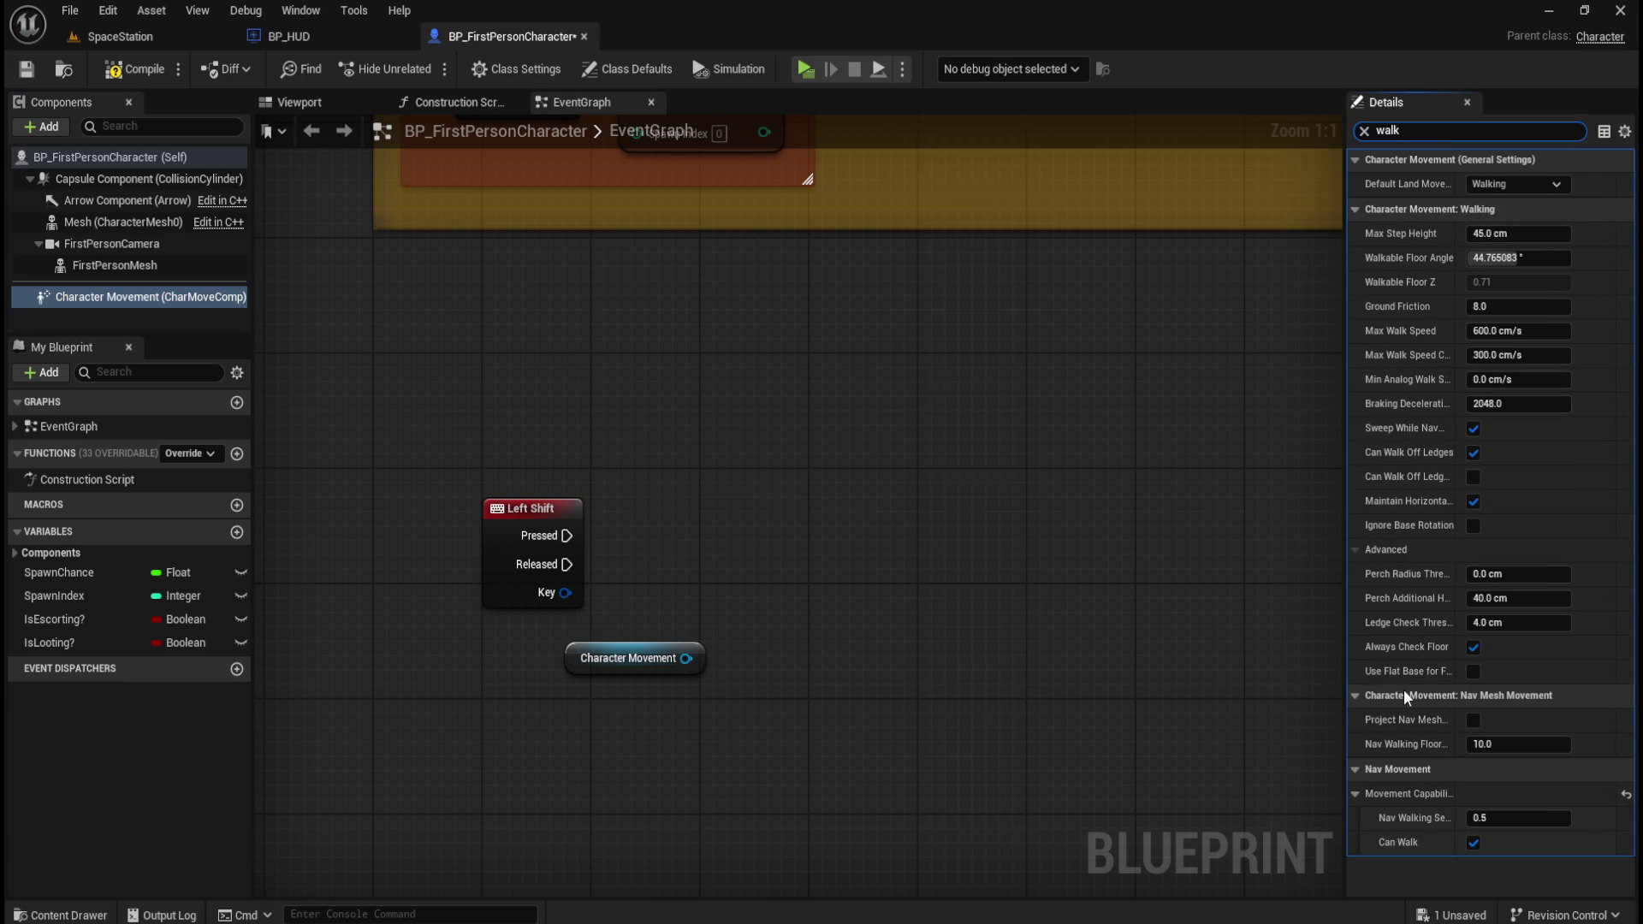
mouse_move(1420, 411)
mouse_move(1413, 357)
drag(687, 658, 733, 695)
- Add a SET Max Walk Speed node wired from Character Movement
text(s)
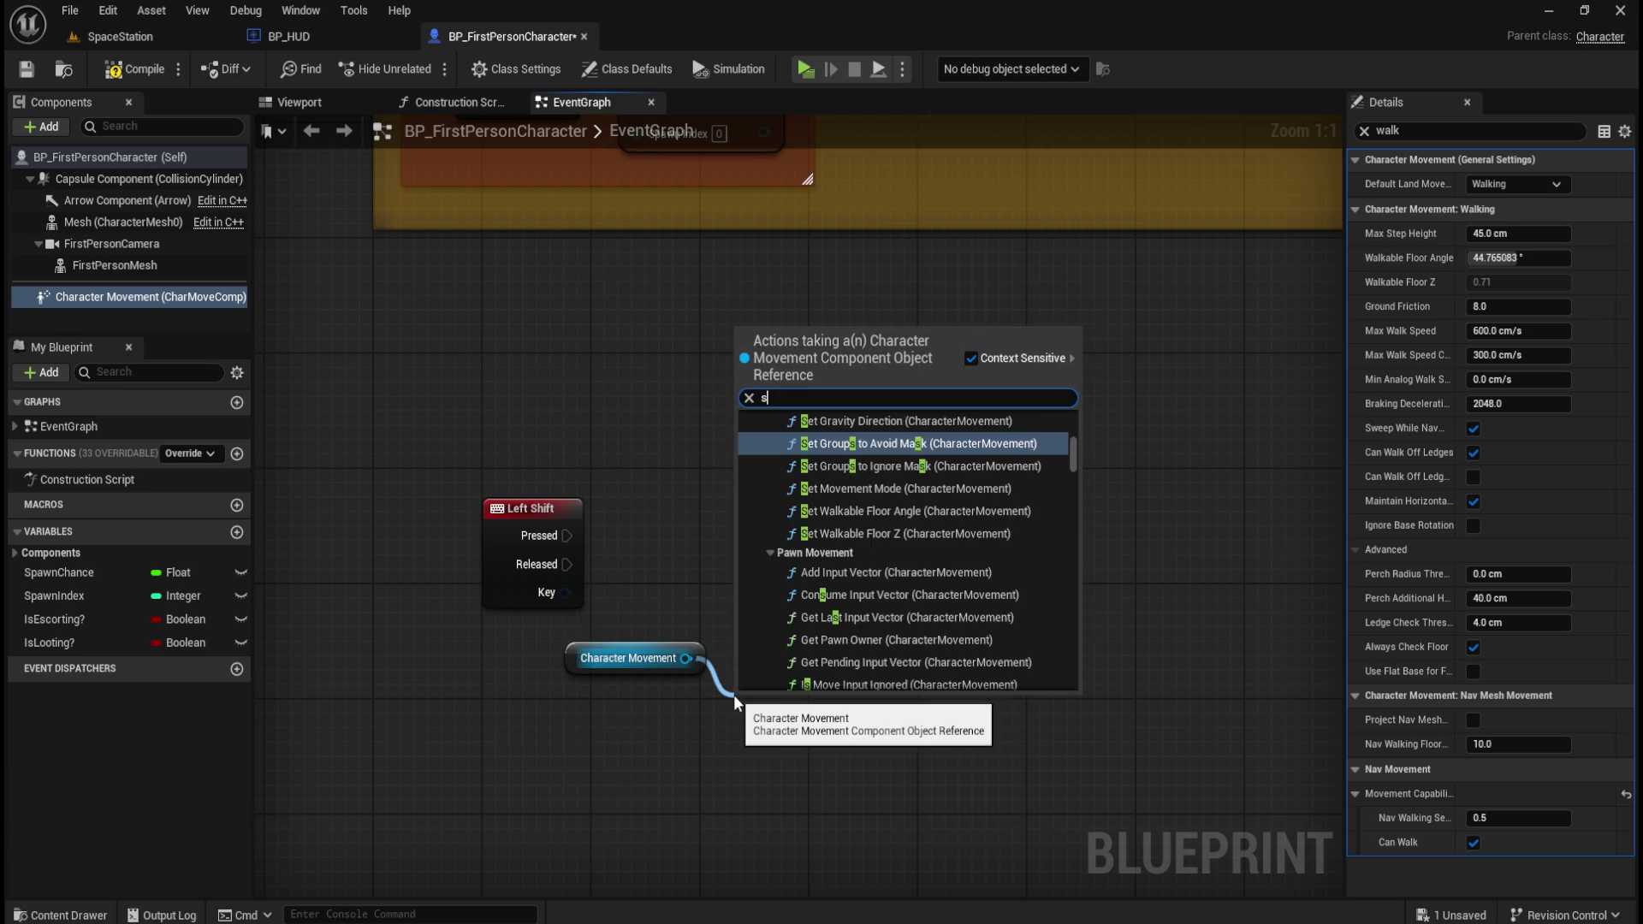
text(et max walk)
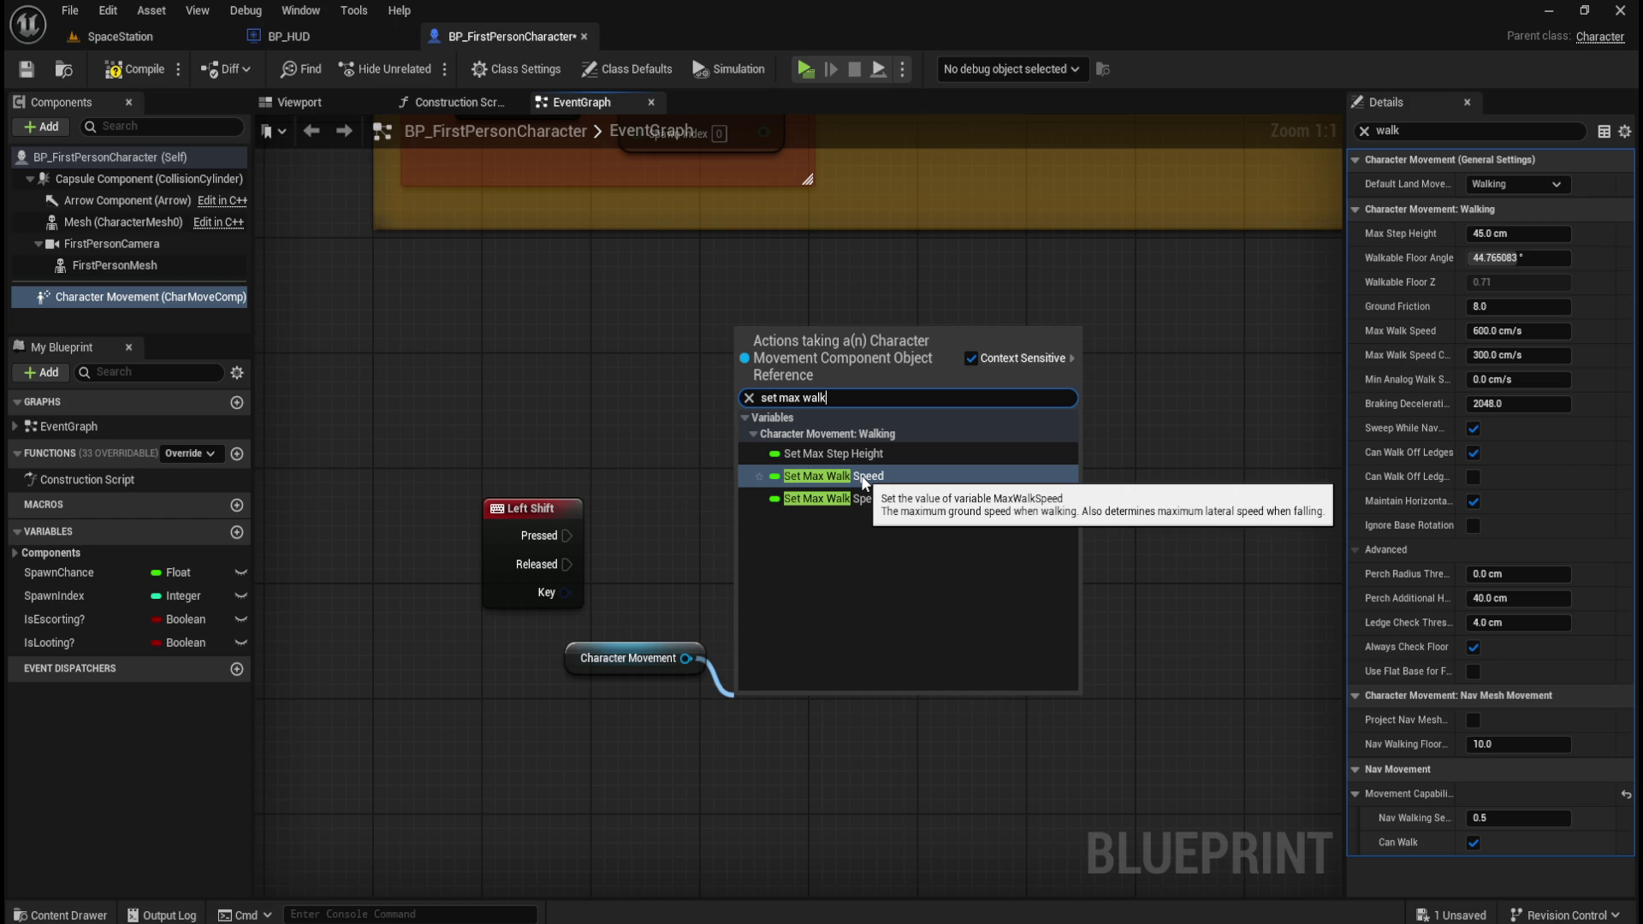
key(BackSpace)
key(BackSpace)
key(BackSpace)
key(BackSpace)
text(ru)
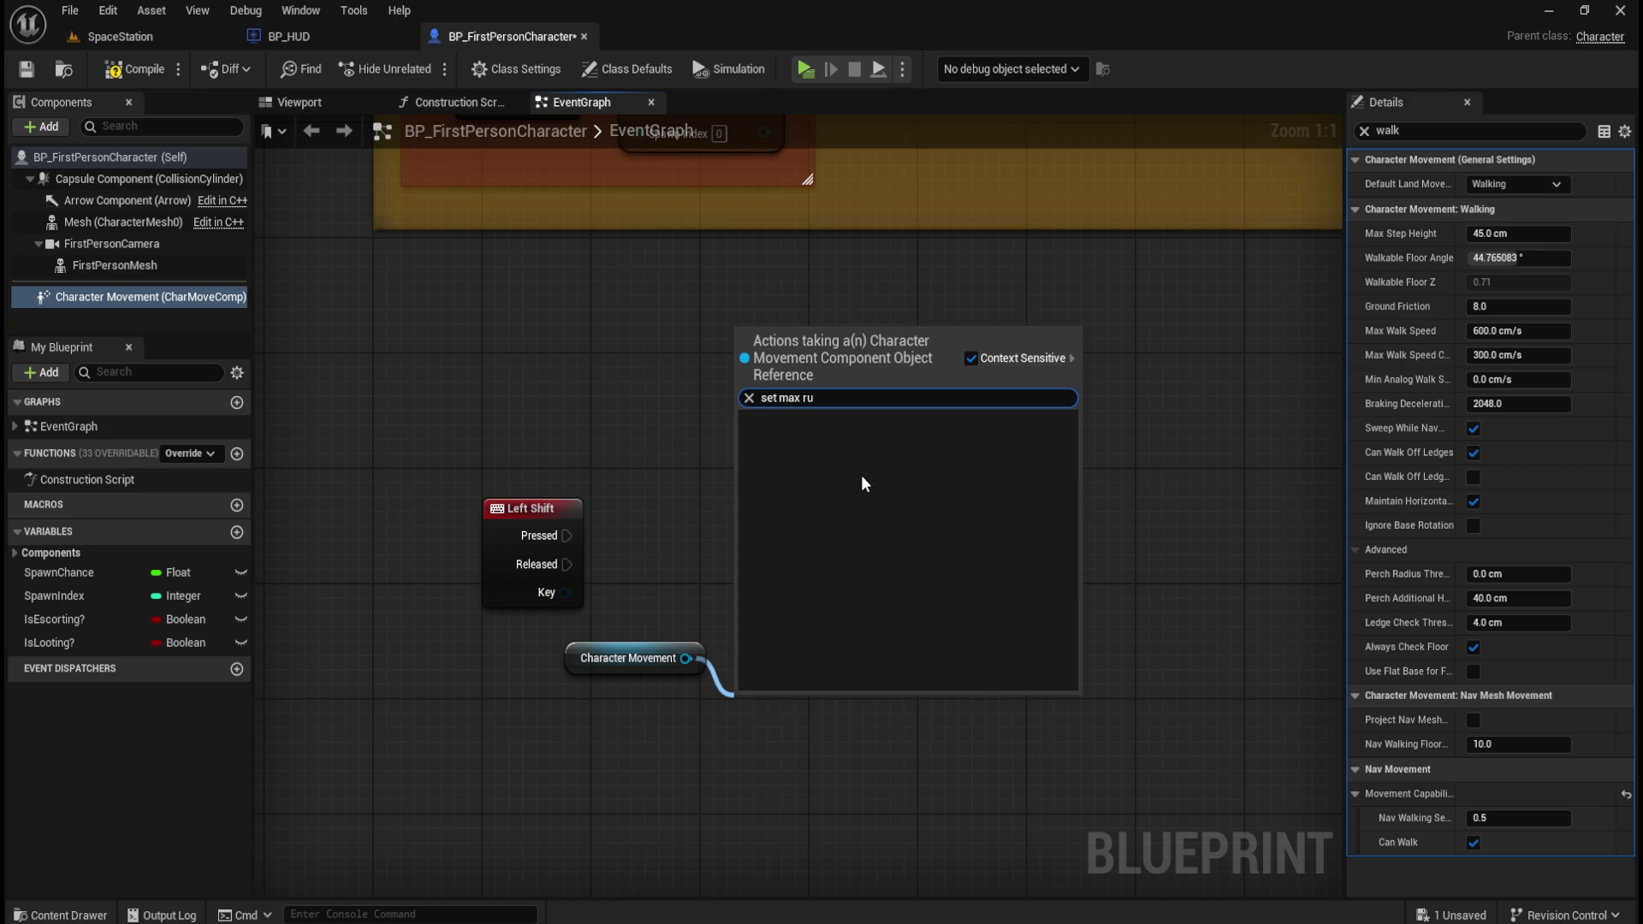
key(BackSpace)
key(BackSpace)
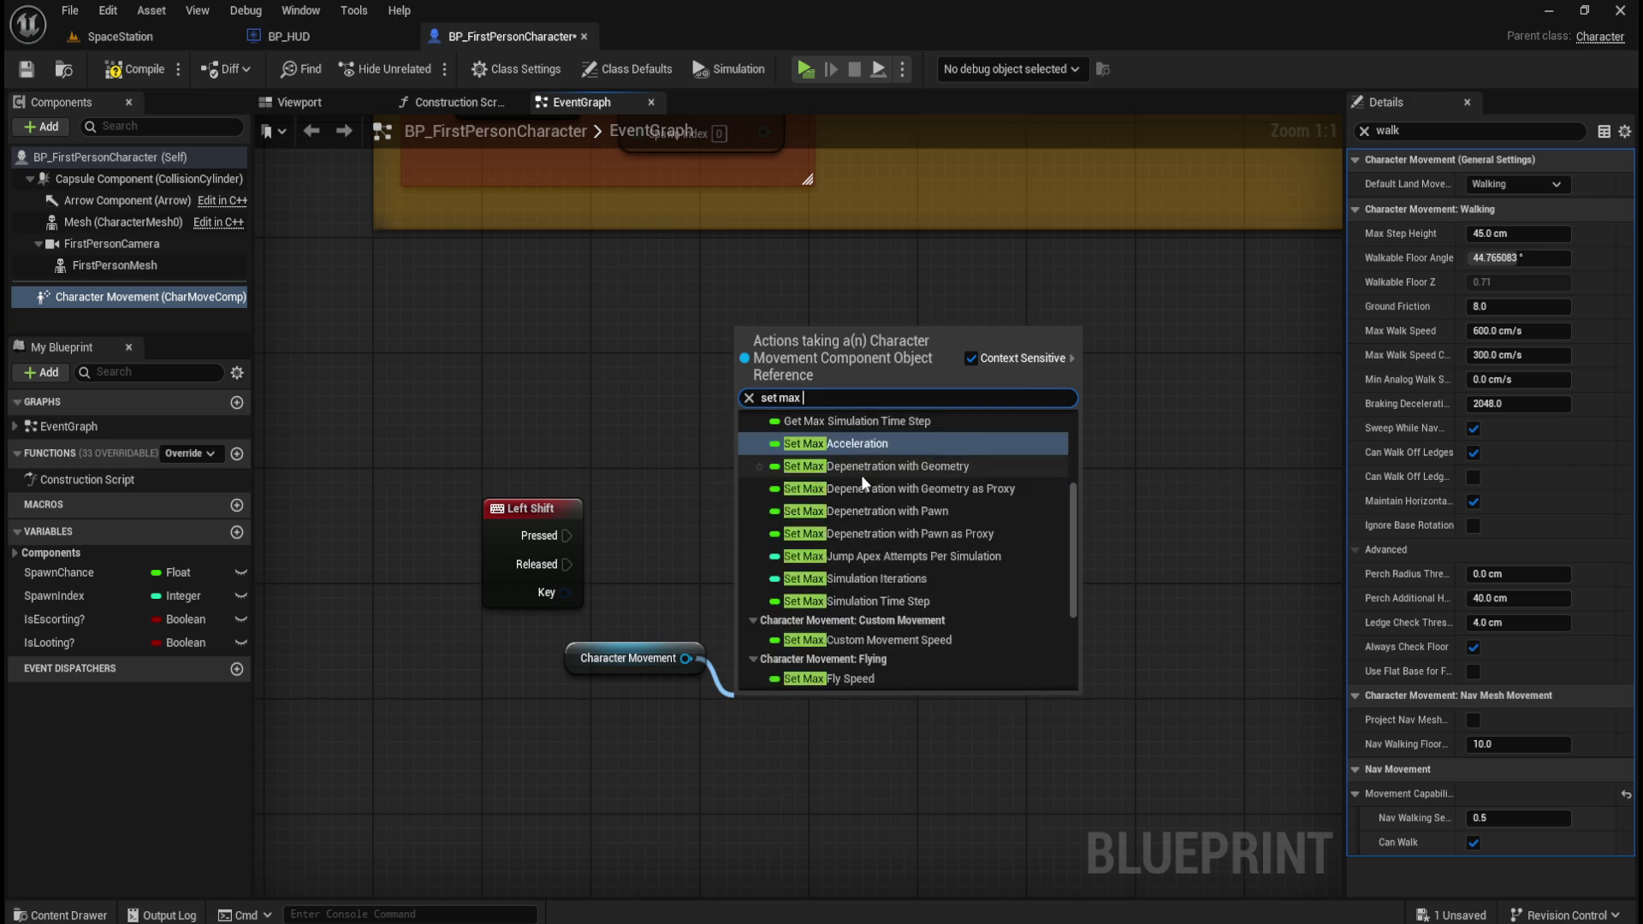
text(walk)
click(857, 476)
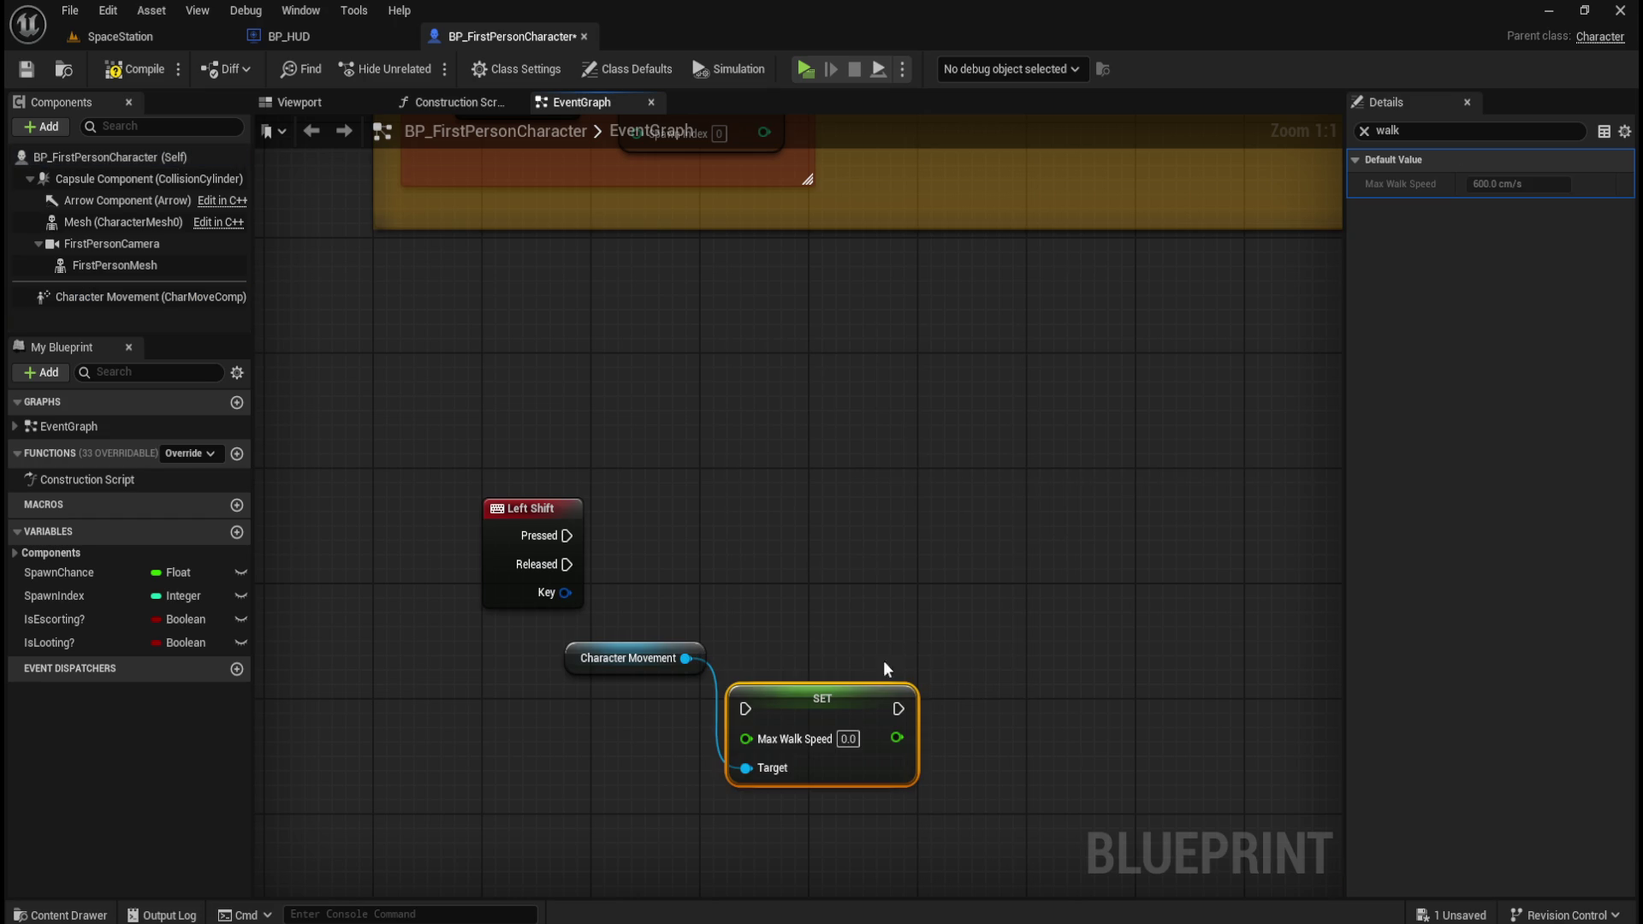
drag(867, 711, 881, 698)
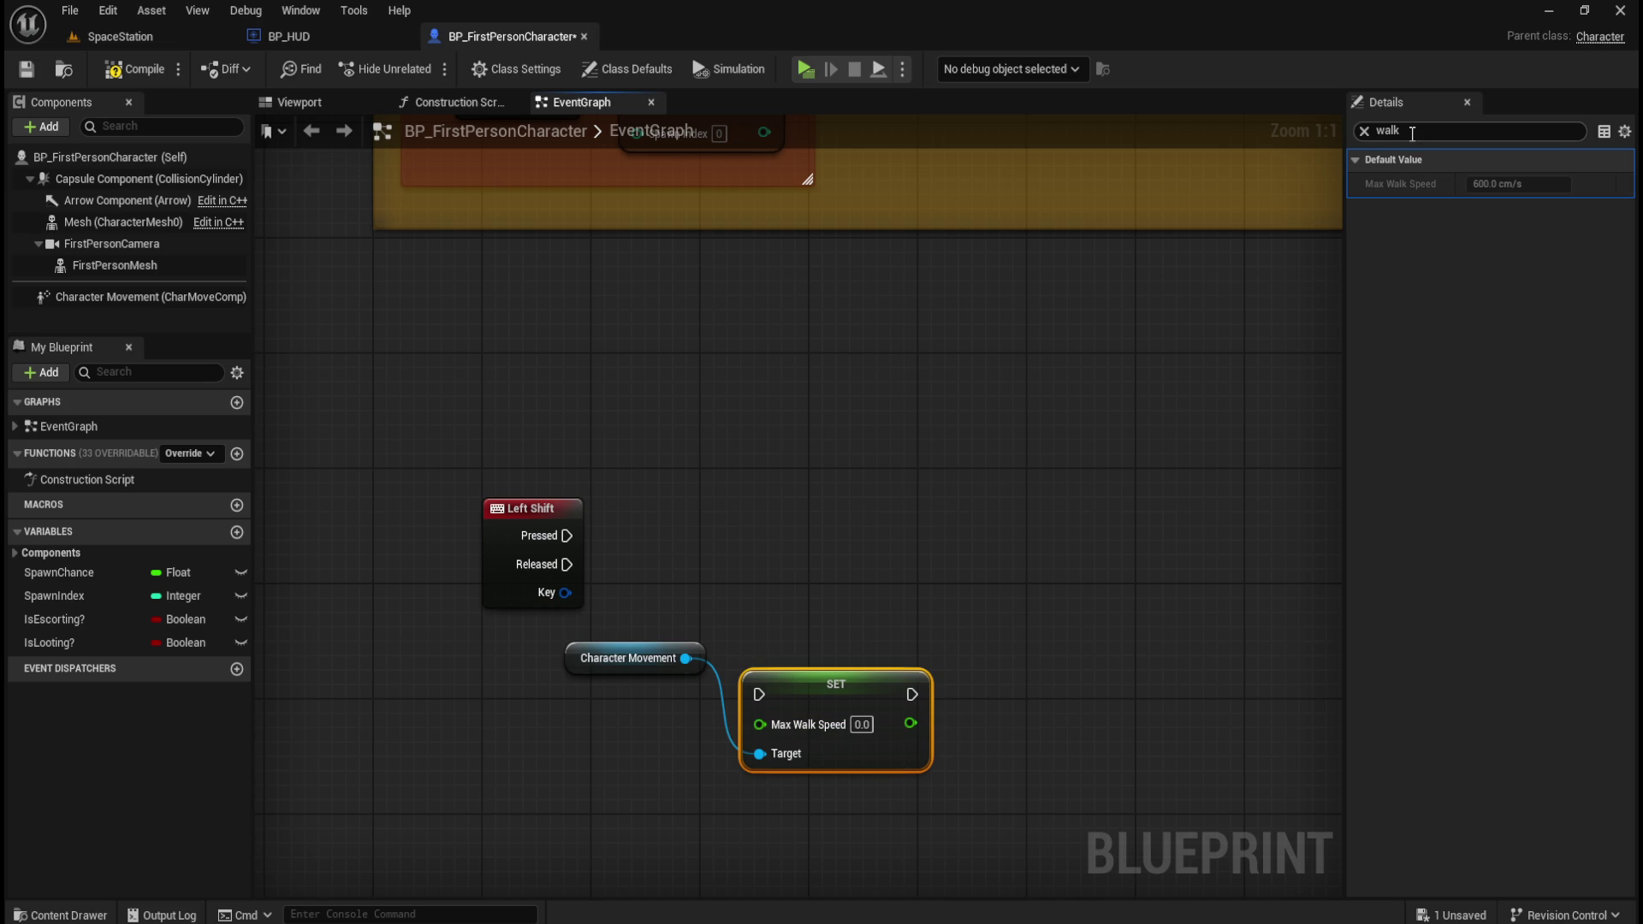
- Enter 600 as the SET node's Max Walk Speed value
click(665, 646)
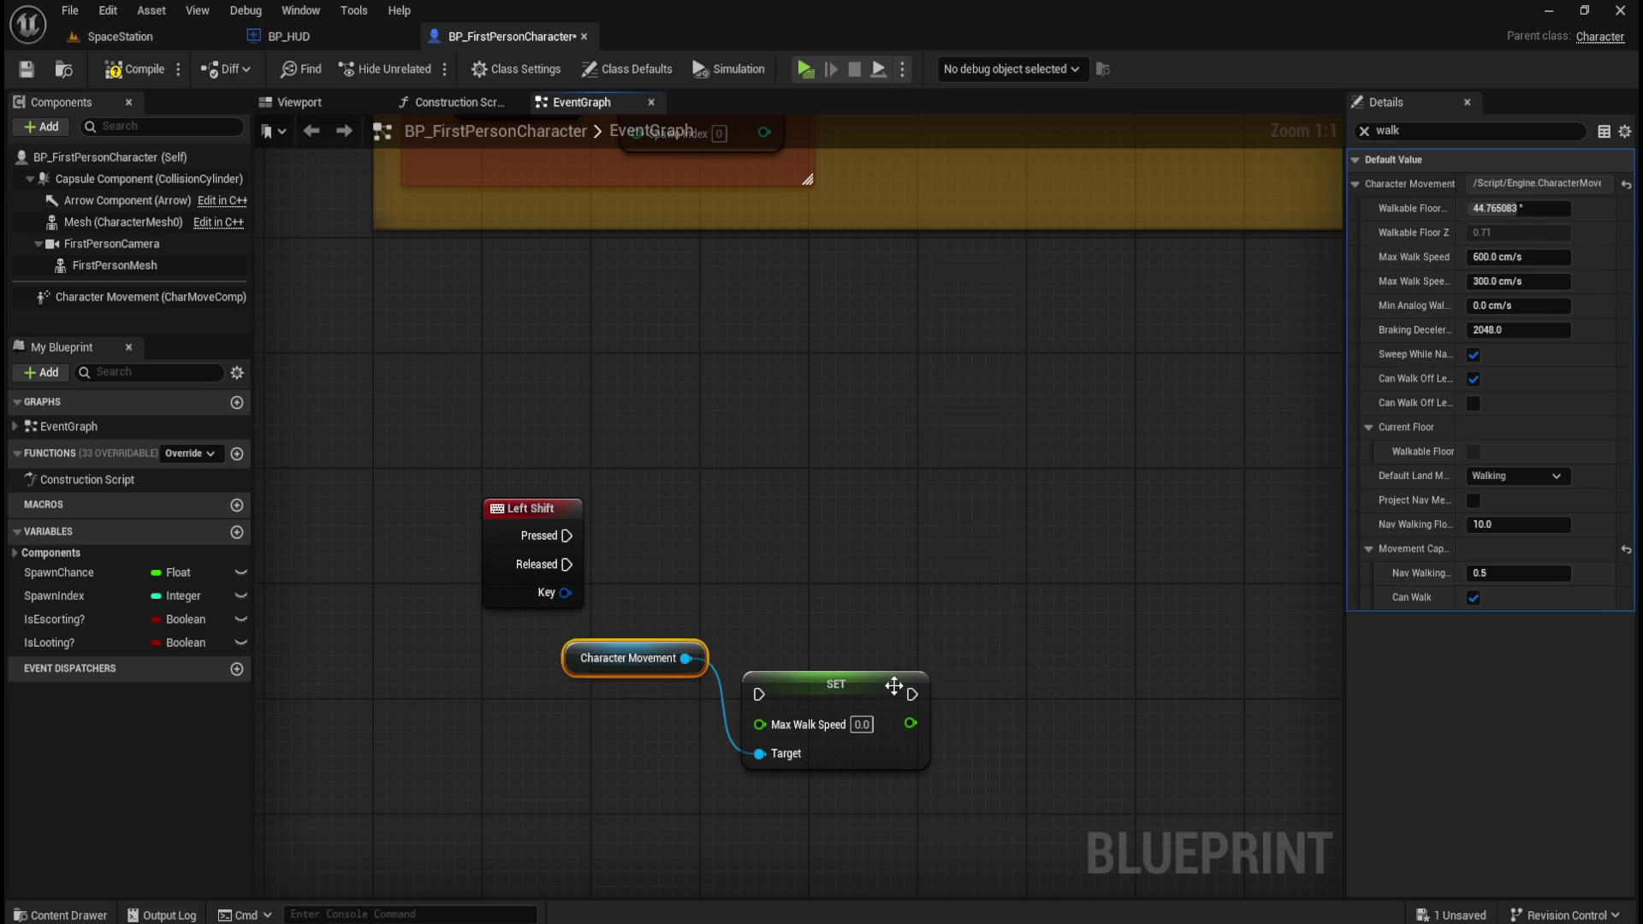
click(868, 685)
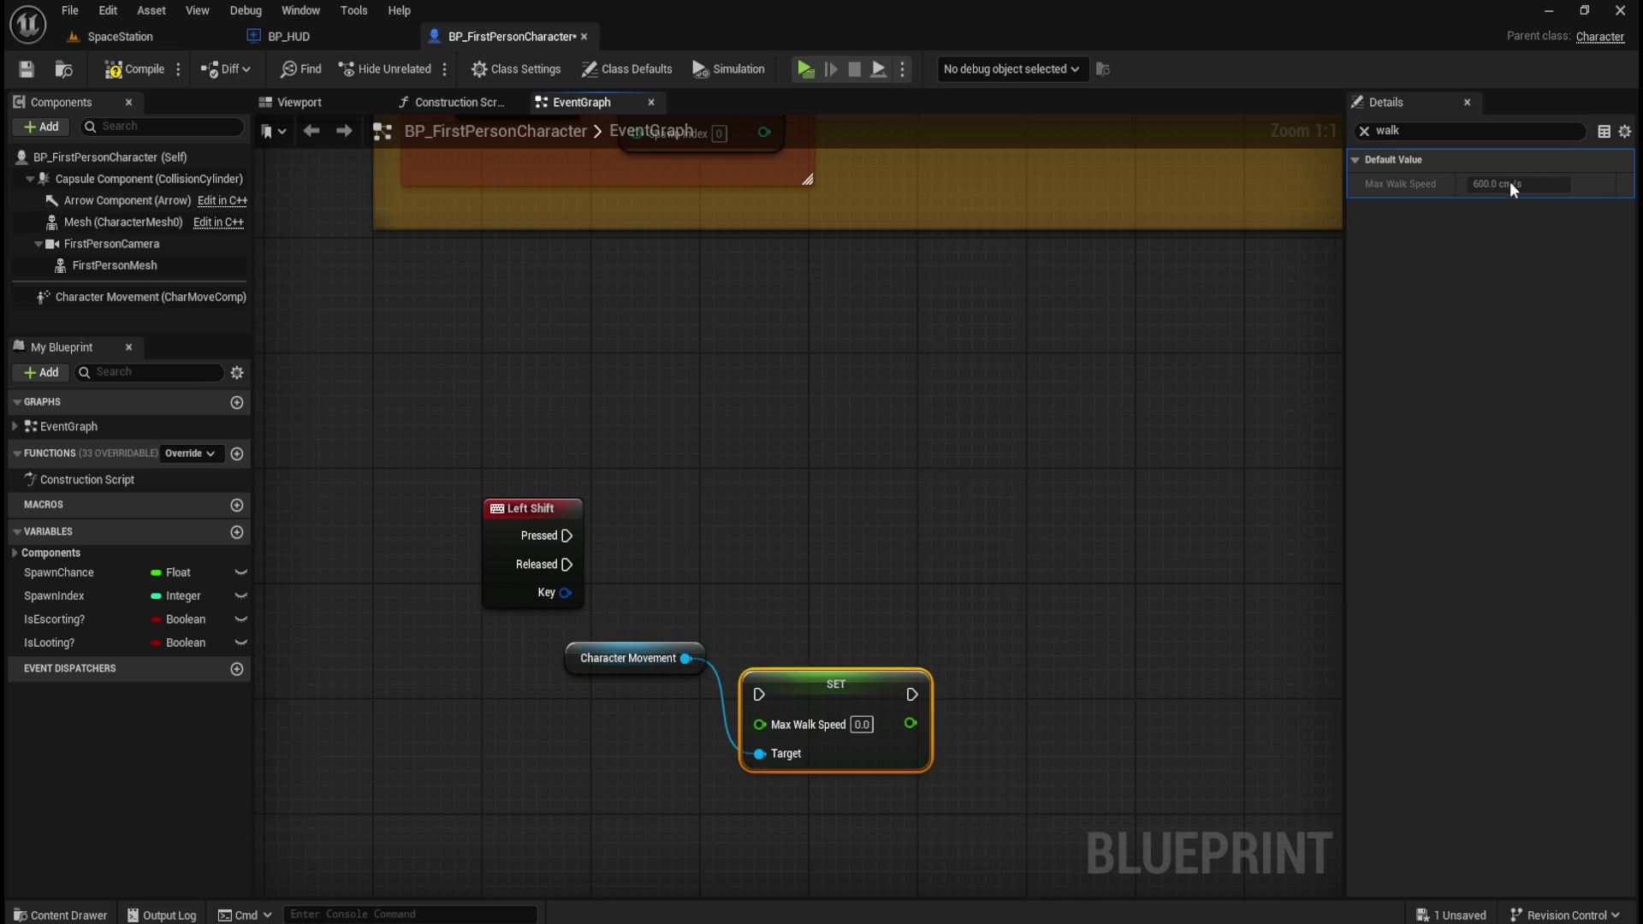
click(861, 724)
text(600)
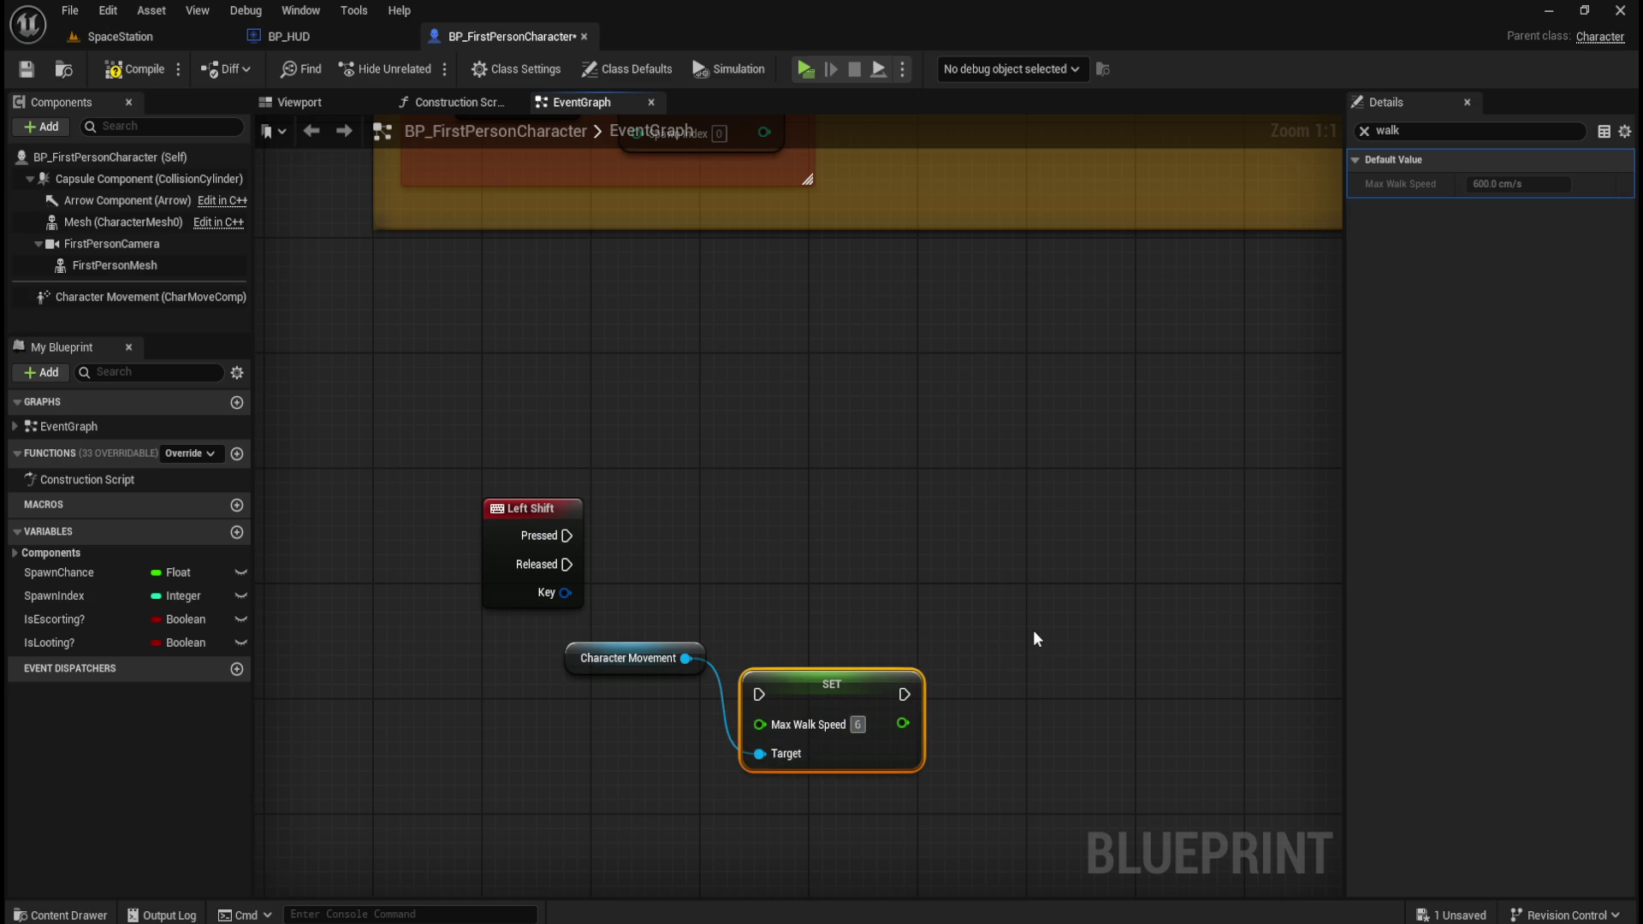
click(856, 606)
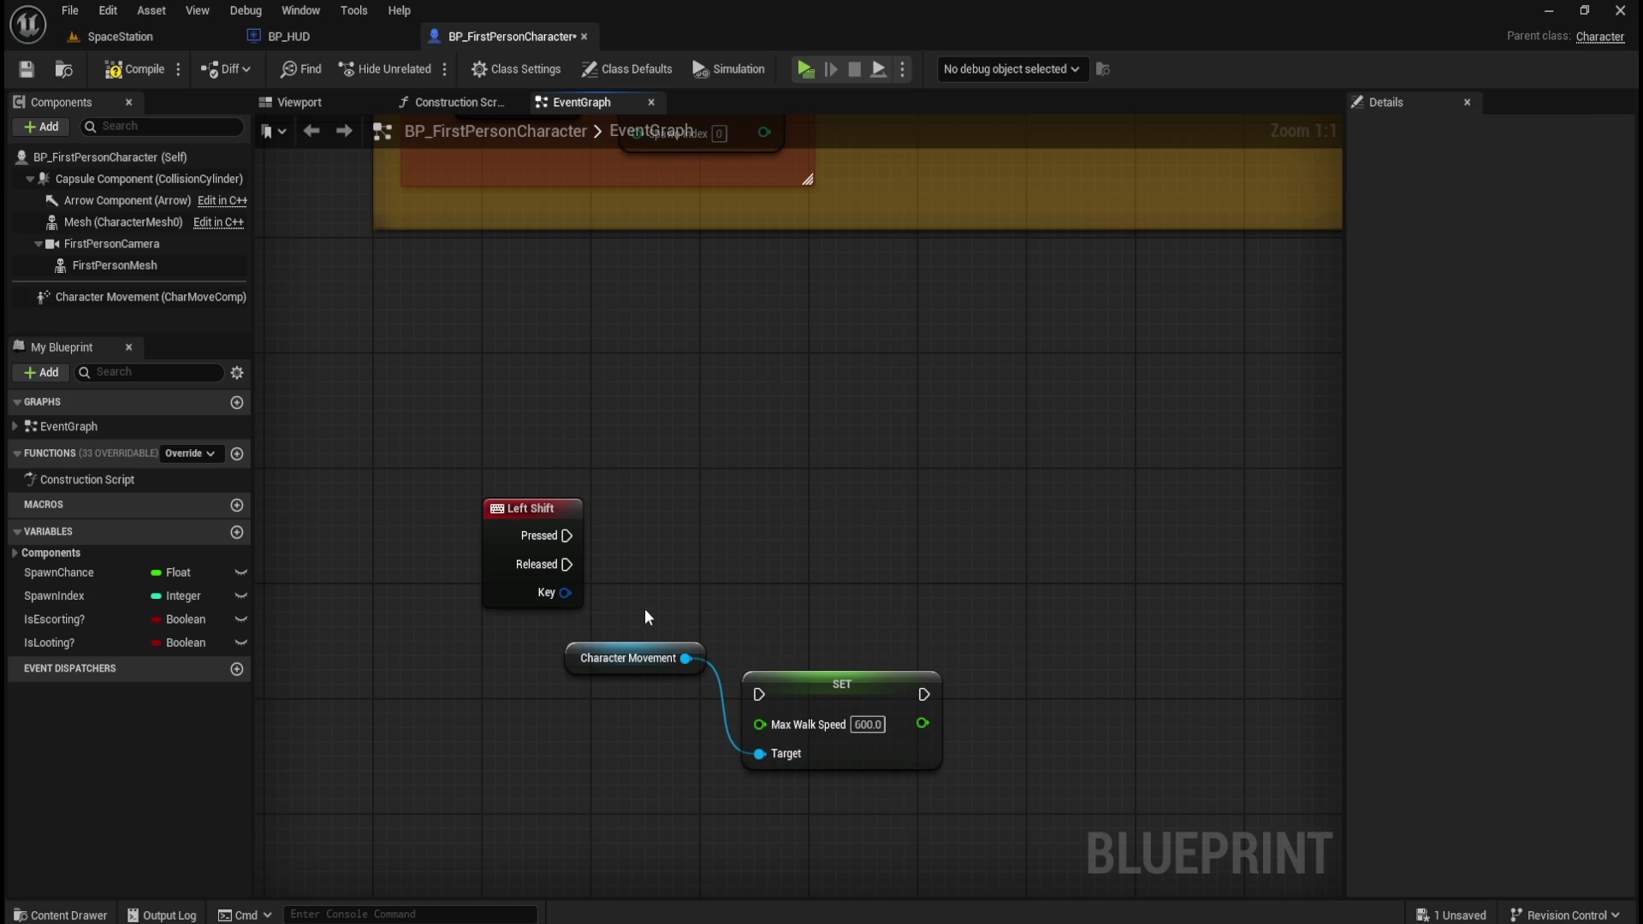
- Duplicate the Max Walk Speed SET node above the original and wire its Target to Character Movement
click(640, 654)
mouse_move(640, 654)
mouse_down()
mouse_move(620, 717)
mouse_move(619, 695)
mouse_move(746, 765)
mouse_move(736, 782)
mouse_up()
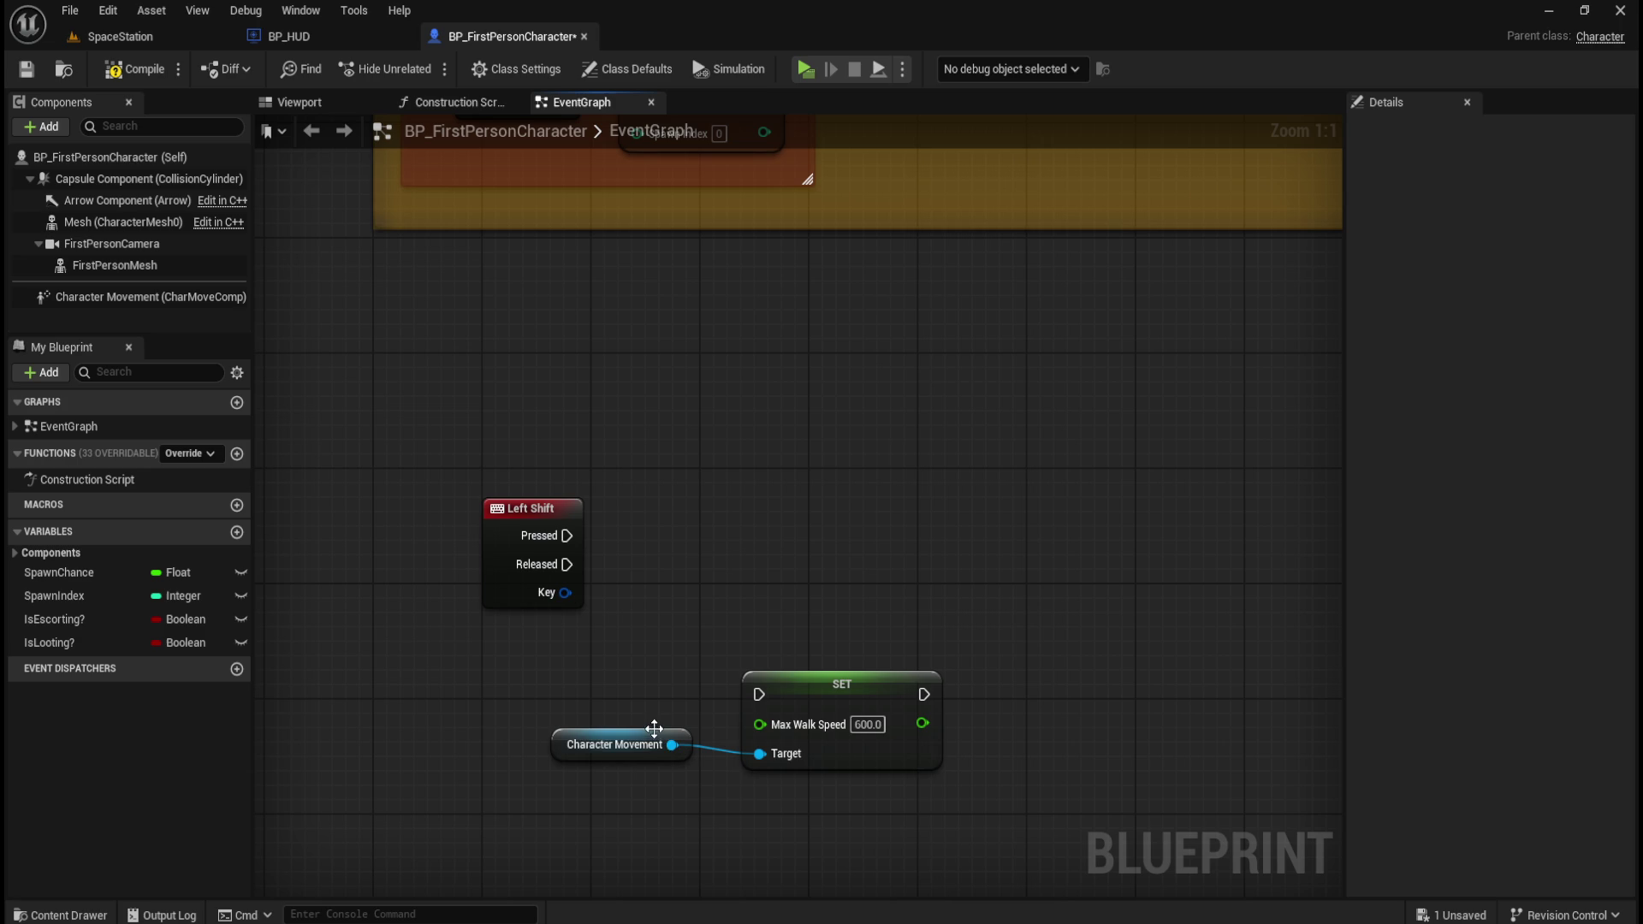
click(864, 684)
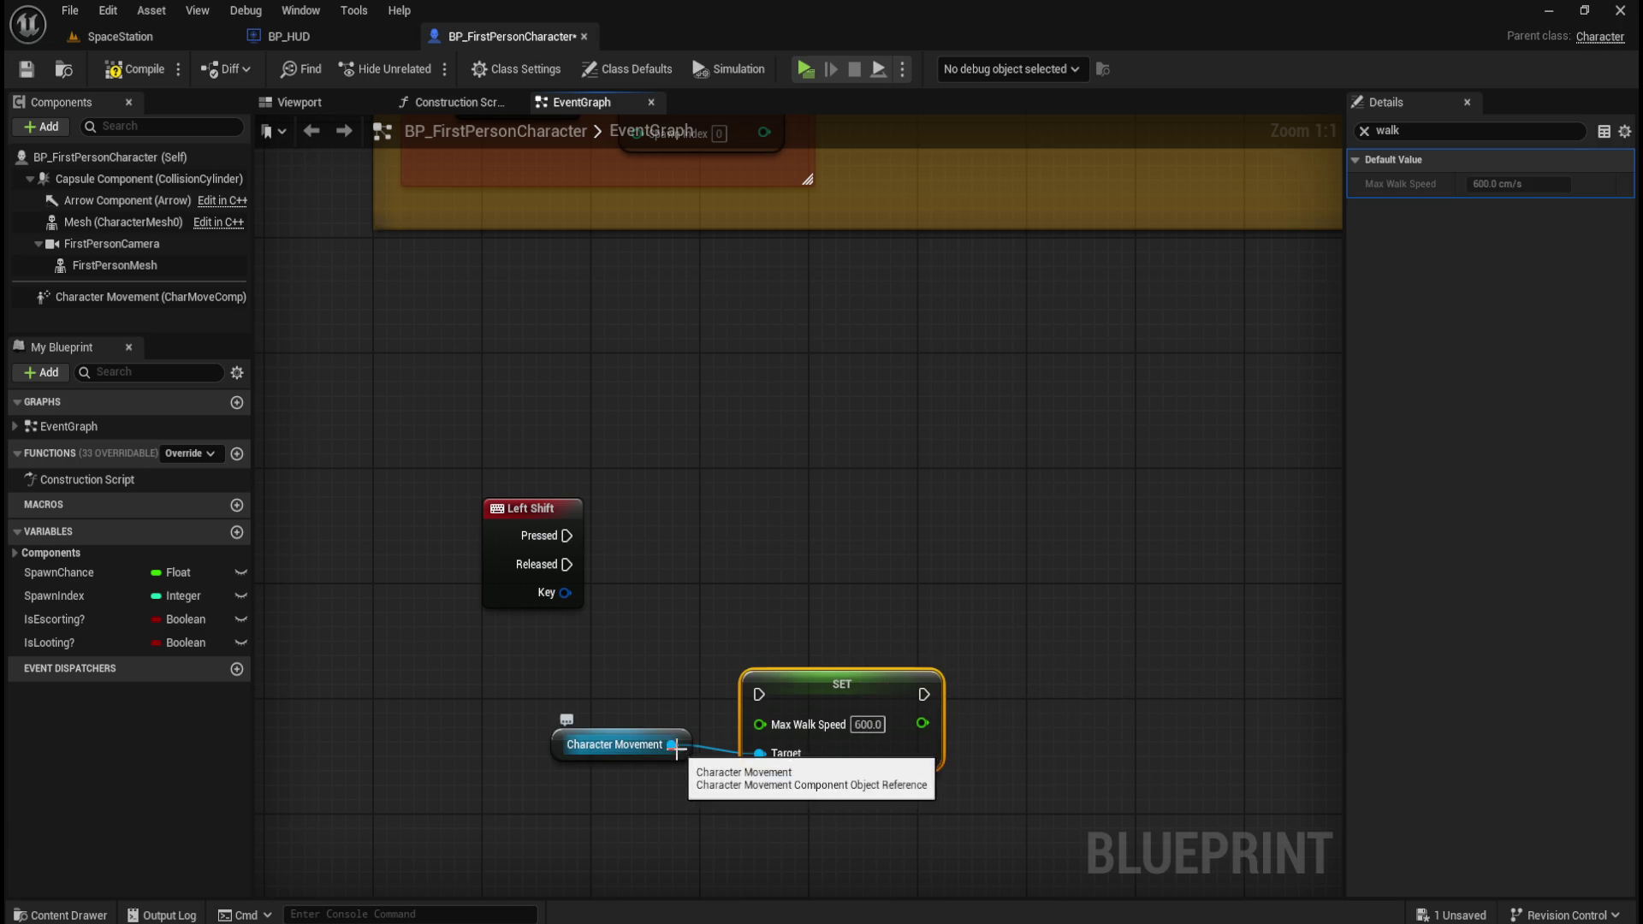
key(ctrl+d)
mouse_move(1001, 683)
mouse_down()
mouse_move(931, 558)
mouse_move(877, 544)
mouse_up()
mouse_move(759, 612)
mouse_down()
mouse_move(670, 737)
mouse_move(688, 644)
mouse_move(693, 674)
mouse_up()
- Set the upper SET node's Max Walk Speed to 900
drag(796, 684, 802, 707)
drag(855, 548, 856, 566)
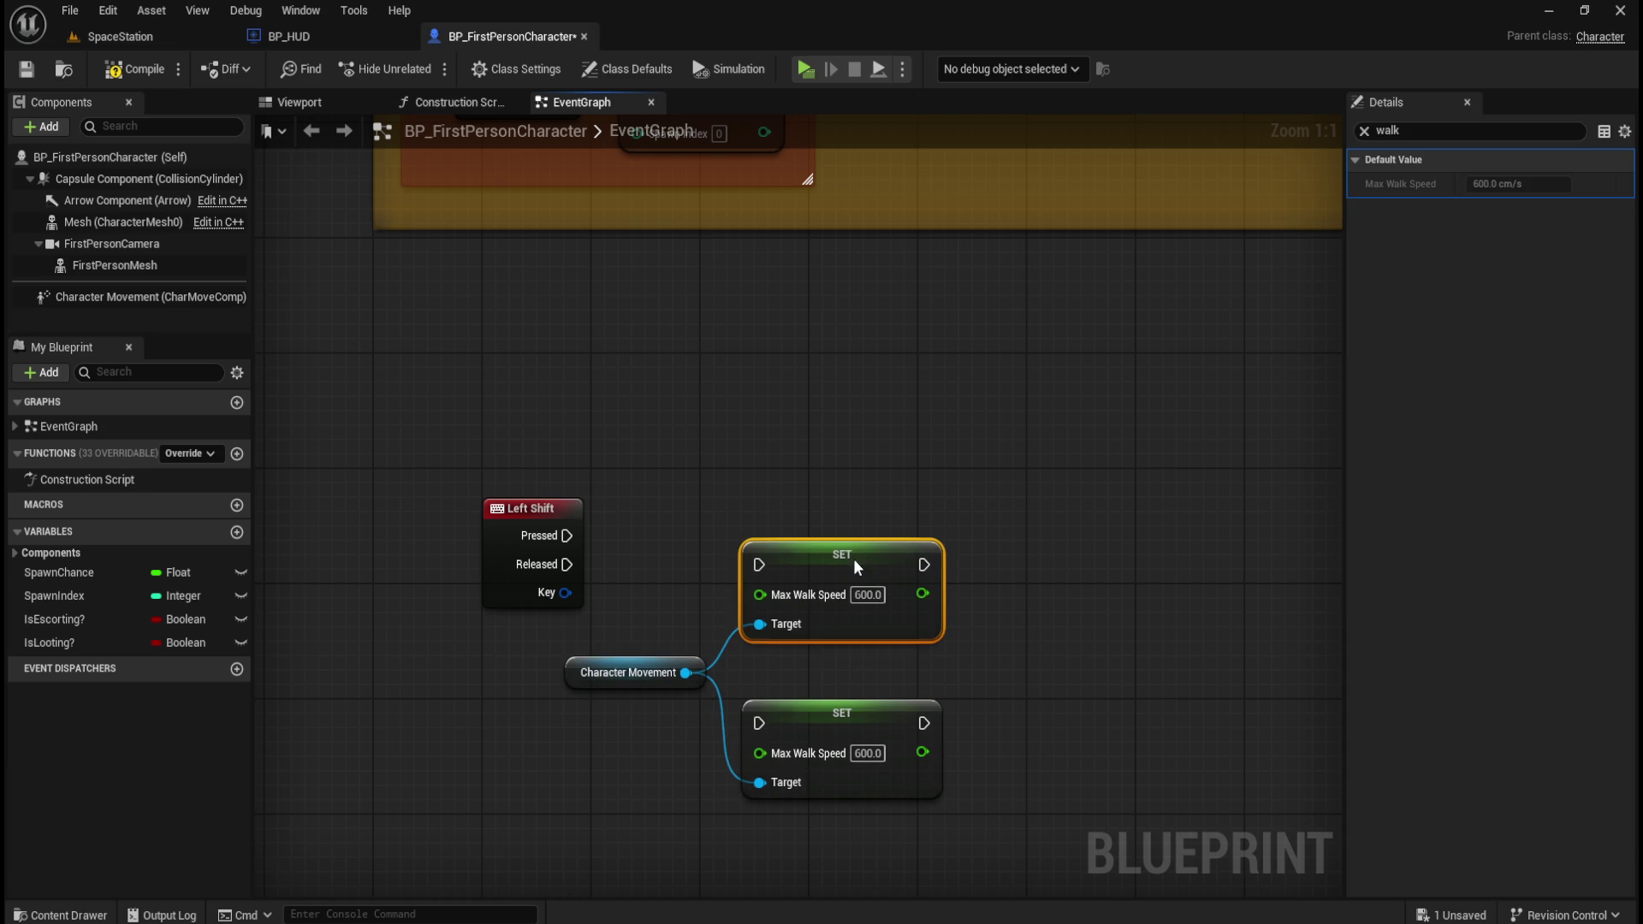
click(1012, 640)
click(868, 595)
text(900)
key(Return)
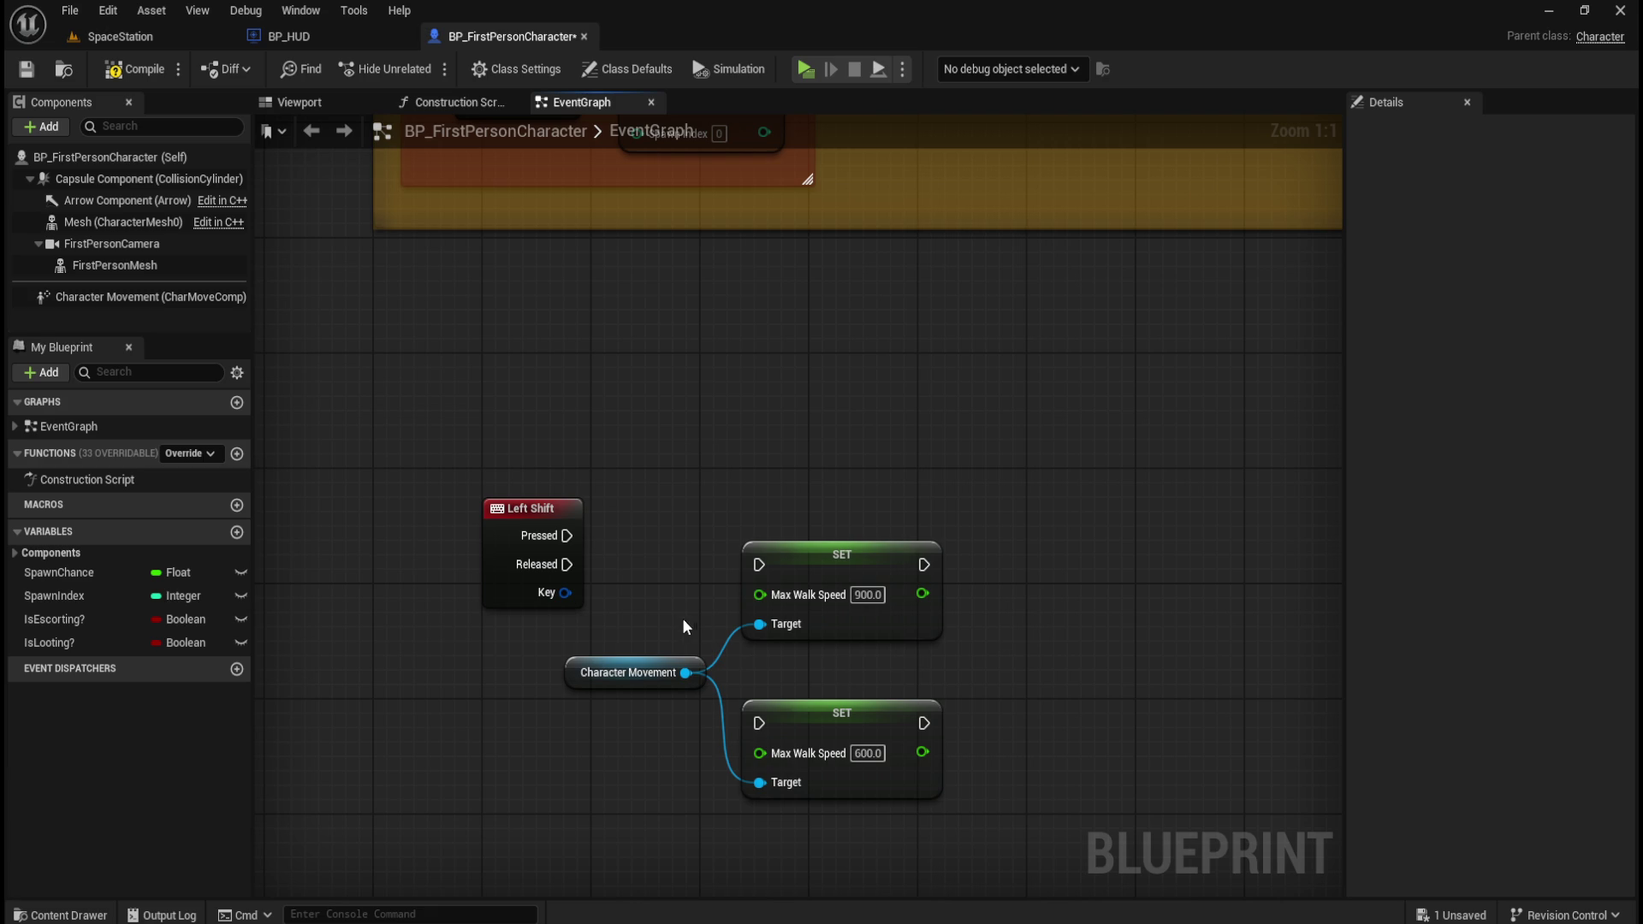
- Adjust the Character Movement and lower 600 SET node positions, undoing stray changes
drag(642, 673, 642, 687)
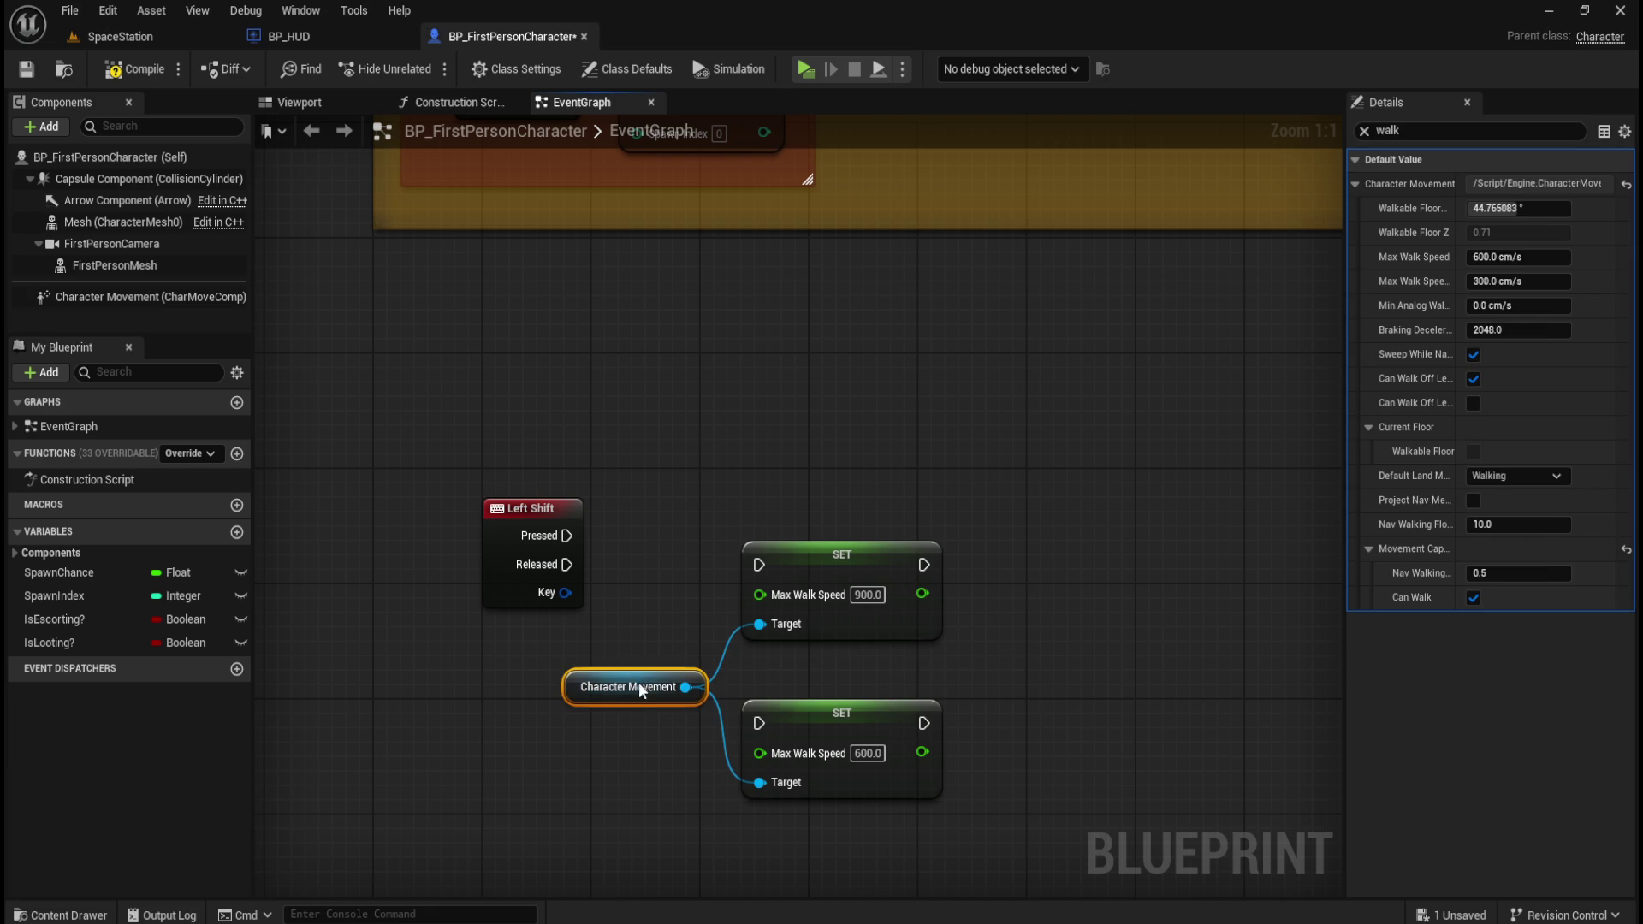
click(646, 599)
key(ctrl+z)
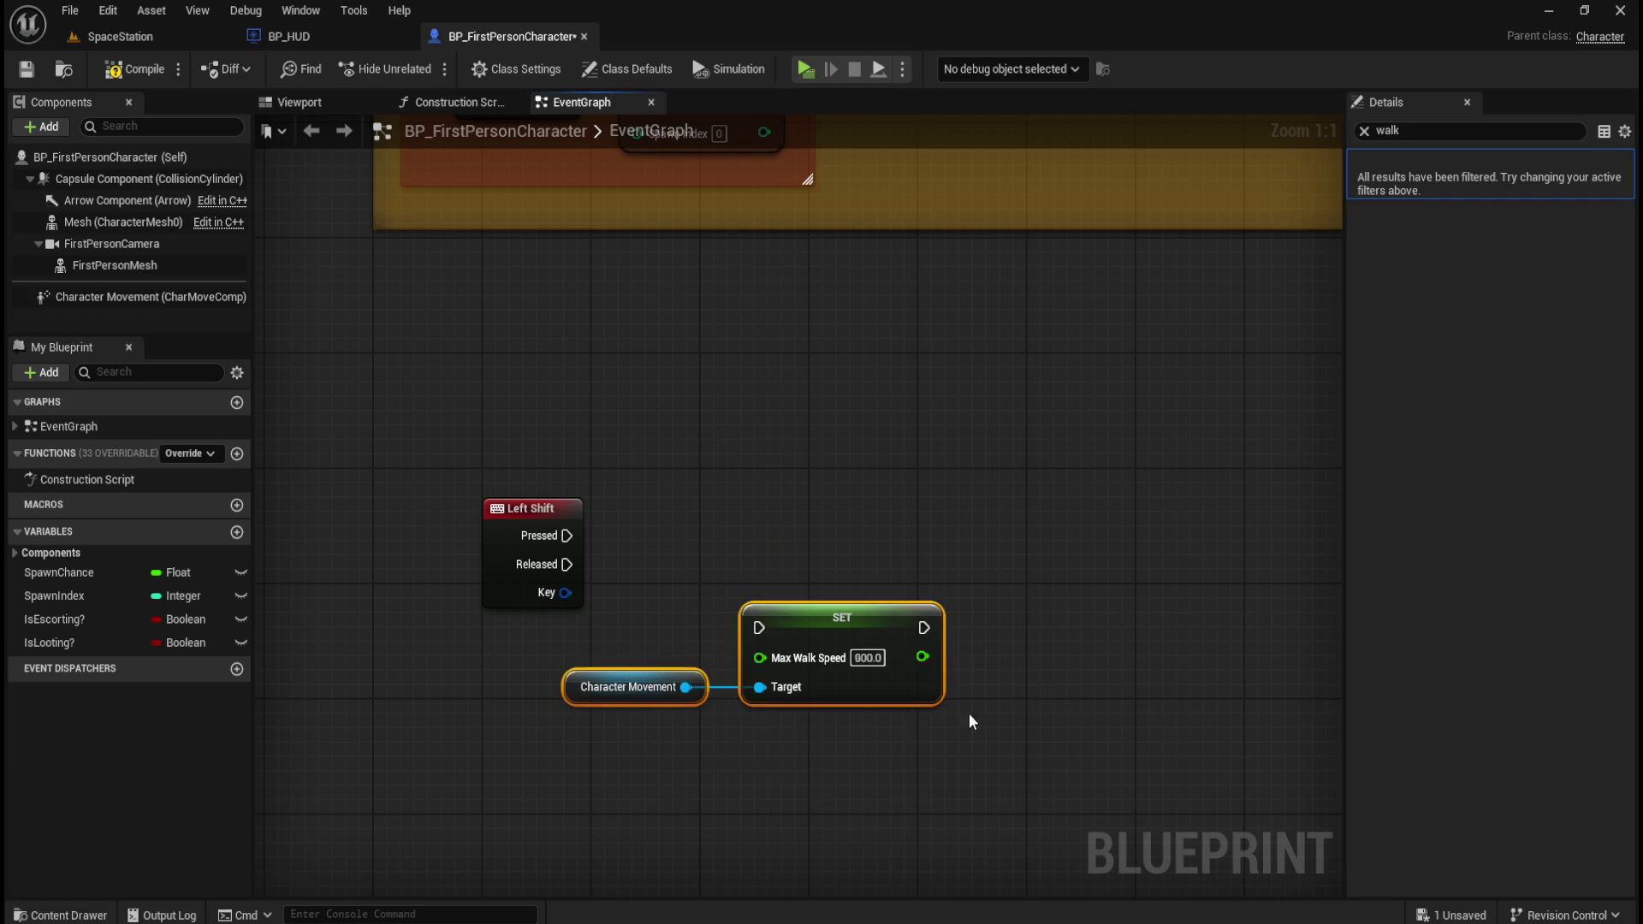
key(ctrl+z)
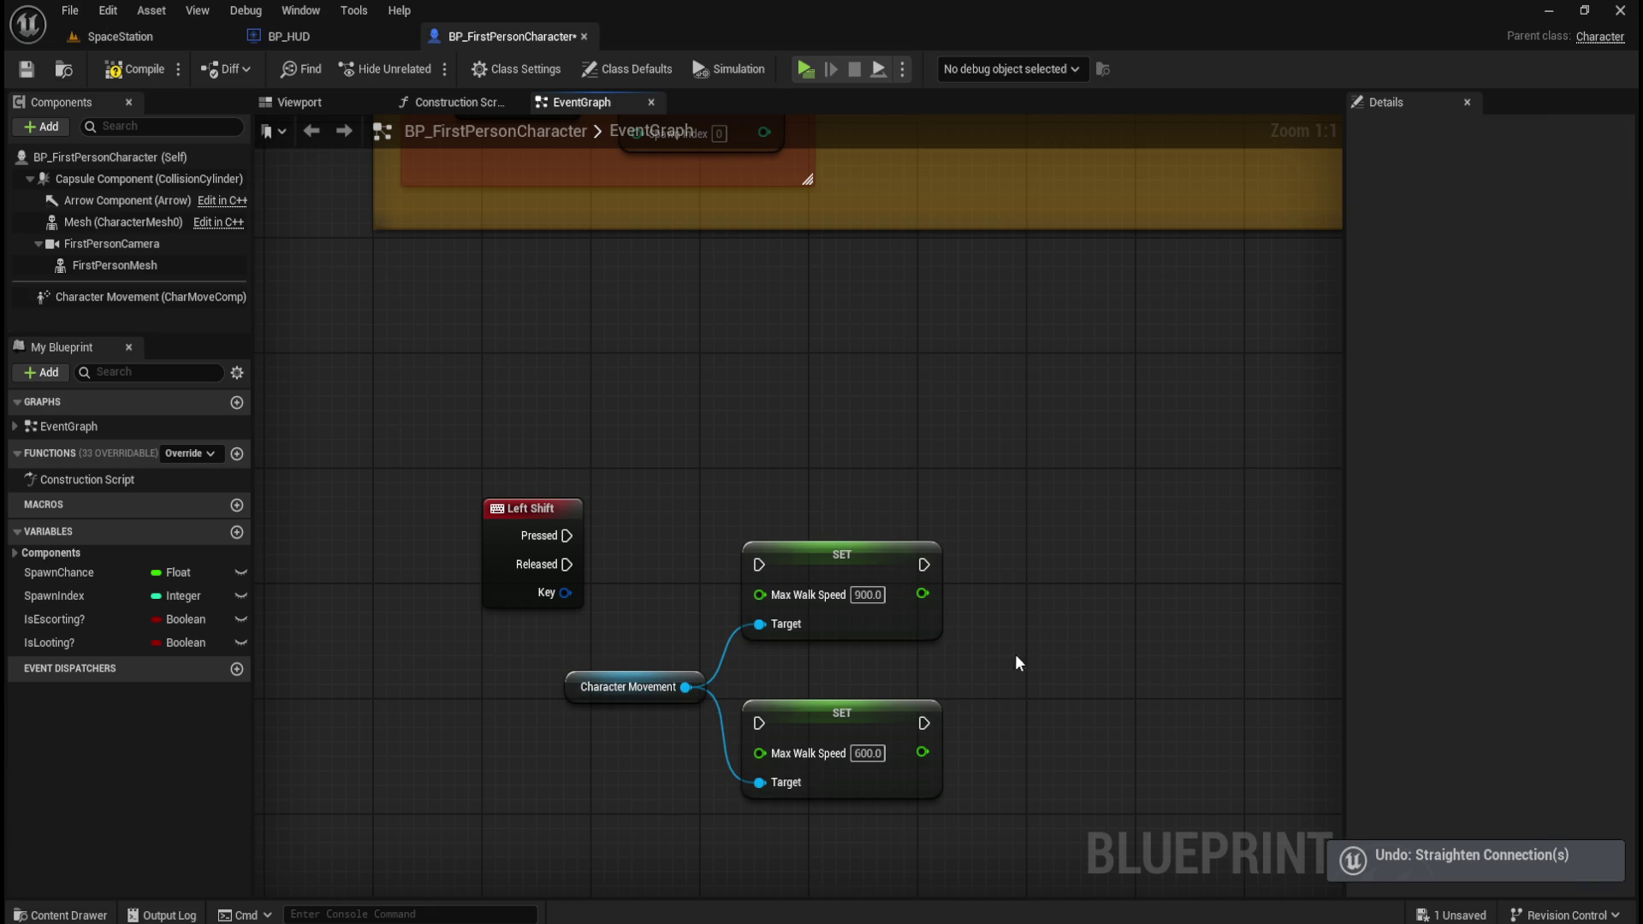
click(881, 713)
click(844, 547)
click(907, 509)
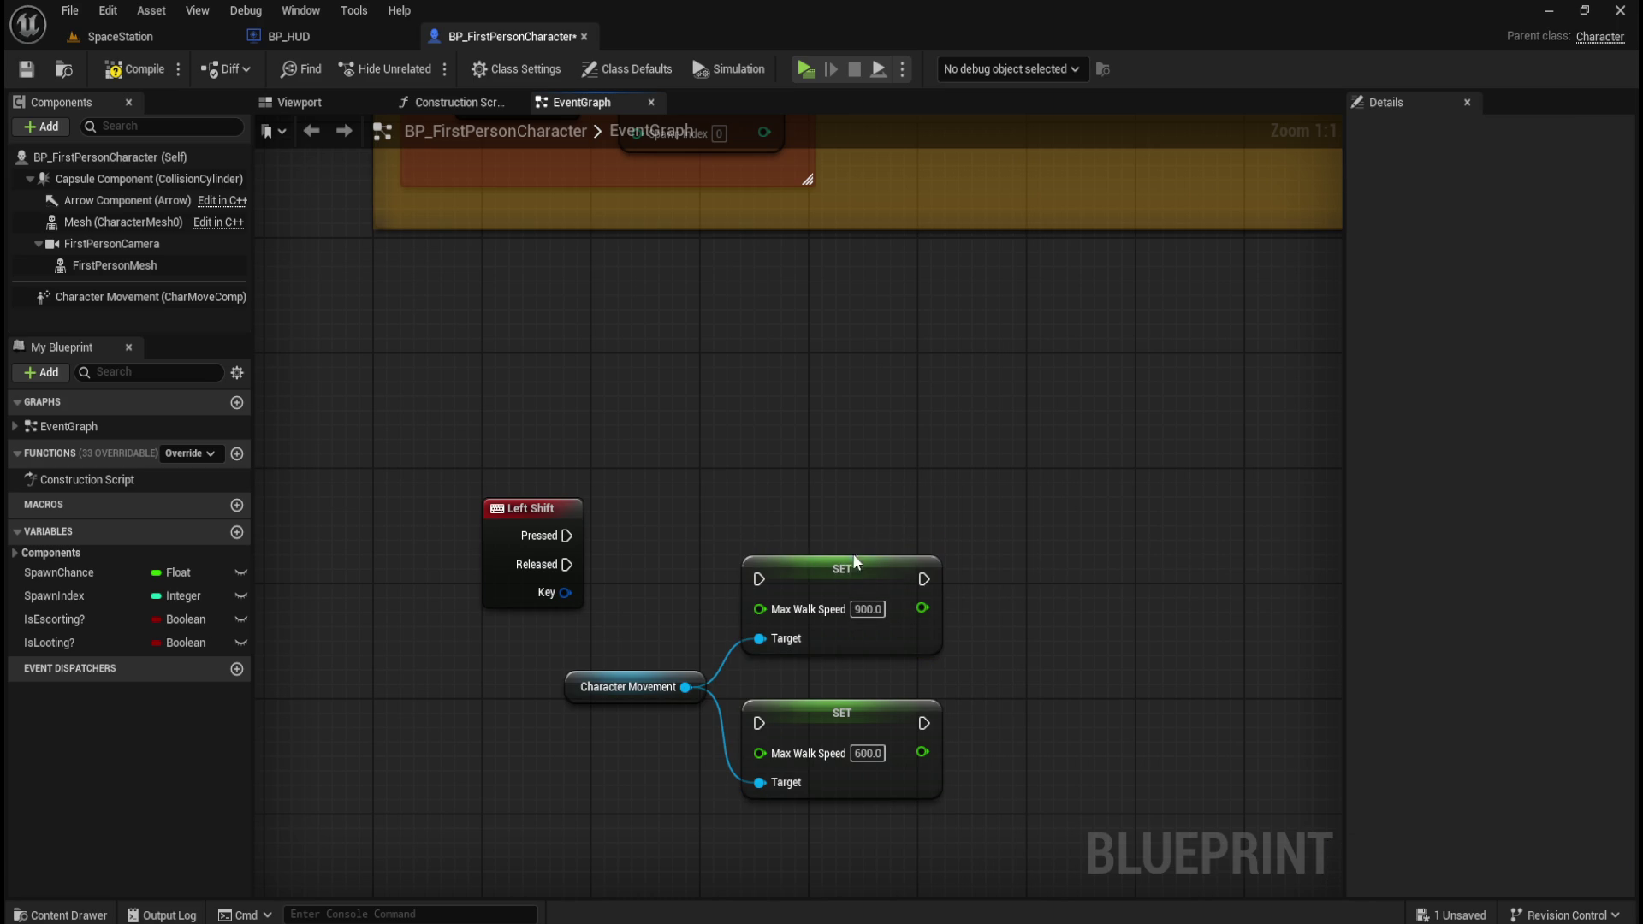
click(856, 712)
key(ctrl+z)
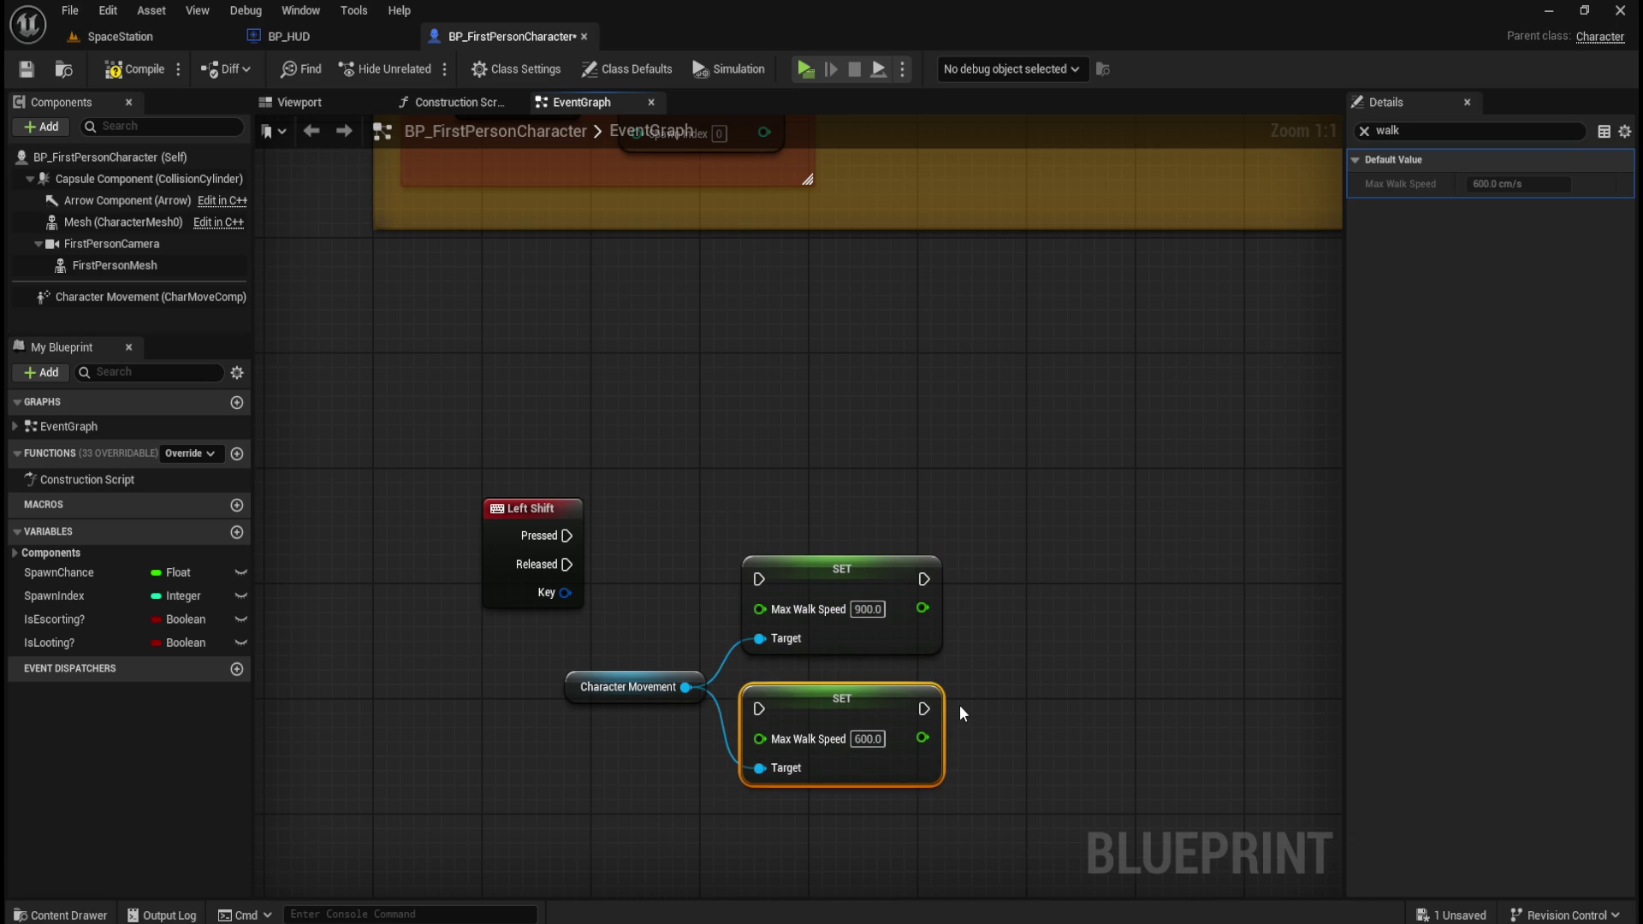
click(979, 694)
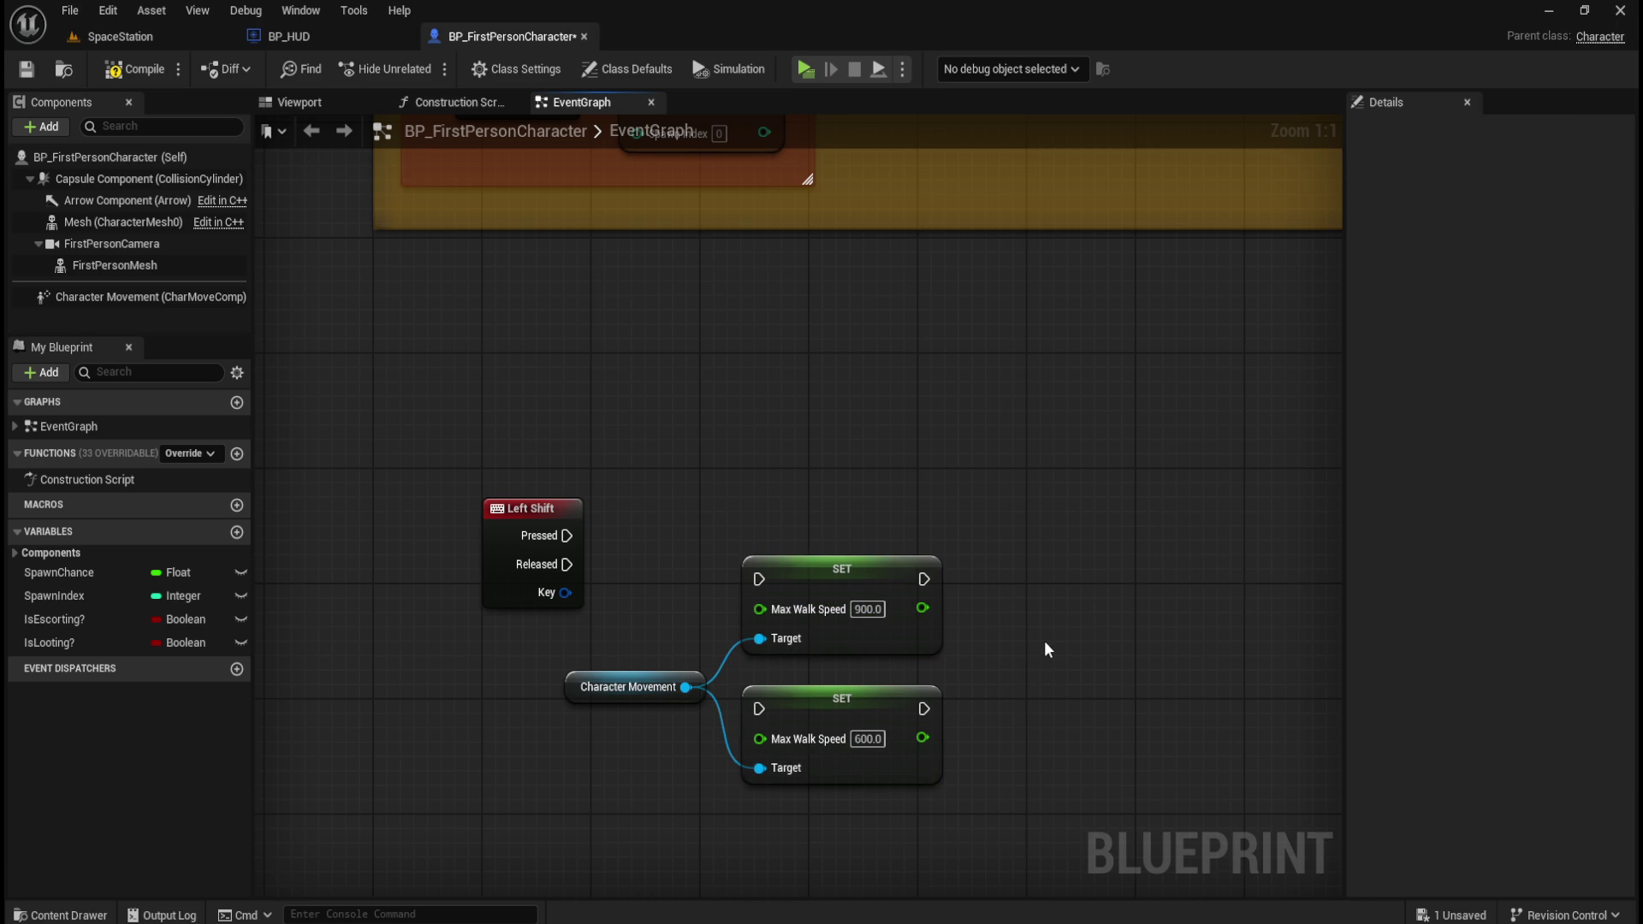
- Move both SET nodes and Character Movement together up and to the right
drag(1044, 649, 1080, 594)
drag(689, 559, 865, 667)
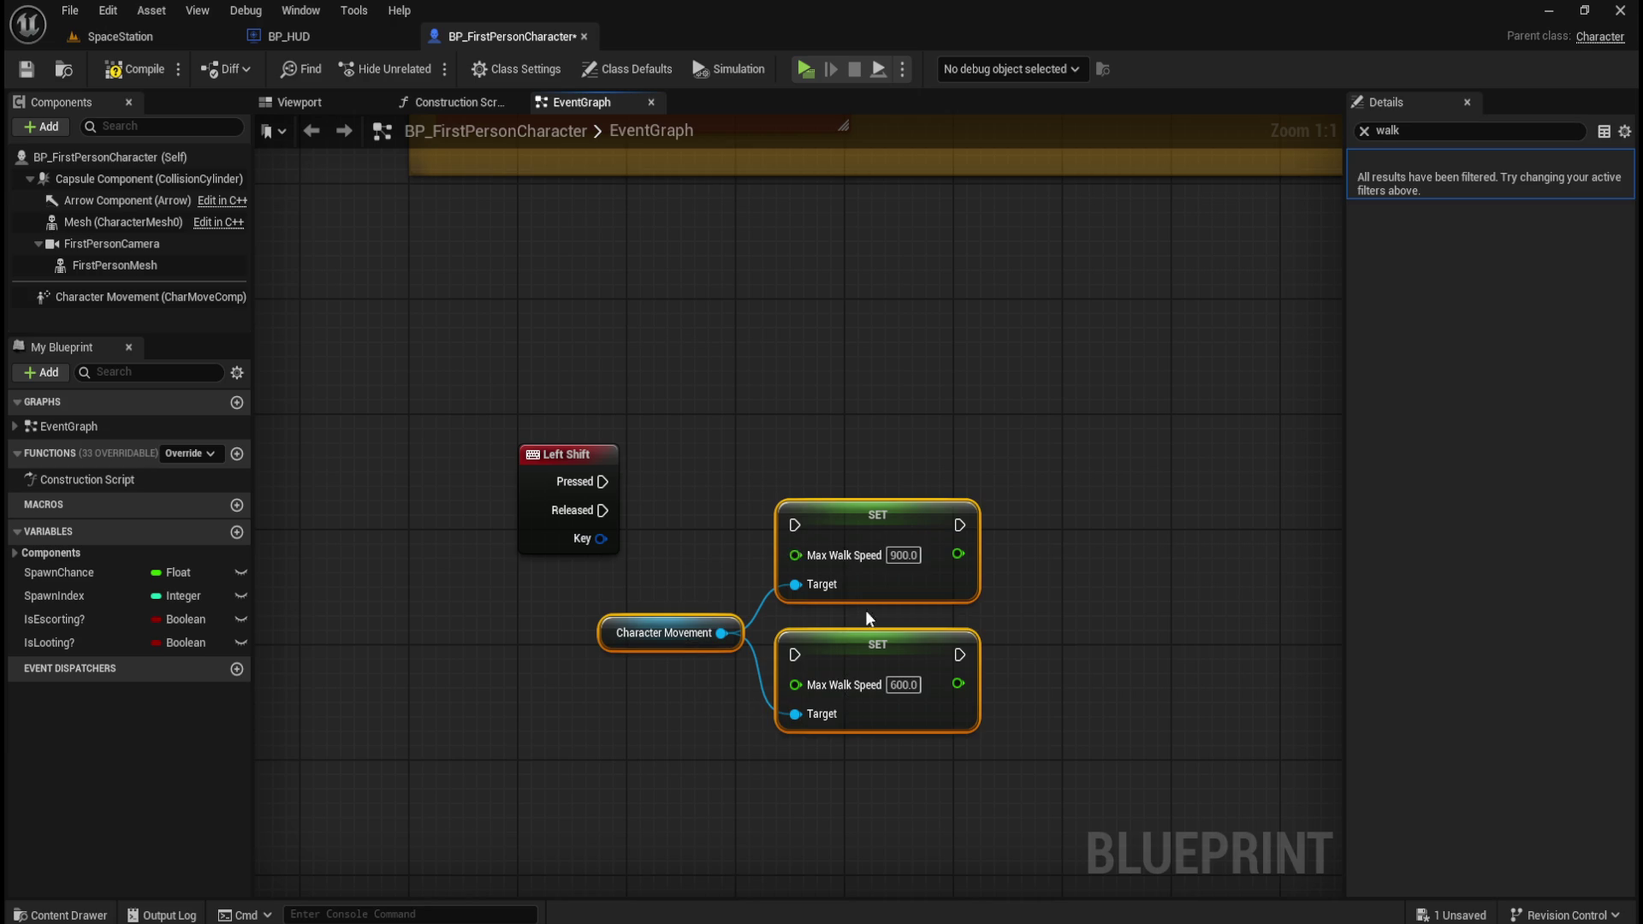
mouse_move(871, 590)
mouse_down()
mouse_move(956, 518)
mouse_move(965, 547)
mouse_up()
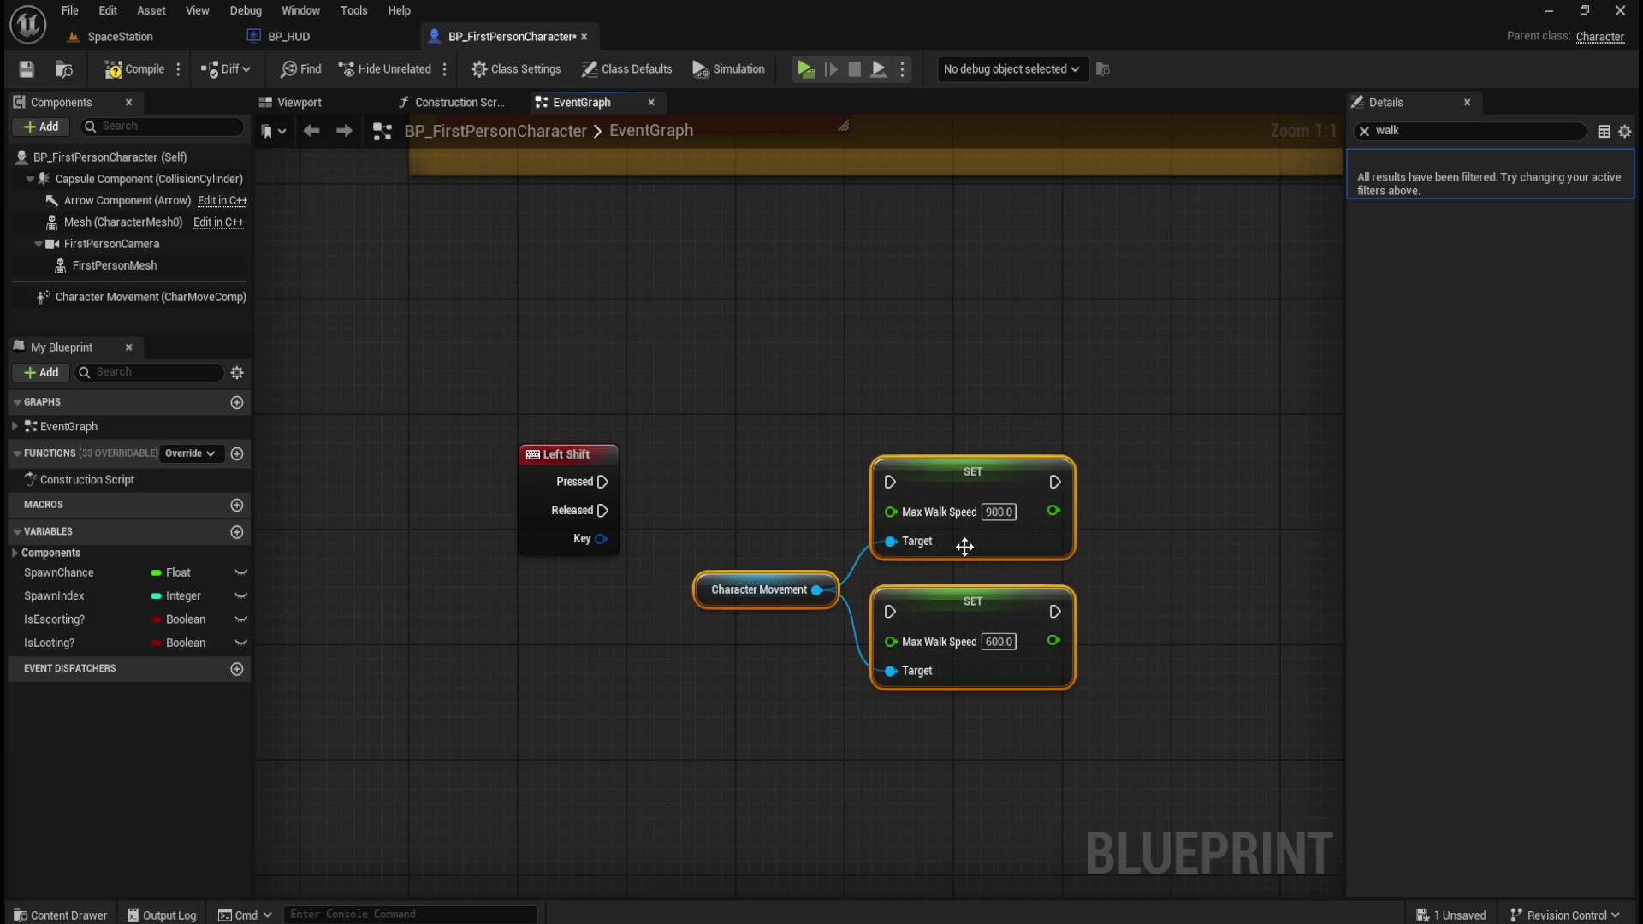
- Wire Left Shift's Pressed output into the 900 SET node, leaving Released unconnected
click(738, 511)
drag(602, 481, 895, 481)
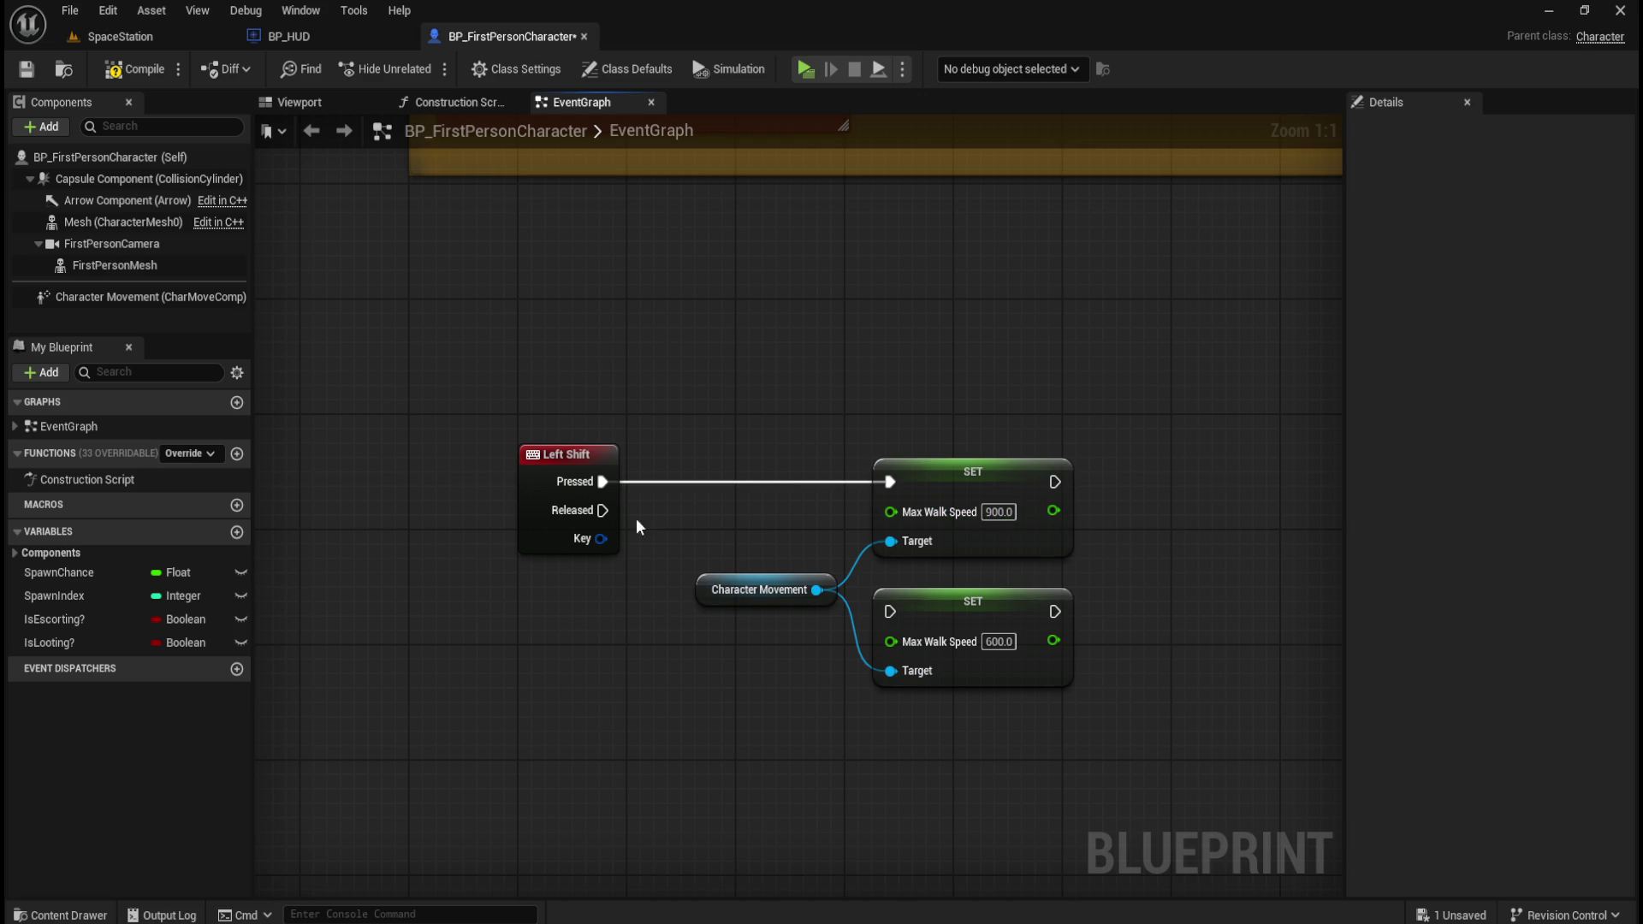
drag(603, 511, 890, 618)
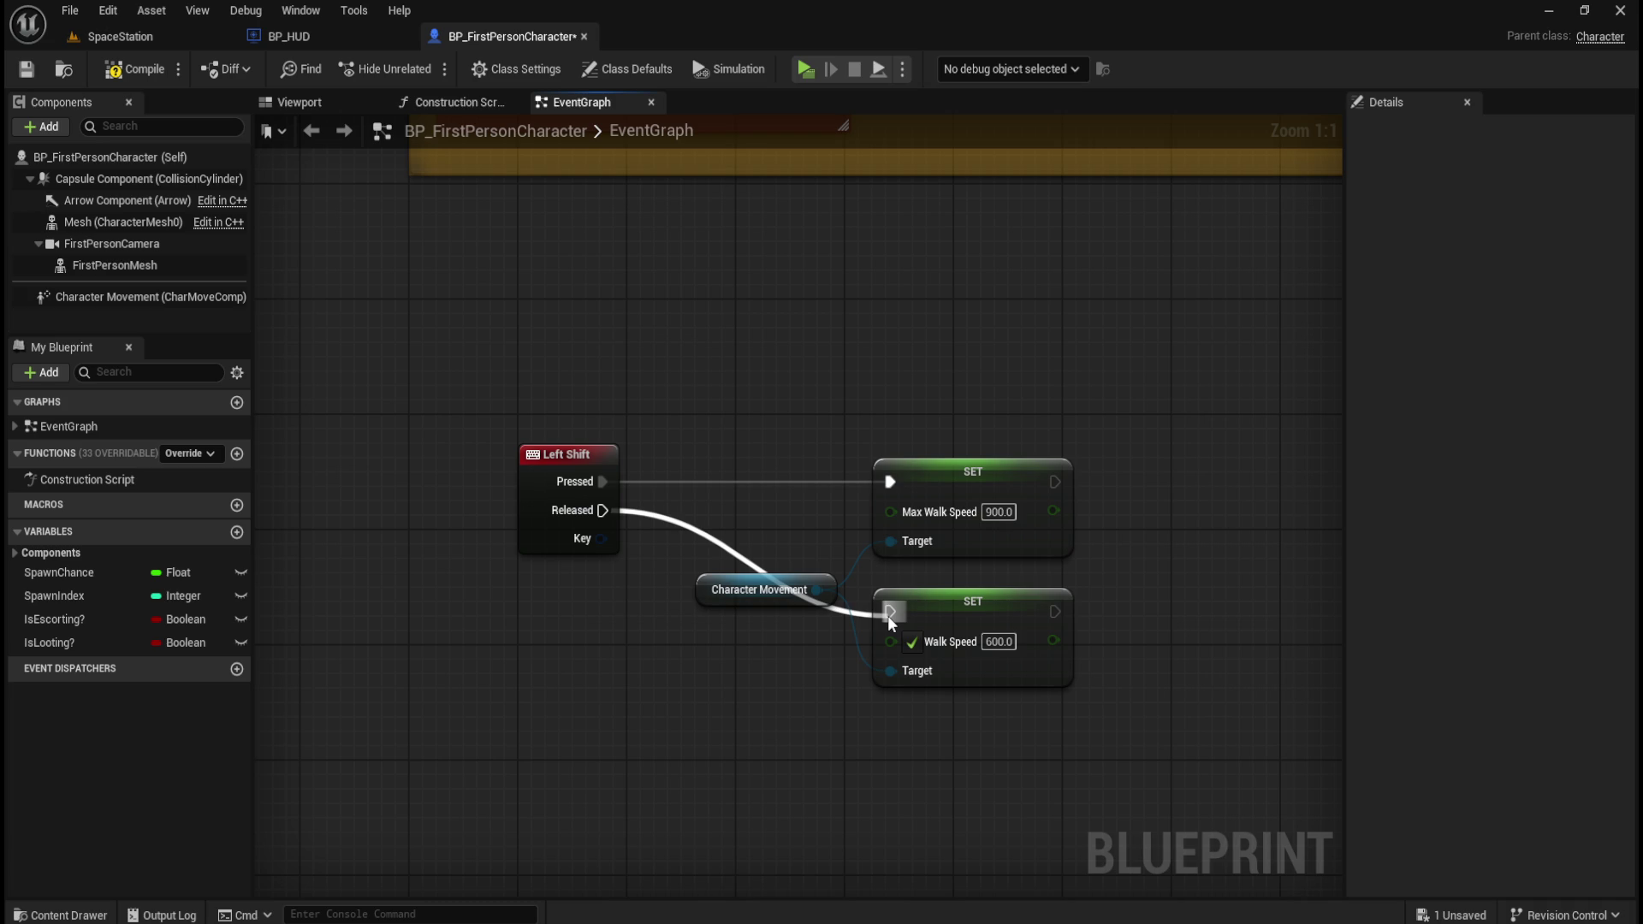
drag(888, 617, 888, 609)
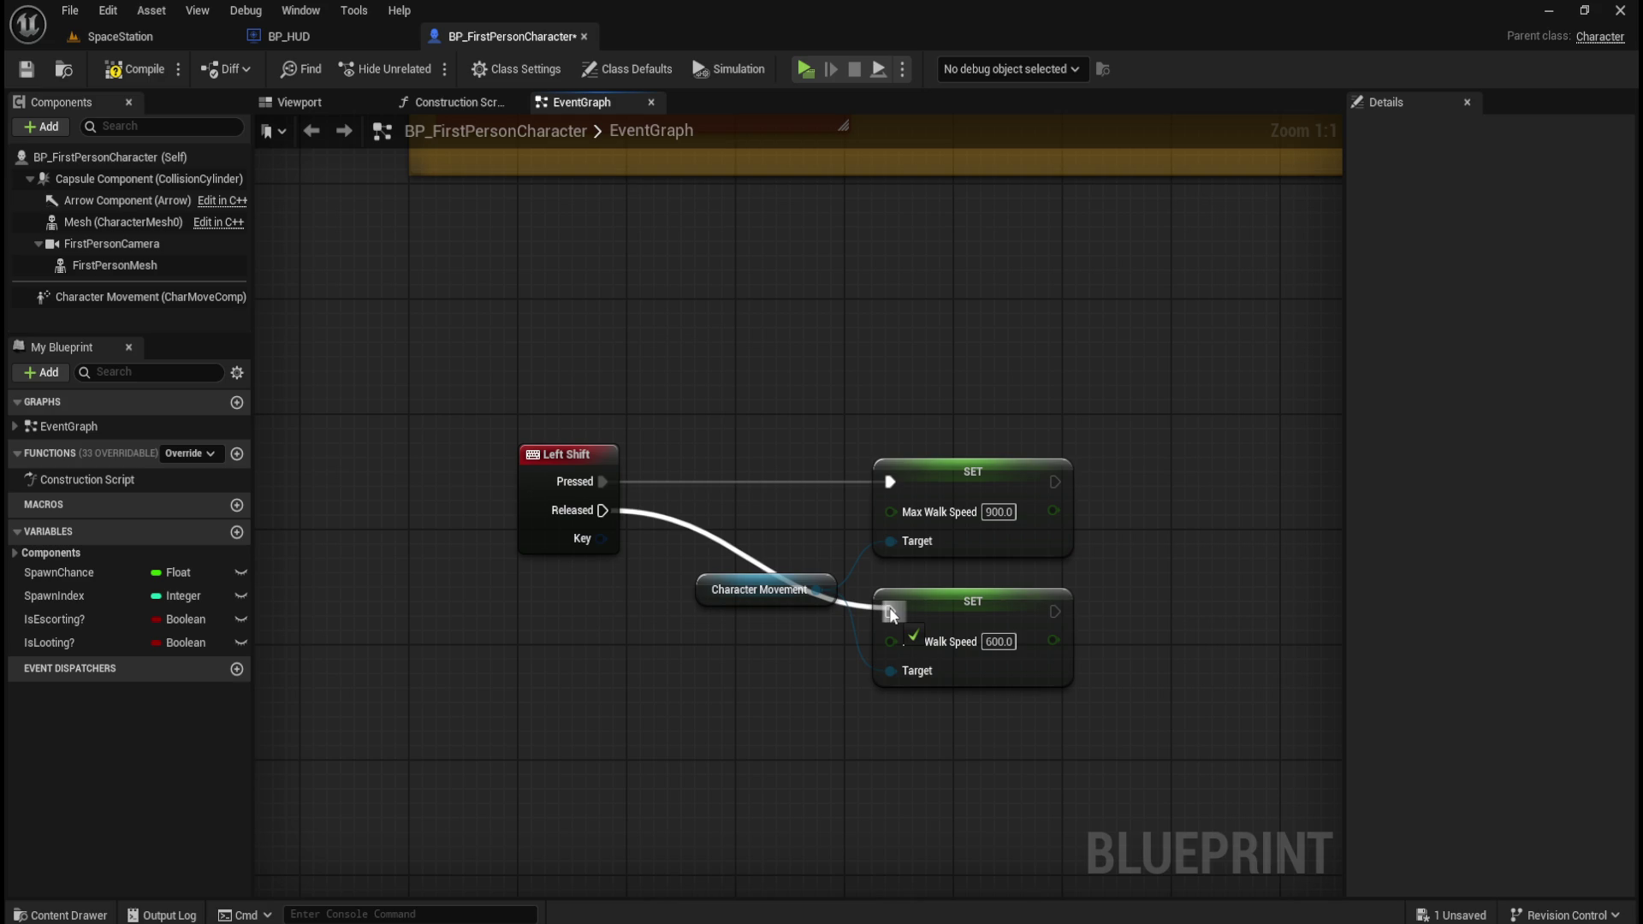
drag(890, 613, 711, 647)
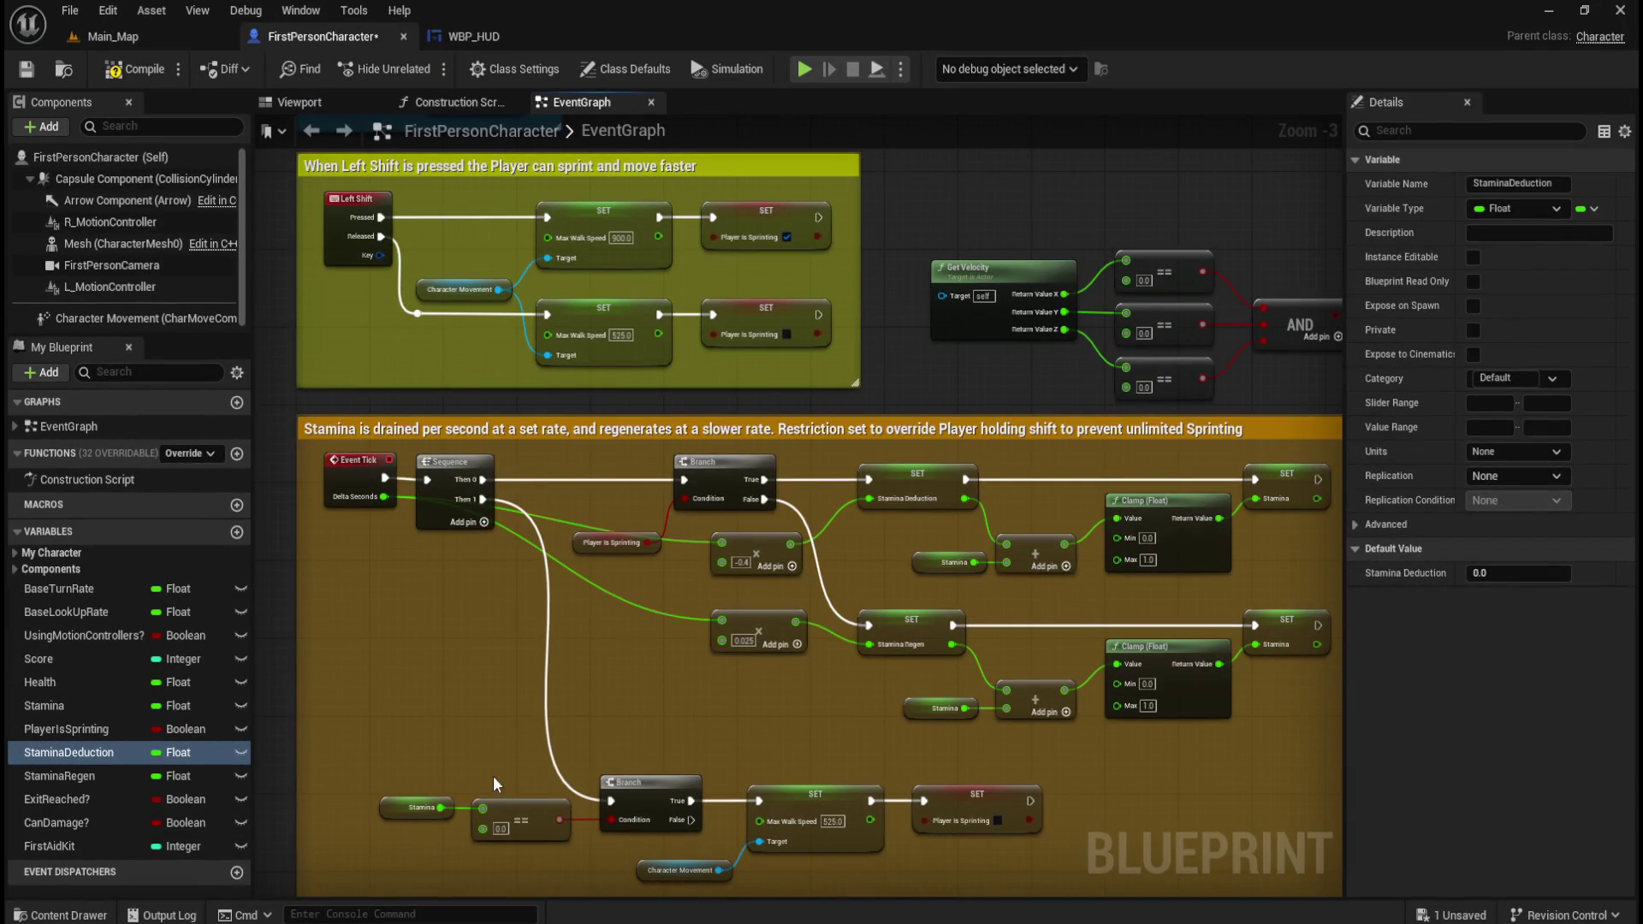
- Marquee-select the stamina Branch chain in the reference FirstPersonCharacter graph
mouse_move(420, 755)
mouse_down()
mouse_move(734, 833)
mouse_move(1035, 864)
mouse_up()
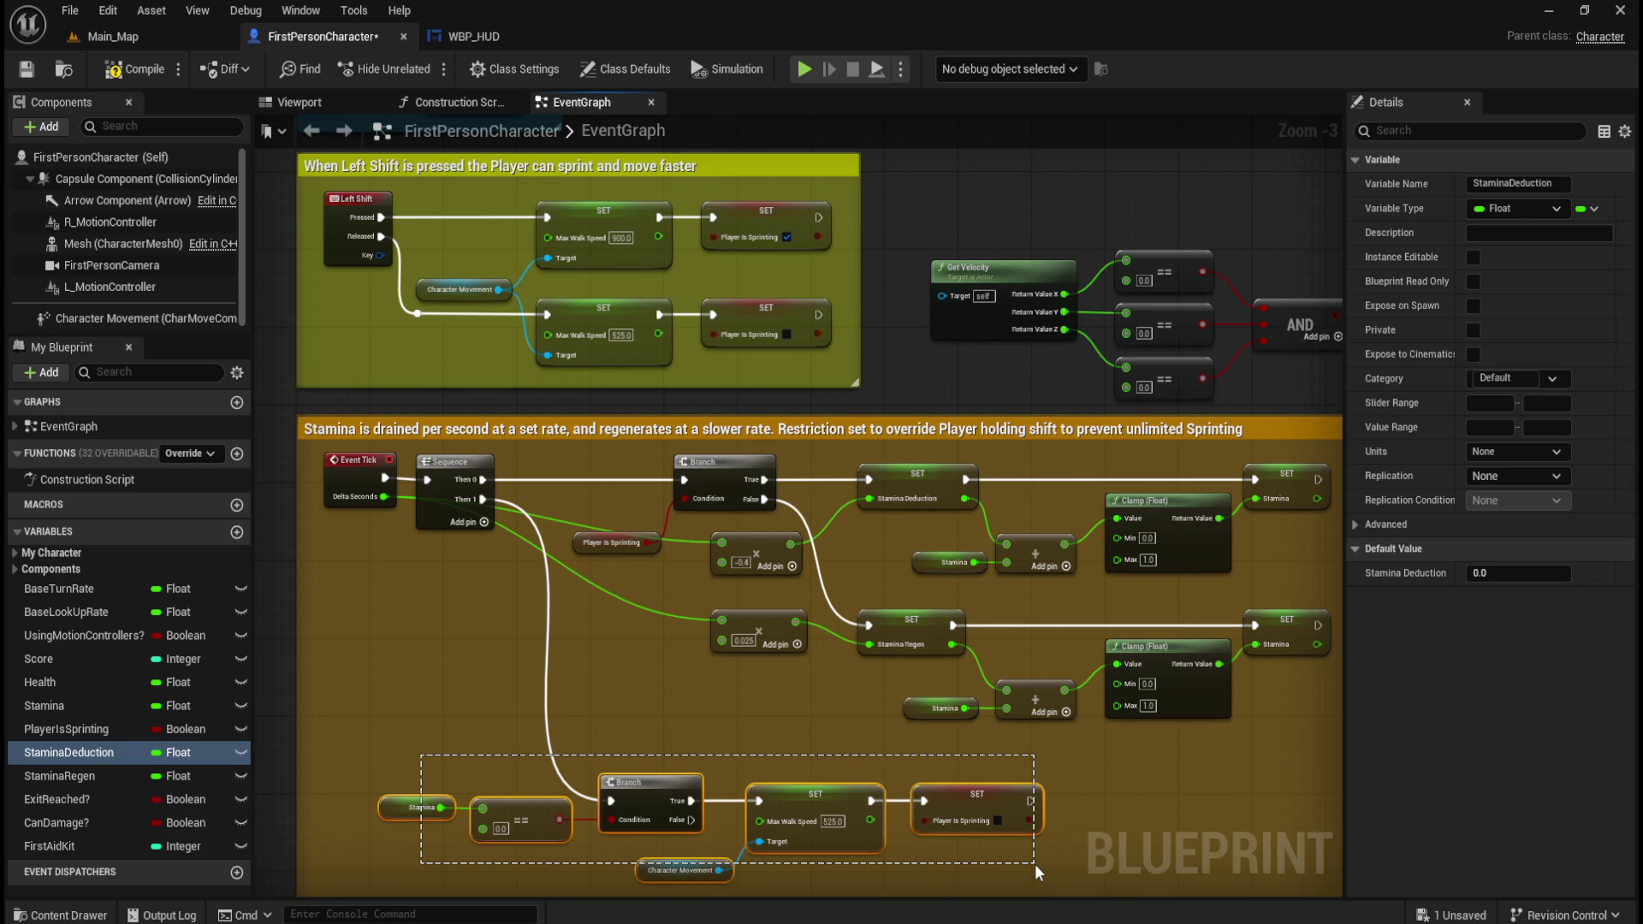
- Select the stamina Branch chain and the Left Shift sprint nodes in the reference graph, then deselect
mouse_move(1034, 864)
mouse_down()
mouse_move(1020, 840)
mouse_move(1017, 859)
mouse_up()
drag(475, 198, 816, 357)
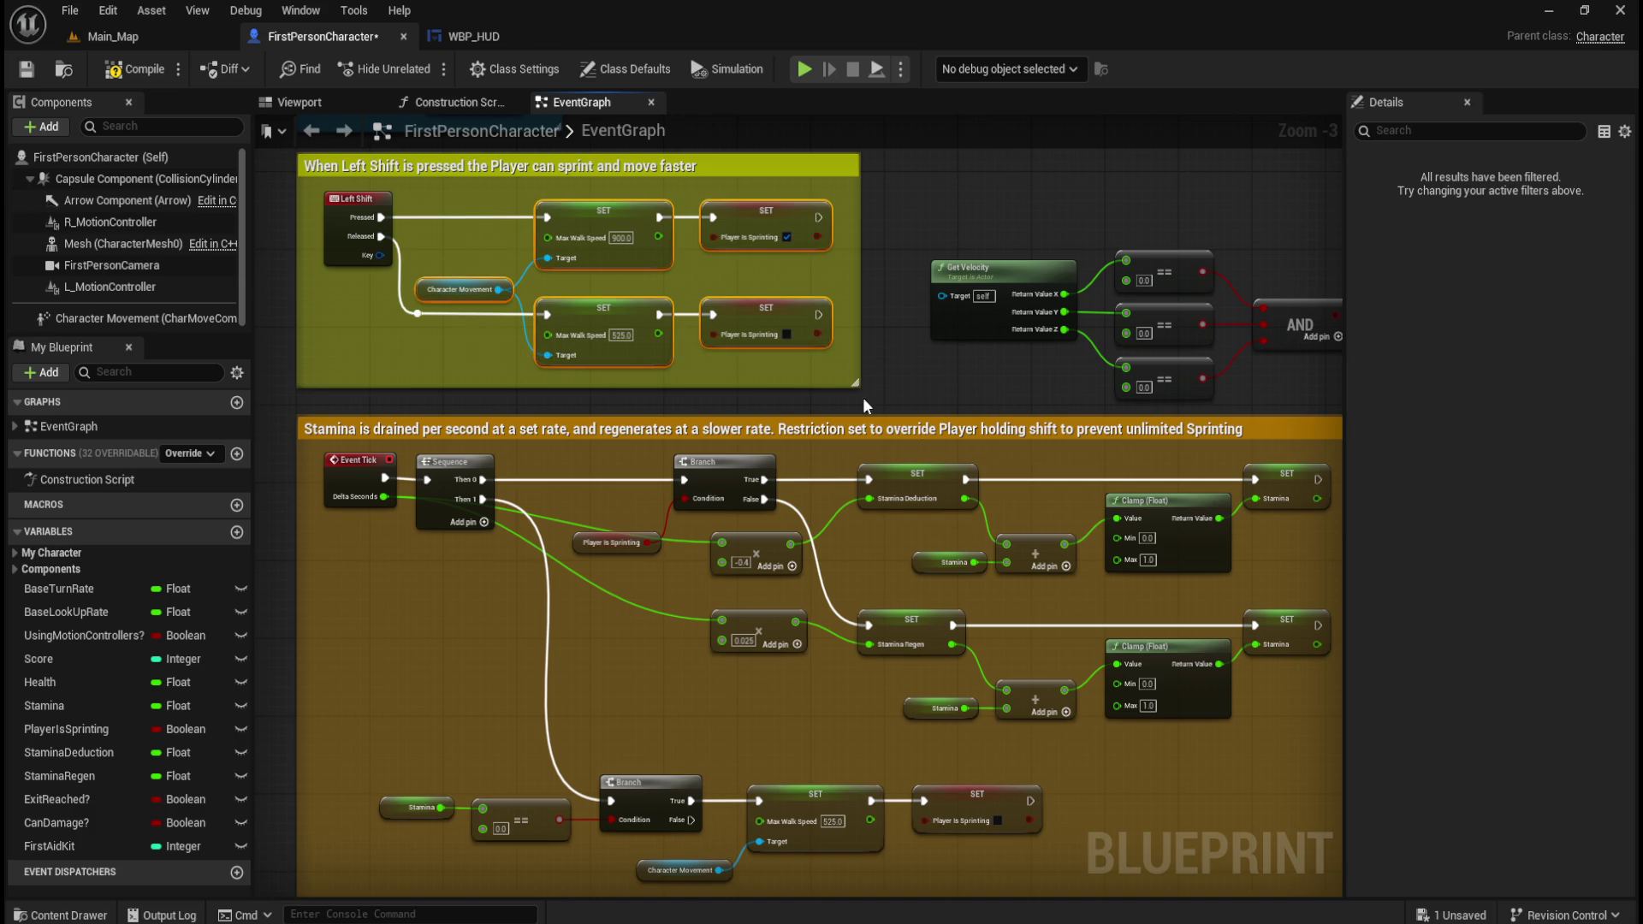
click(862, 397)
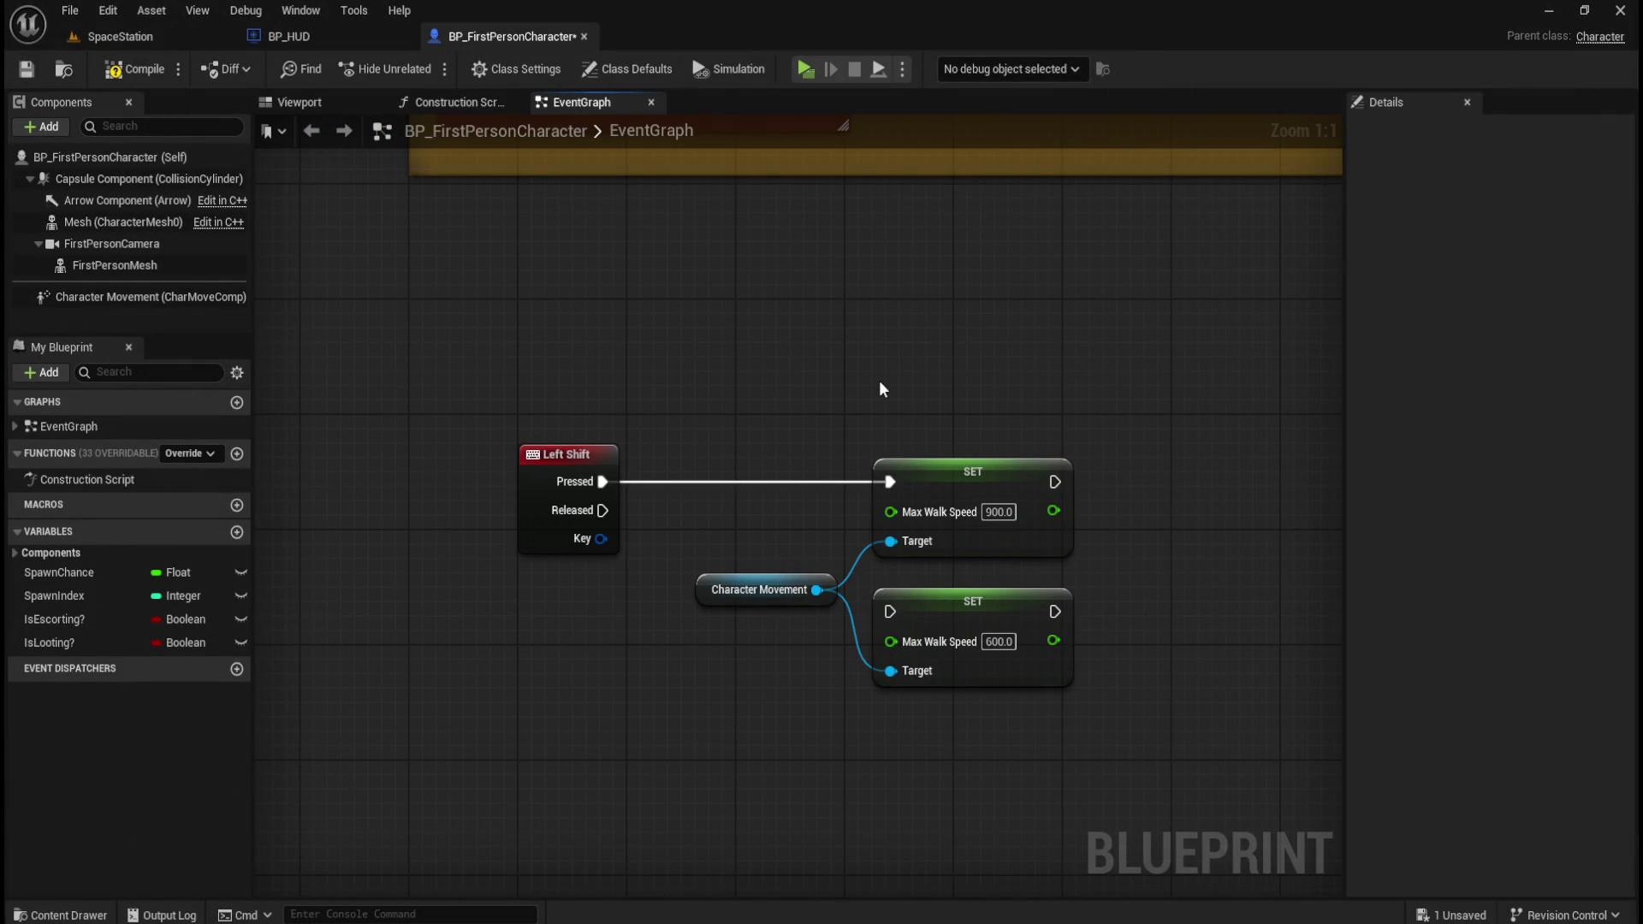
- Reframe the graph around the two SET nodes and Character Movement
mouse_move(823, 397)
mouse_down()
mouse_move(770, 286)
mouse_move(717, 286)
mouse_up()
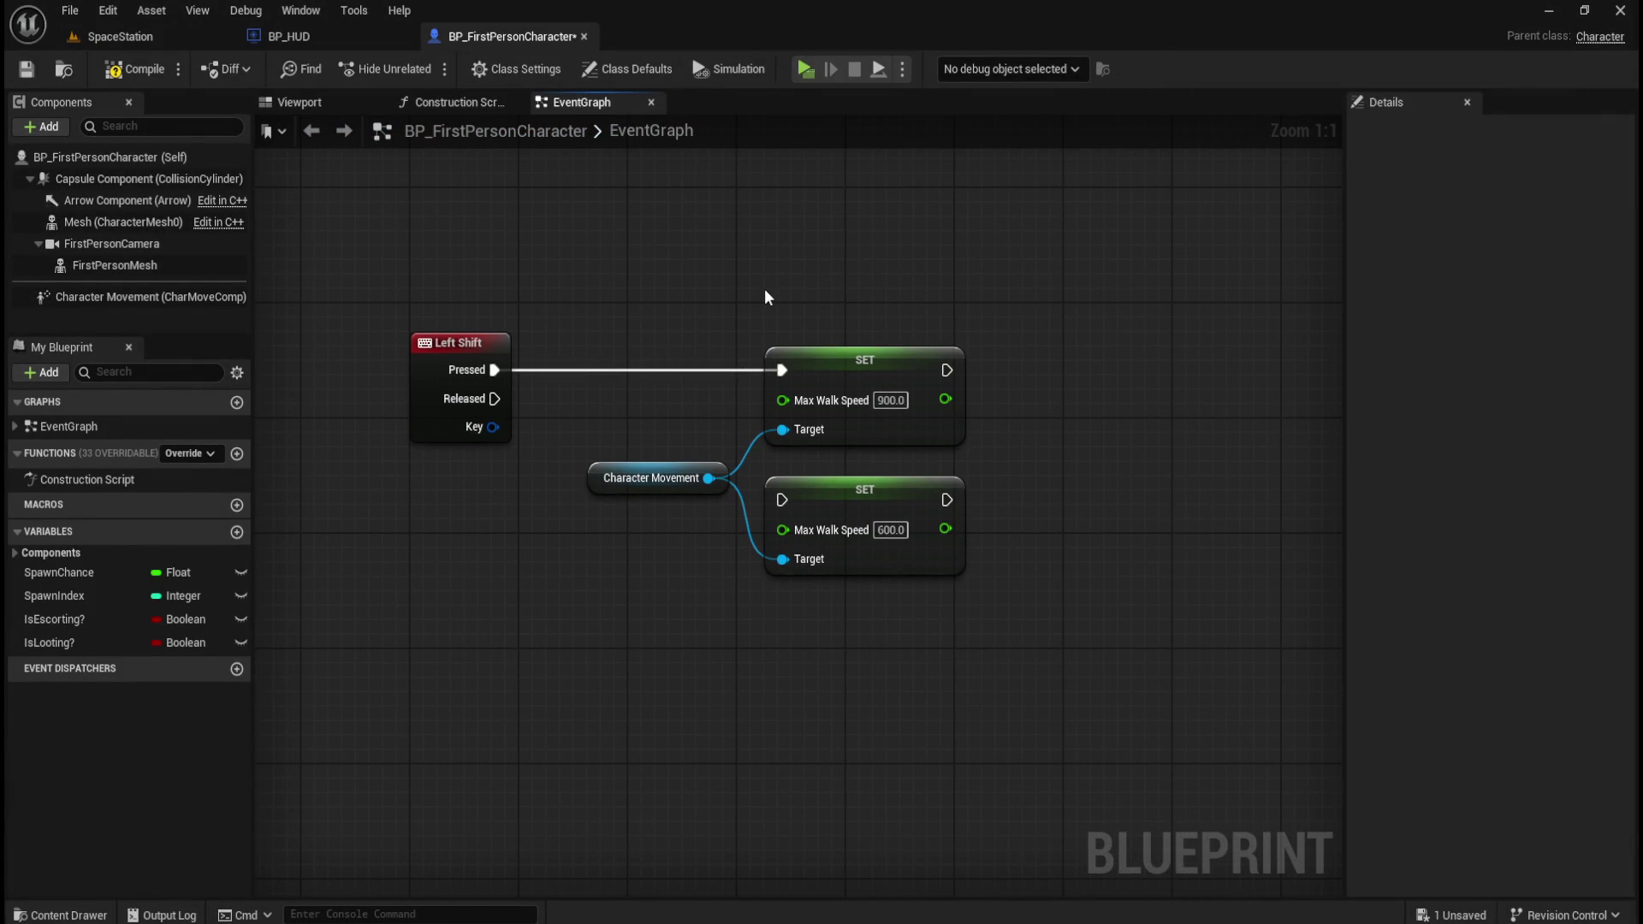
drag(660, 286, 1035, 599)
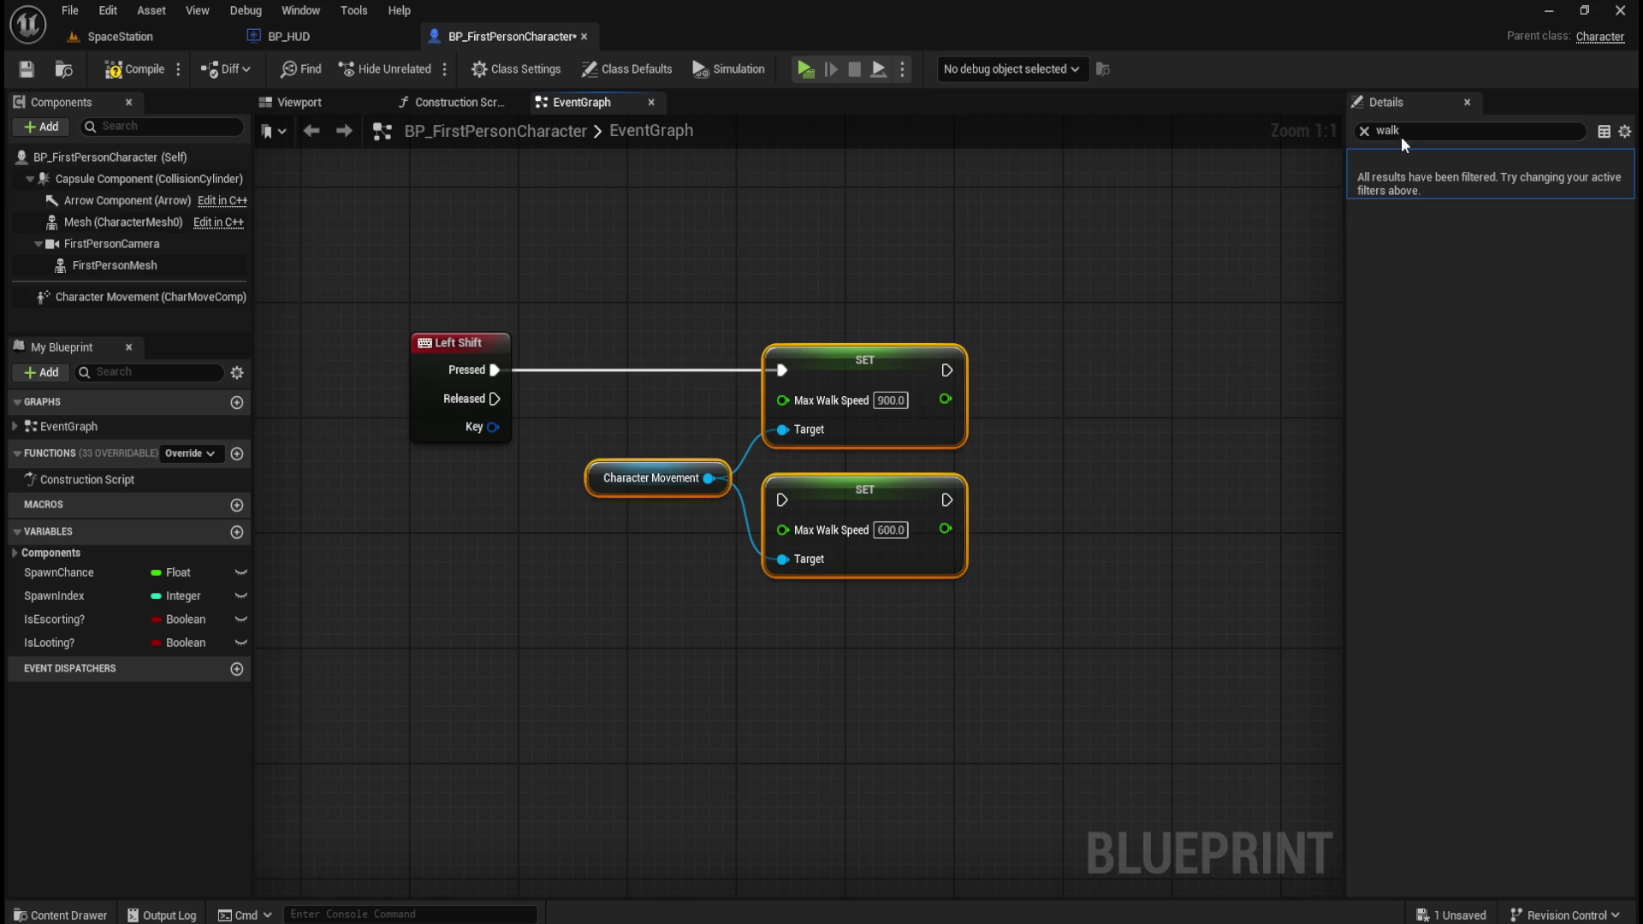
click(908, 272)
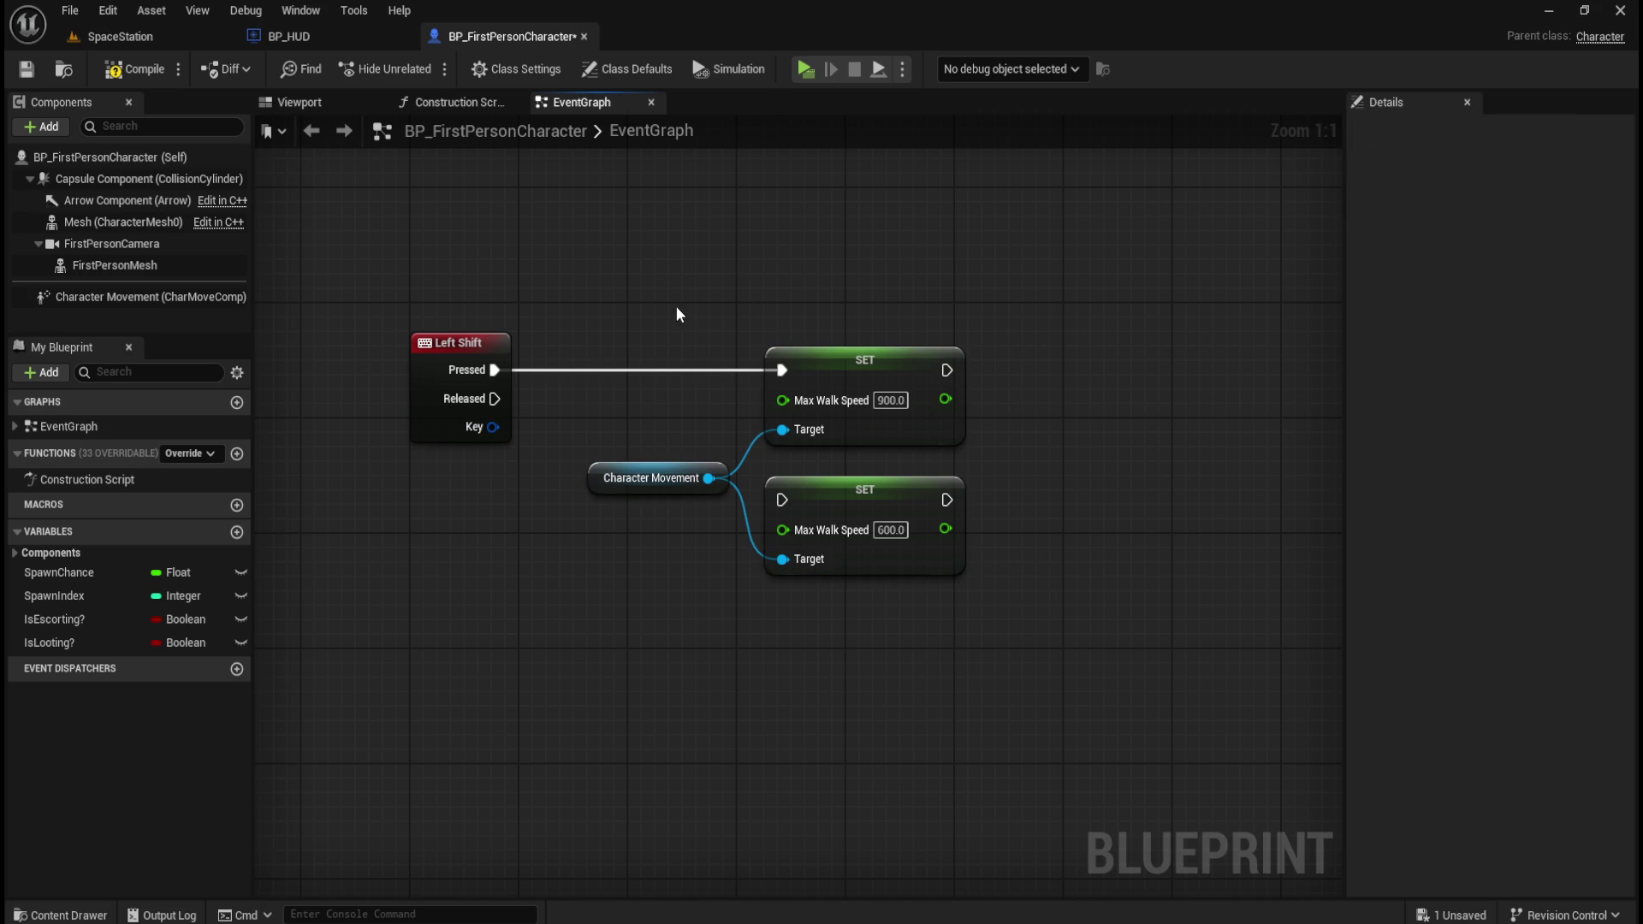
right_click(680, 319)
mouse_move(560, 316)
mouse_down()
mouse_move(616, 378)
mouse_move(855, 396)
mouse_move(1200, 370)
mouse_move(1206, 385)
mouse_up()
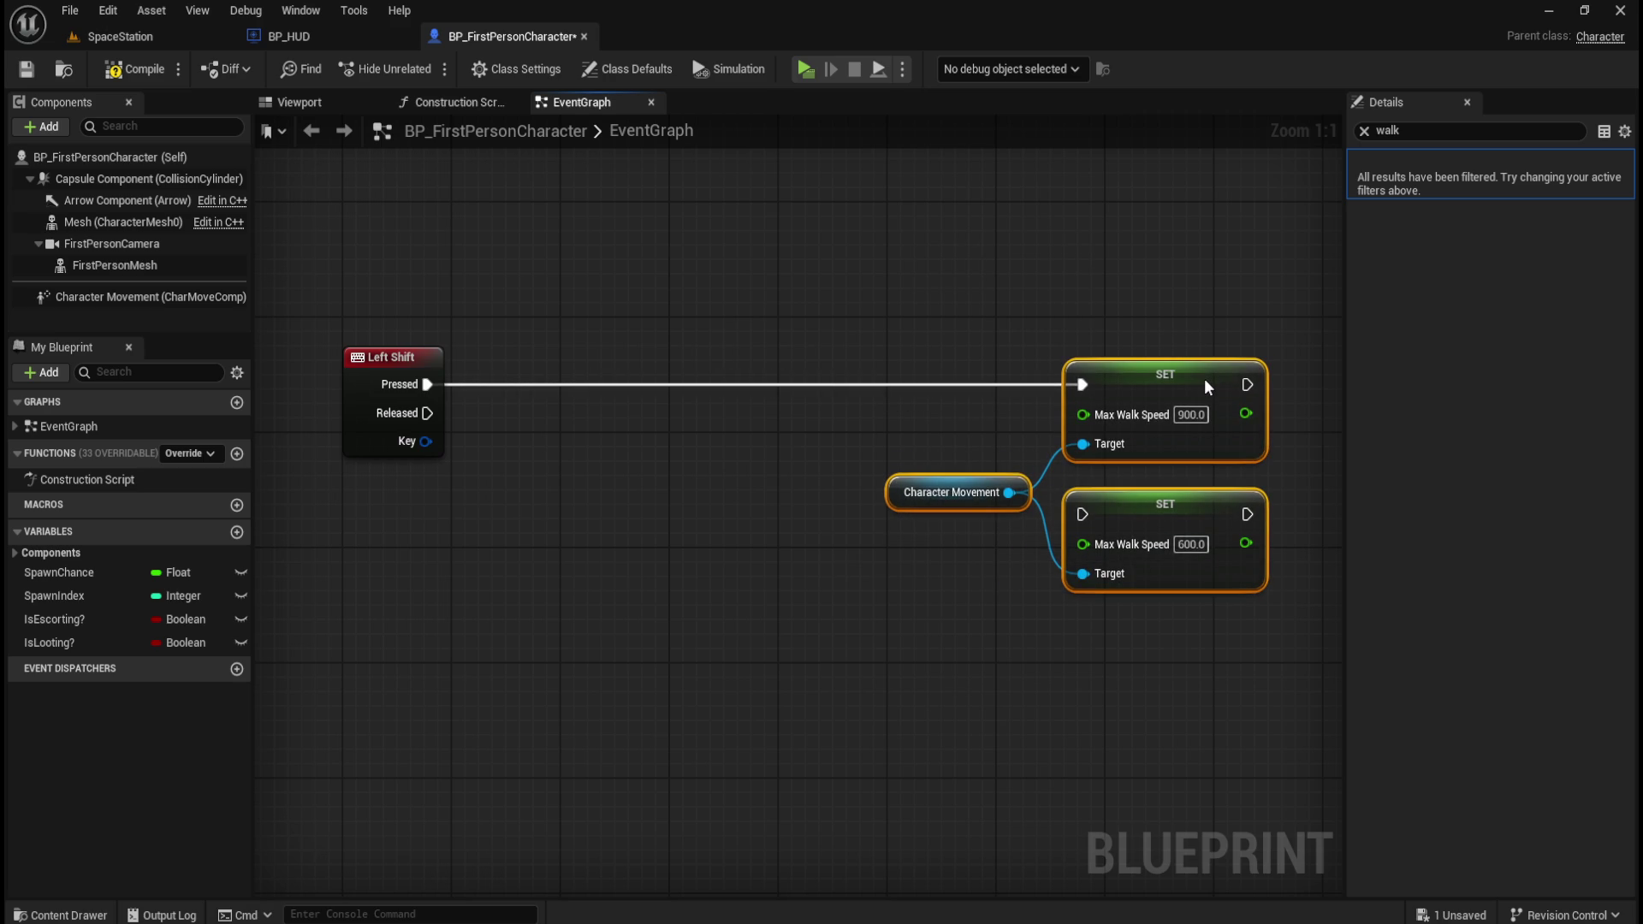
click(589, 548)
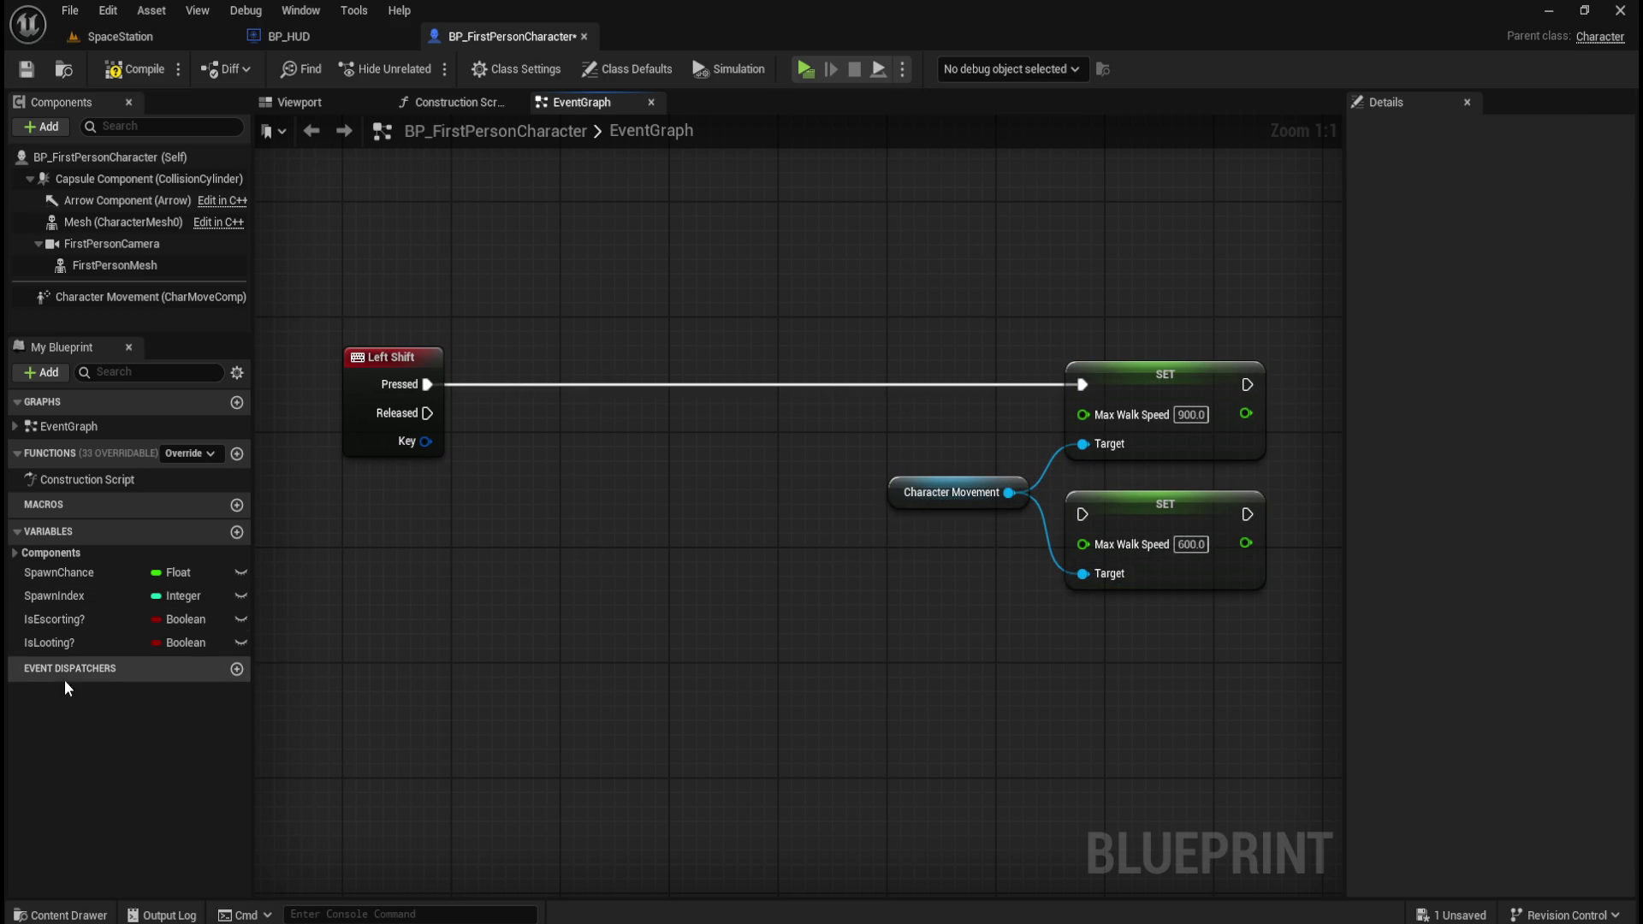
- Add a Boolean variable named IsSprinting?, then compile and save the blueprint
click(237, 532)
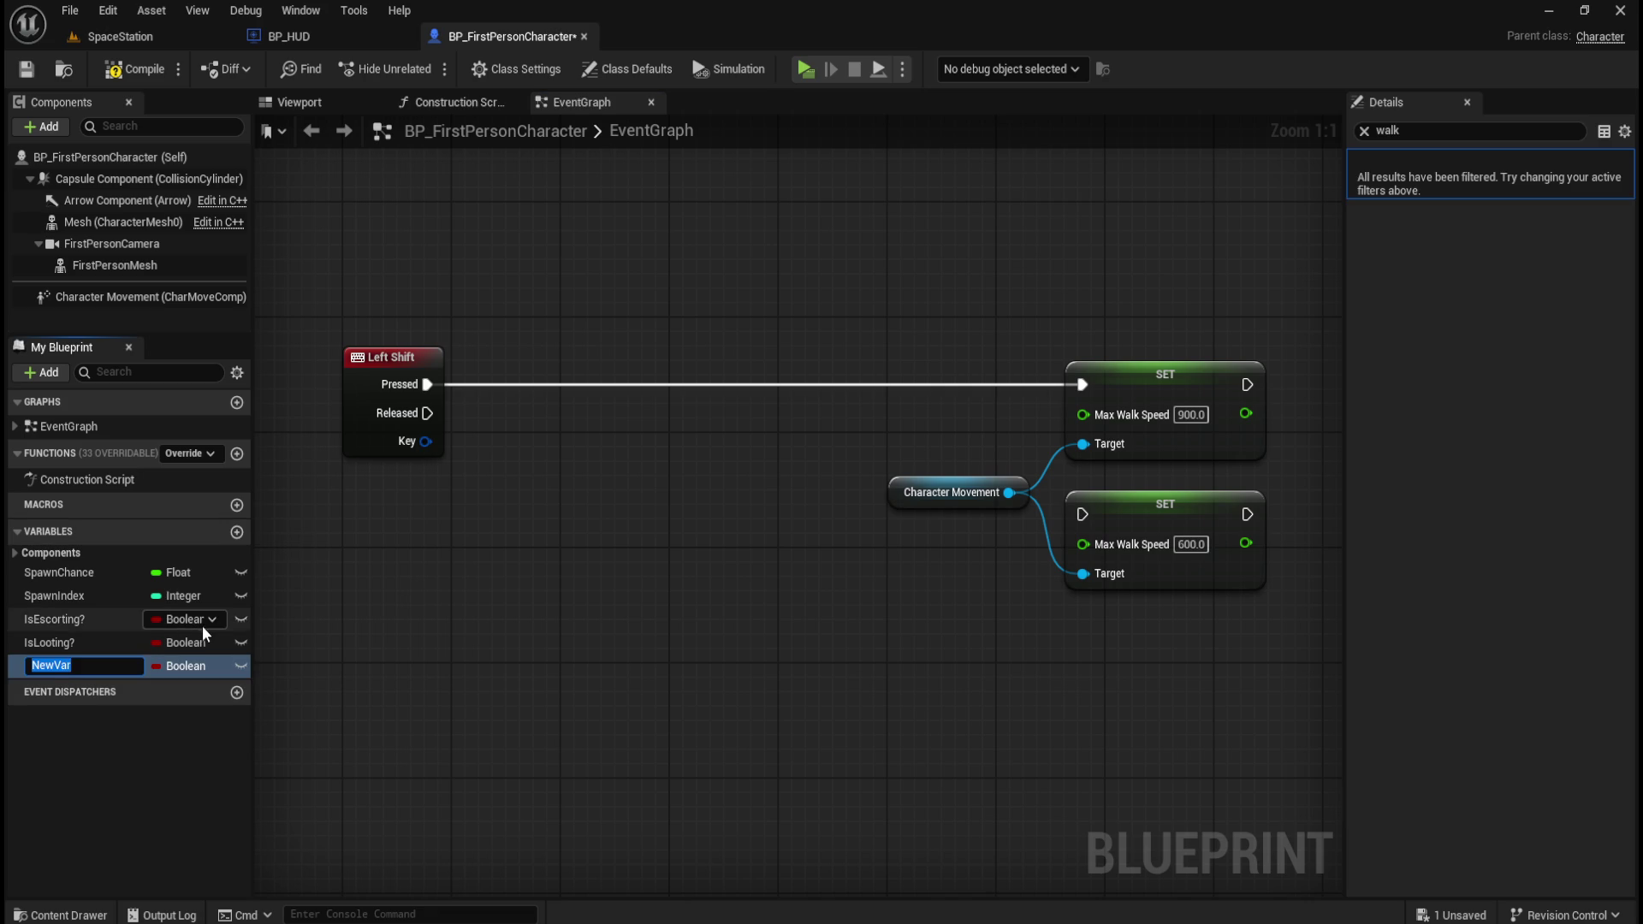
text(IsSprinting?)
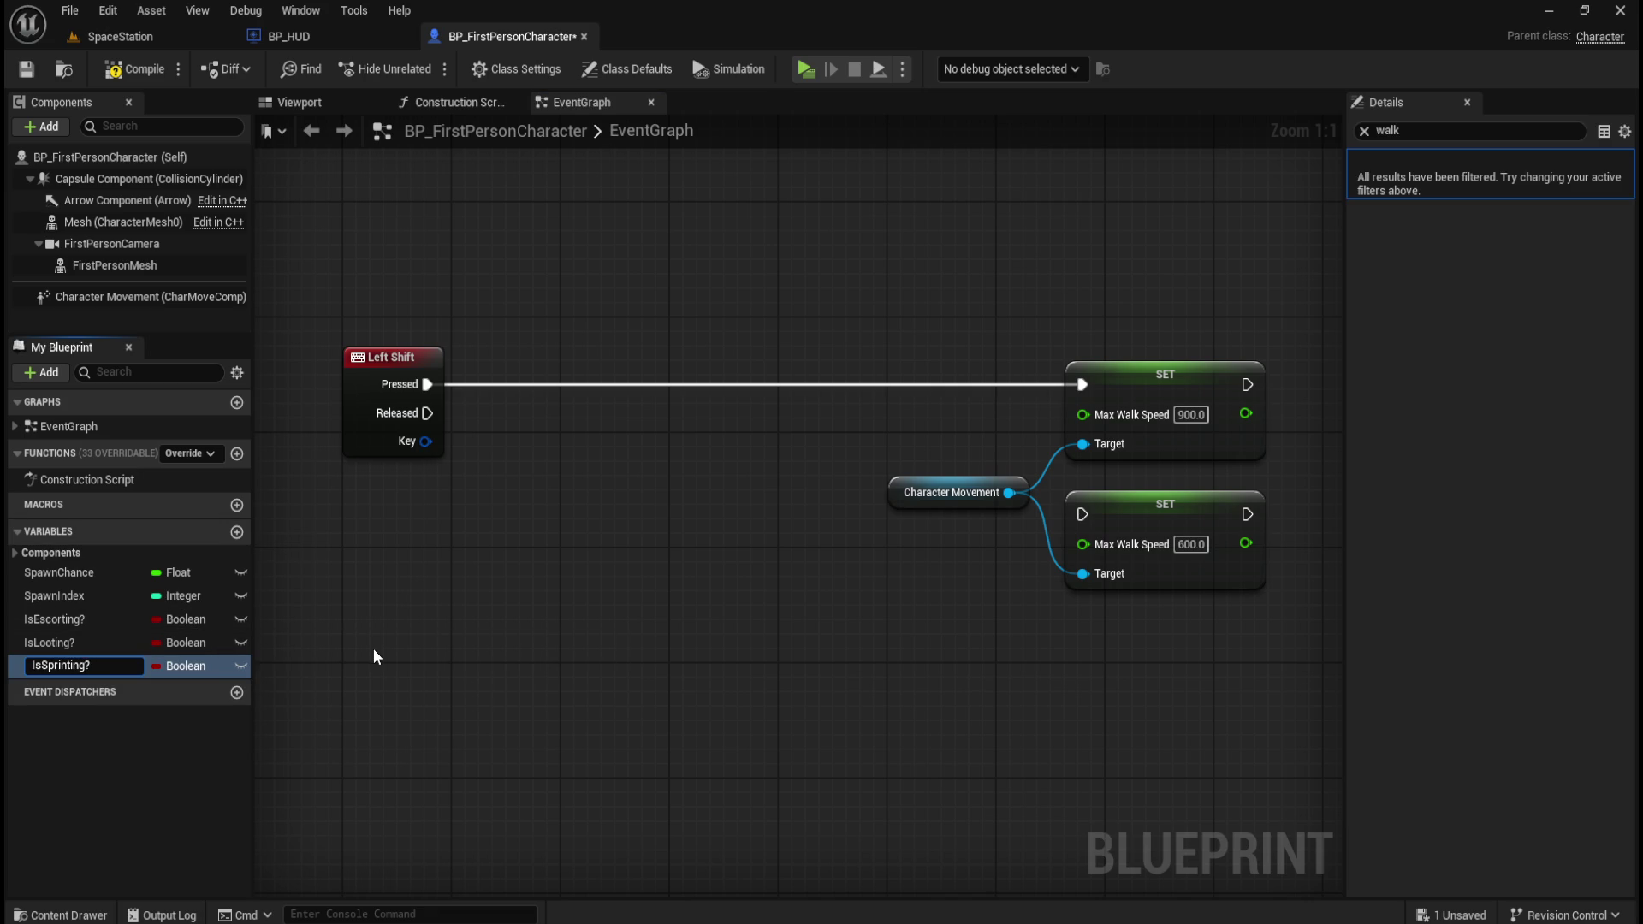
key(Return)
click(134, 69)
click(27, 69)
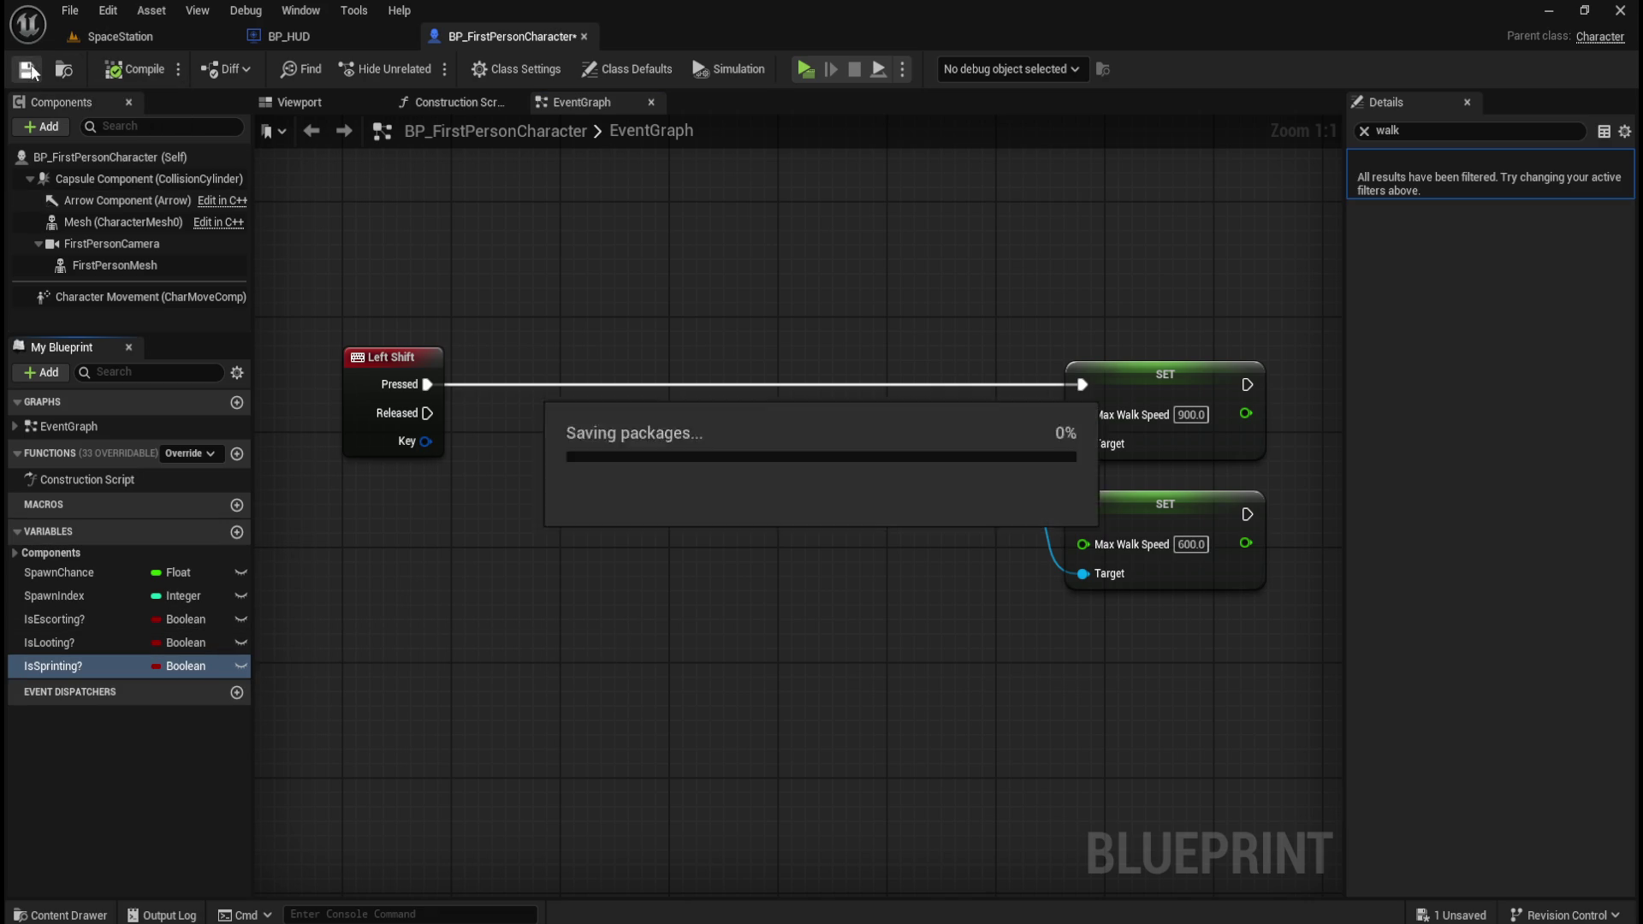
- Show IsSprinting?'s full details by clearing the 'walk' filter and expanding Variable and Default Value
click(54, 660)
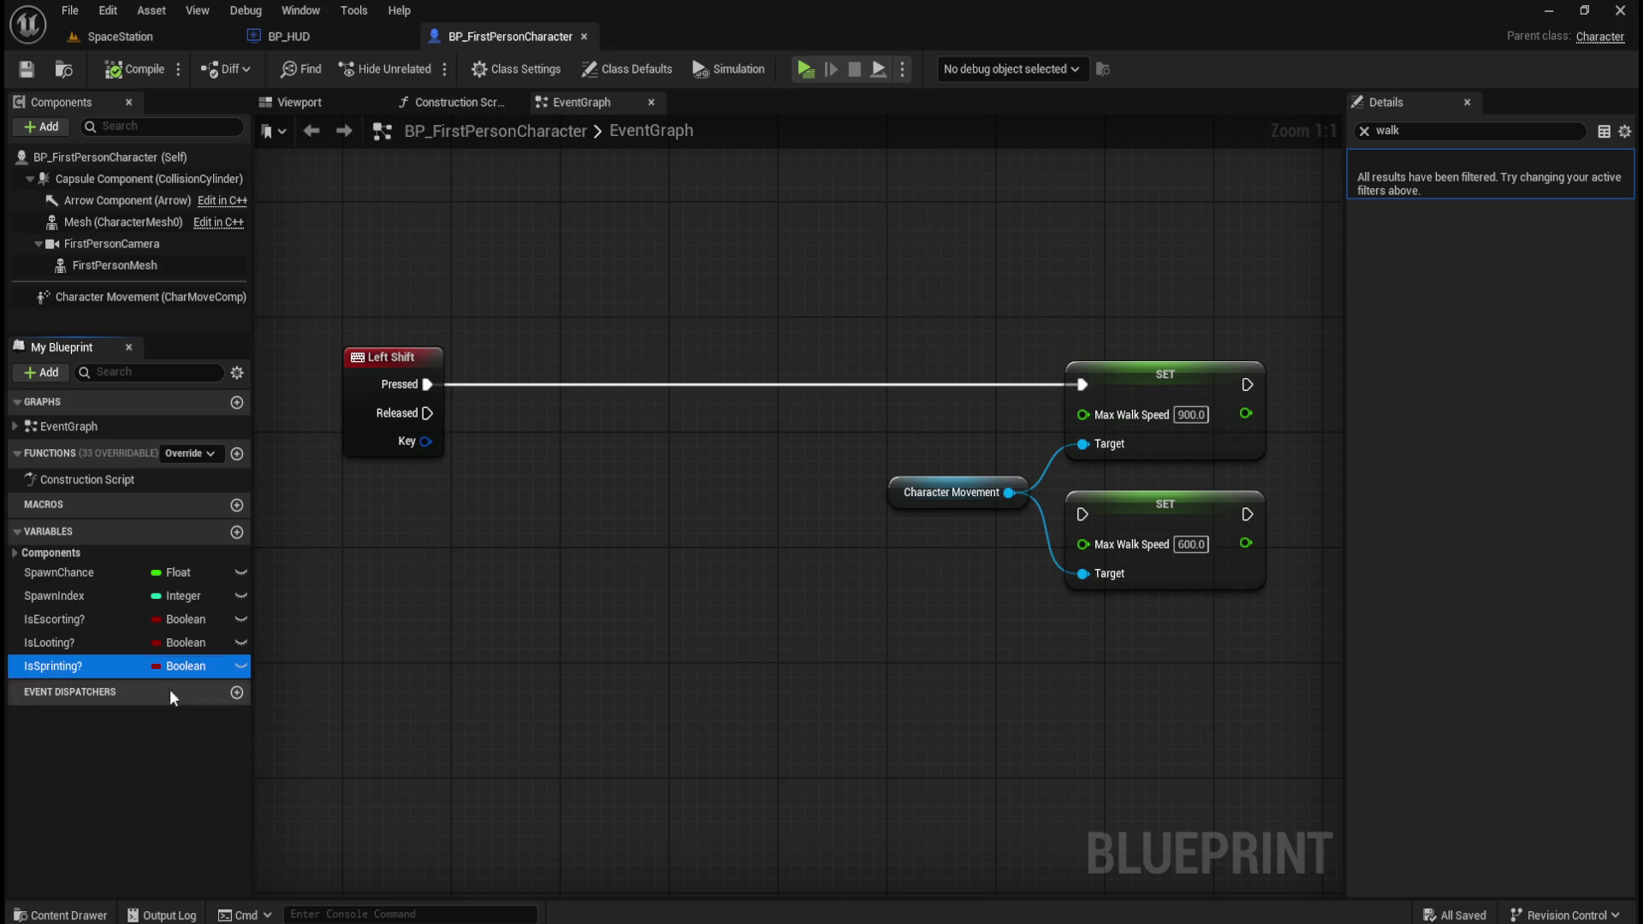
click(1365, 132)
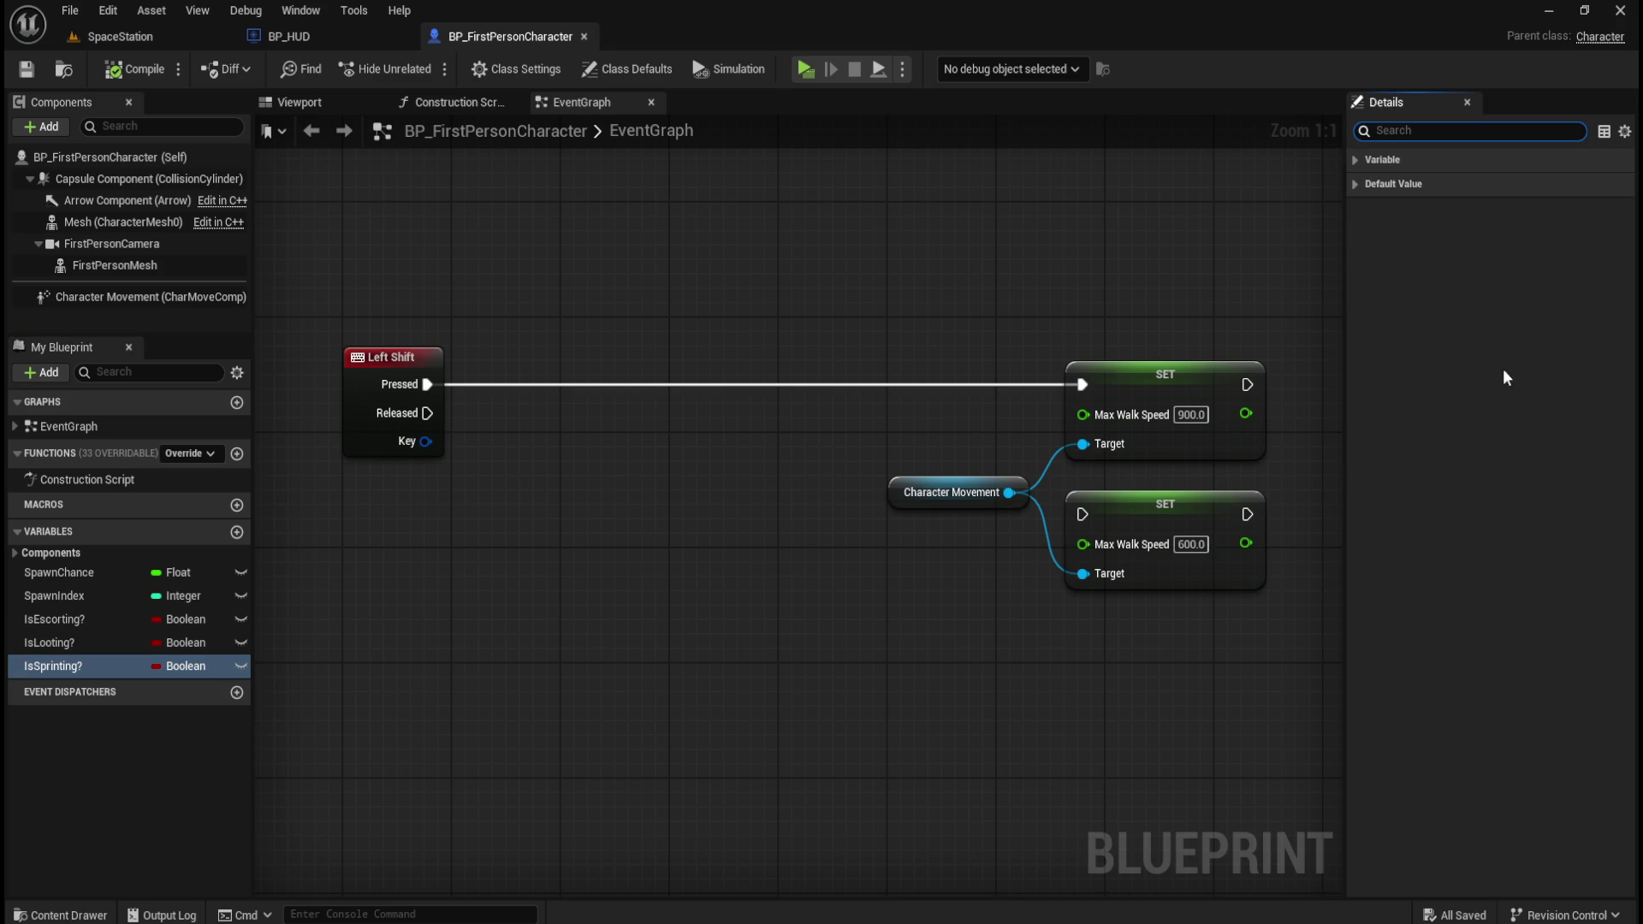
click(1357, 160)
click(1357, 475)
- Add a Branch node off Left Shift's Pressed output, positioned before the 900 SET node
click(452, 659)
drag(644, 556, 645, 575)
mouse_move(63, 665)
mouse_down()
mouse_move(630, 511)
mouse_move(624, 491)
mouse_up()
drag(430, 403, 599, 403)
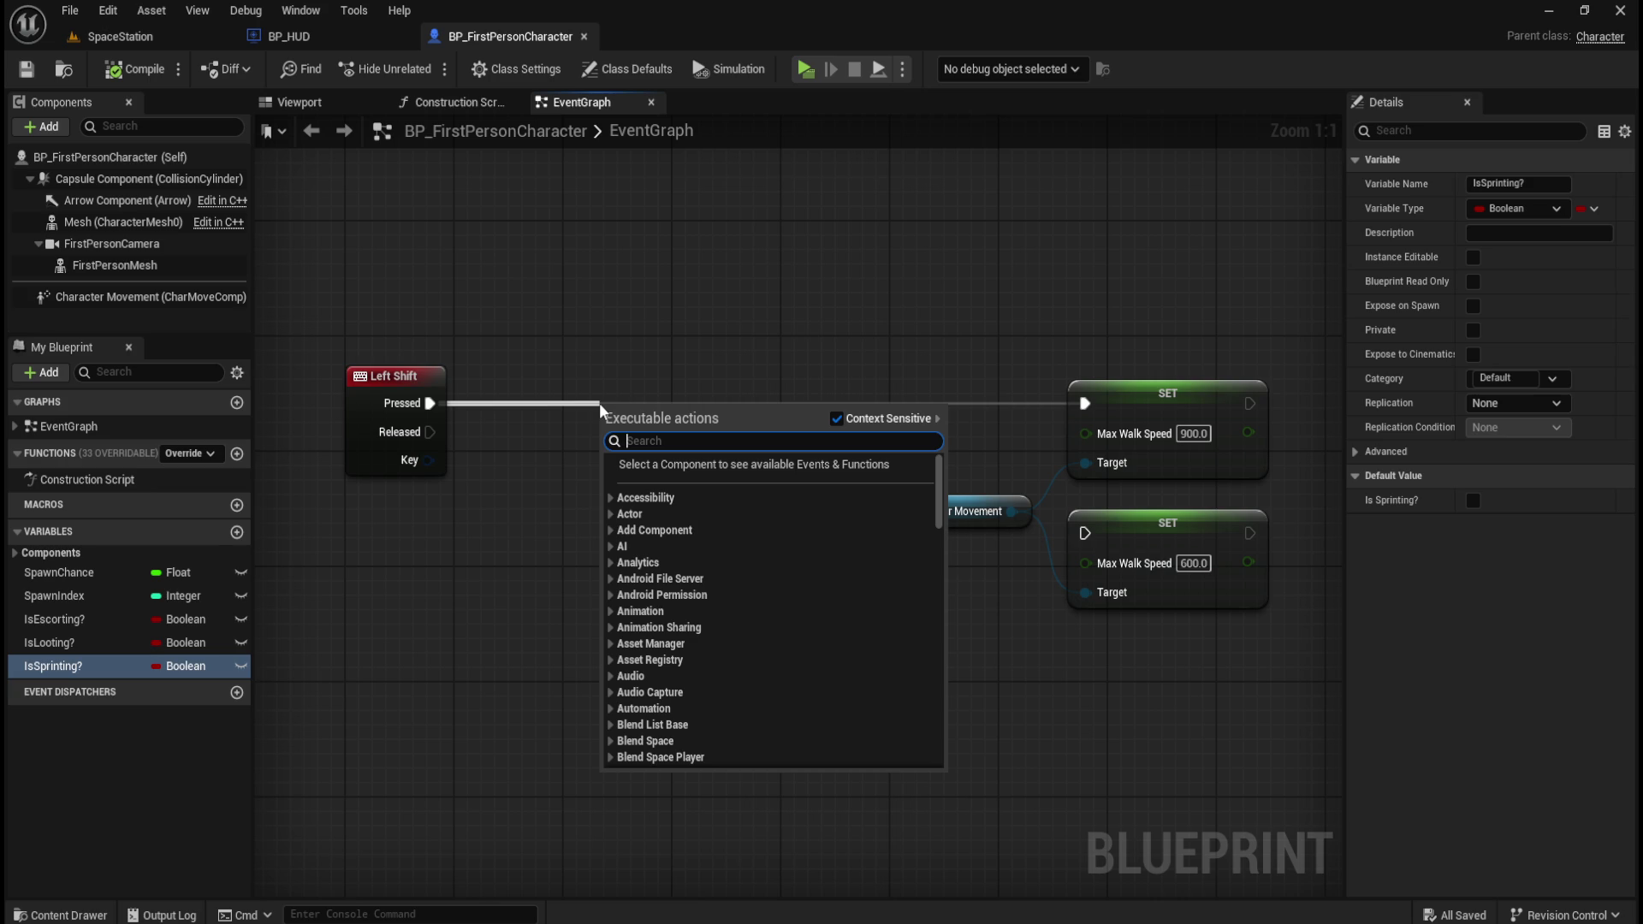
text(is)
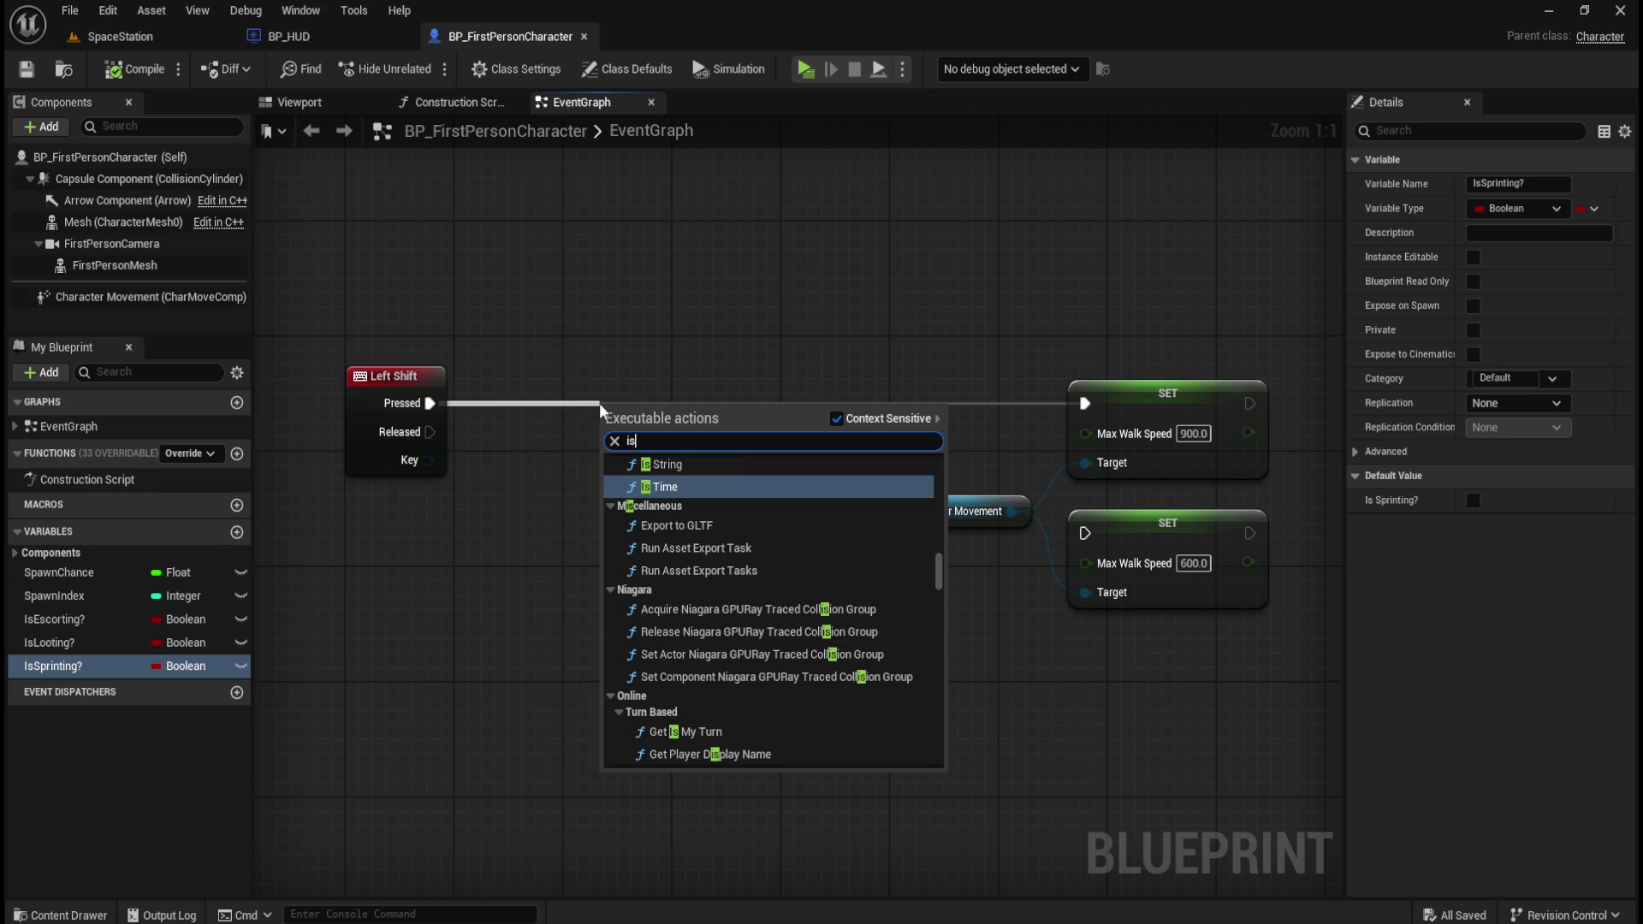
key(BackSpace)
text(f)
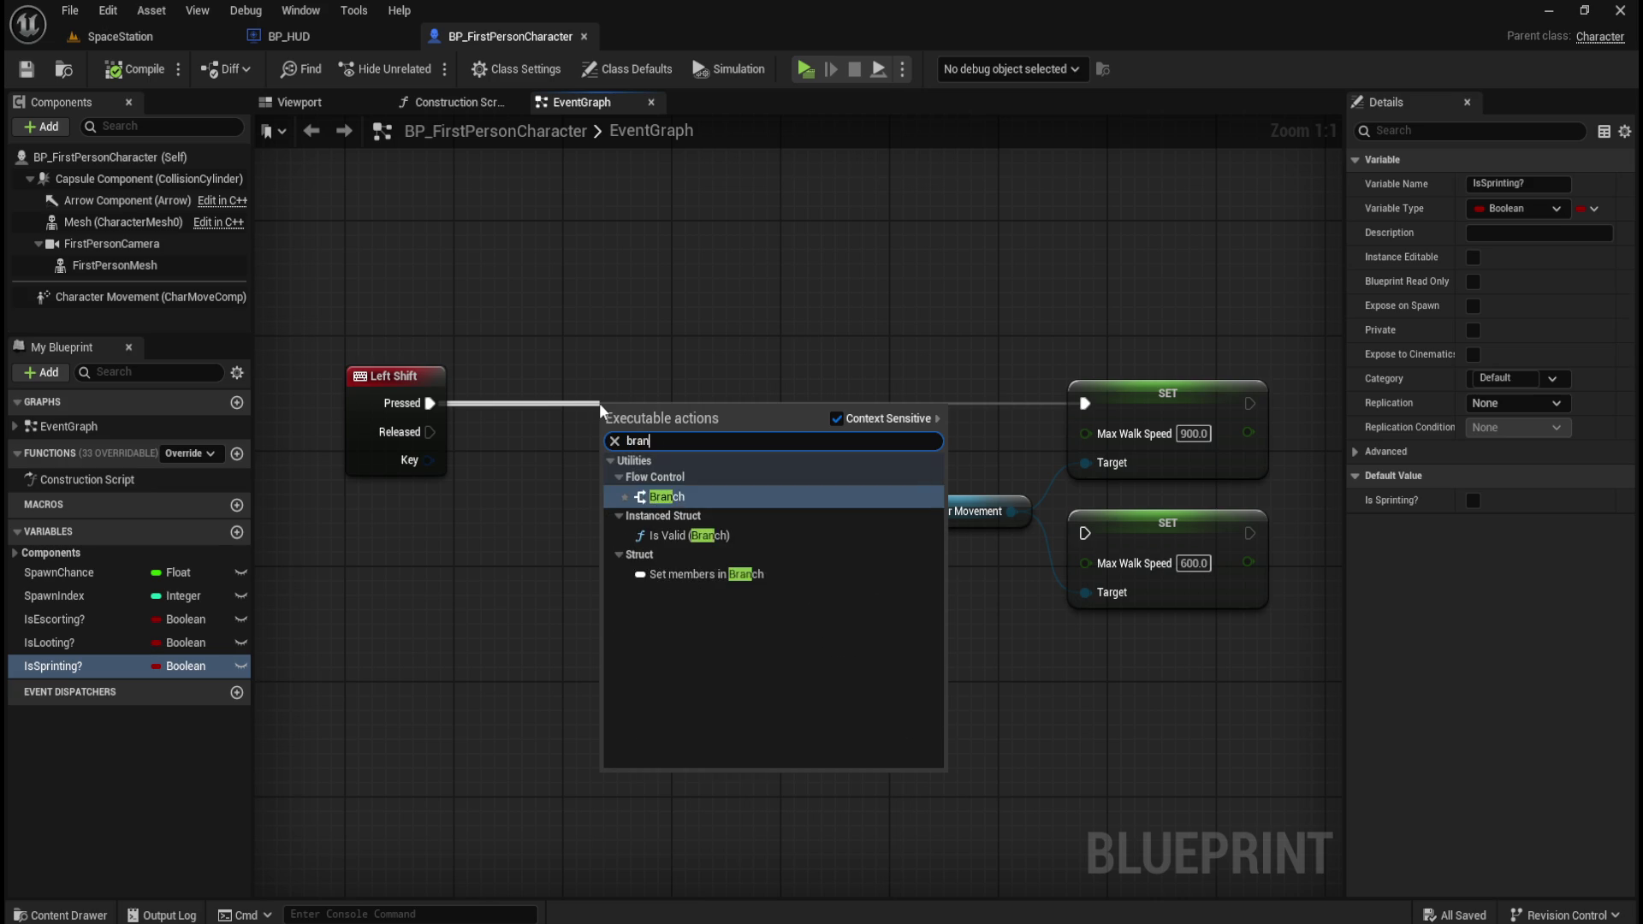
key(Return)
drag(601, 403, 683, 376)
- Place an IsSprinting? getter feeding the Branch condition, then delete it
click(58, 668)
mouse_move(58, 668)
mouse_down()
mouse_move(553, 460)
mouse_move(688, 432)
mouse_move(628, 460)
mouse_move(628, 436)
mouse_move(625, 459)
mouse_up()
click(614, 498)
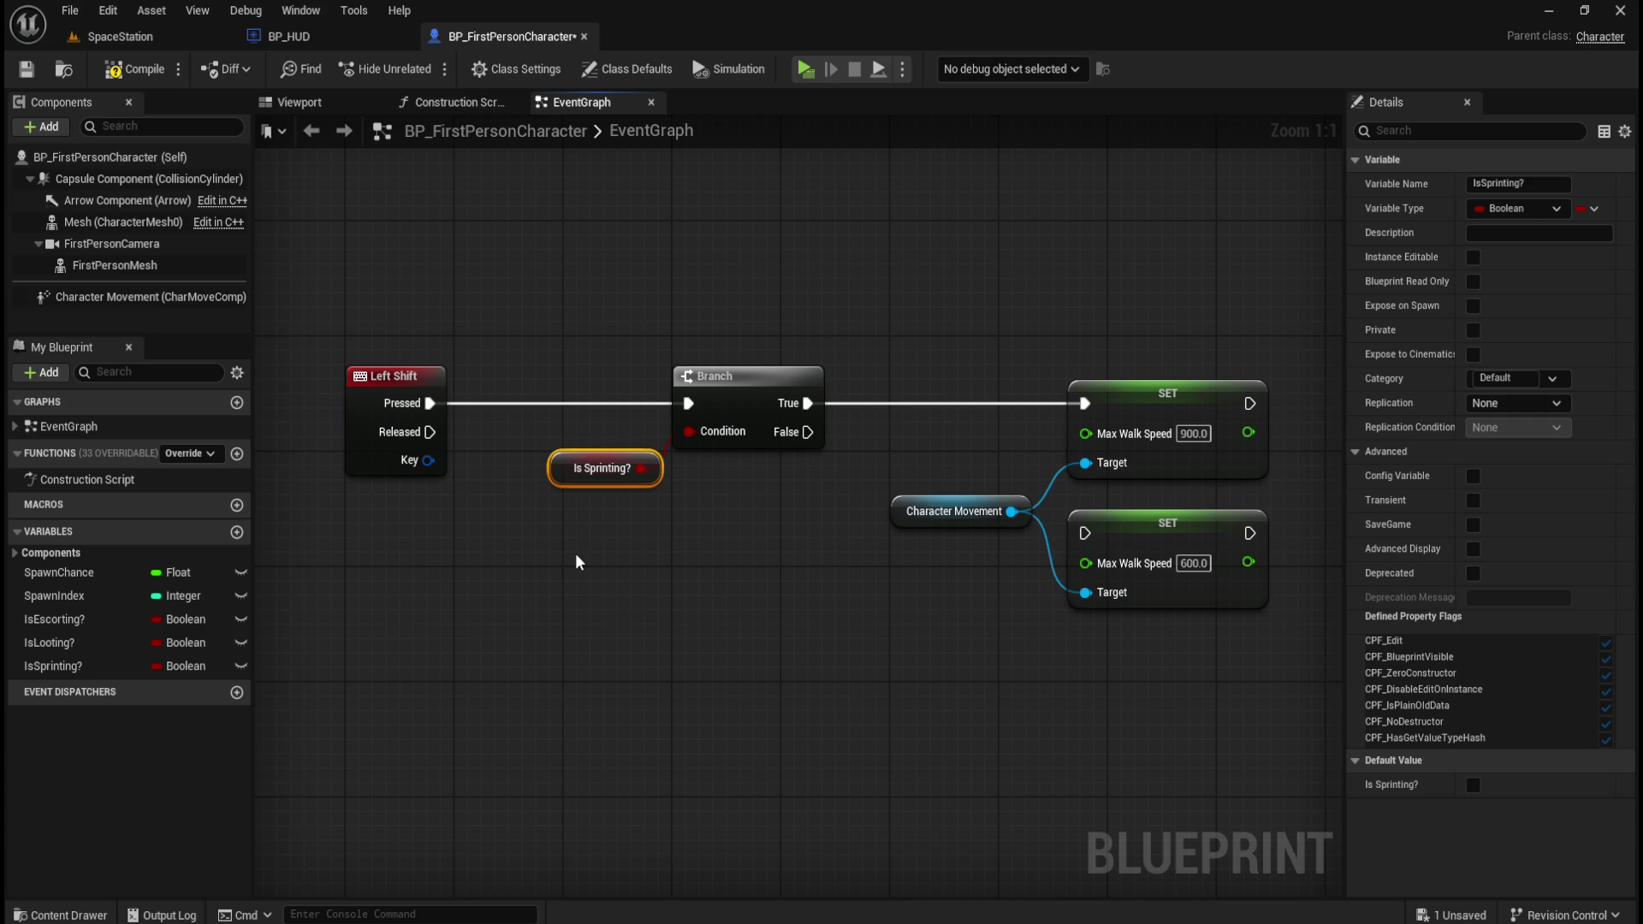
drag(585, 474, 603, 428)
key(Delete)
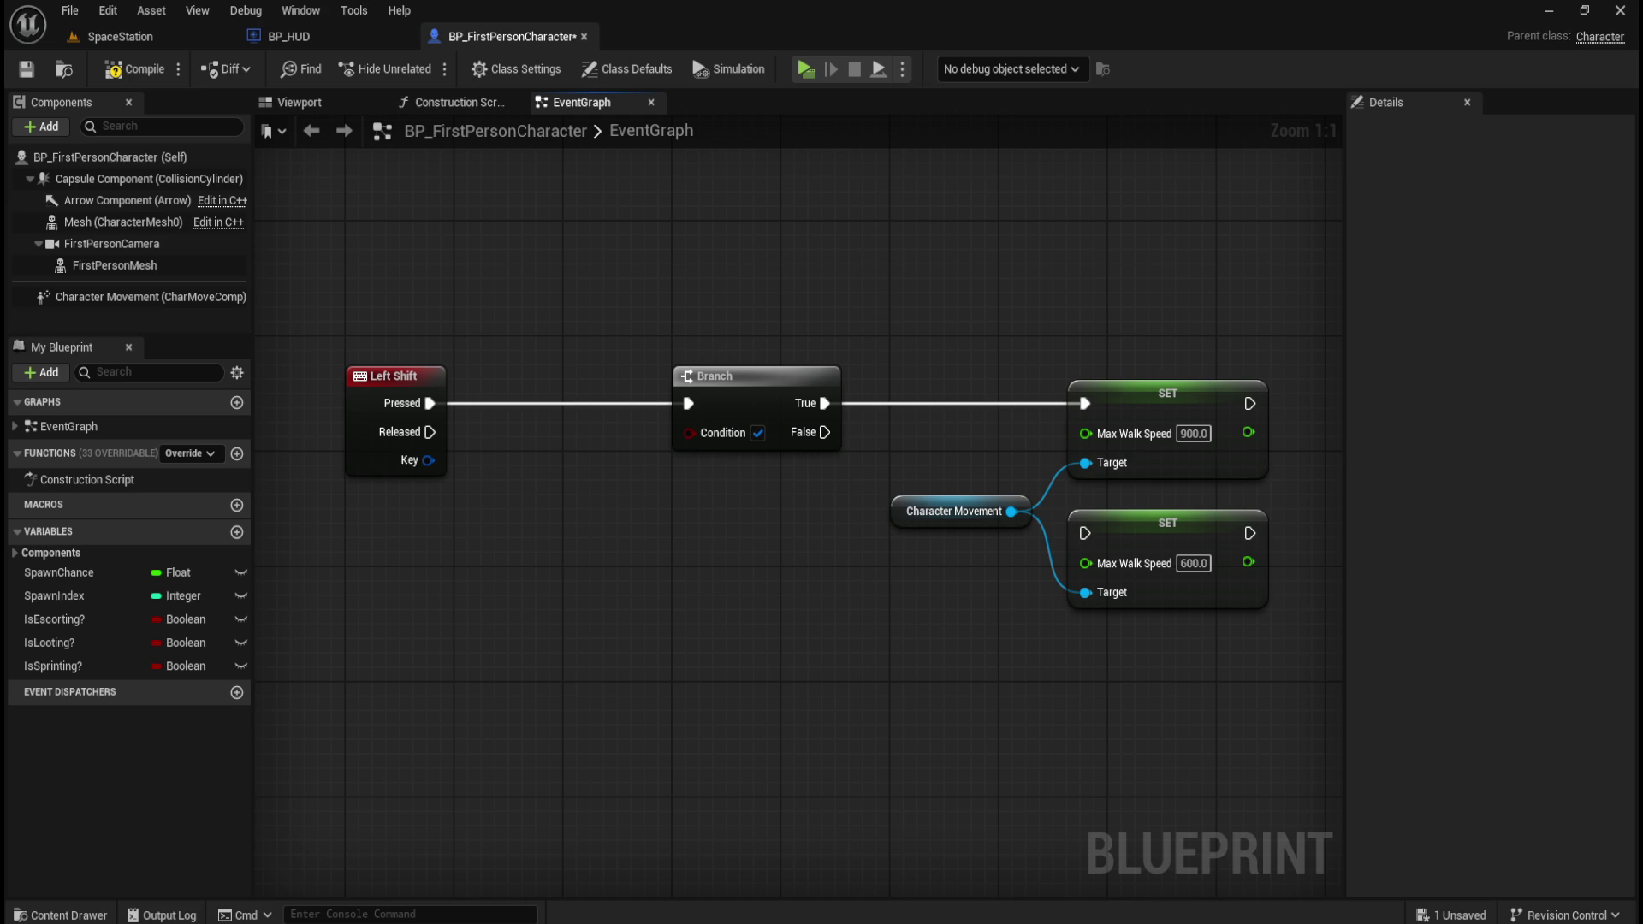
- Create a Float variable named Stamina, then compile and save
click(232, 533)
text(Stamina)
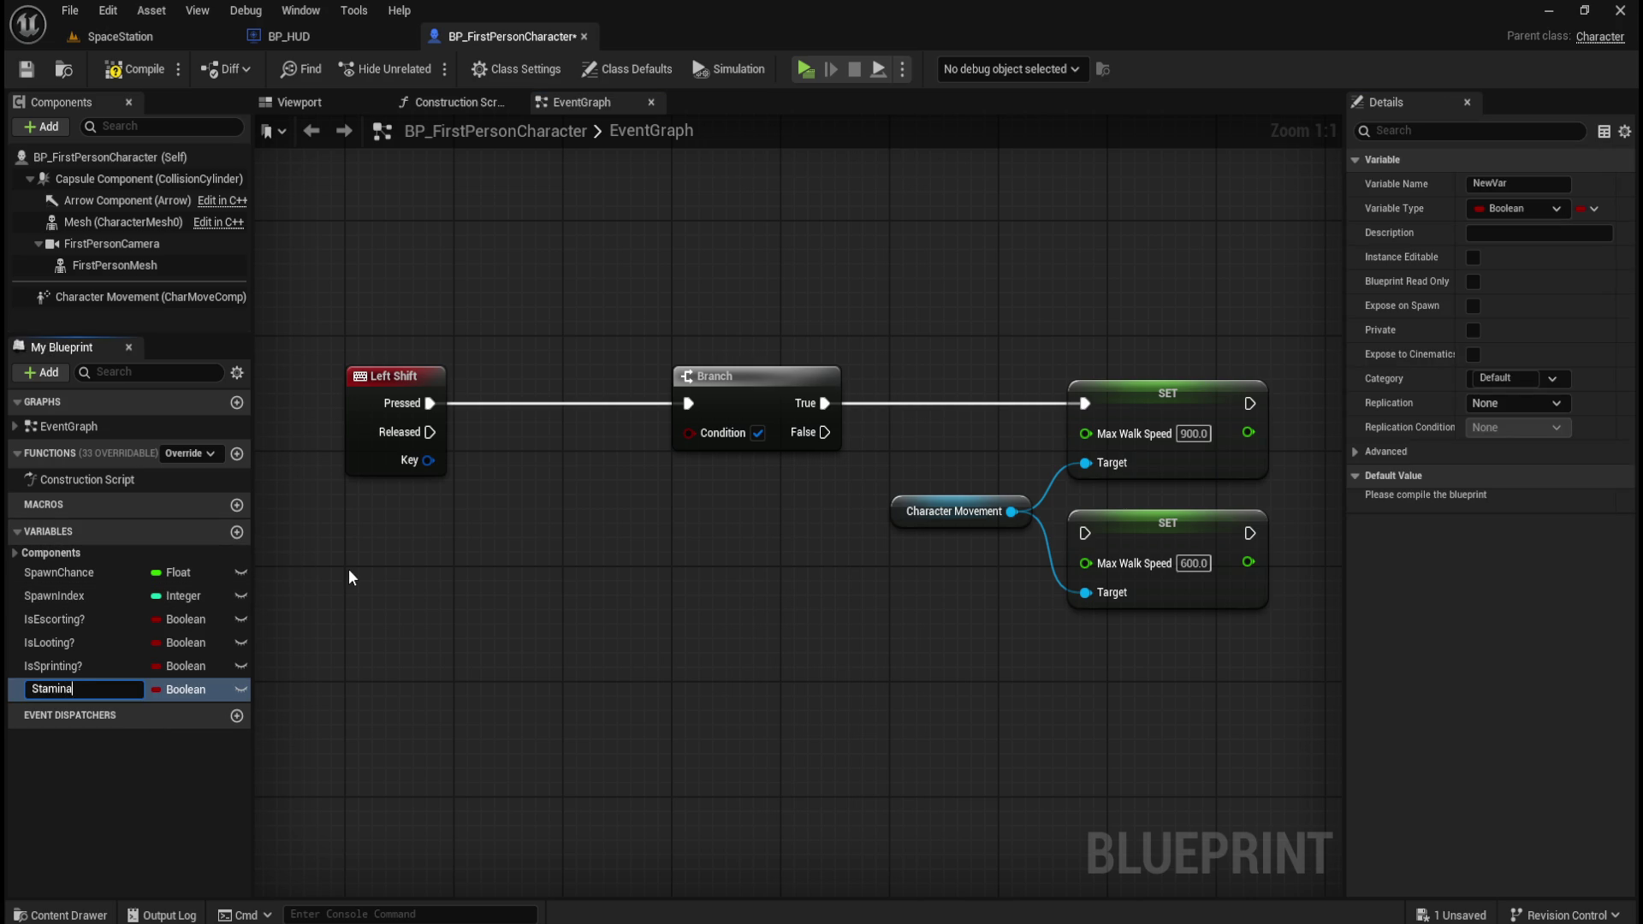
key(Return)
click(162, 688)
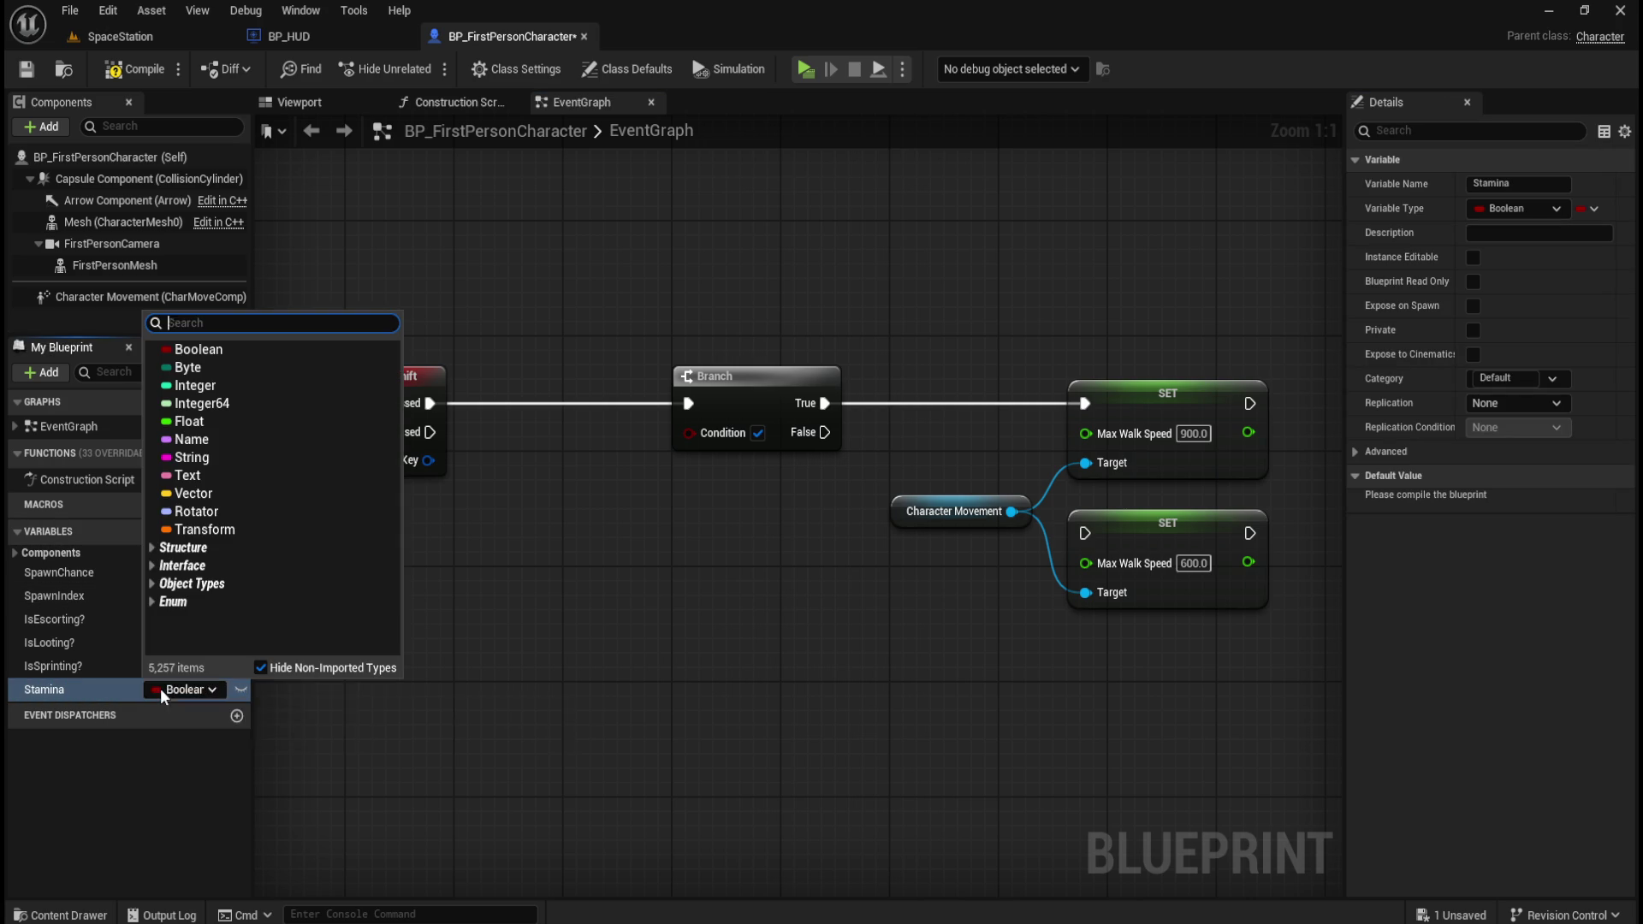
click(239, 426)
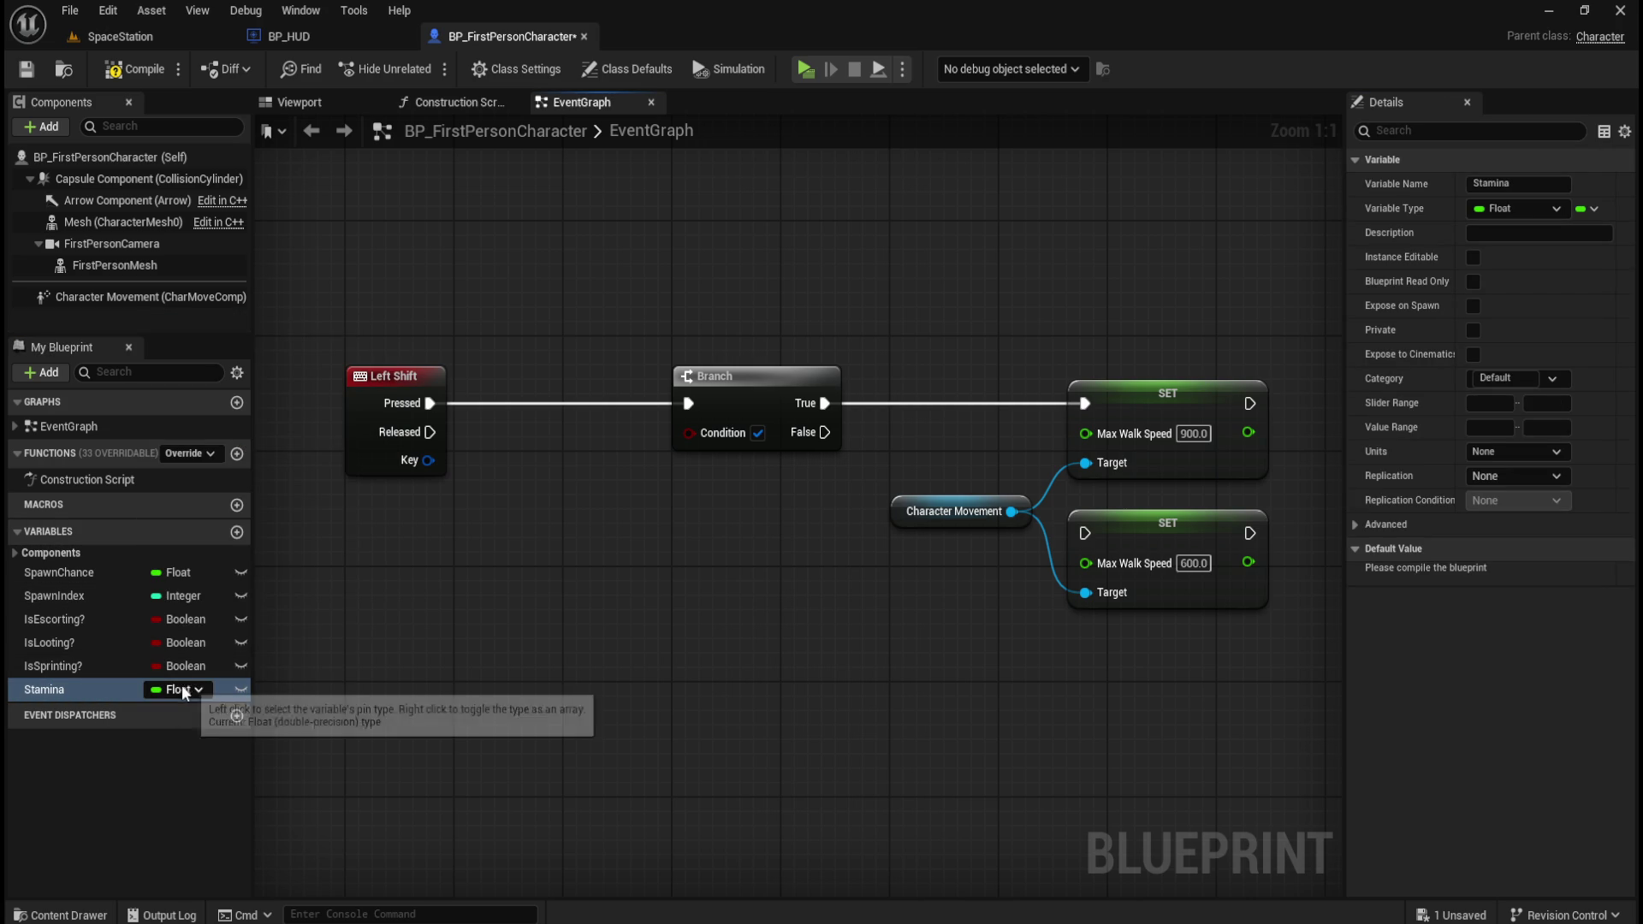
click(127, 74)
click(28, 70)
- Set Stamina's default value to 1.0, then compile and save
click(1517, 573)
text(1)
key(Return)
click(118, 75)
click(27, 70)
- Place a Stamina getter and add an Equal (==) node fed by it
click(60, 691)
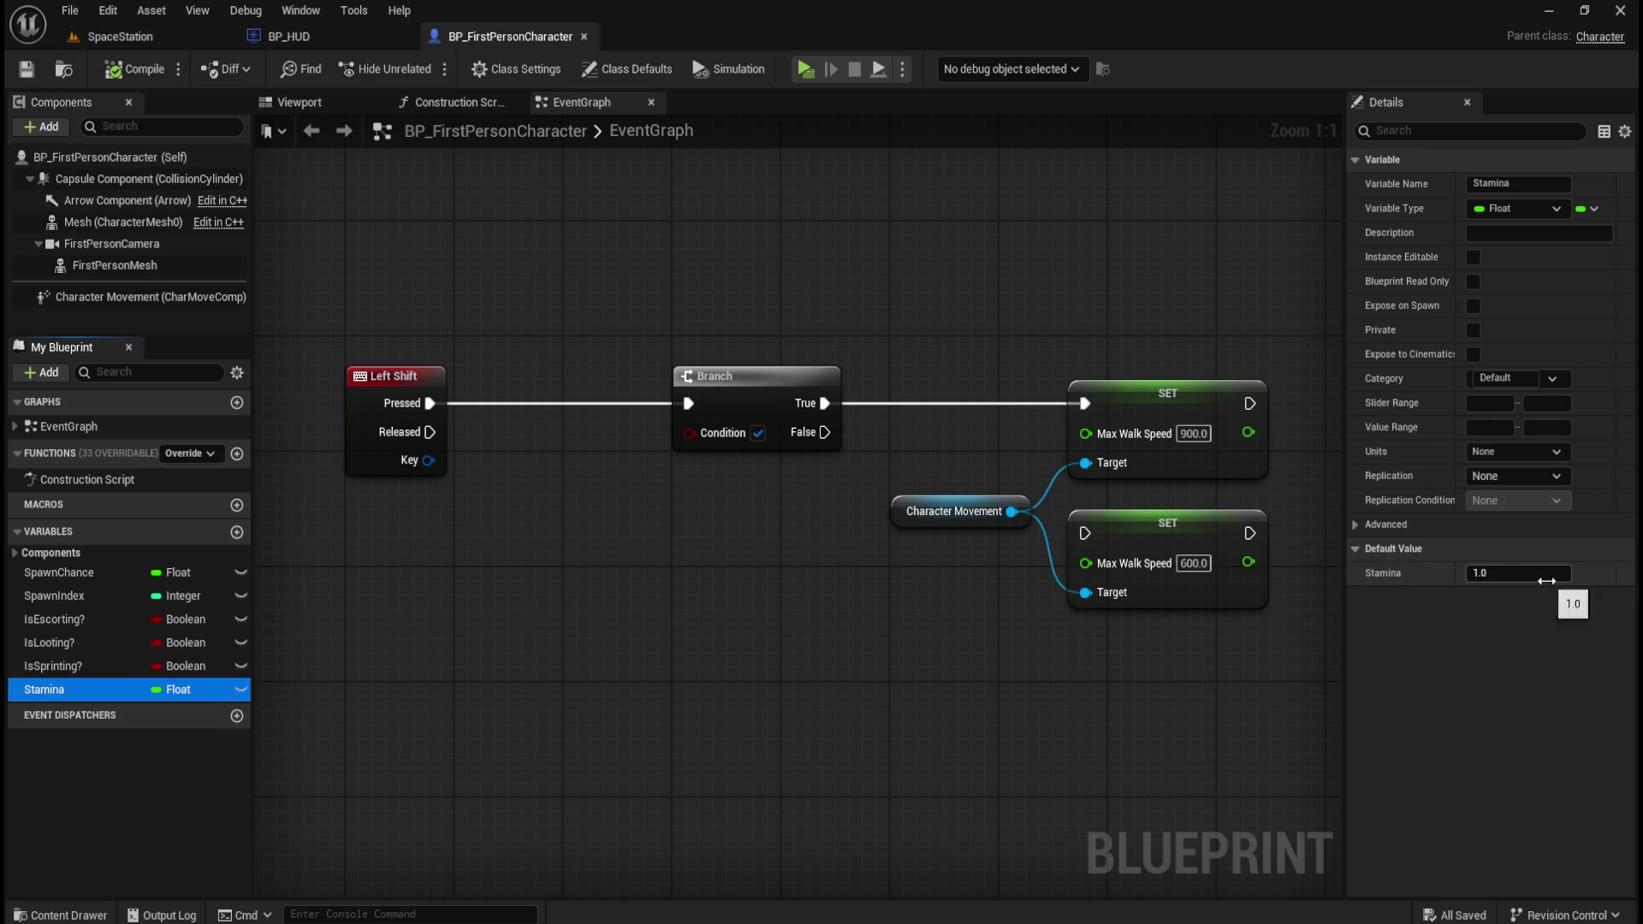
mouse_move(46, 690)
mouse_down()
mouse_move(484, 564)
mouse_move(428, 569)
mouse_move(563, 583)
mouse_up()
click(475, 610)
text(=)
key(Return)
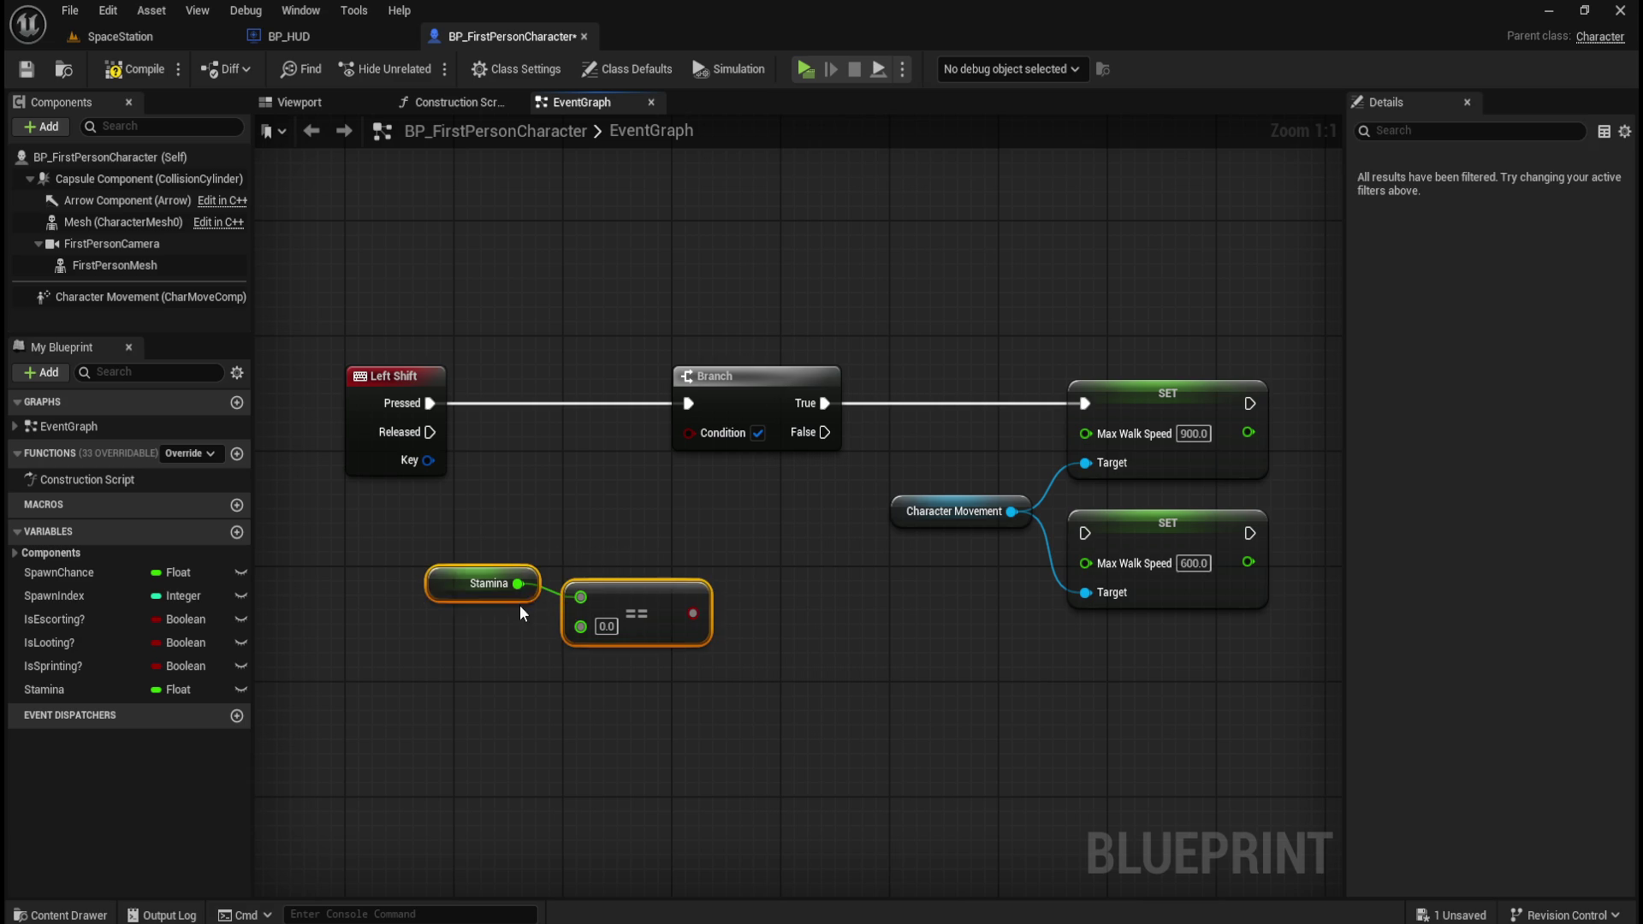
- Move Left Shift left, place Stamina and == beside it, and wire == into the Branch Condition
mouse_move(527, 582)
mouse_down()
mouse_move(527, 597)
mouse_move(486, 580)
mouse_move(518, 541)
mouse_move(667, 557)
mouse_up()
click(579, 576)
click(542, 466)
drag(541, 466, 694, 473)
click(560, 381)
drag(559, 381, 460, 387)
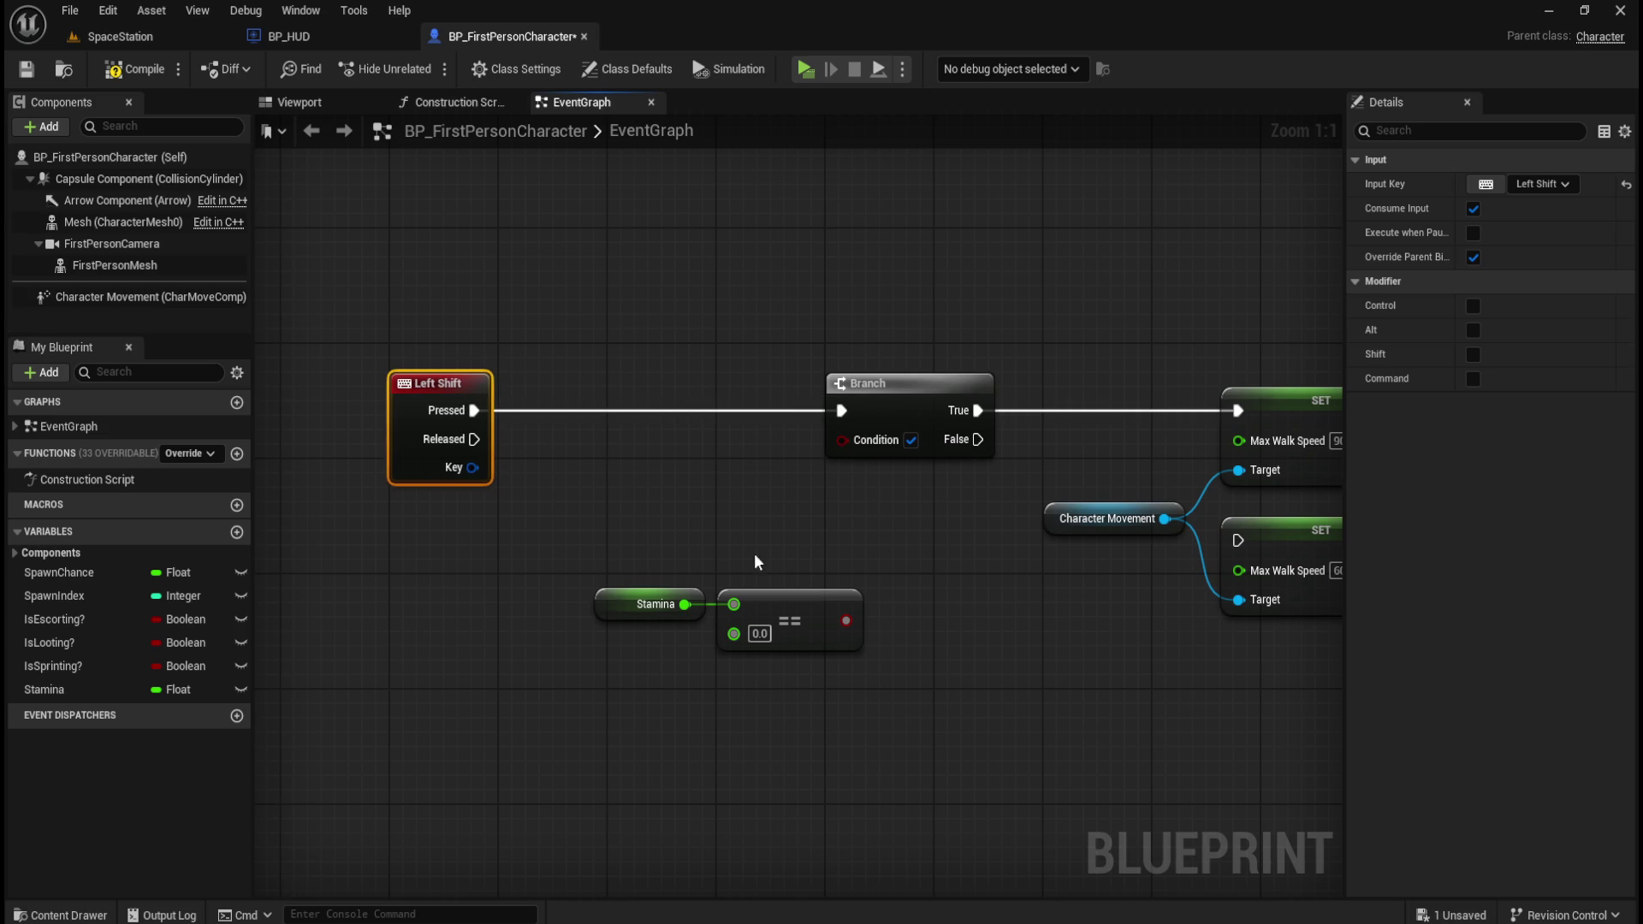
drag(754, 561, 612, 663)
mouse_move(801, 593)
mouse_down()
mouse_move(729, 469)
mouse_move(742, 433)
mouse_move(843, 439)
mouse_up()
click(915, 599)
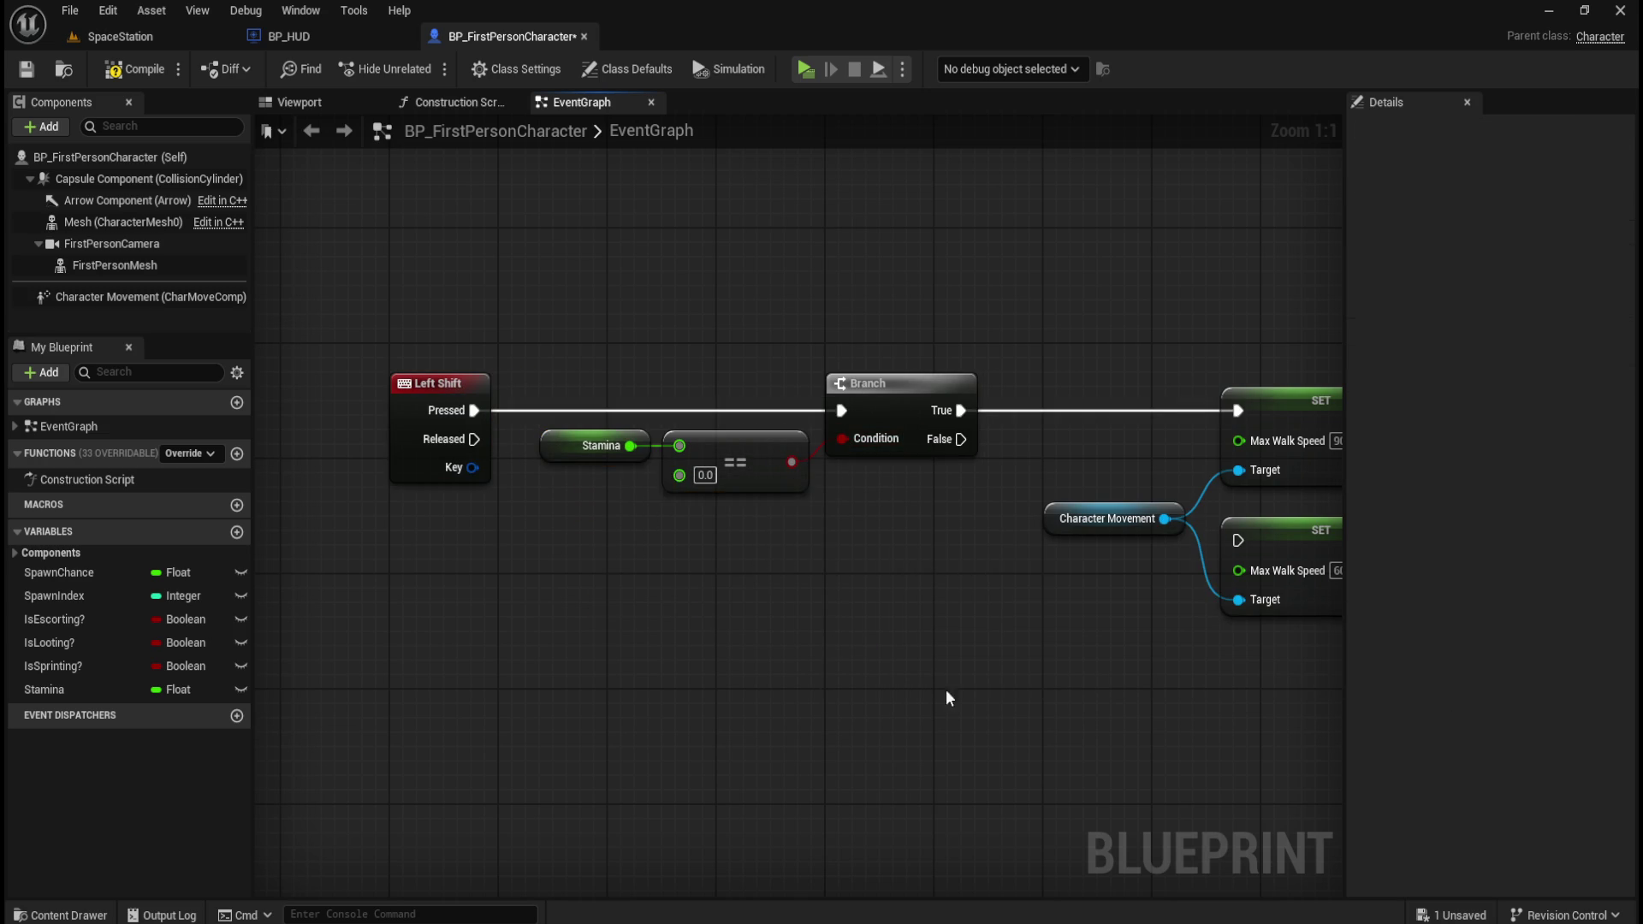
drag(947, 690, 830, 693)
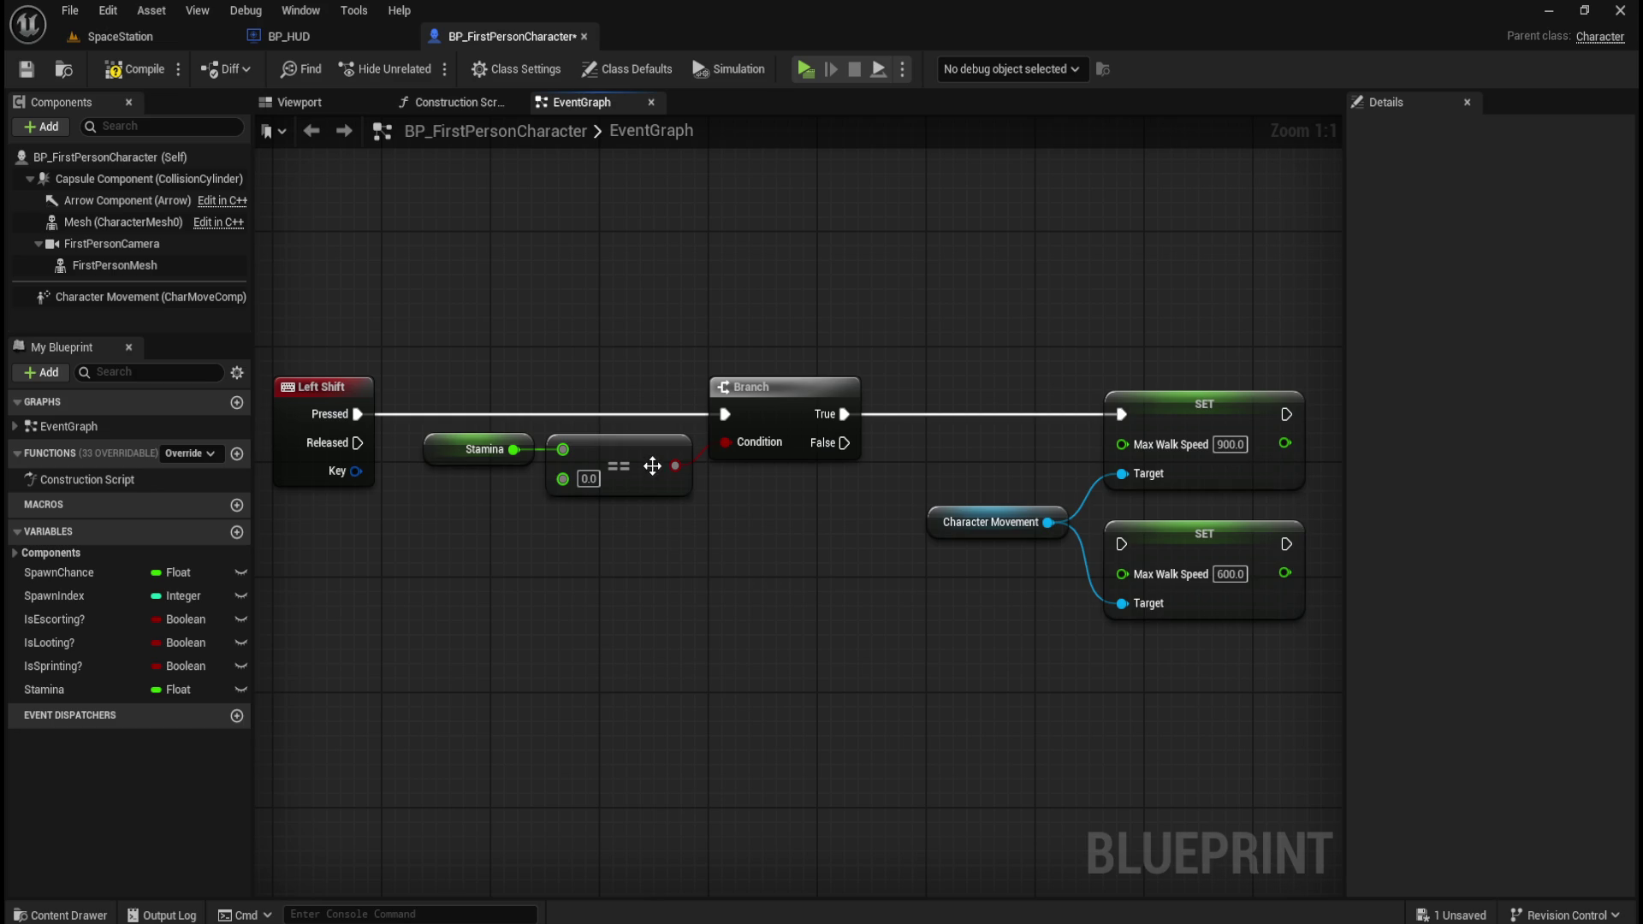
mouse_move(900, 576)
mouse_down()
mouse_move(702, 562)
mouse_move(924, 568)
mouse_move(855, 568)
mouse_move(891, 533)
mouse_move(804, 553)
mouse_move(806, 596)
mouse_up()
- Swap the SET nodes so Branch True drives the 600 SET, with the 900 SET moved below
alt+click(1042, 414)
drag(1099, 395, 1092, 642)
drag(1093, 538, 1099, 403)
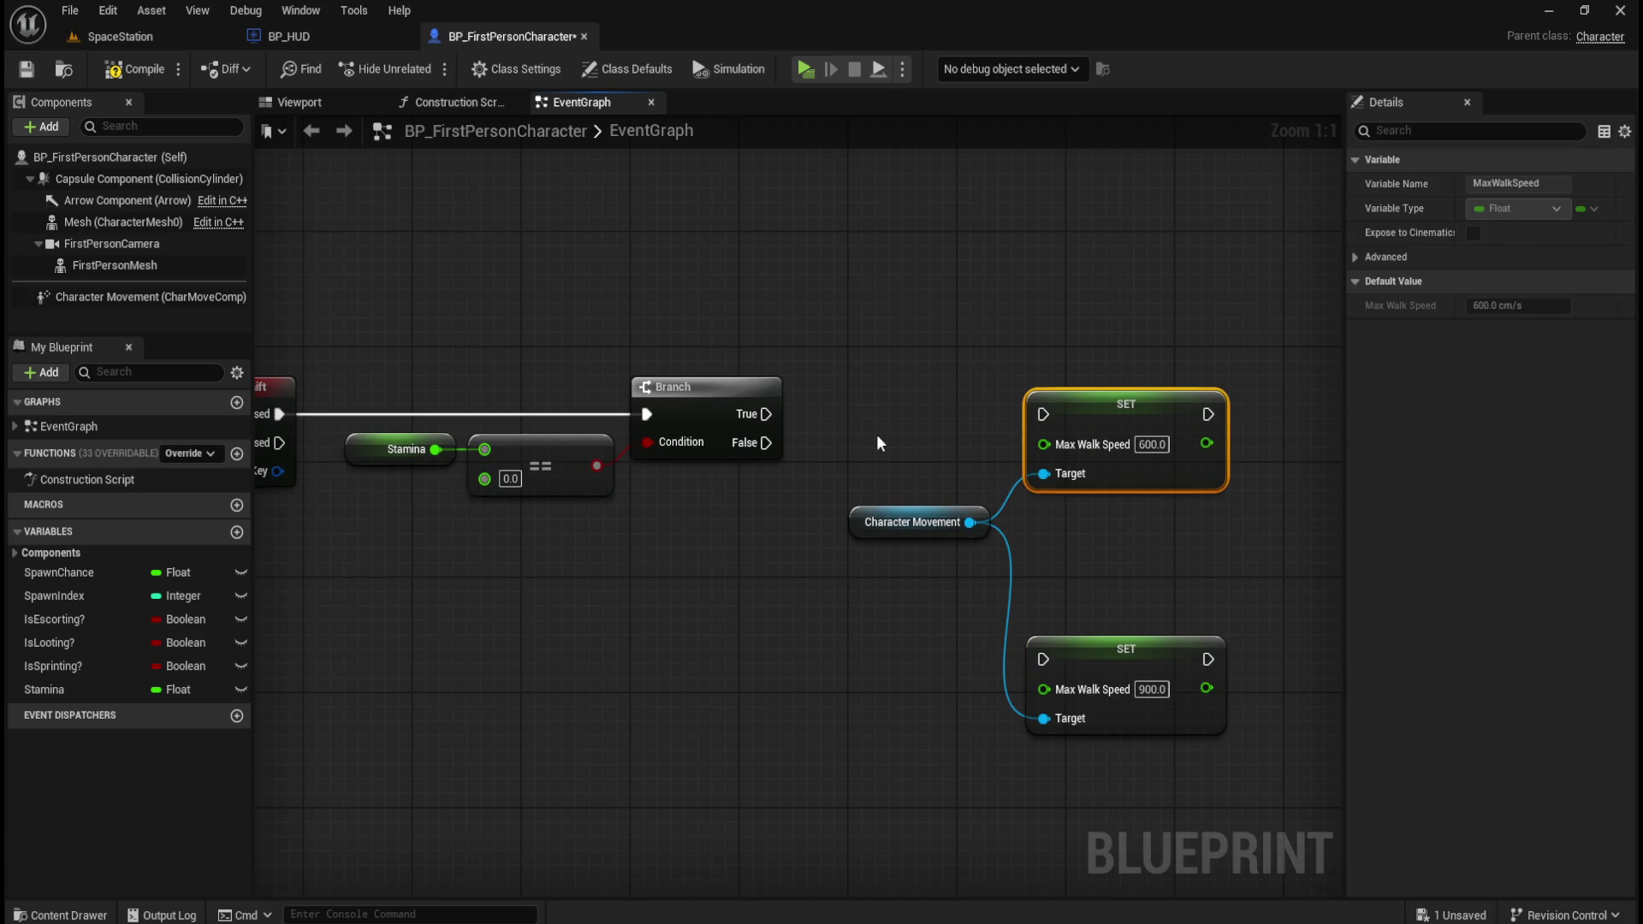
drag(767, 414, 1043, 414)
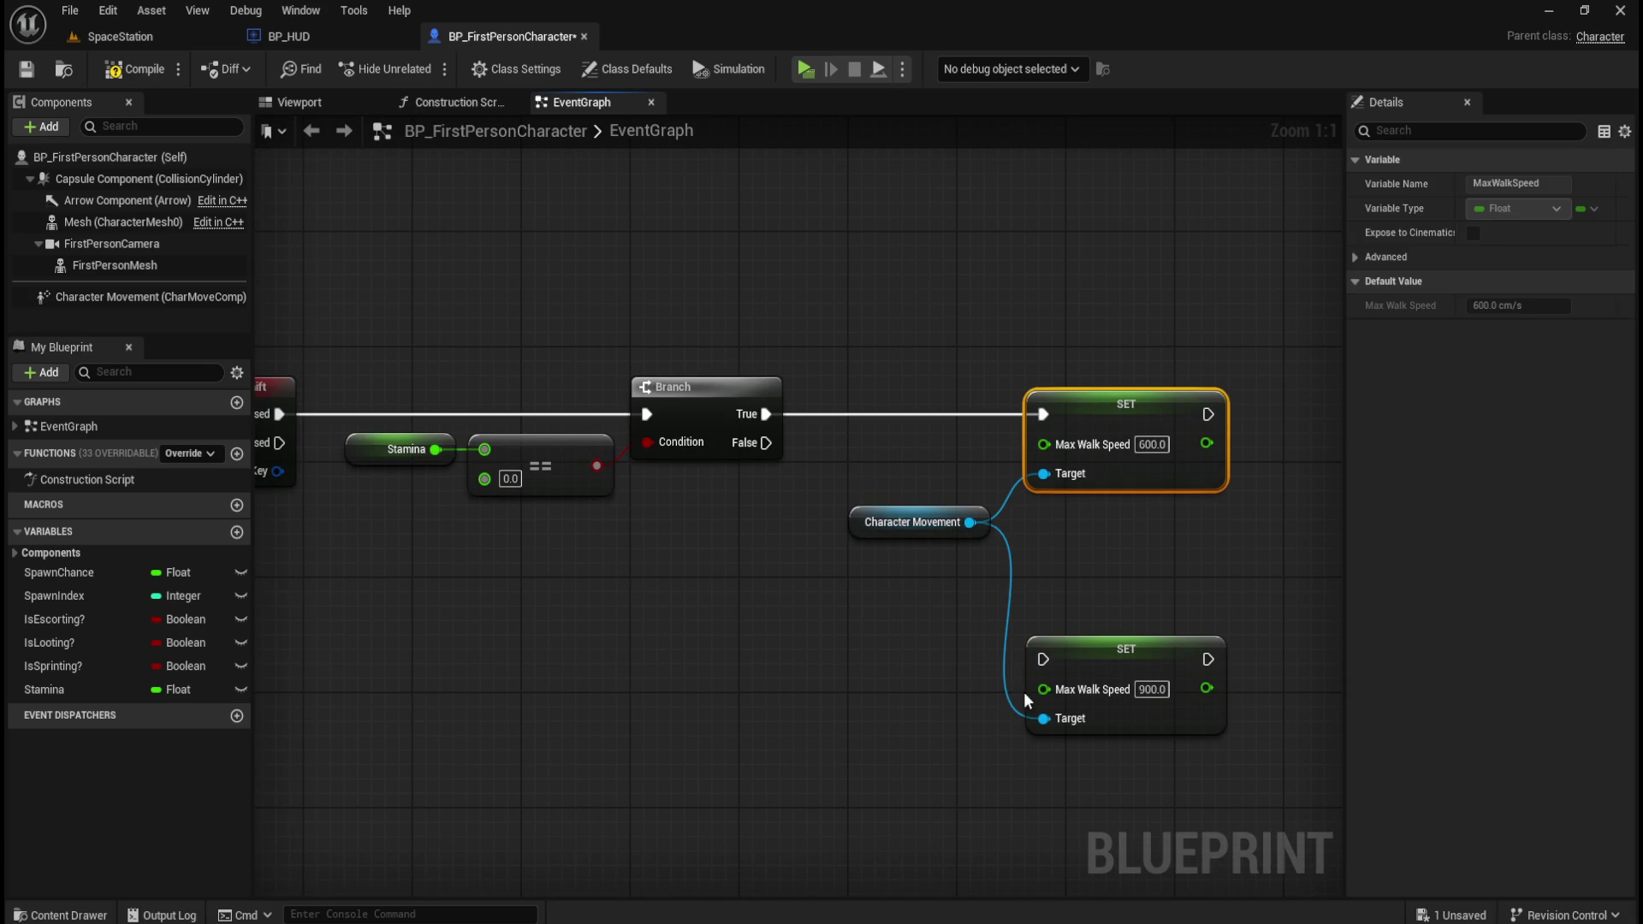
- Unlink Character Movement from the 900 SET's Target, then cut and paste the 600 SET with Character Movement
alt+click(1042, 717)
click(916, 664)
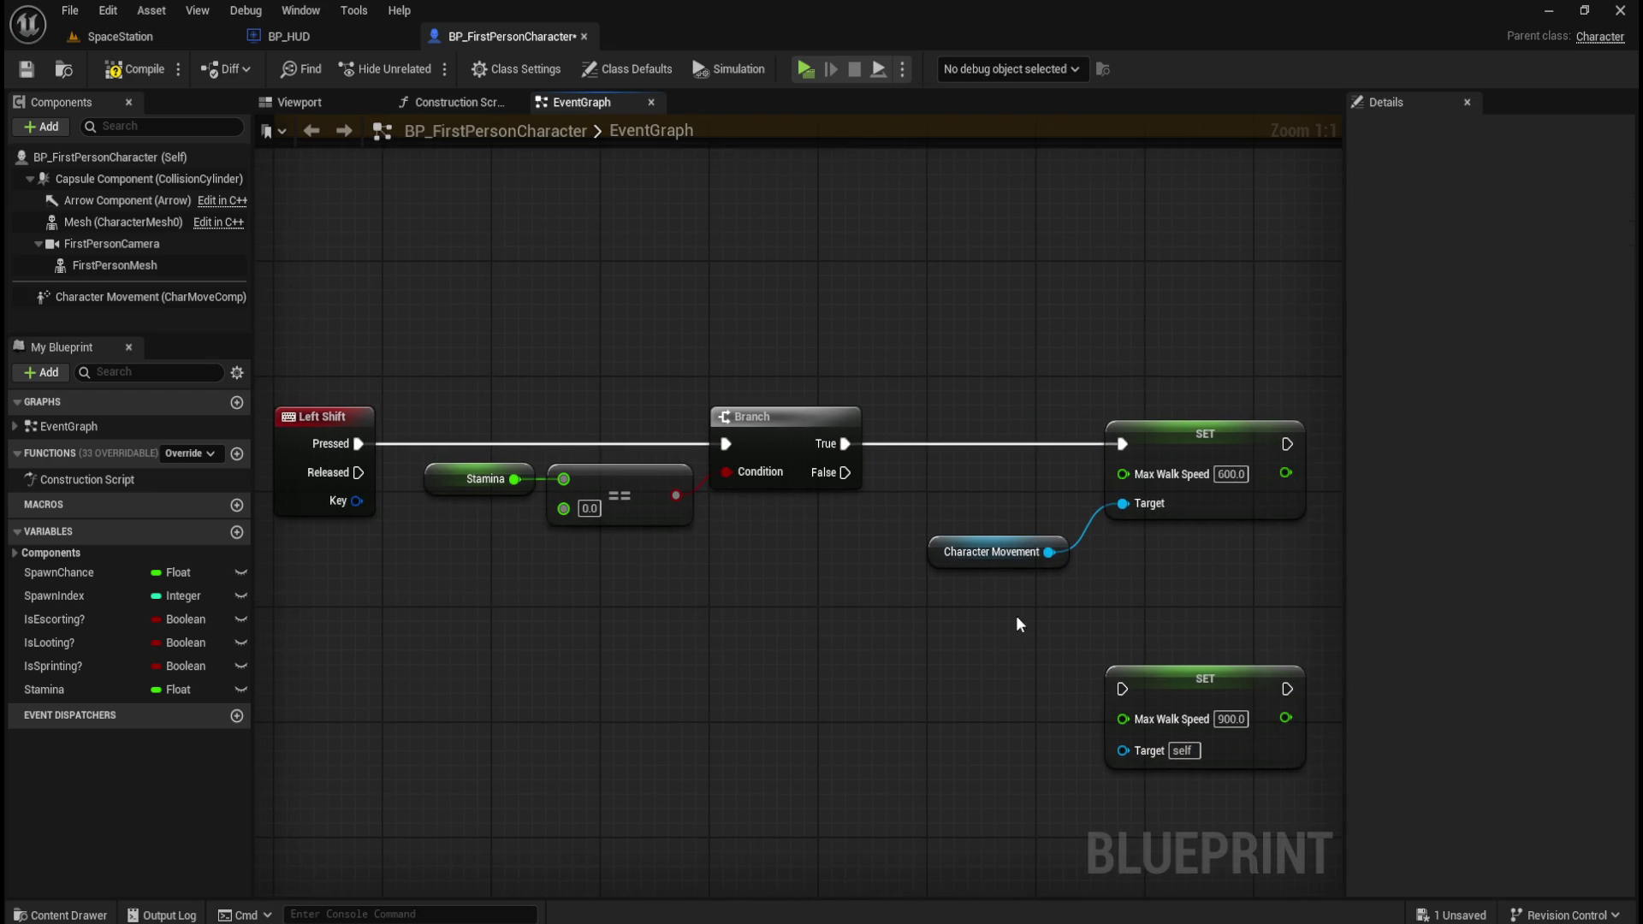
drag(1104, 420, 1001, 555)
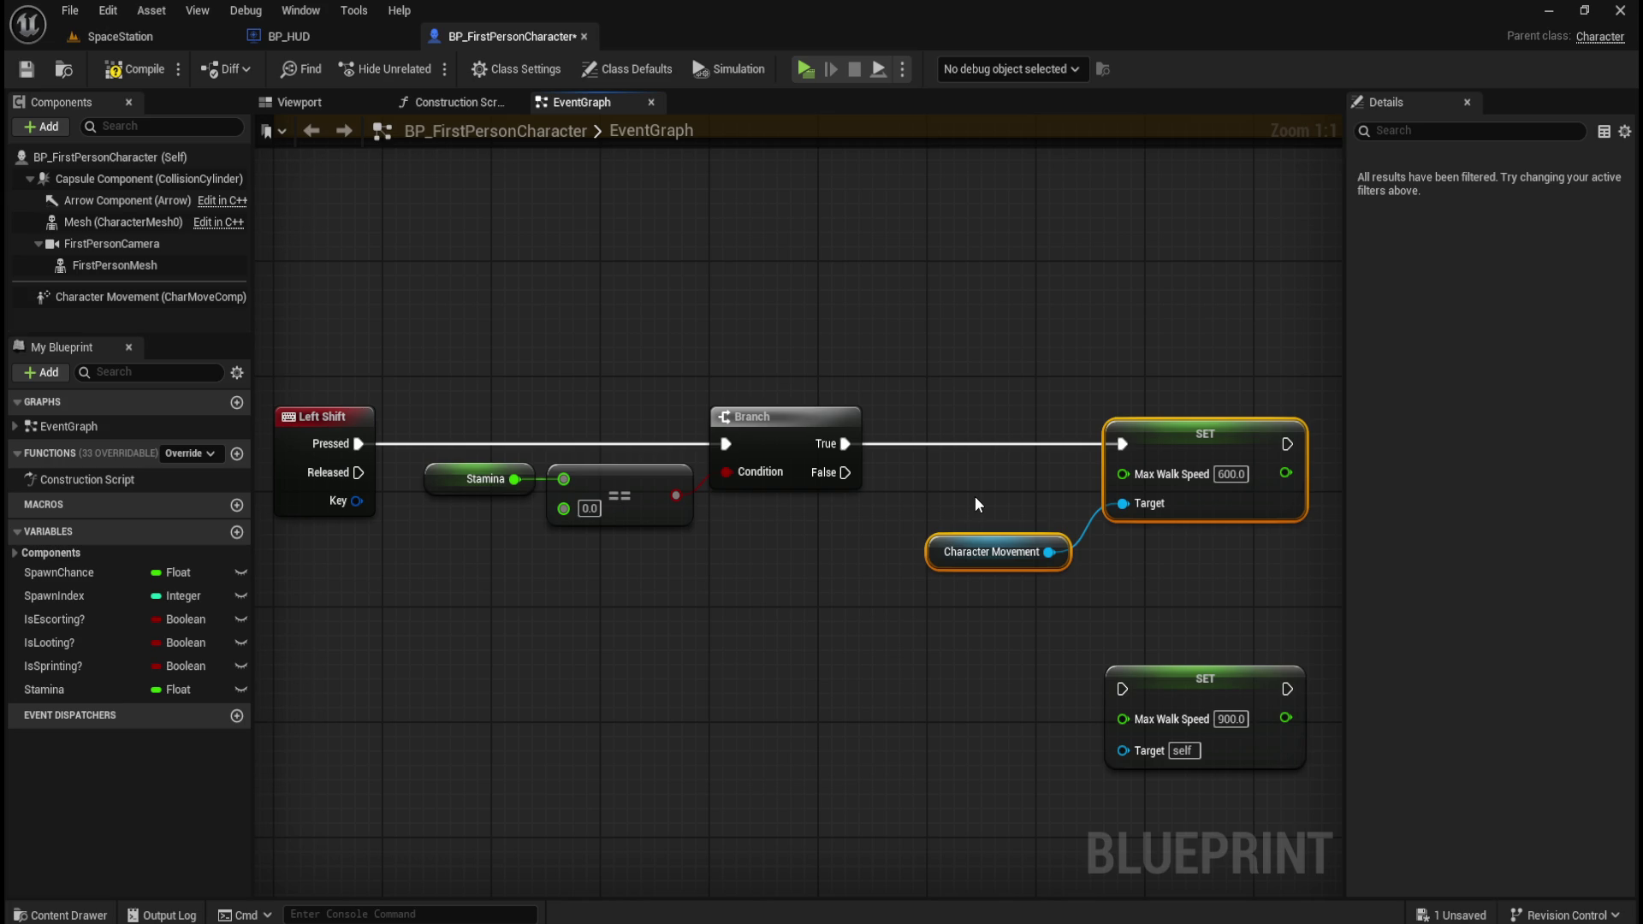
key(ctrl+x)
key(ctrl+v)
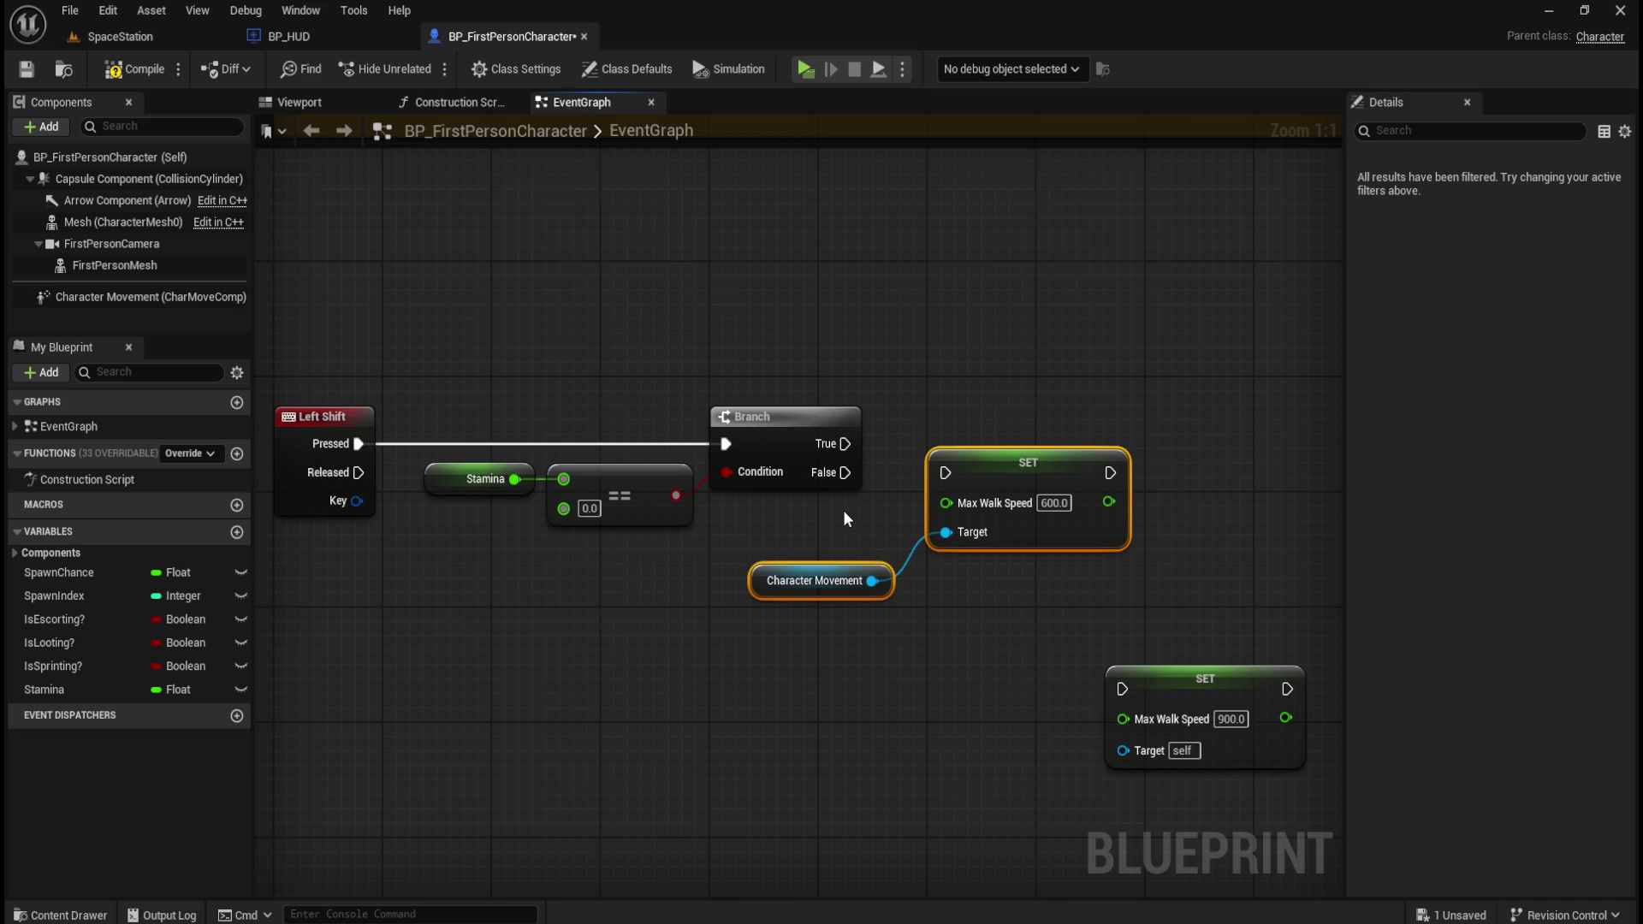
drag(436, 536, 600, 485)
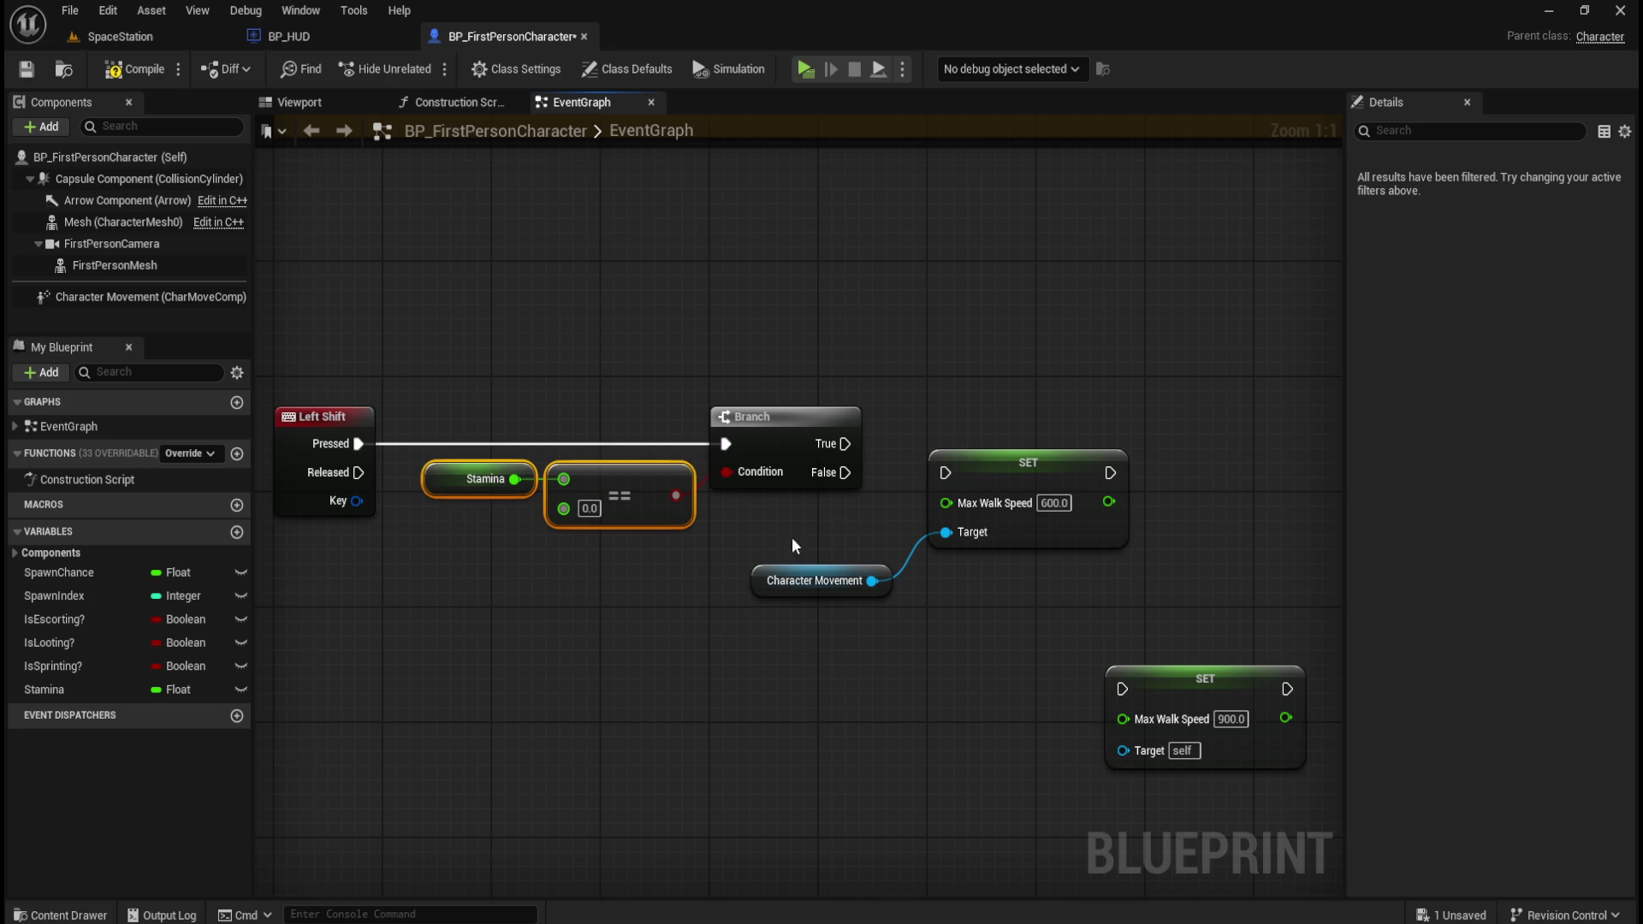
- Regroup the 600 SET, Character Movement and the 900 SET stacked directly beside the Branch node
drag(844, 516, 958, 586)
mouse_move(1031, 535)
mouse_down()
mouse_move(1045, 495)
mouse_move(1025, 501)
mouse_move(1022, 613)
mouse_up()
mouse_move(1188, 674)
mouse_down()
mouse_move(1019, 419)
mouse_move(984, 413)
mouse_move(999, 415)
mouse_move(1013, 655)
mouse_up()
drag(805, 561, 941, 676)
mouse_move(998, 616)
mouse_down()
mouse_move(1010, 496)
mouse_move(1011, 512)
mouse_up()
click(890, 480)
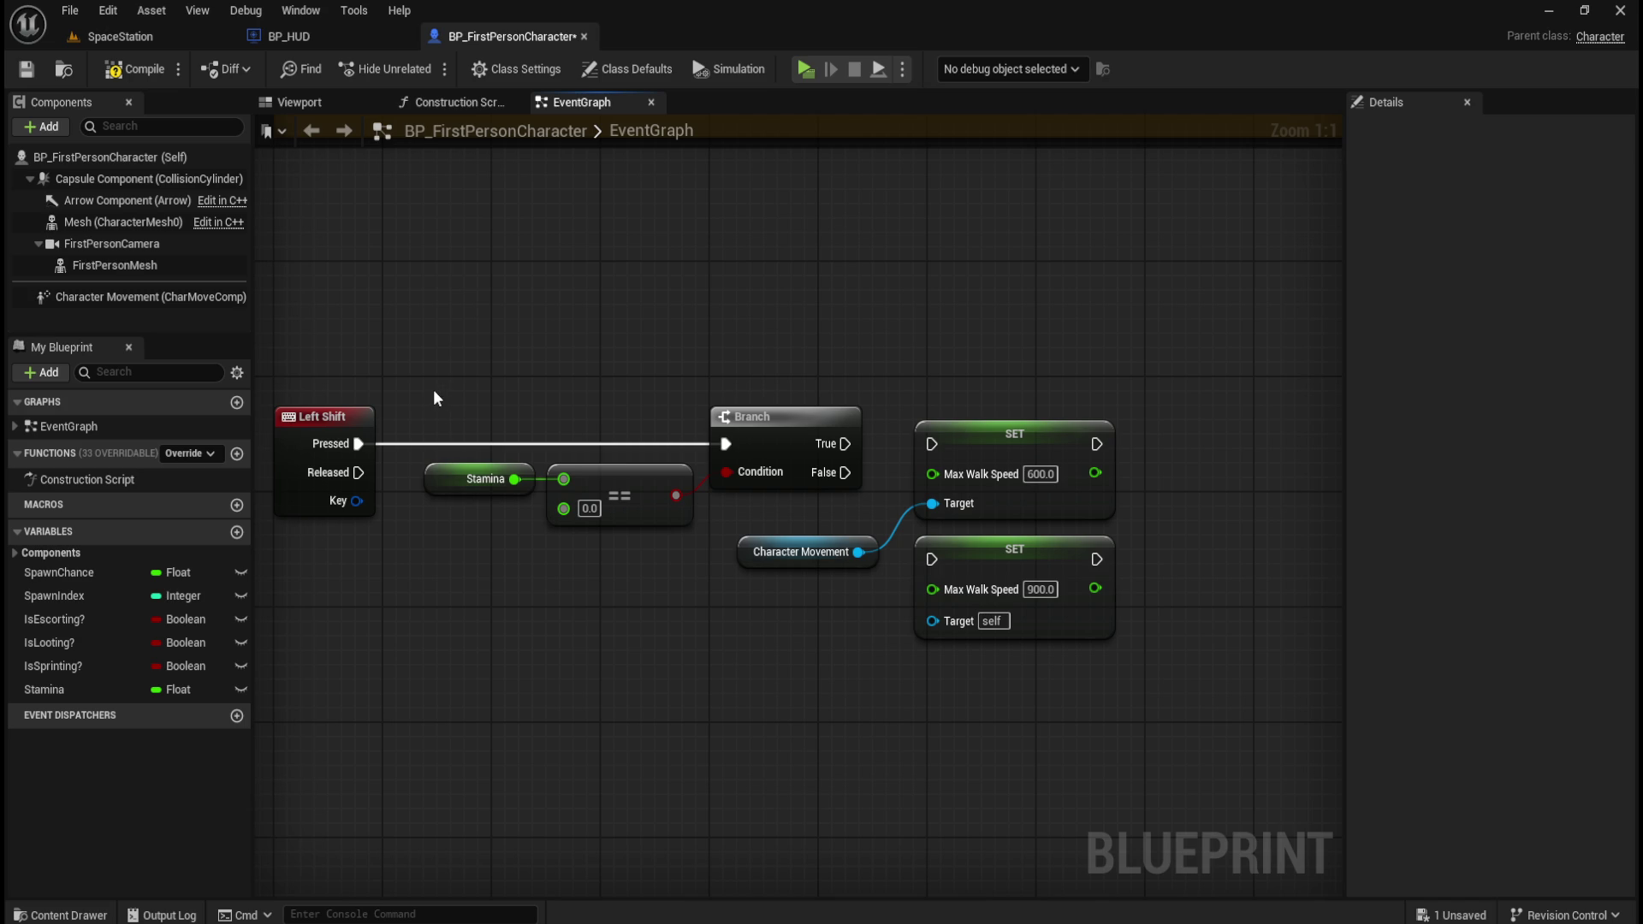
drag(430, 388, 629, 542)
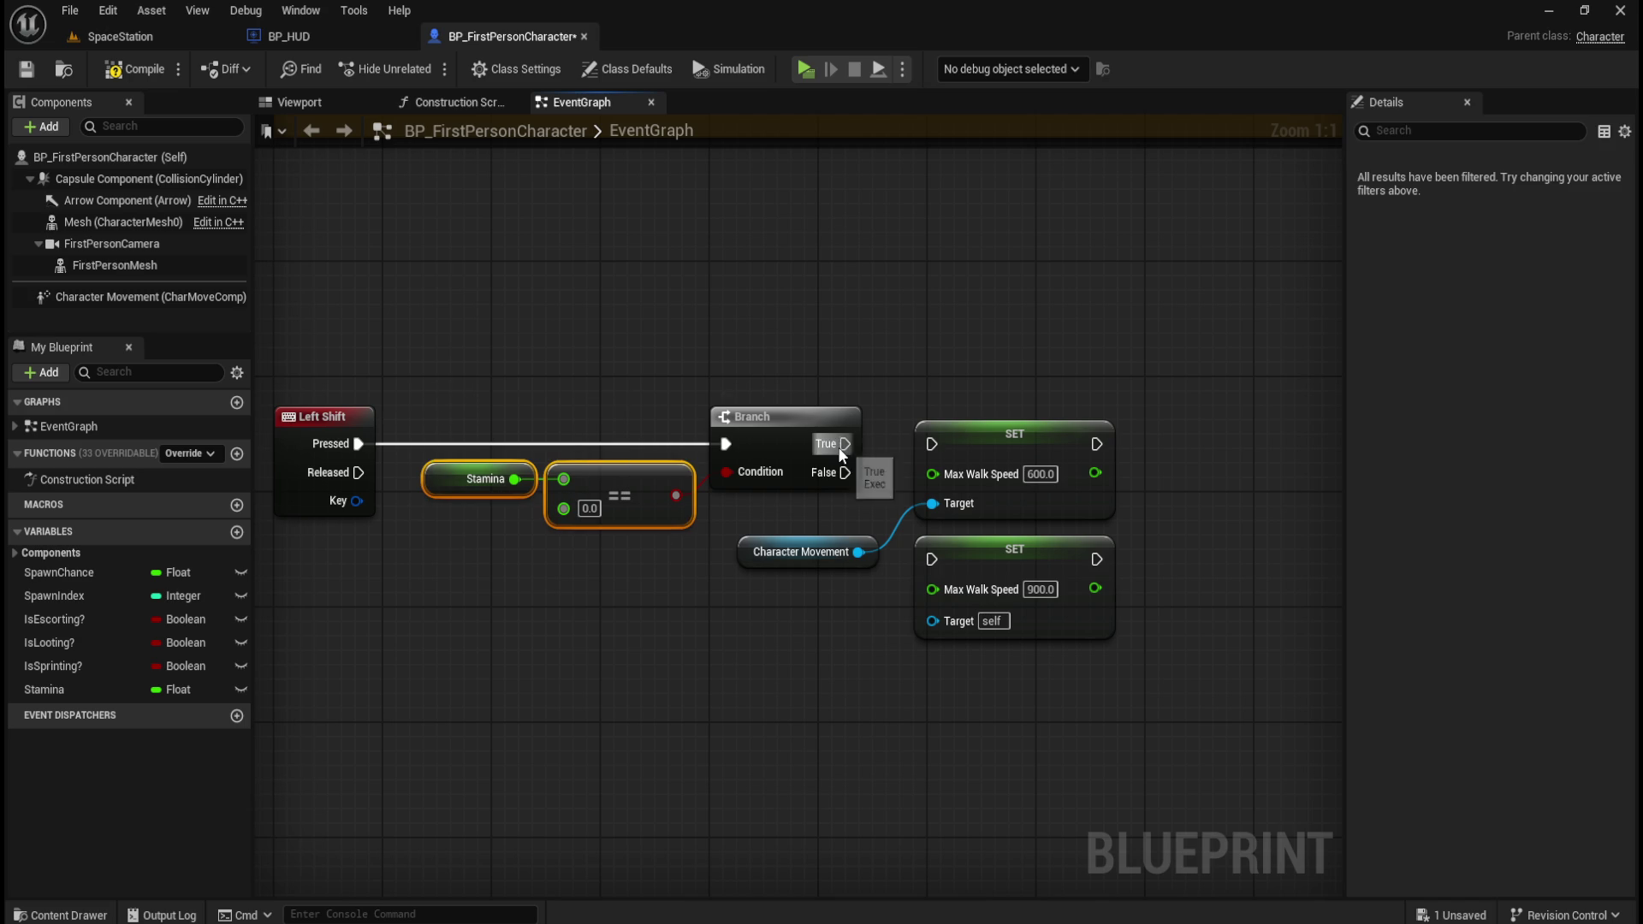
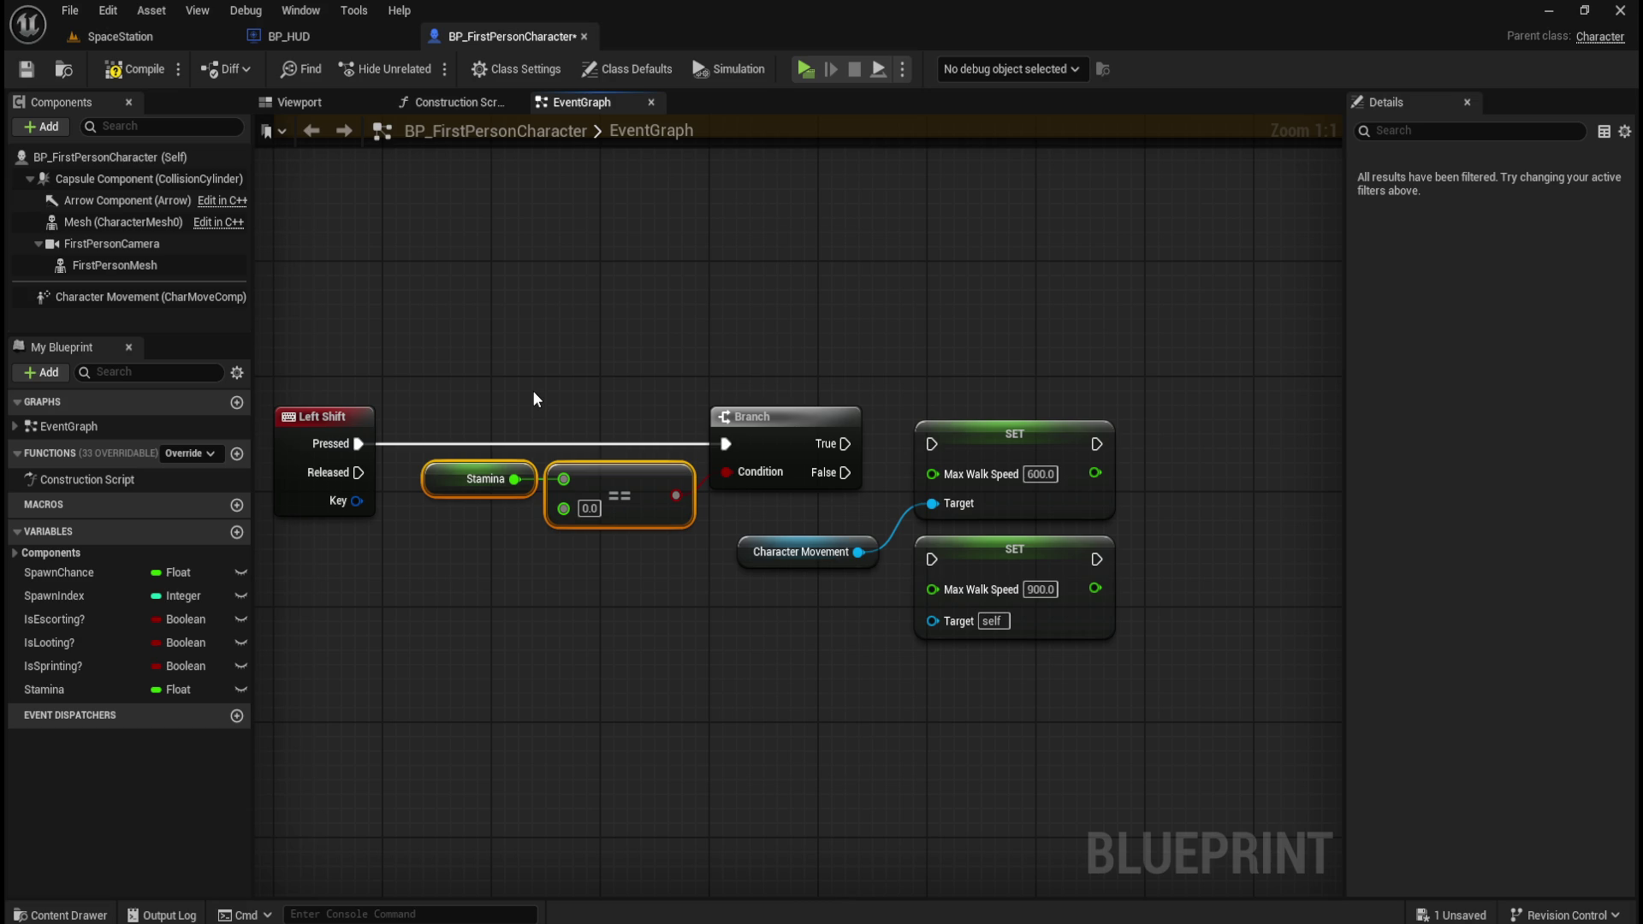
- Move the Stamina, == and Branch nodes up and away from Left Shift
mouse_move(501, 388)
mouse_down()
mouse_move(729, 476)
mouse_move(767, 437)
mouse_move(838, 219)
mouse_up()
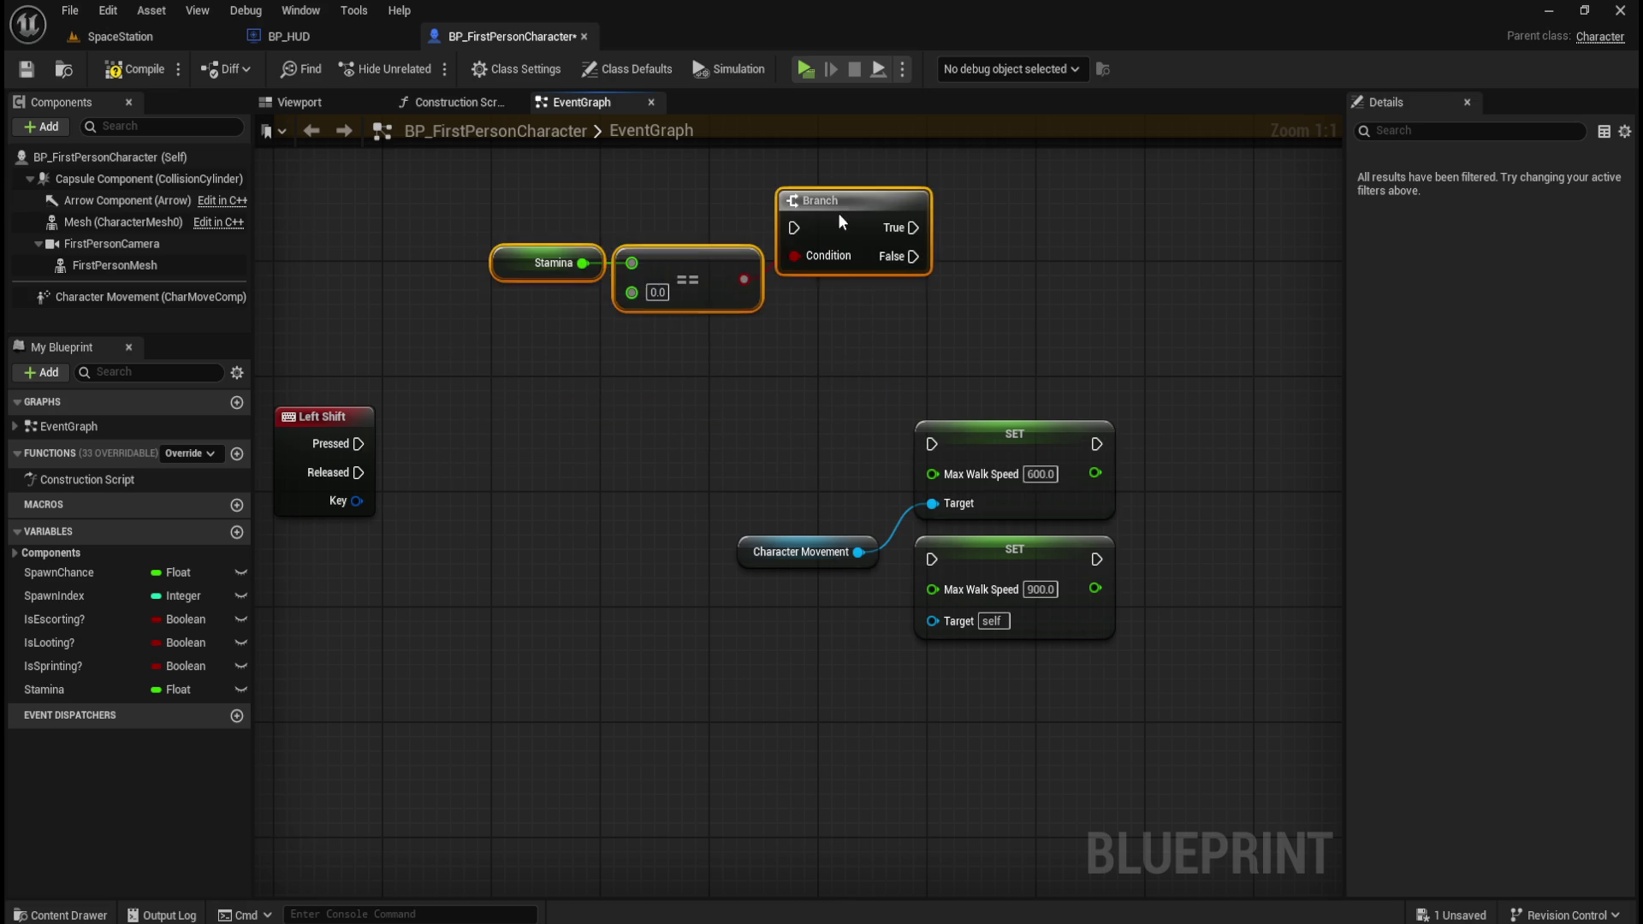
scroll(756, 579, down, 3)
scroll(808, 624, up, 3)
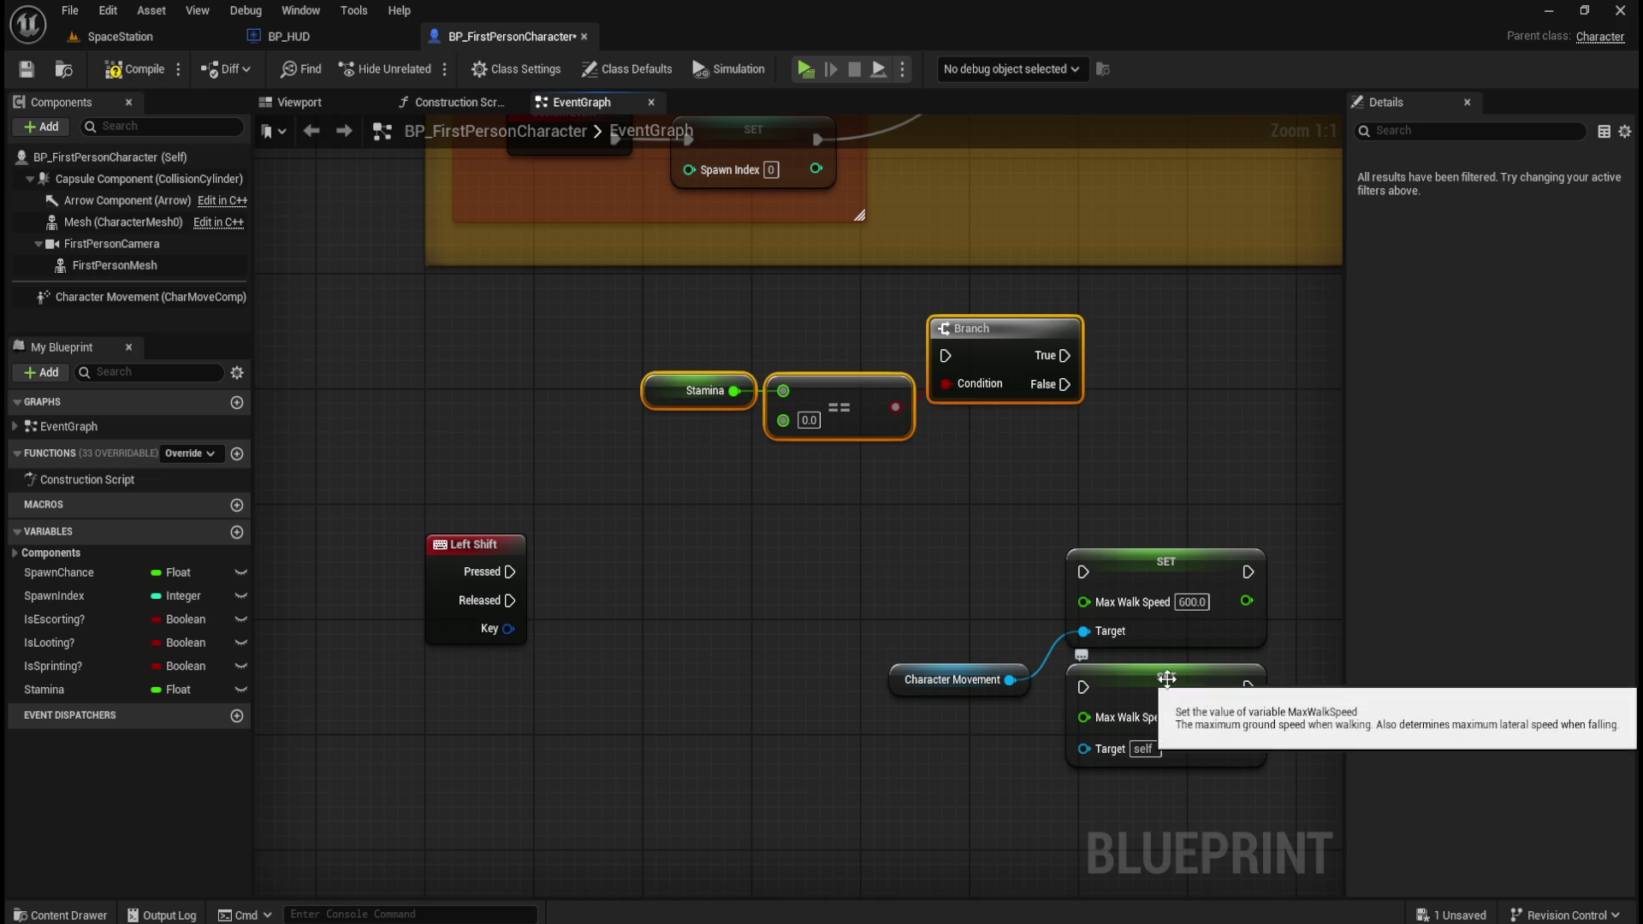
- Put the 900 Max Walk Speed setter above the 600 one, targeting Character Movement
drag(1166, 678, 1151, 450)
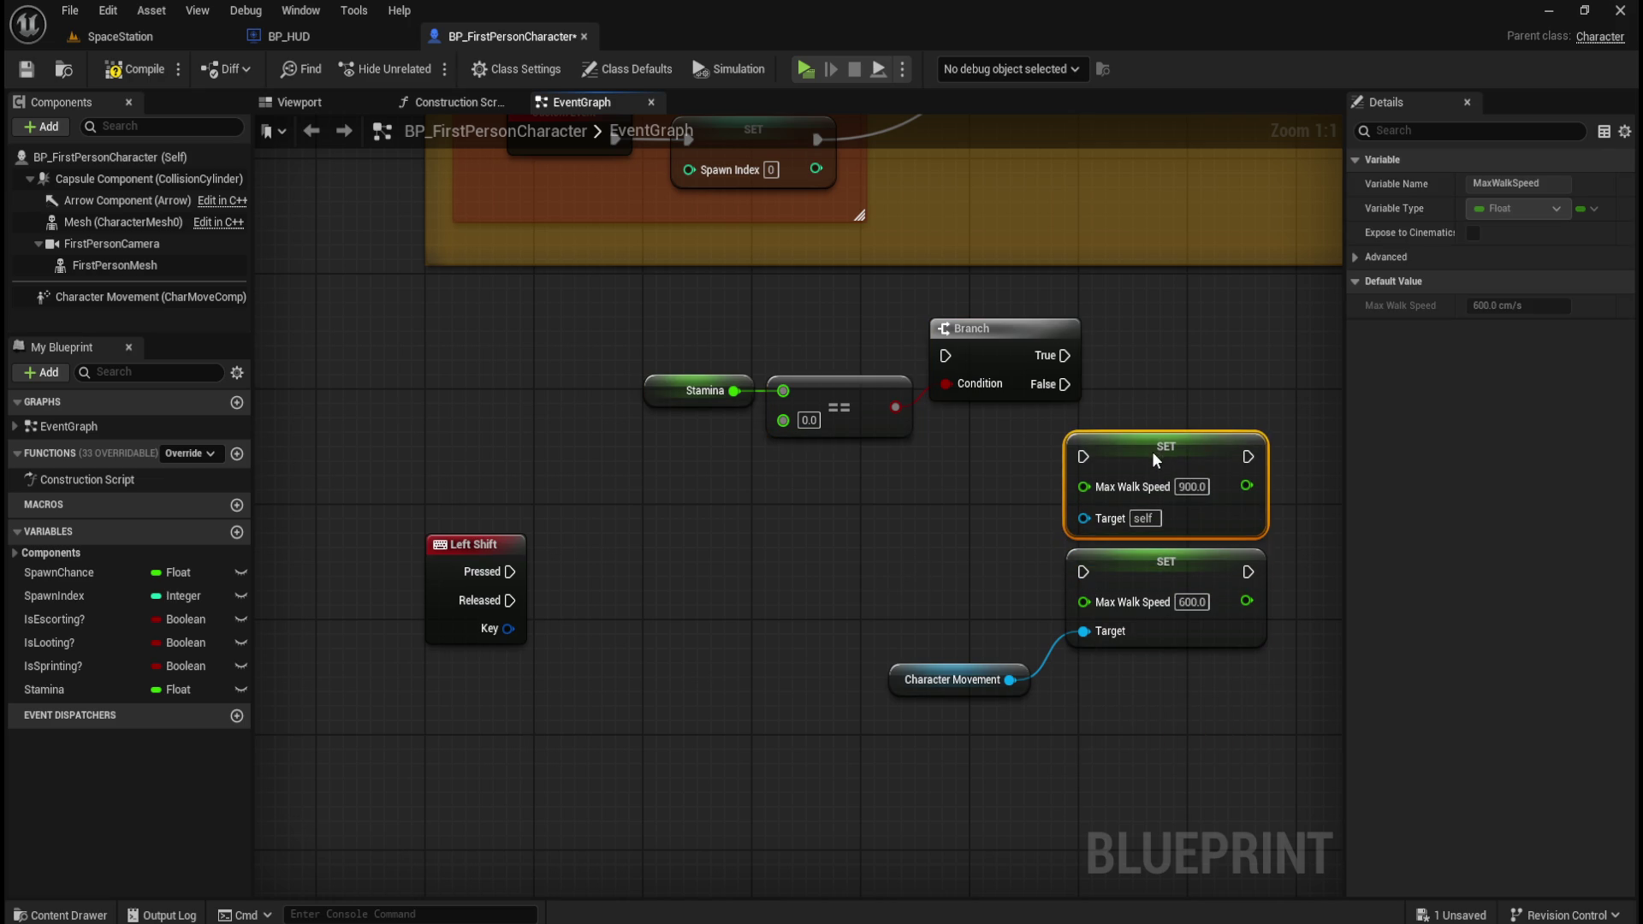
drag(1009, 679, 1083, 516)
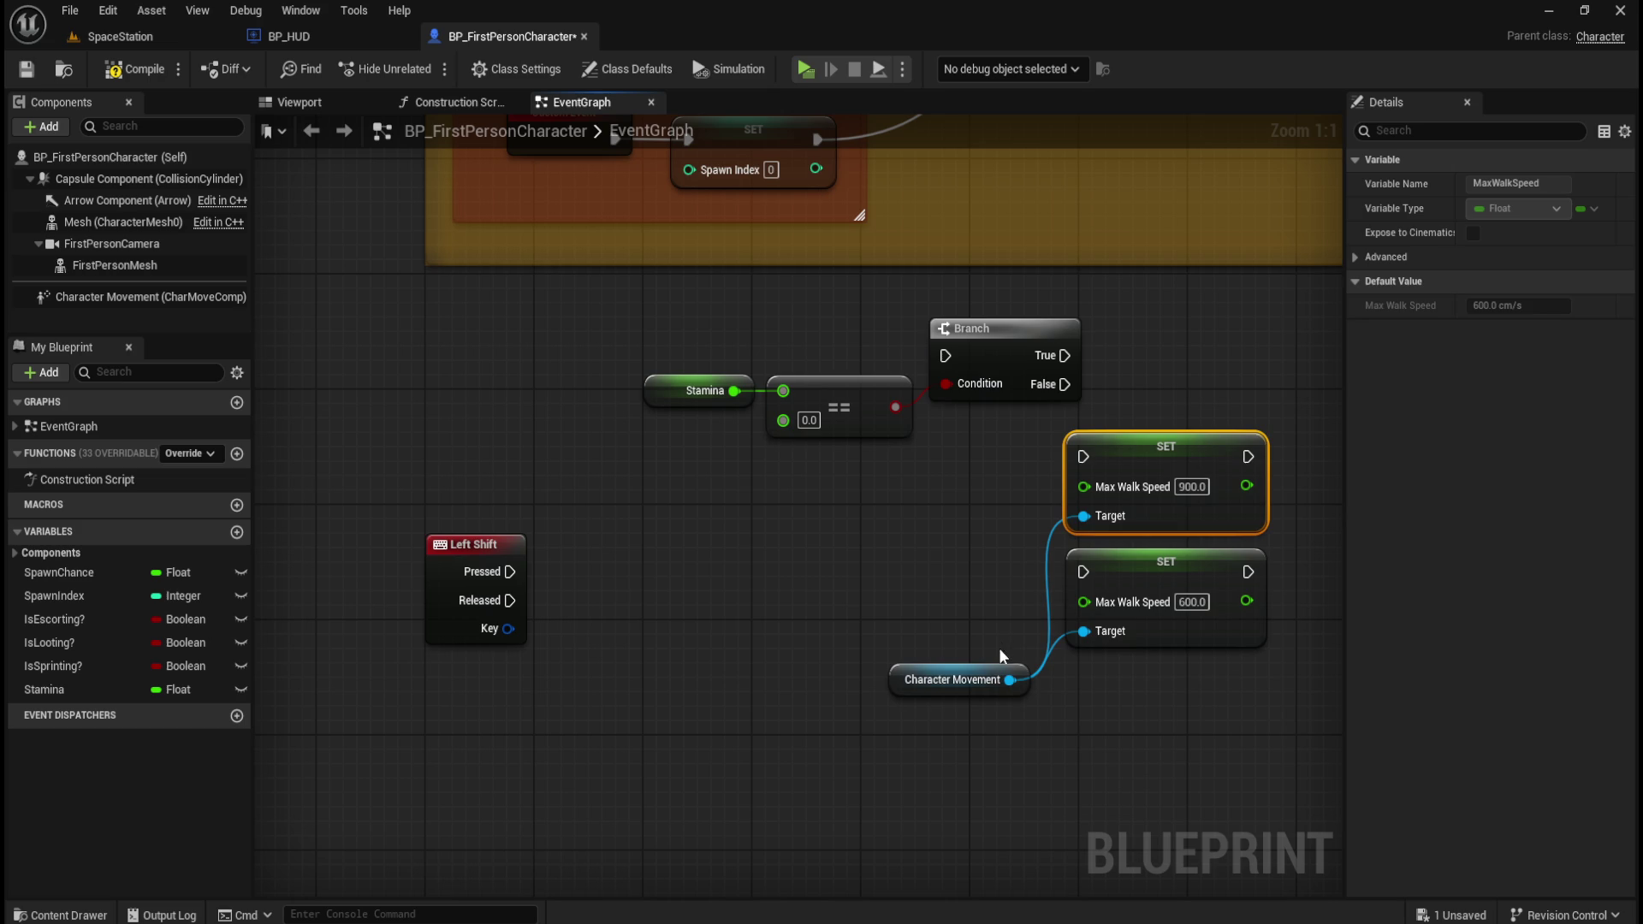
mouse_move(987, 666)
mouse_down()
mouse_move(1006, 536)
mouse_move(986, 544)
mouse_up()
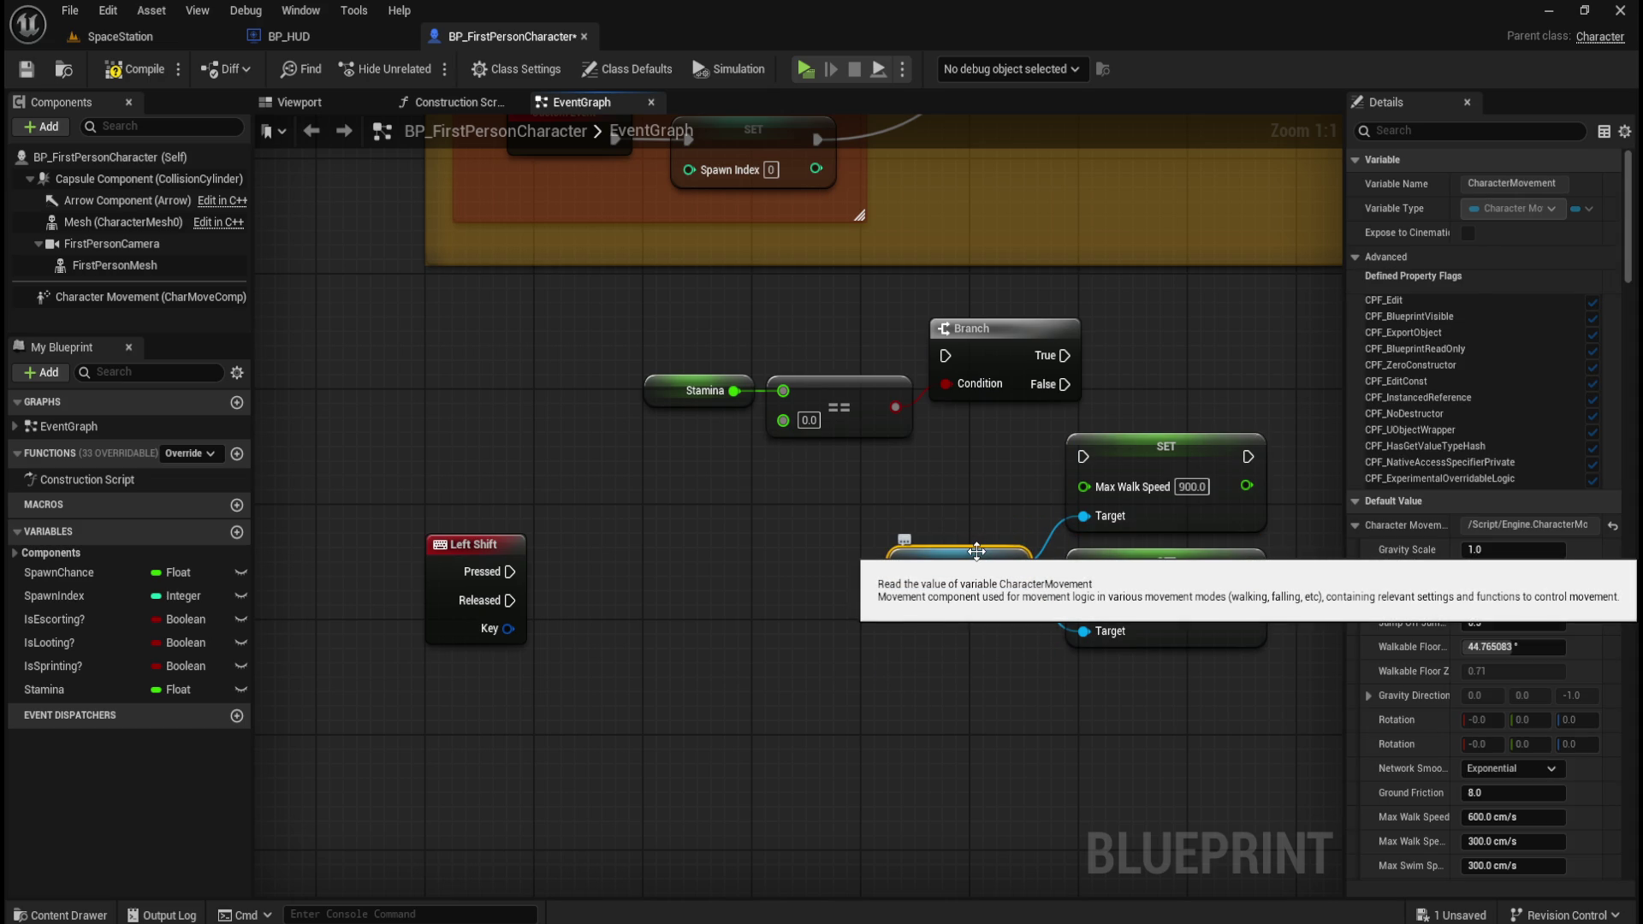
- Group Character Movement and both setters beside Left Shift; wire Pressed into the 900 setter
drag(980, 483, 1168, 619)
mouse_move(1203, 525)
mouse_down()
mouse_move(849, 640)
mouse_move(736, 633)
mouse_up()
click(599, 514)
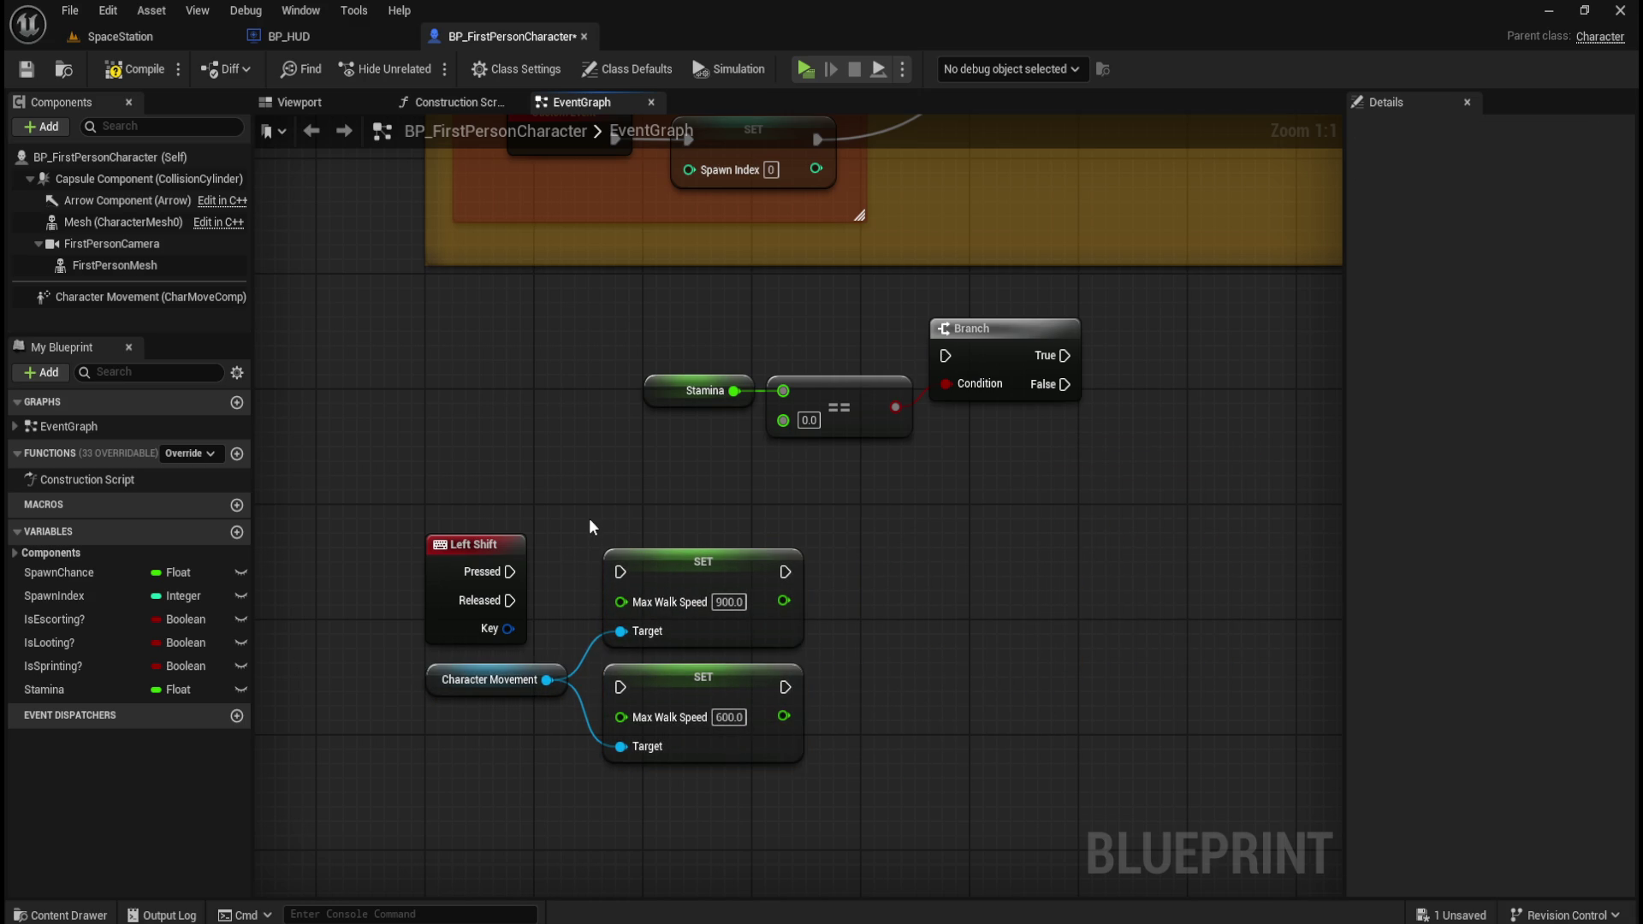
drag(600, 478, 659, 510)
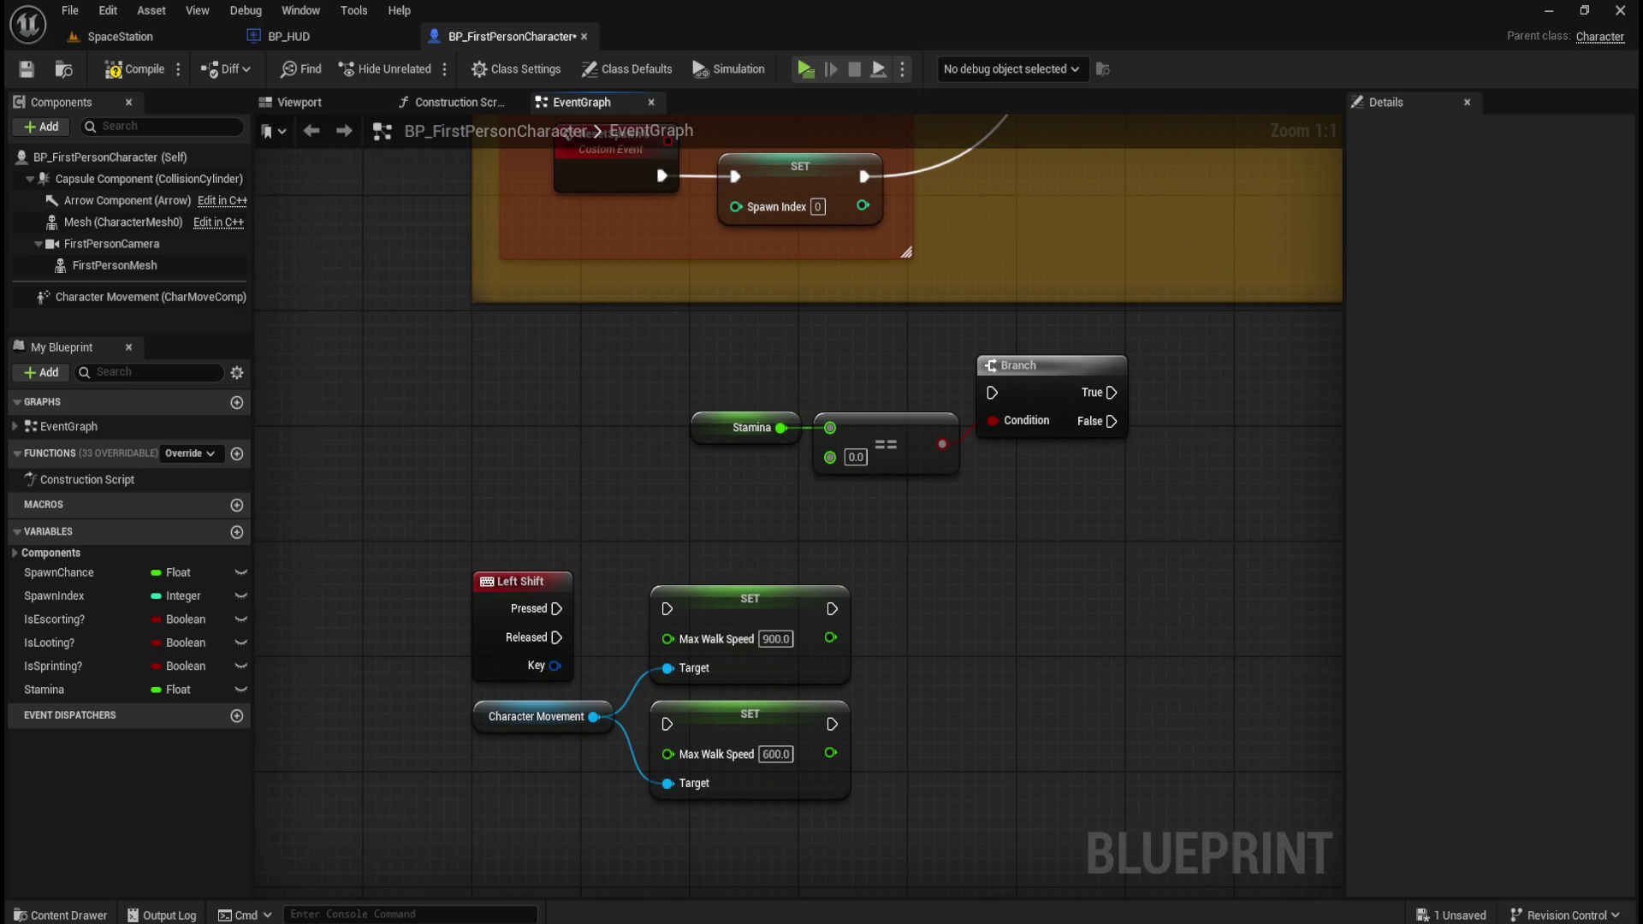
drag(556, 609, 665, 607)
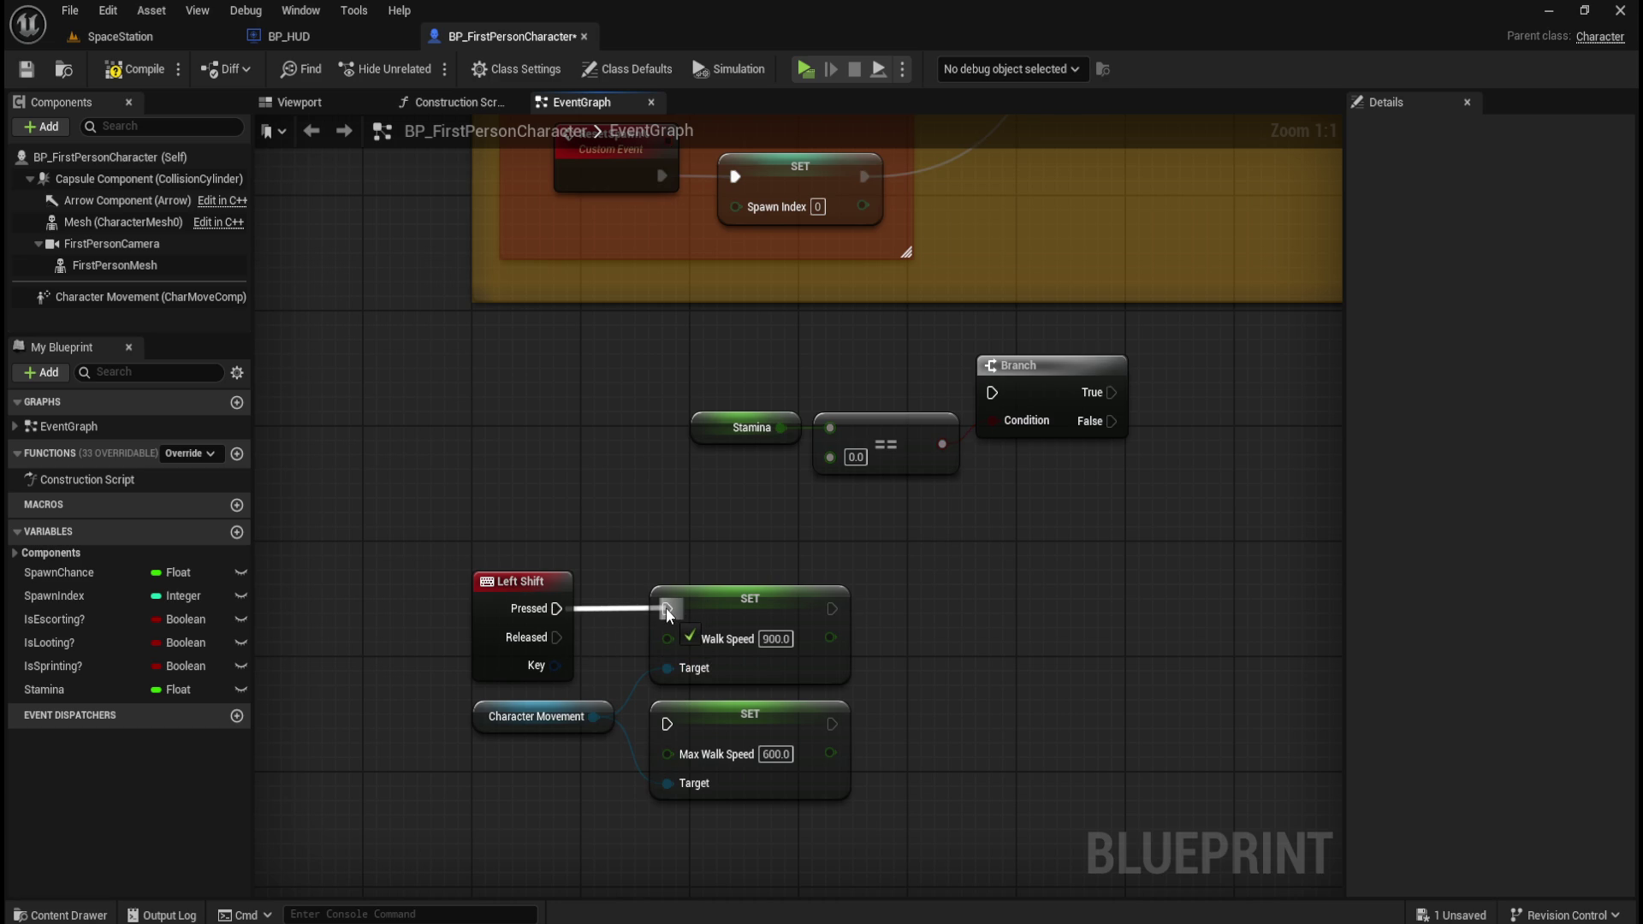
drag(666, 607, 669, 607)
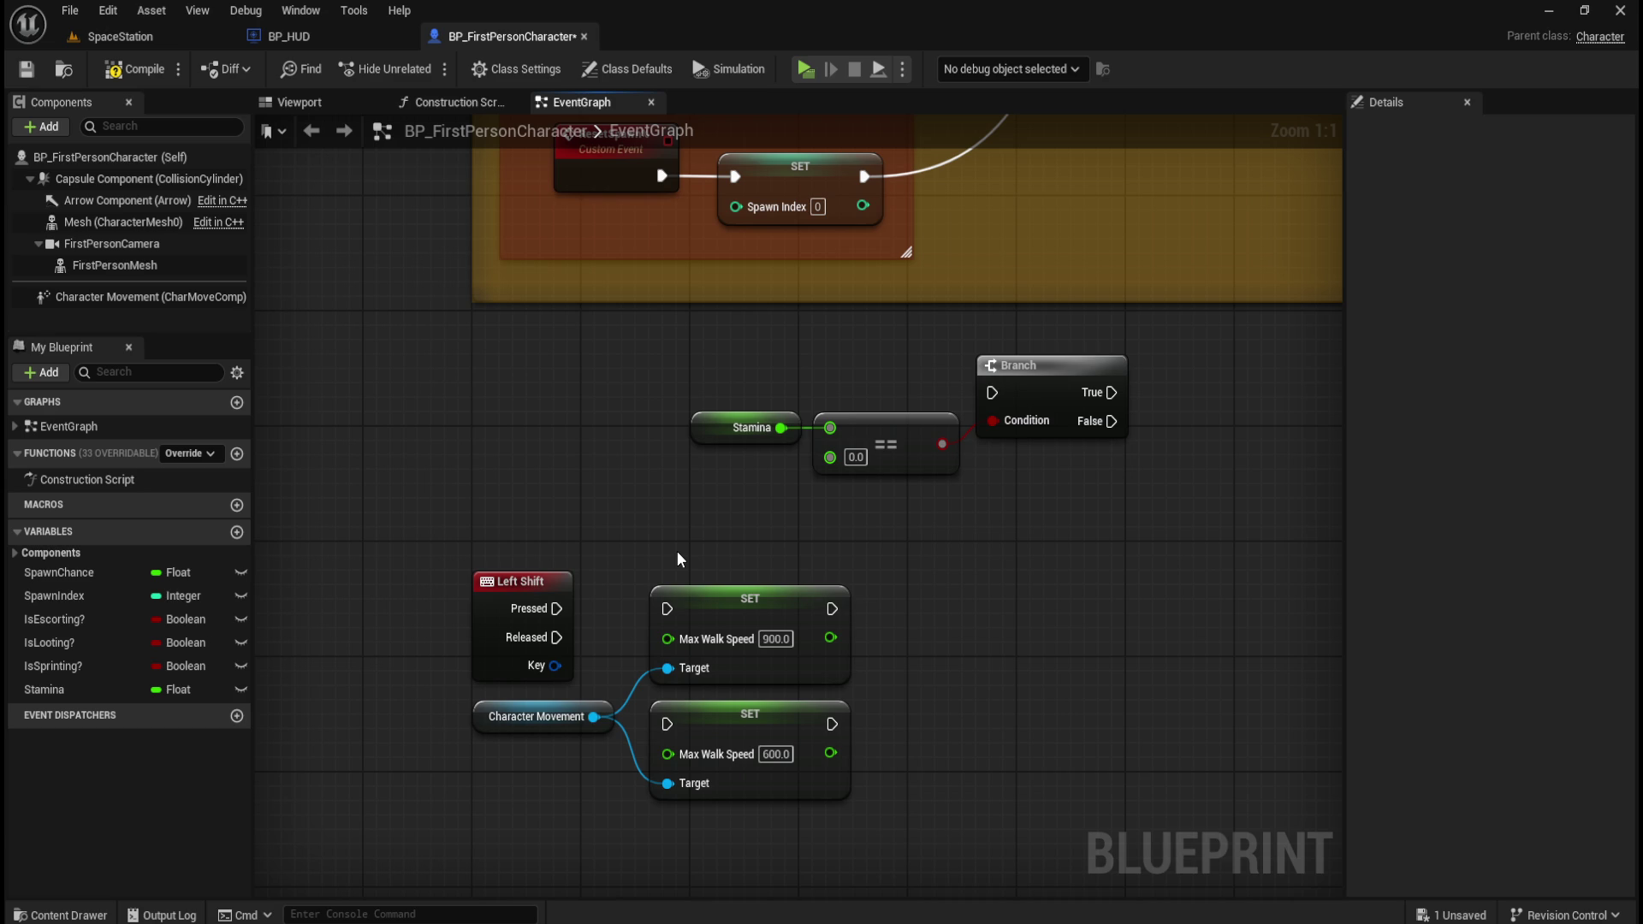
- Shift the walk-speed nodes right and add a Set Is Sprinting? node in the gap
mouse_move(669, 528)
mouse_down()
mouse_move(606, 638)
mouse_move(603, 728)
mouse_up()
drag(791, 598, 1189, 598)
click(747, 597)
mouse_move(53, 665)
mouse_down()
mouse_move(713, 635)
mouse_move(690, 625)
mouse_up()
click(752, 681)
drag(787, 613, 775, 598)
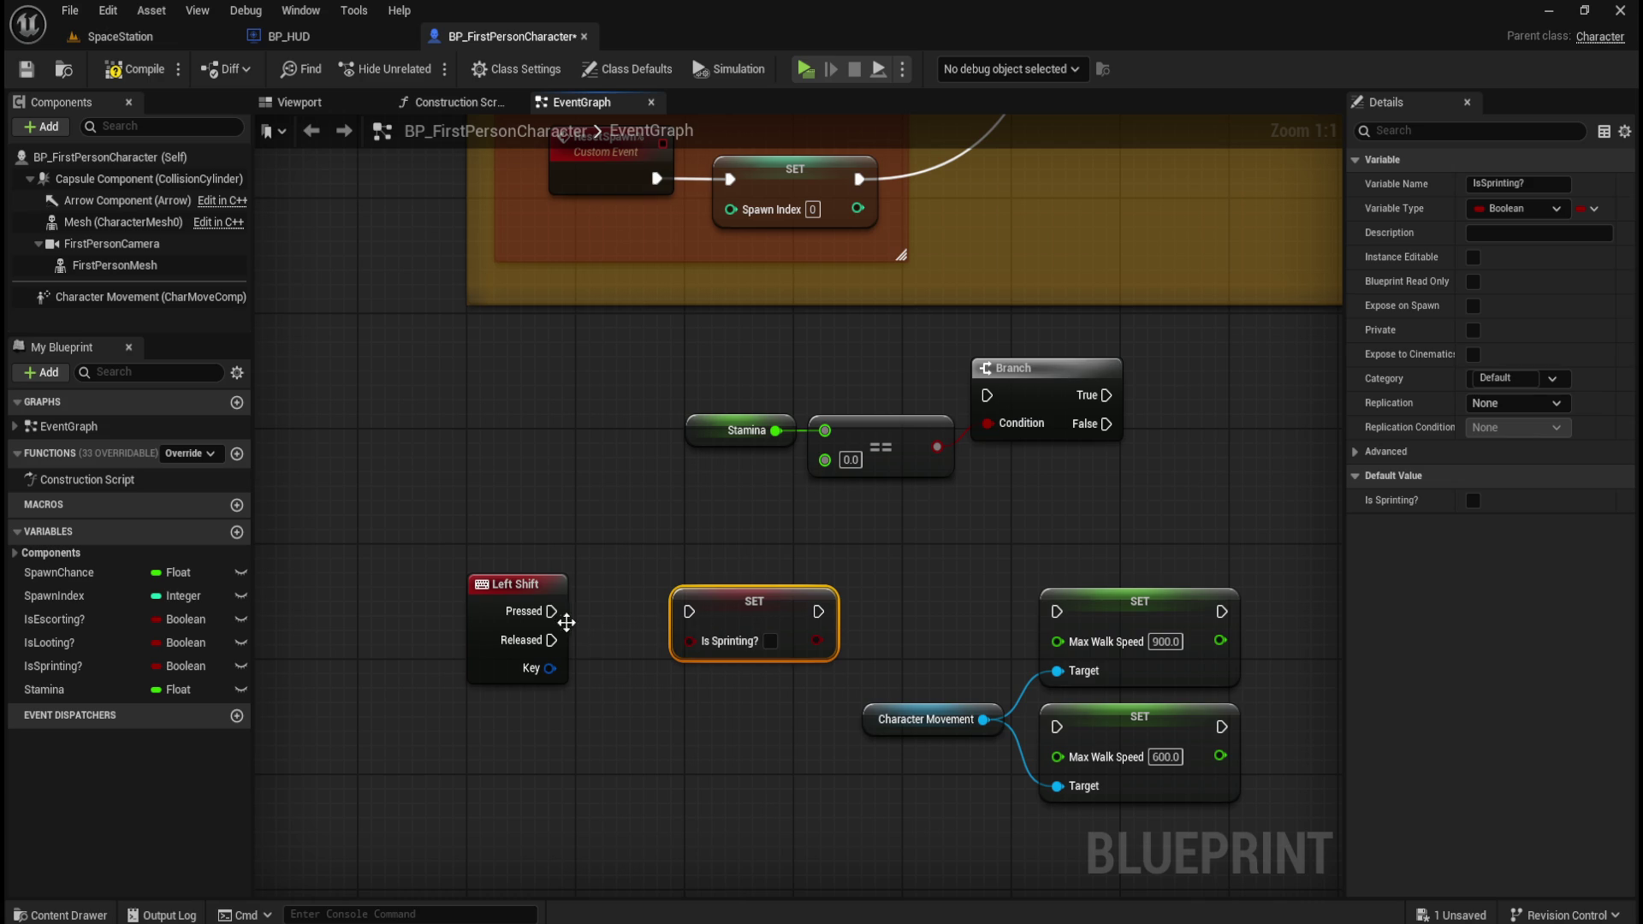
- Wire Left Shift Pressed into Set Is Sprinting? (true), then chain it into the 900 setter
drag(552, 611, 689, 613)
click(746, 679)
click(770, 640)
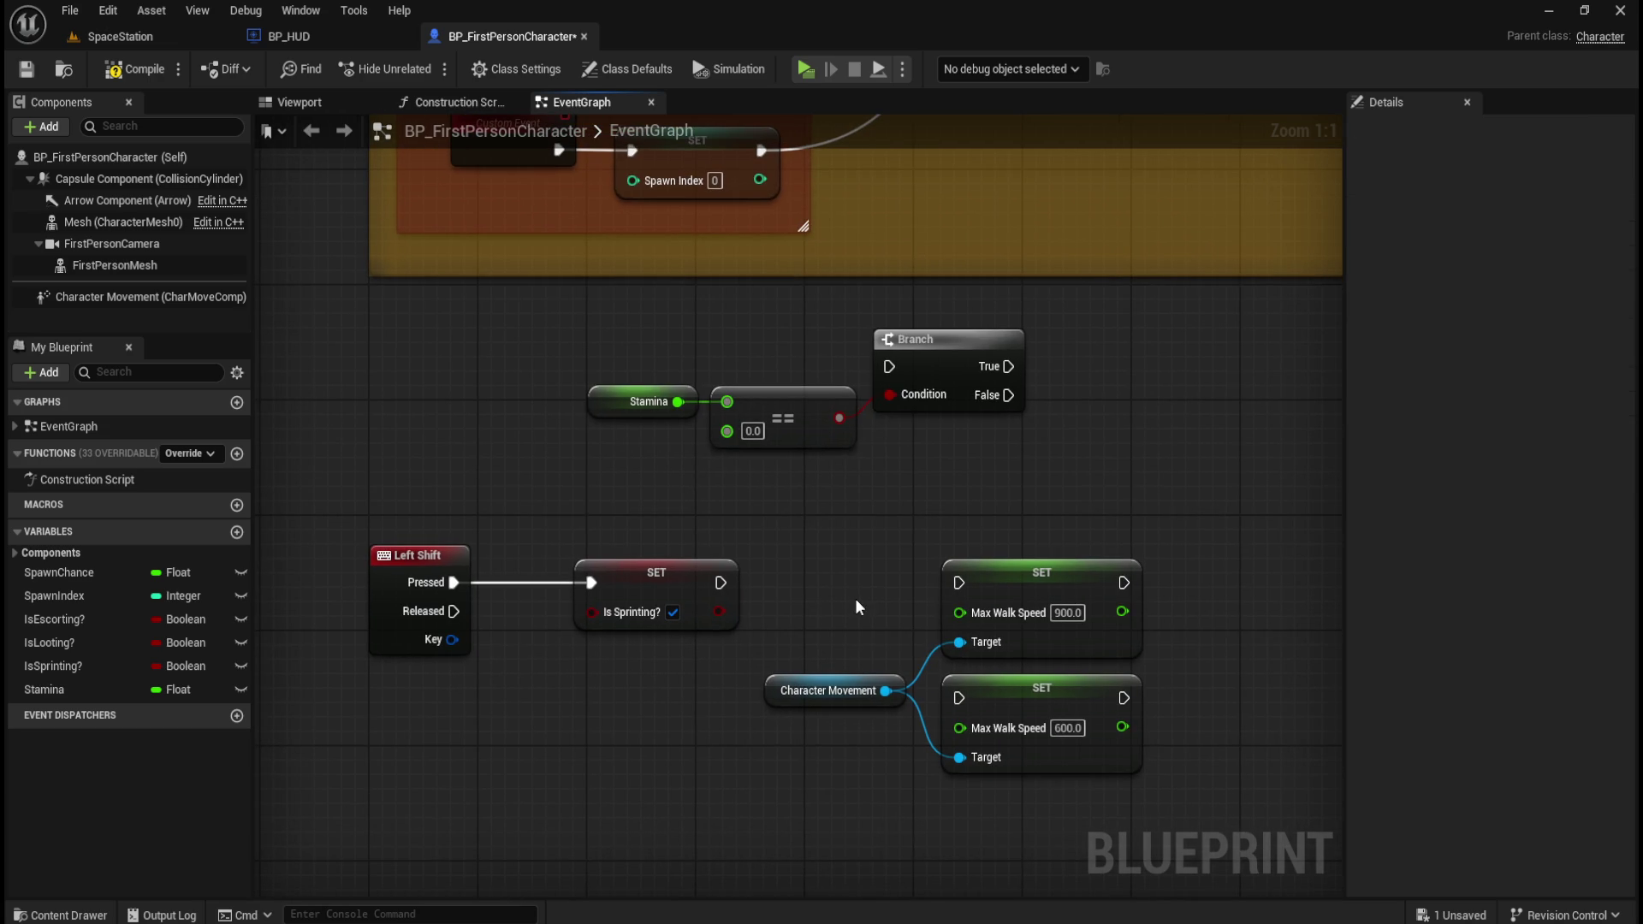
drag(858, 653, 1027, 703)
drag(1036, 638, 858, 635)
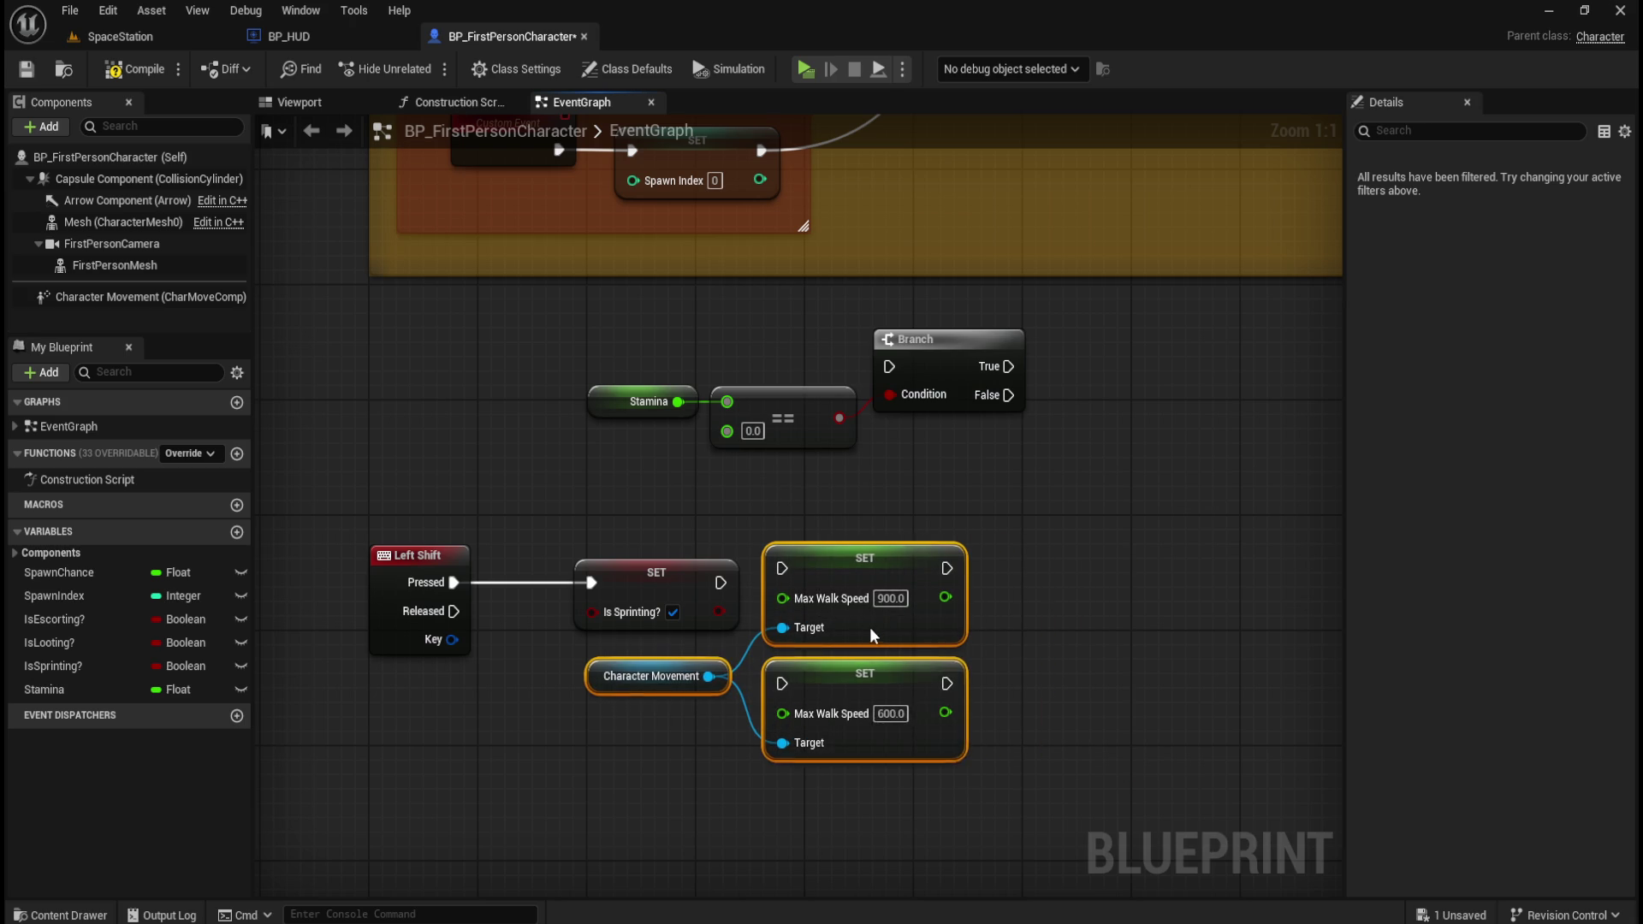
click(779, 541)
drag(720, 583, 781, 583)
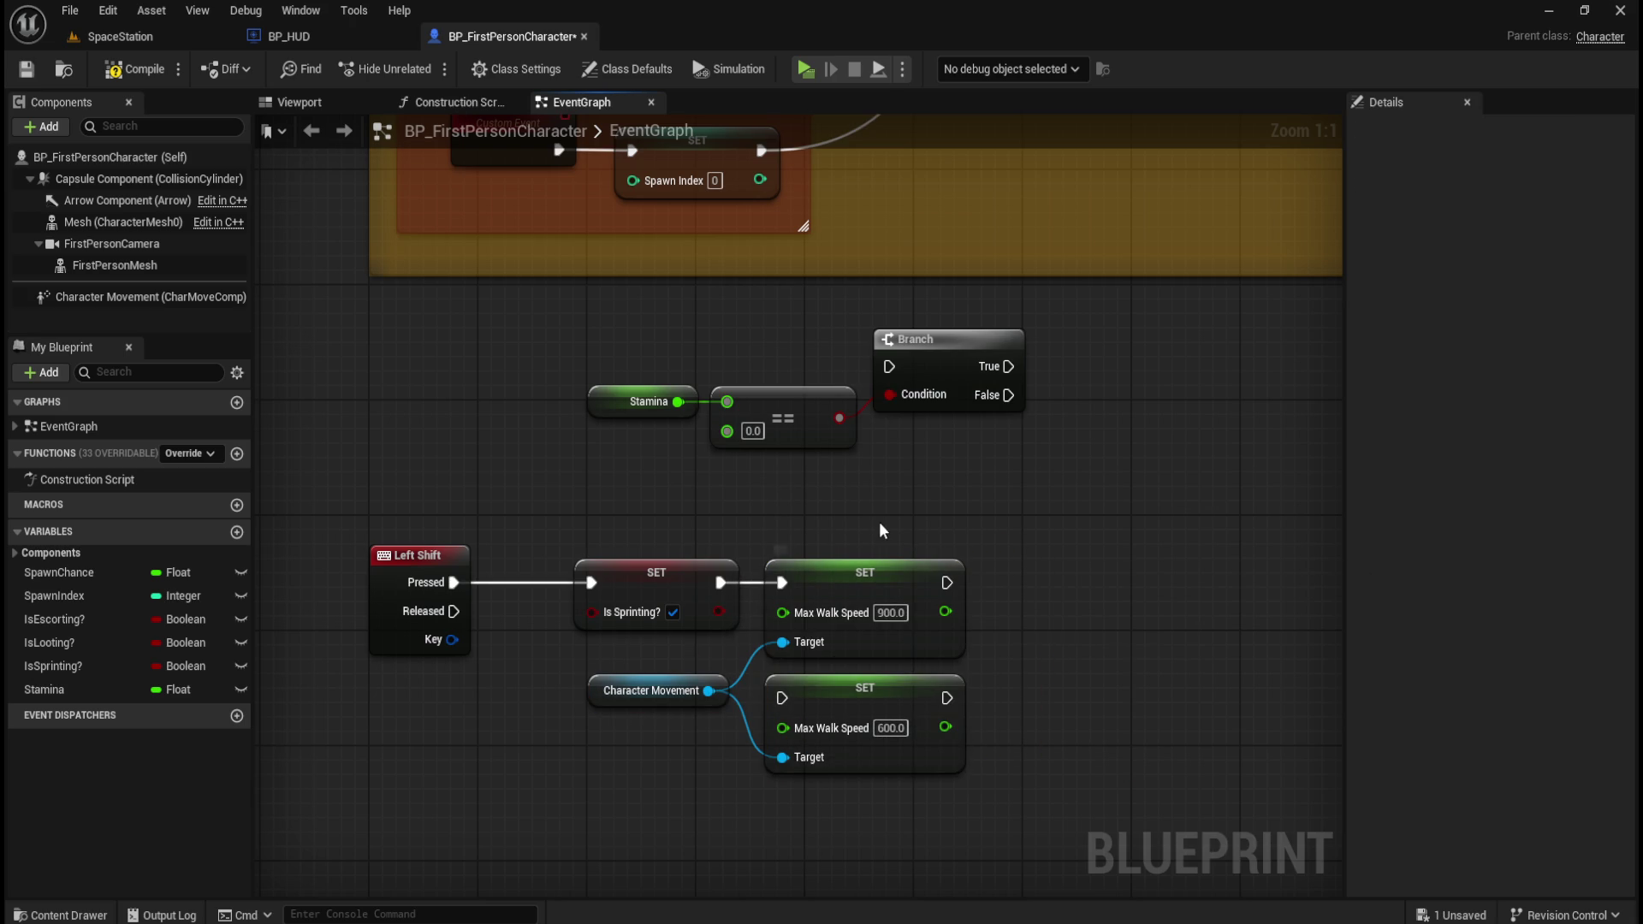
- Lower the 600 setter slightly and connect Left Shift Released to it
drag(606, 809, 708, 722)
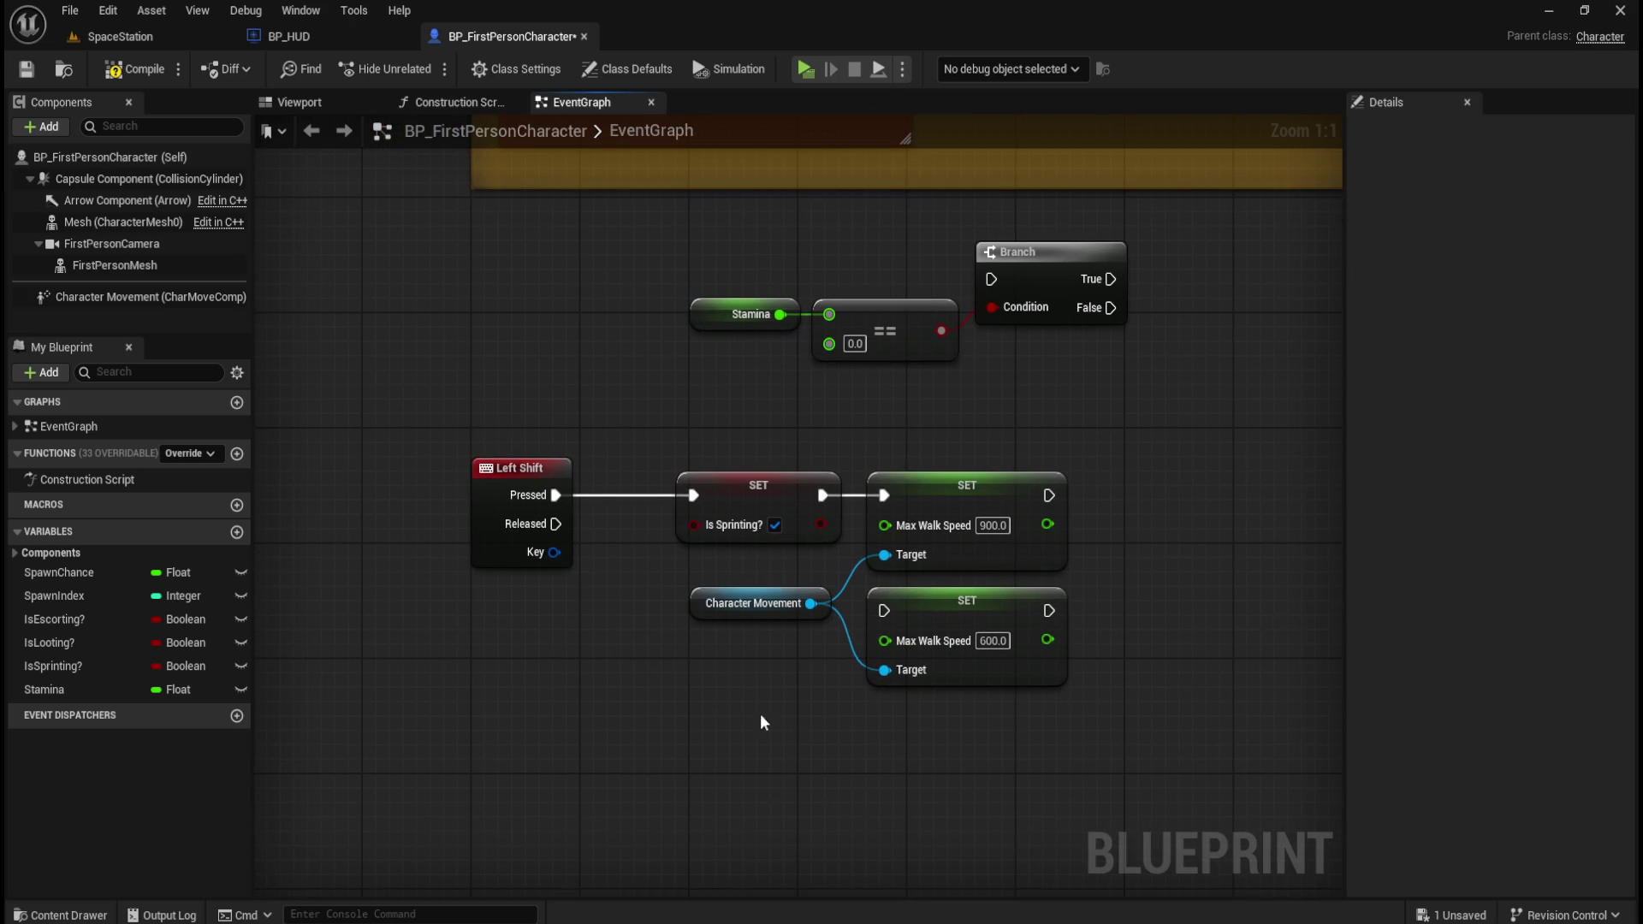
drag(941, 609, 943, 650)
click(713, 659)
mouse_move(556, 524)
mouse_down()
mouse_move(789, 686)
mouse_move(886, 655)
mouse_up()
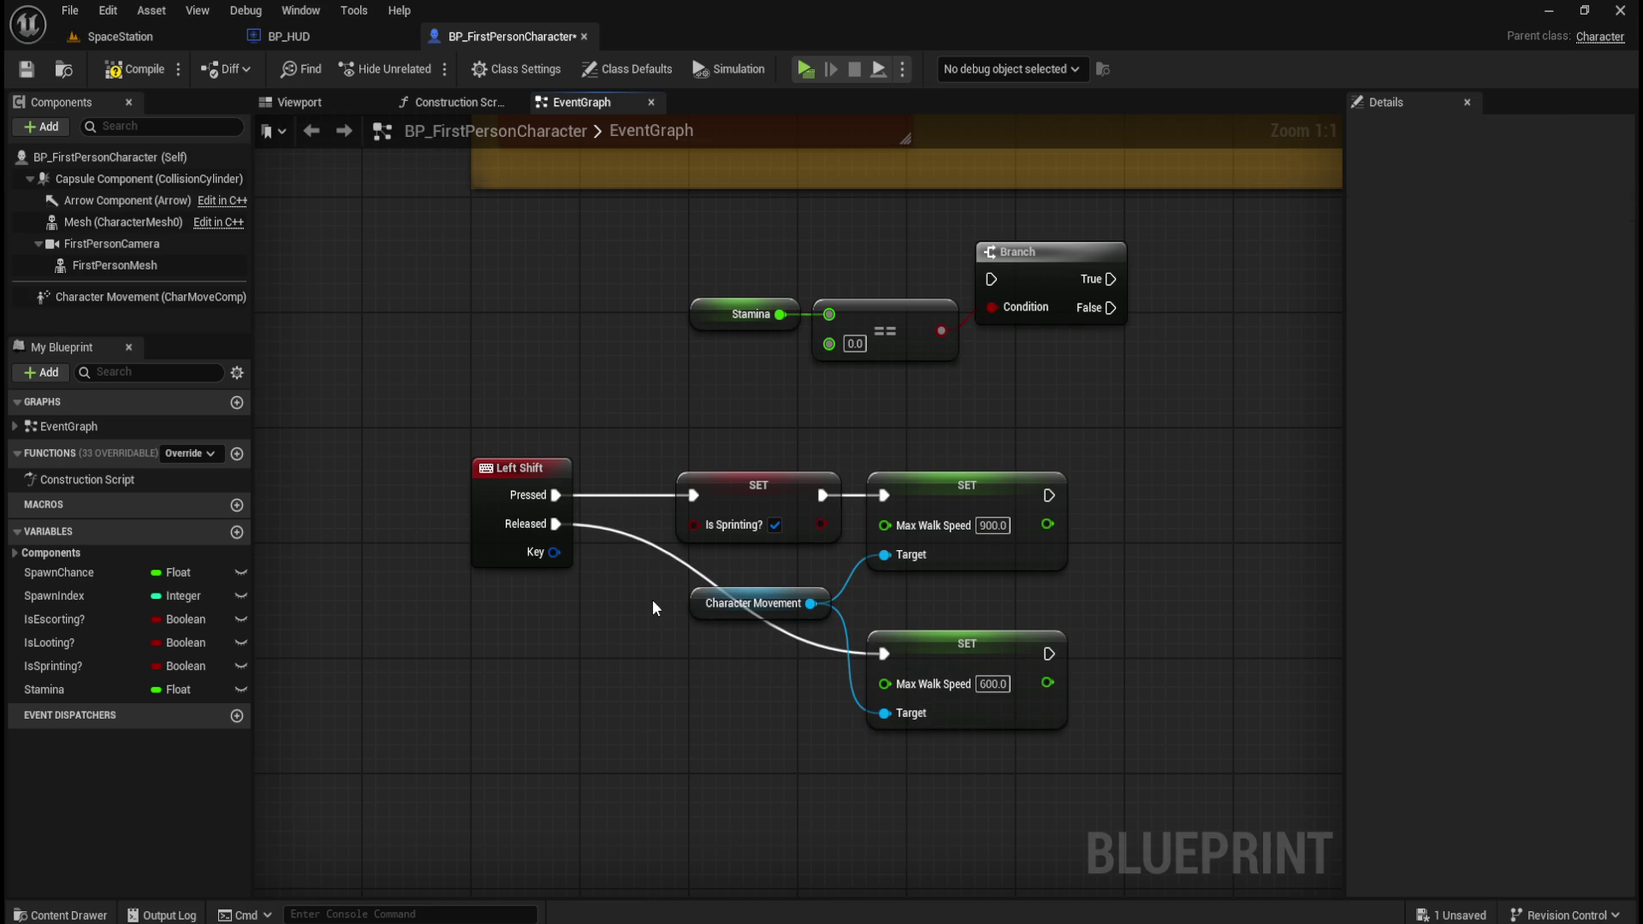
- Add a reroute point on the Released wire, then delete it along with the wire
double_click(679, 554)
key(q)
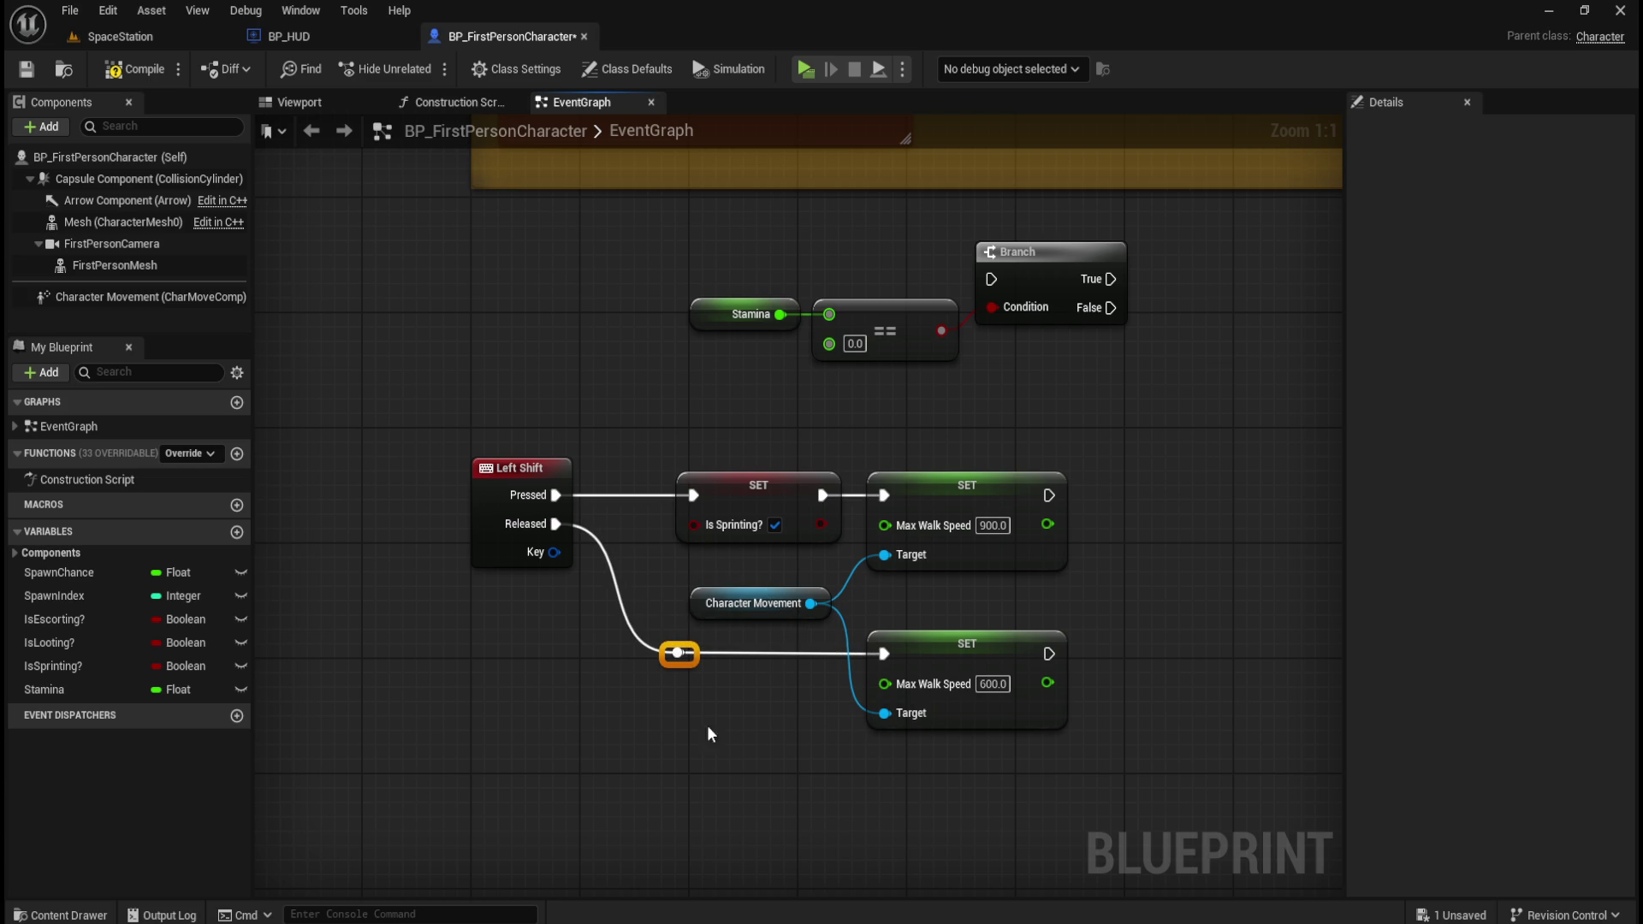
key(q)
click(729, 741)
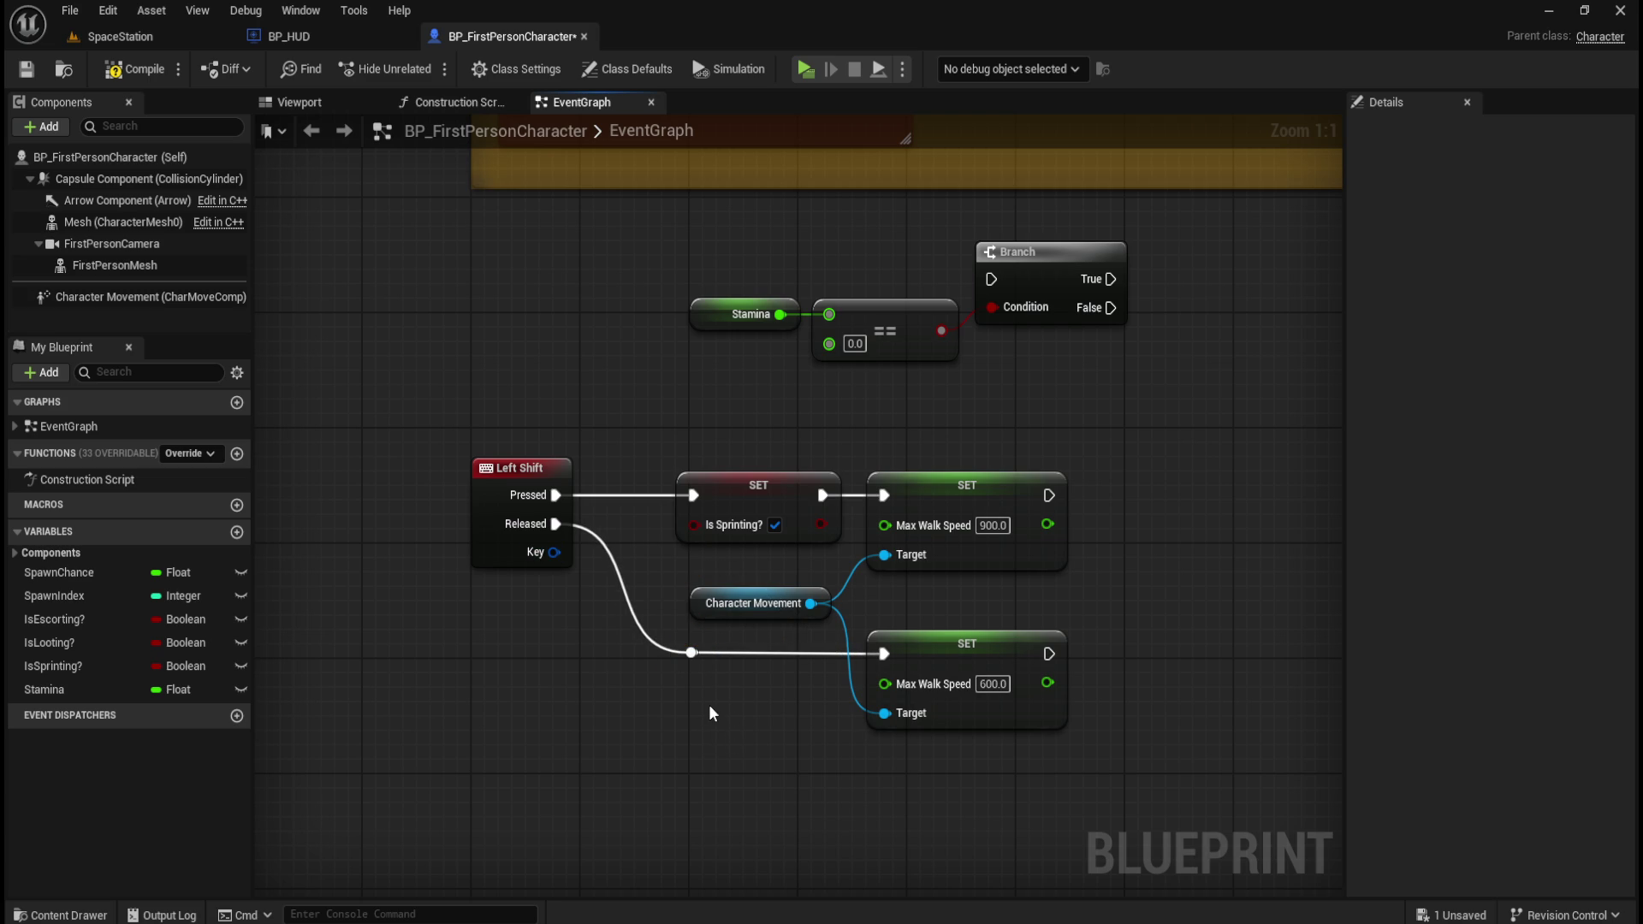
click(751, 500)
click(693, 653)
key(Delete)
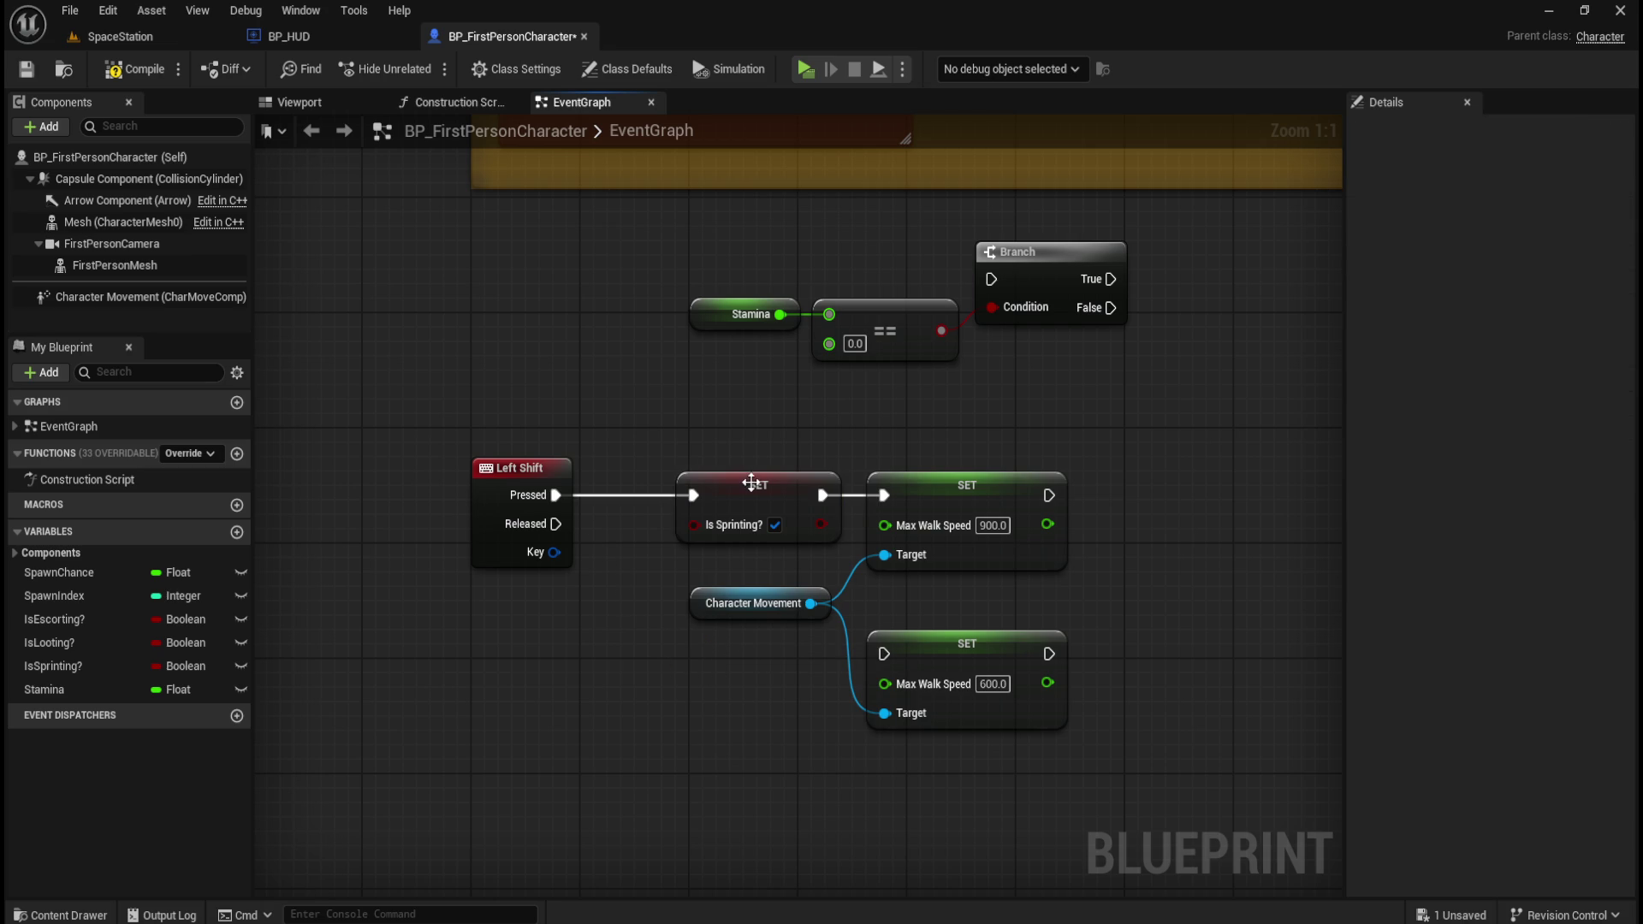
- Duplicate the Is Sprinting? setter before the 600 setter, untick it, and wire Released into it
click(752, 484)
key(ctrl+c)
key(ctrl+v)
mouse_move(976, 521)
mouse_down()
mouse_move(794, 643)
mouse_move(777, 635)
mouse_move(878, 656)
mouse_up()
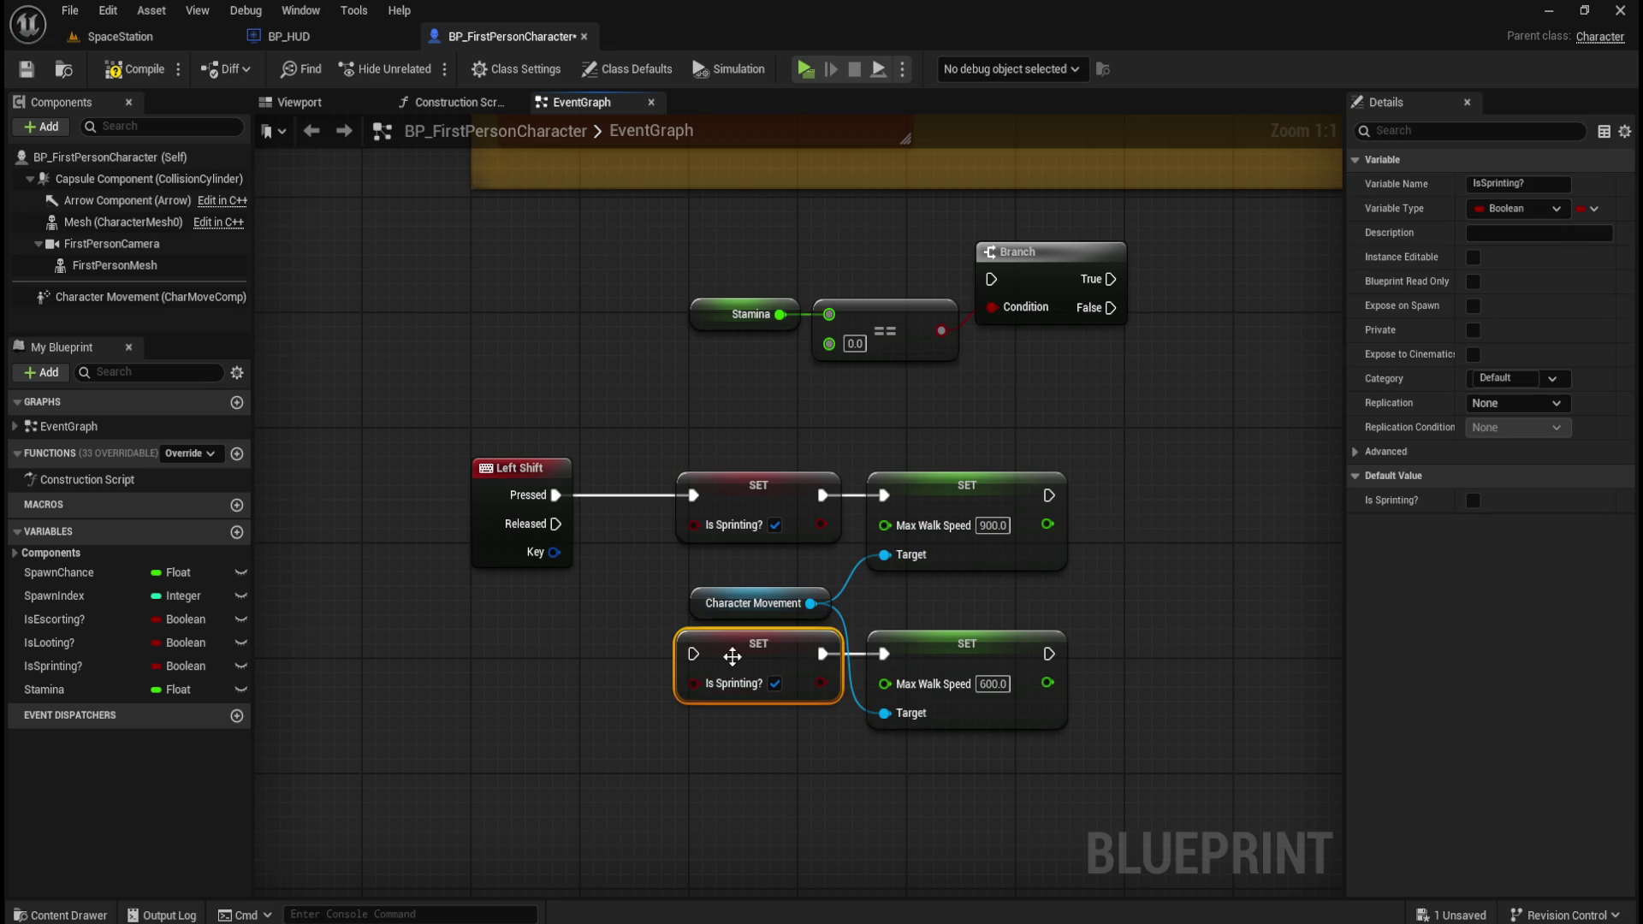
click(775, 683)
drag(693, 654, 558, 525)
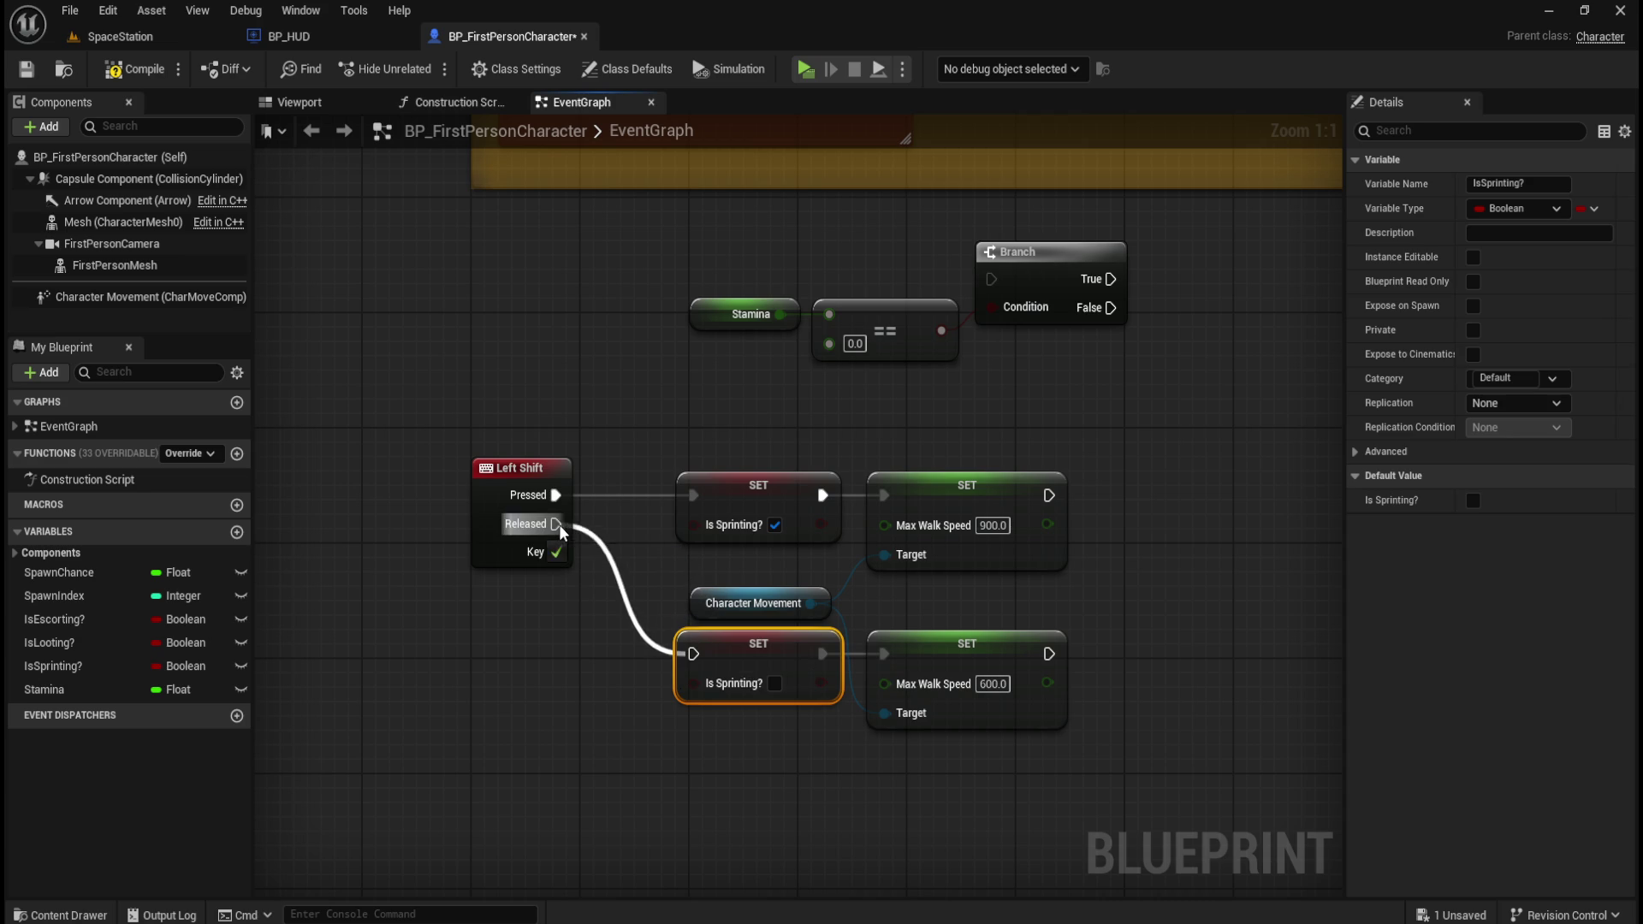
click(583, 657)
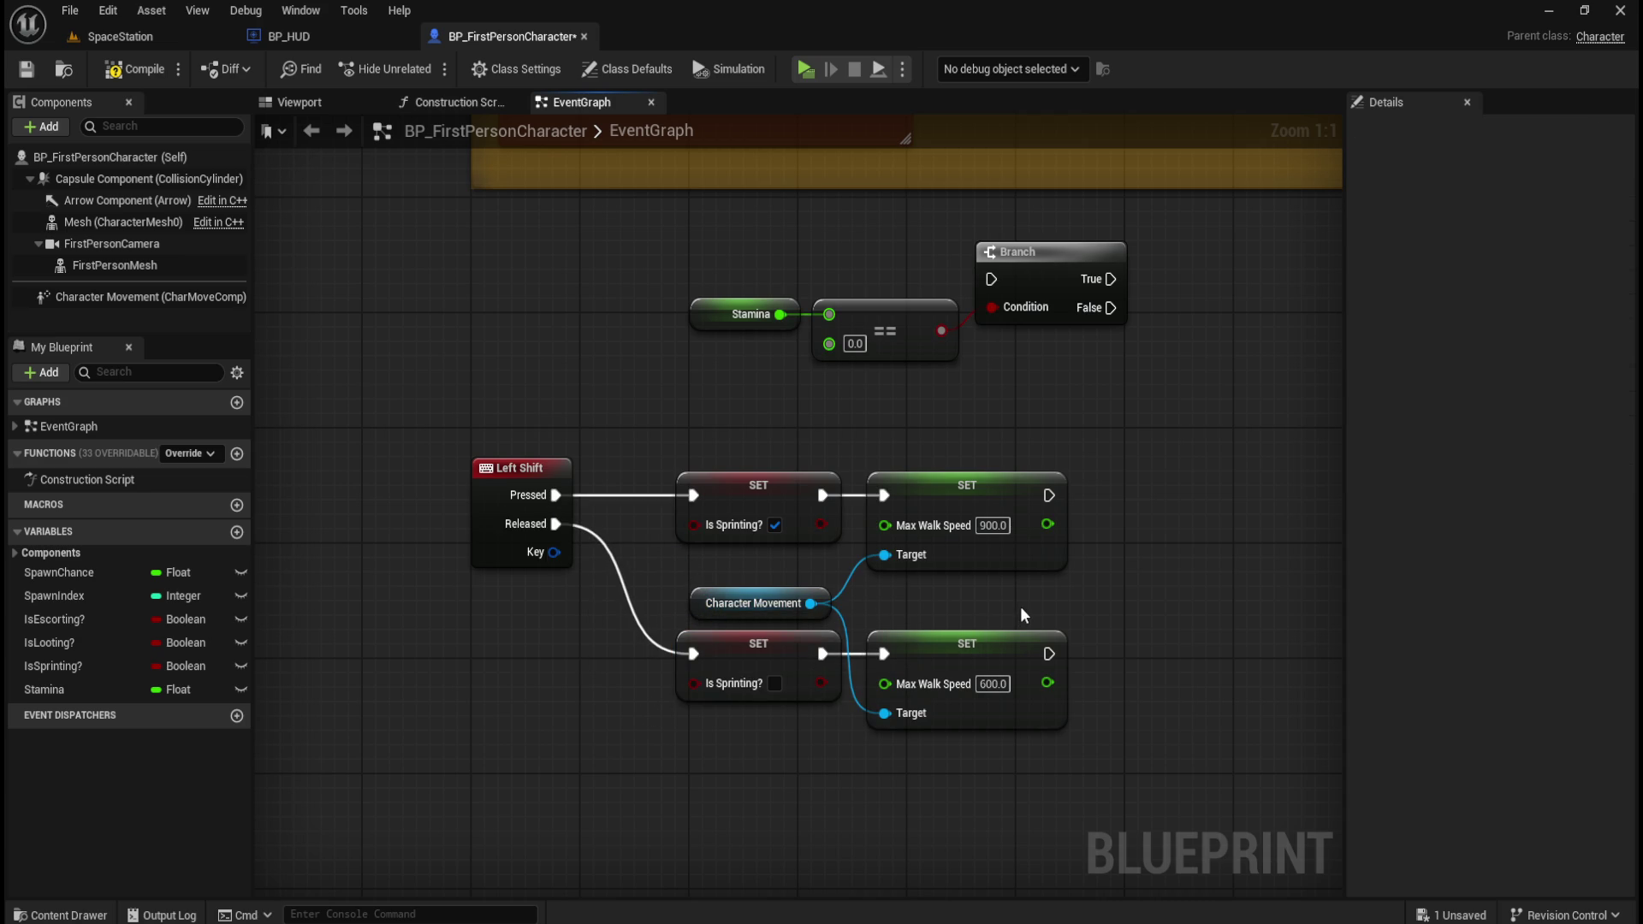
- Nudge Character Movement up and check the Left Shift, Is Sprinting? and 900 setter nodes
click(752, 590)
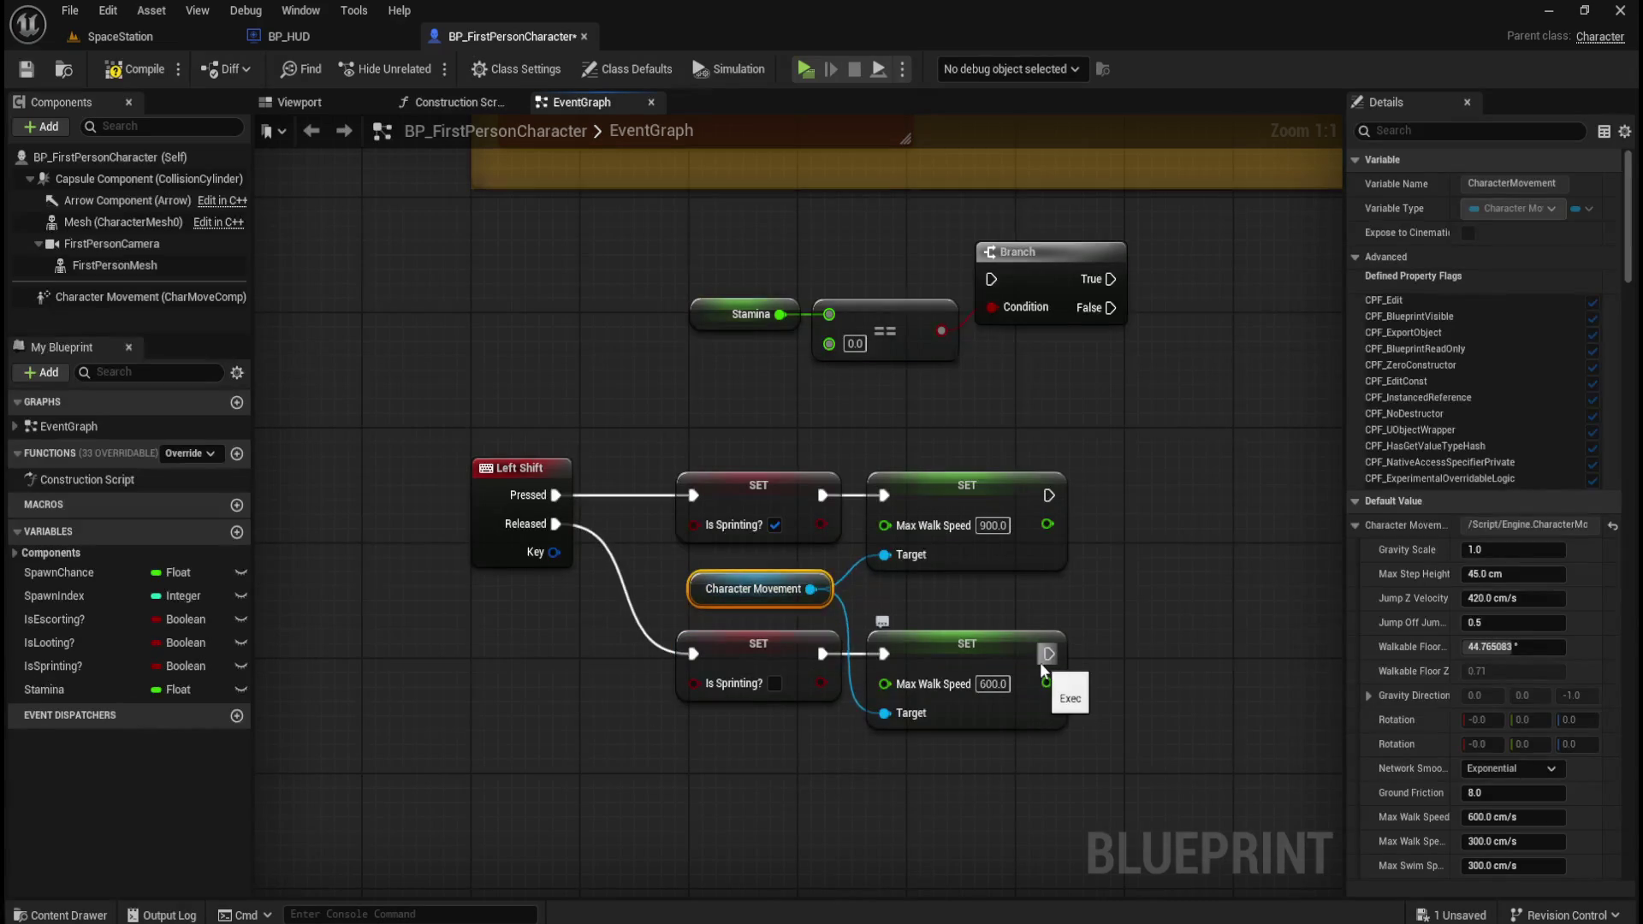
click(982, 599)
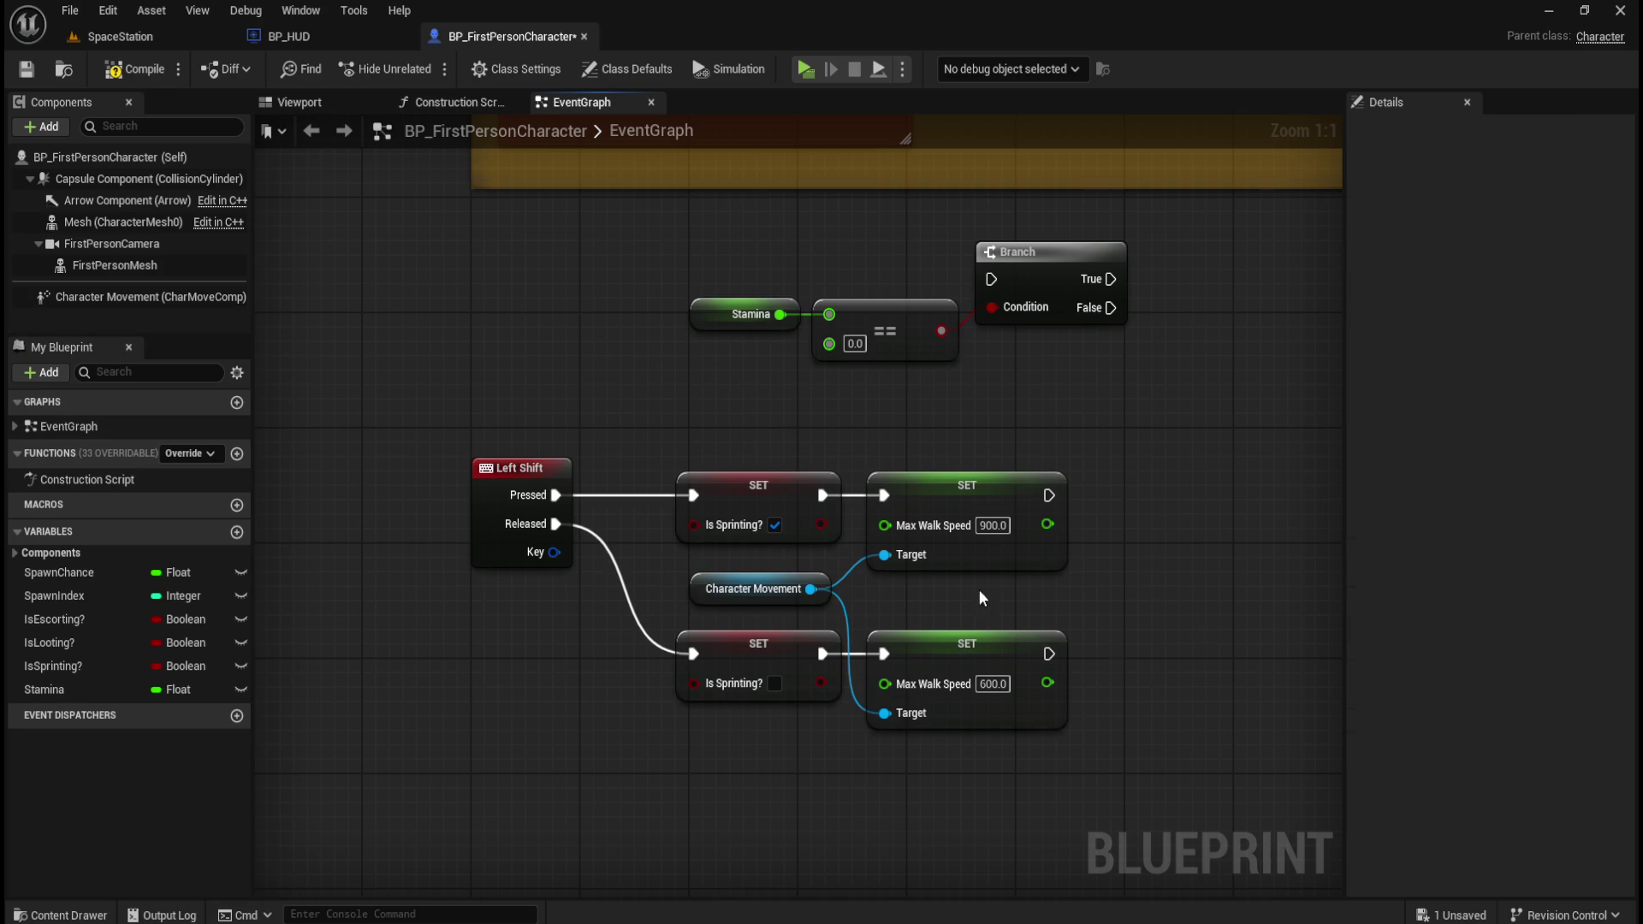
drag(420, 424, 599, 610)
drag(651, 425, 841, 549)
mouse_move(871, 436)
mouse_down()
mouse_move(1138, 567)
mouse_move(1133, 587)
mouse_up()
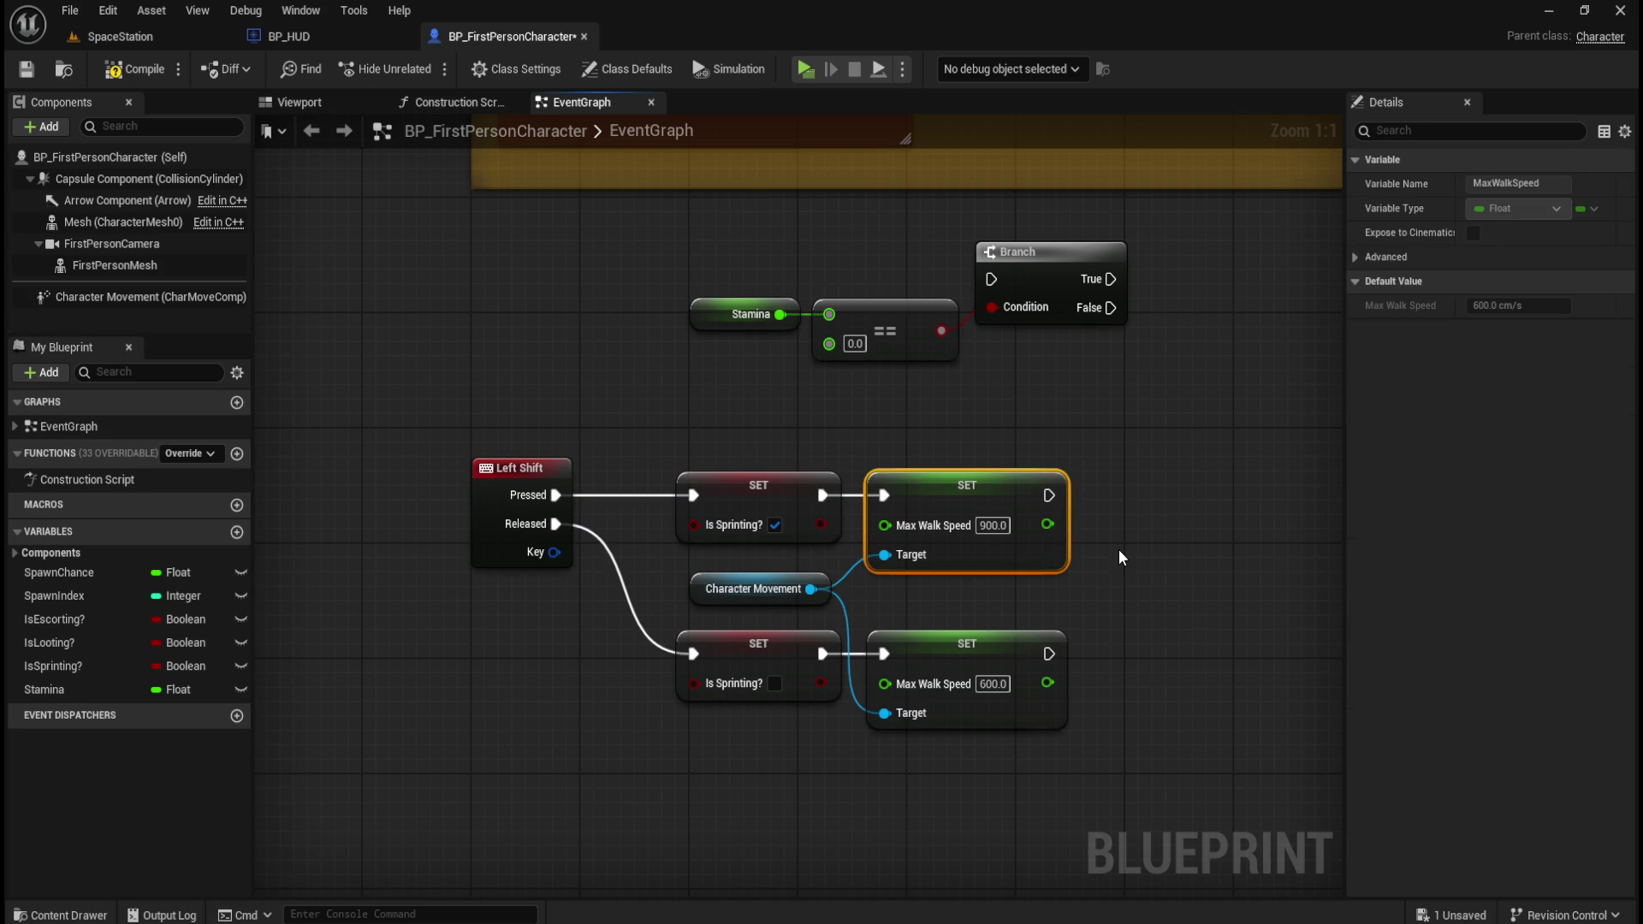
click(1127, 547)
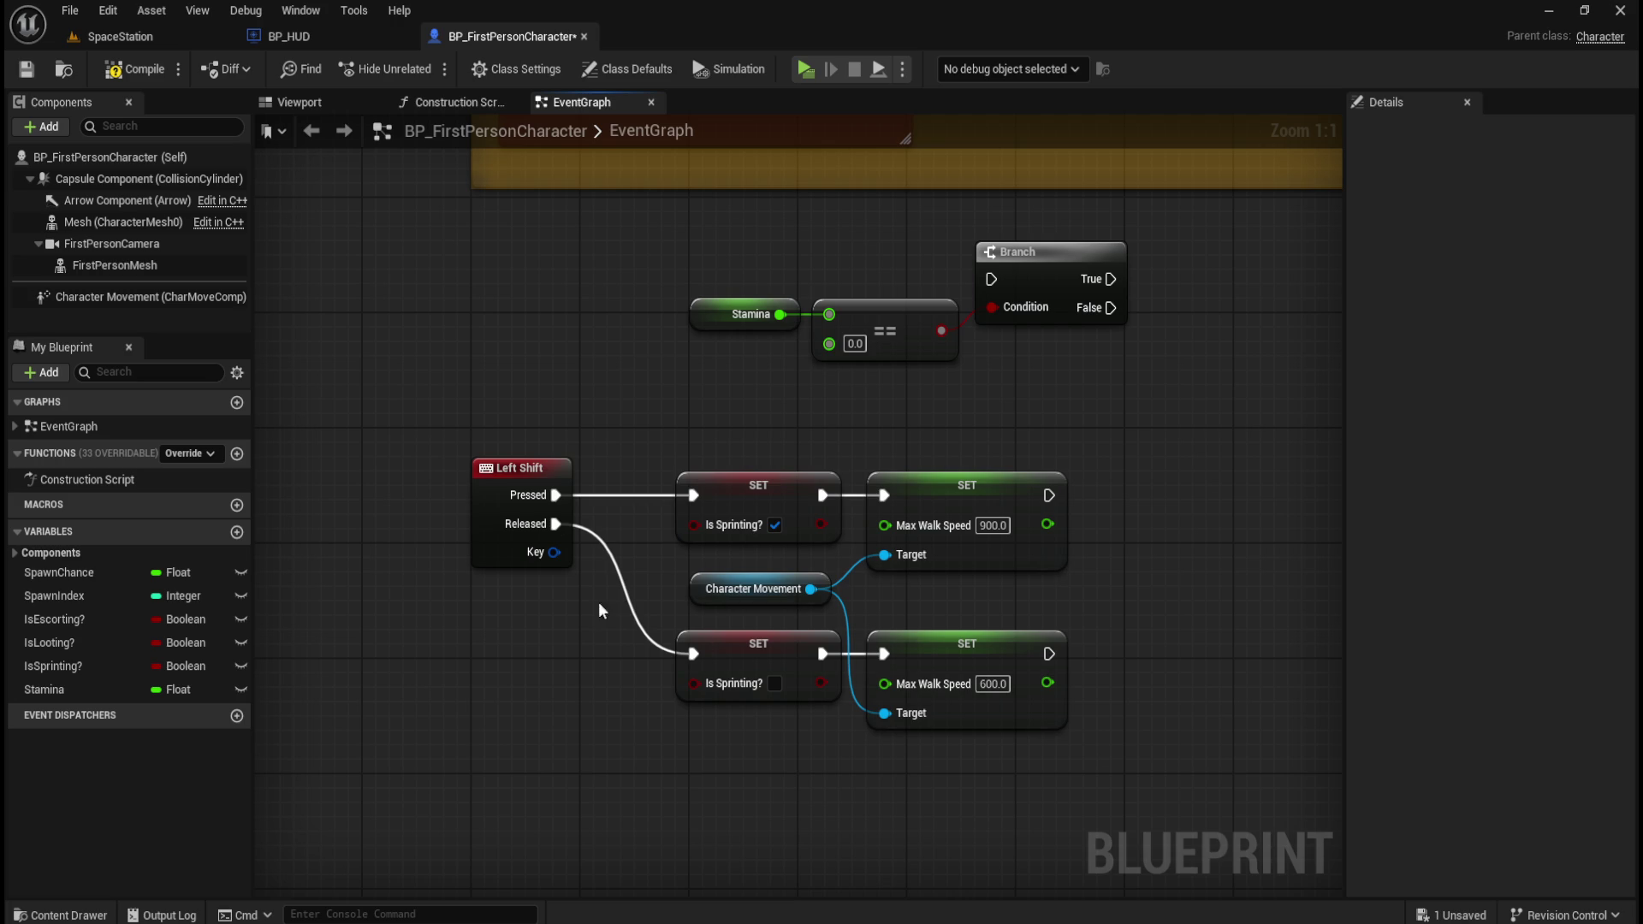
- Wrap the sprint nodes in a comment titled 'When L-Shift is pressed the Player can sprint and move faster'
mouse_move(584, 635)
mouse_down()
mouse_move(927, 728)
mouse_move(802, 729)
mouse_move(1071, 762)
mouse_move(1138, 758)
mouse_move(1124, 746)
mouse_up()
click(1135, 727)
mouse_move(438, 448)
mouse_down()
mouse_move(525, 443)
mouse_move(597, 548)
mouse_move(1124, 779)
mouse_up()
key(c)
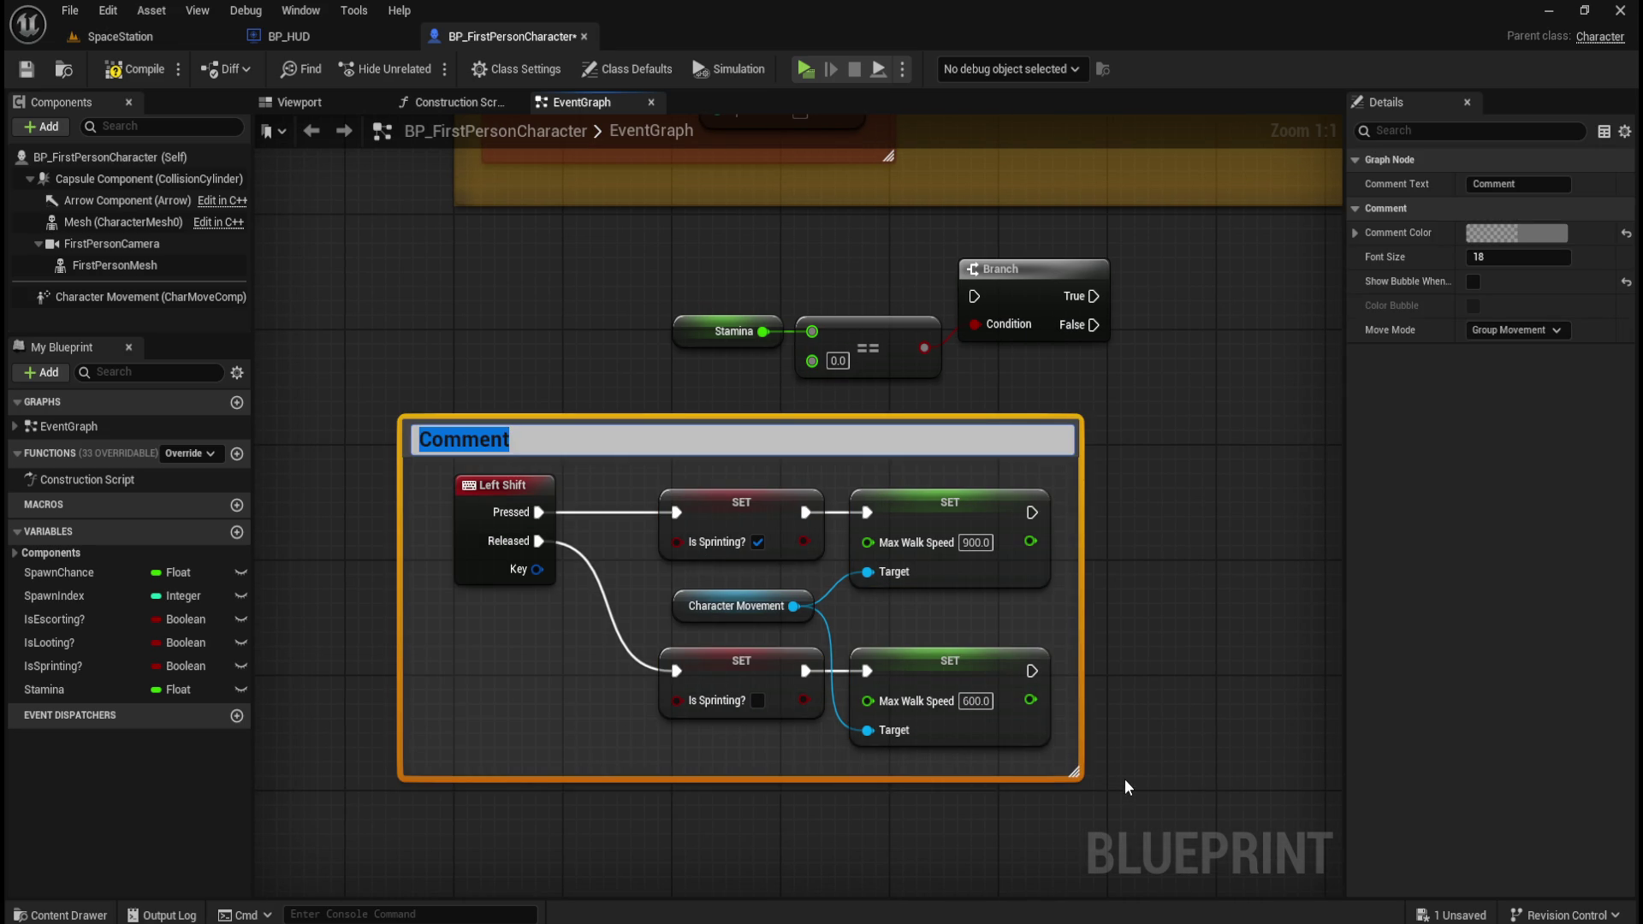
text(When)
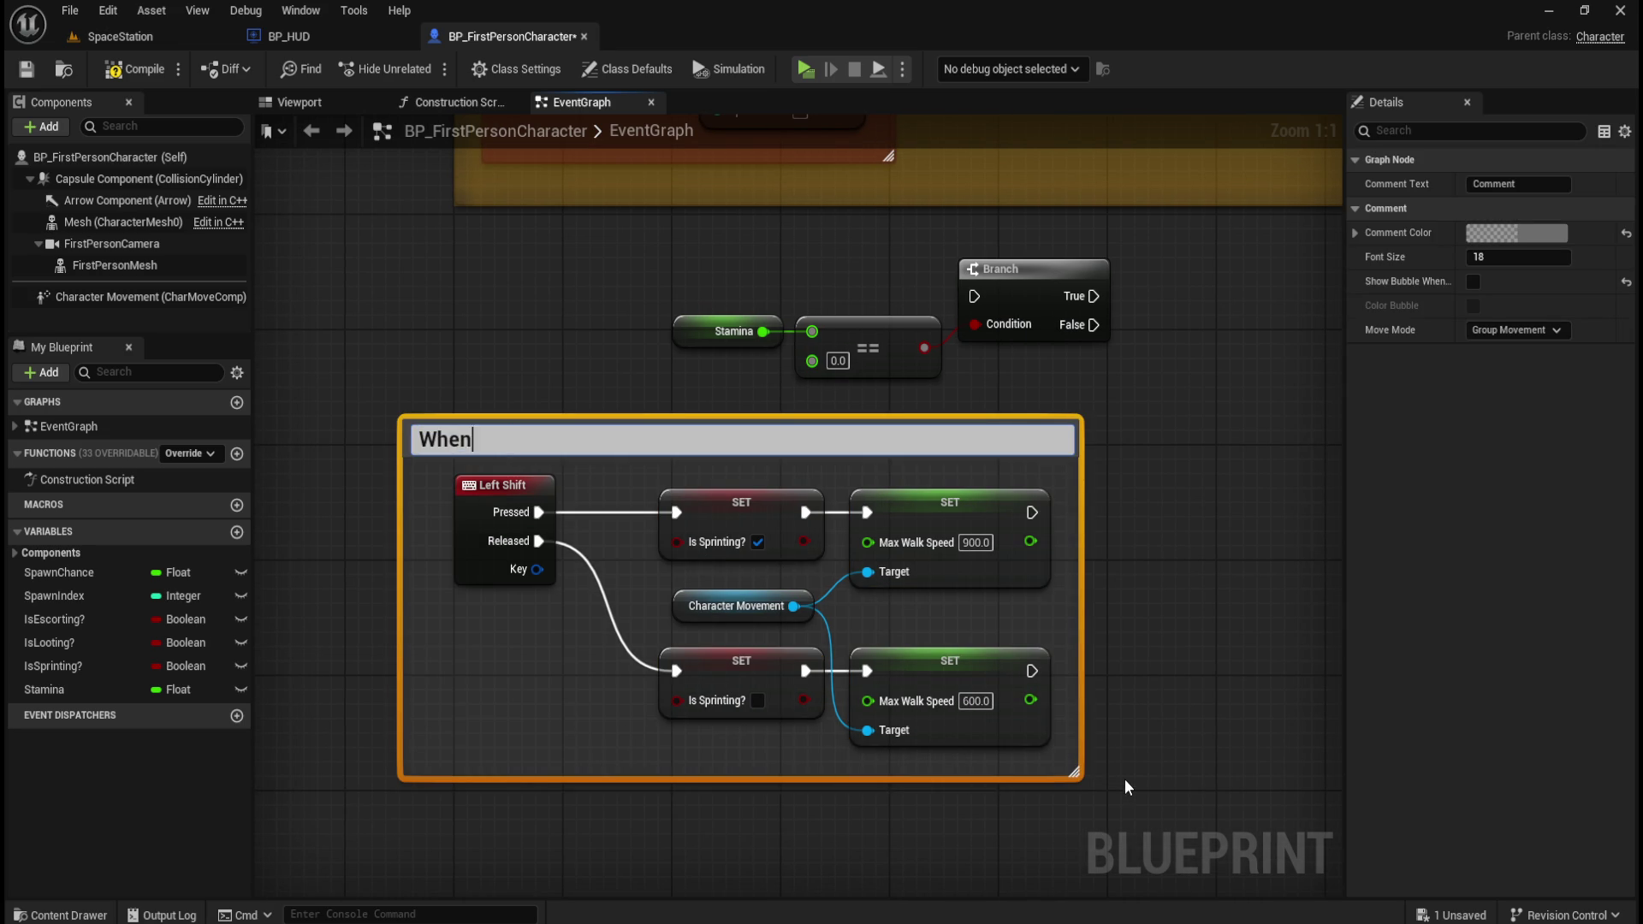
text( L-Shift is pre)
text(ss)
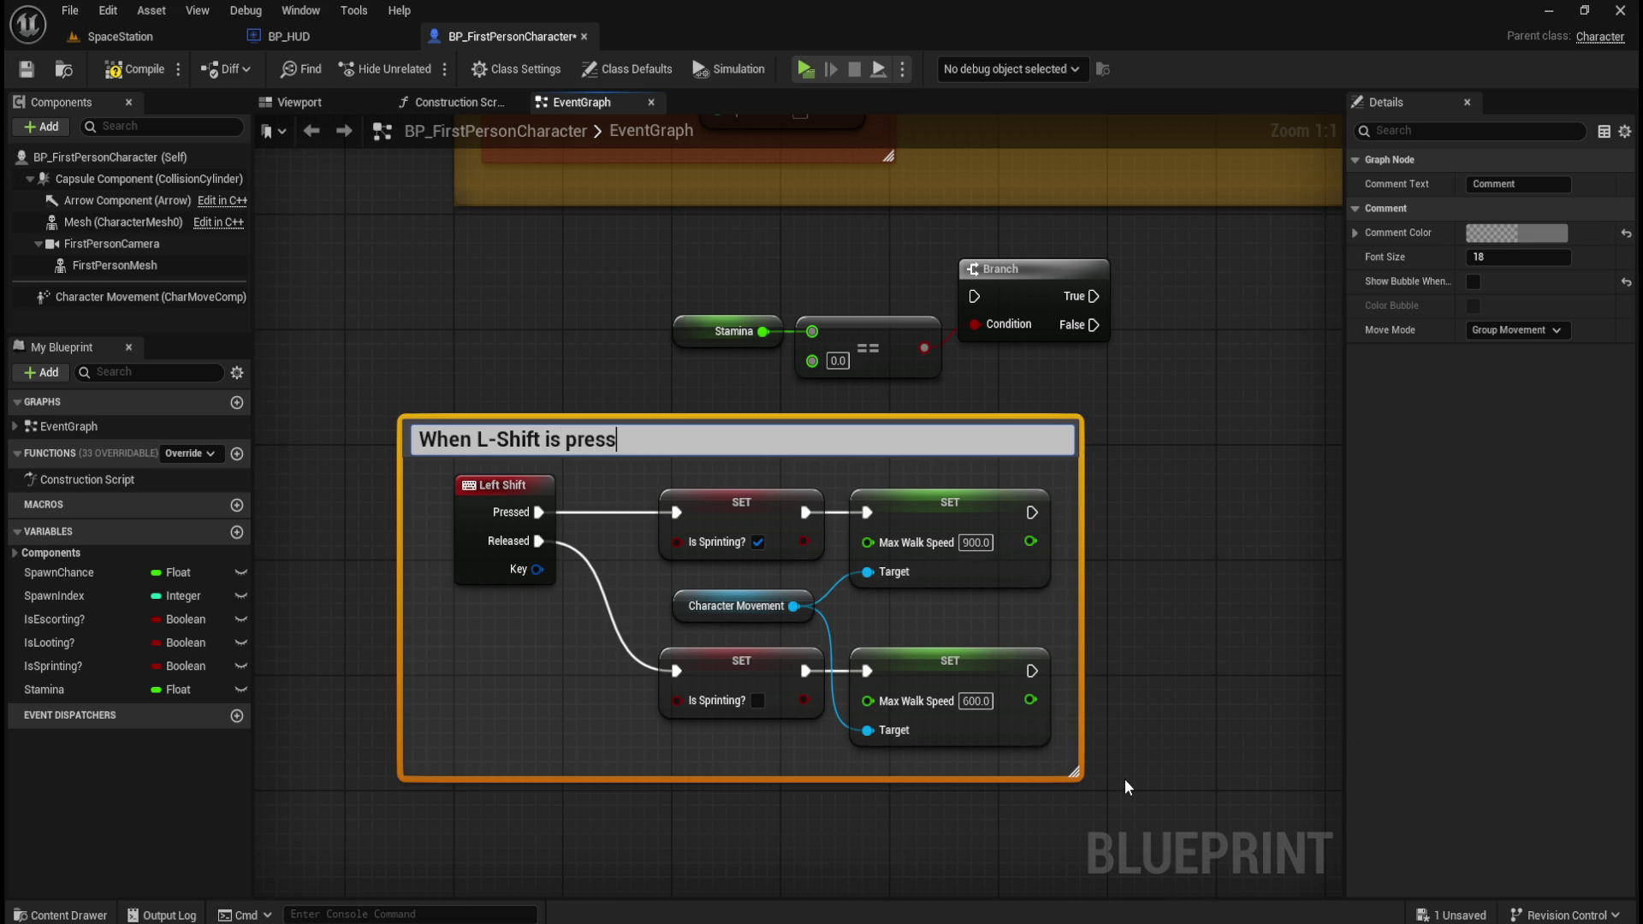
text(ed the Player can spt)
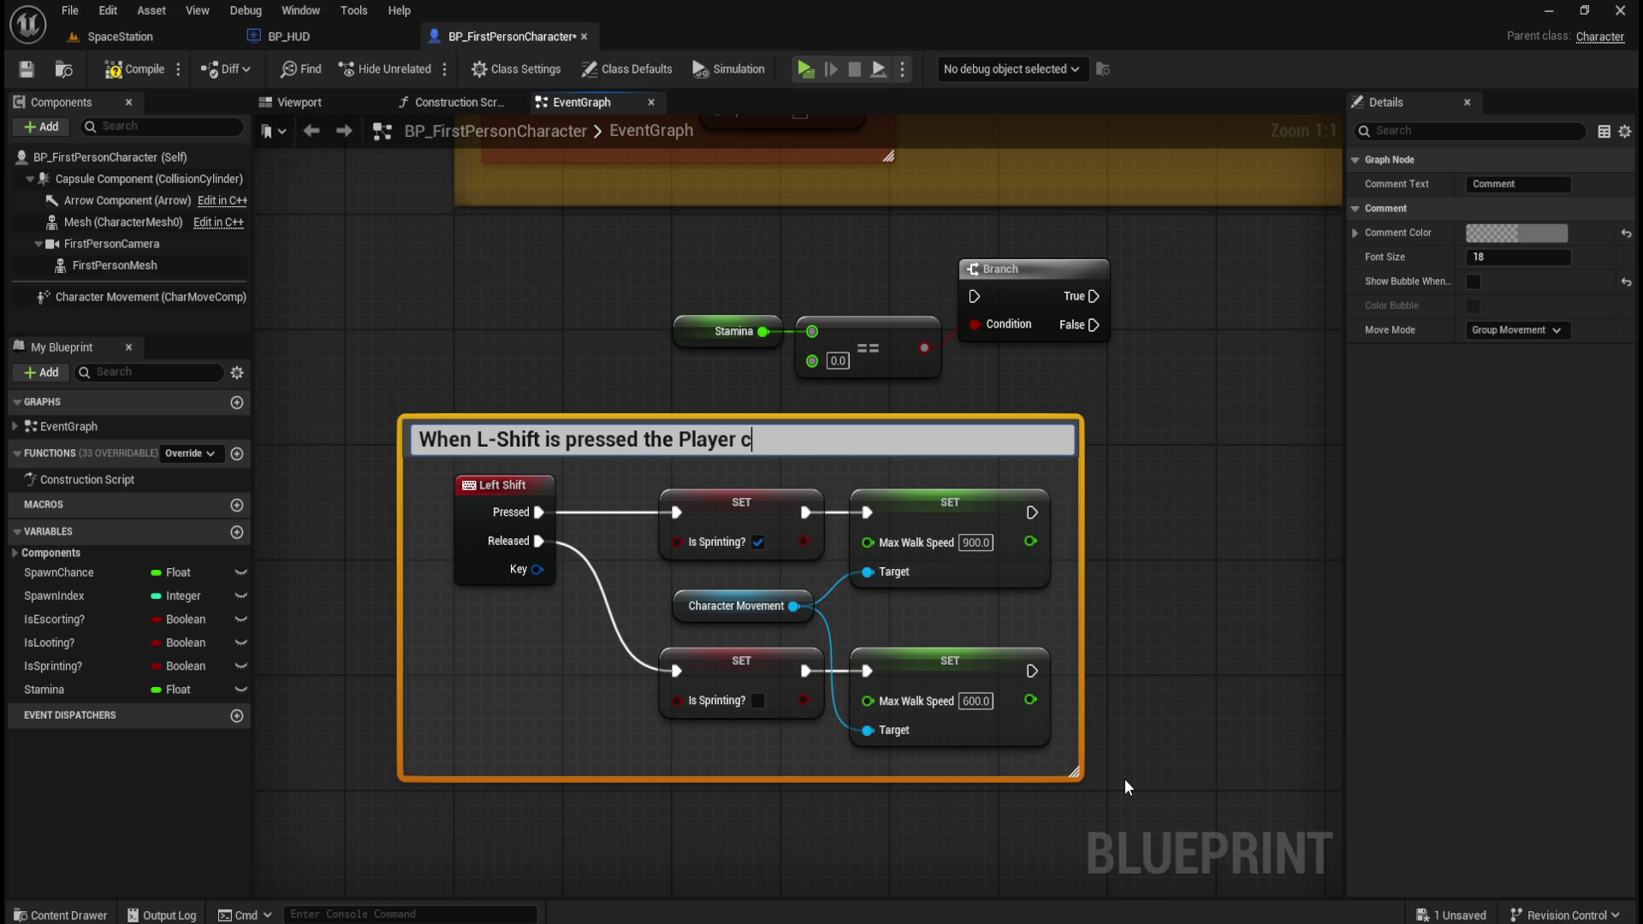
key(BackSpace)
text(rint)
text( and move faster)
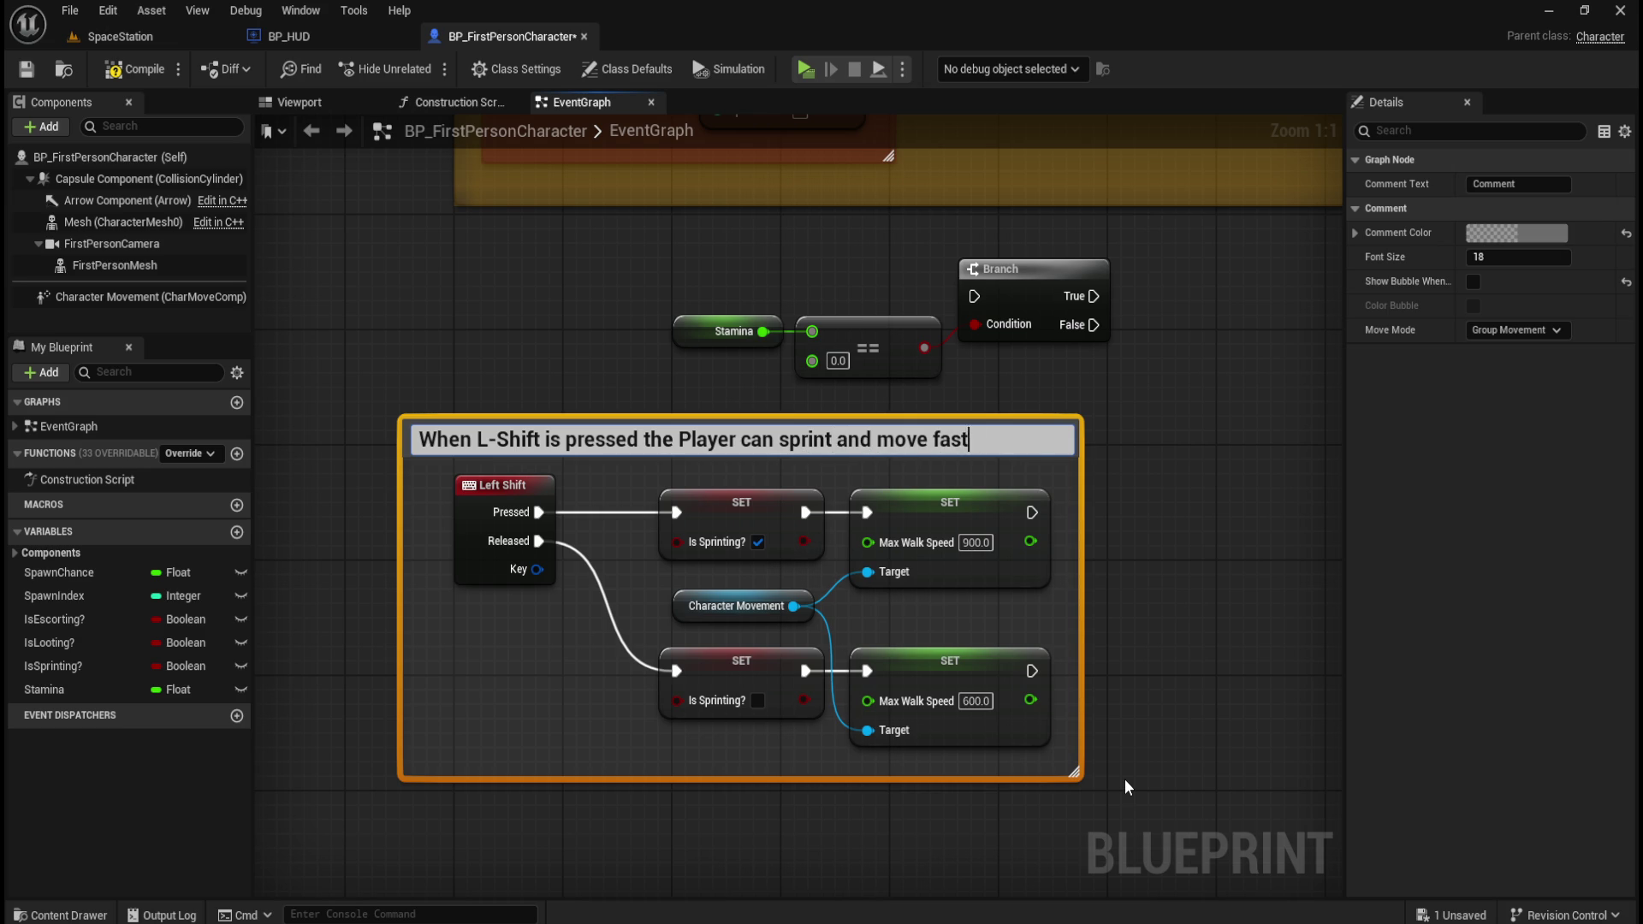
click(1217, 446)
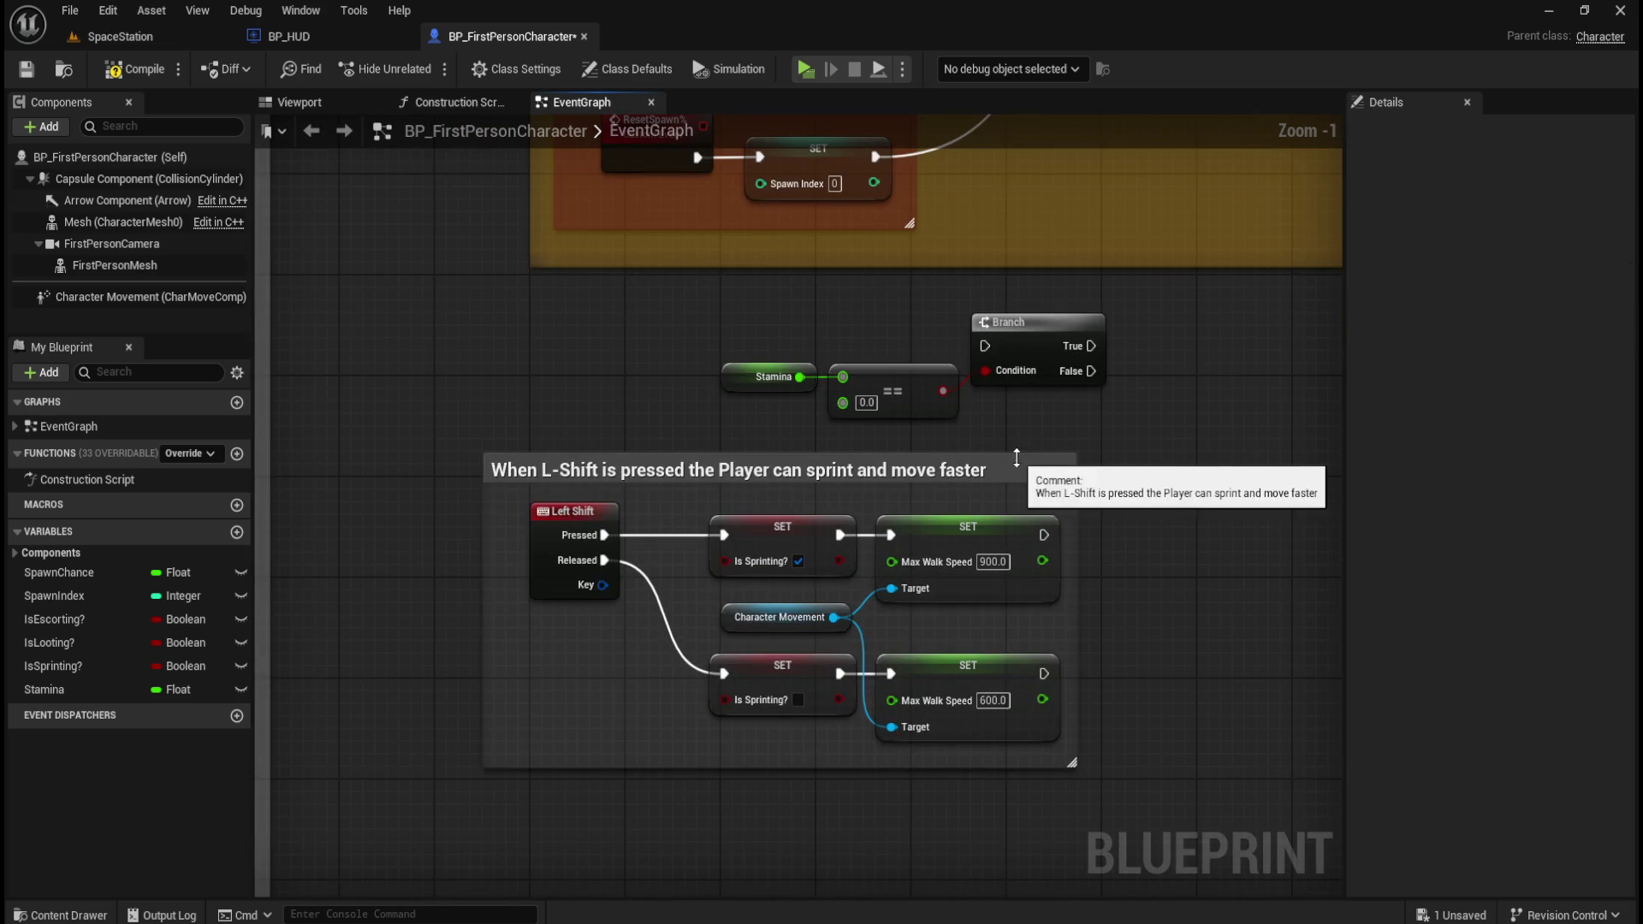
- Set the comment colour to bright yellow with Alpha 1.0
click(975, 468)
click(1506, 251)
click(1274, 476)
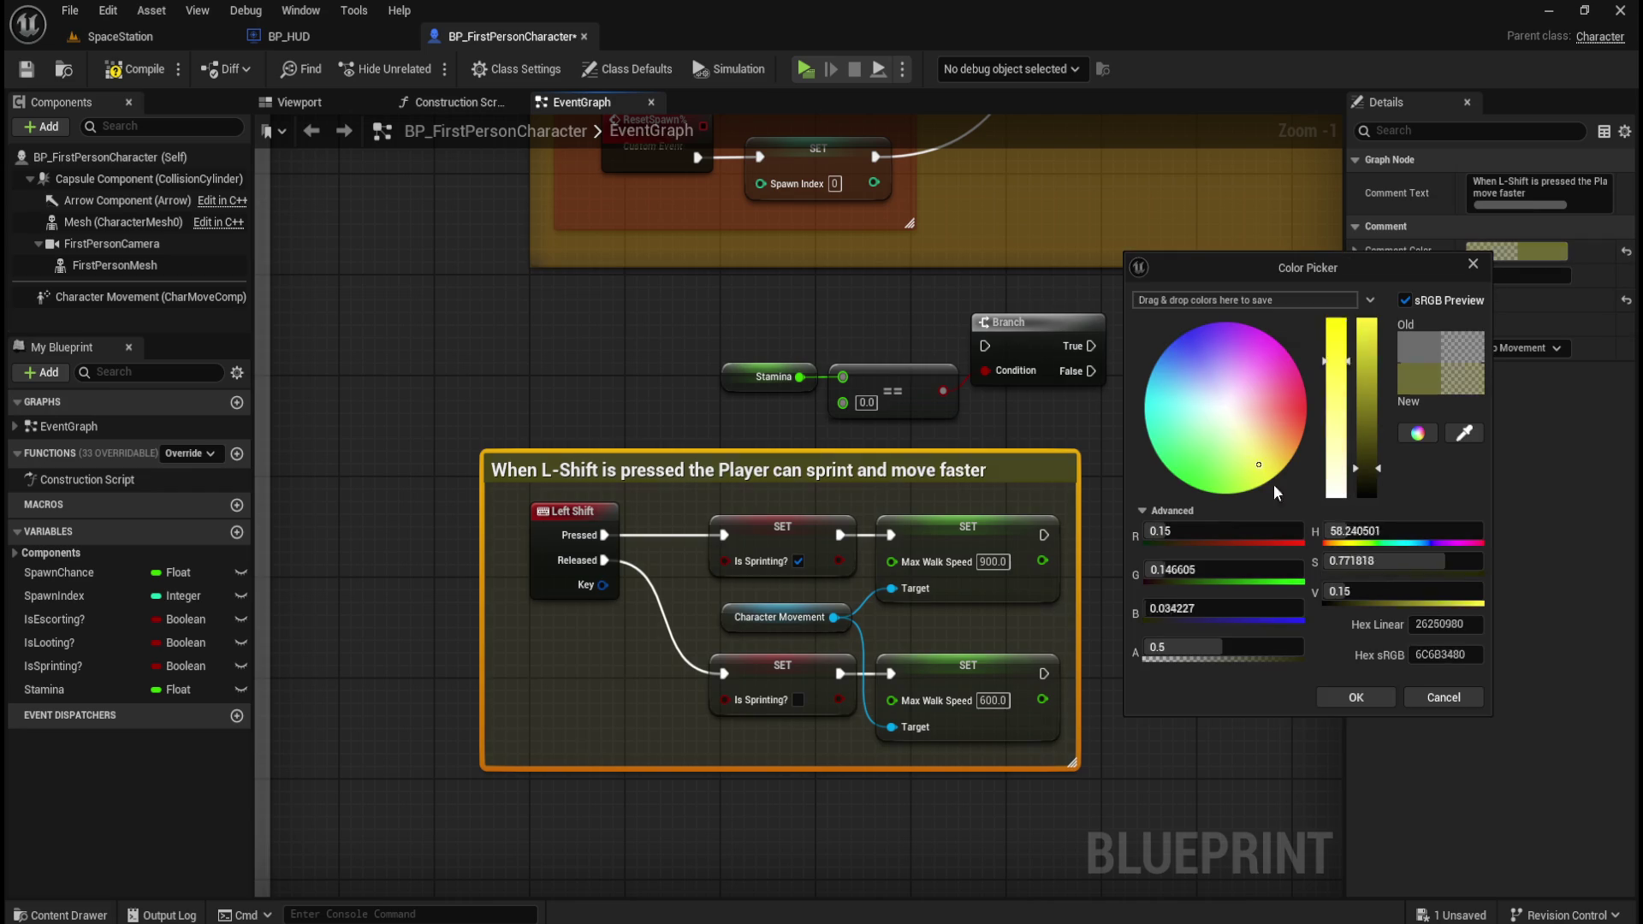
drag(1379, 469, 1407, 183)
drag(1198, 648, 1209, 667)
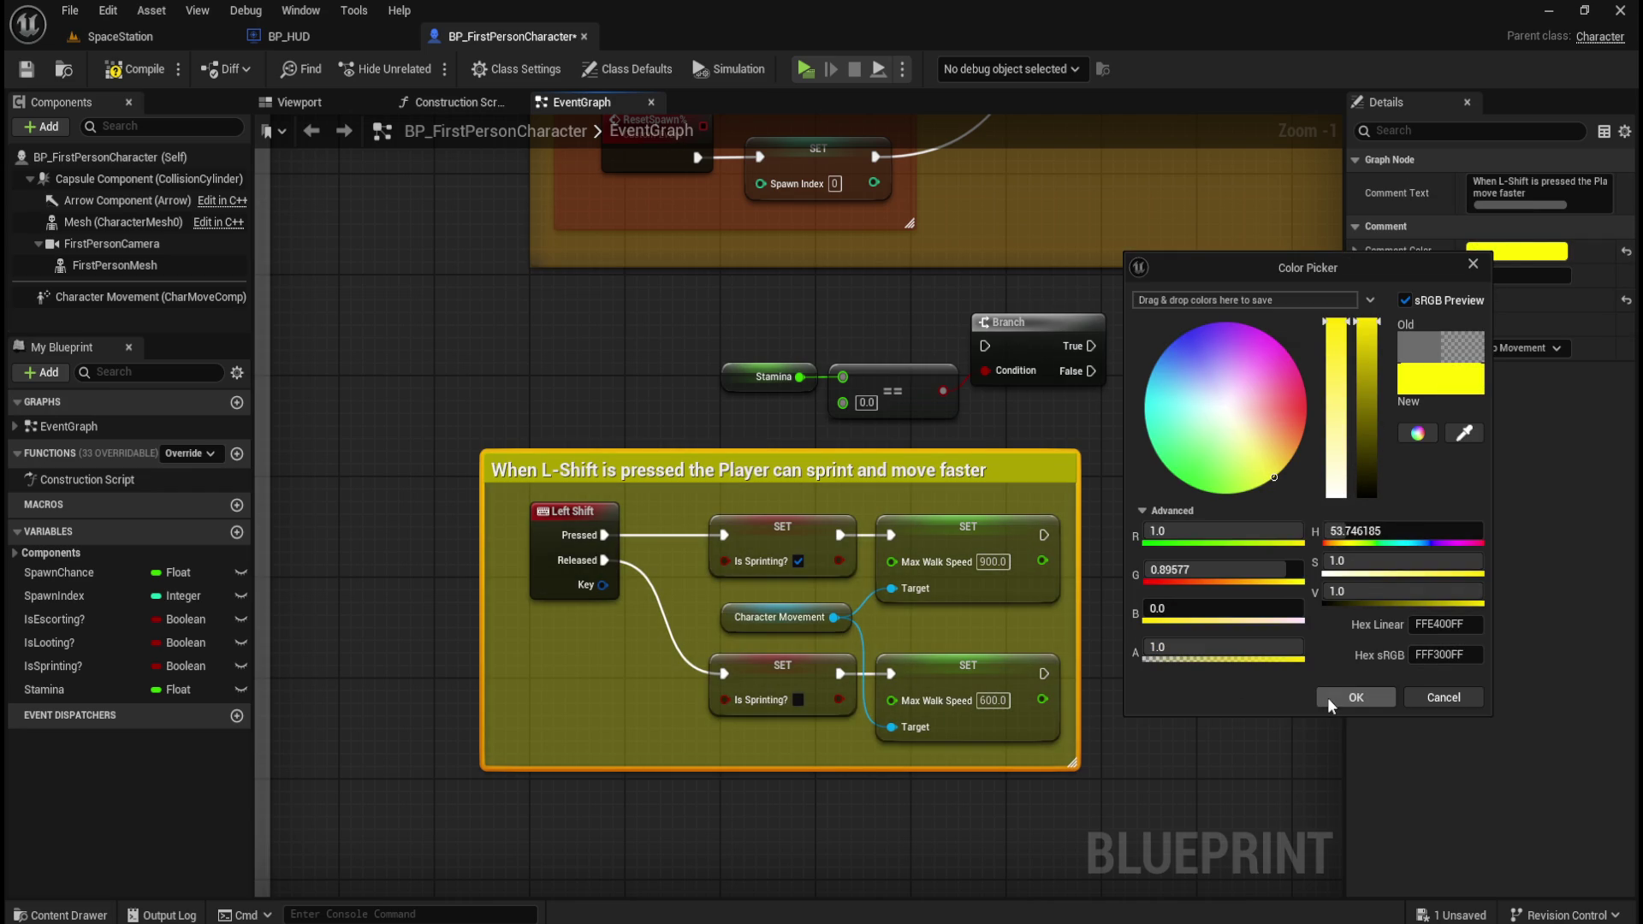
click(1352, 695)
click(1129, 547)
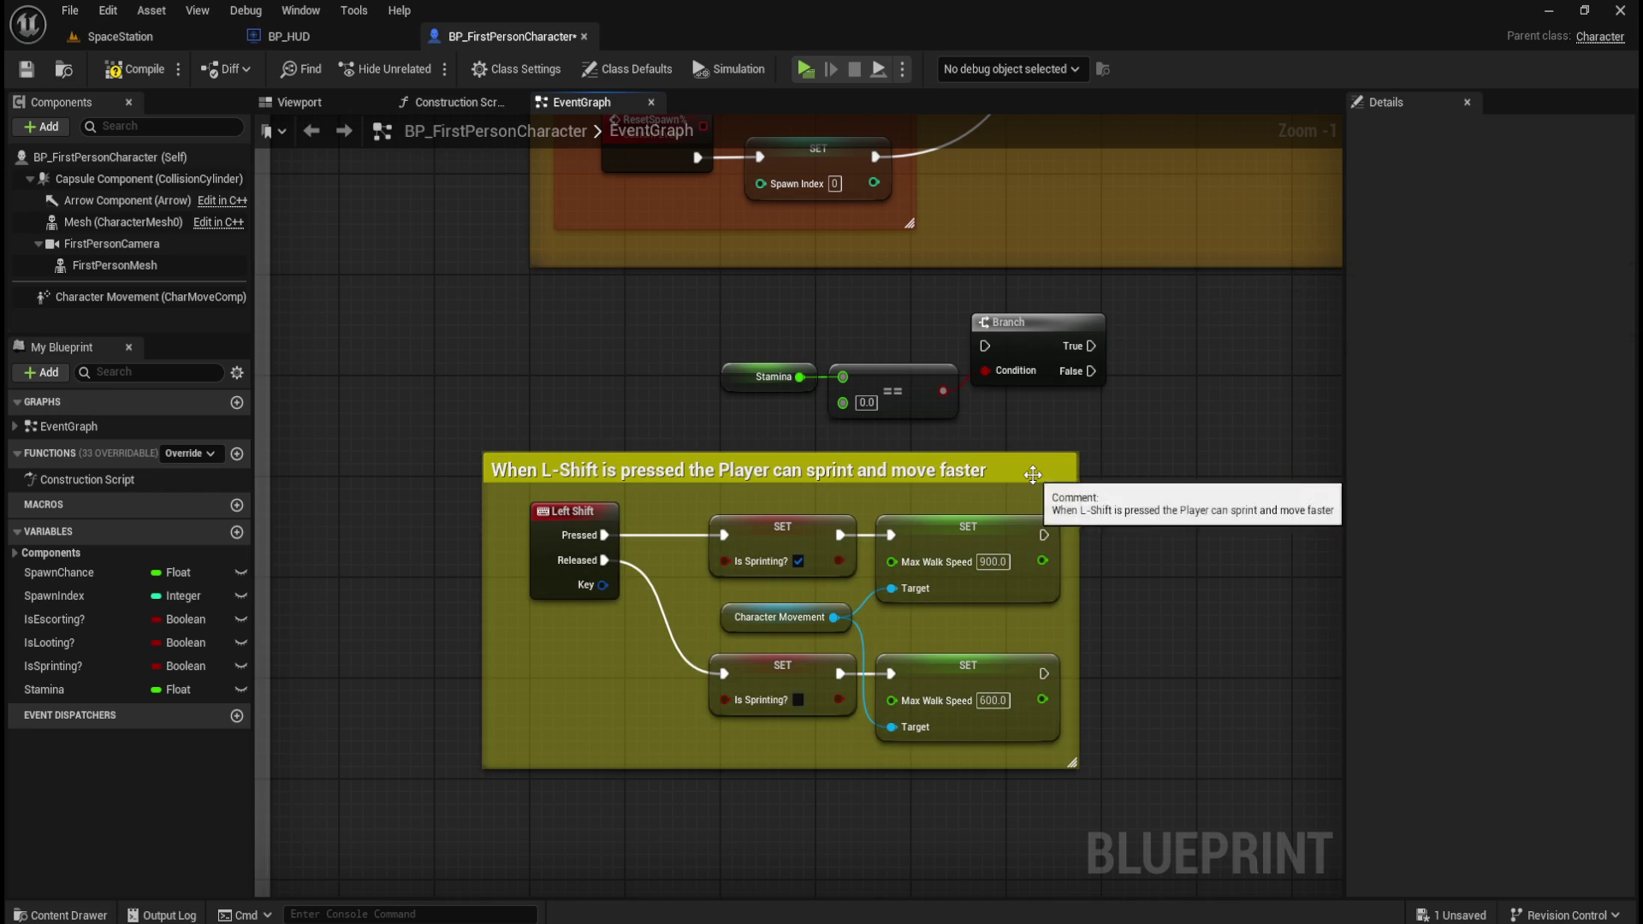
click(1076, 501)
click(1162, 418)
- Move the Stamina, == and Branch nodes down and right beside the sprint comment
drag(1162, 417, 985, 537)
drag(504, 436, 881, 530)
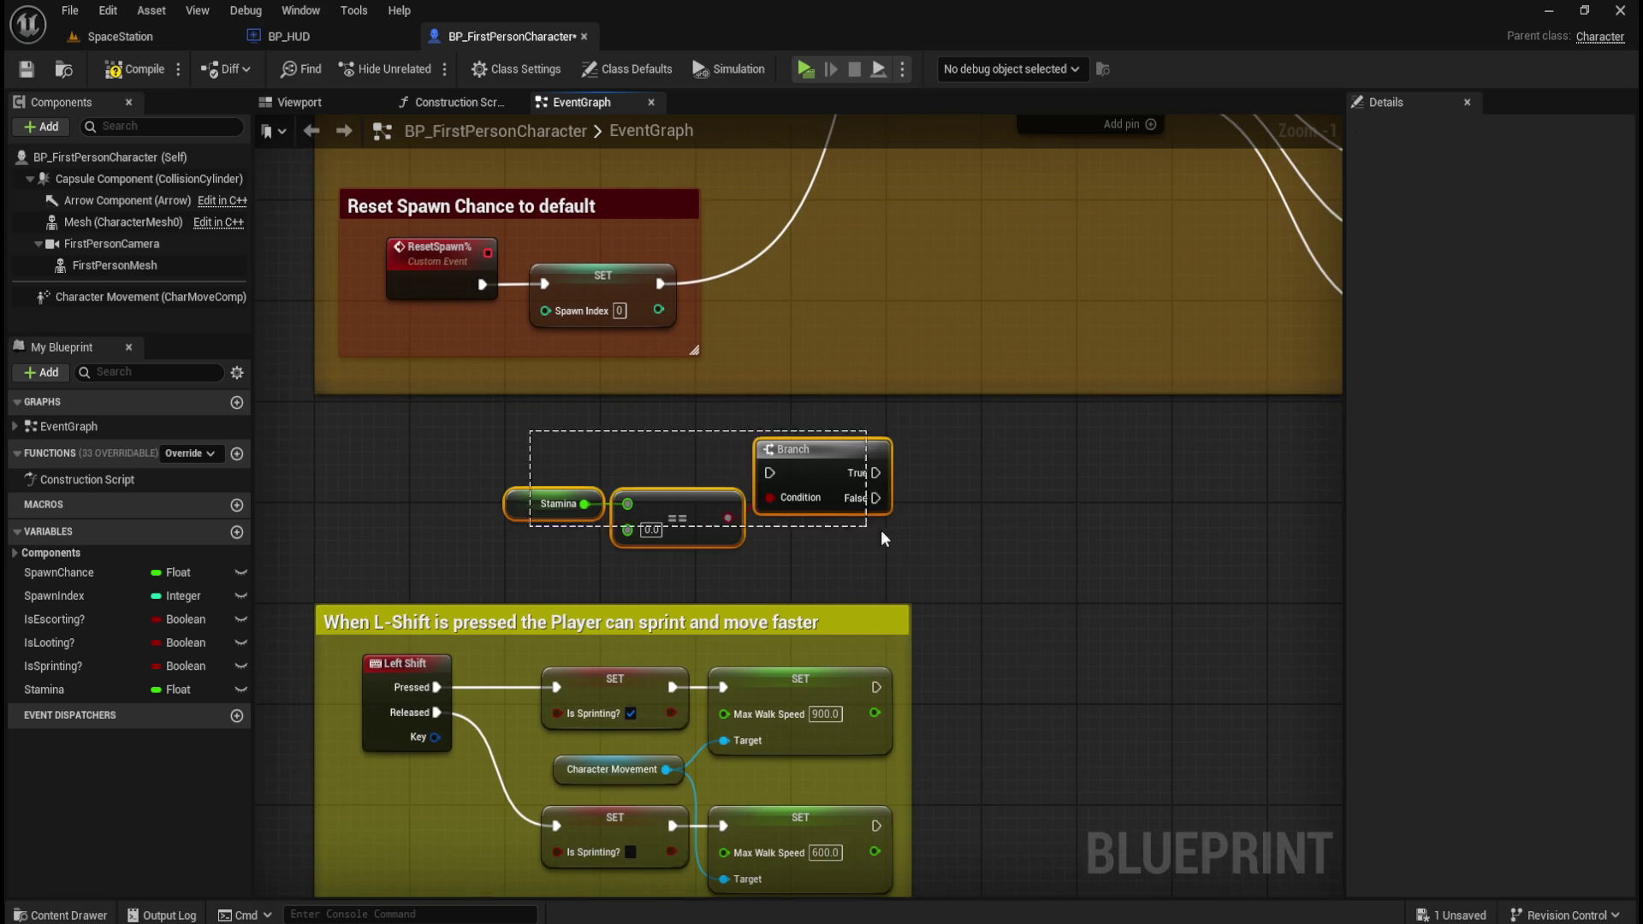
drag(980, 533, 784, 403)
drag(640, 316, 1139, 586)
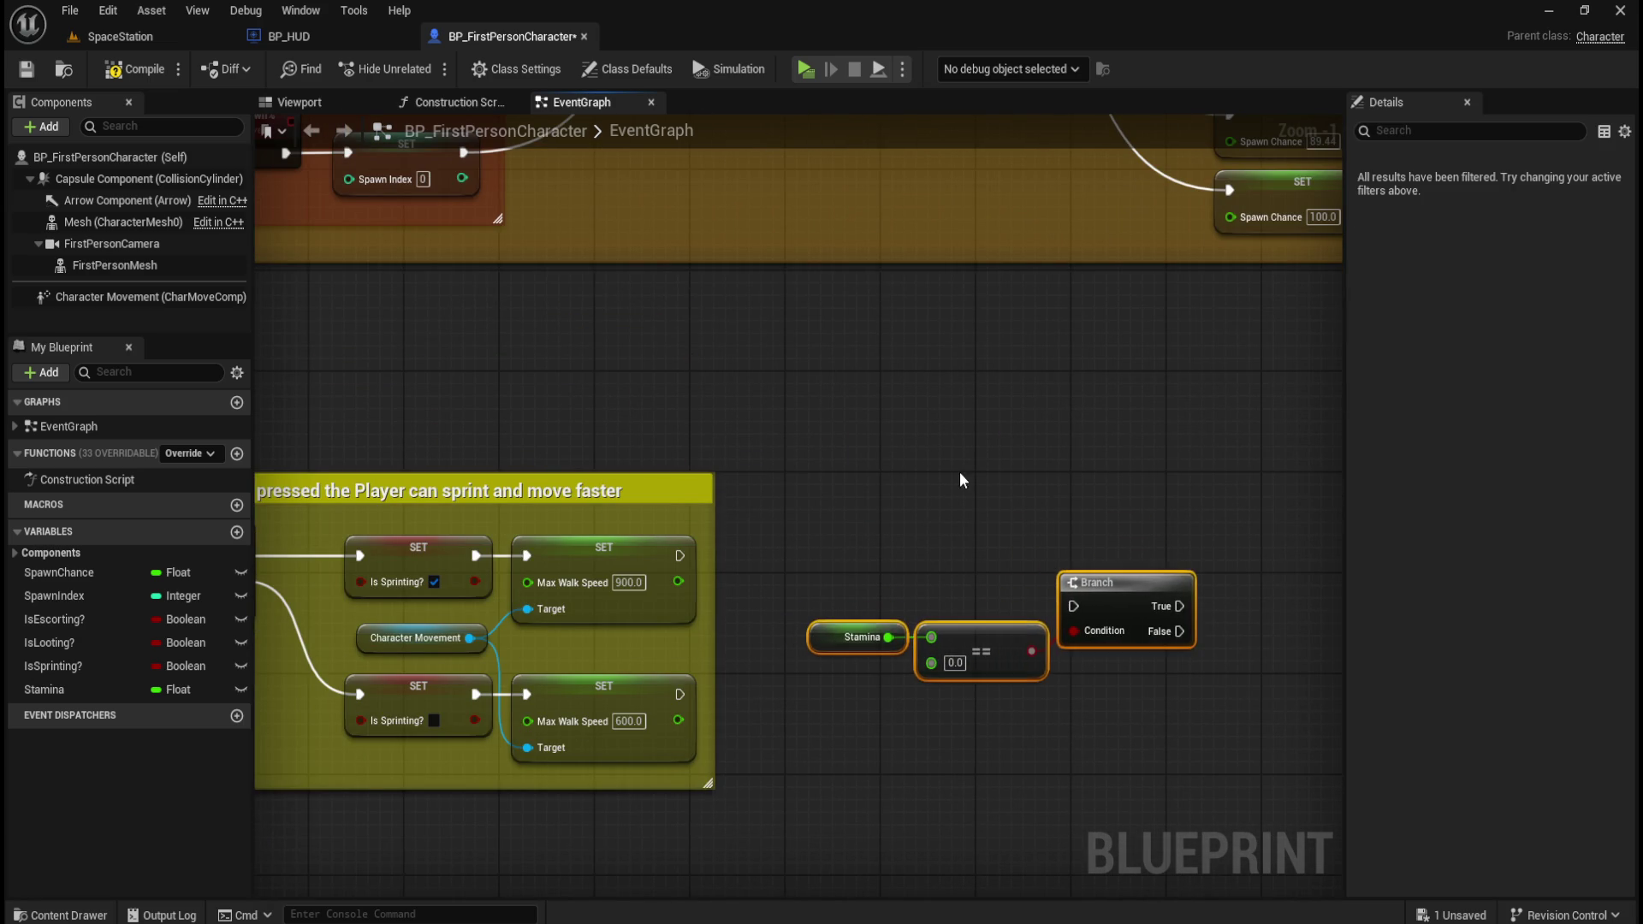
drag(941, 428, 997, 620)
- Compile and save the character blueprint
click(125, 70)
click(25, 69)
scroll(742, 609, down, 5)
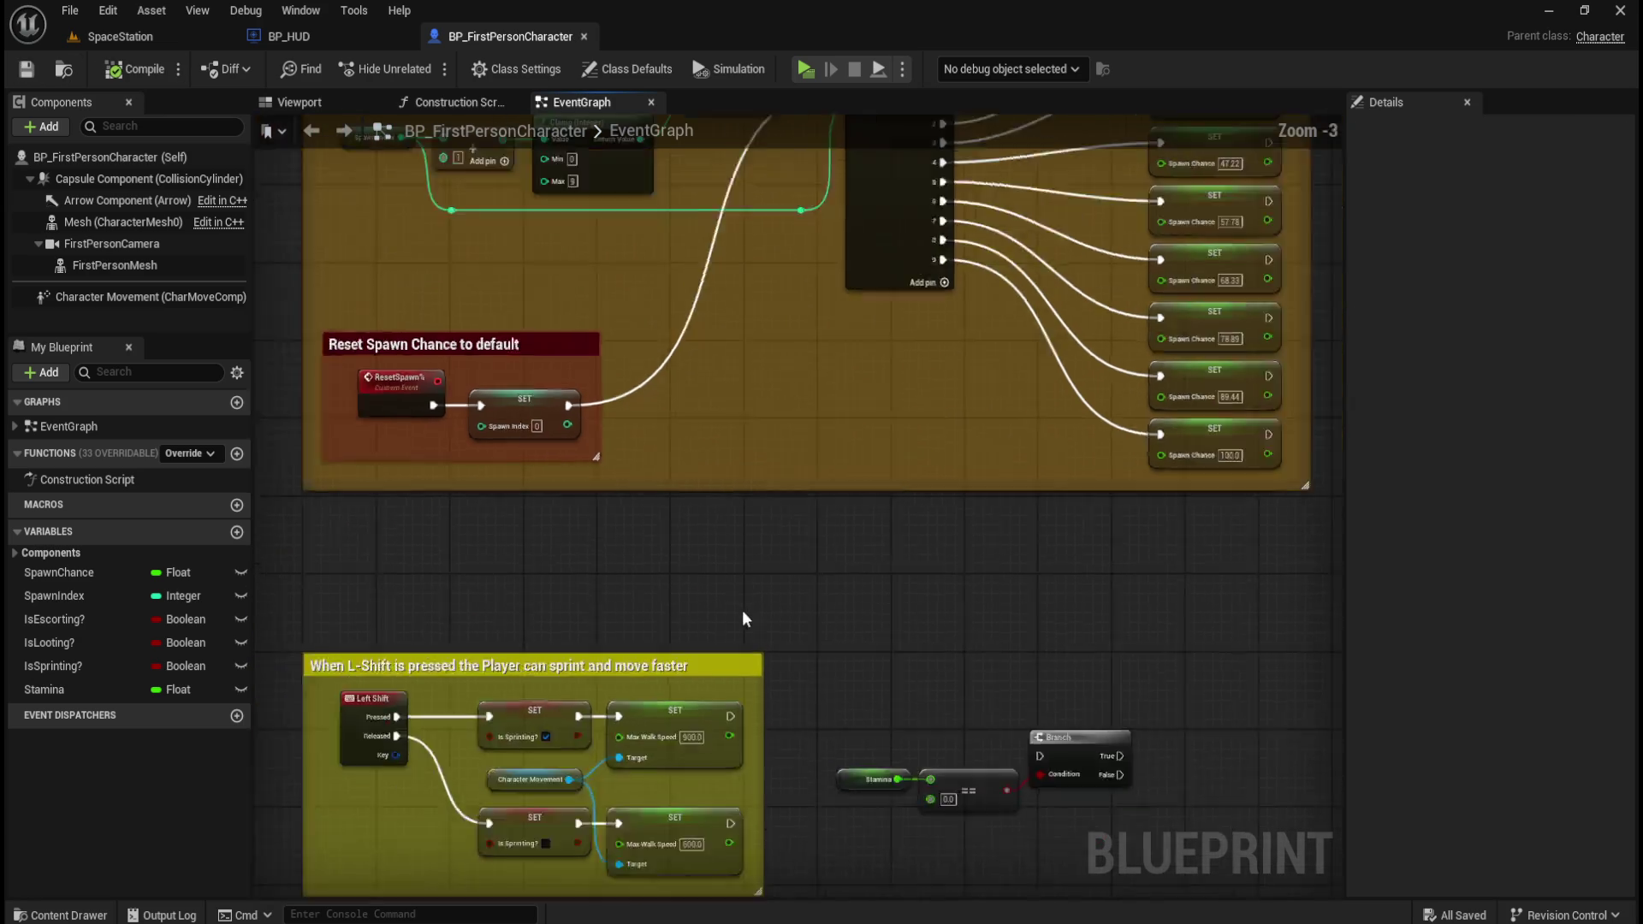
scroll(644, 766, up, 4)
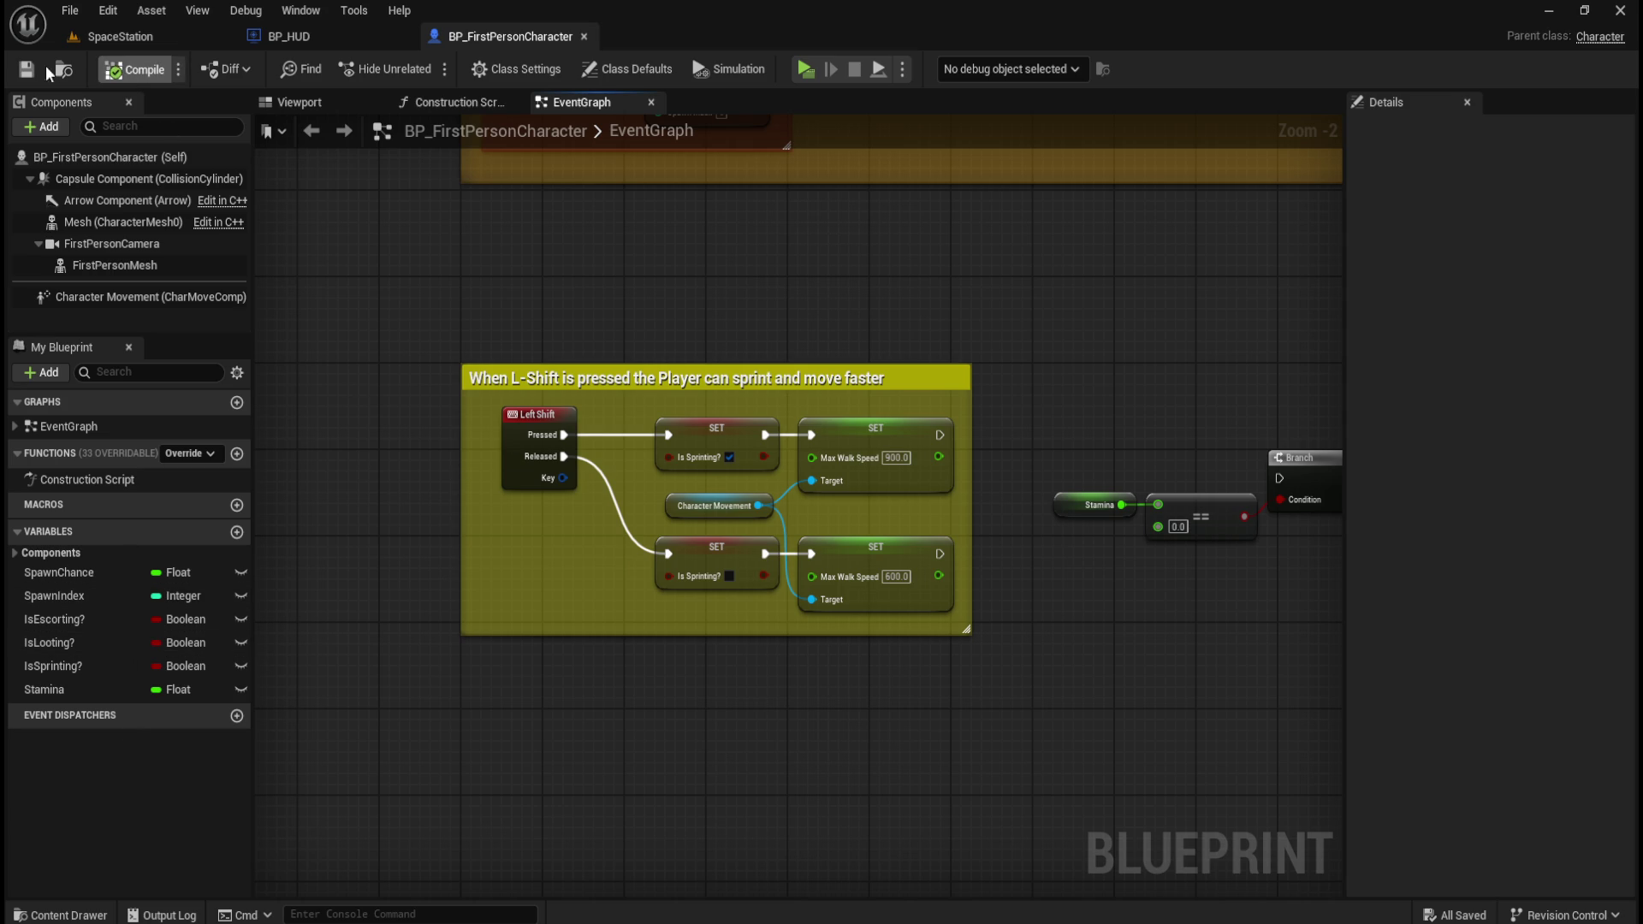
- Add a StaminaDrain variable, then compile and save
click(237, 532)
text(Stamina)
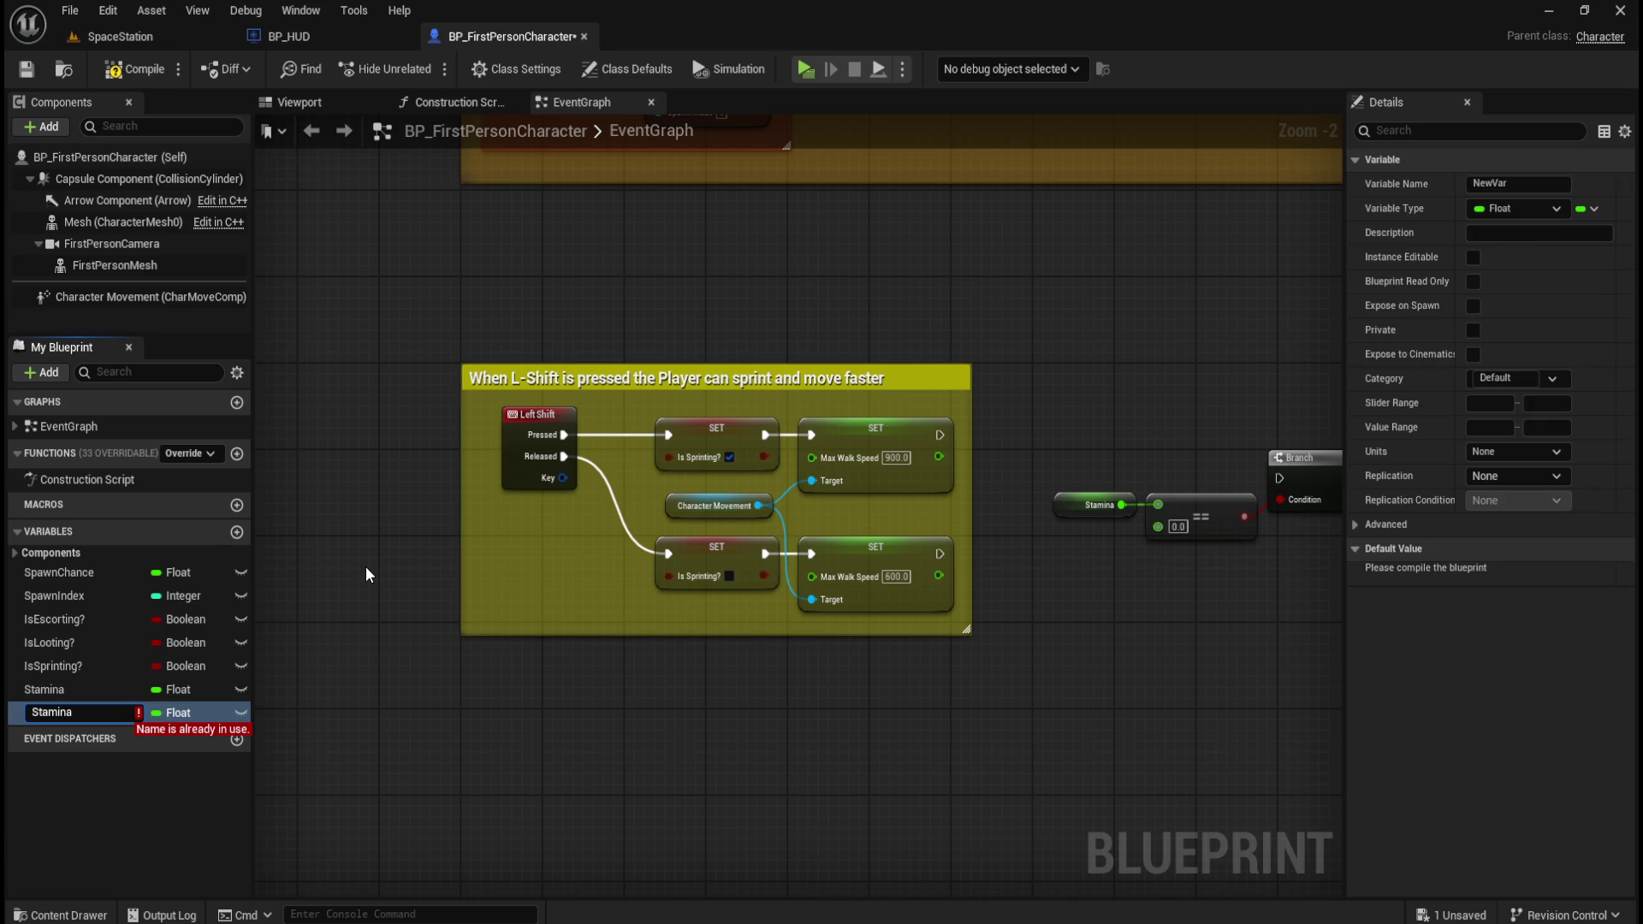
text(Drain)
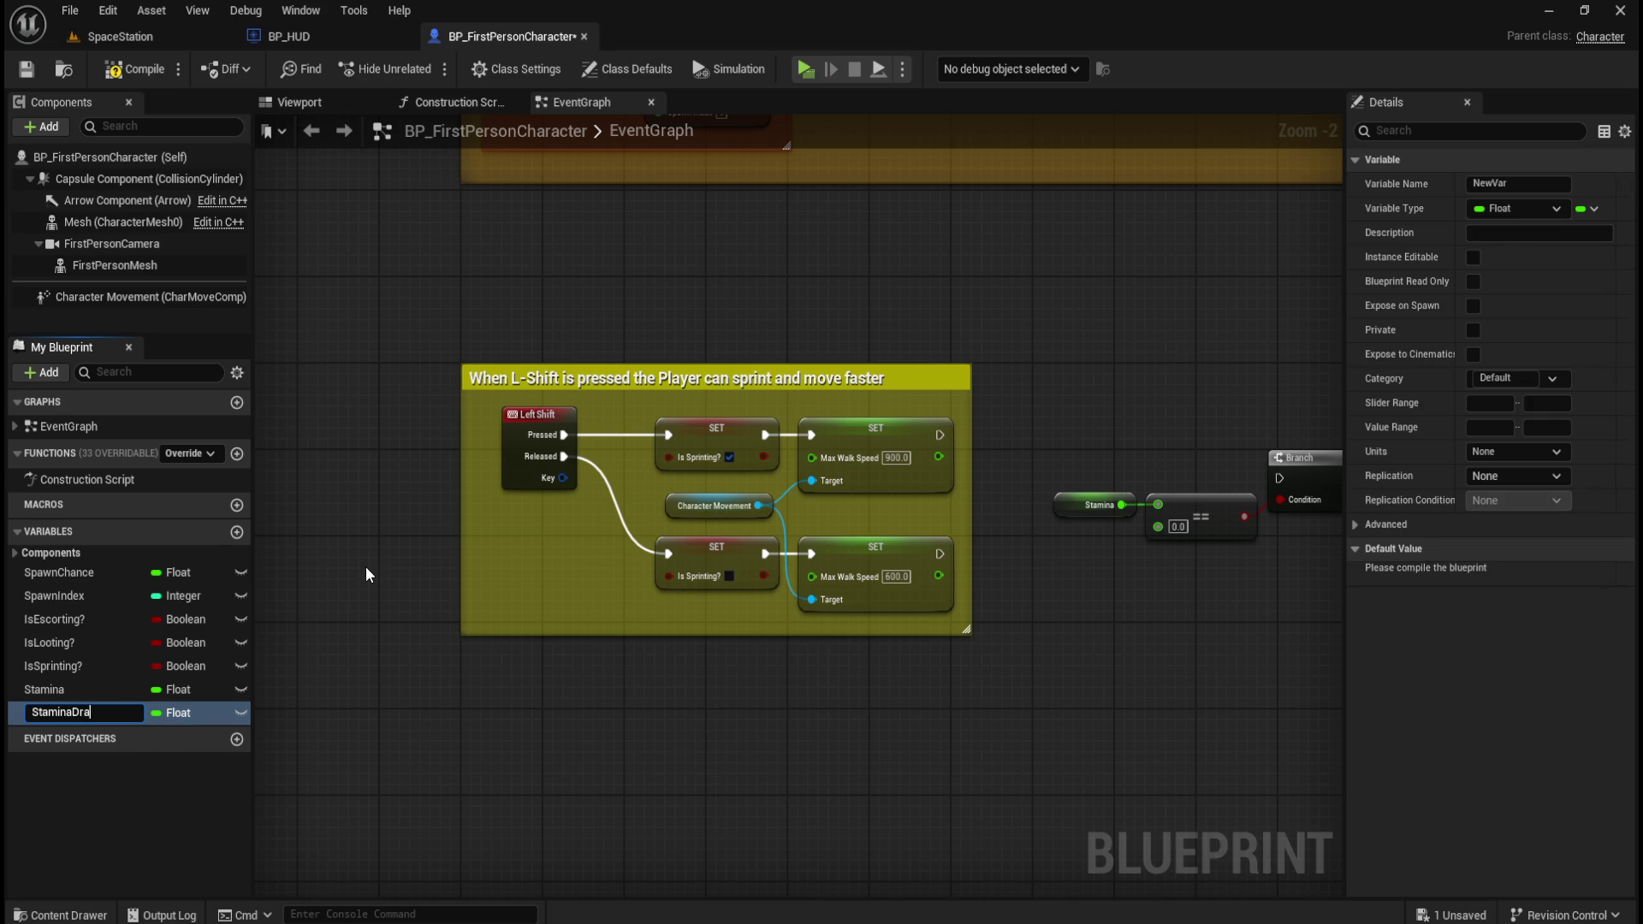
key(Return)
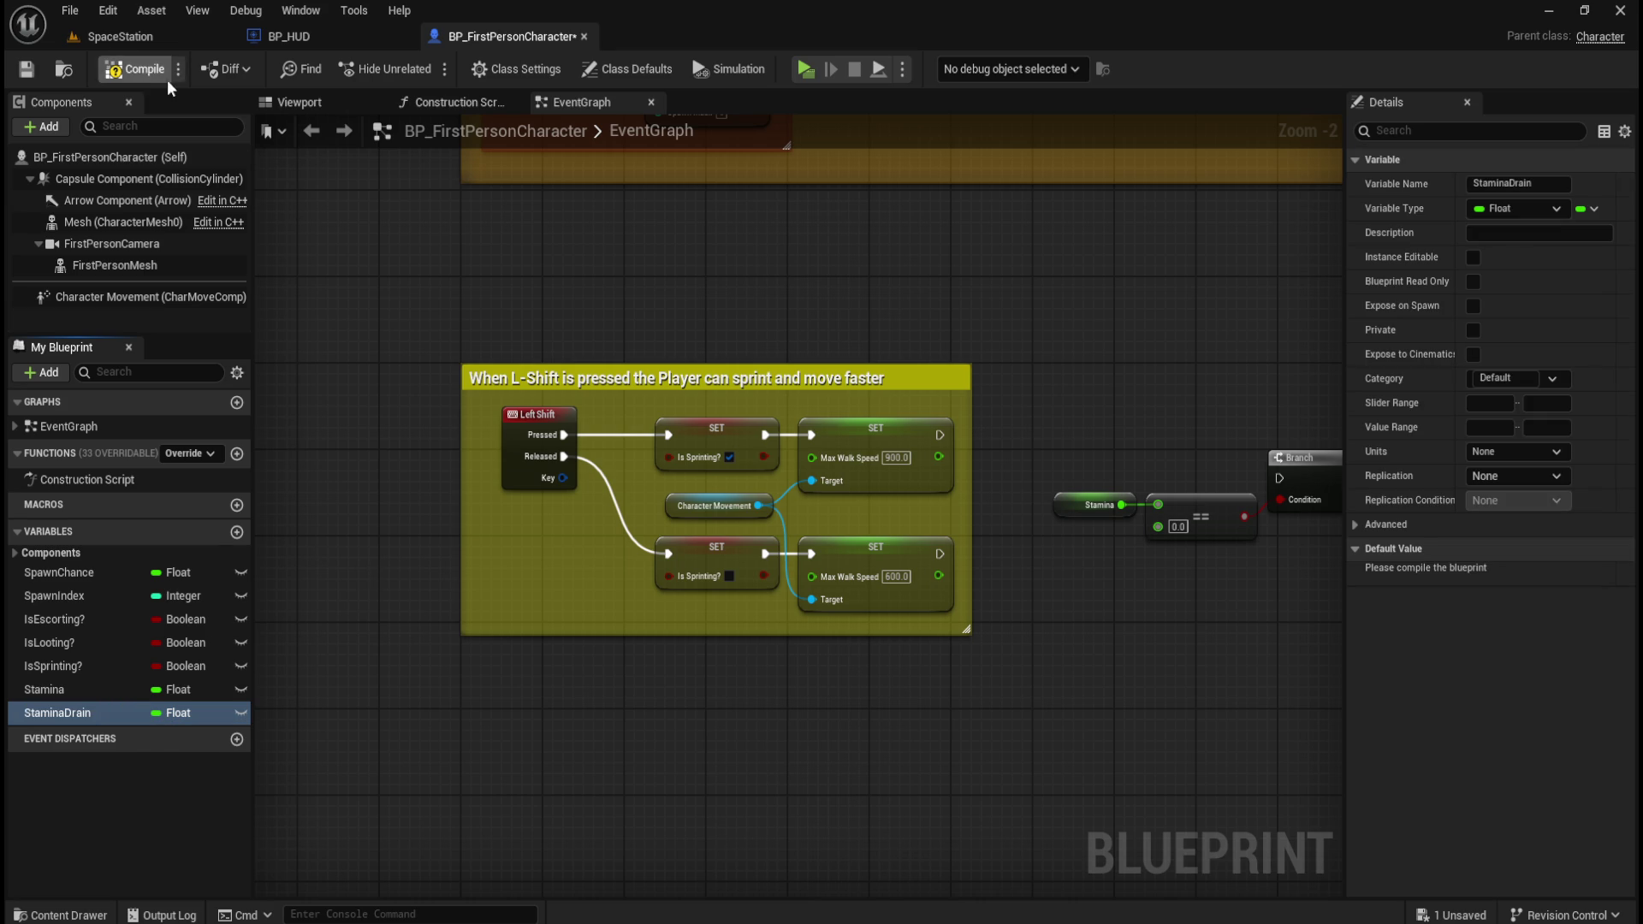
click(124, 68)
click(26, 69)
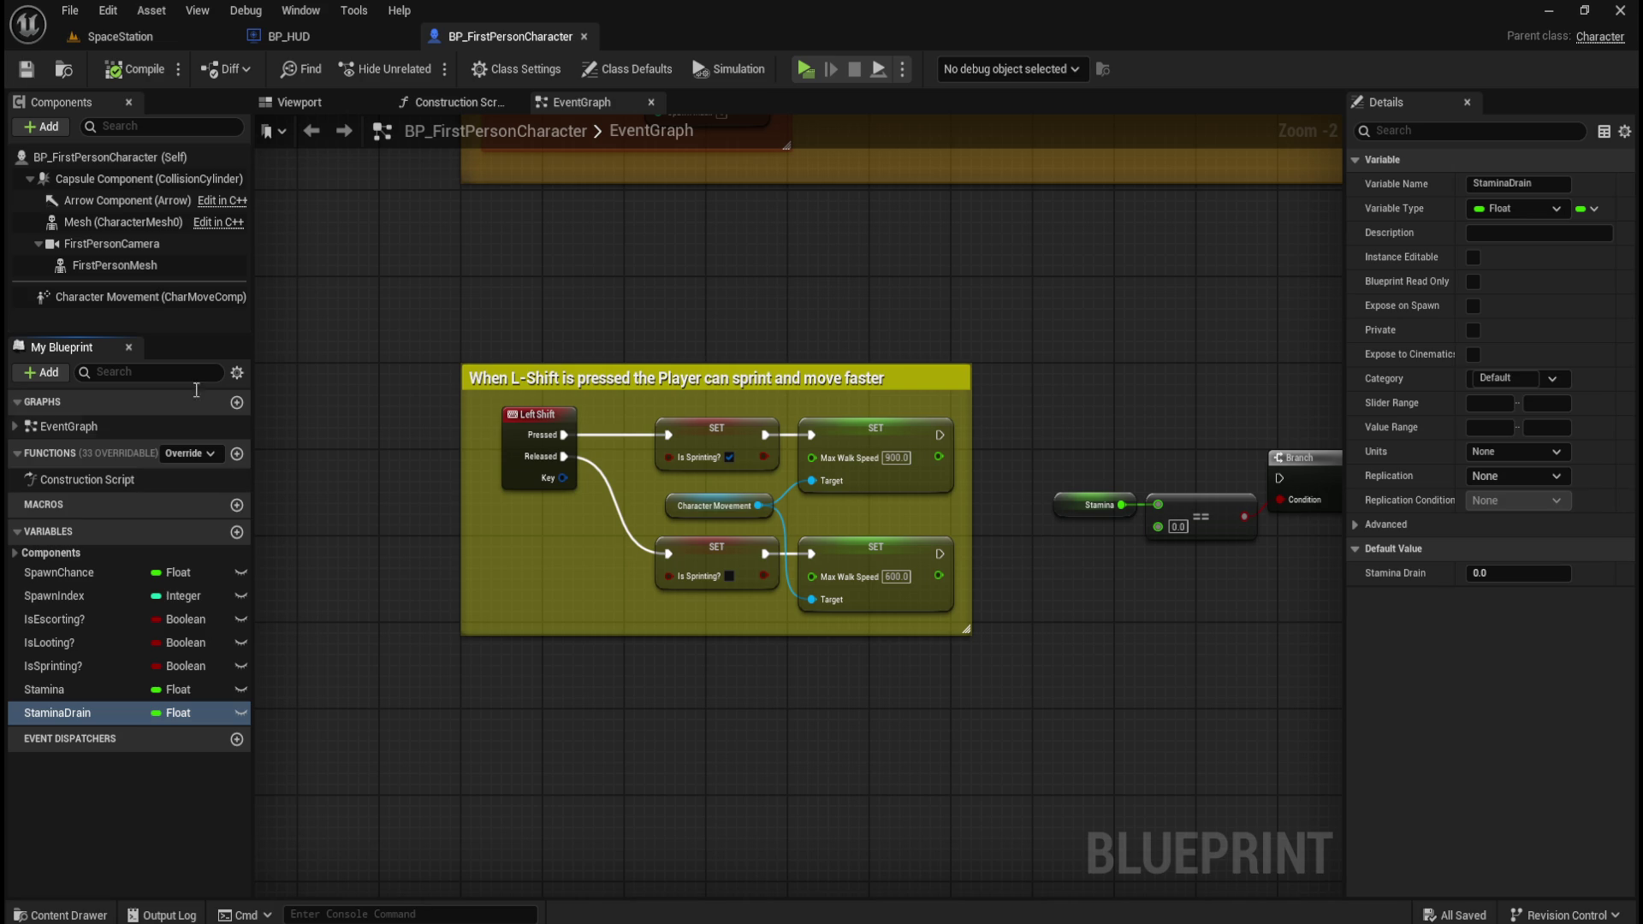
- Add a StaminaRegen variable, then compile and save
click(237, 531)
text(StaminaRegen)
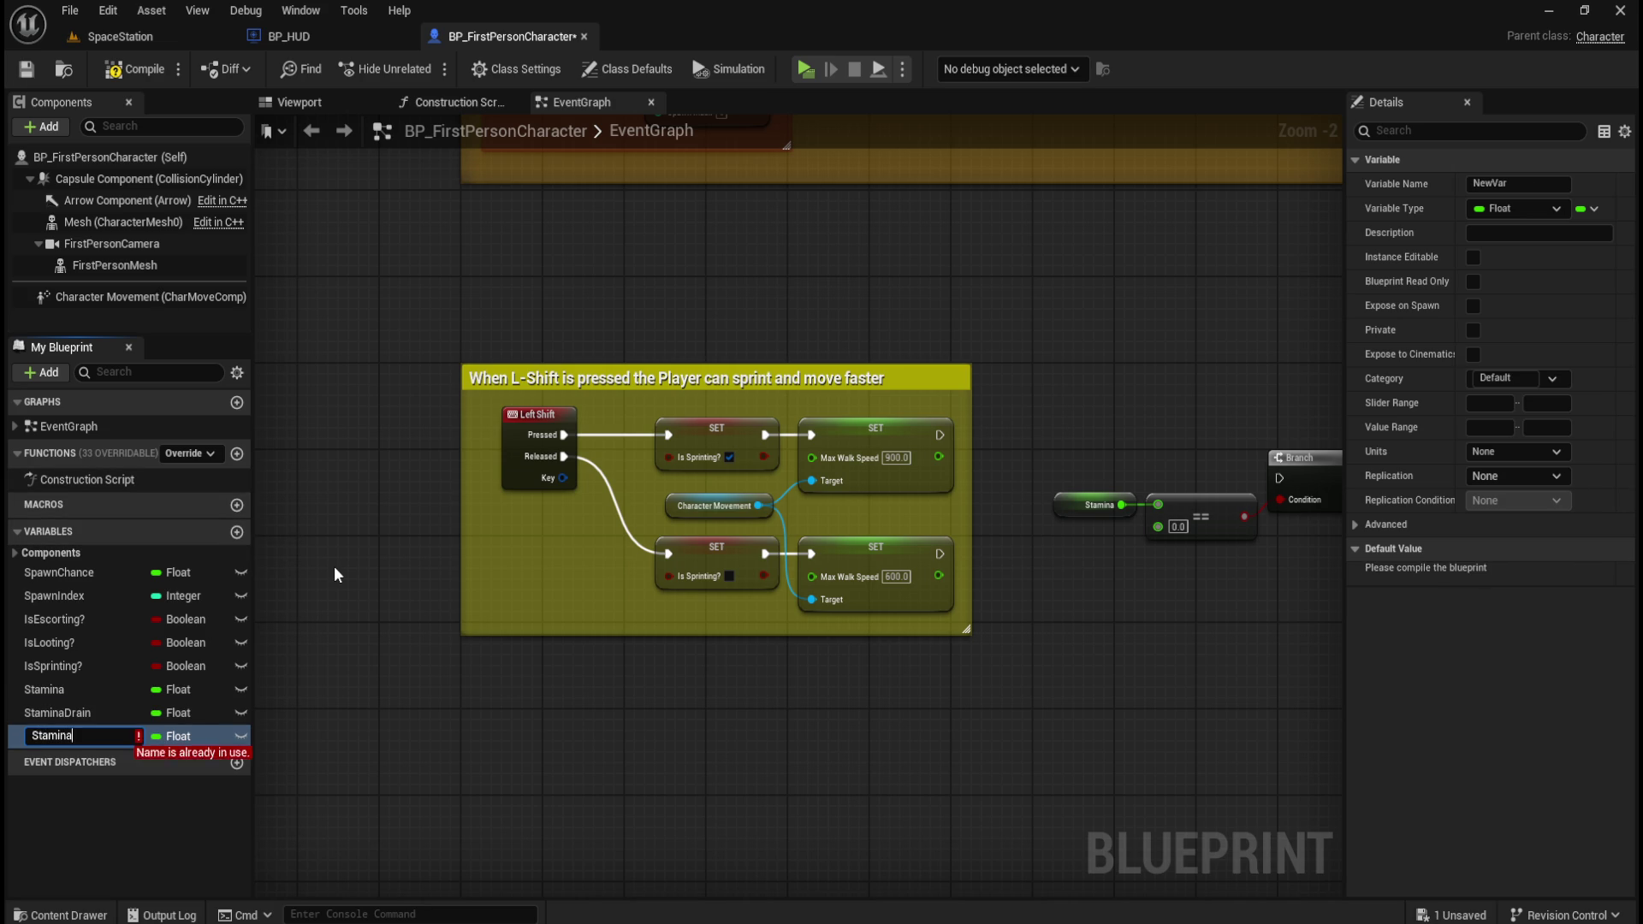
key(Return)
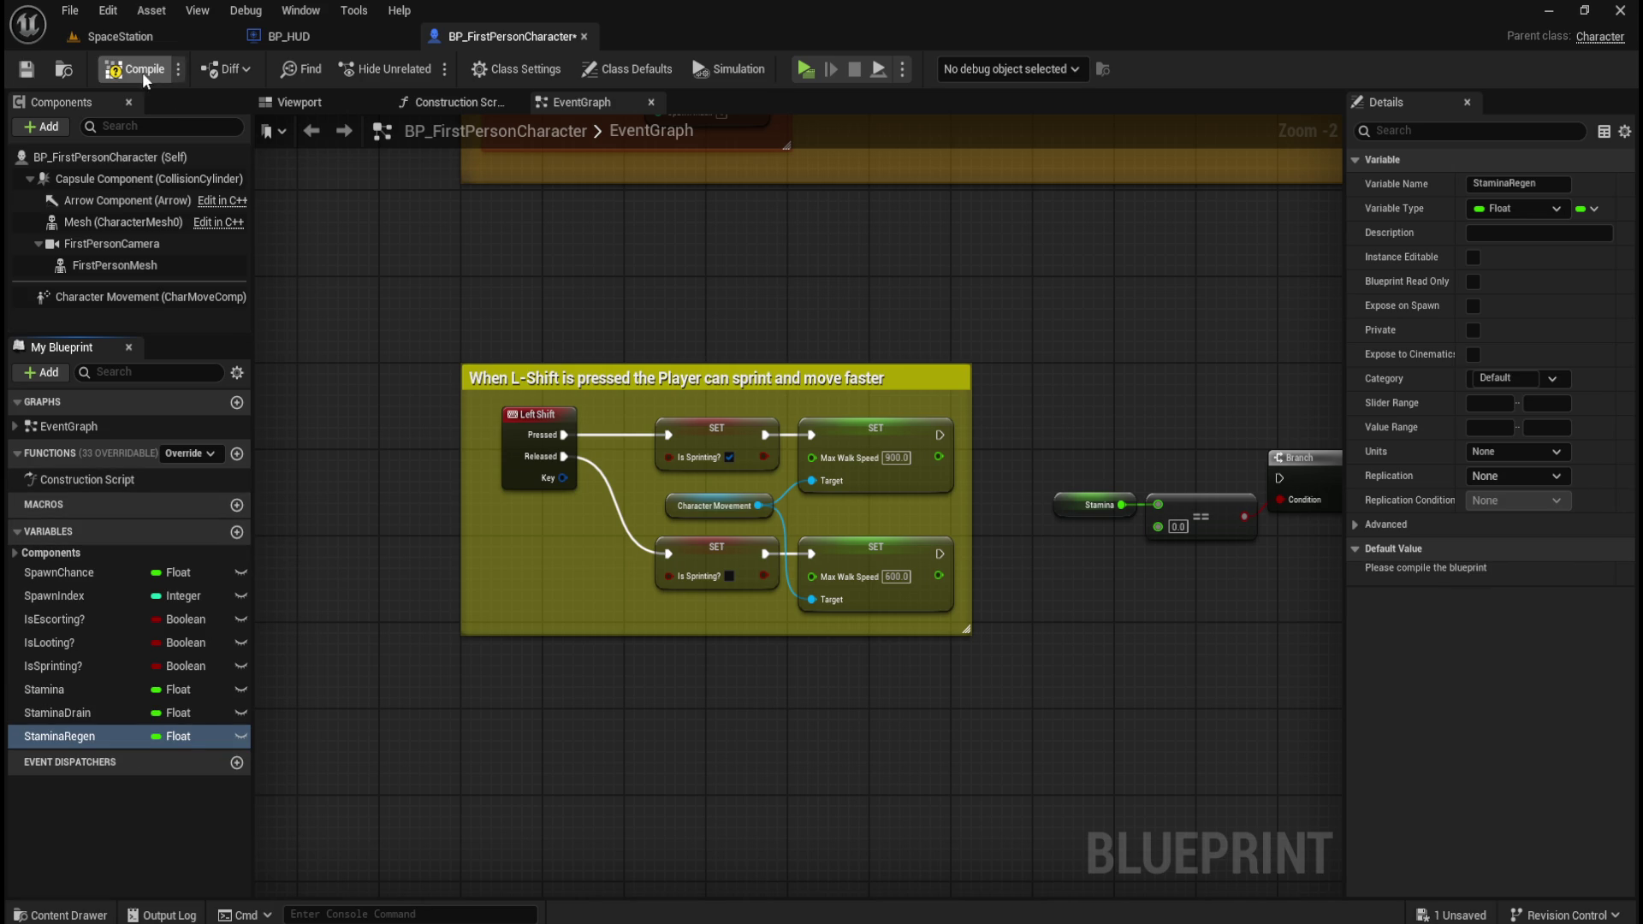
click(142, 70)
click(25, 68)
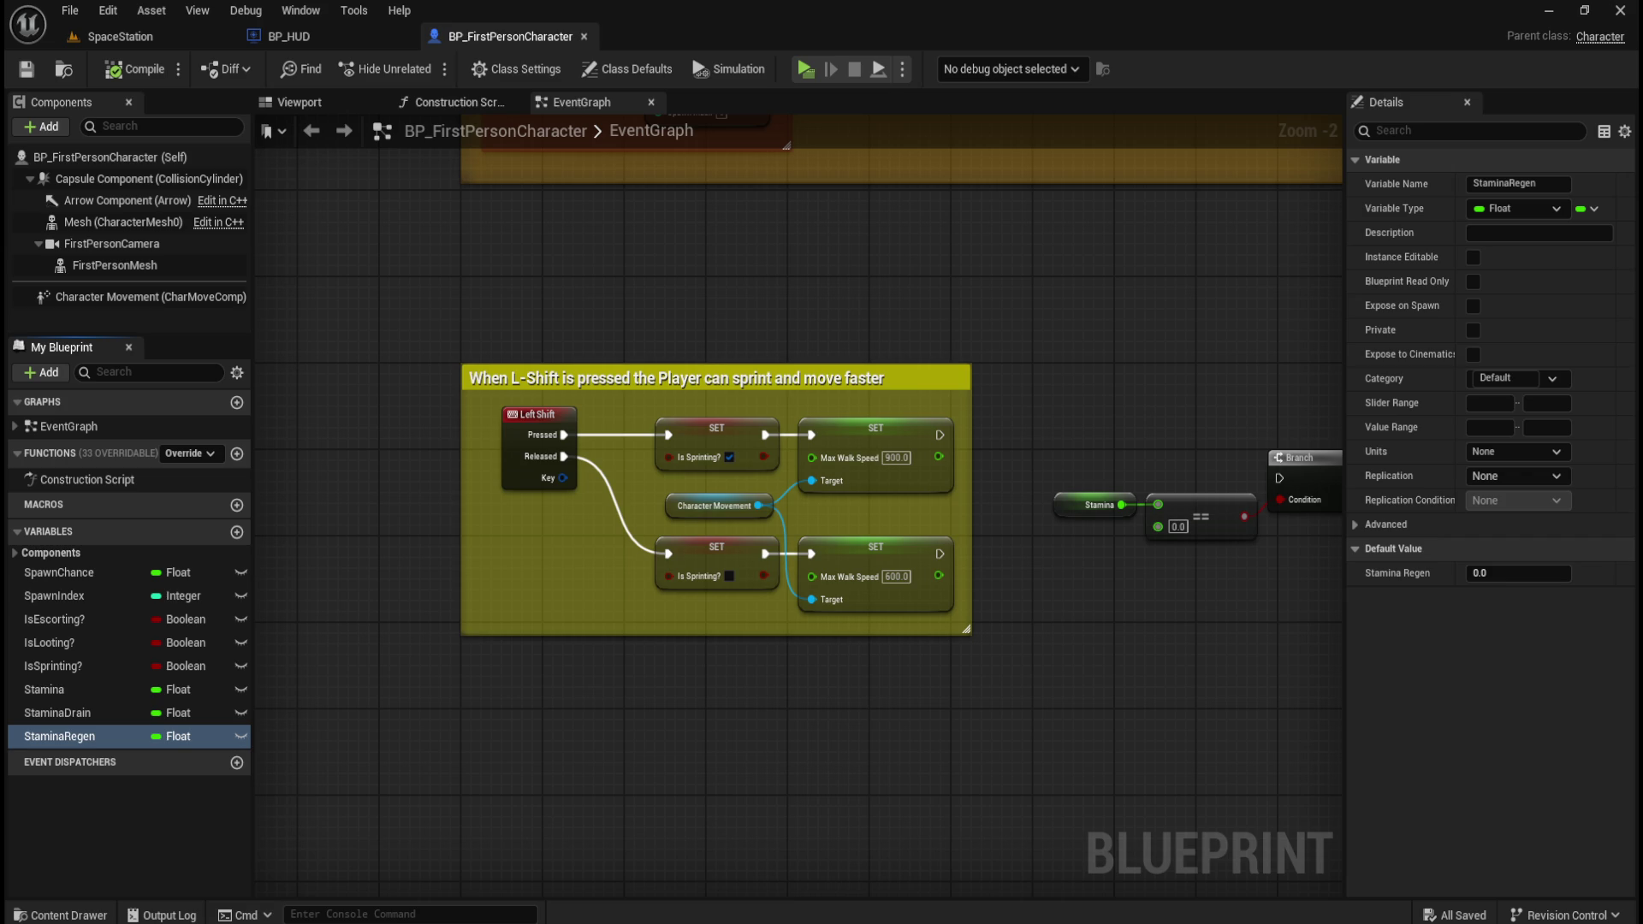
mouse_move(869, 753)
mouse_down()
mouse_move(829, 568)
mouse_move(795, 558)
mouse_move(811, 569)
mouse_move(763, 610)
mouse_up()
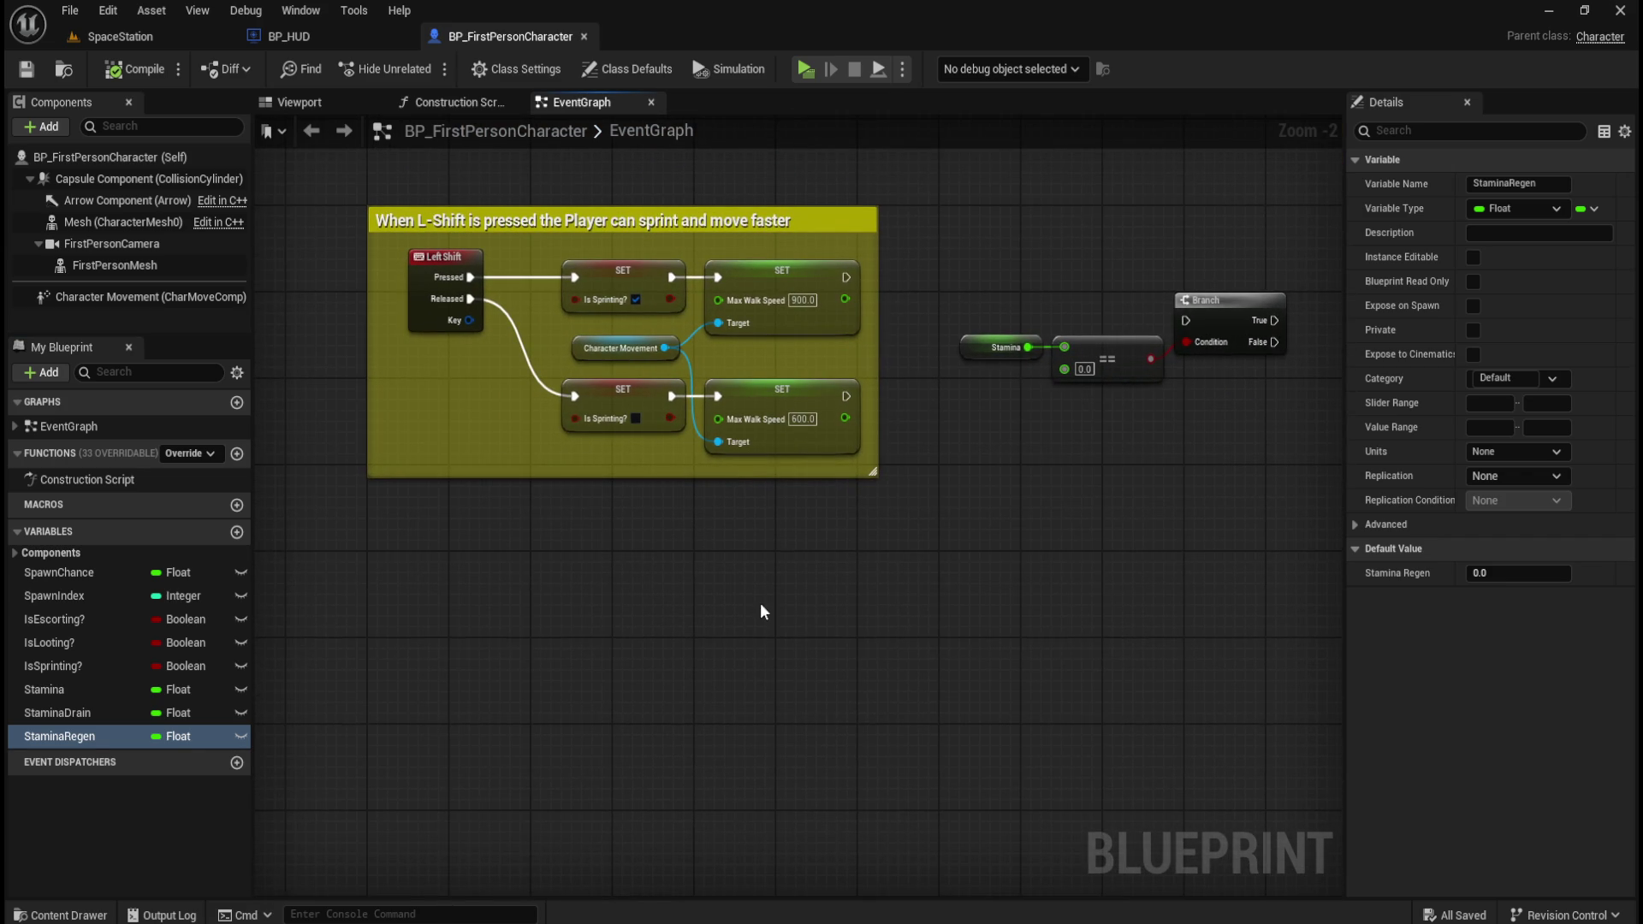
scroll(671, 613, down, 1)
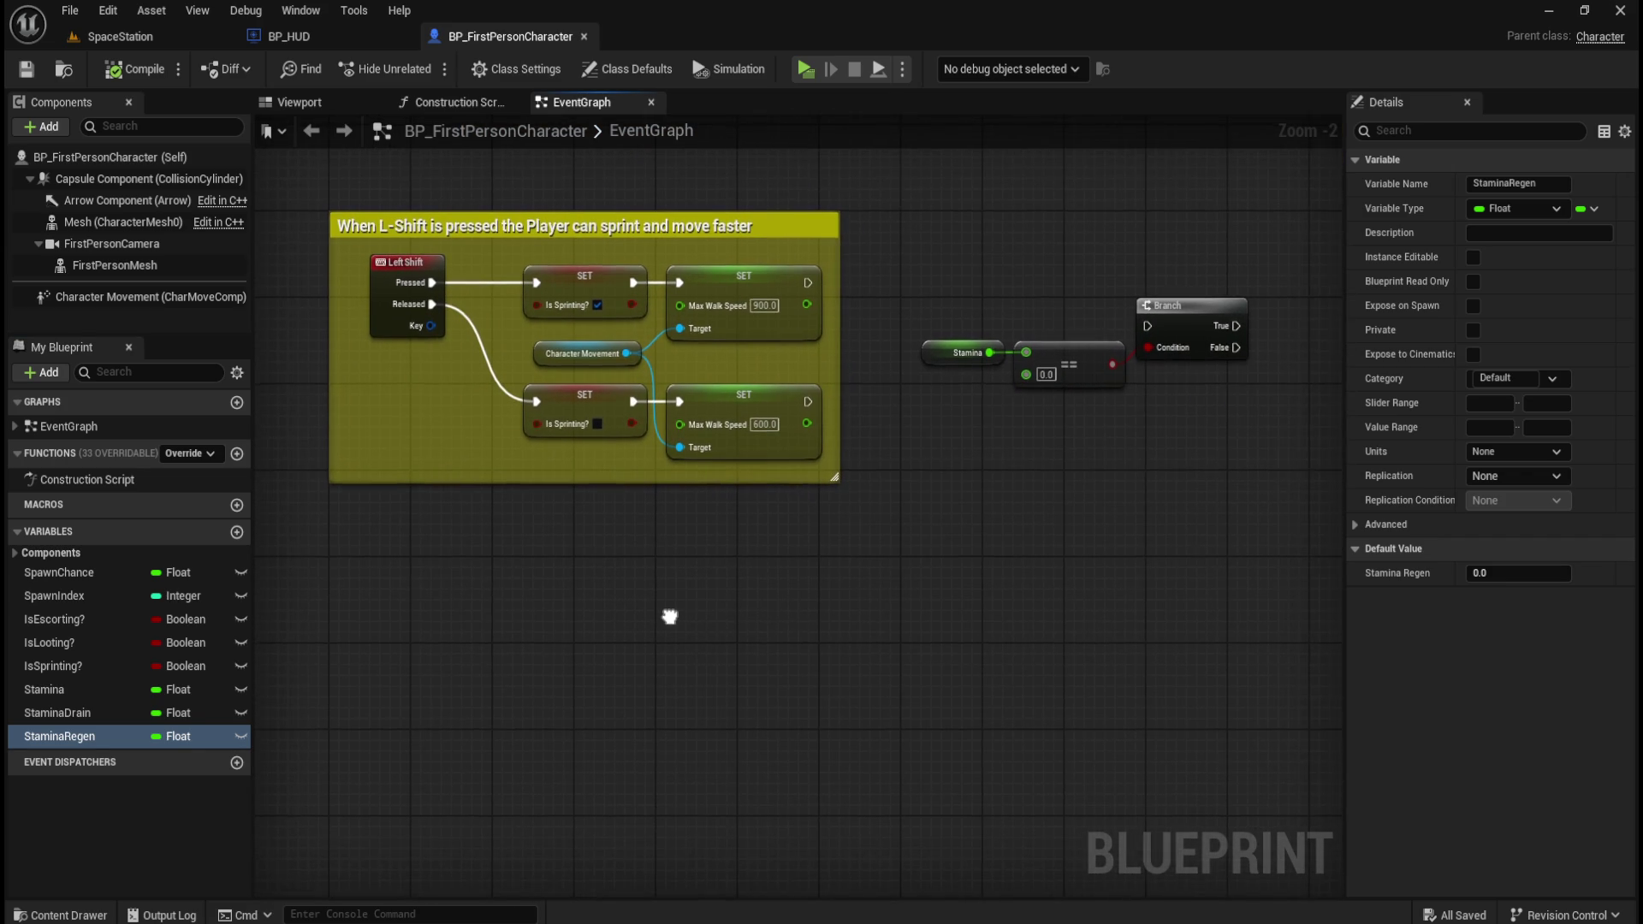
scroll(607, 590, up, 1)
scroll(794, 683, down, 4)
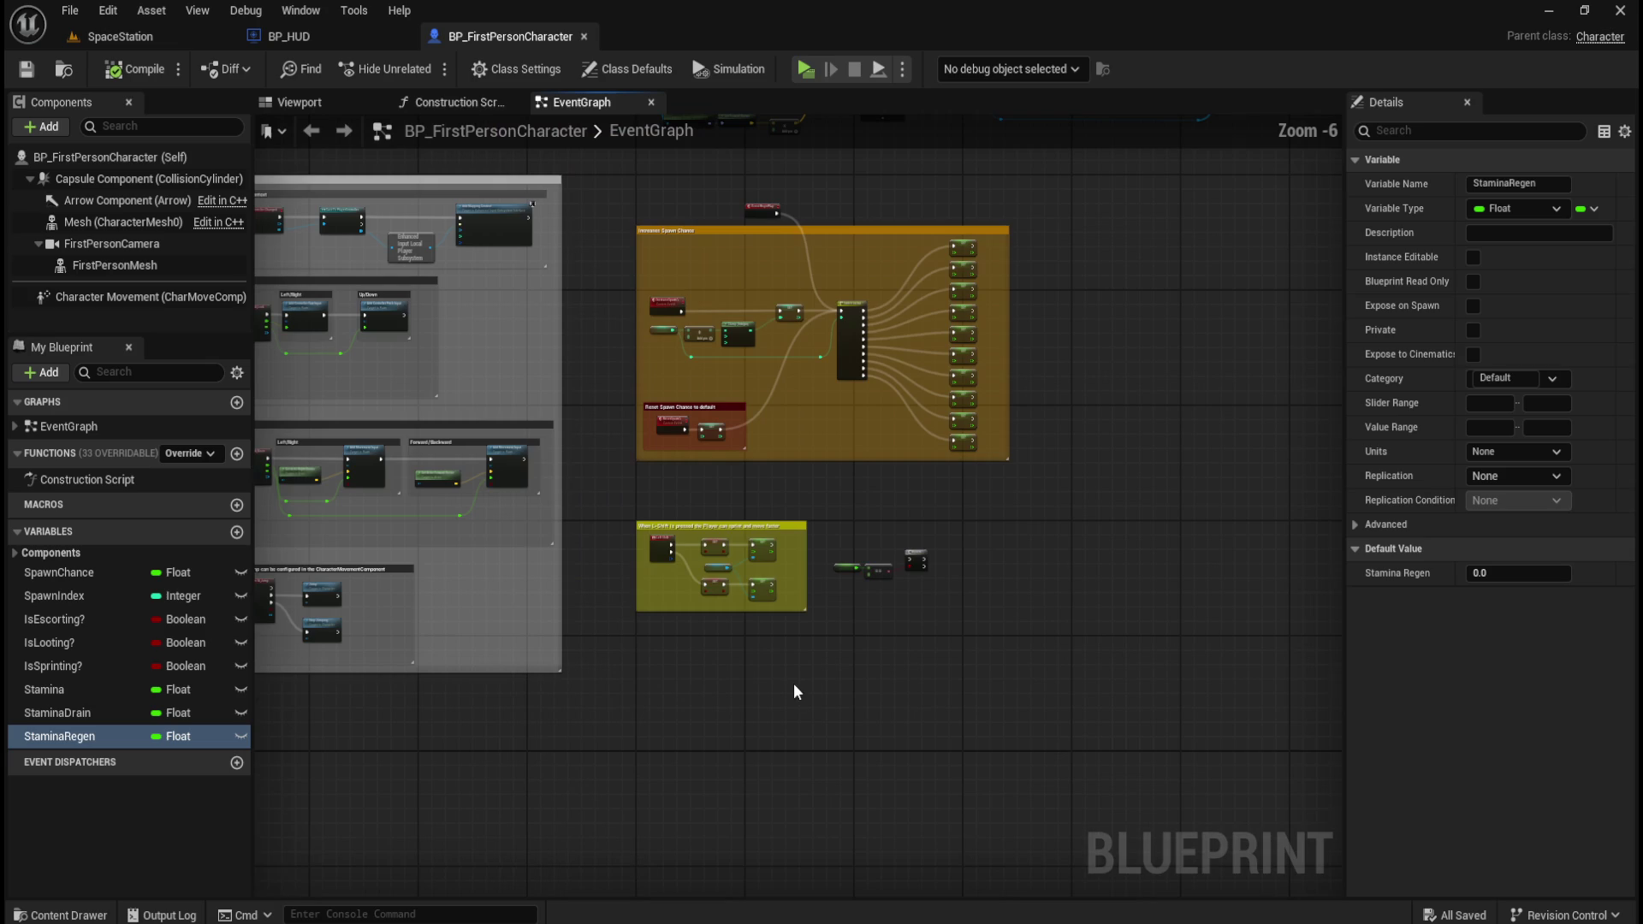
mouse_move(611, 348)
mouse_down()
mouse_move(1112, 471)
mouse_move(837, 672)
mouse_move(651, 676)
mouse_up()
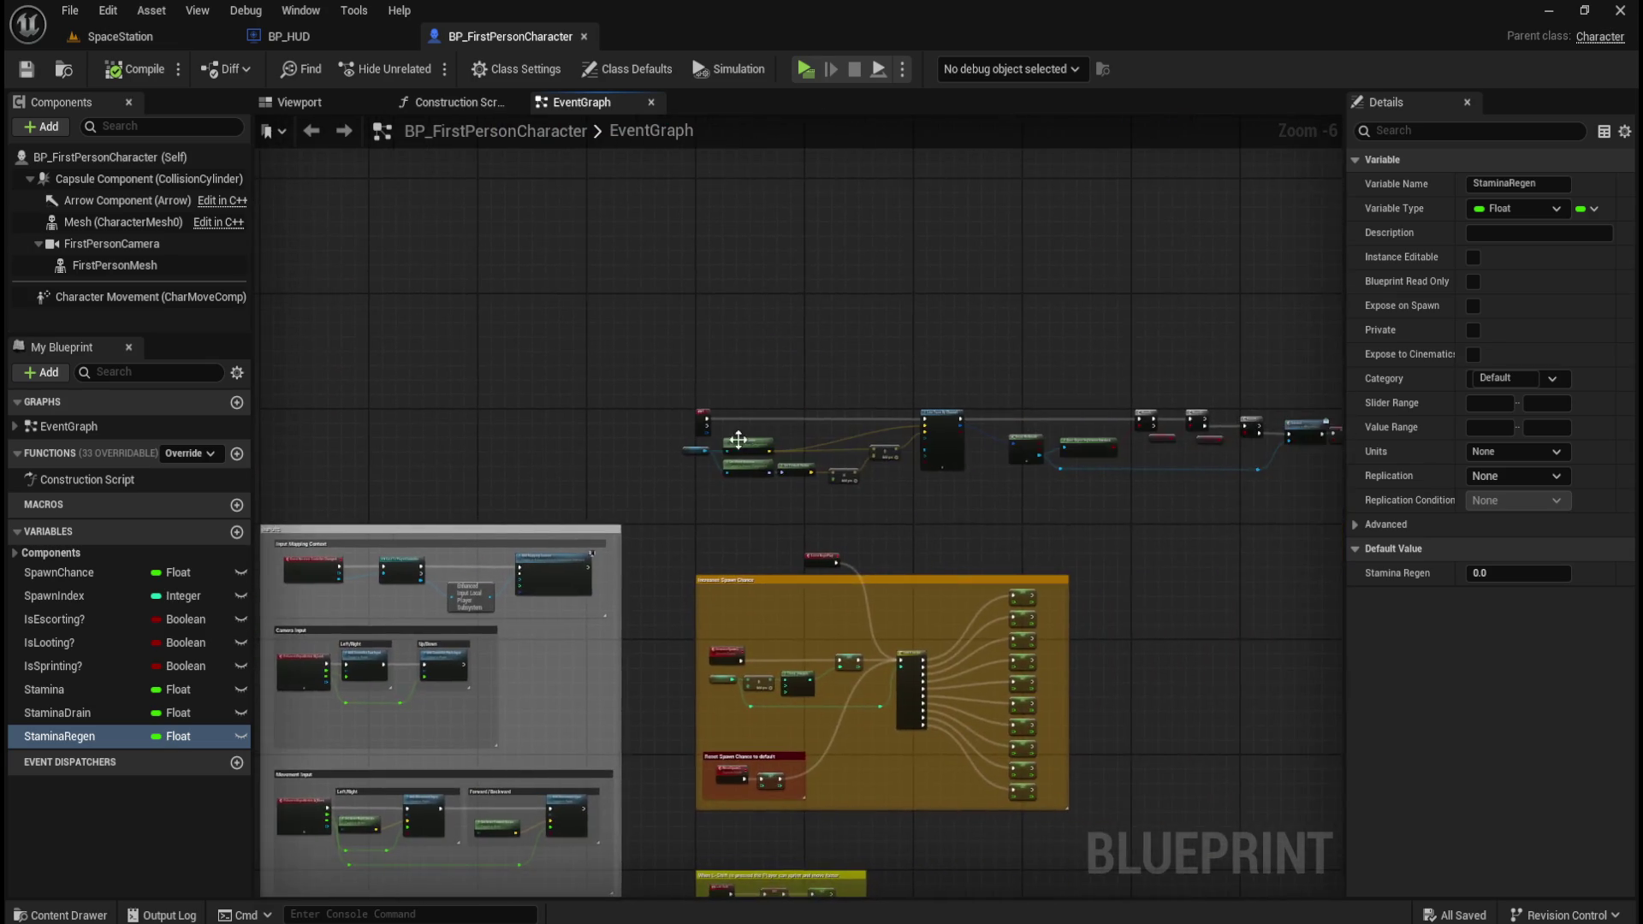
scroll(753, 444, up, 4)
mouse_move(721, 714)
mouse_down()
mouse_move(676, 319)
mouse_move(671, 462)
mouse_up()
scroll(670, 462, down, 1)
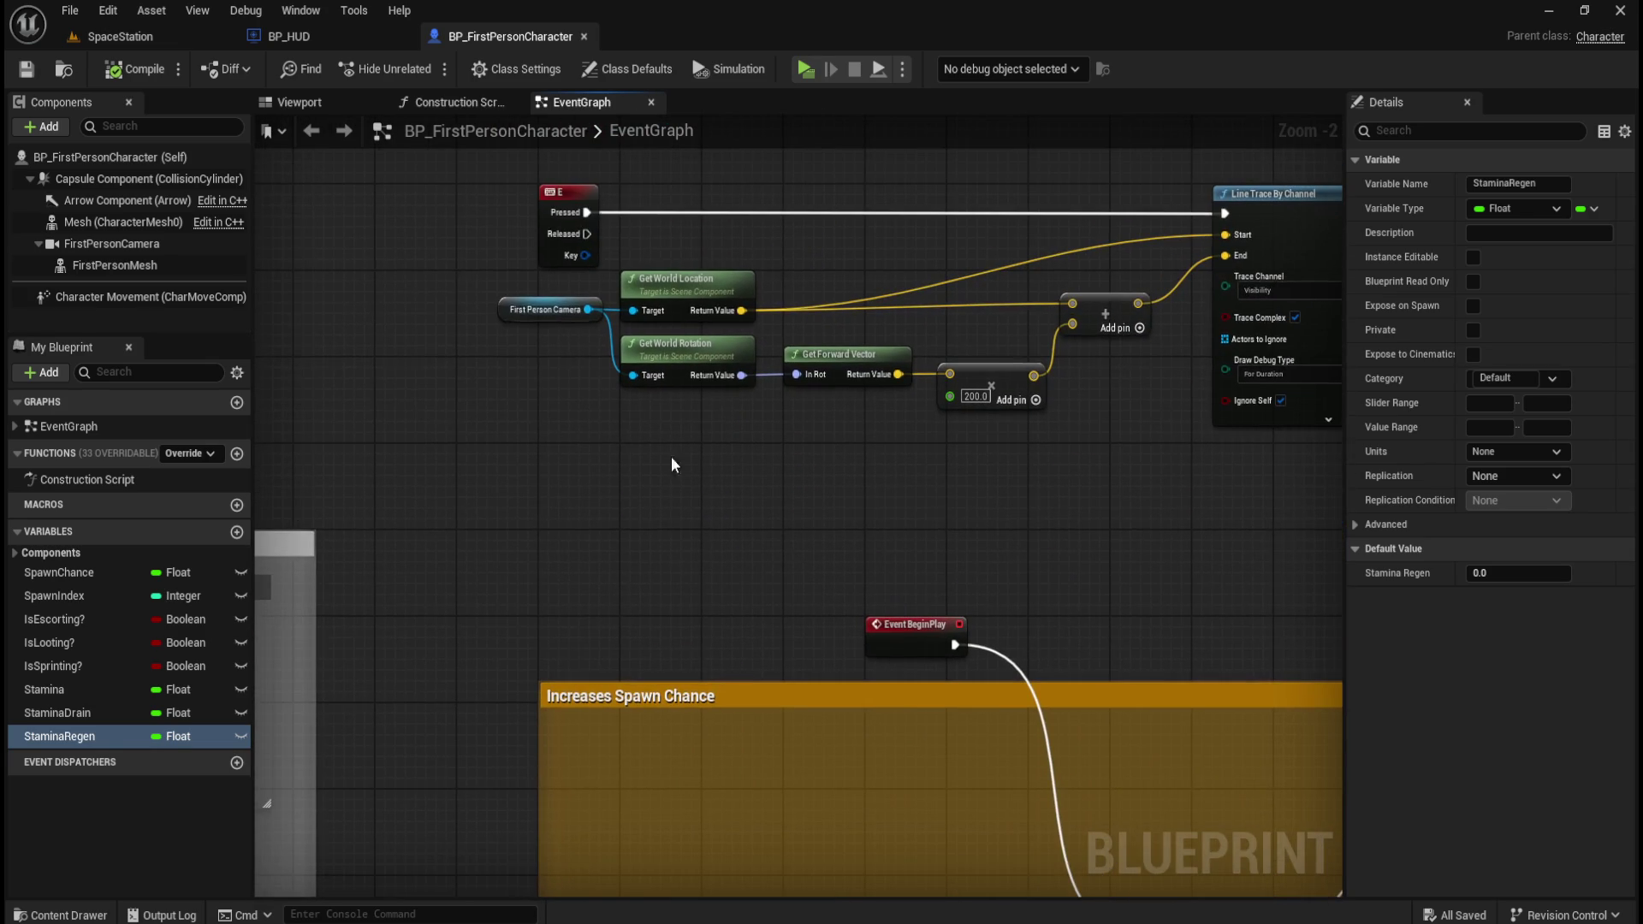
scroll(754, 654, down, 1)
drag(754, 655, 710, 347)
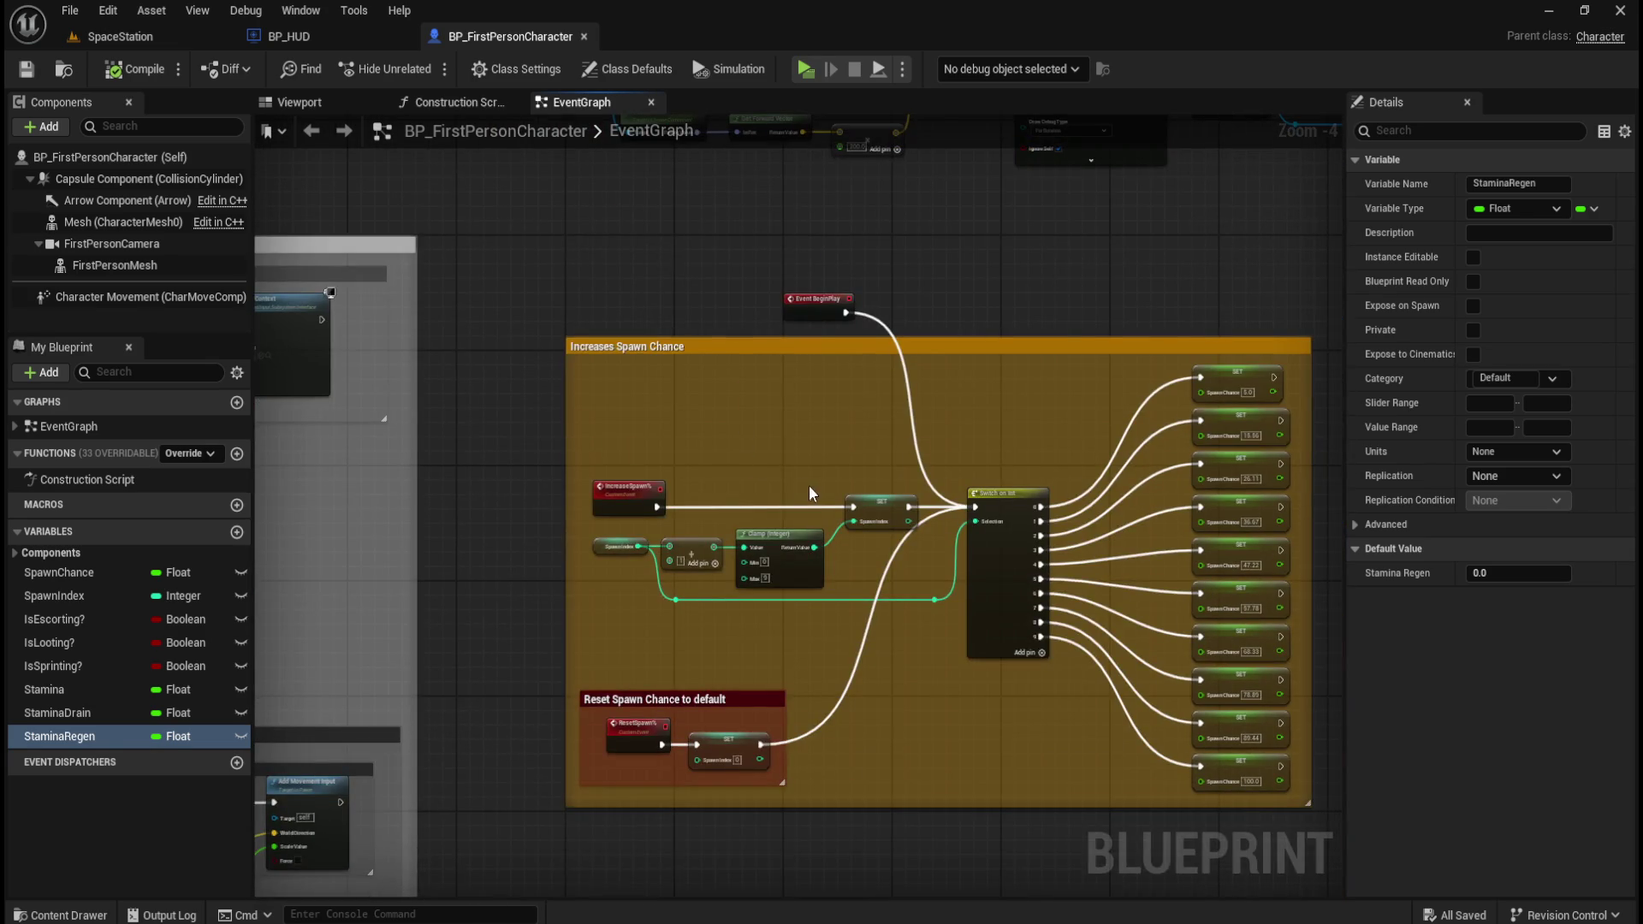
scroll(816, 486, up, 1)
scroll(803, 469, up, 1)
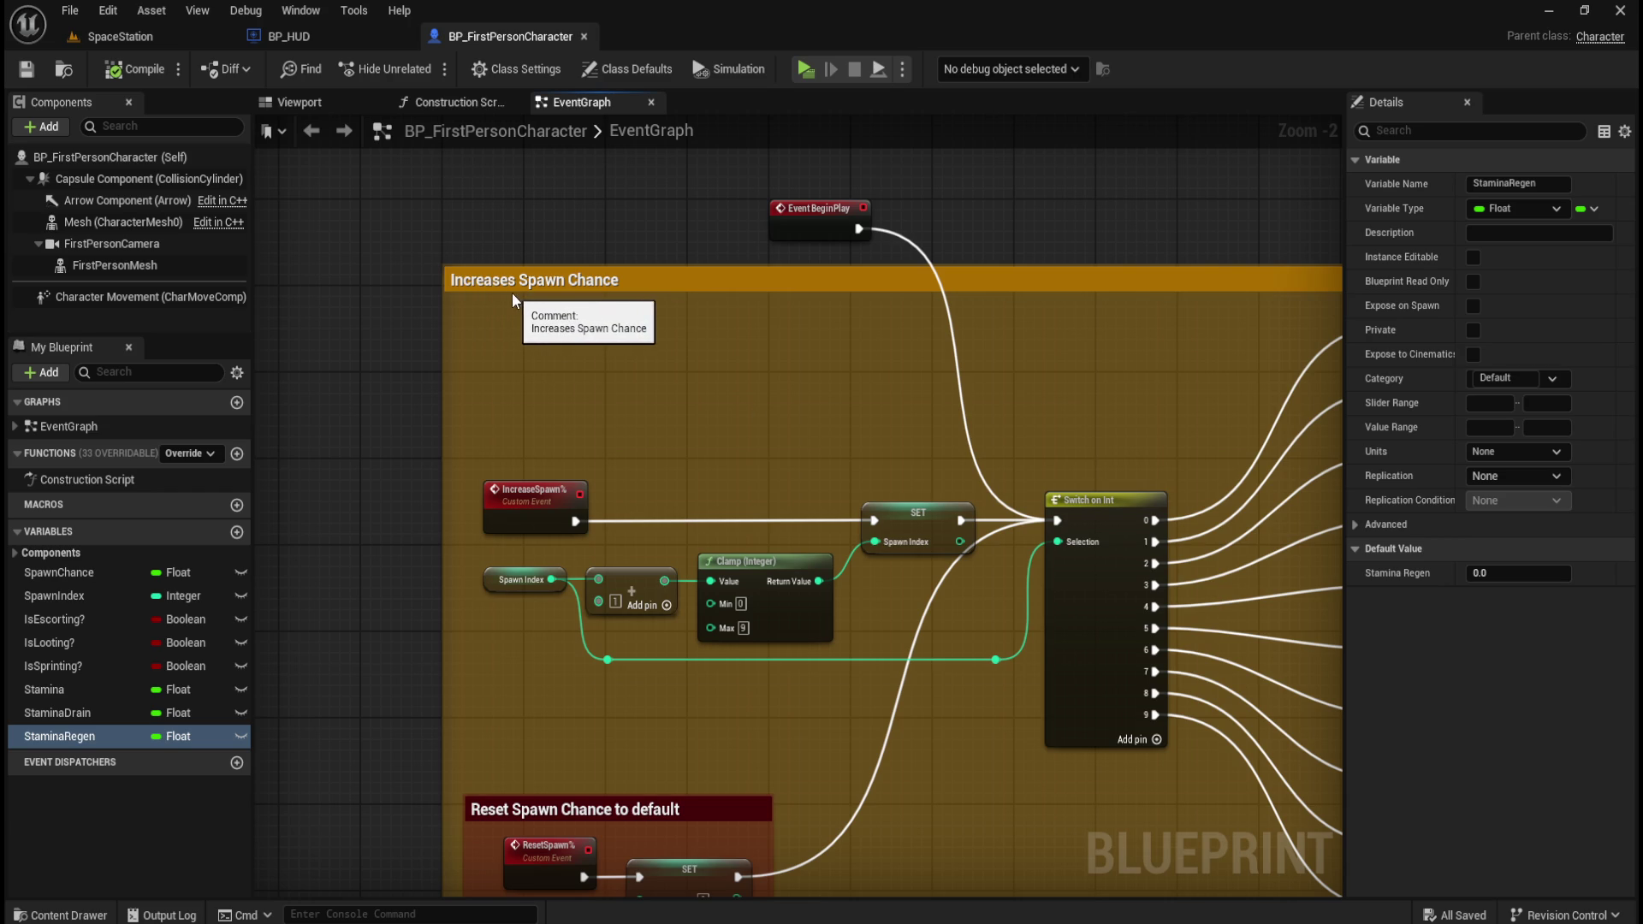
scroll(599, 288, down, 3)
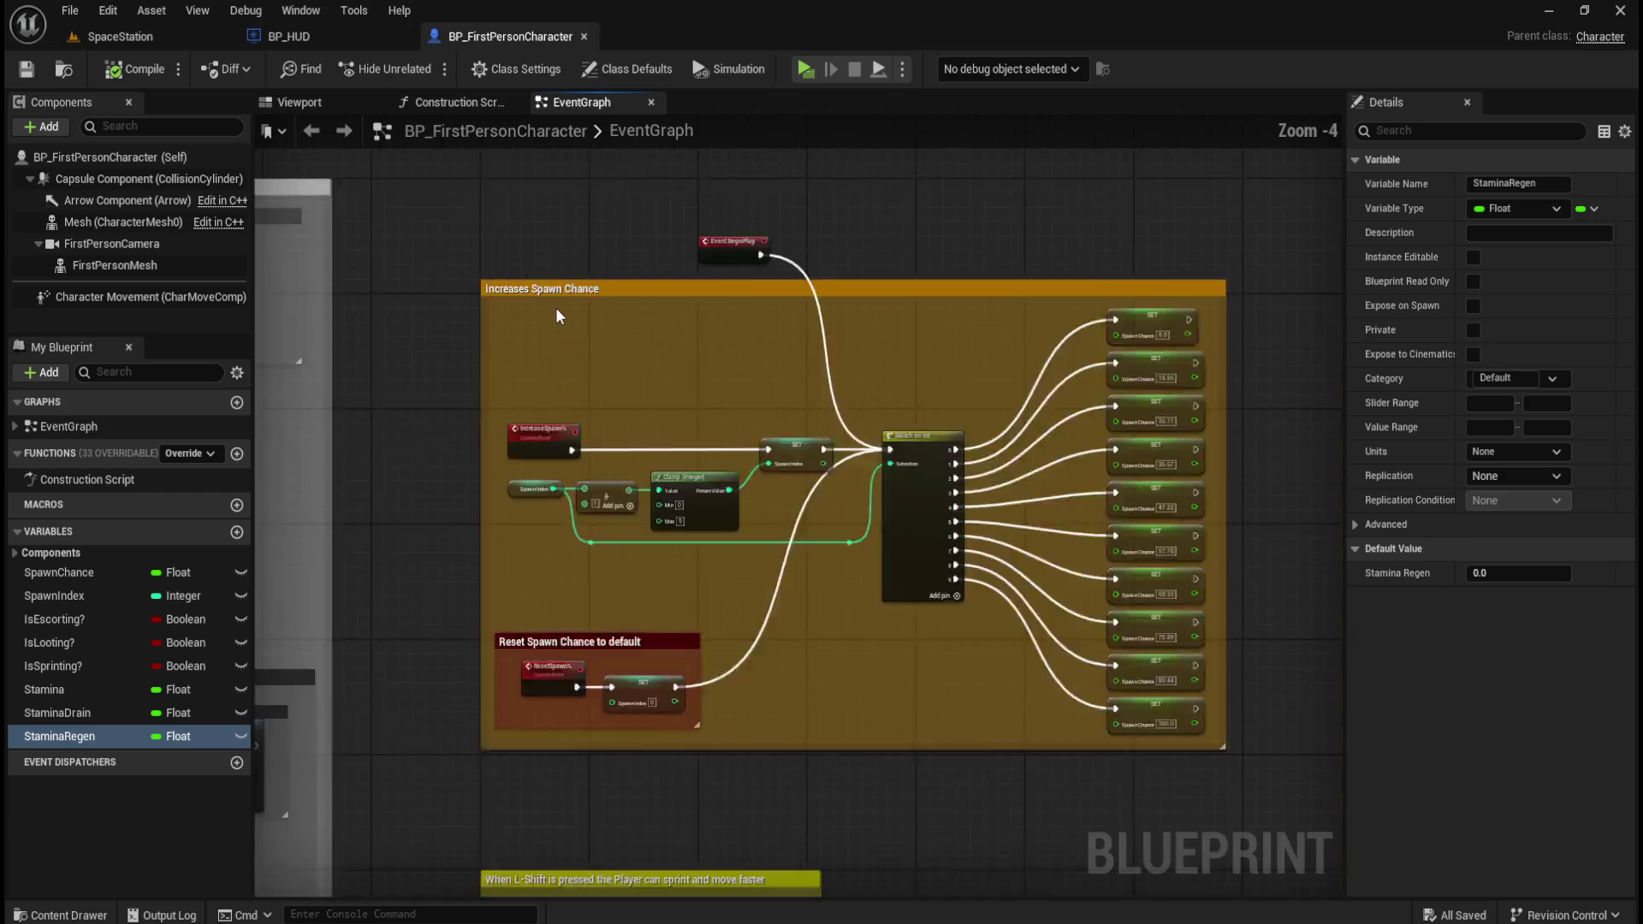
drag(496, 501, 537, 269)
scroll(655, 633, up, 2)
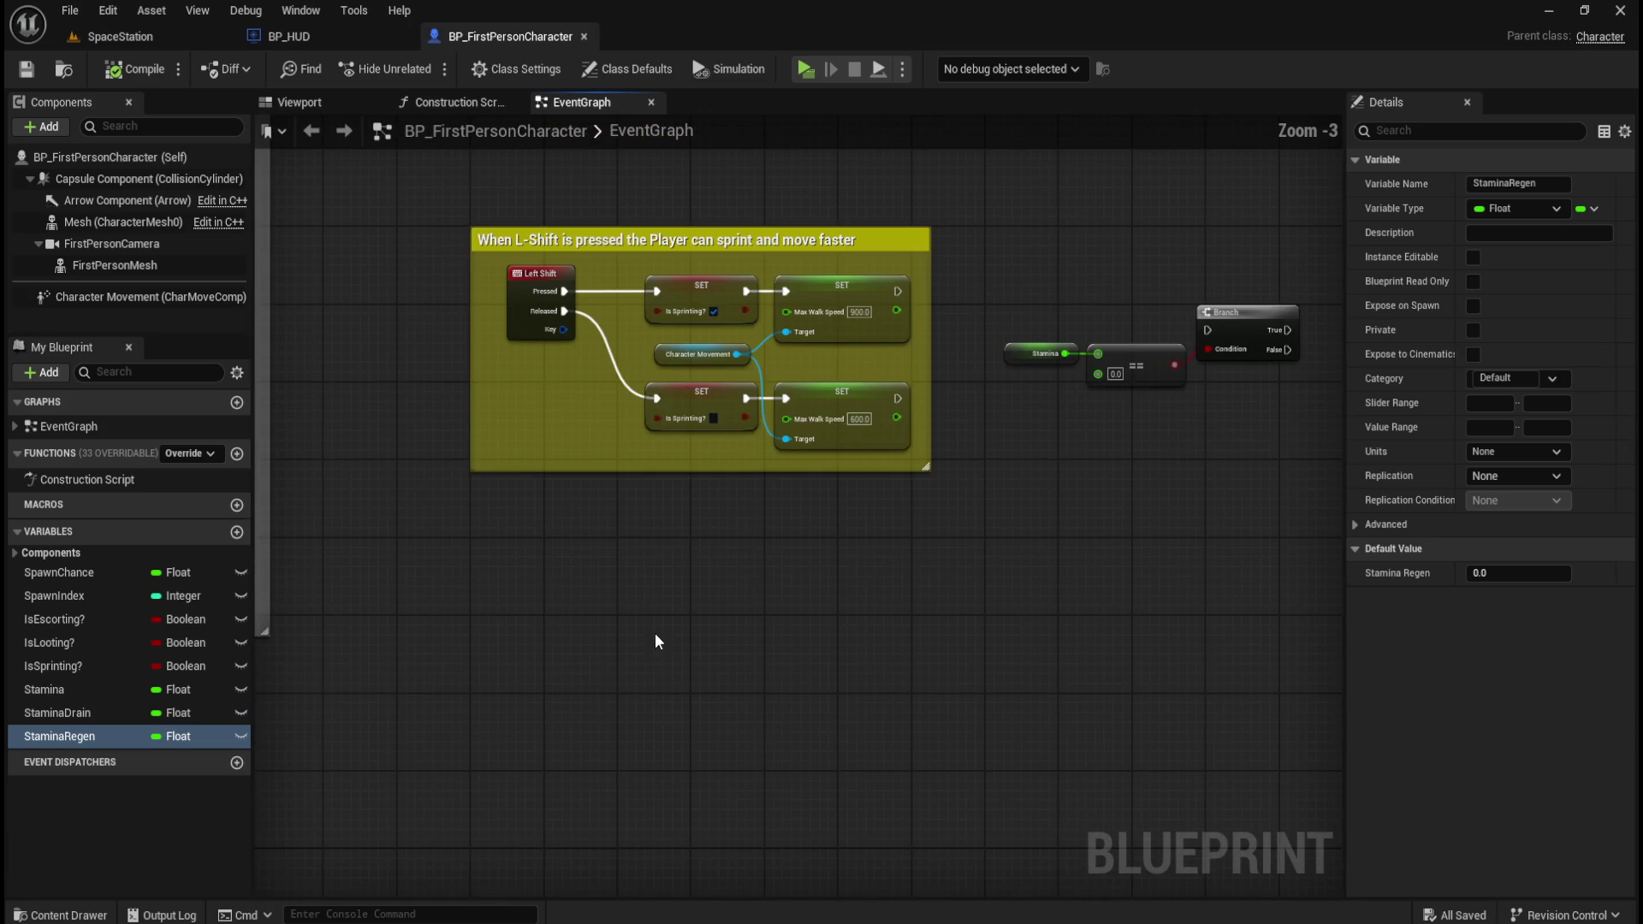
- Place an Event Tick node in the event graph
right_click(510, 602)
text(event tick)
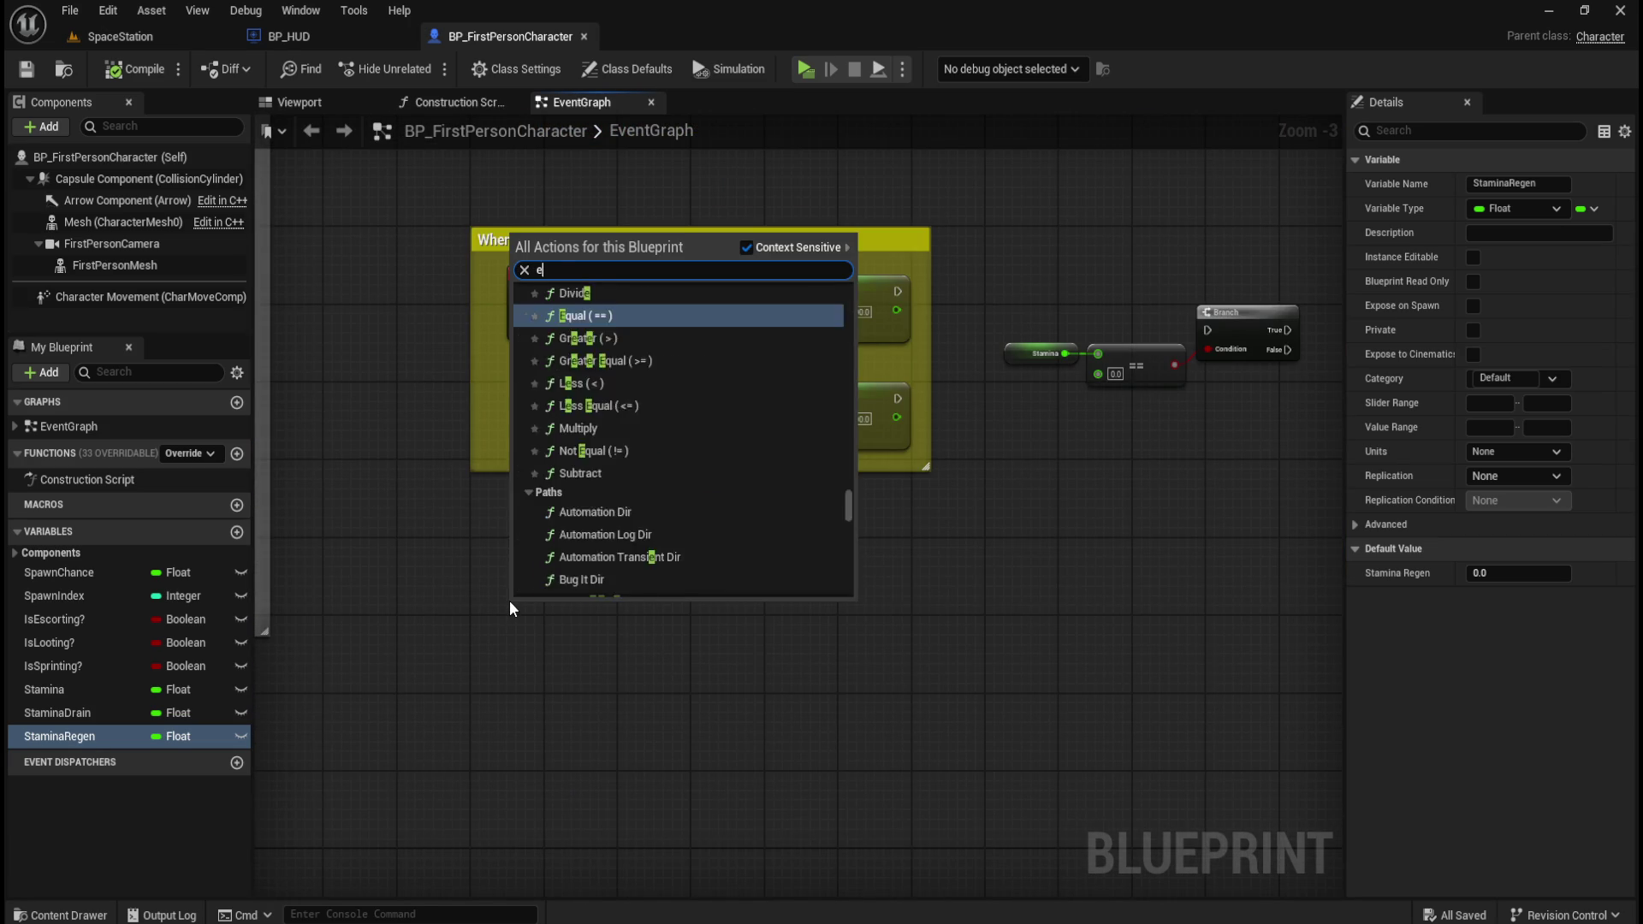
key(Return)
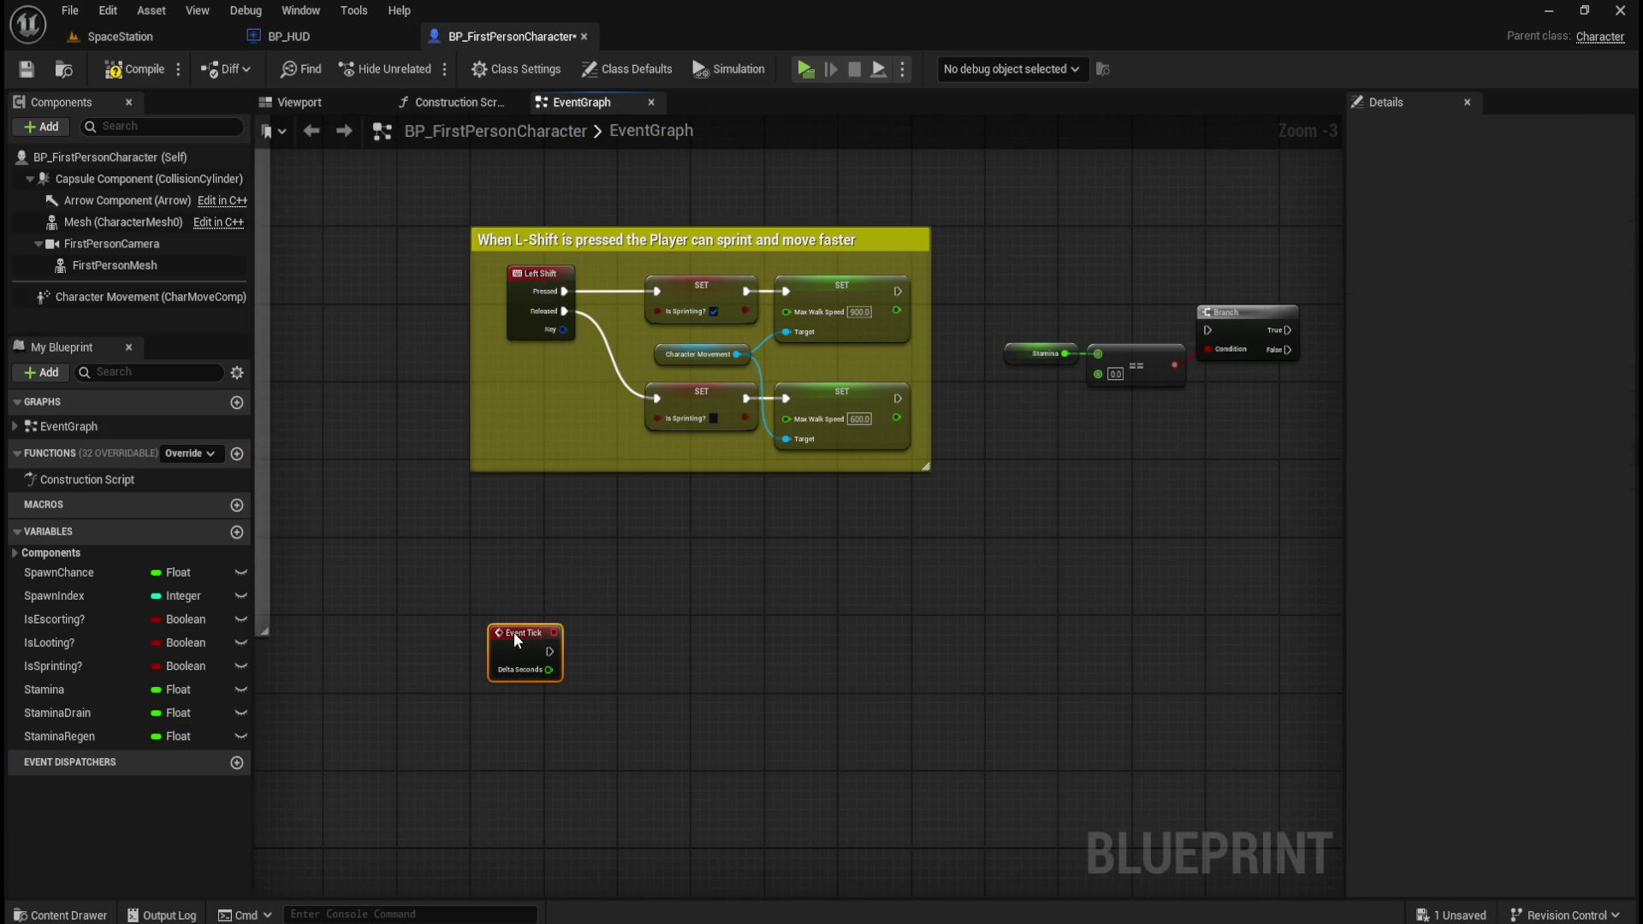
click(639, 602)
scroll(639, 590, up, 1)
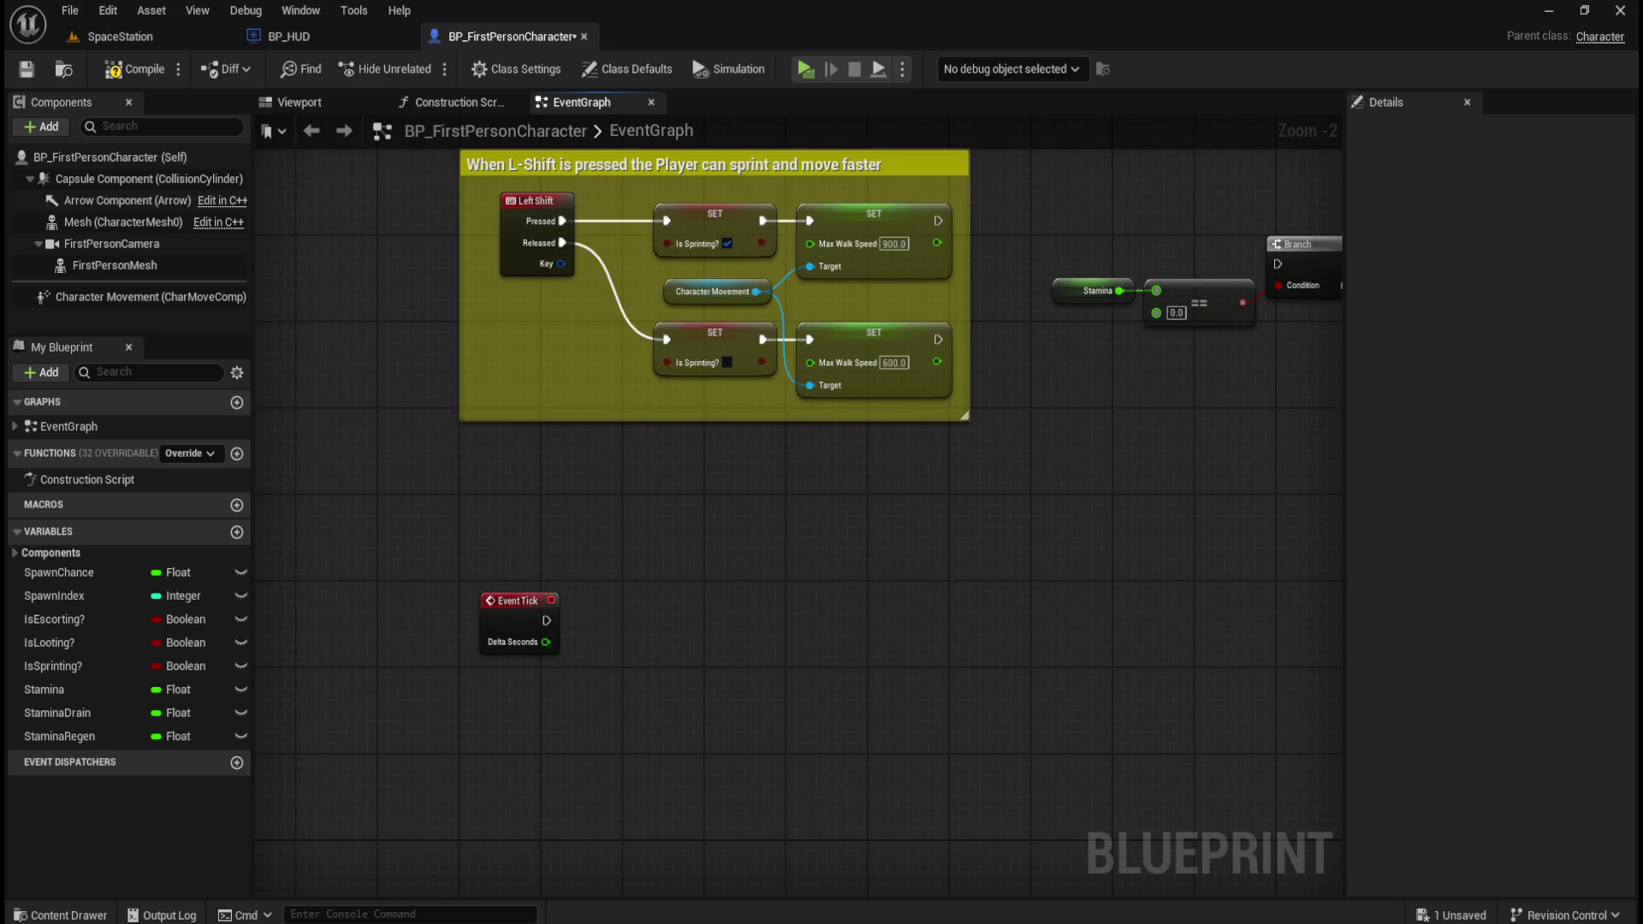
- Feed Event Tick's execution into a new Sequence node along a straightened wire
mouse_move(545, 620)
mouse_down()
mouse_move(617, 620)
mouse_move(531, 659)
mouse_up()
text(sequence)
key(Return)
key(q)
click(813, 606)
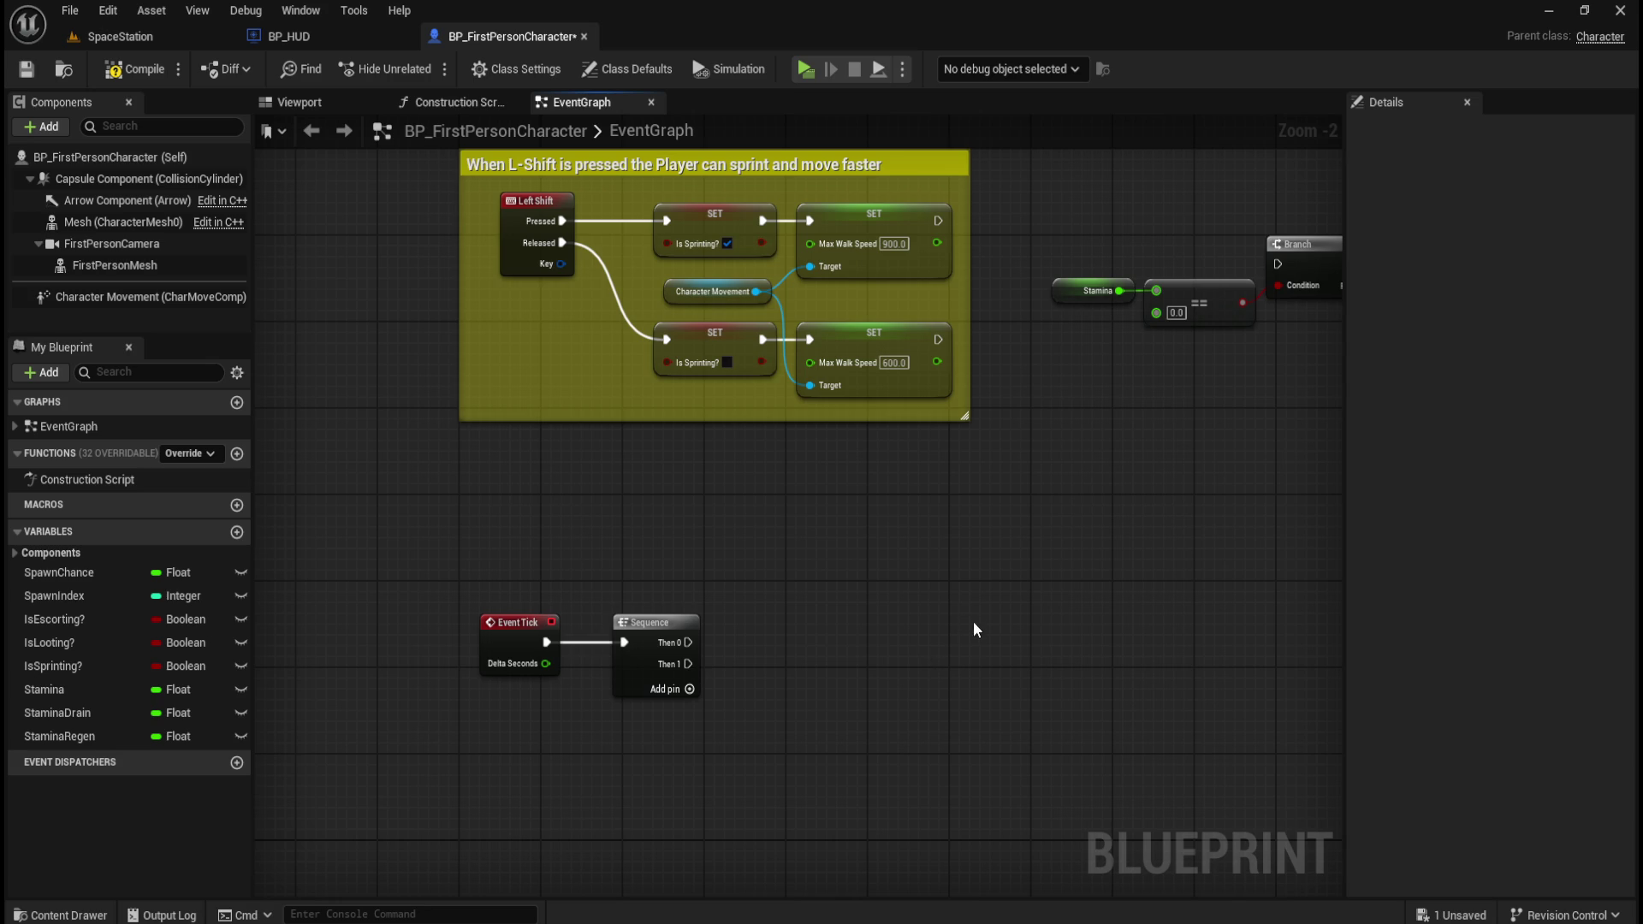
- Box-select the Stamina, == and Branch nodes and move them beside the Sequence
key(Home)
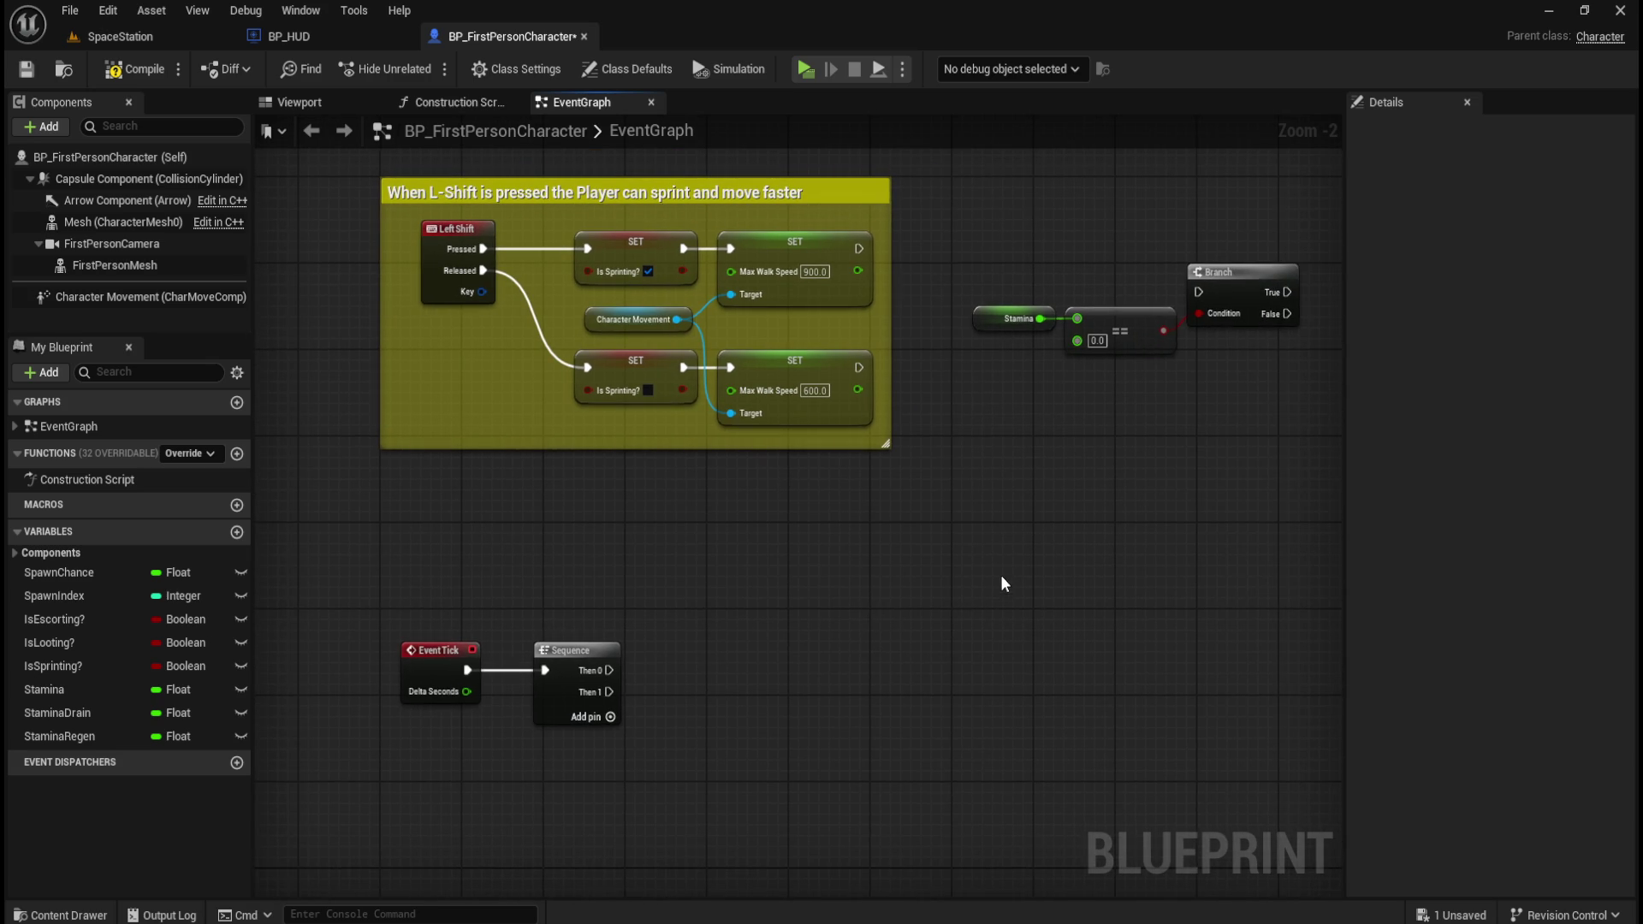
drag(991, 245, 1198, 363)
click(1011, 240)
drag(1012, 249, 1249, 388)
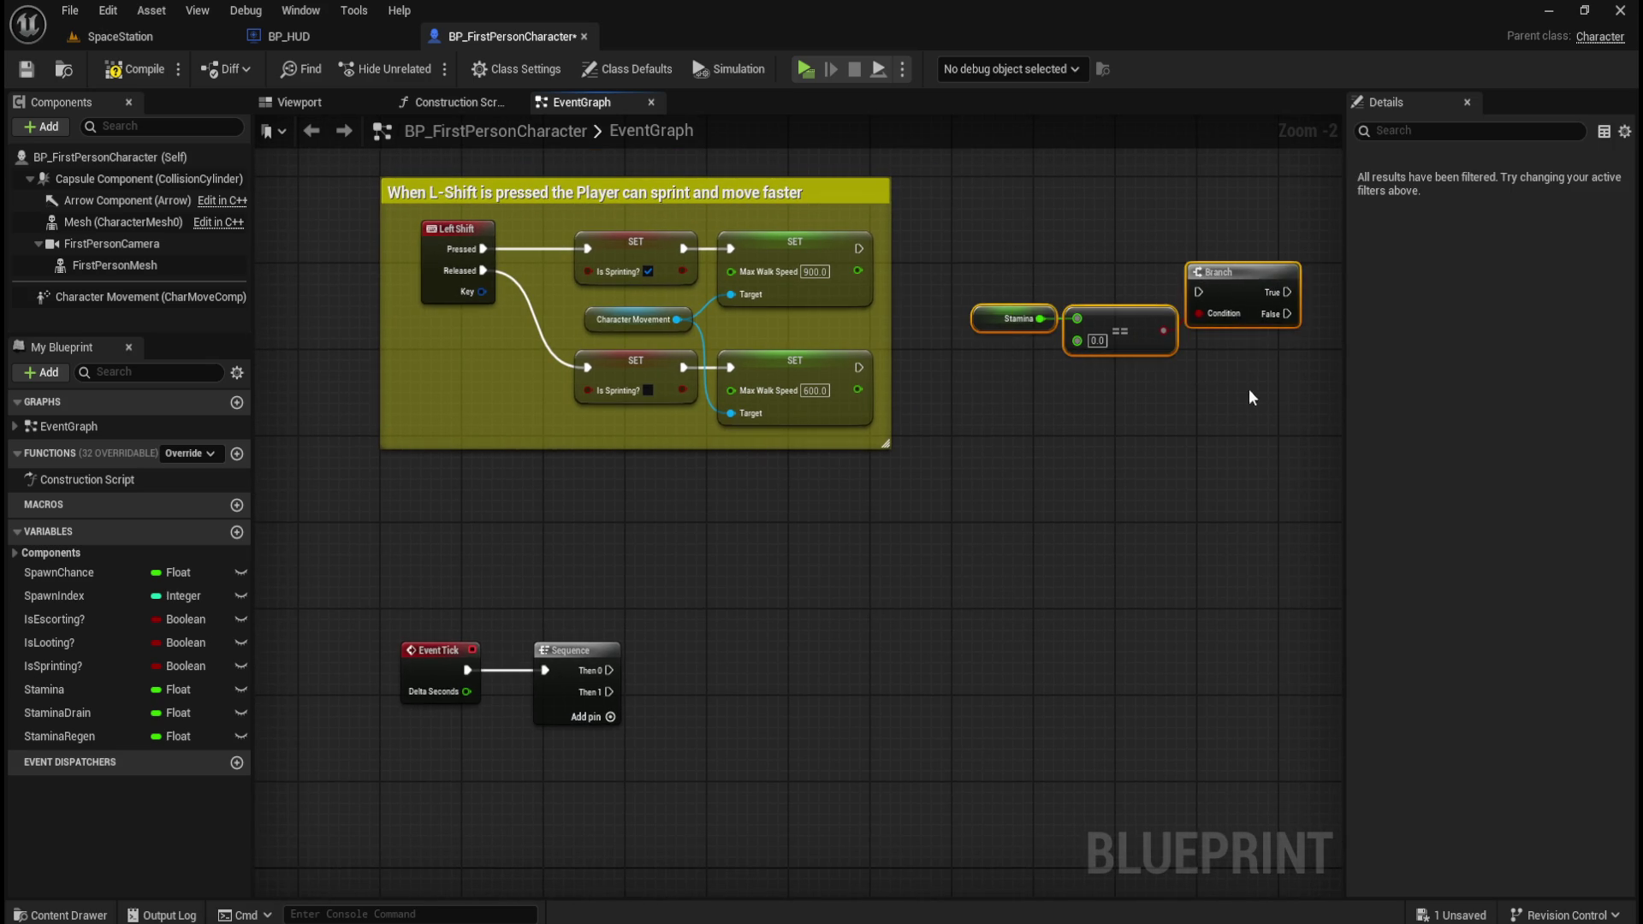
click(1219, 408)
drag(1045, 246, 1232, 351)
mouse_move(1249, 292)
mouse_down()
mouse_move(1185, 532)
mouse_move(984, 655)
mouse_move(929, 674)
mouse_move(911, 652)
mouse_up()
click(889, 649)
- Connect Sequence Then 0 to the Branch, then select the two lower SET nodes in the comment
click(769, 628)
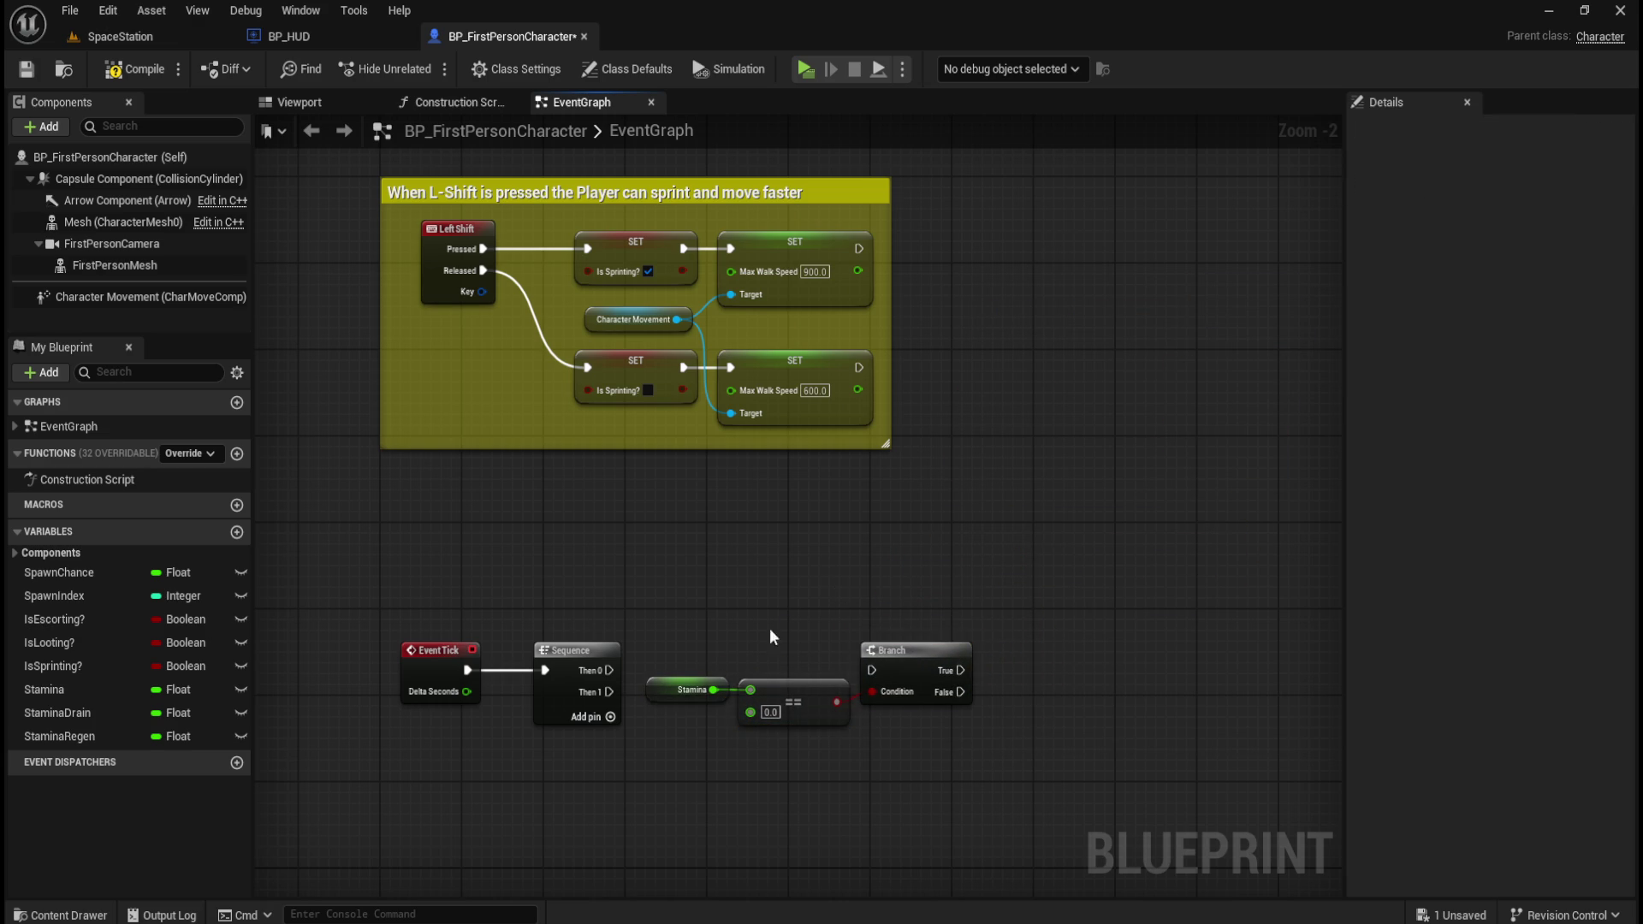
drag(608, 670, 872, 670)
drag(1000, 758, 917, 710)
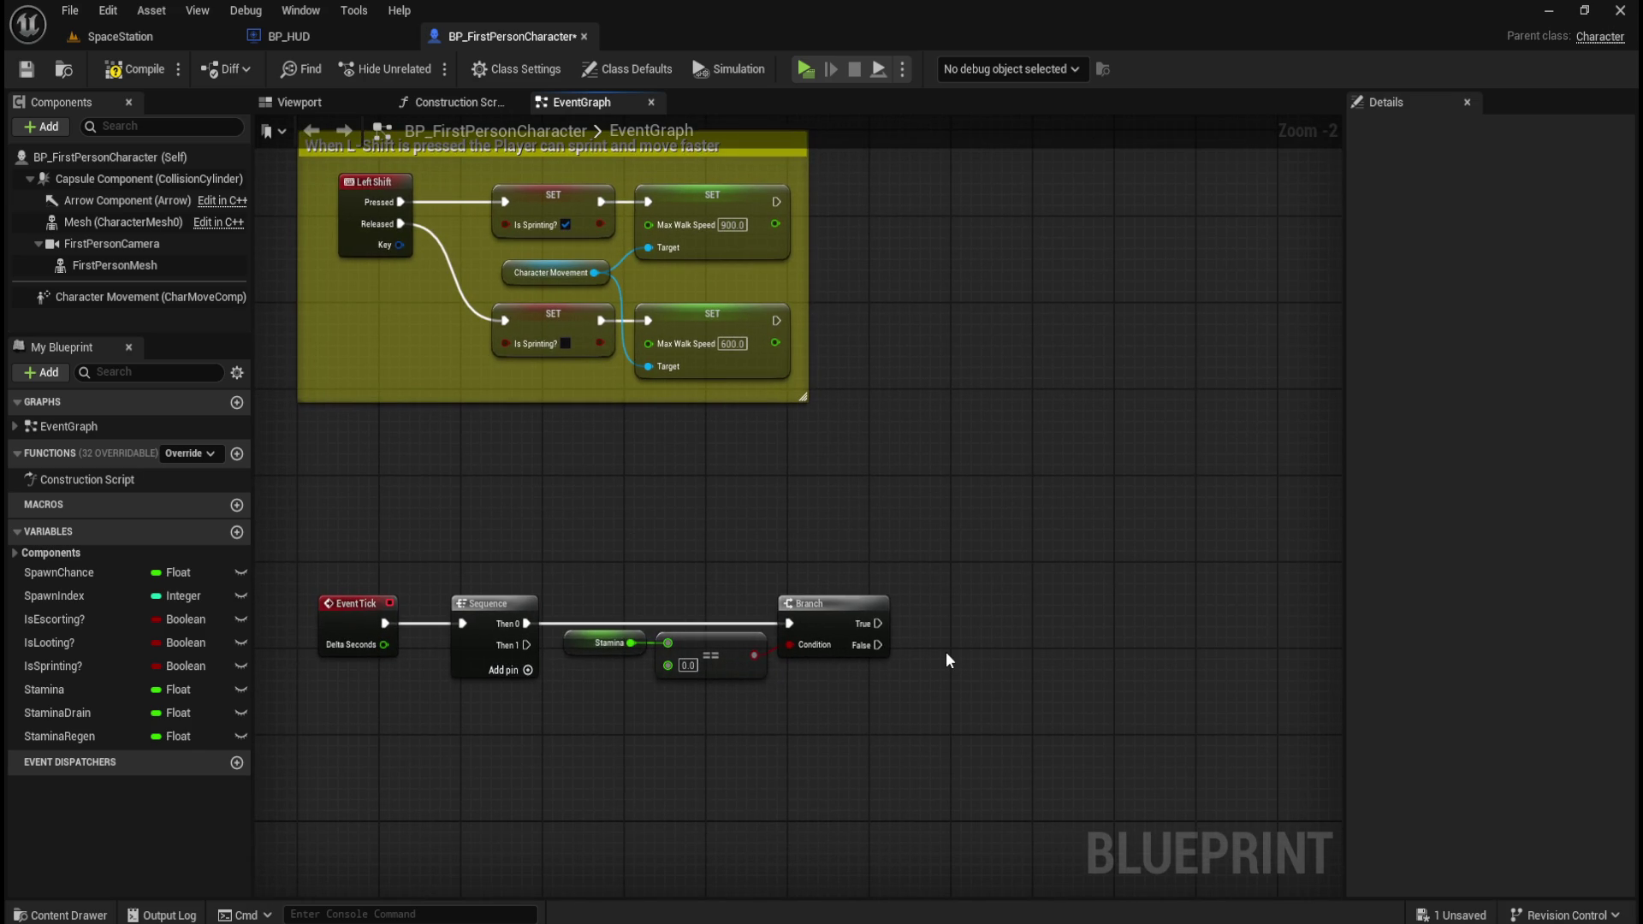
drag(962, 479, 1037, 546)
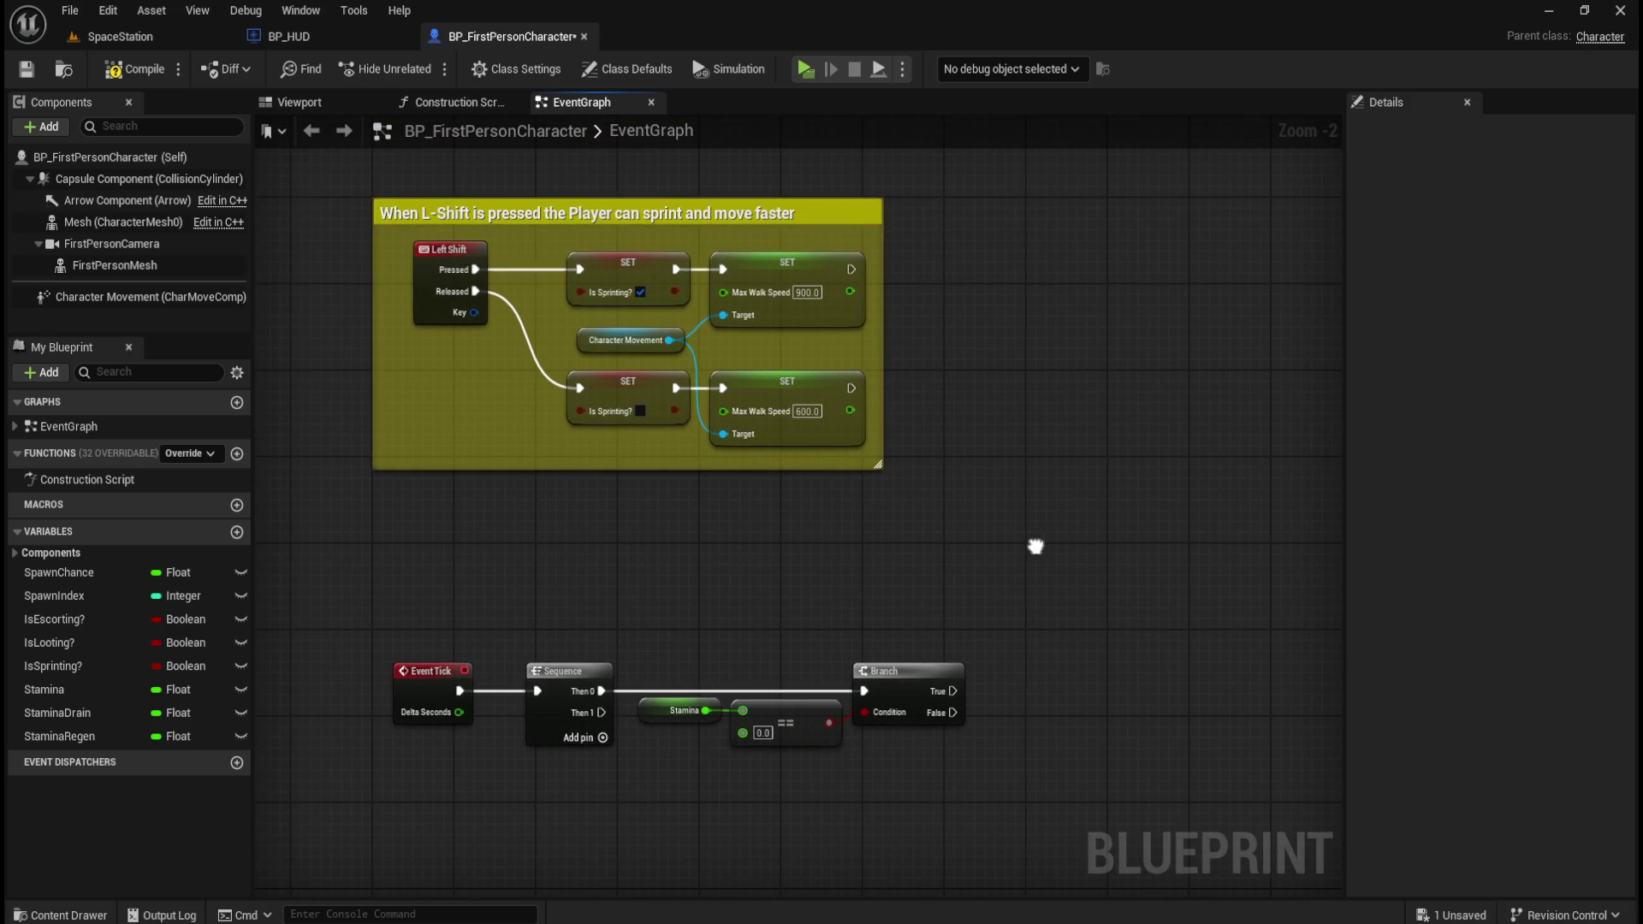
drag(628, 440, 722, 418)
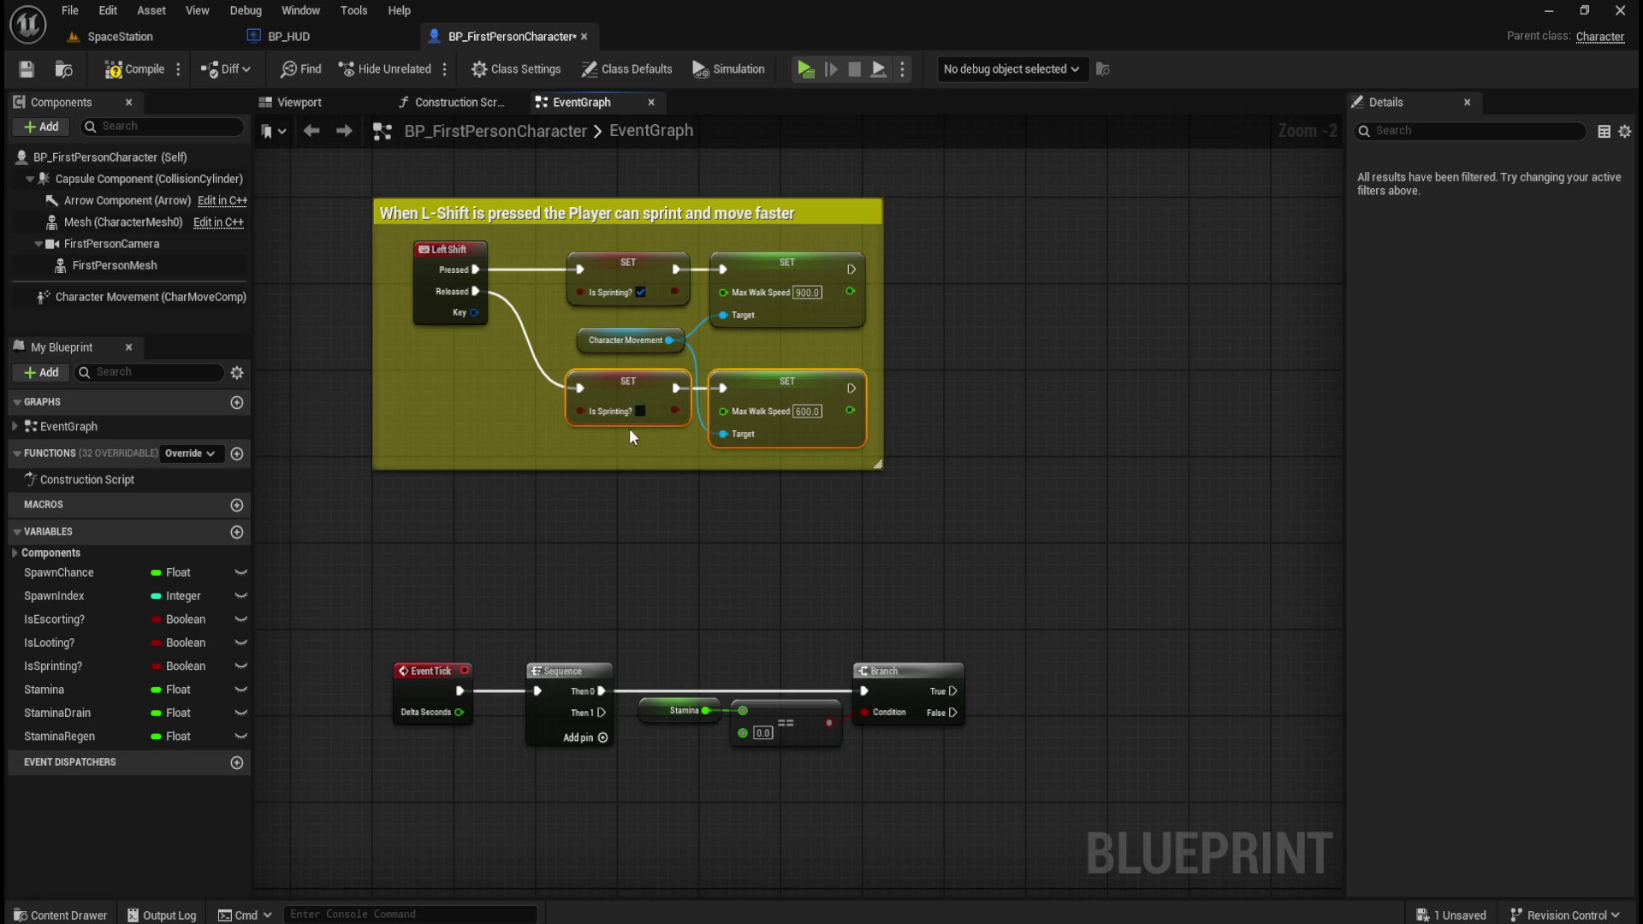
- Copy the Is Sprinting? false and 600 speed setters with Character Movement, pasting them after Branch
ctrl+click(650, 340)
key(ctrl+c)
key(ctrl+v)
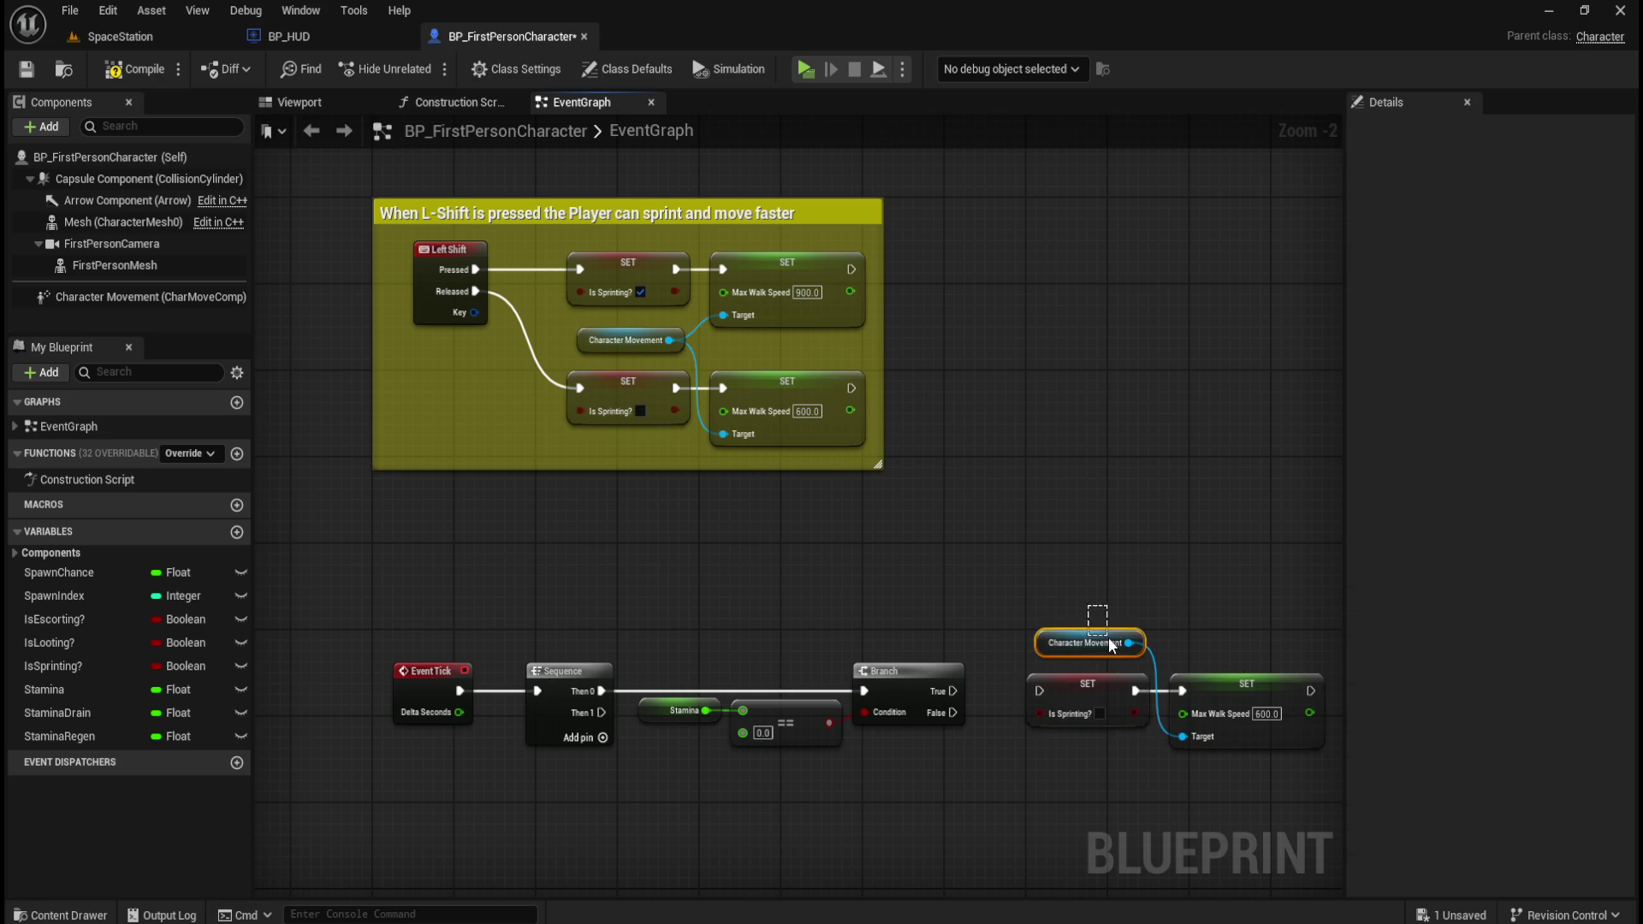
click(1109, 640)
drag(1109, 640, 1119, 745)
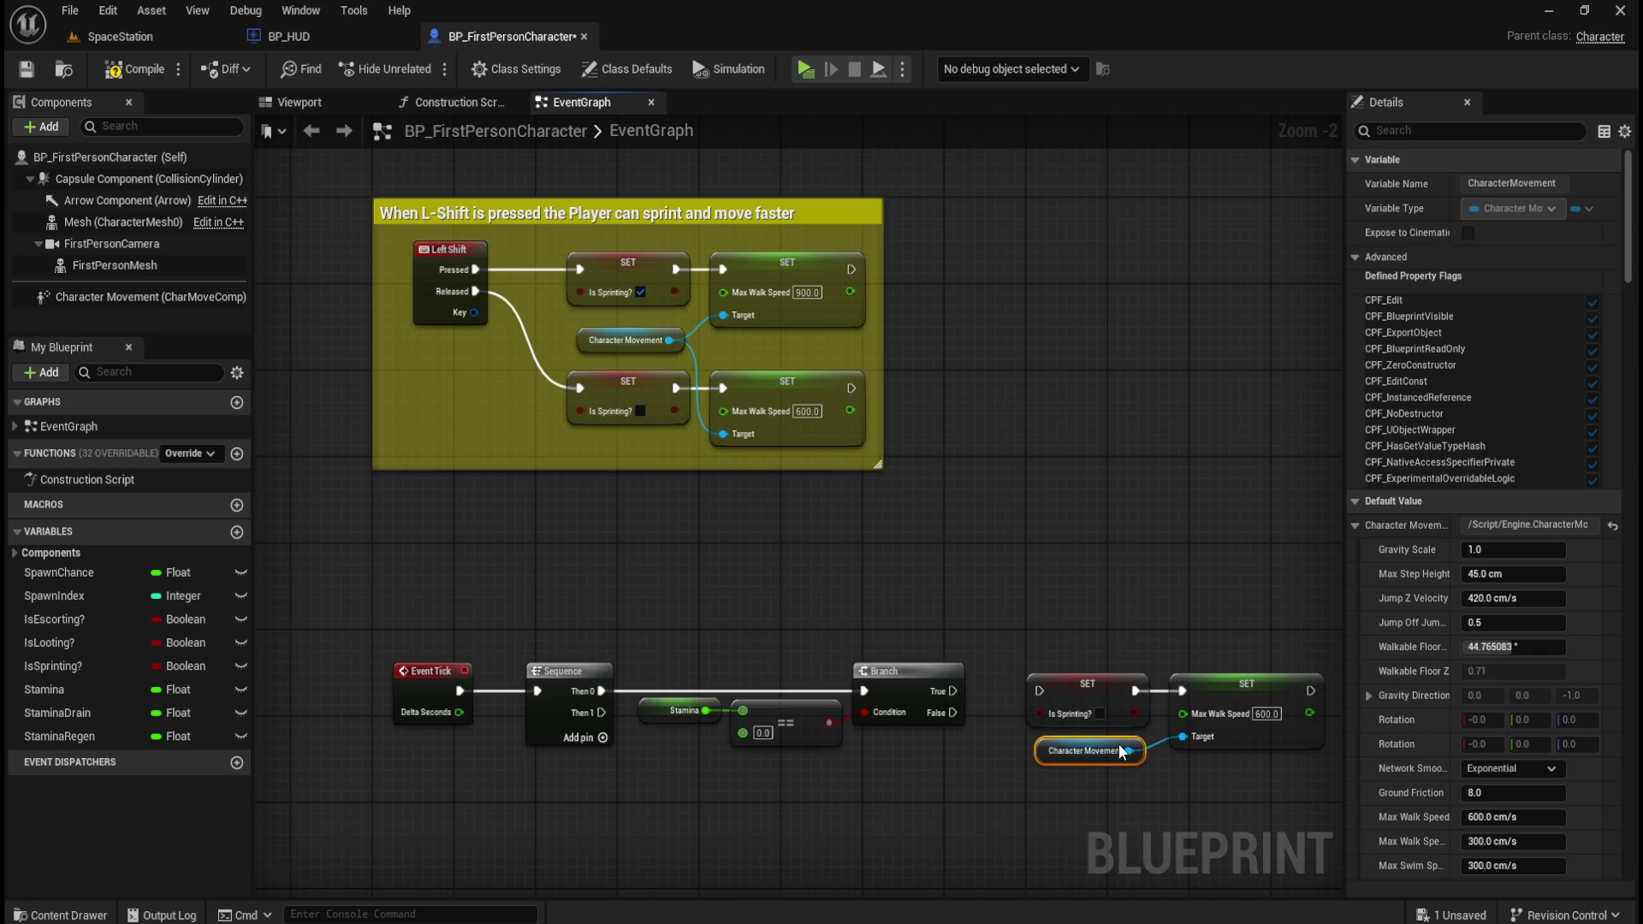
mouse_move(1064, 568)
mouse_down()
mouse_move(1261, 767)
mouse_move(1273, 741)
mouse_move(1237, 739)
mouse_up()
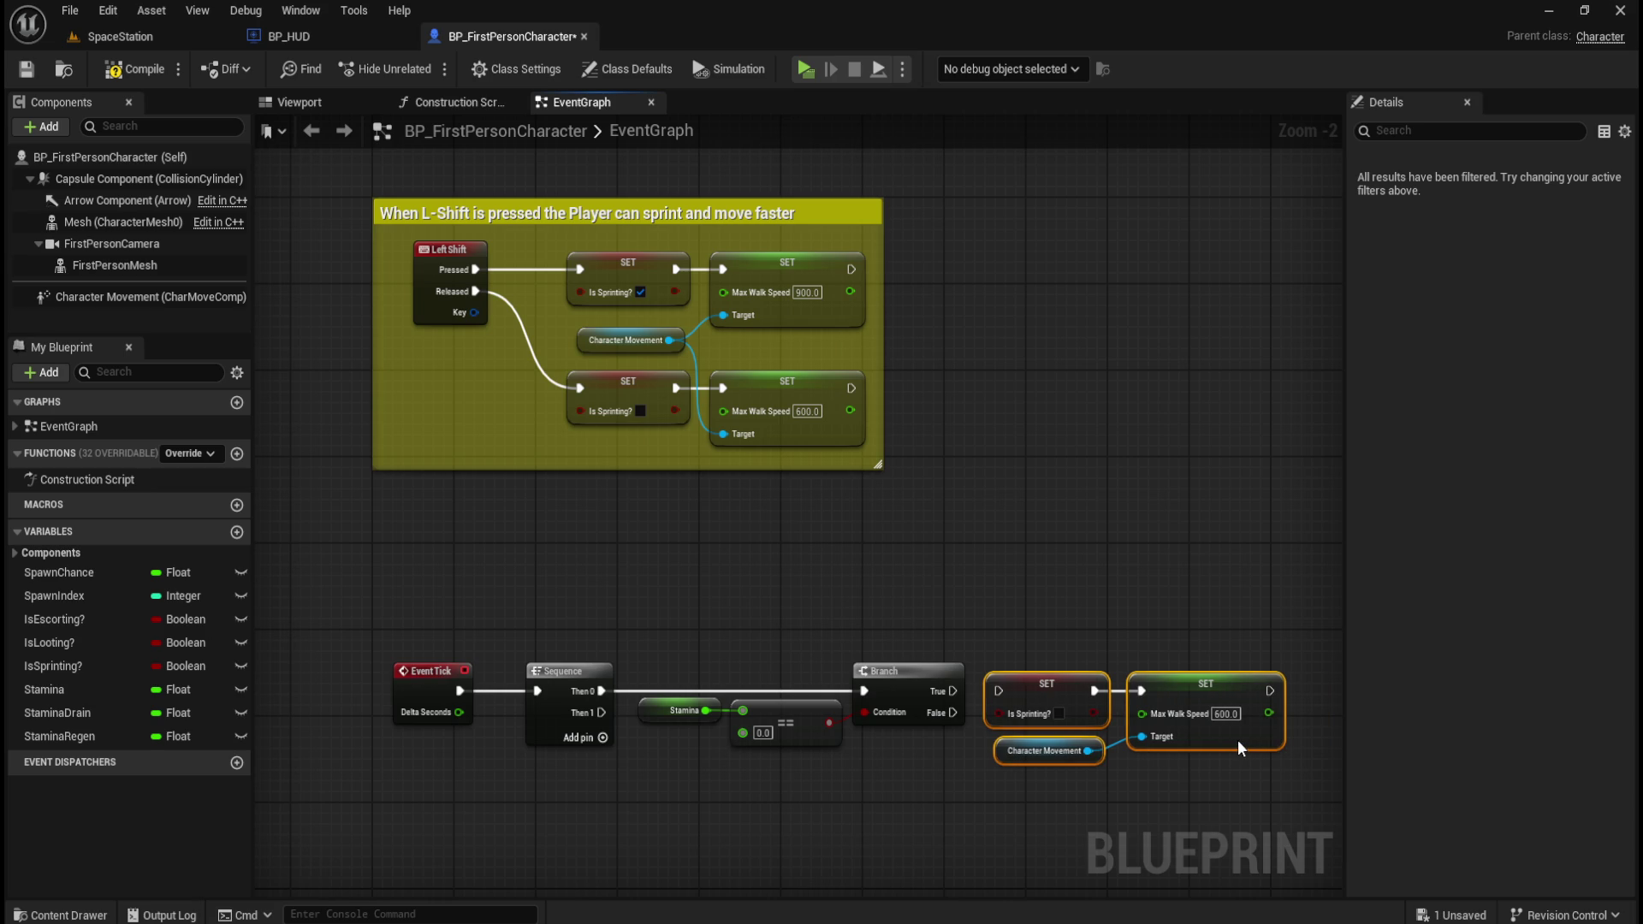
click(982, 669)
mouse_move(1045, 608)
mouse_down()
mouse_move(1019, 506)
mouse_move(957, 471)
mouse_up()
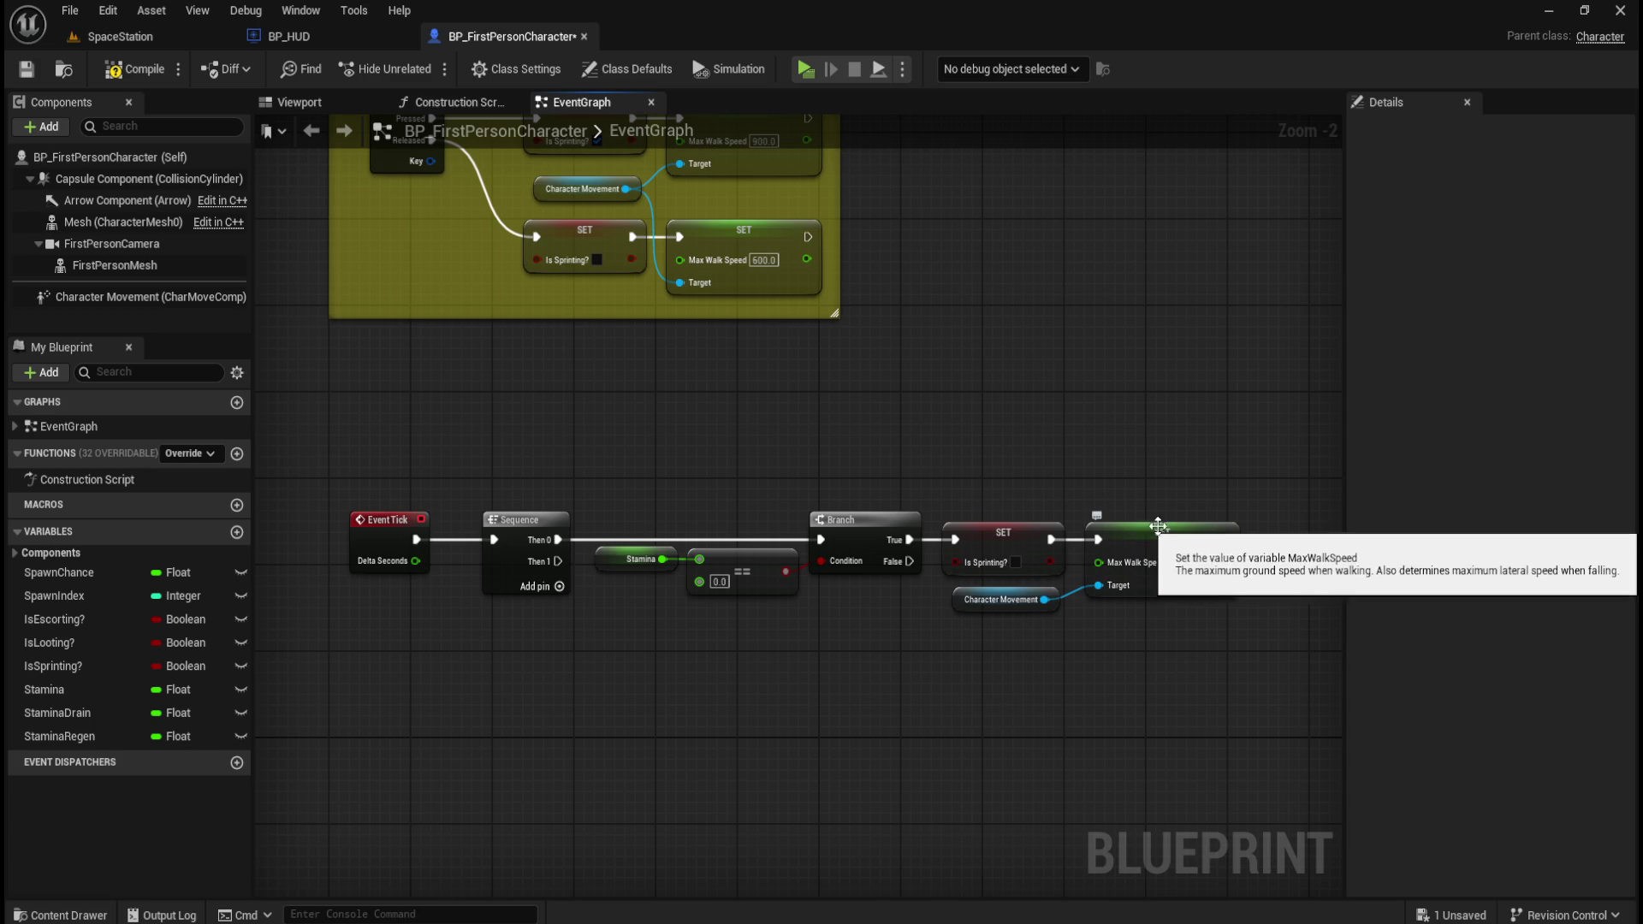
drag(809, 256, 846, 363)
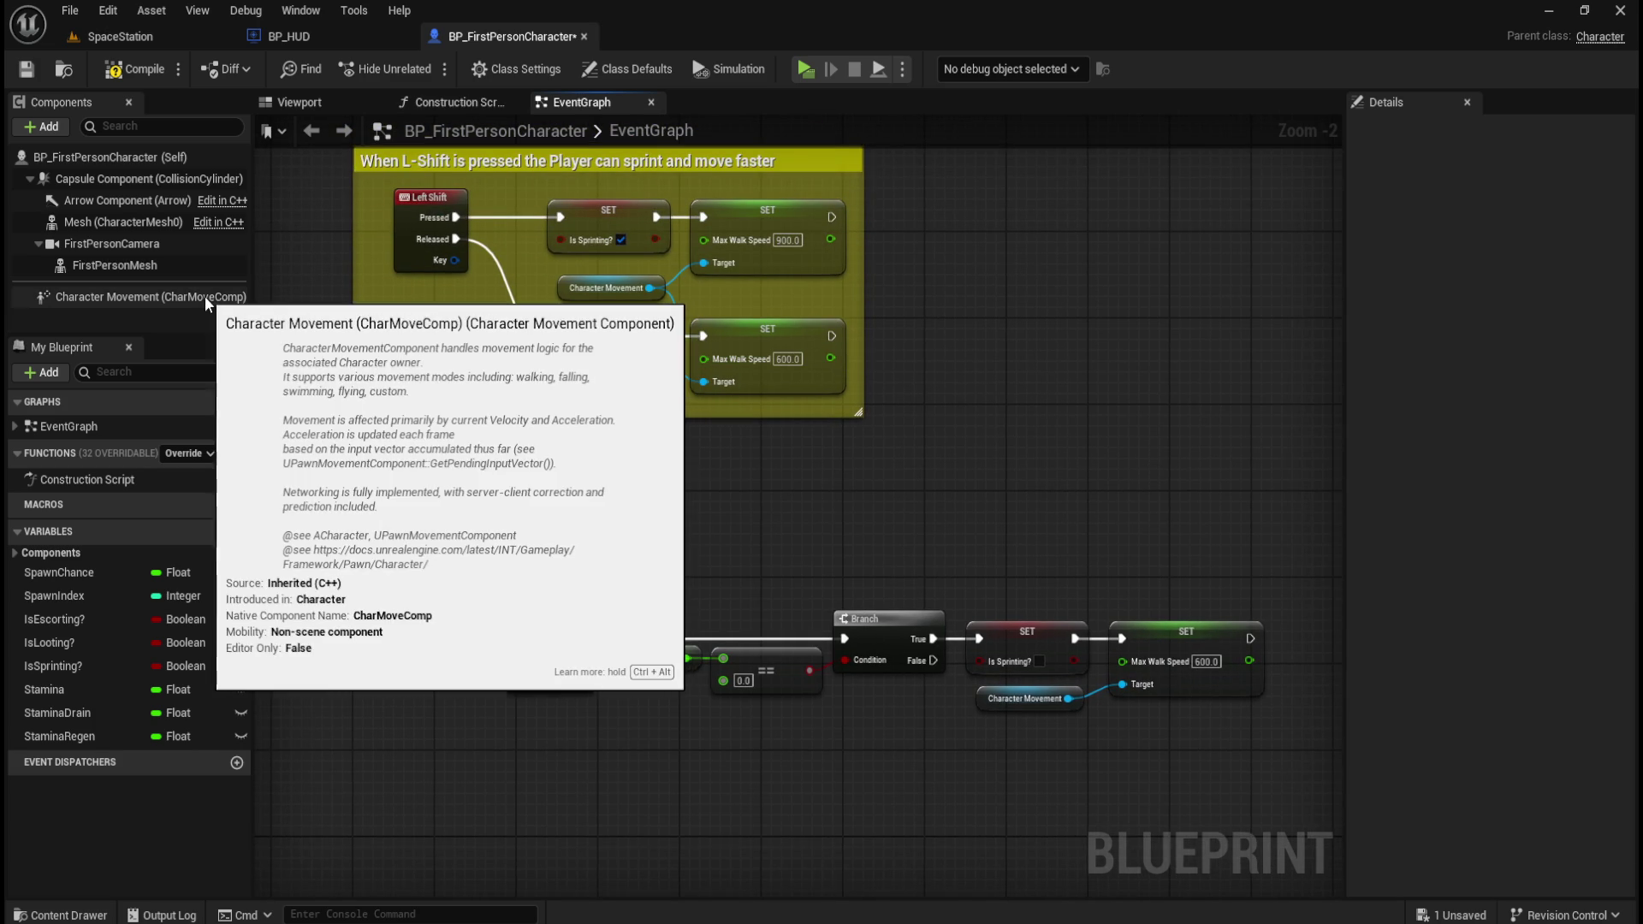
- Filter Character Movement's details by 'walk' to check Max Walk Speed 600, then clear it
click(202, 296)
click(1485, 132)
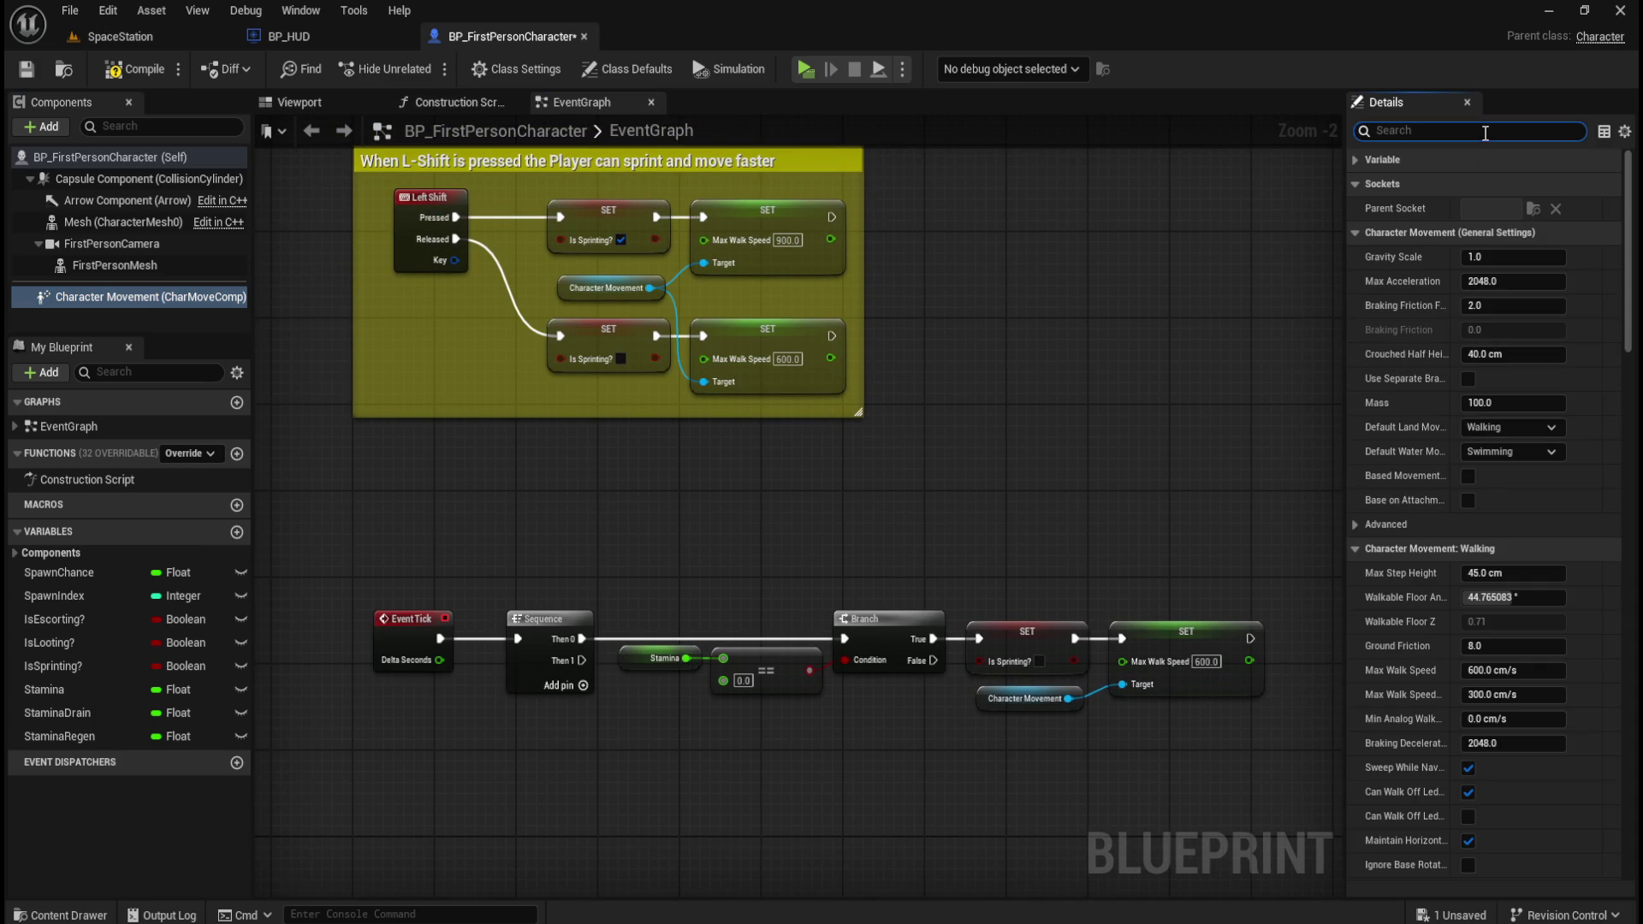
text(walk)
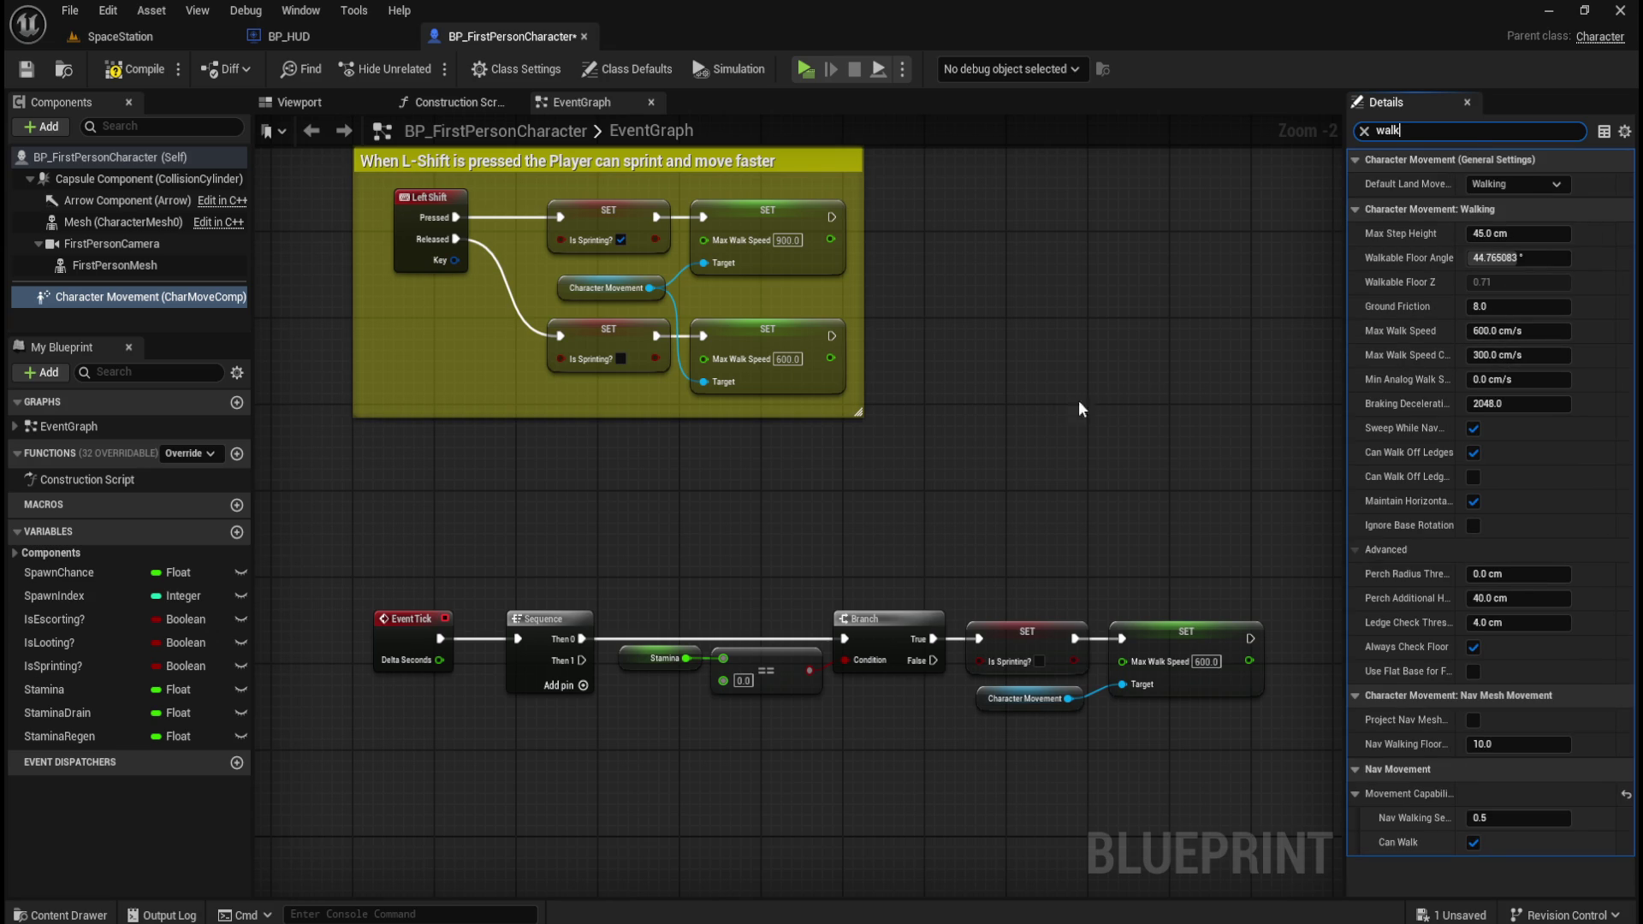
click(1021, 423)
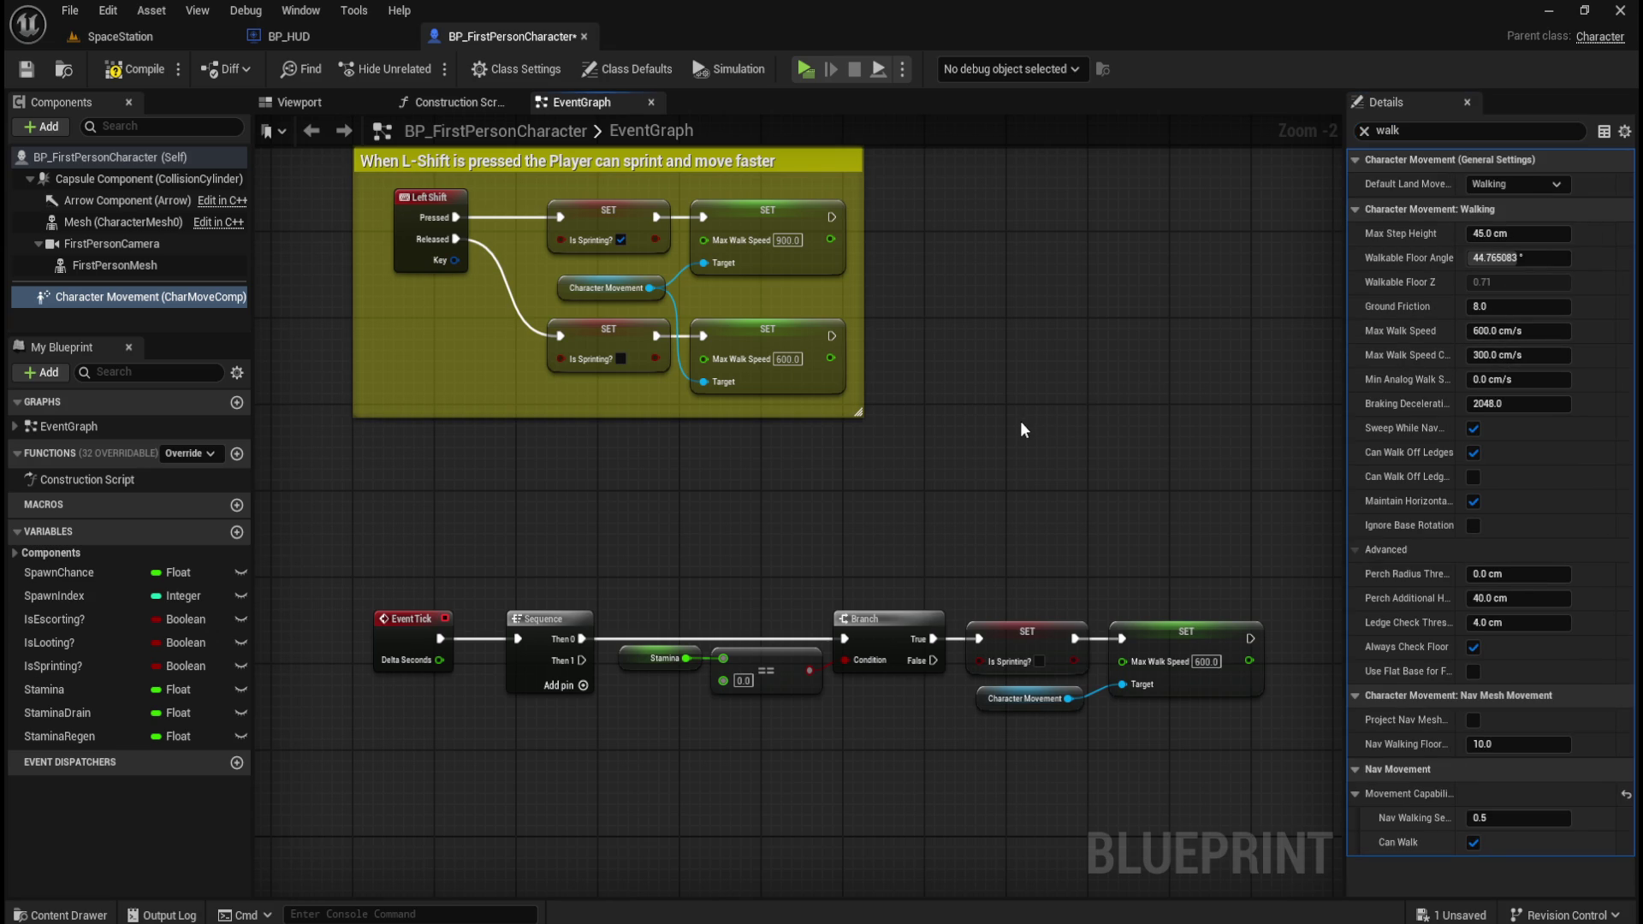
click(1364, 130)
- Save the blueprint, recentre the tick logic, and drag IsSprinting? into the graph
click(25, 74)
drag(1104, 536, 992, 463)
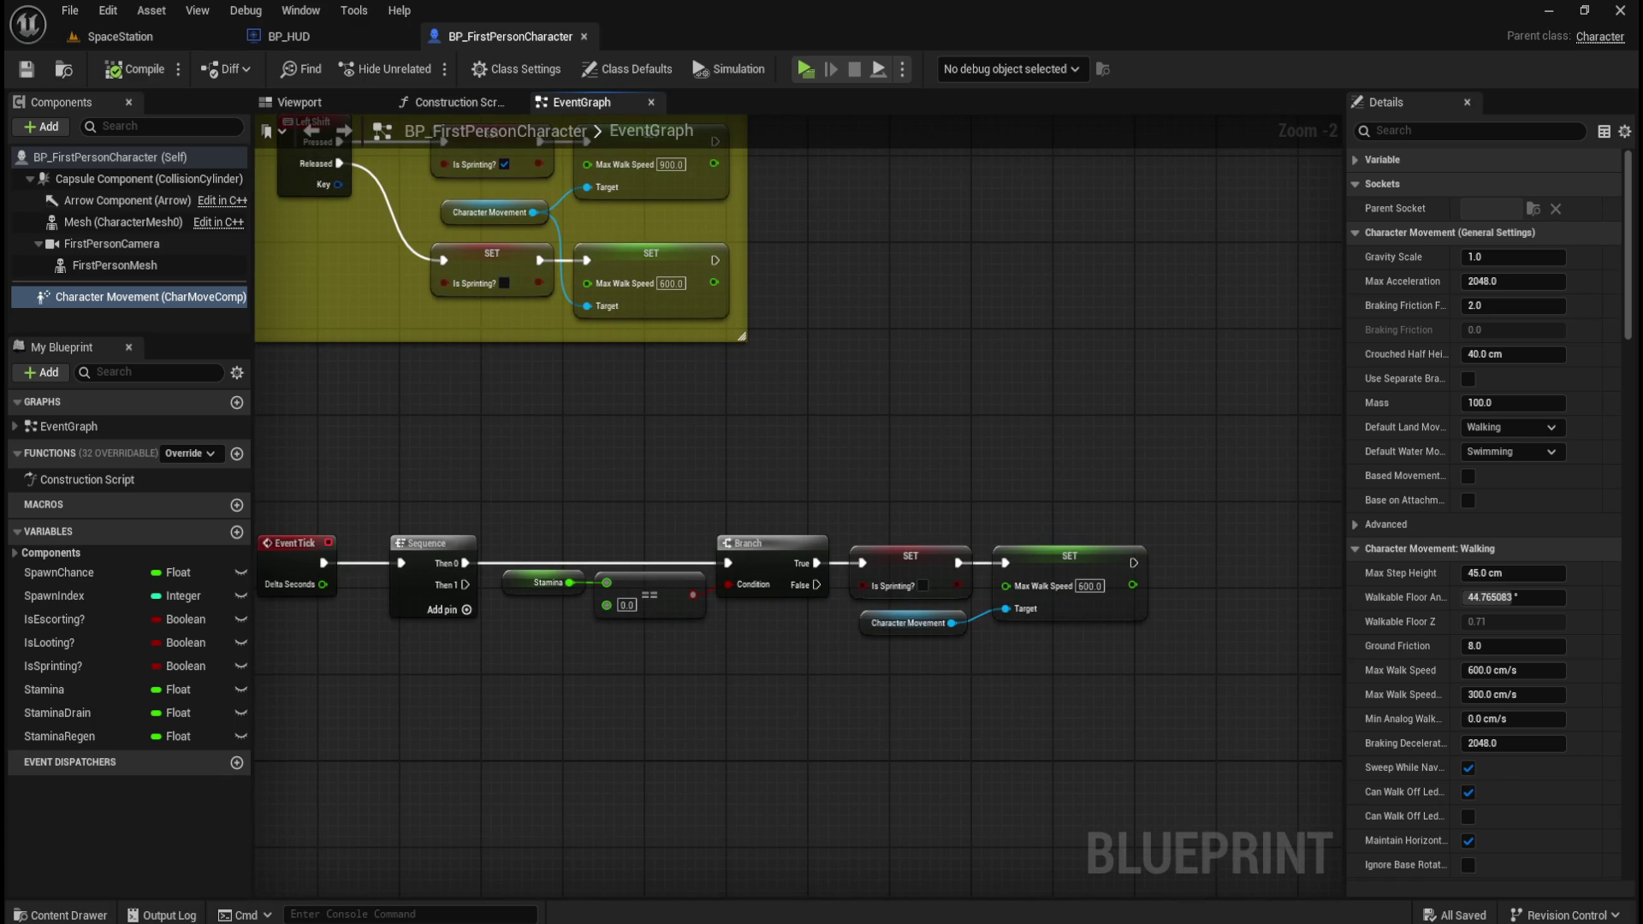
mouse_move(813, 705)
mouse_down()
mouse_move(829, 638)
mouse_move(685, 614)
mouse_up()
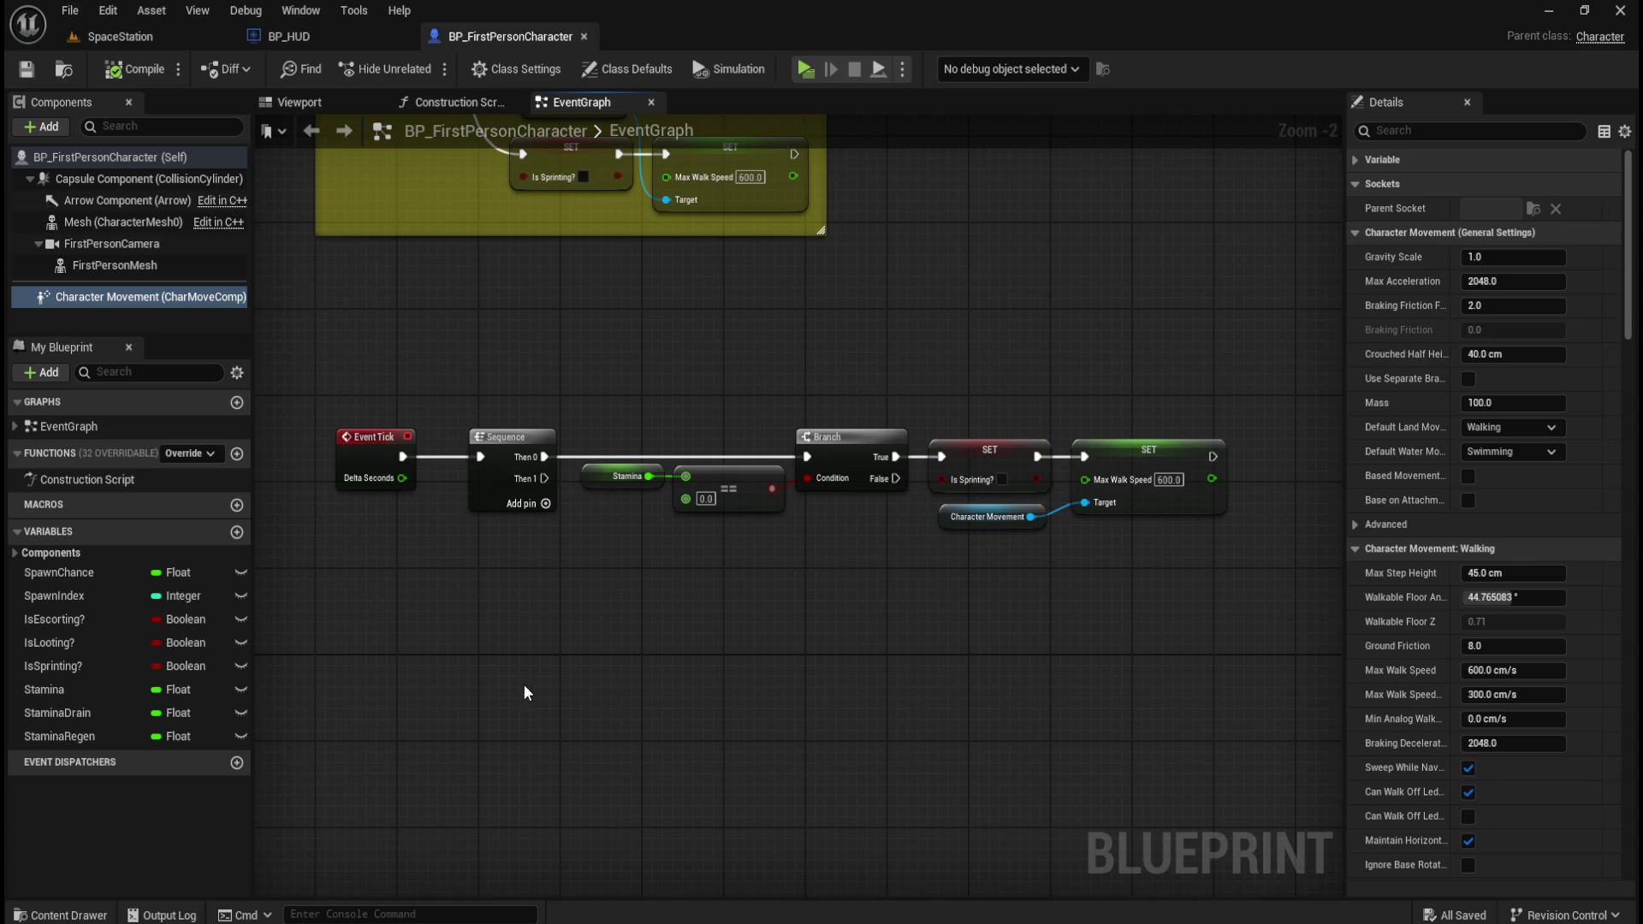
drag(45, 666, 578, 635)
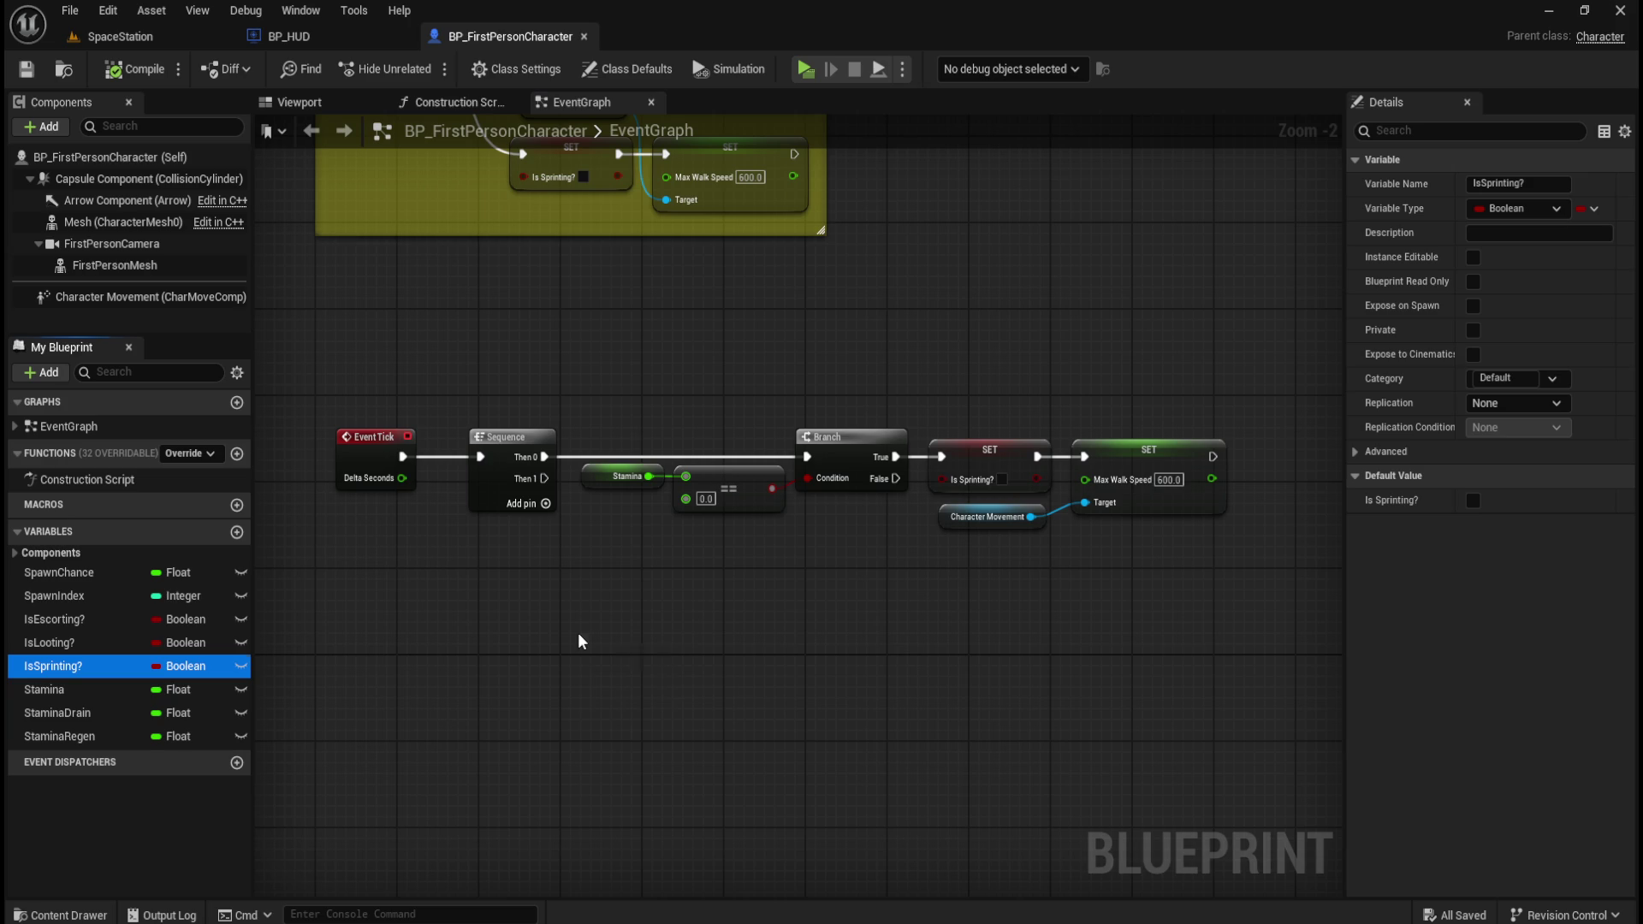
- Place an Is Sprinting? getter and add a Branch that uses it as the condition
click(654, 673)
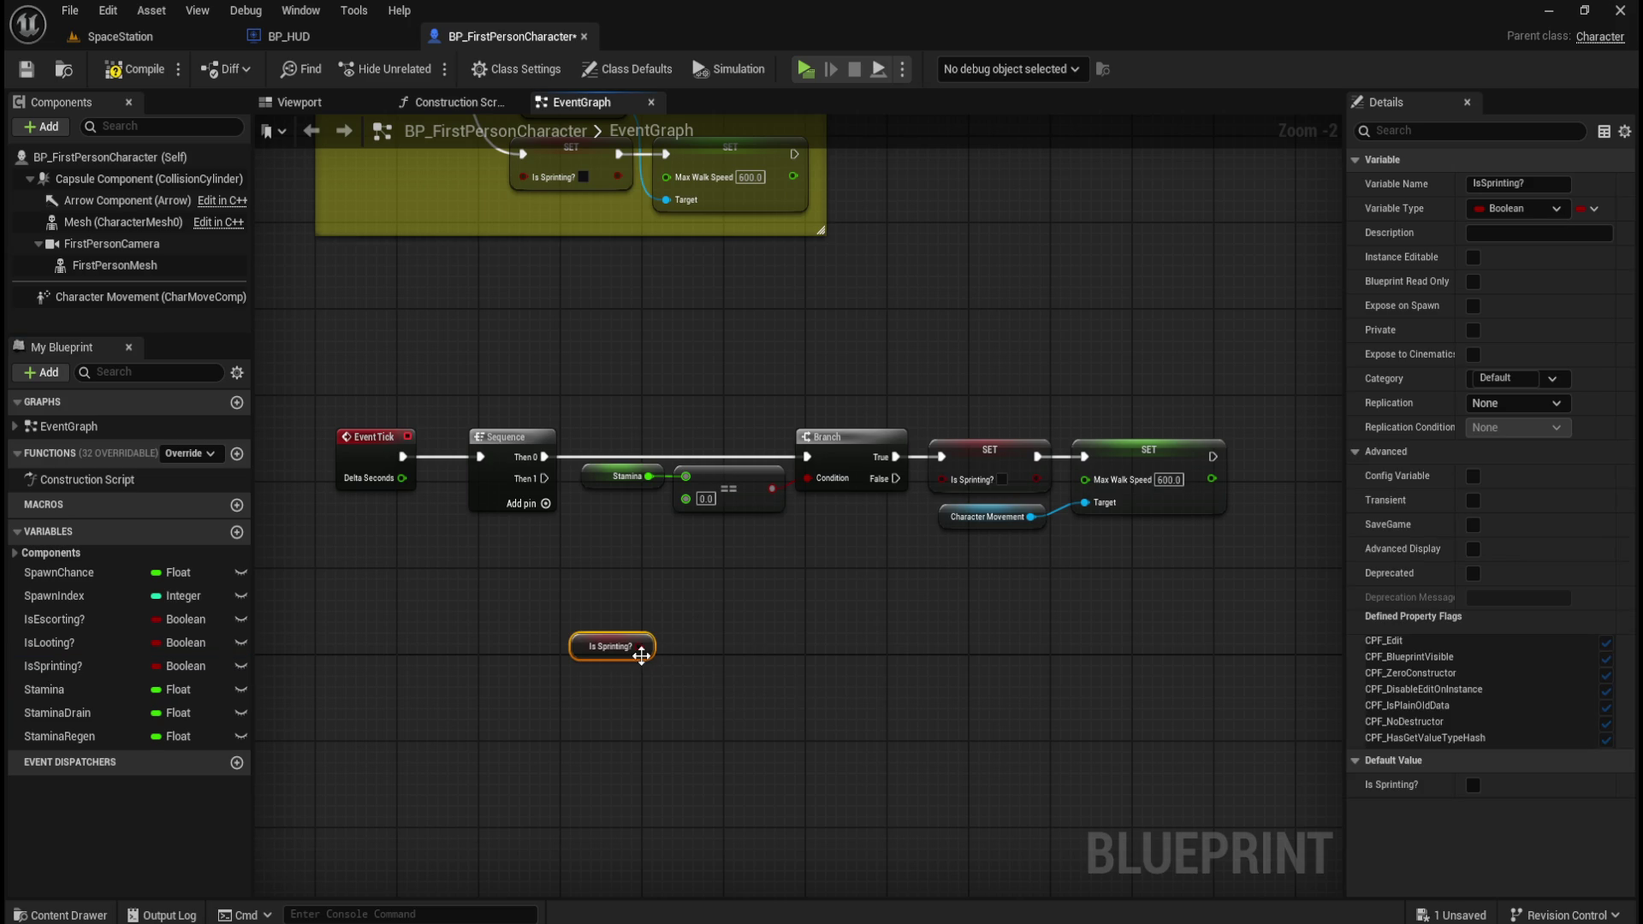
mouse_move(642, 646)
mouse_down()
mouse_move(689, 649)
mouse_move(706, 608)
mouse_up()
text(branch)
key(Return)
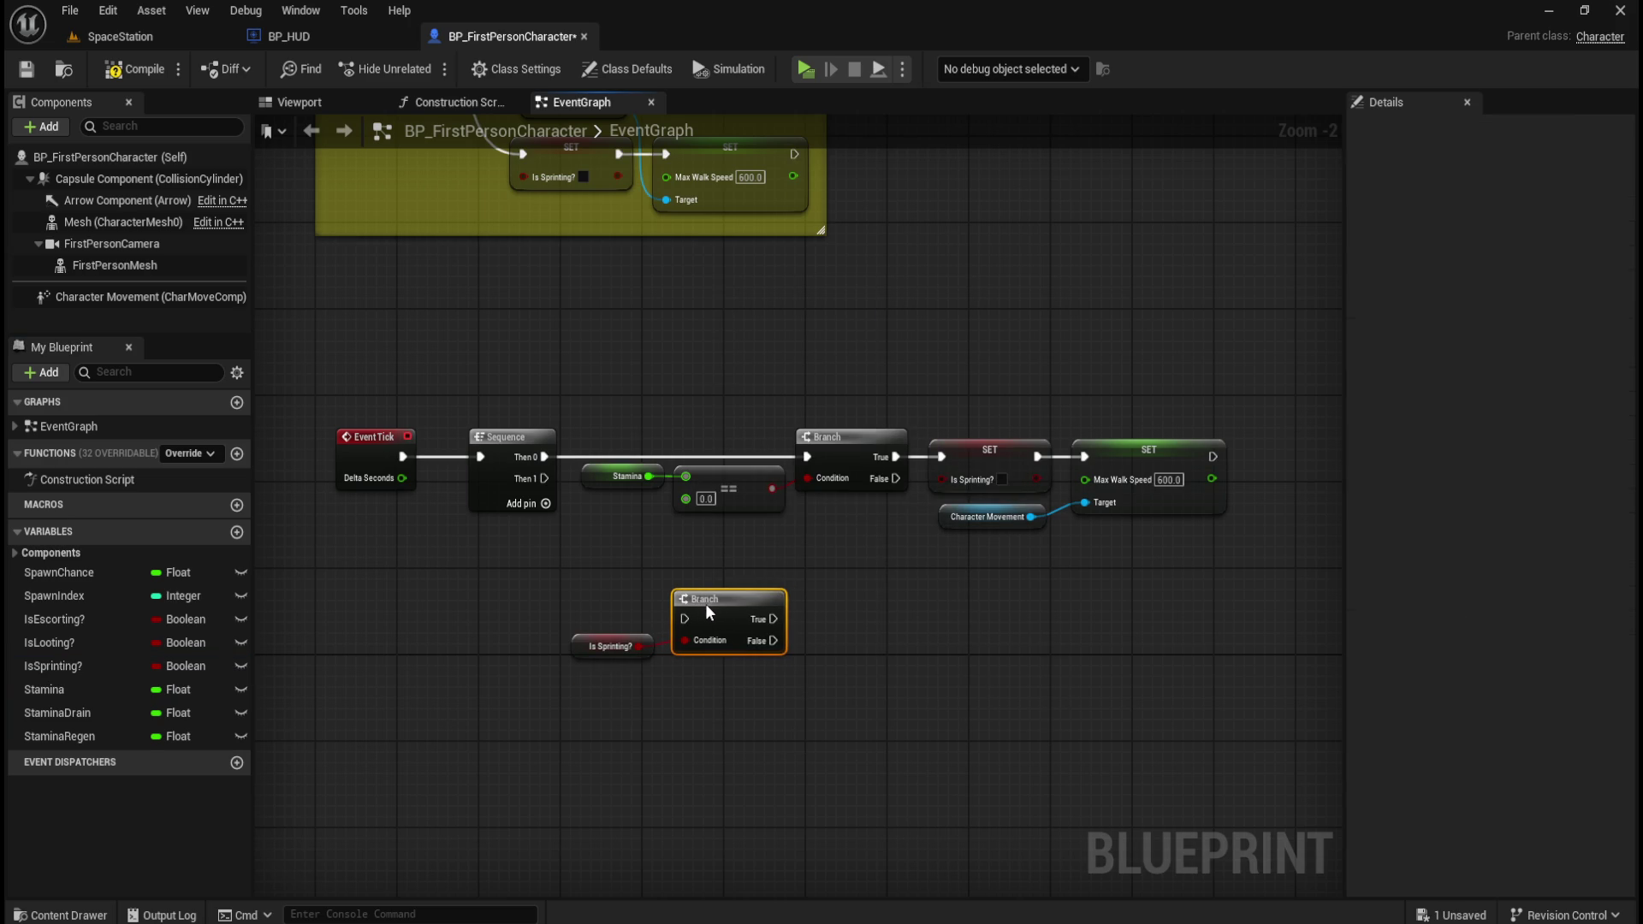
drag(611, 646, 611, 640)
- Wire the Sequence's Then 1 output into the new Branch and tidy the Is Sprinting? node
click(719, 674)
drag(544, 479, 684, 619)
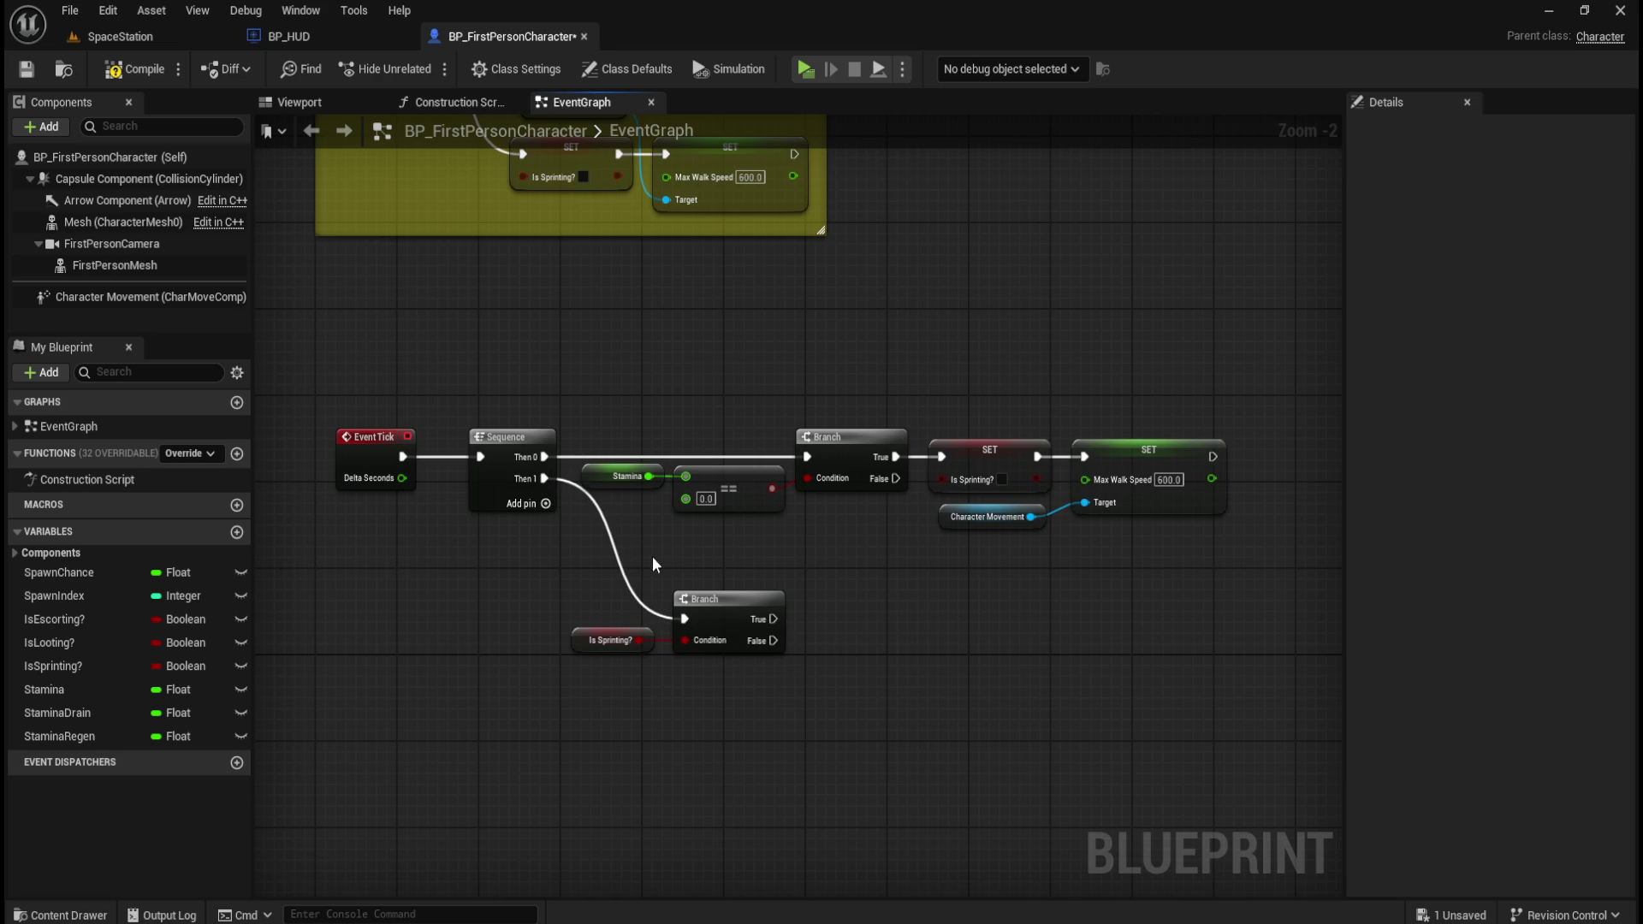
click(611, 640)
shift+click(727, 599)
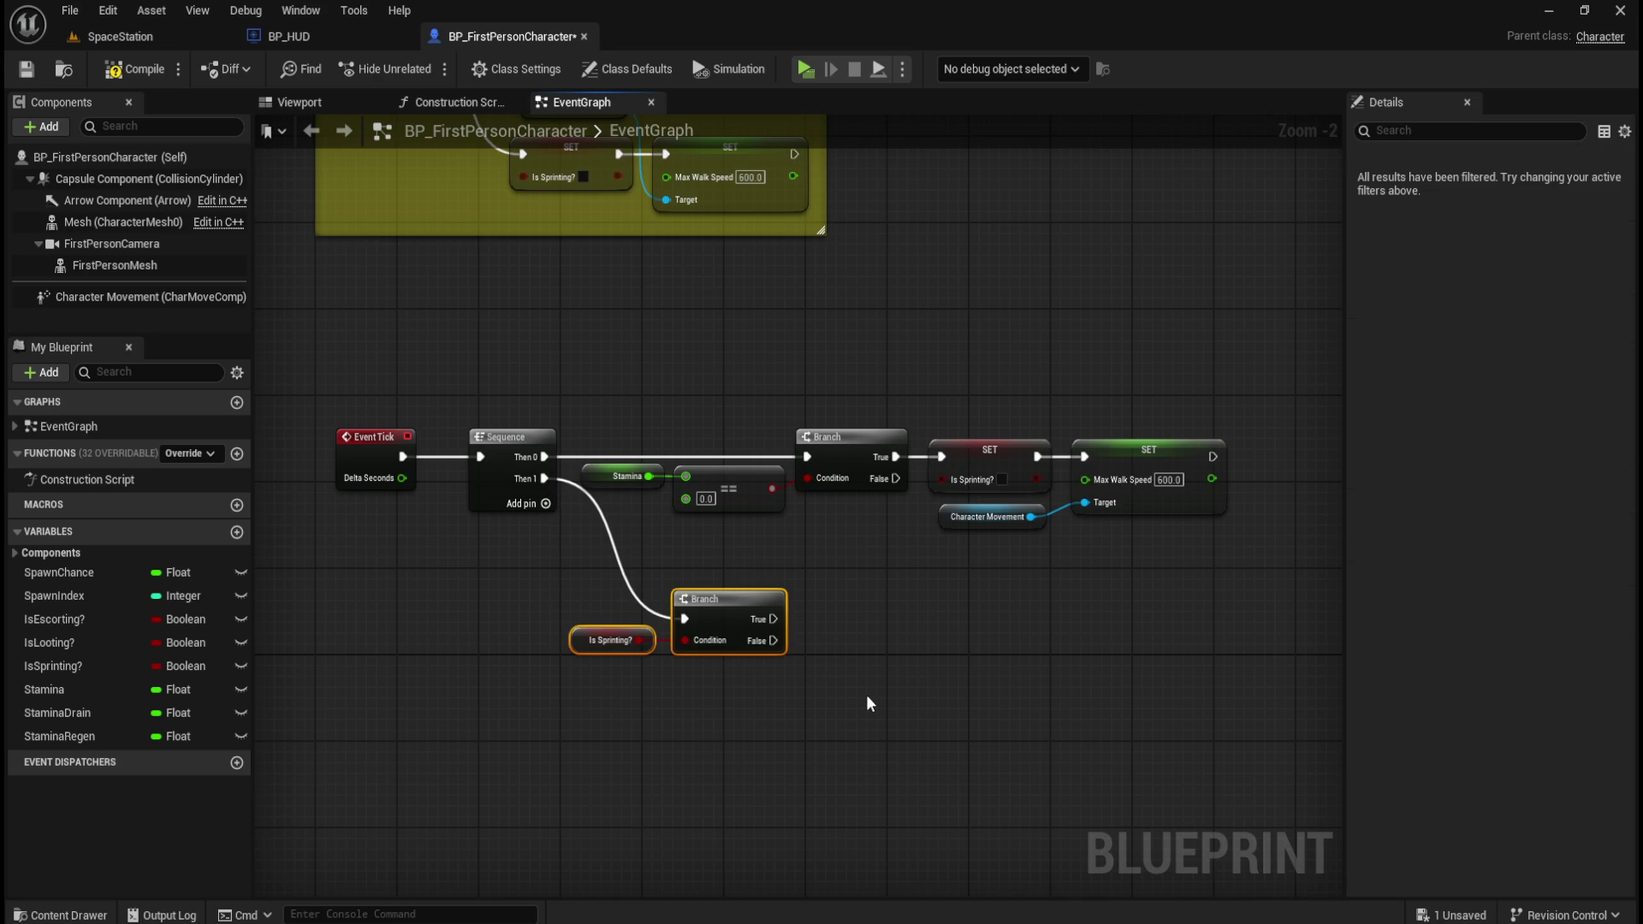
drag(517, 690, 611, 639)
click(581, 685)
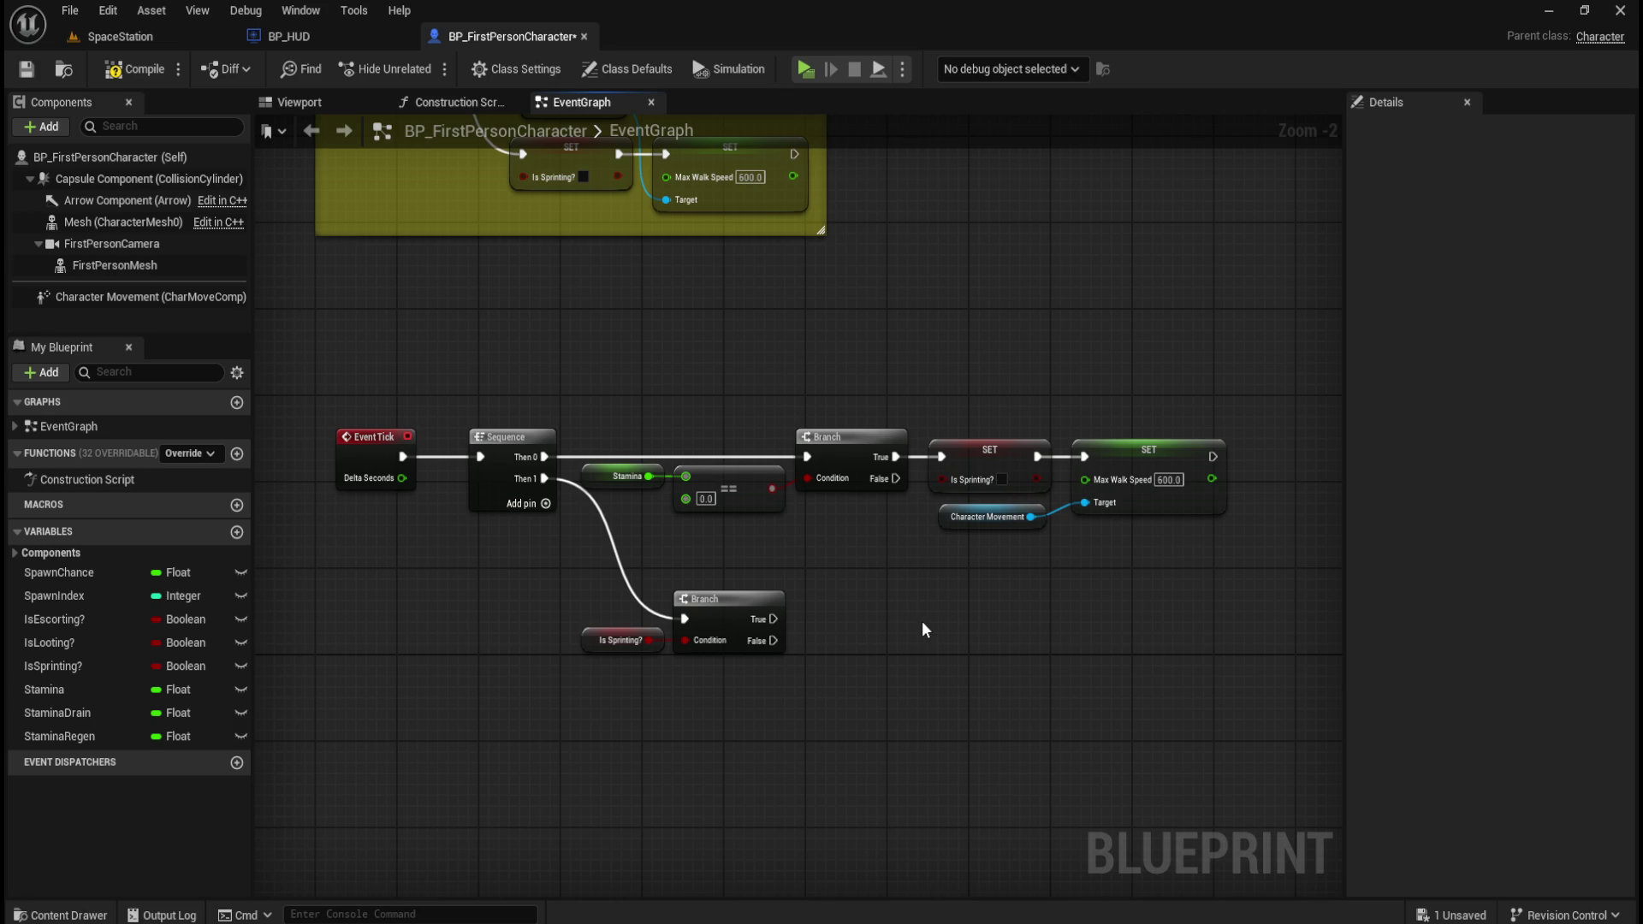
mouse_move(917, 624)
mouse_down()
mouse_move(861, 660)
mouse_move(828, 650)
mouse_up()
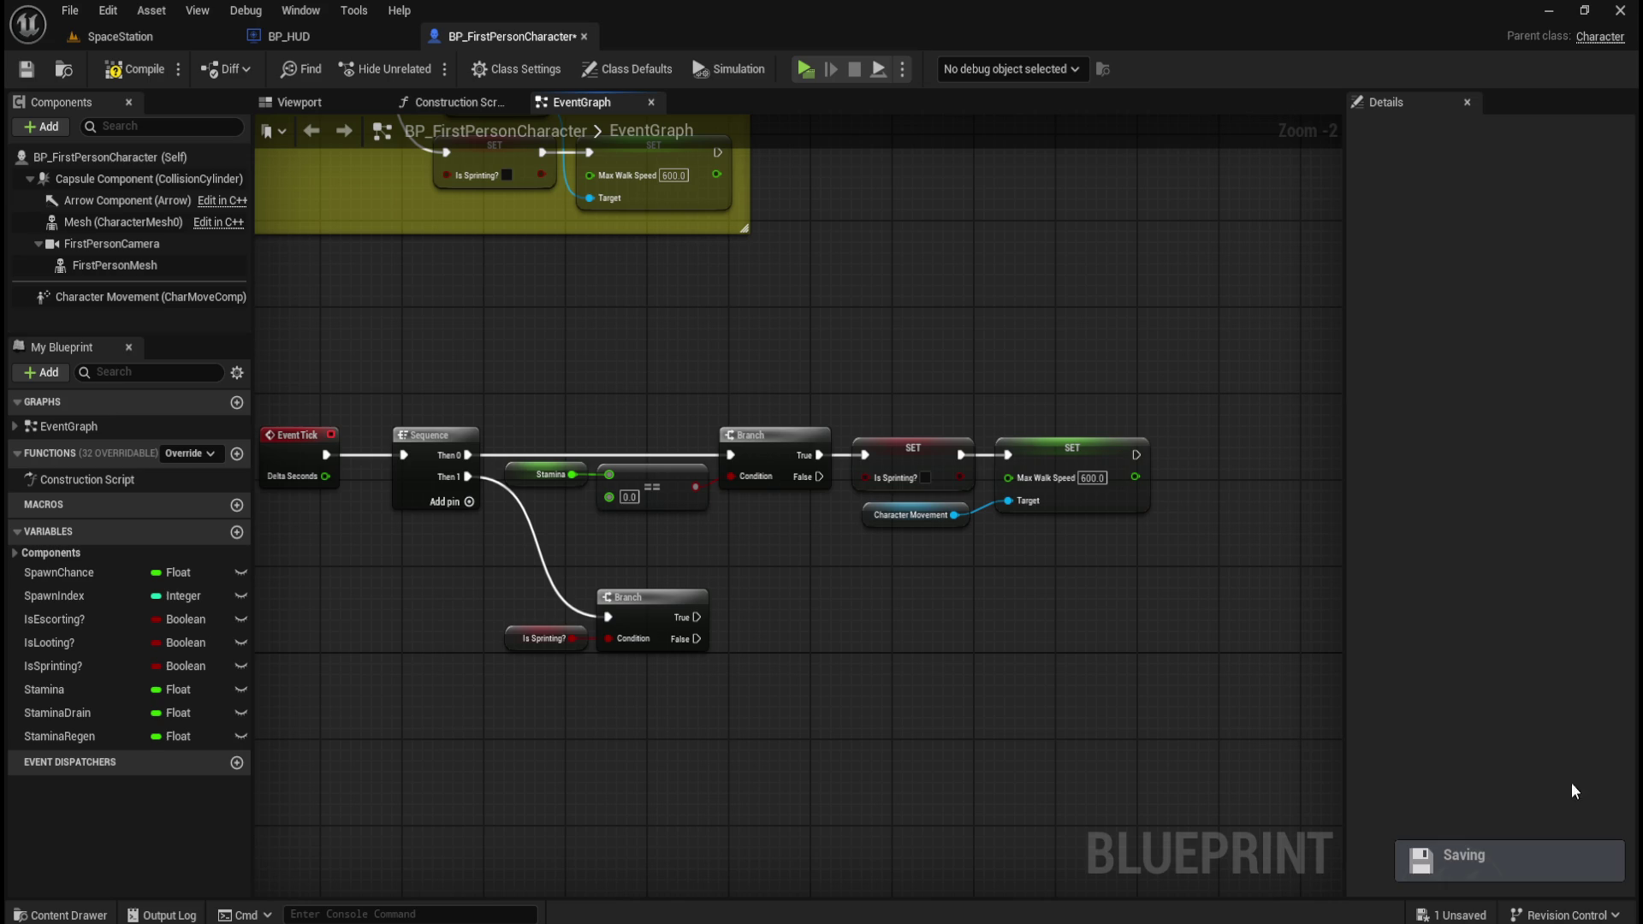
drag(436, 589, 742, 669)
- Add a Get Velocity node and split its Return Value into X, Y and Z
click(813, 654)
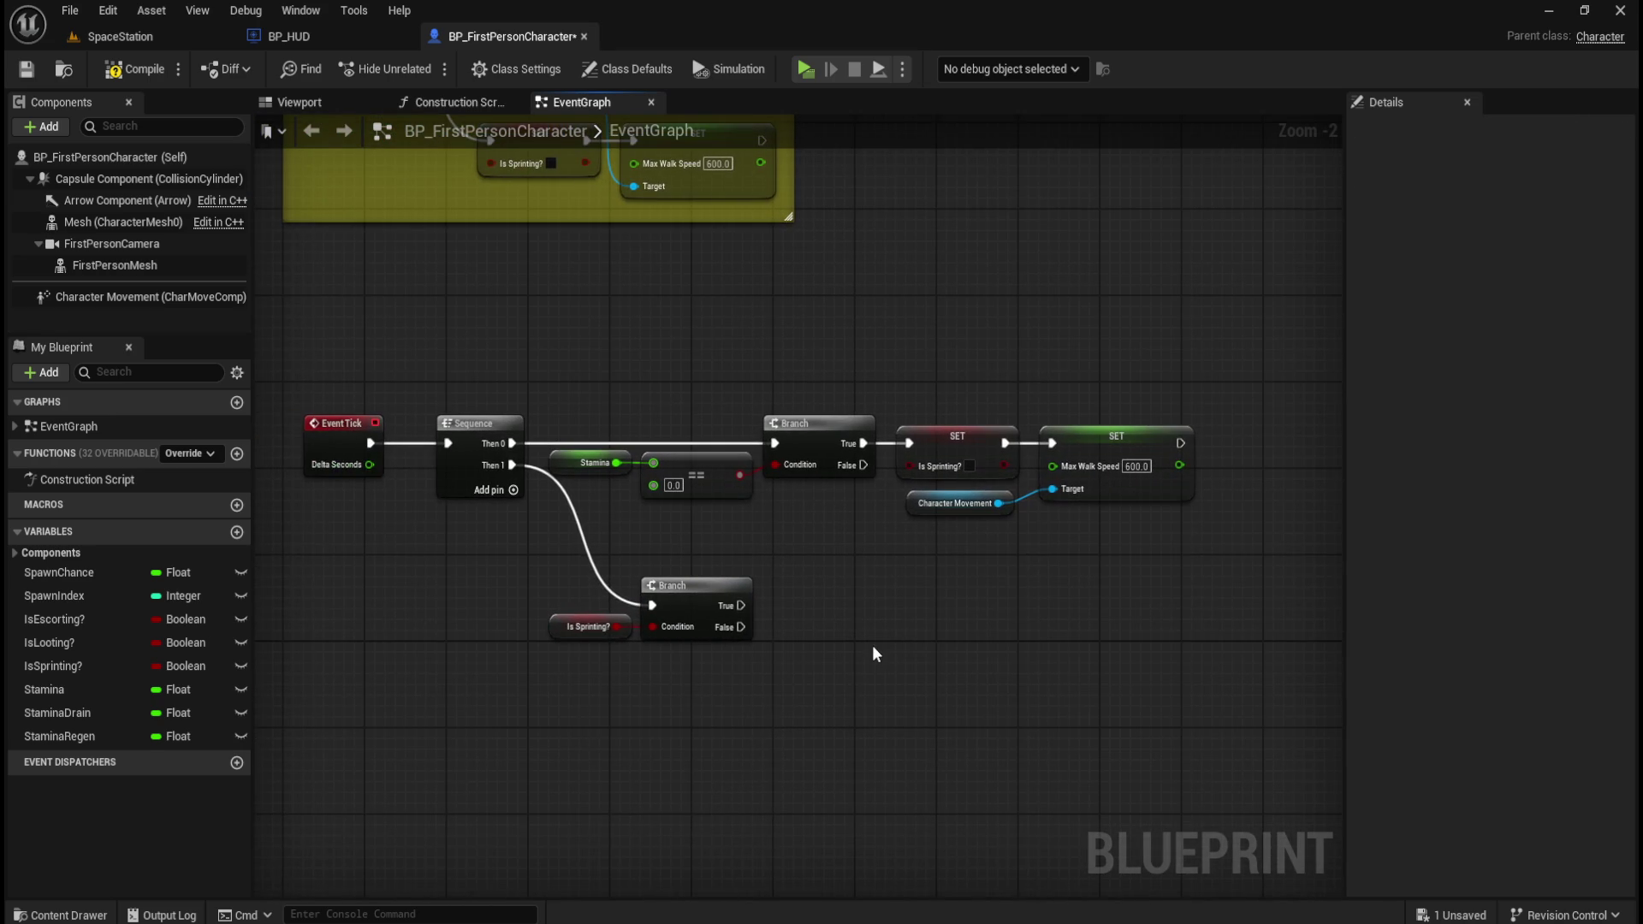
right_click(873, 648)
text(get velocit)
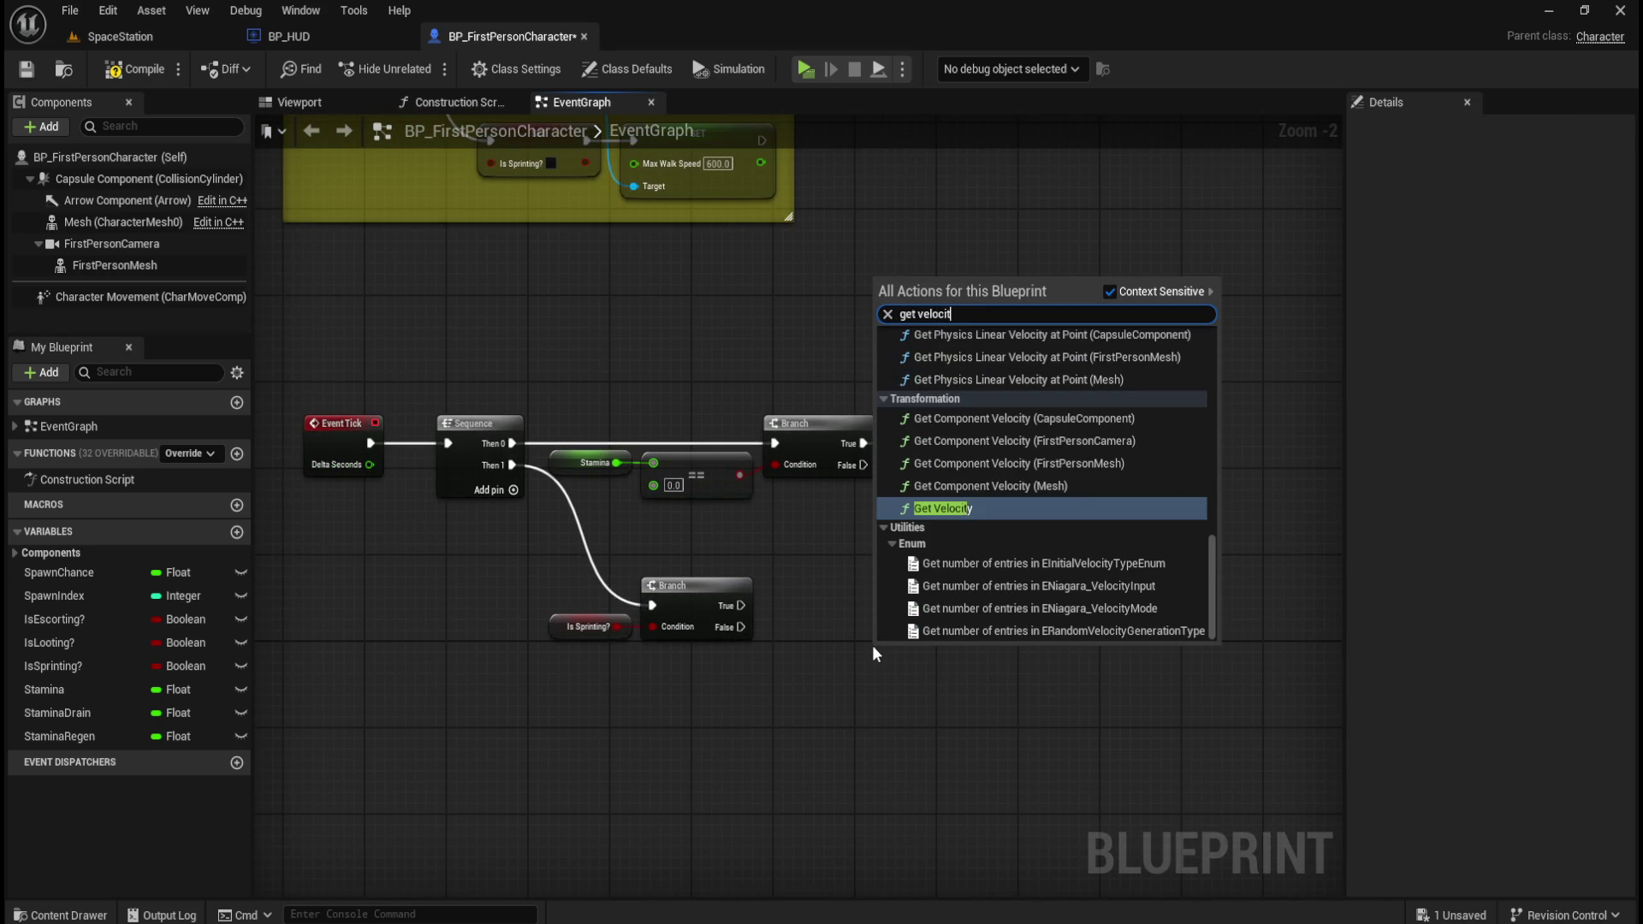
key(Return)
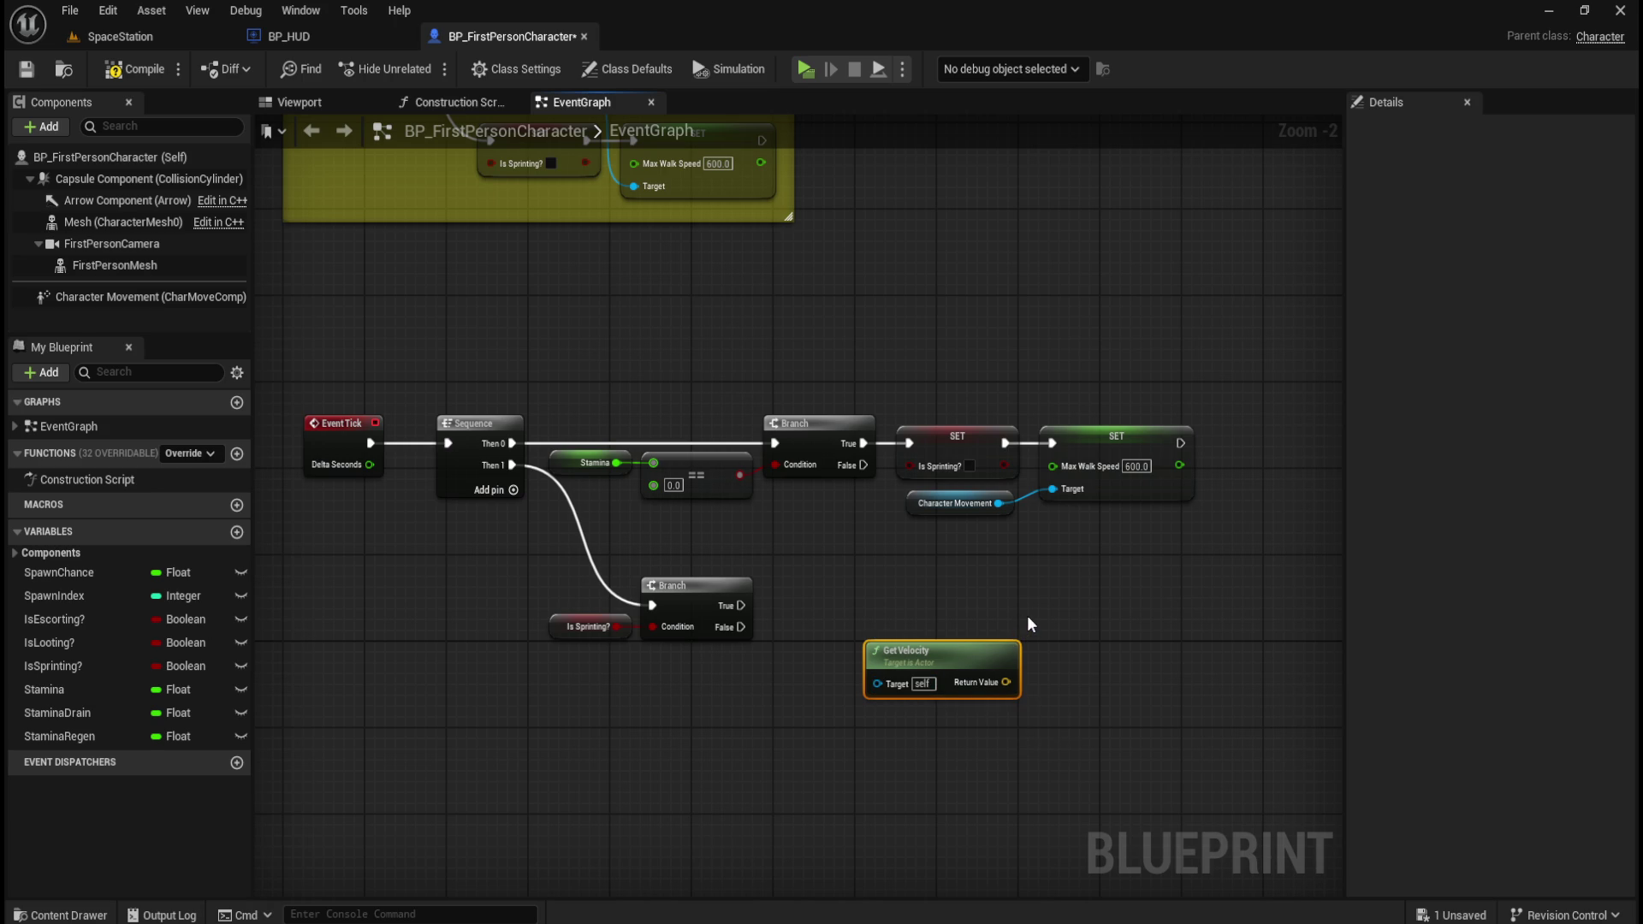
drag(950, 652, 881, 659)
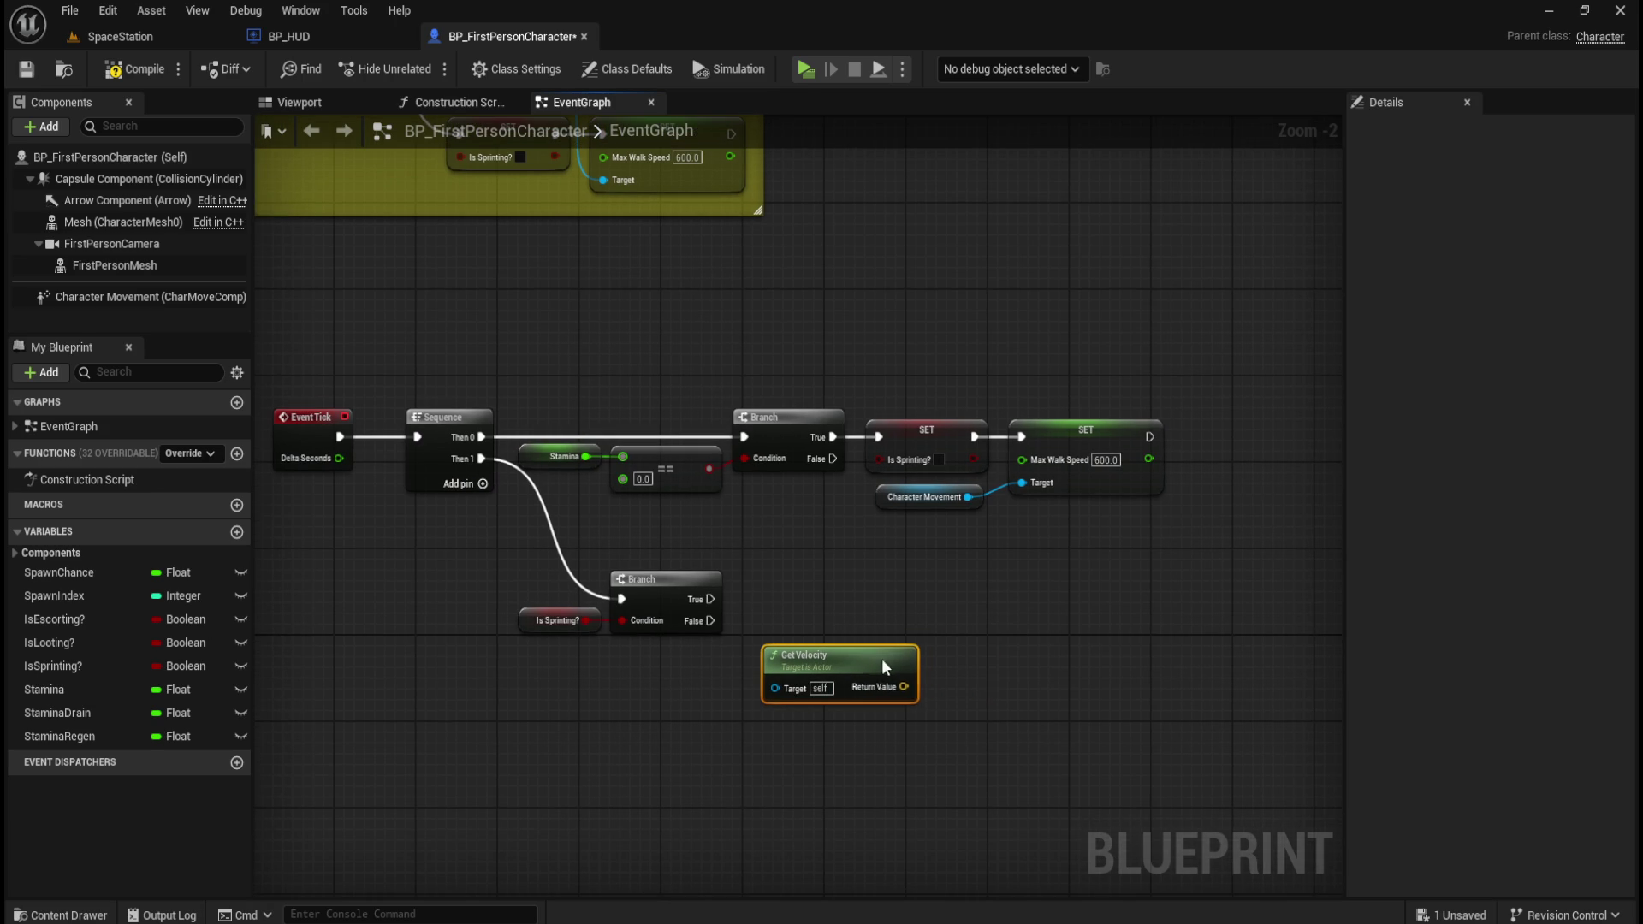
right_click(903, 689)
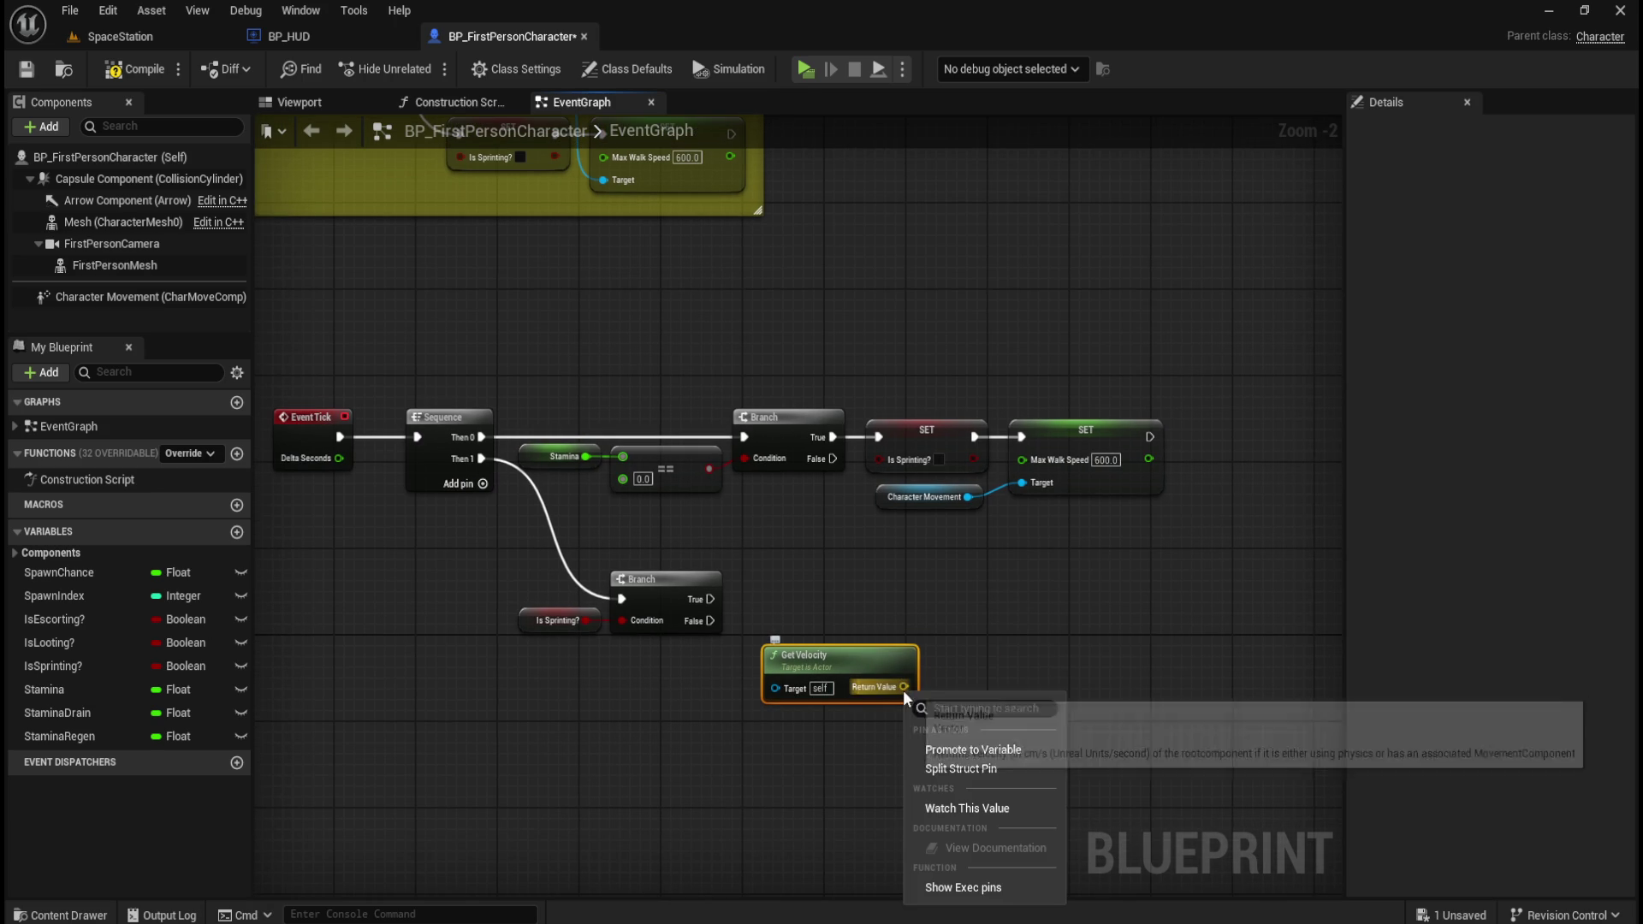
click(972, 770)
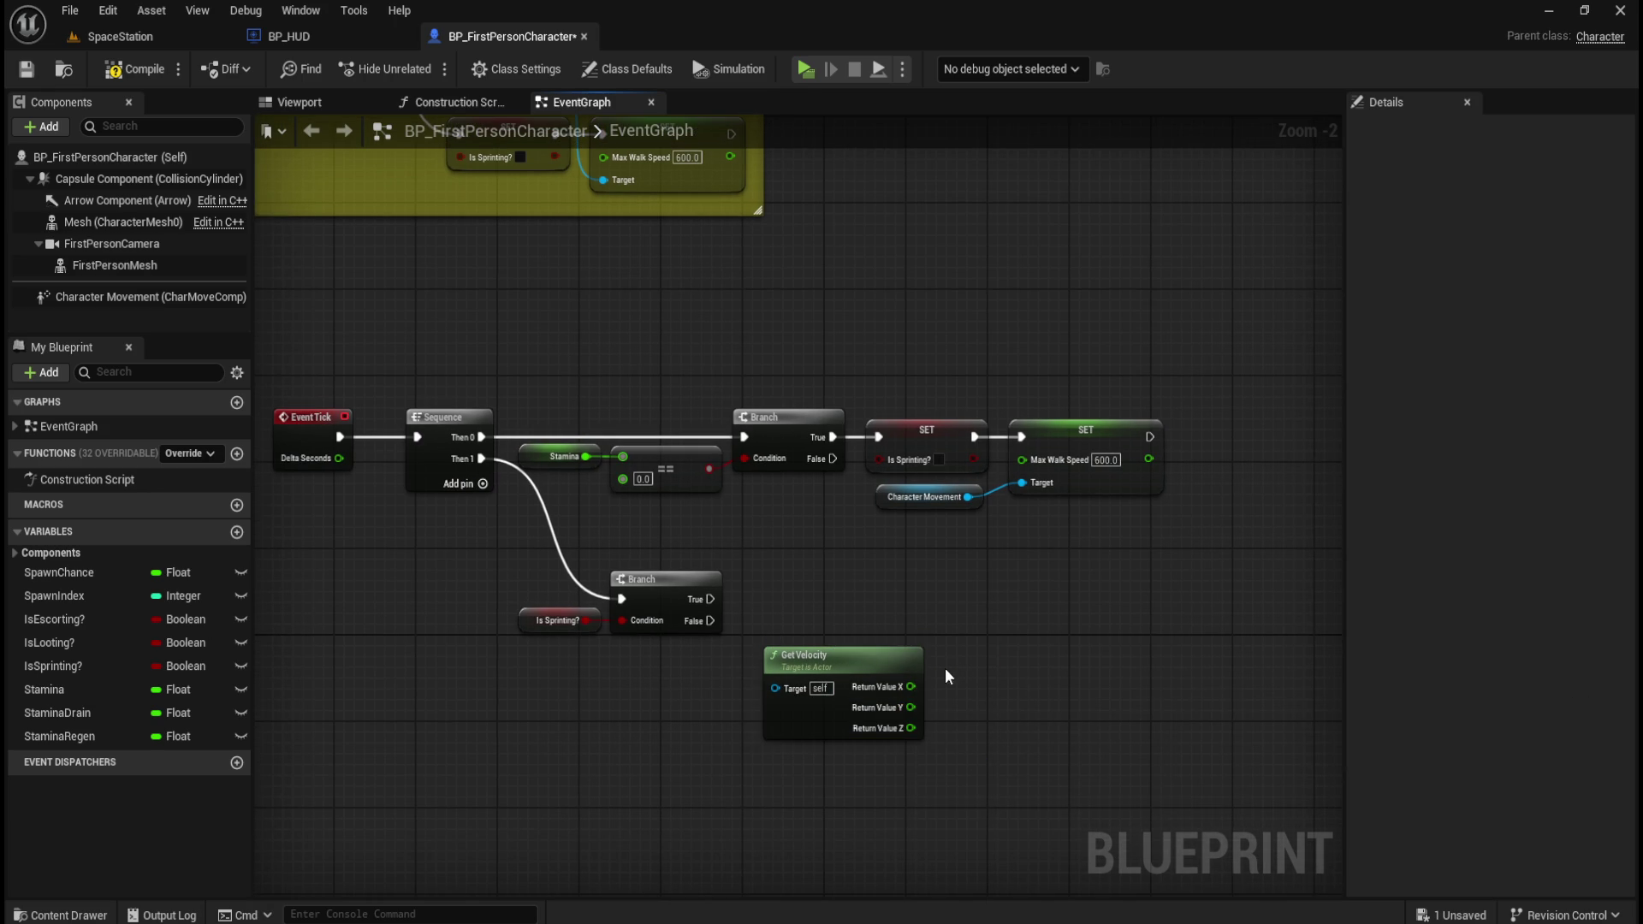
- Feed Return Value X into a new == (equals 0.0) node
drag(910, 687, 959, 685)
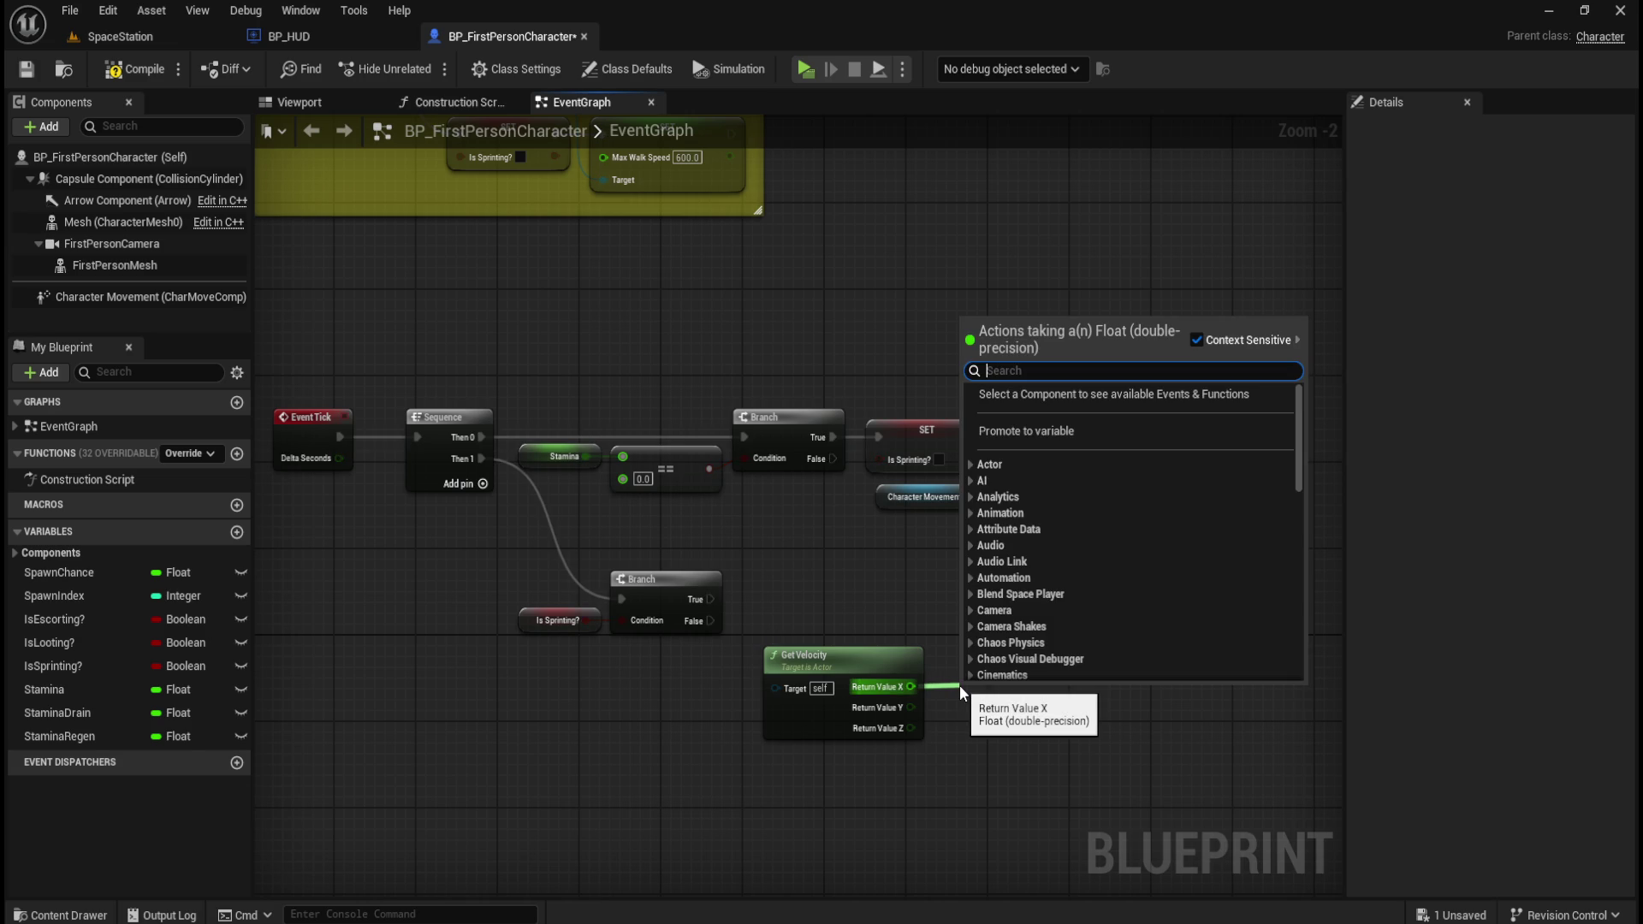
text(==)
key(Return)
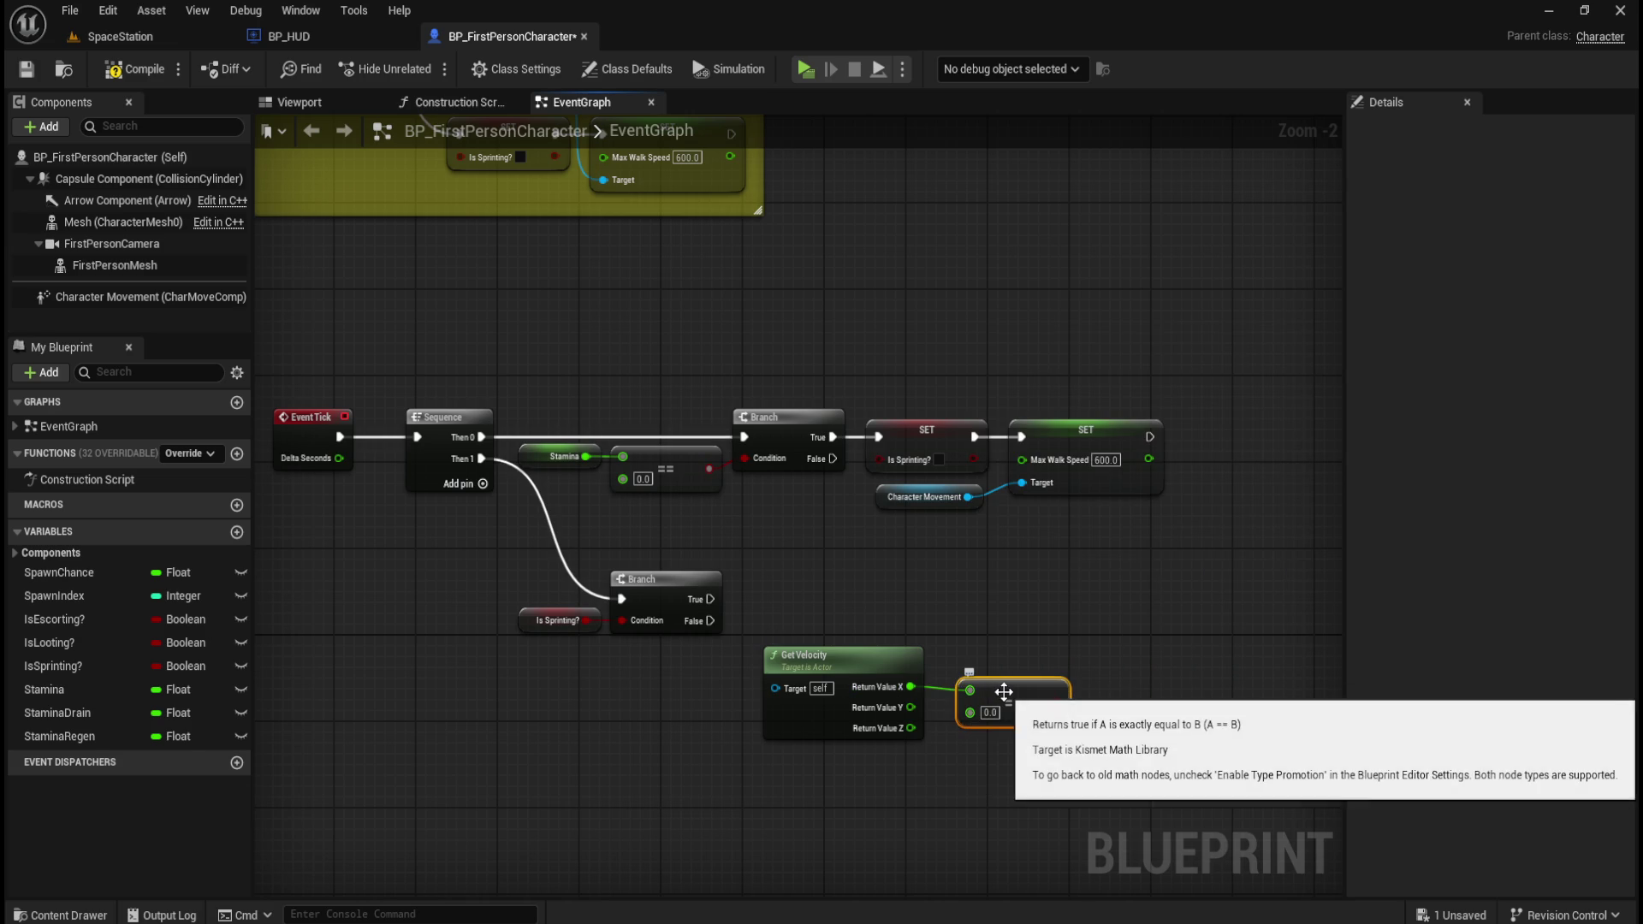
- Duplicate the == node twice, placing the copies below the original
drag(1004, 692, 1007, 681)
key(ctrl+c)
mouse_move(1127, 657)
mouse_down()
mouse_move(1102, 589)
mouse_move(961, 670)
mouse_up()
key(ctrl+v)
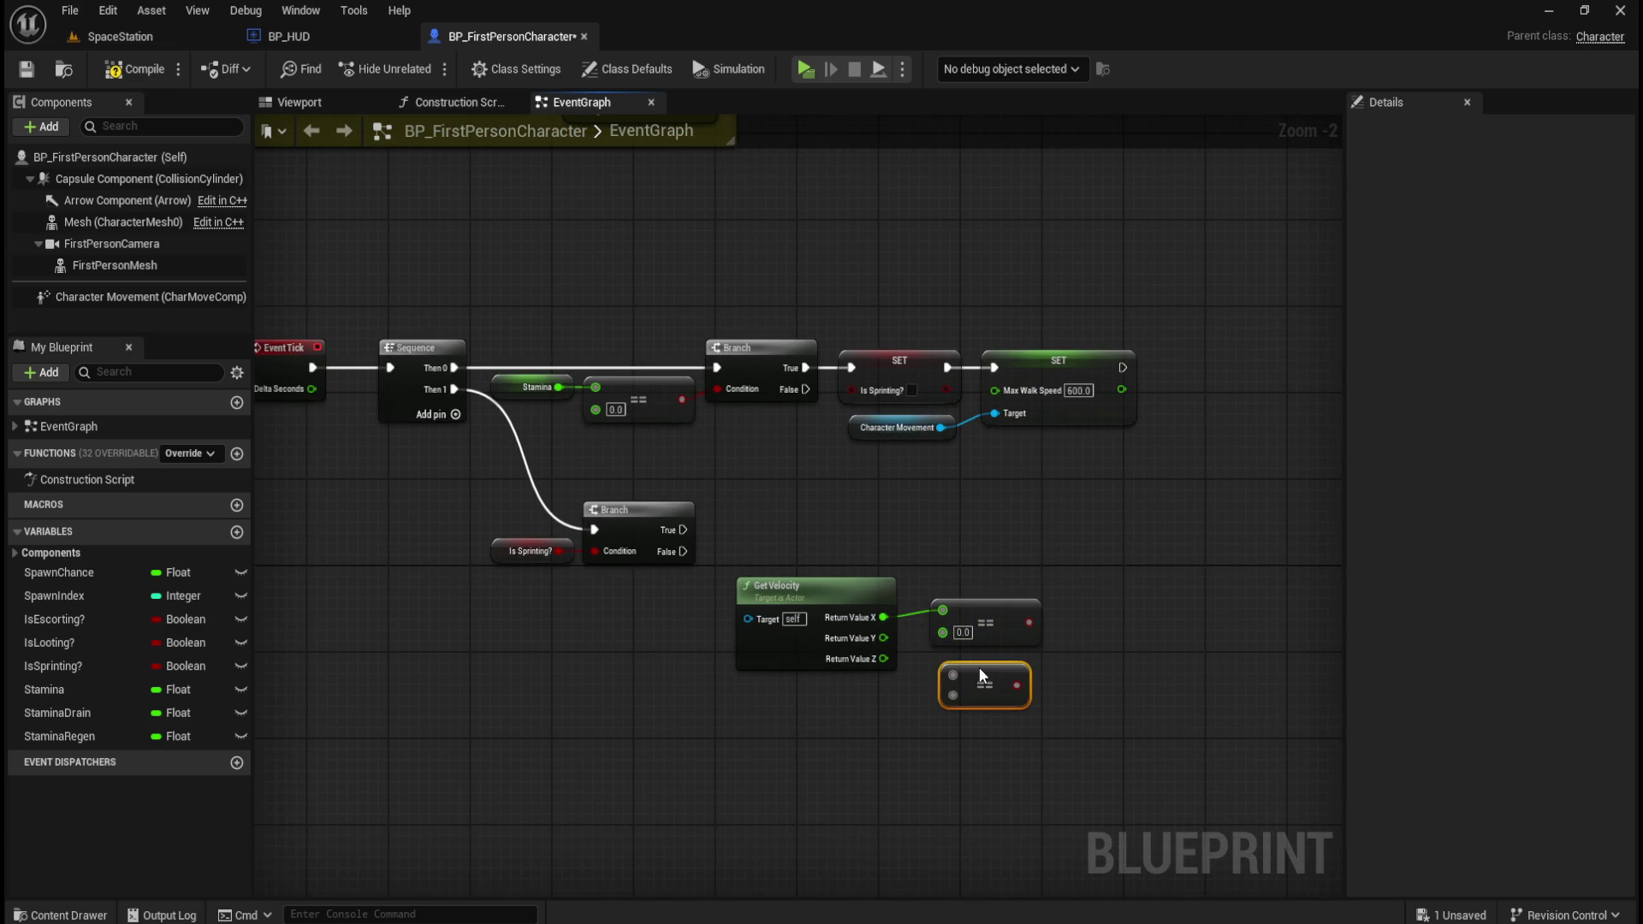
key(ctrl+v)
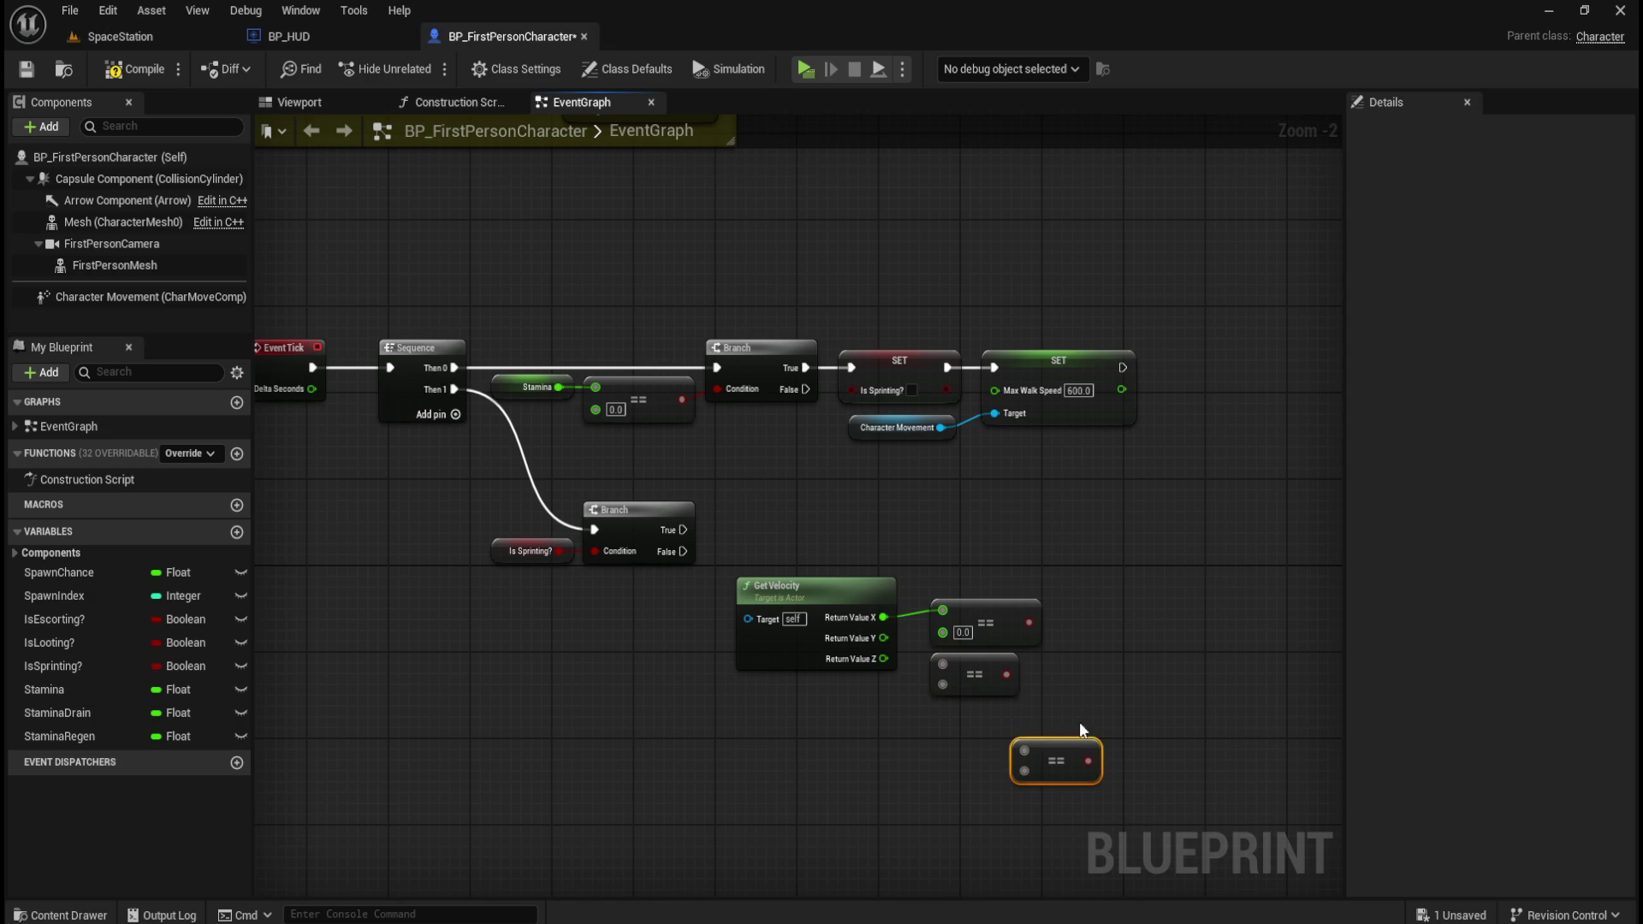
drag(1066, 751, 983, 715)
- Wire velocity Y and Z into the copies and stack the three comparisons vertically
mouse_move(883, 638)
mouse_down()
mouse_move(940, 661)
mouse_move(941, 715)
mouse_up()
drag(1095, 571, 997, 737)
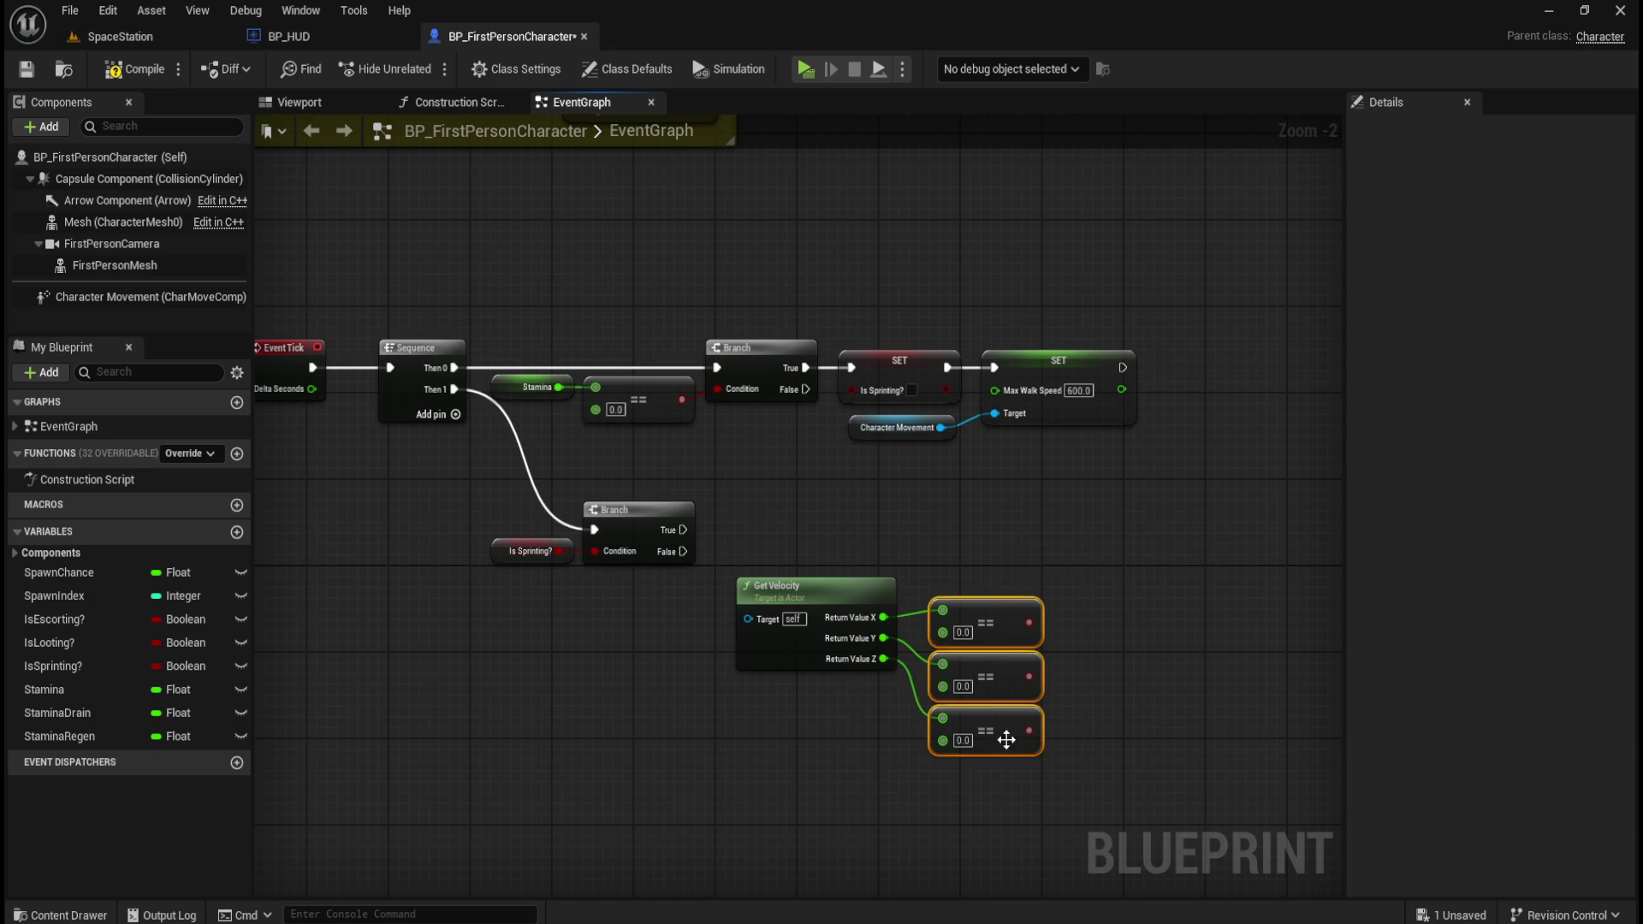
drag(828, 528, 1022, 777)
key(q)
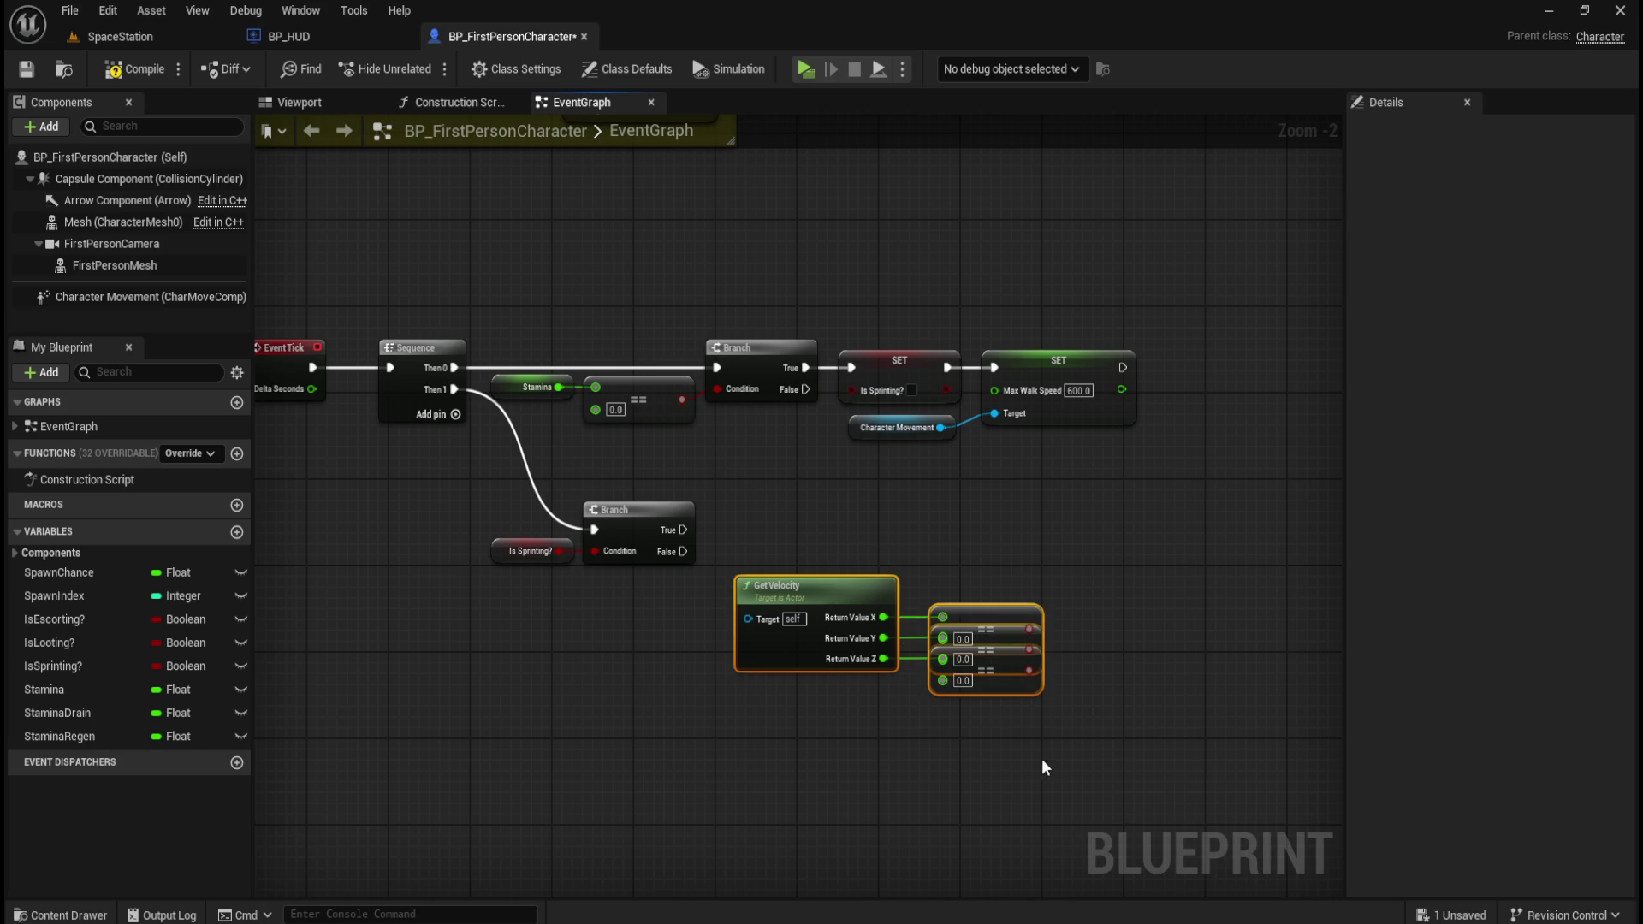
click(1019, 605)
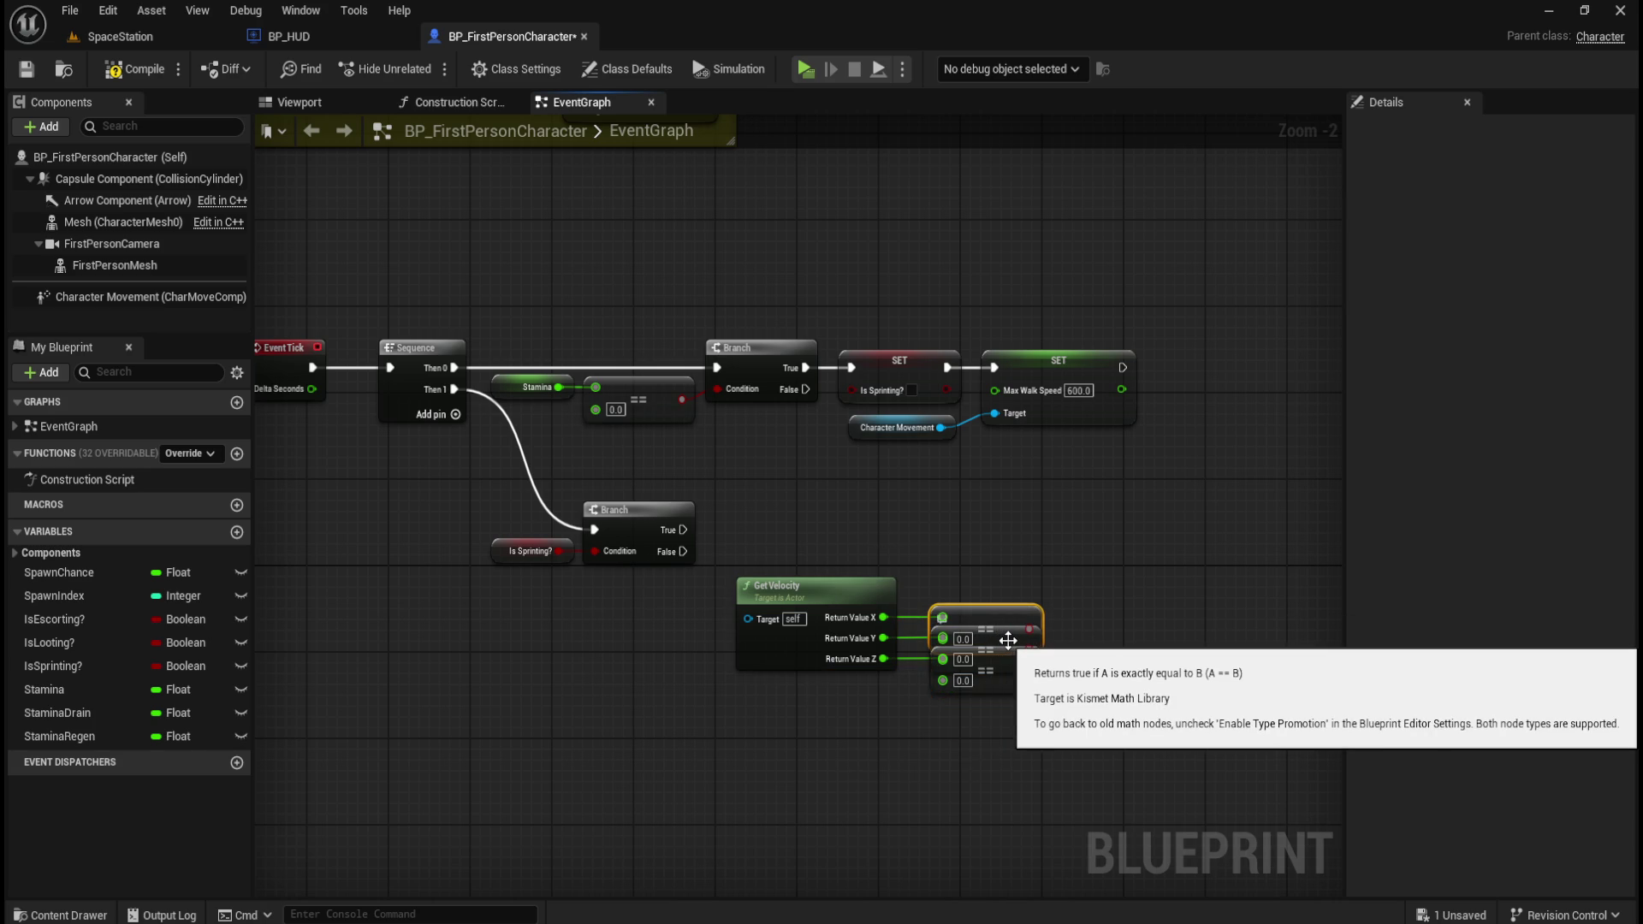
click(990, 666)
drag(1020, 689, 1020, 743)
click(1164, 645)
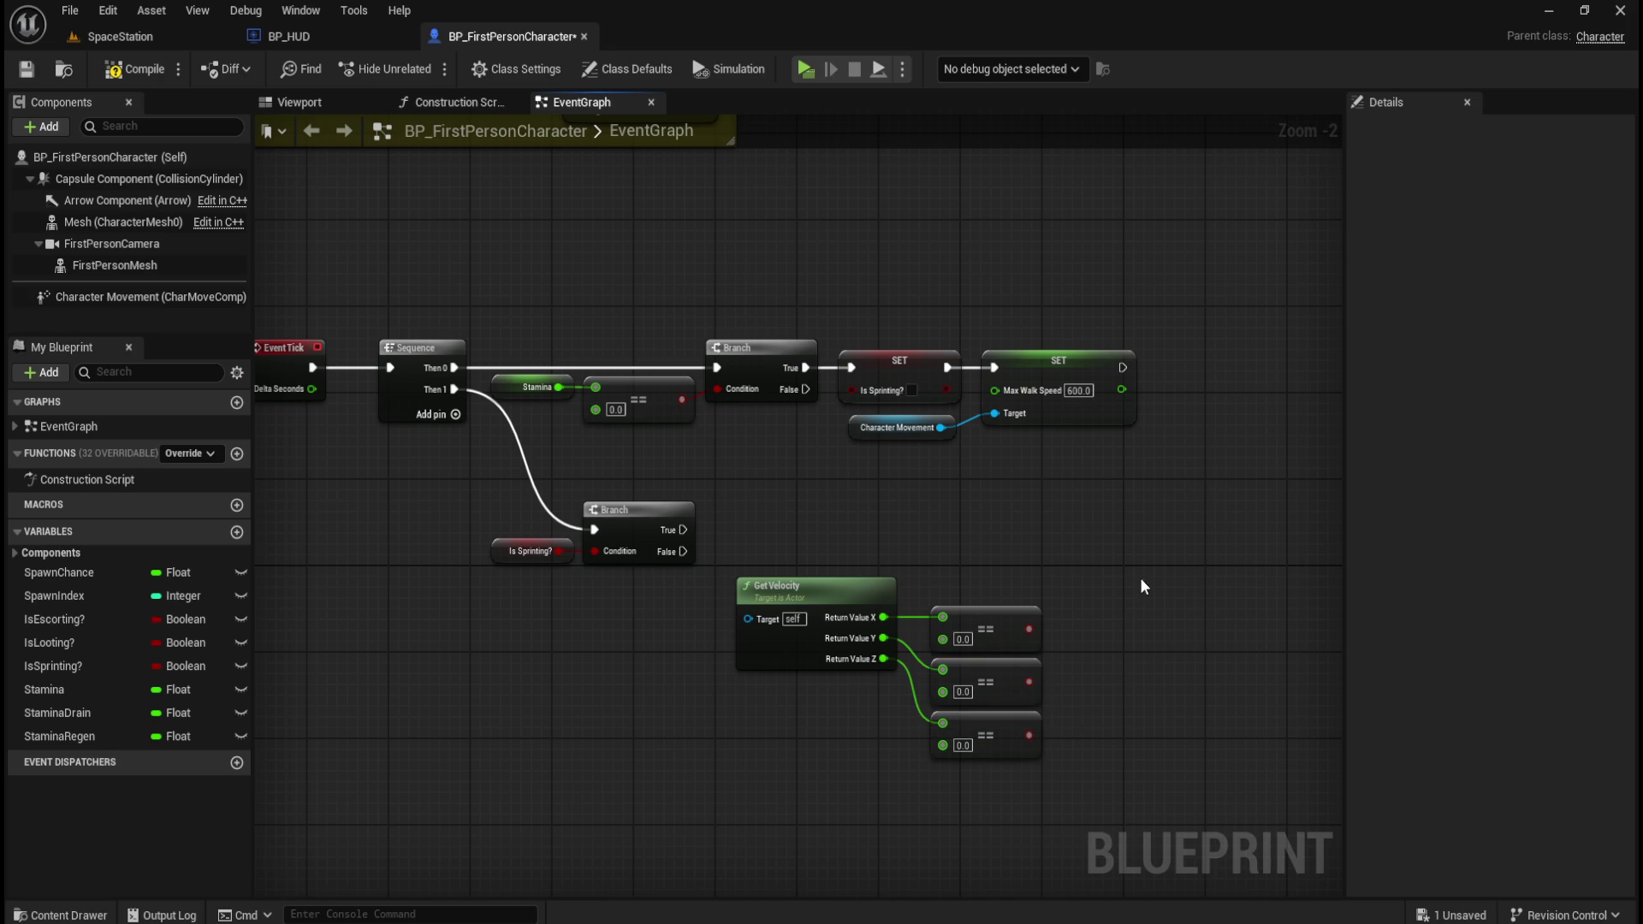
drag(1106, 588, 1059, 611)
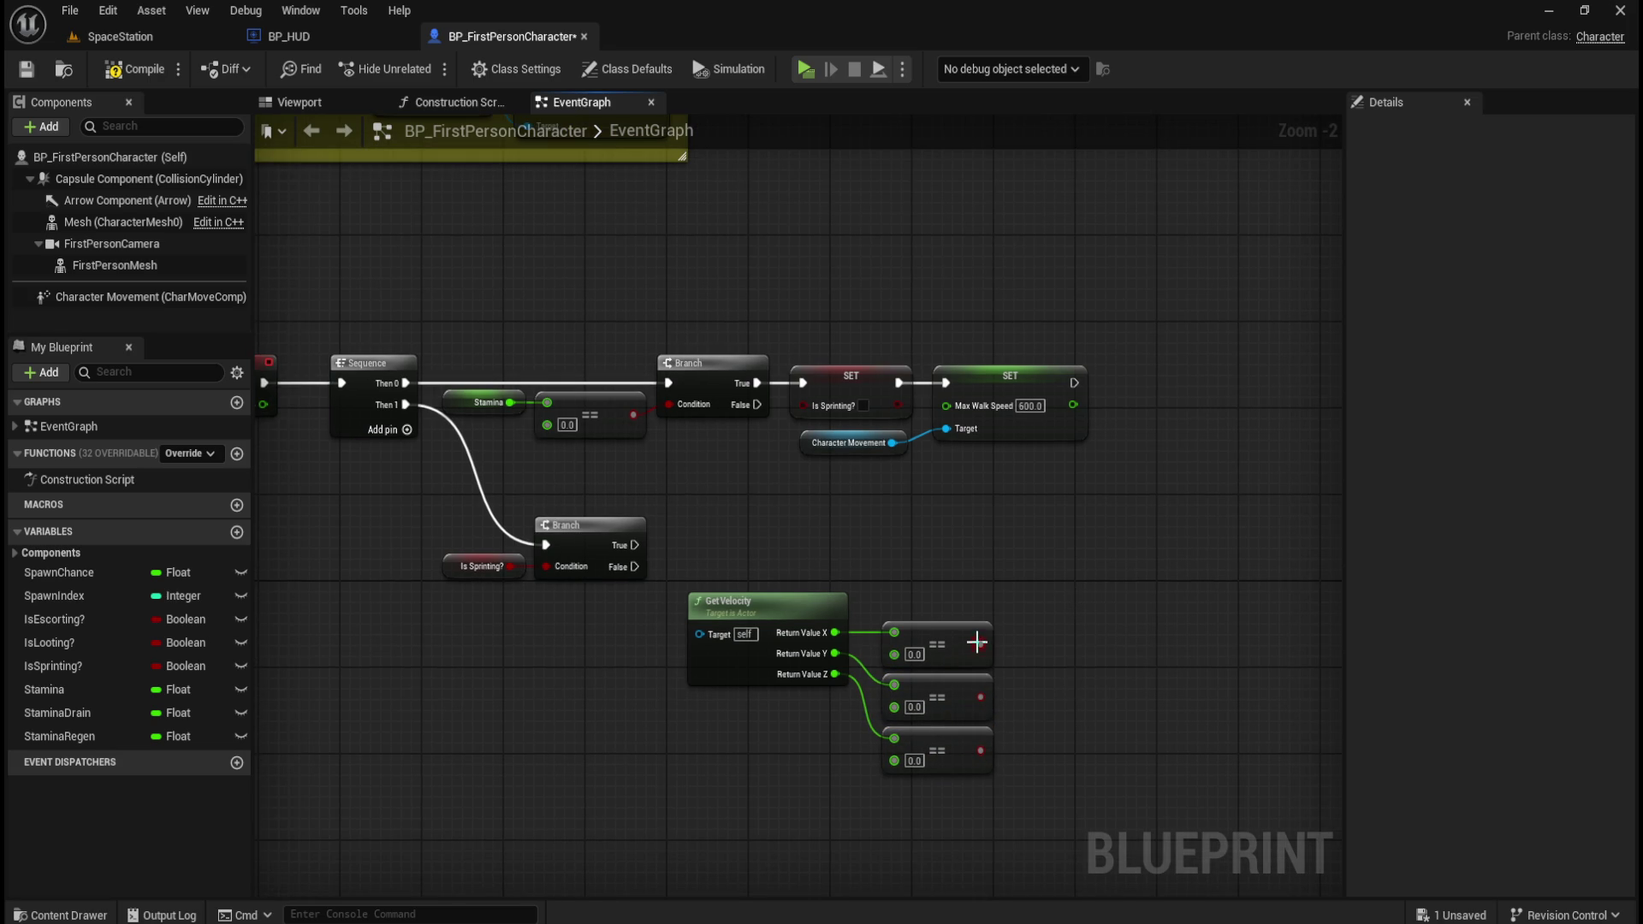
- Add a three-input AND node fed by all three velocity == results
drag(981, 644, 1039, 639)
text(and)
key(Return)
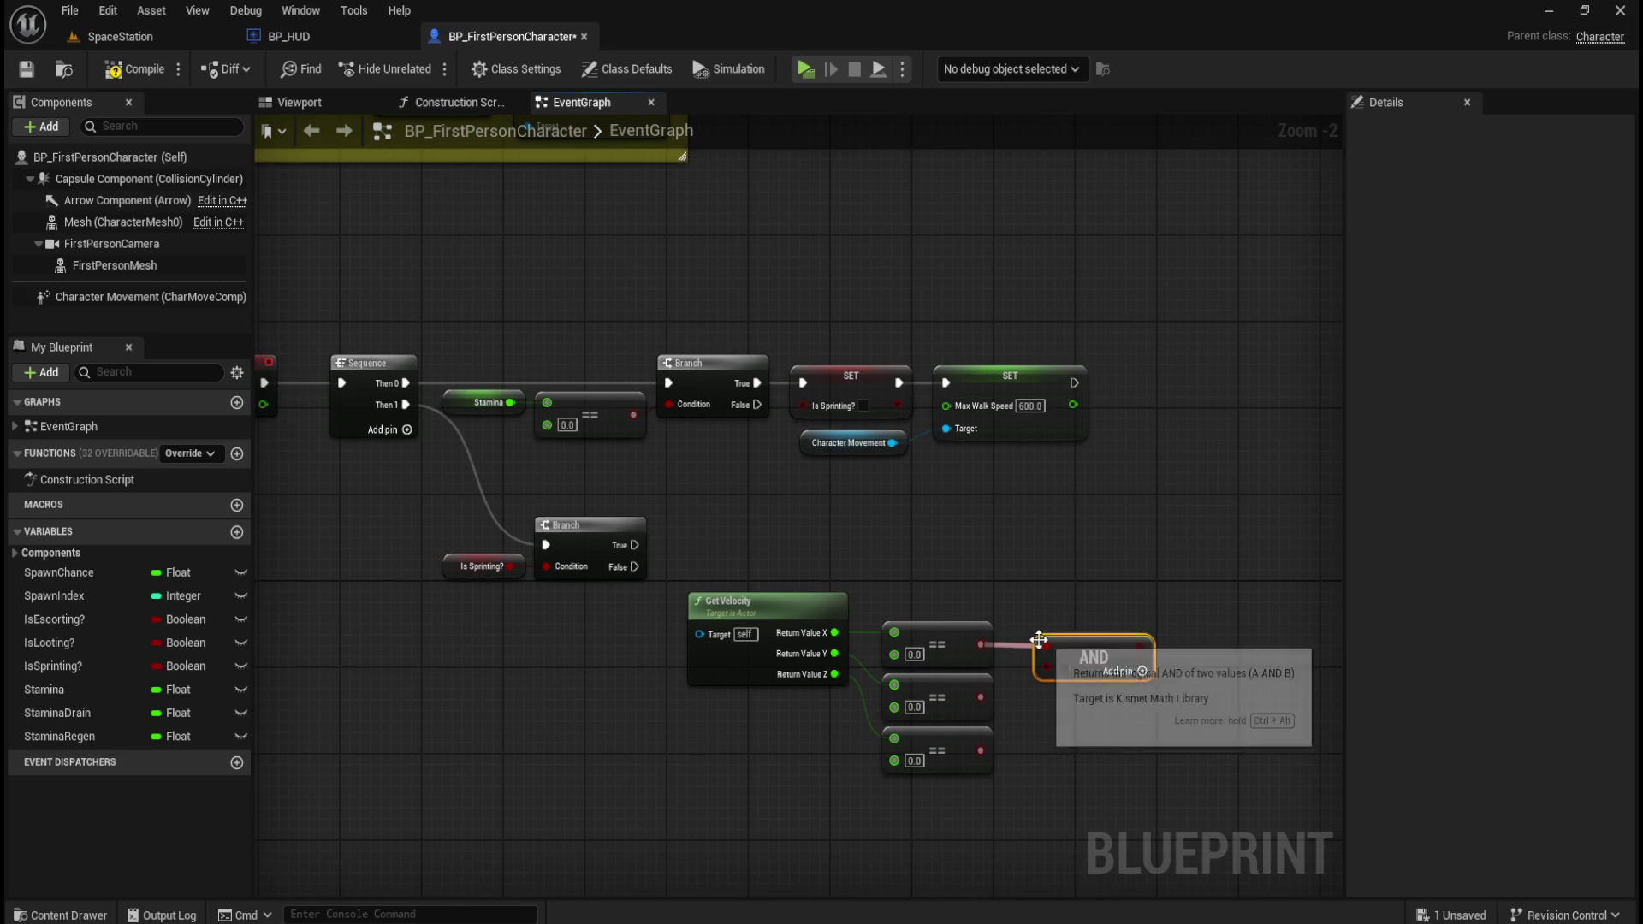
click(1142, 672)
drag(981, 697, 1047, 676)
drag(981, 750, 1047, 682)
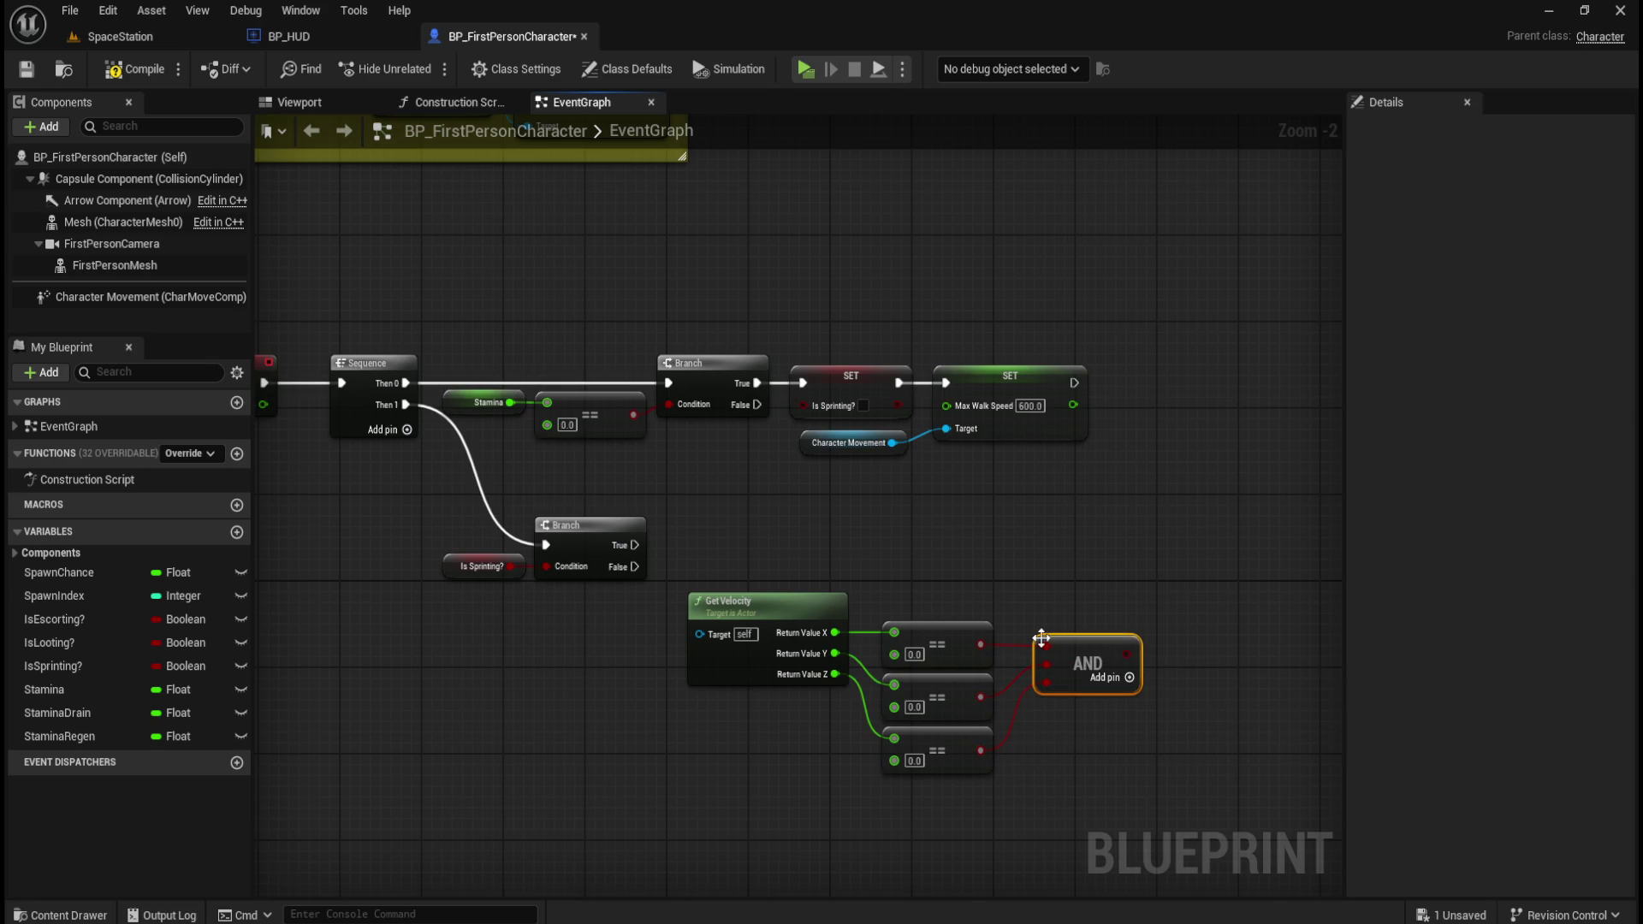
- Position the AND node and add a Branch whose condition is the AND result
drag(1091, 606, 890, 650)
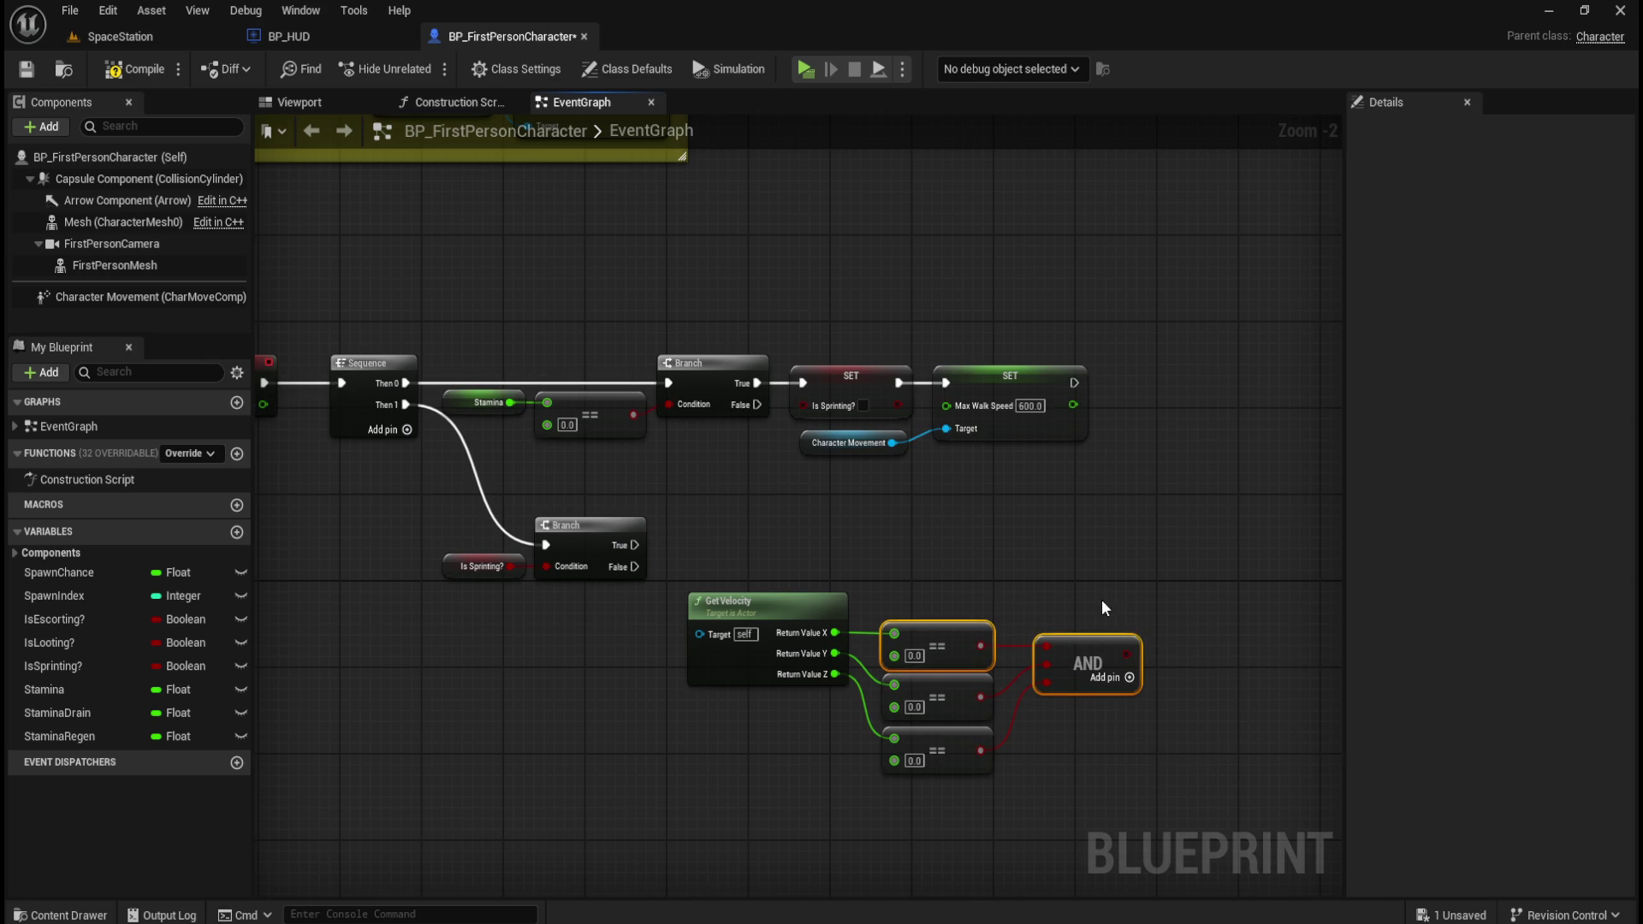
key(ctrl+z)
click(1075, 640)
drag(1070, 644, 1059, 644)
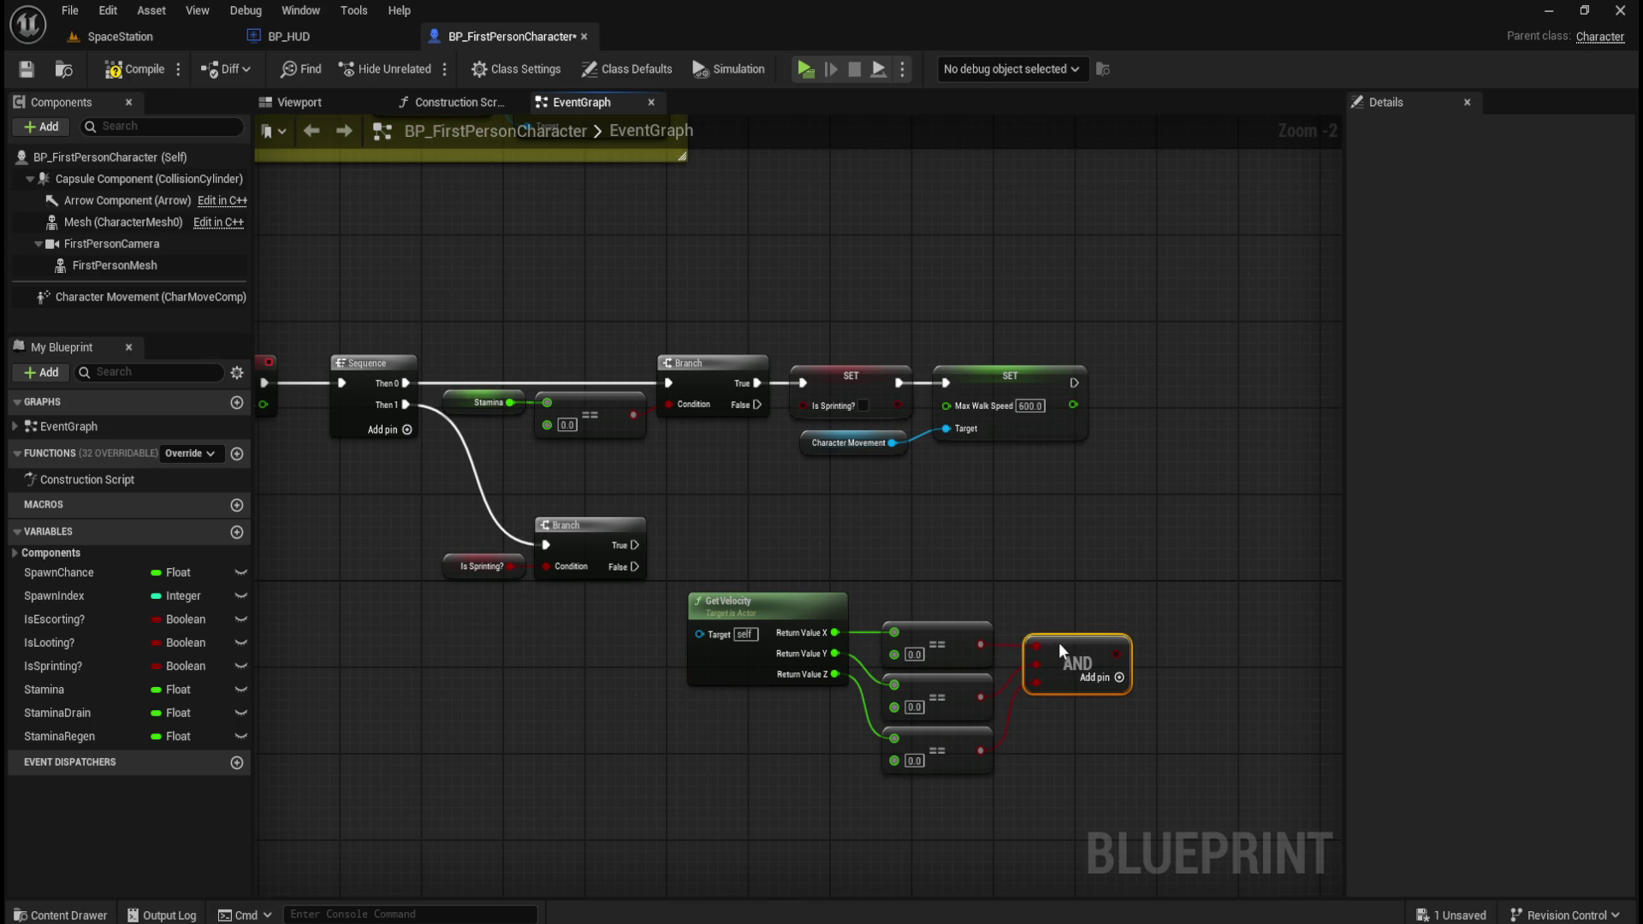
click(1034, 546)
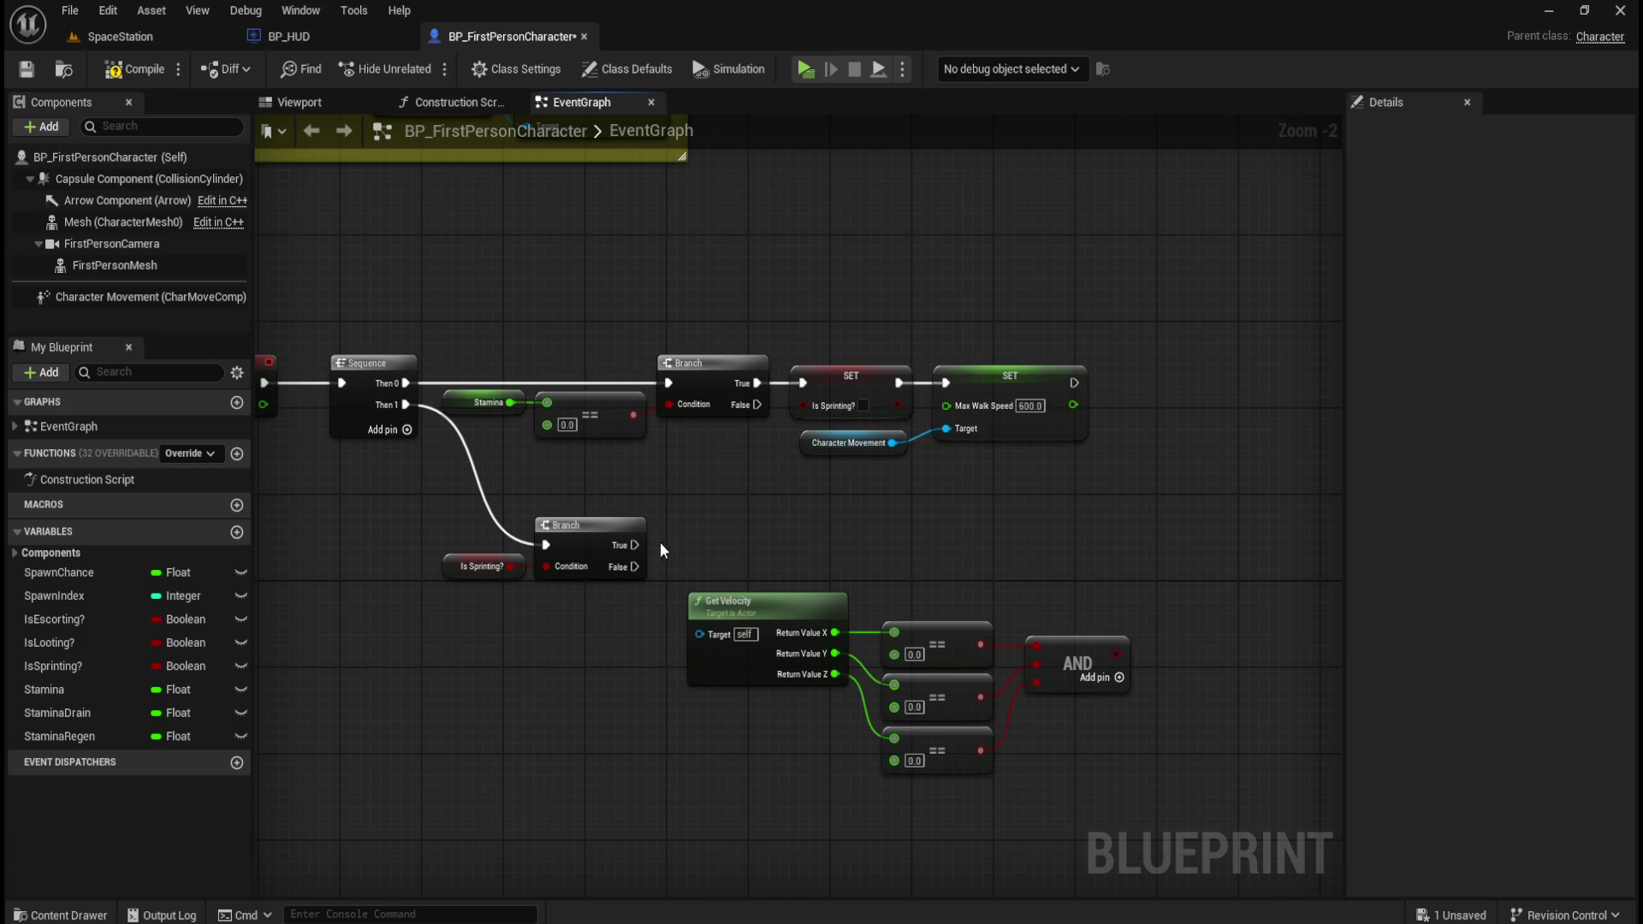
drag(1123, 609, 1024, 587)
mouse_move(1035, 659)
mouse_down()
mouse_move(1068, 572)
mouse_move(1130, 553)
mouse_up()
drag(346, 547, 444, 629)
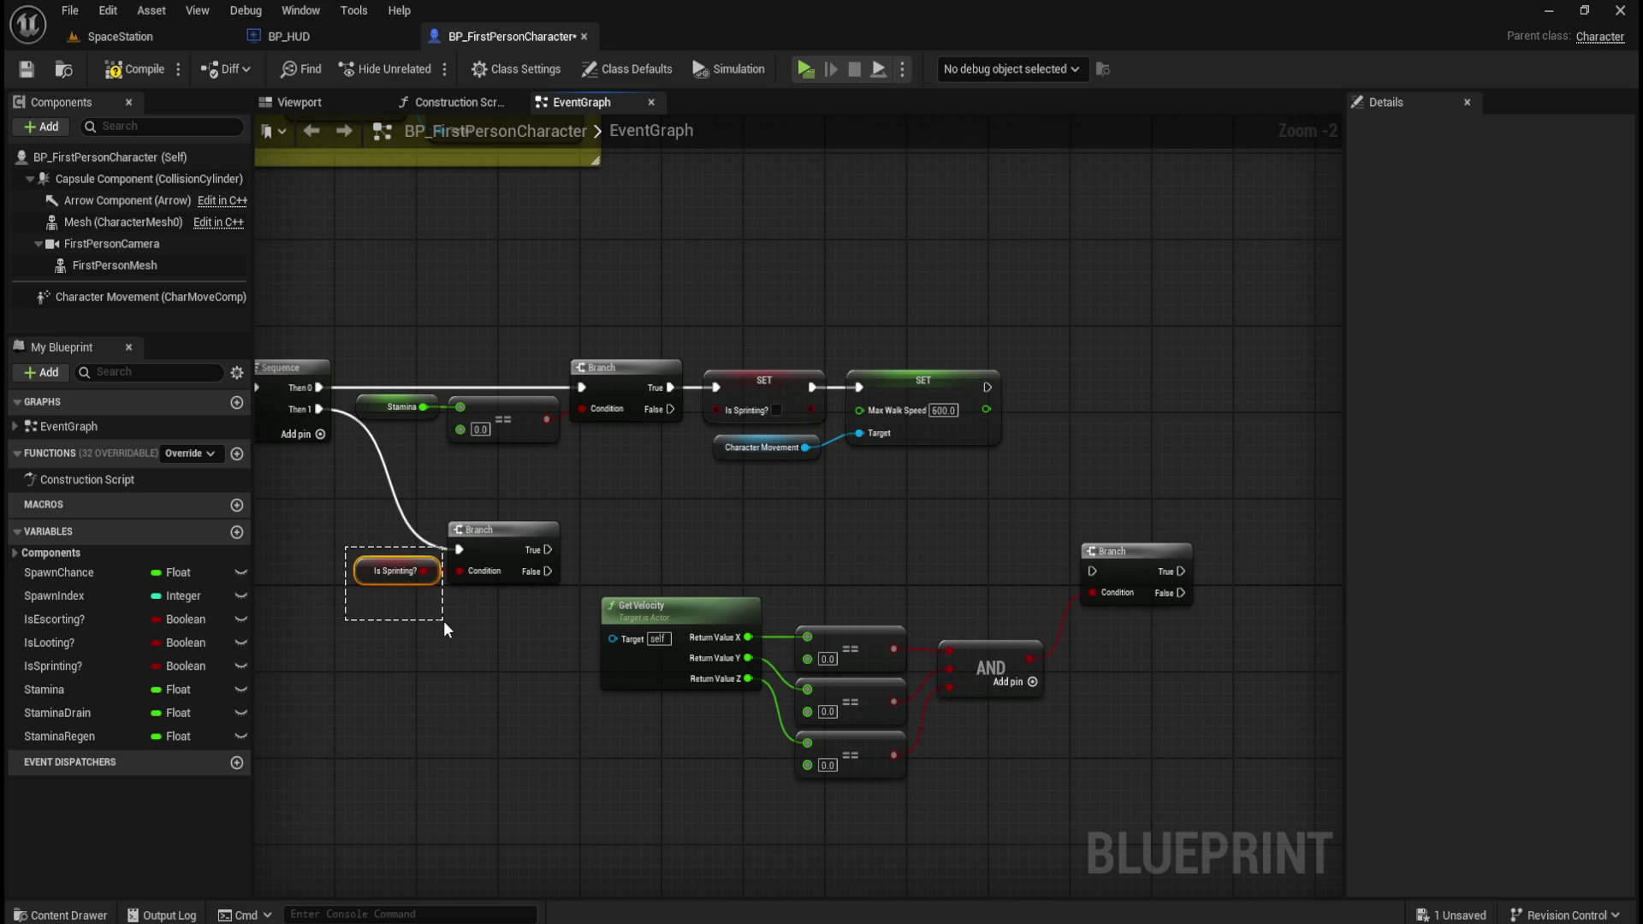
- Run the velocity Branch from the Is Sprinting? Branch's True output and reposition the velocity nodes
drag(444, 629, 445, 630)
mouse_move(547, 549)
mouse_down()
mouse_move(1092, 572)
mouse_move(1116, 535)
mouse_up()
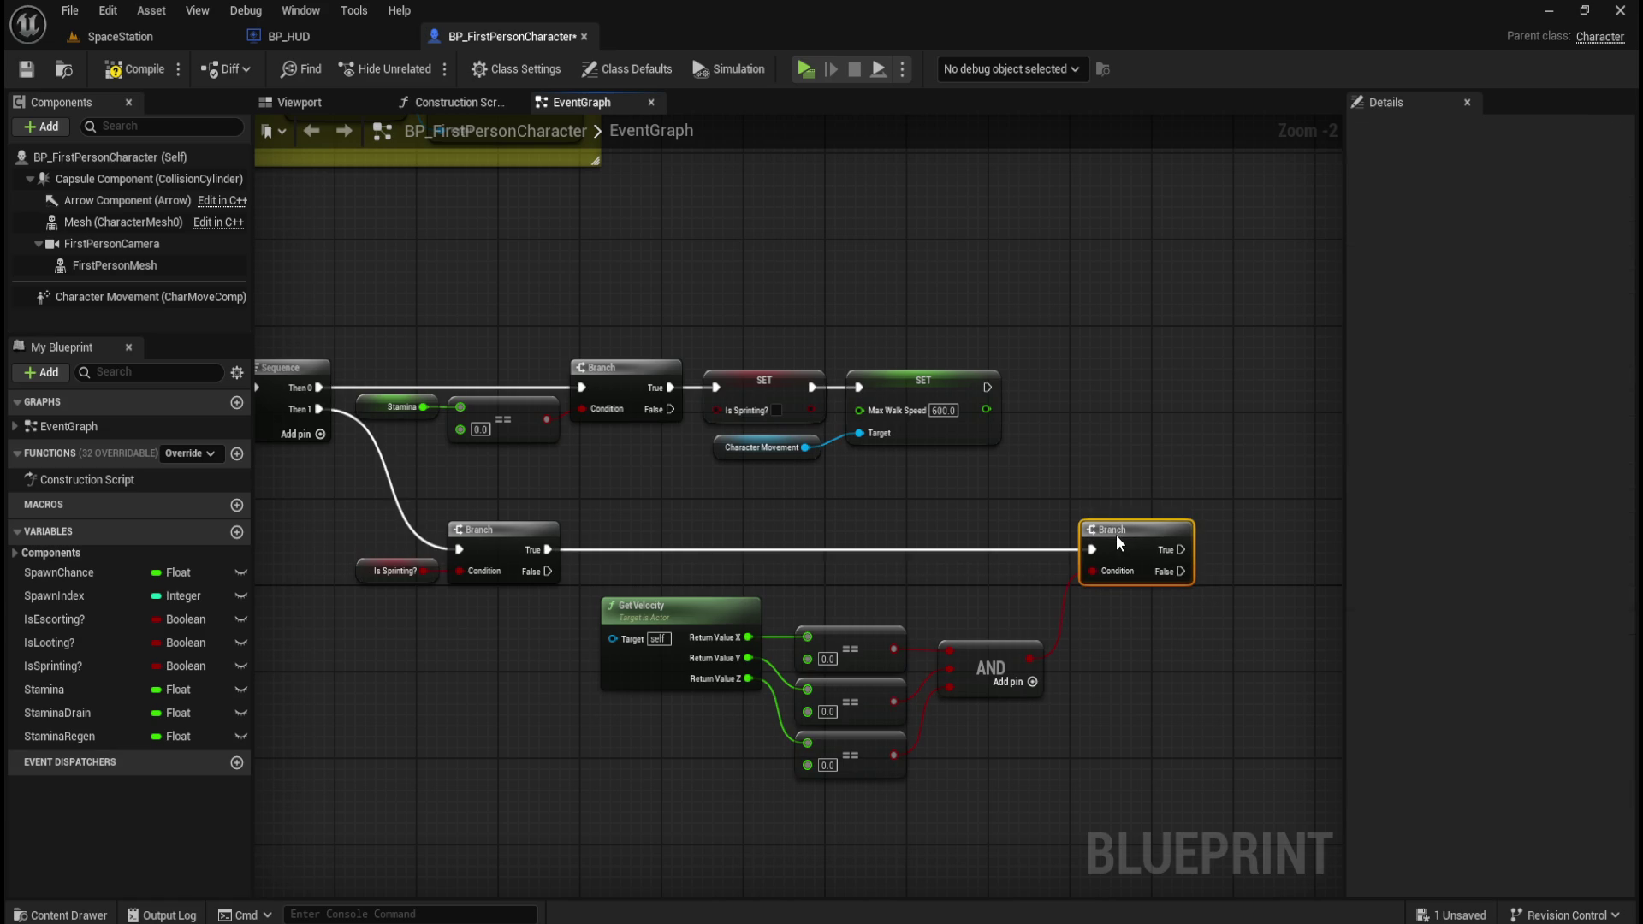
drag(688, 569, 984, 753)
drag(658, 605, 669, 573)
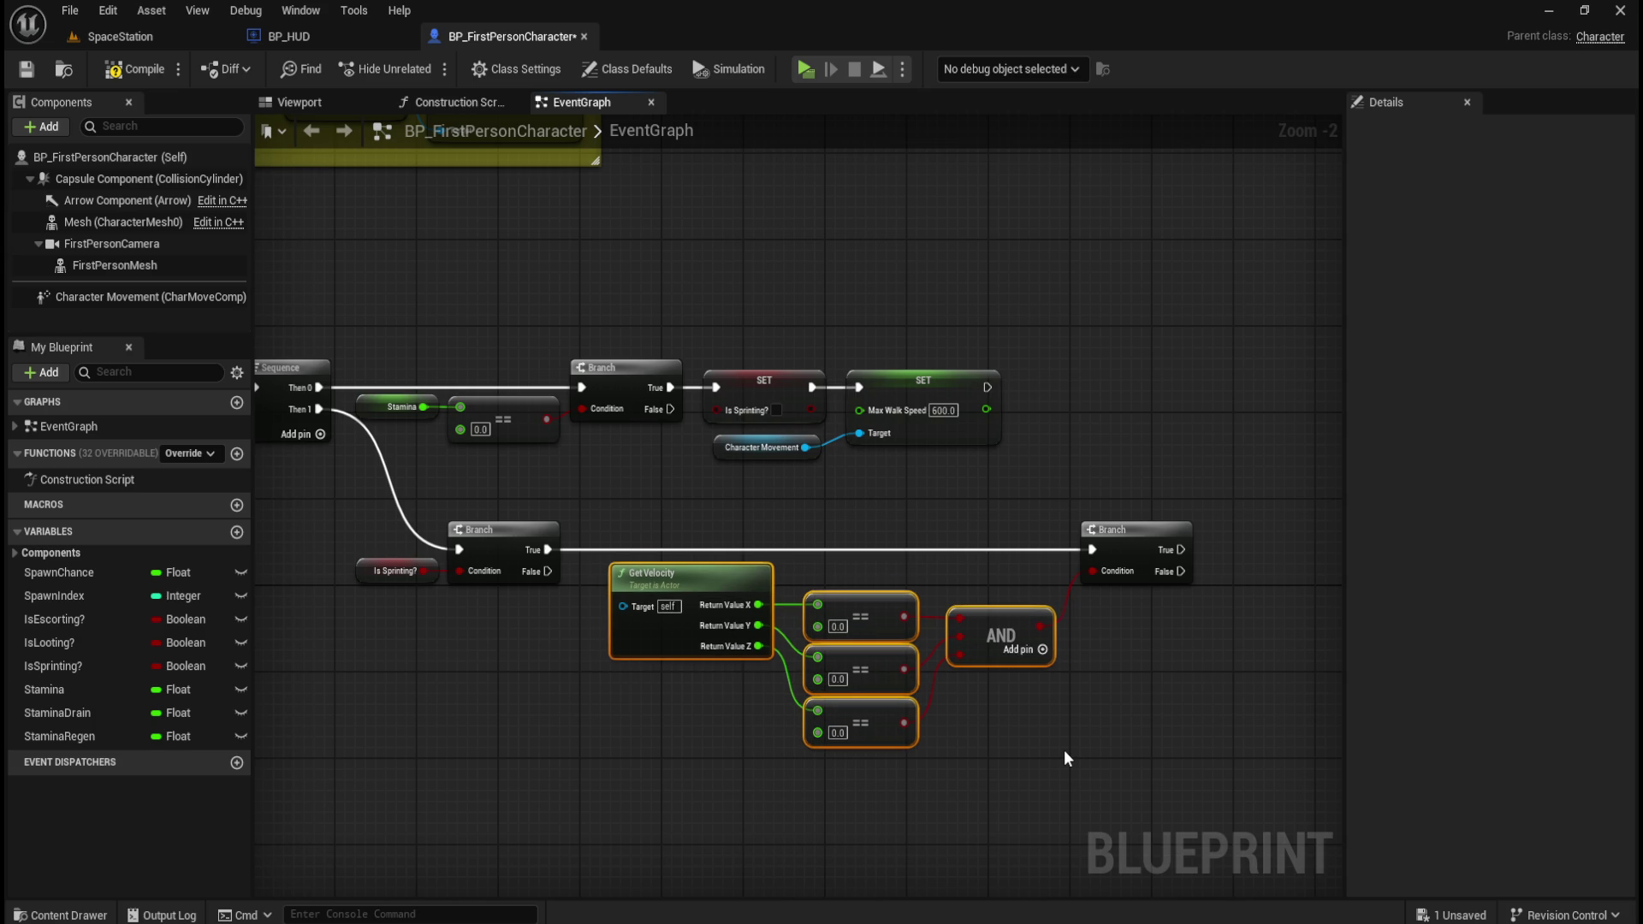
mouse_move(687, 505)
mouse_down()
mouse_move(690, 527)
mouse_move(1157, 723)
mouse_up()
key(Left)
key(Left)
key(Left)
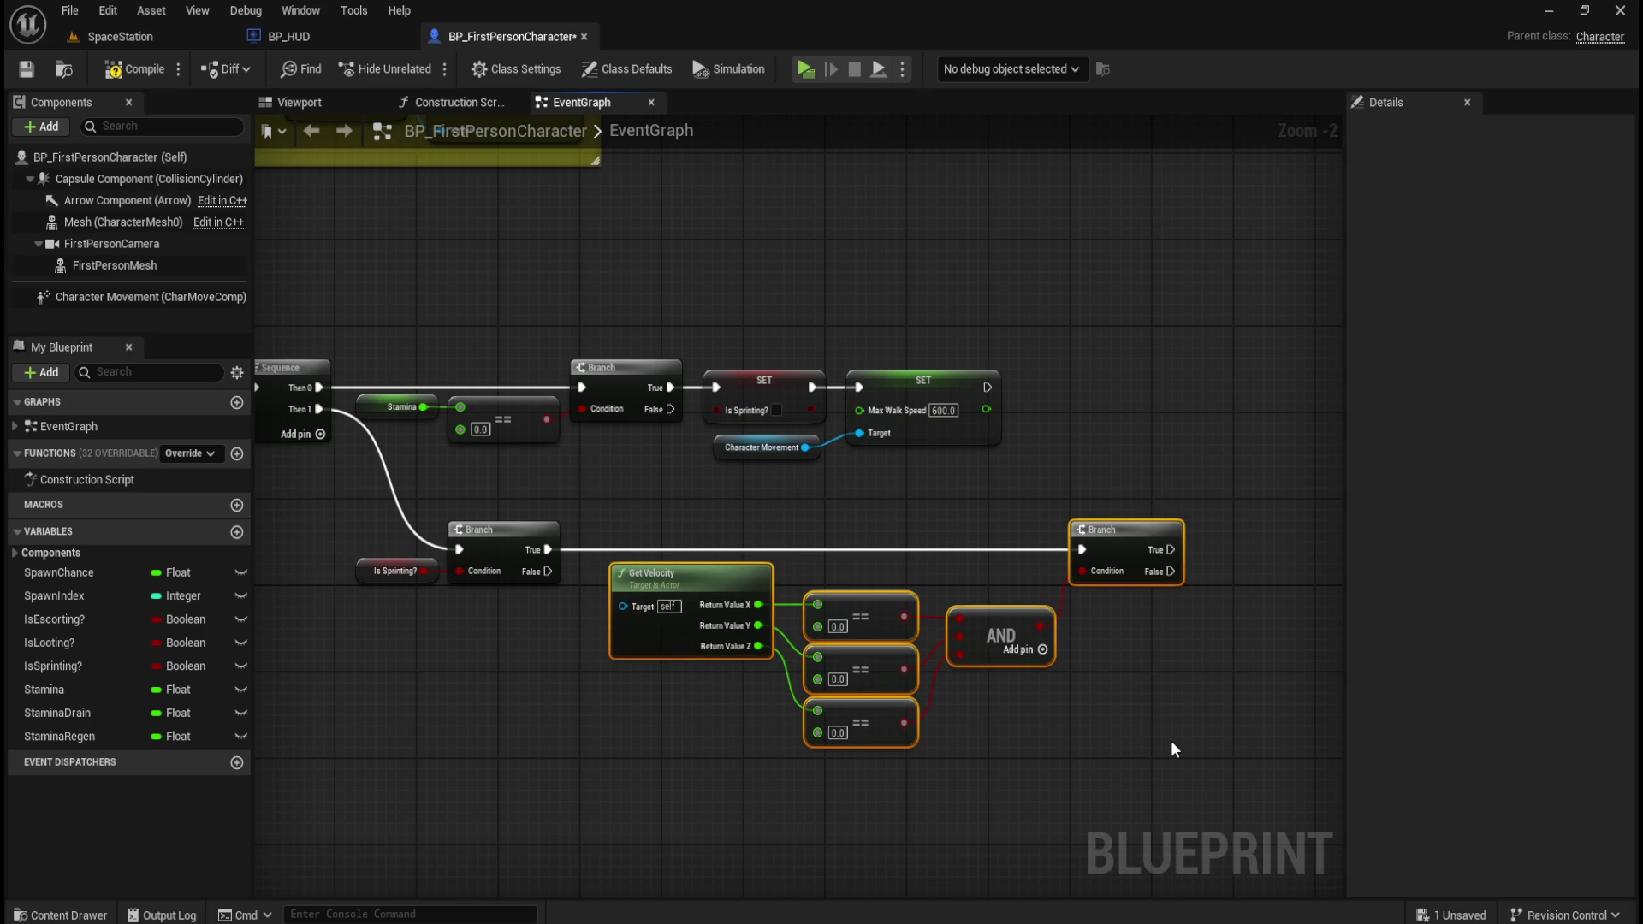
key(Left)
key(Left)
key(Left)
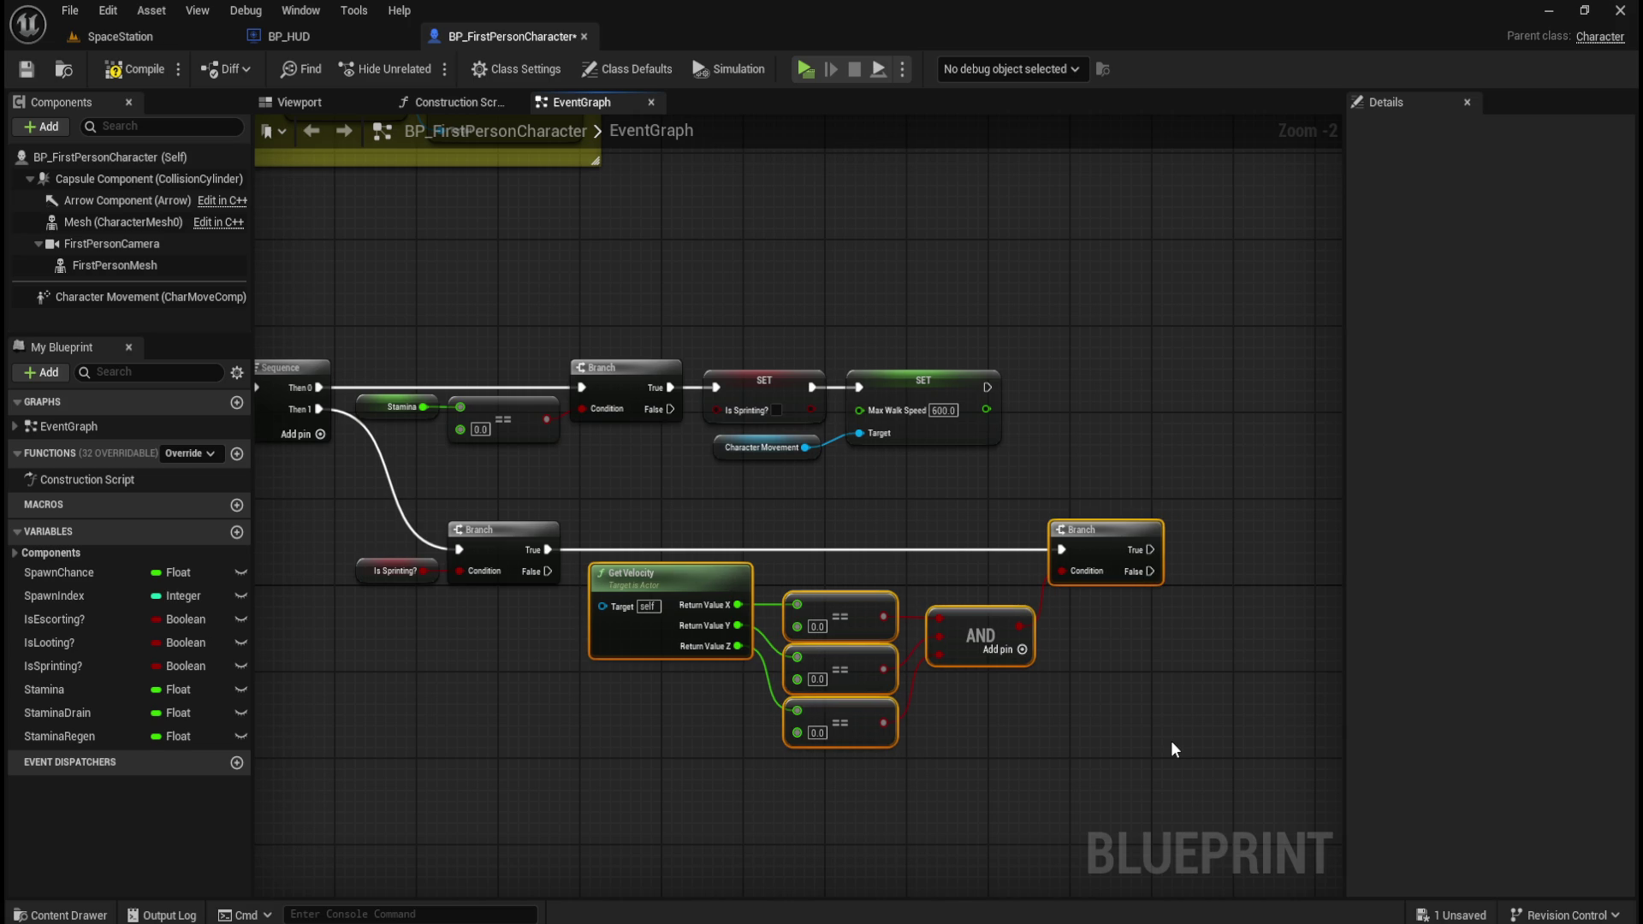
key(Right)
key(Right)
click(1170, 741)
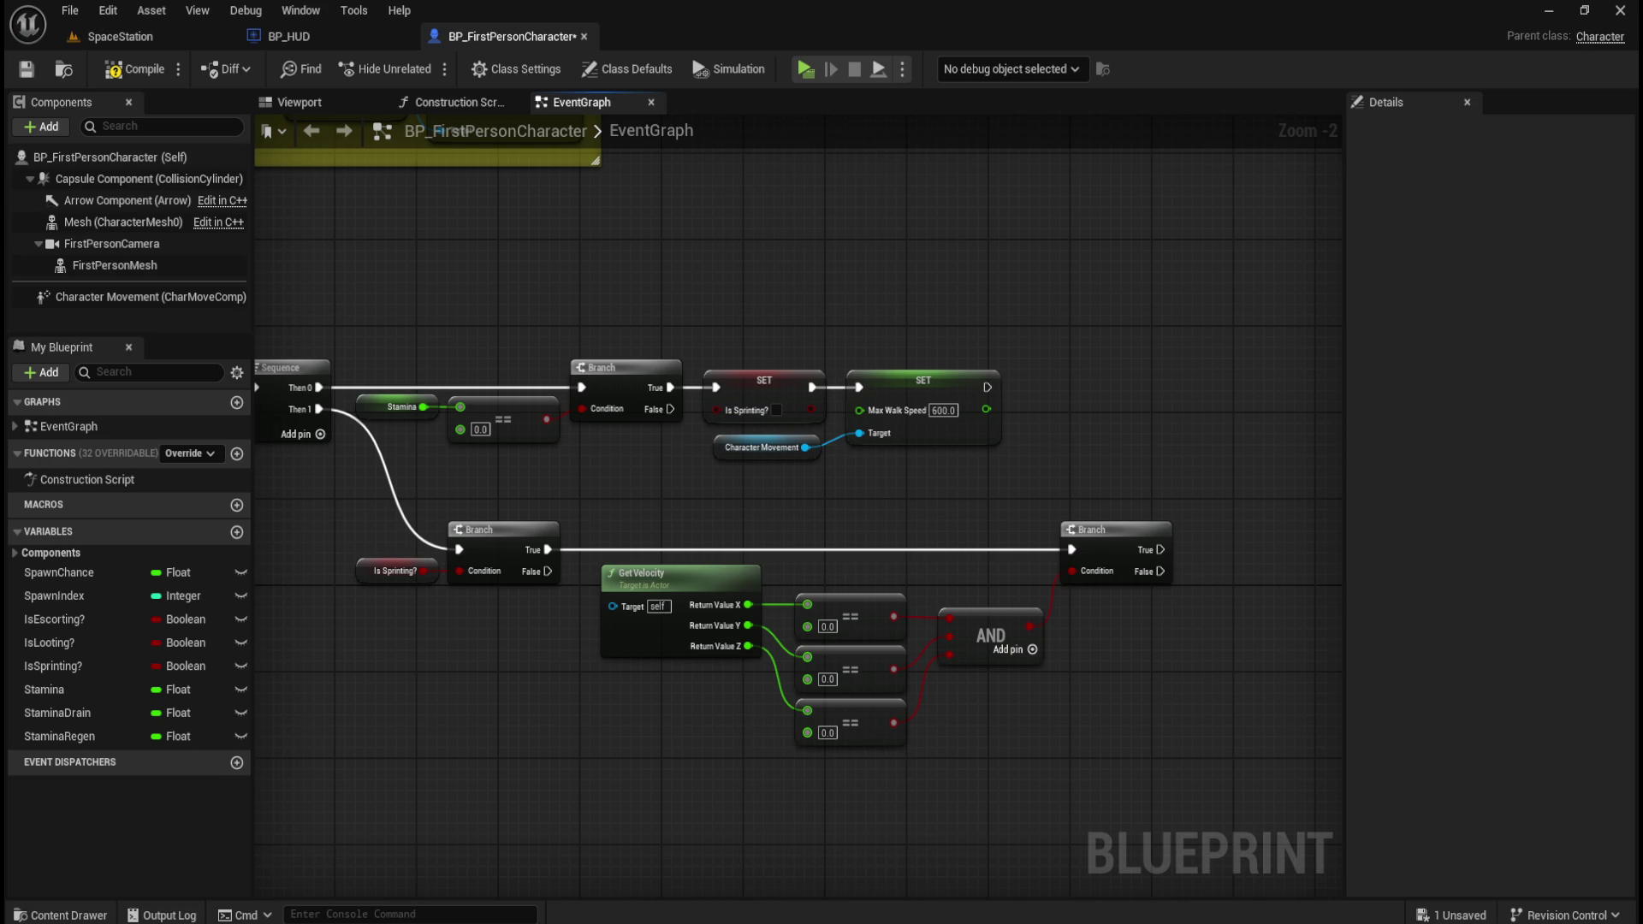
mouse_move(1147, 700)
mouse_down()
mouse_move(1141, 671)
mouse_move(1083, 650)
mouse_up()
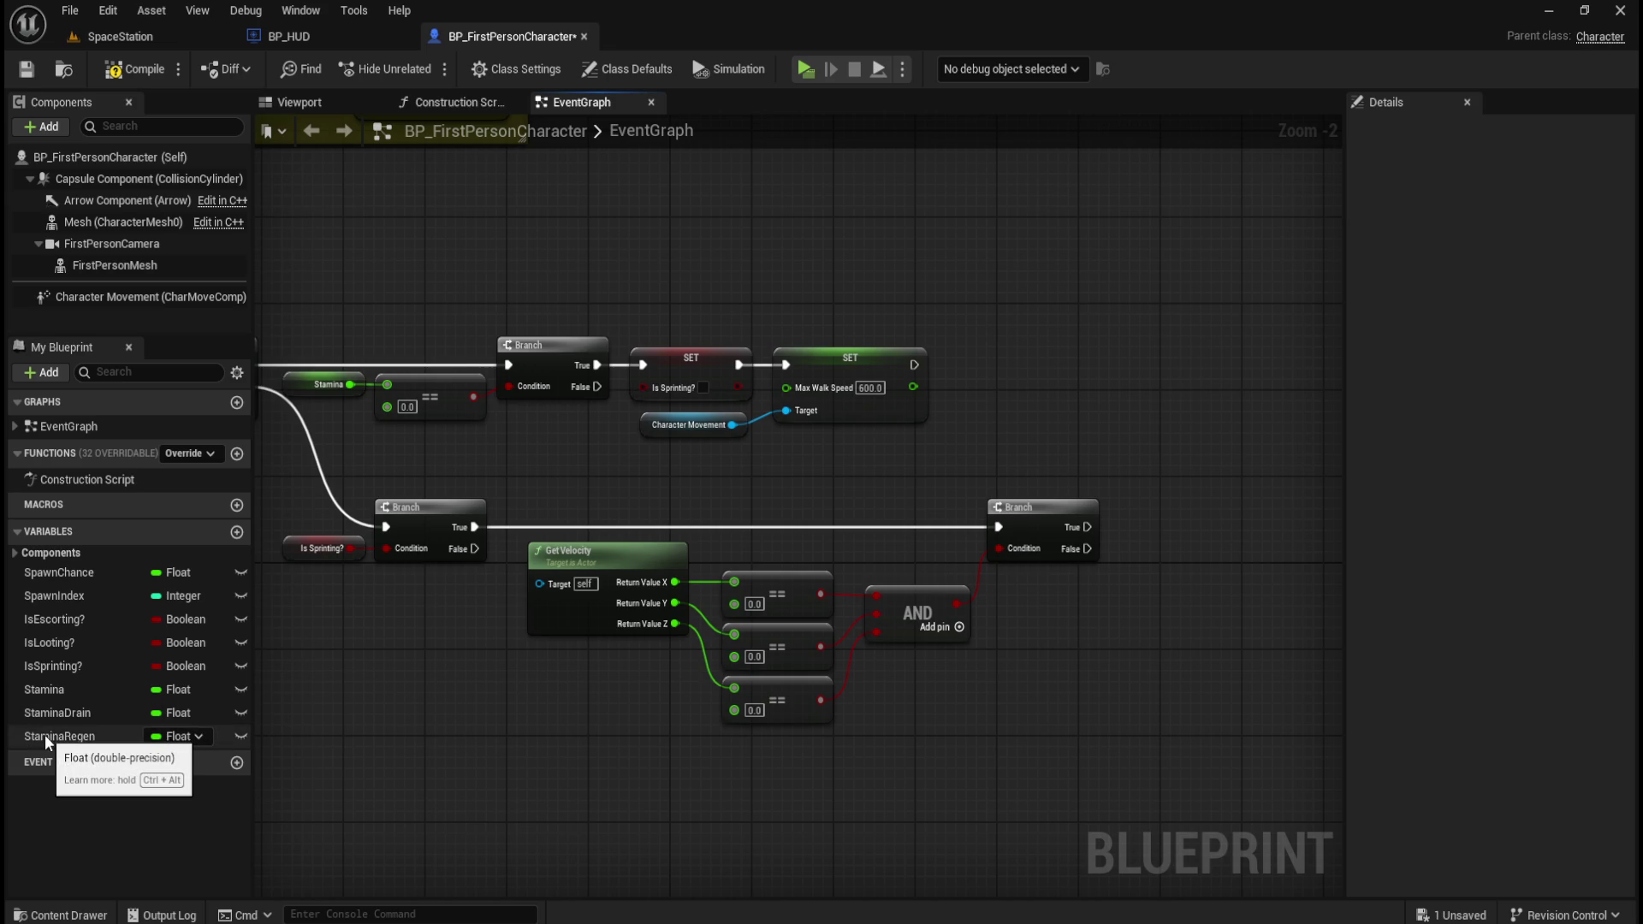
- Add a SET Stamina Drain node beside the velocity-check Branch
mouse_move(69, 713)
mouse_down()
mouse_move(1177, 527)
mouse_move(1253, 529)
mouse_up()
click(1208, 587)
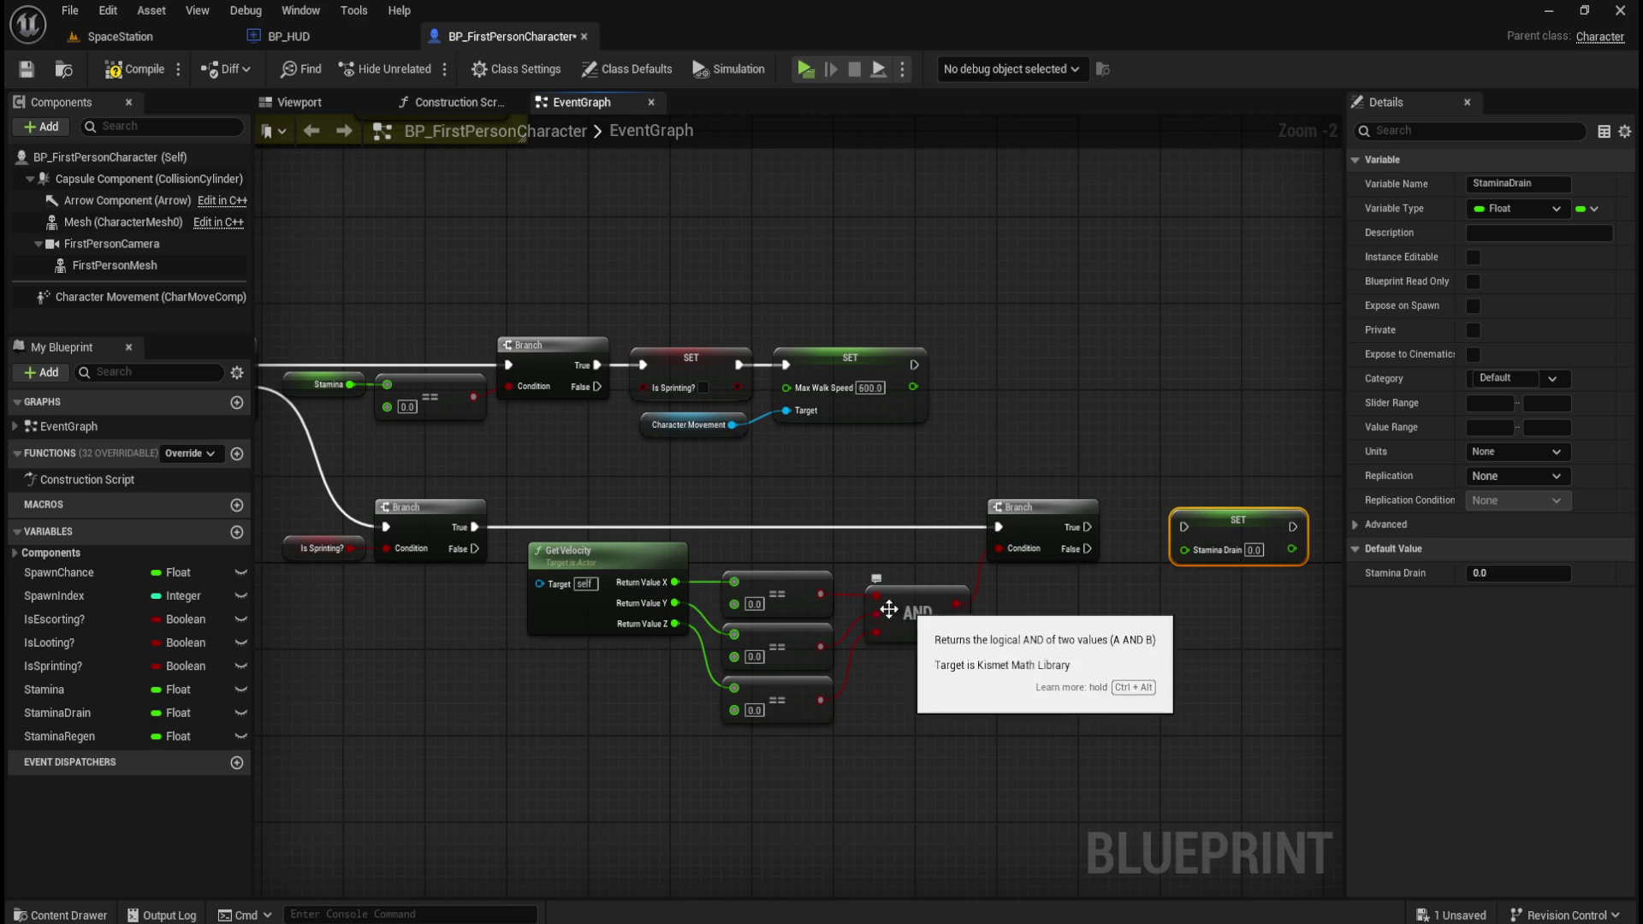
click(922, 592)
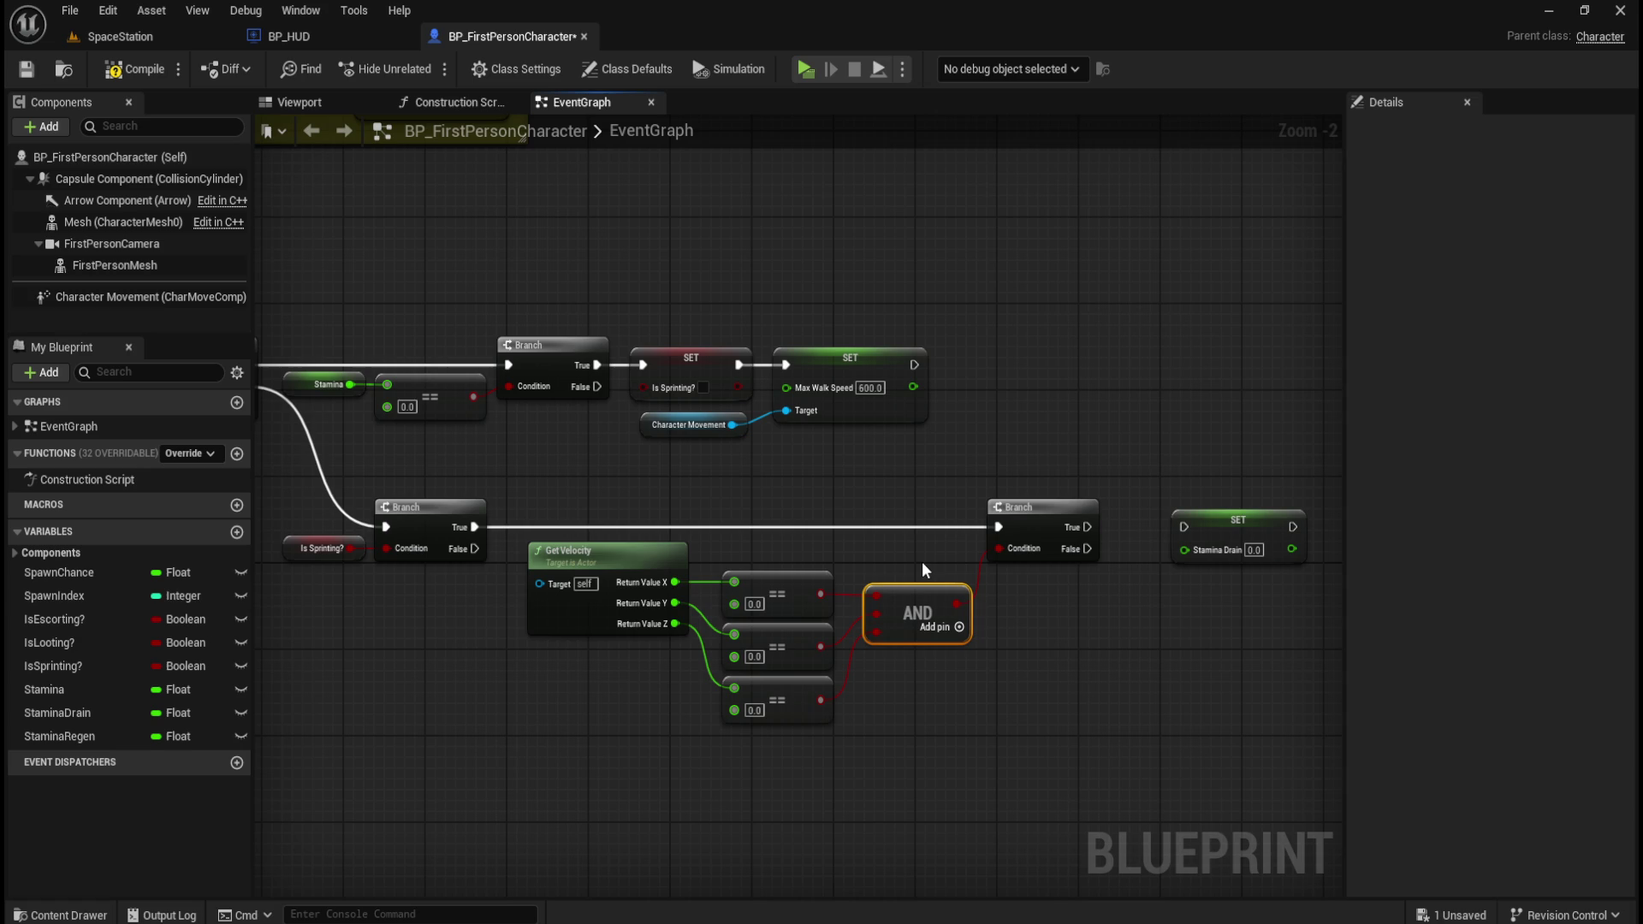
click(1070, 581)
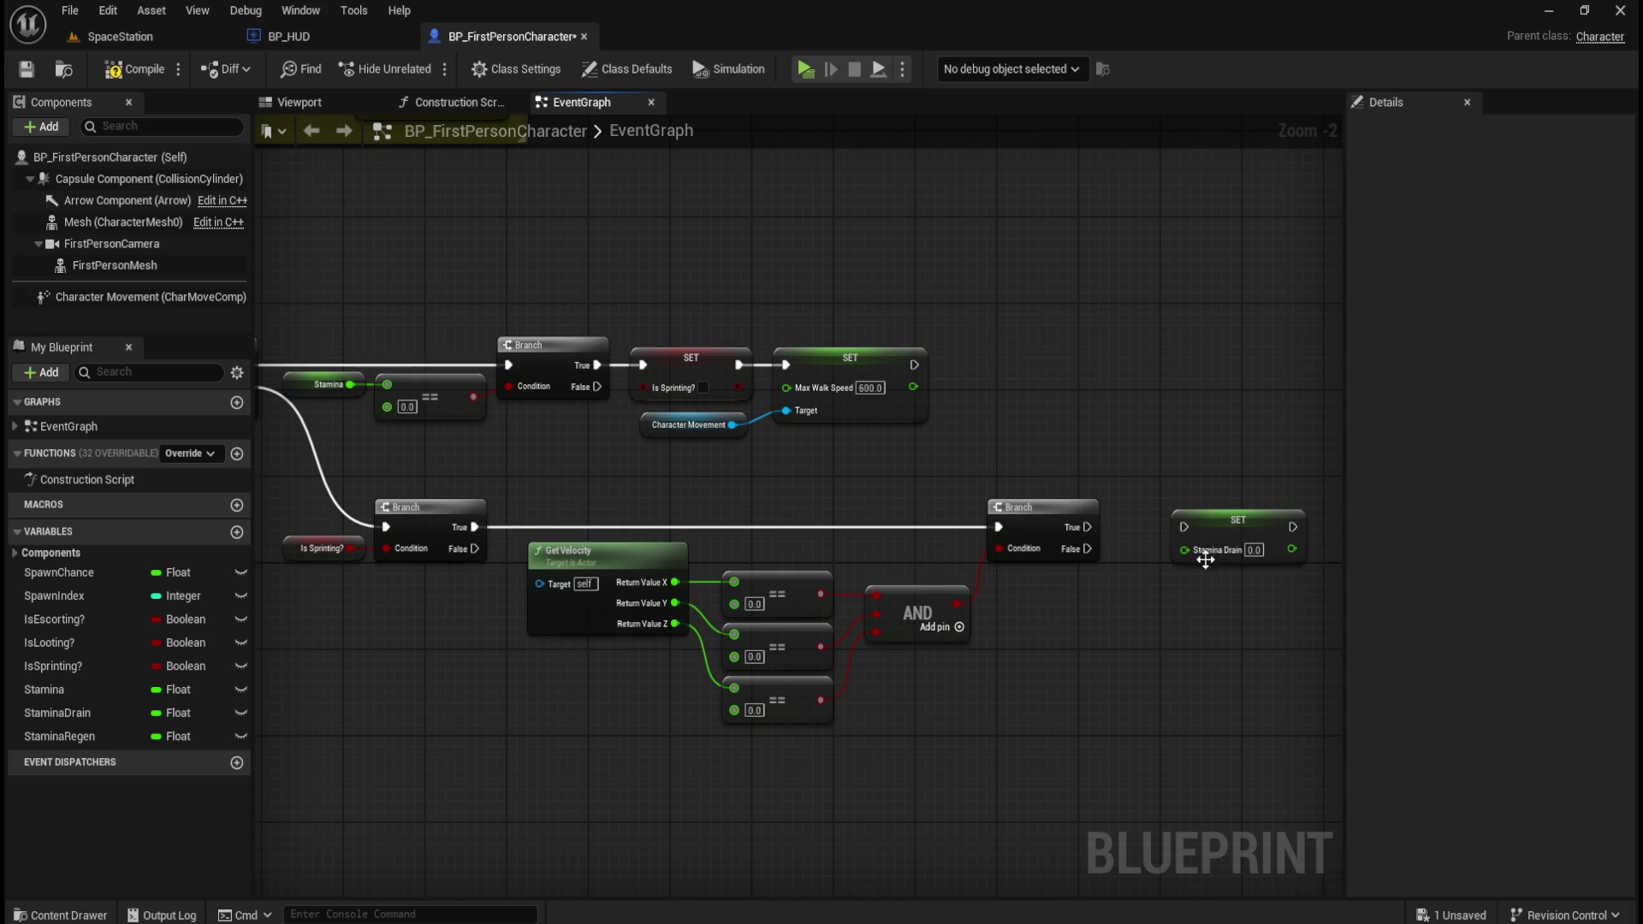
drag(301, 581, 506, 485)
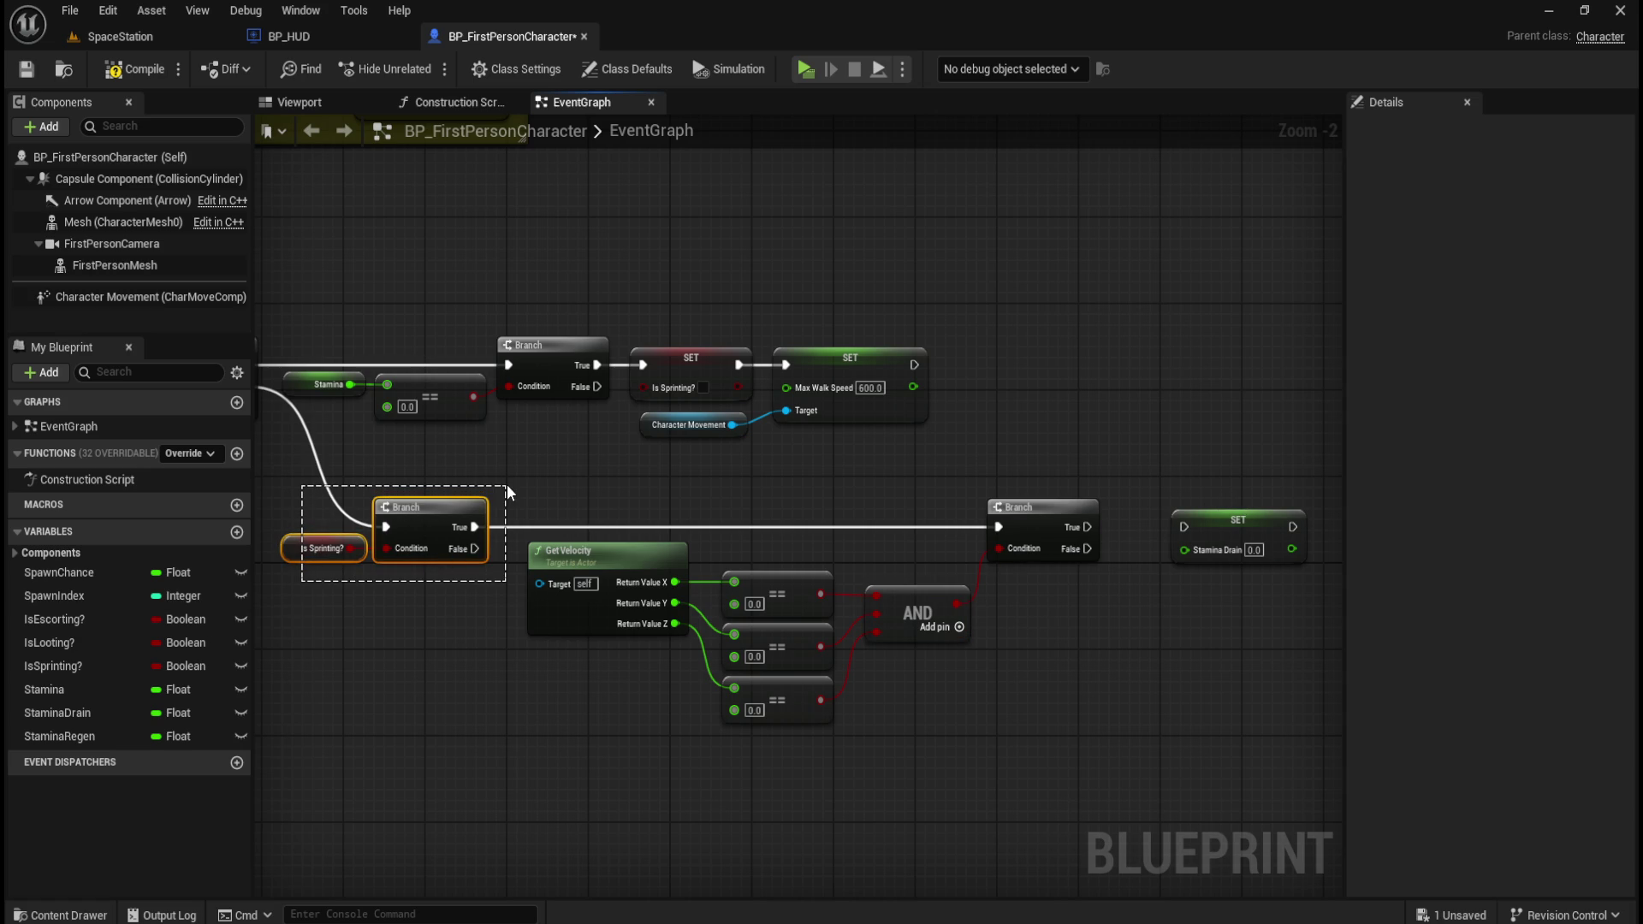
- Wire the velocity Branch's False output into the SET Stamina Drain node
drag(506, 485, 507, 485)
mouse_move(618, 483)
mouse_down()
mouse_move(890, 662)
mouse_move(933, 746)
mouse_move(968, 751)
mouse_up()
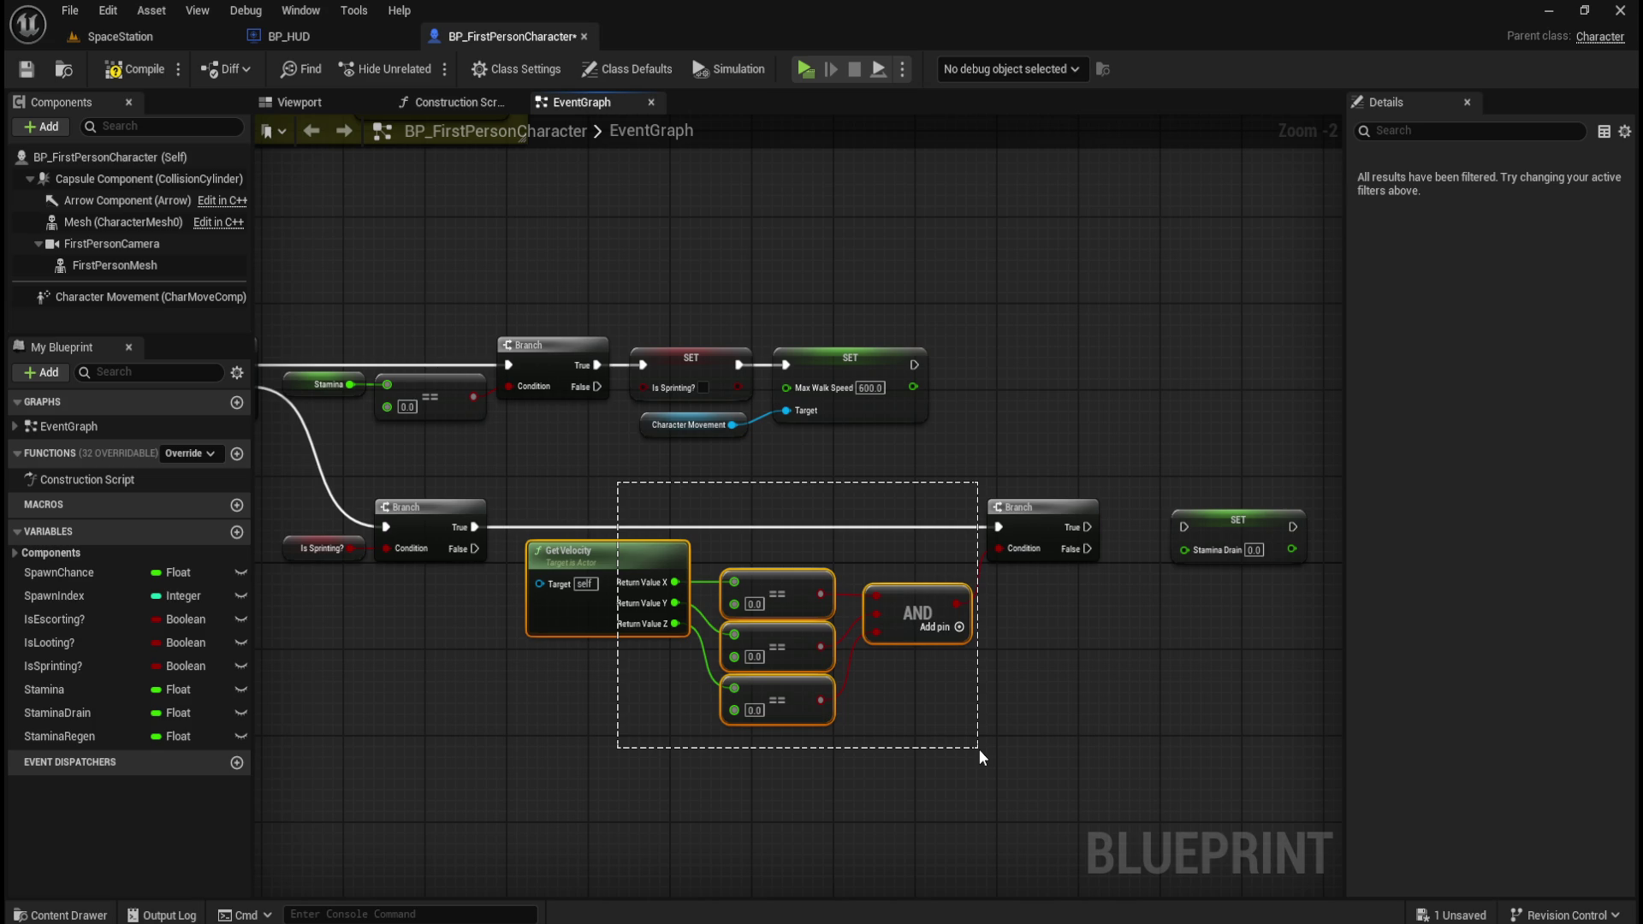
drag(979, 748, 978, 748)
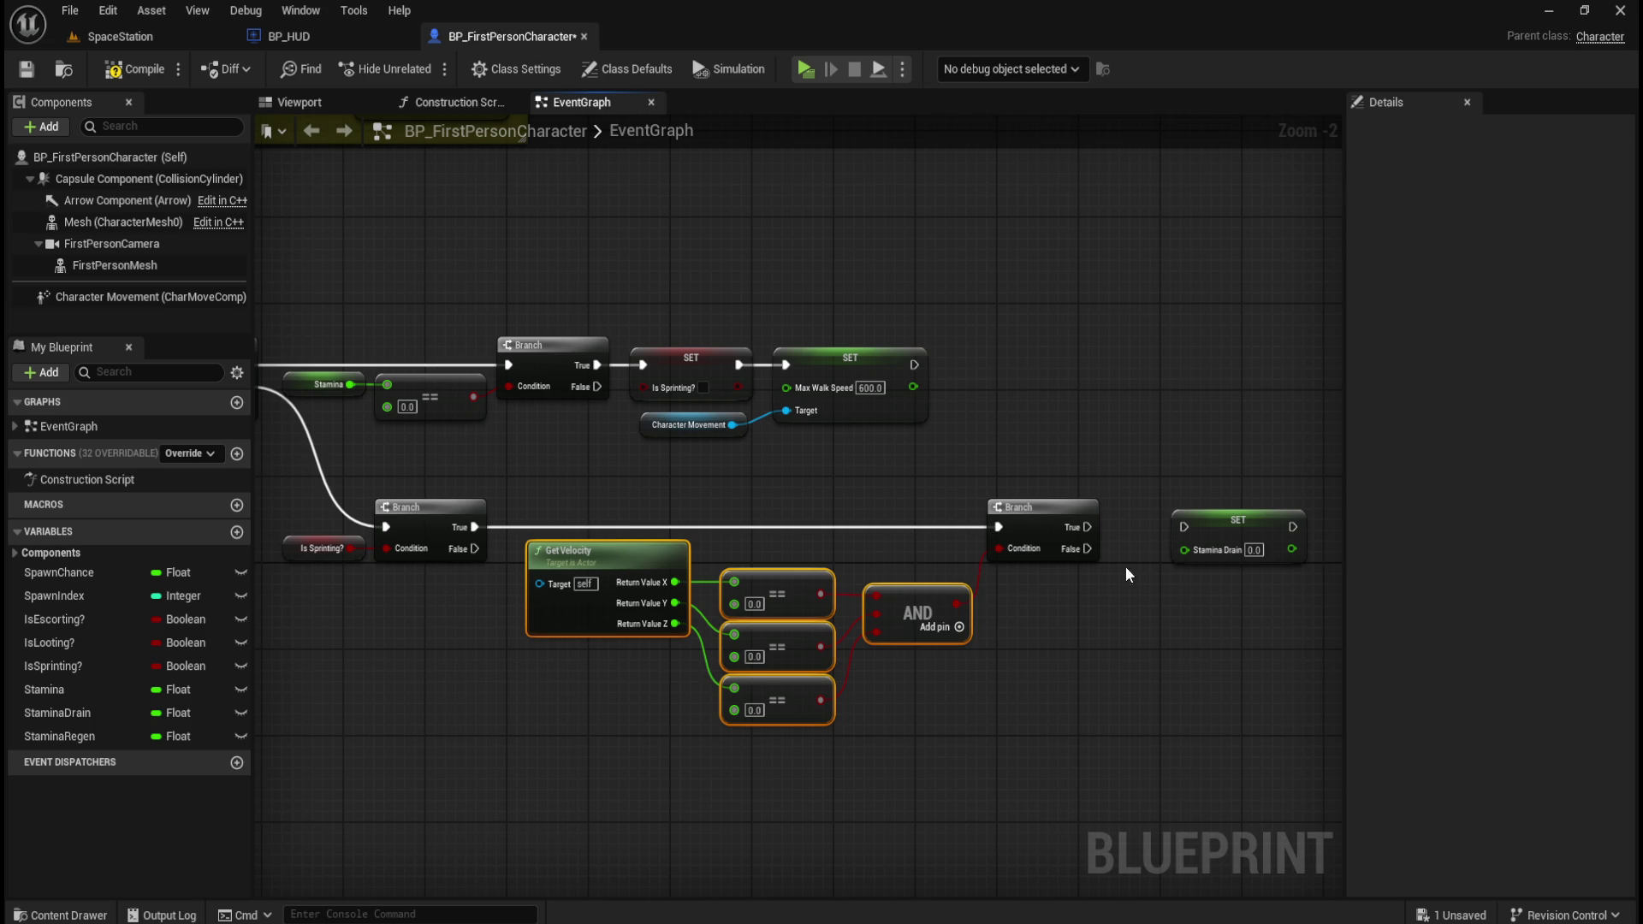
click(1207, 548)
drag(1087, 549, 1186, 553)
click(1108, 541)
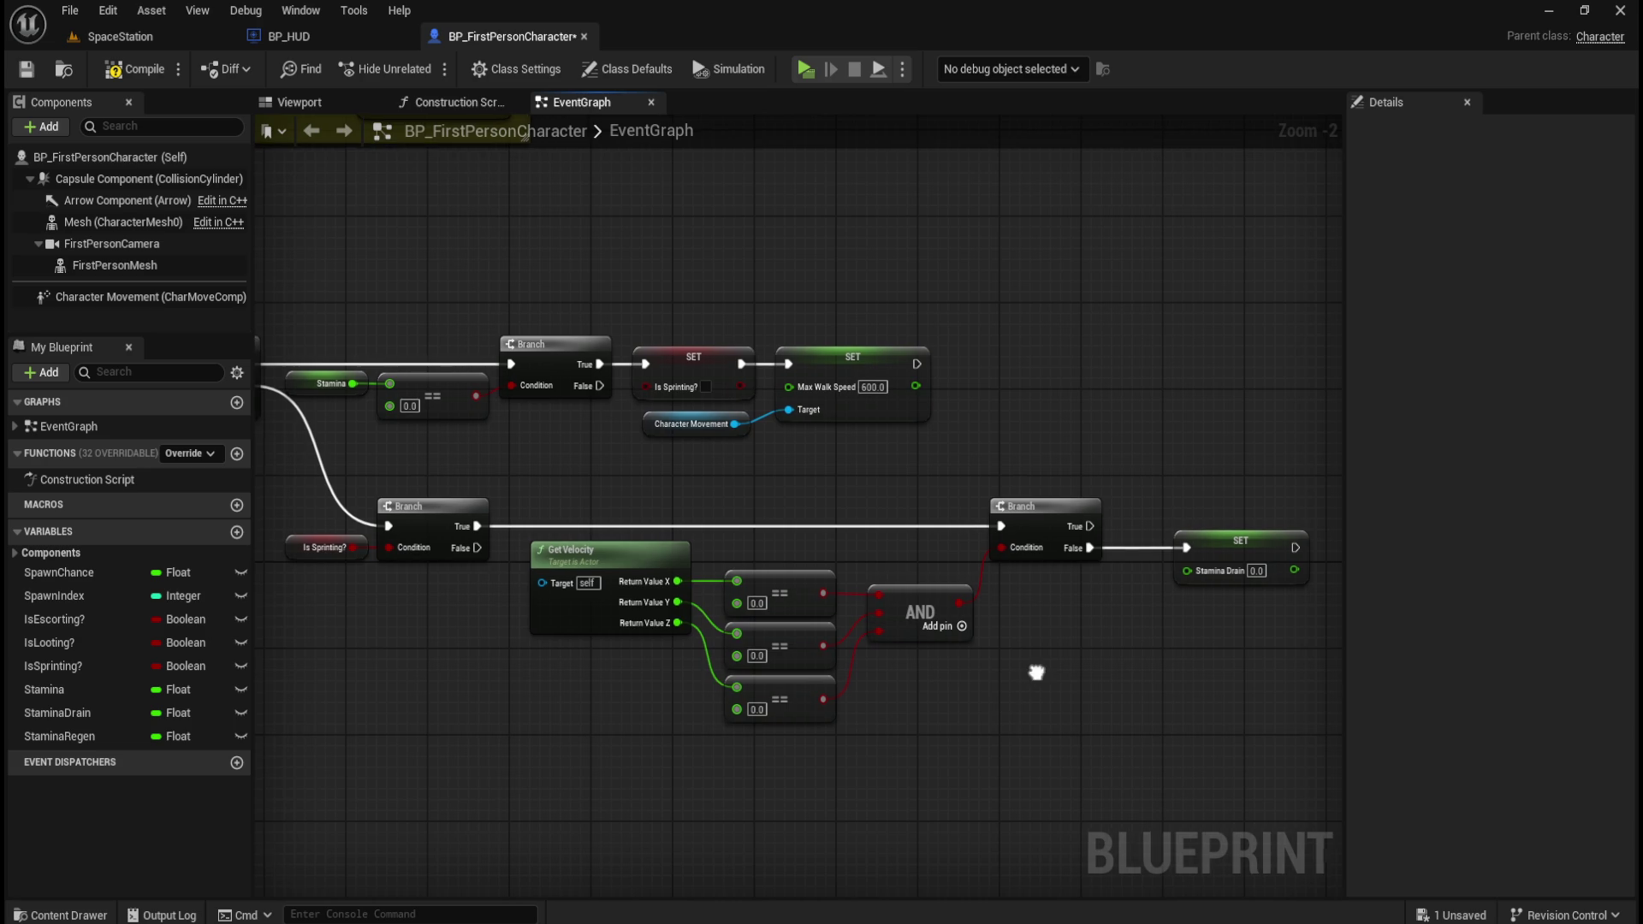
- Multiply Event Tick's Delta Seconds by -0.4 and place the node right of the AND node
drag(994, 689, 1198, 682)
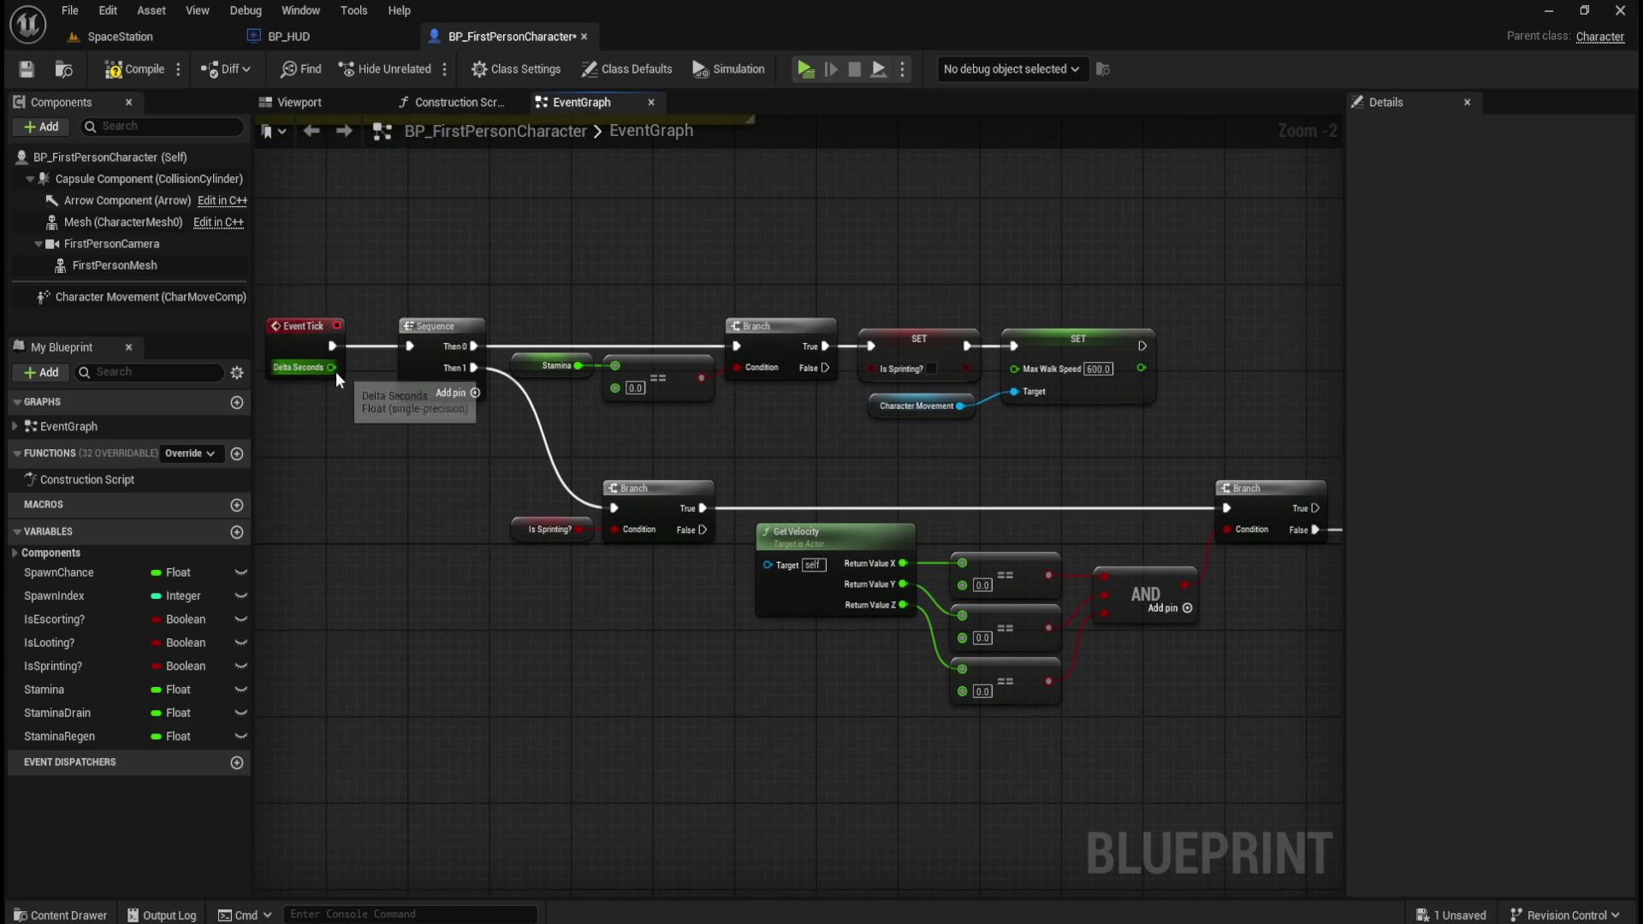
mouse_move(335, 371)
mouse_down()
mouse_move(701, 690)
mouse_move(789, 736)
mouse_move(751, 721)
mouse_up()
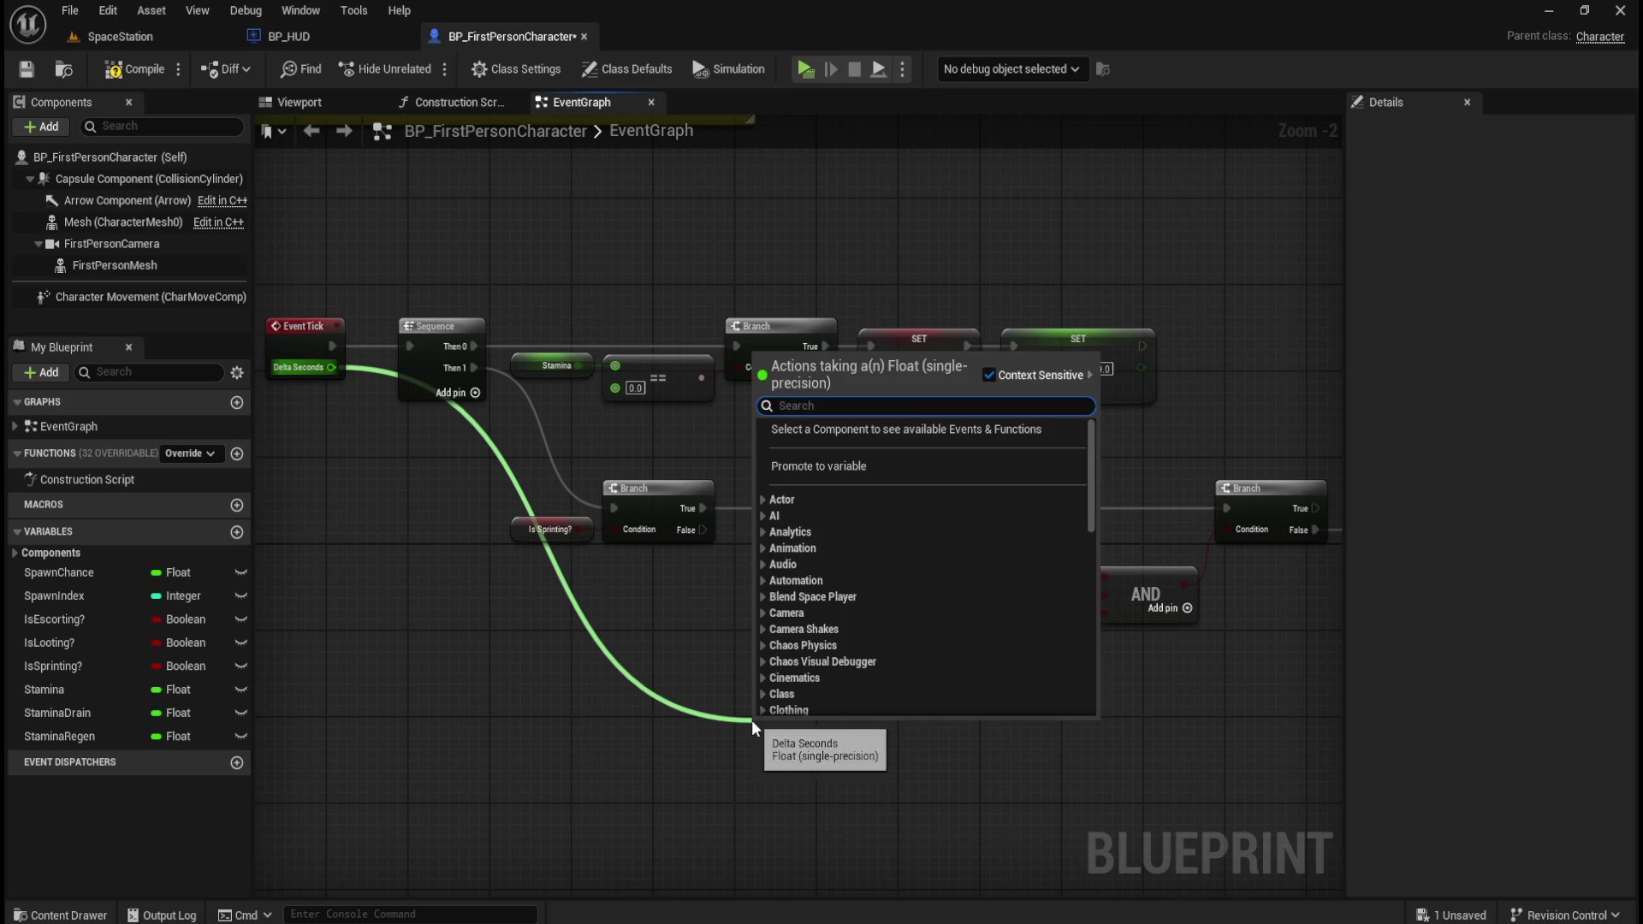
text(*)
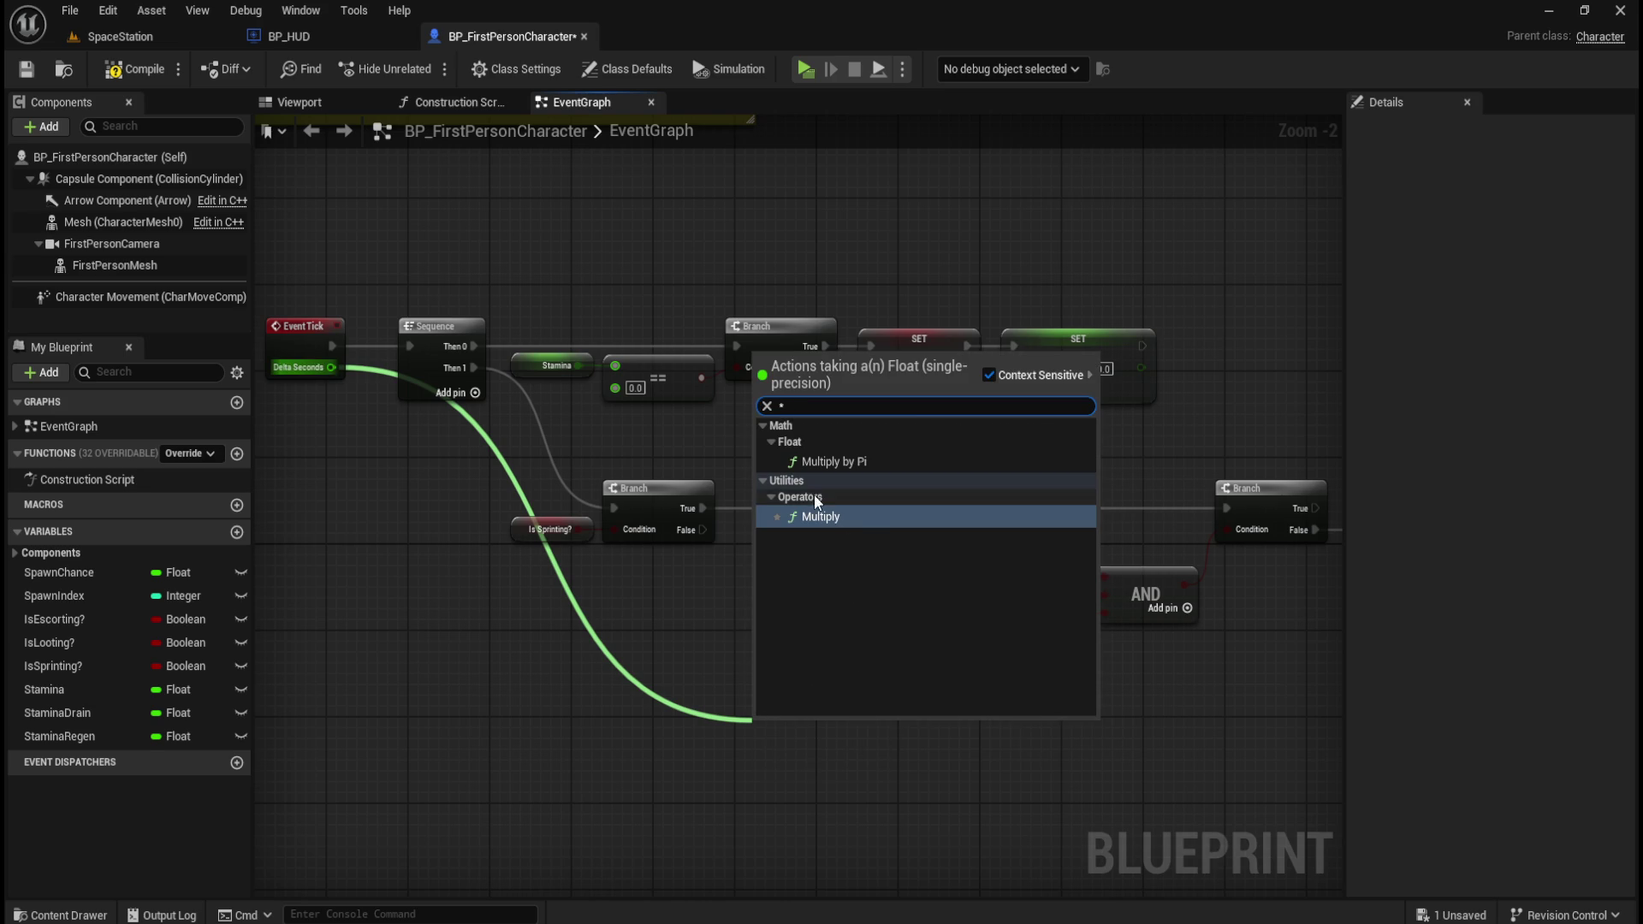
click(813, 517)
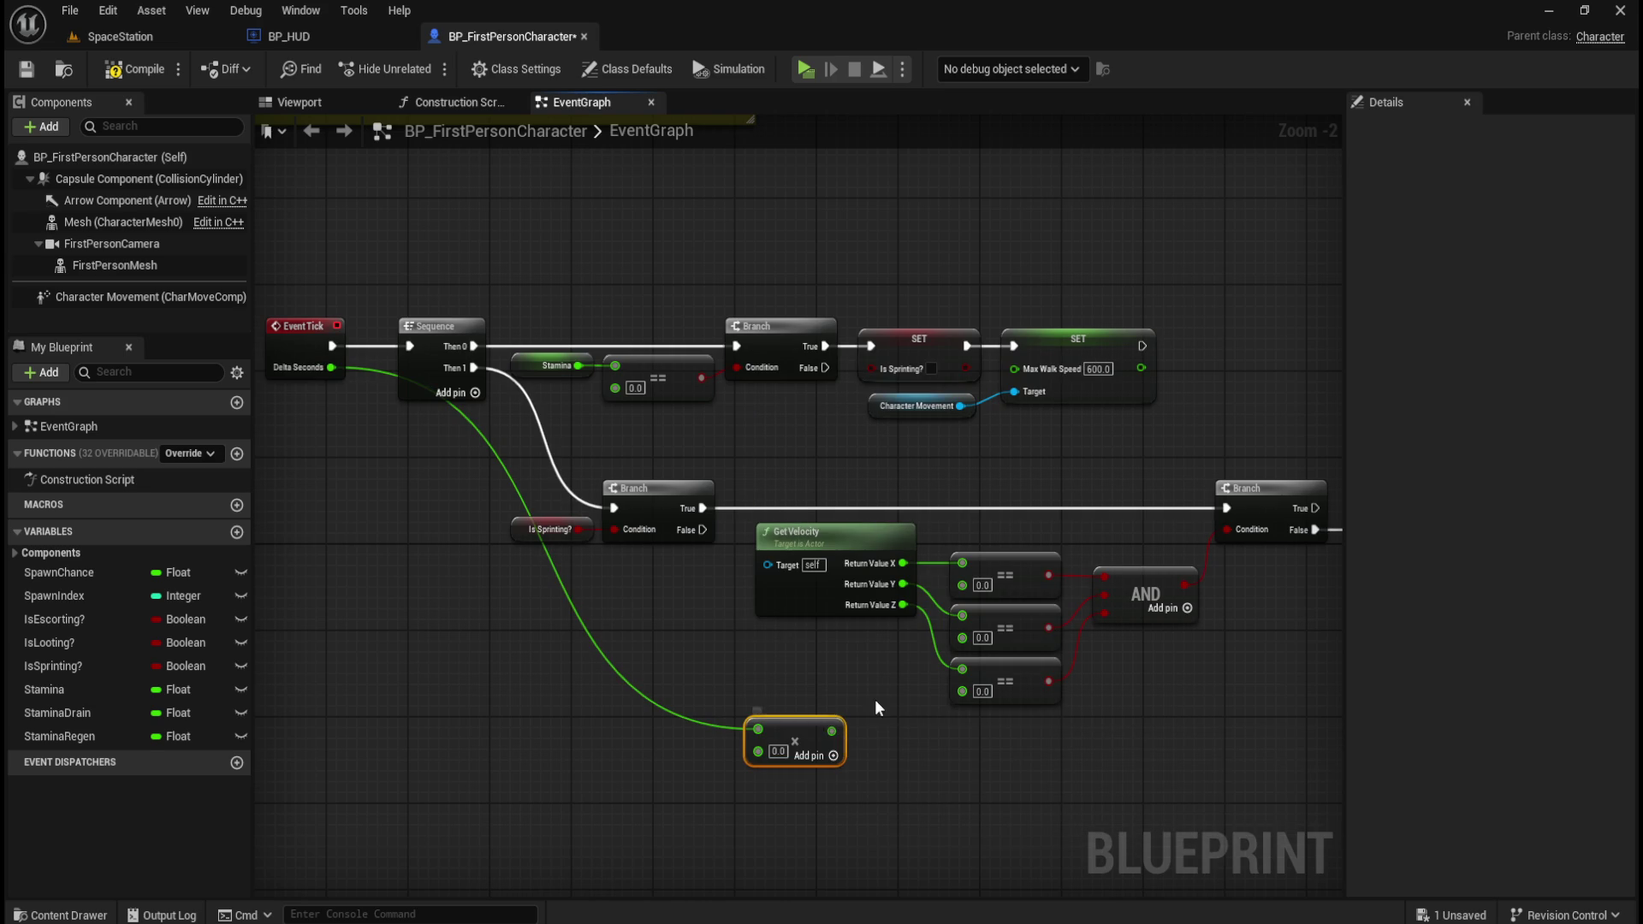
click(778, 751)
text(-0.4)
drag(984, 789, 892, 789)
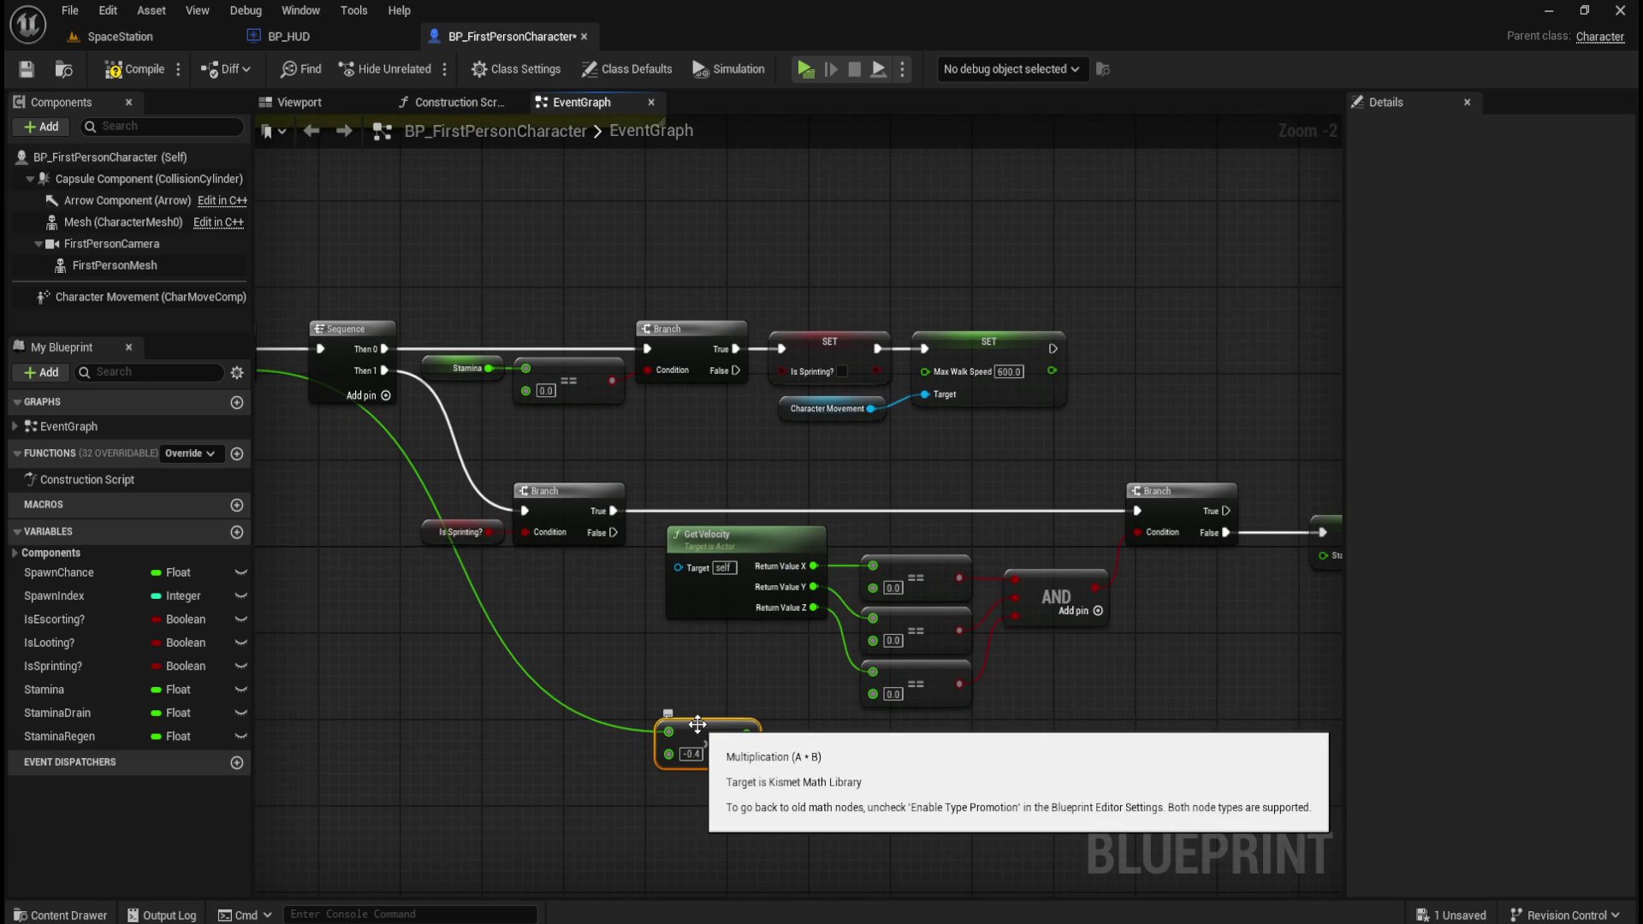
mouse_move(719, 725)
mouse_down()
mouse_move(1078, 737)
mouse_move(882, 676)
mouse_move(1262, 674)
mouse_move(1046, 647)
mouse_up()
mouse_move(968, 696)
mouse_down()
mouse_move(1071, 604)
mouse_move(1083, 552)
mouse_move(1110, 550)
mouse_up()
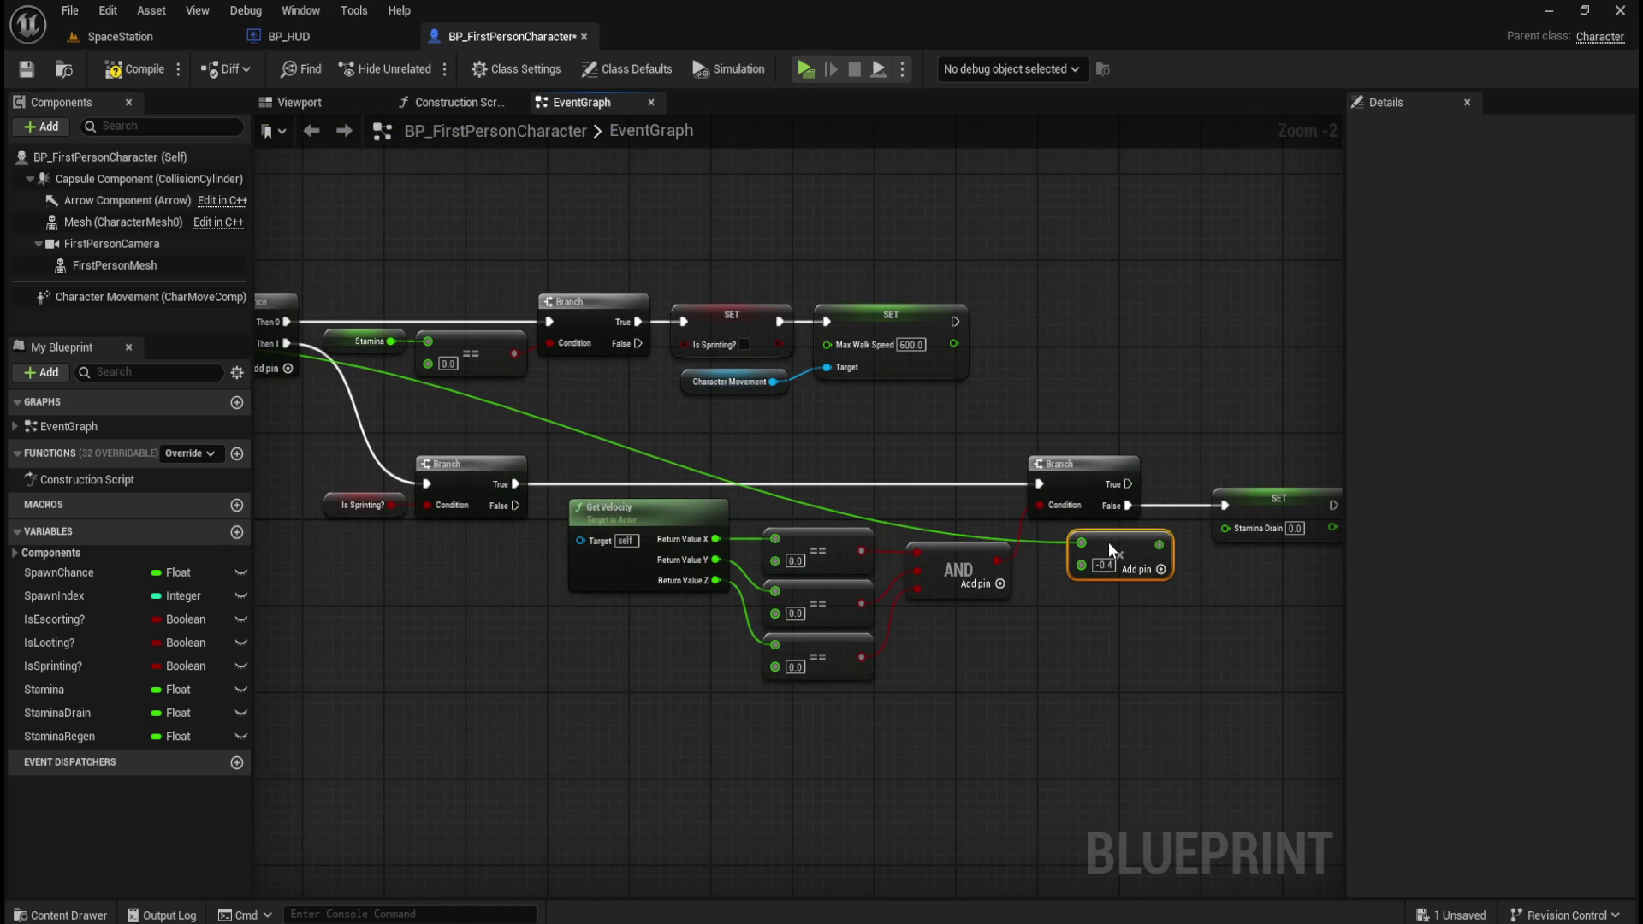
click(953, 691)
mouse_move(954, 691)
mouse_down()
mouse_move(1201, 723)
mouse_move(776, 700)
mouse_up()
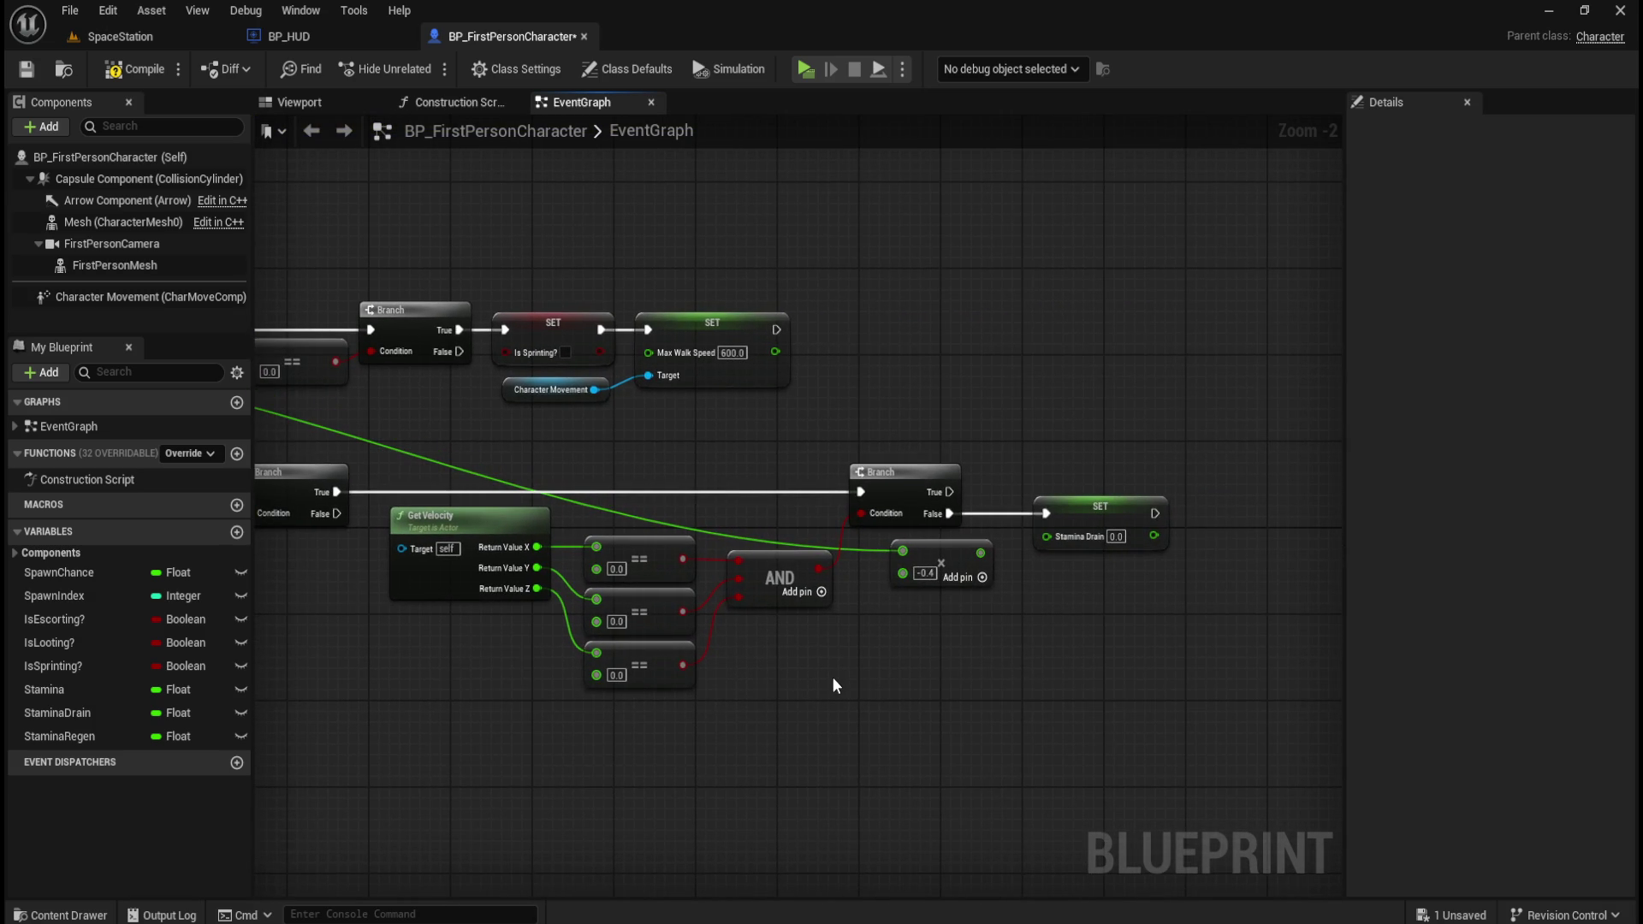
mouse_move(877, 671)
mouse_down()
mouse_move(1184, 664)
mouse_move(983, 659)
mouse_move(1103, 690)
mouse_move(792, 752)
mouse_move(539, 465)
mouse_up()
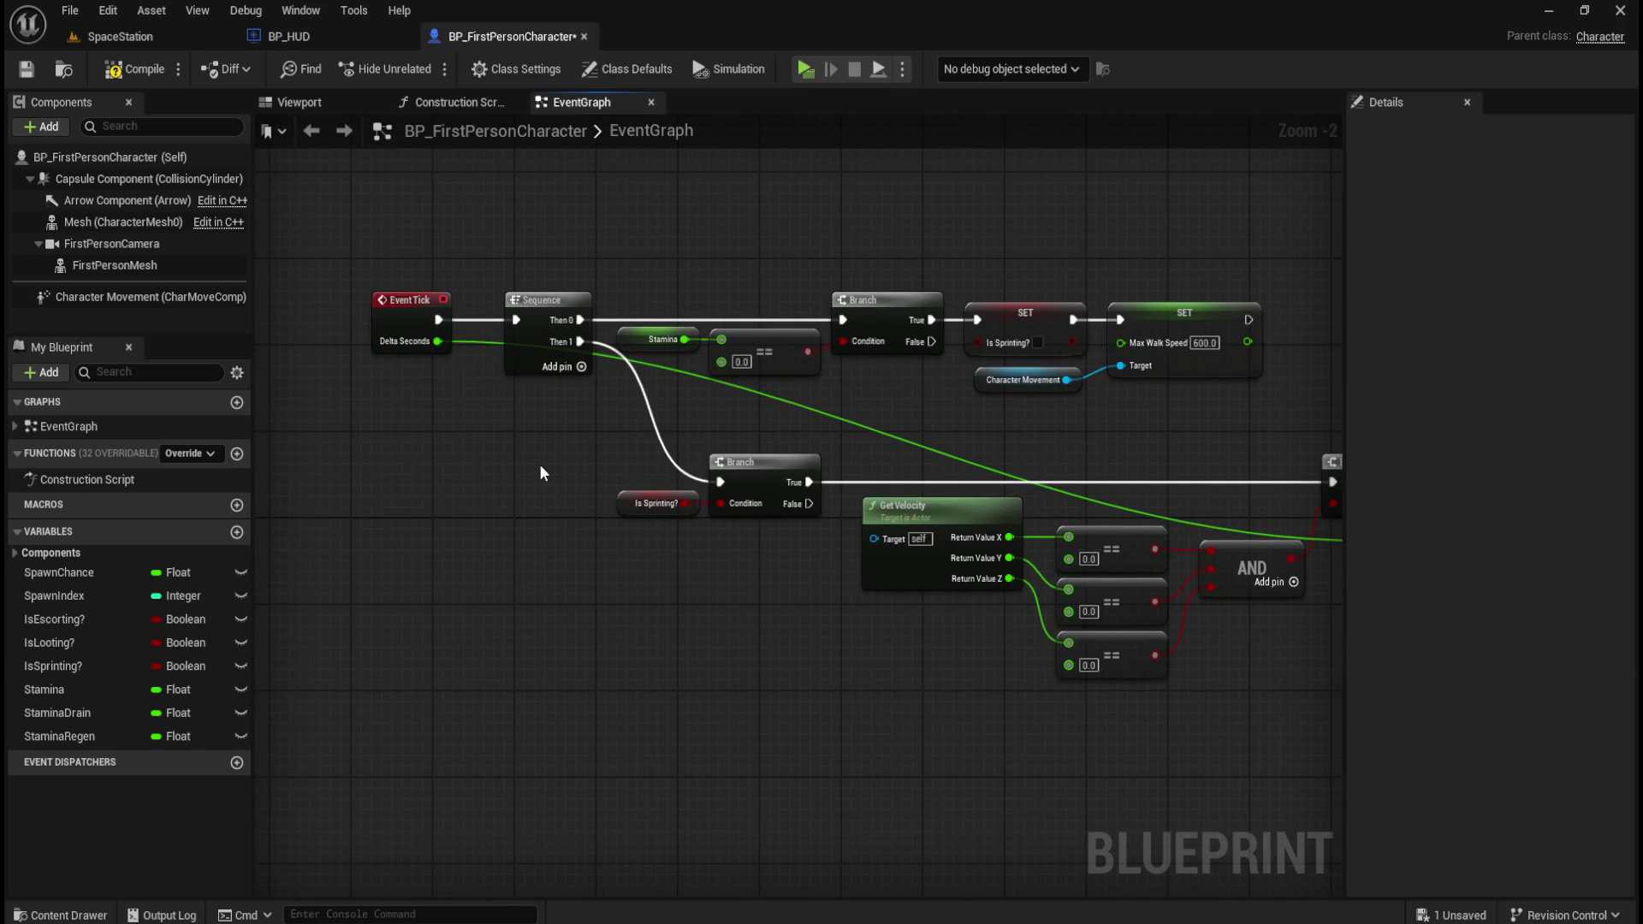
- Connect the -0.4 multiply result to SET's Stamina Drain value pin
mouse_move(429, 341)
mouse_down()
mouse_move(596, 659)
mouse_move(555, 654)
mouse_up()
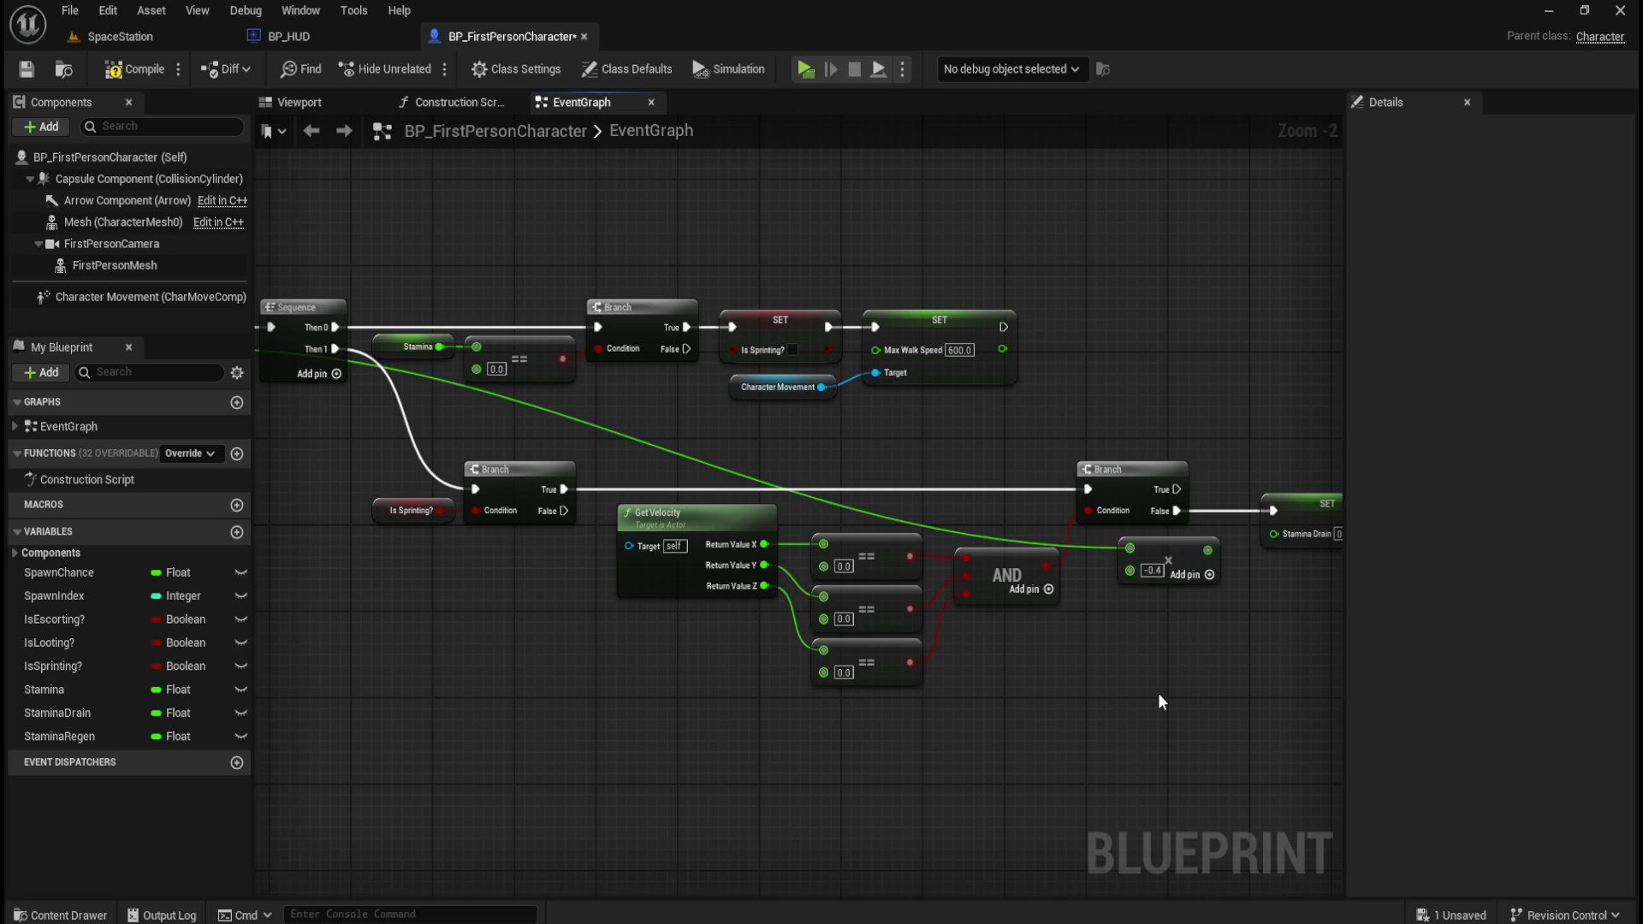
drag(1122, 706, 1032, 686)
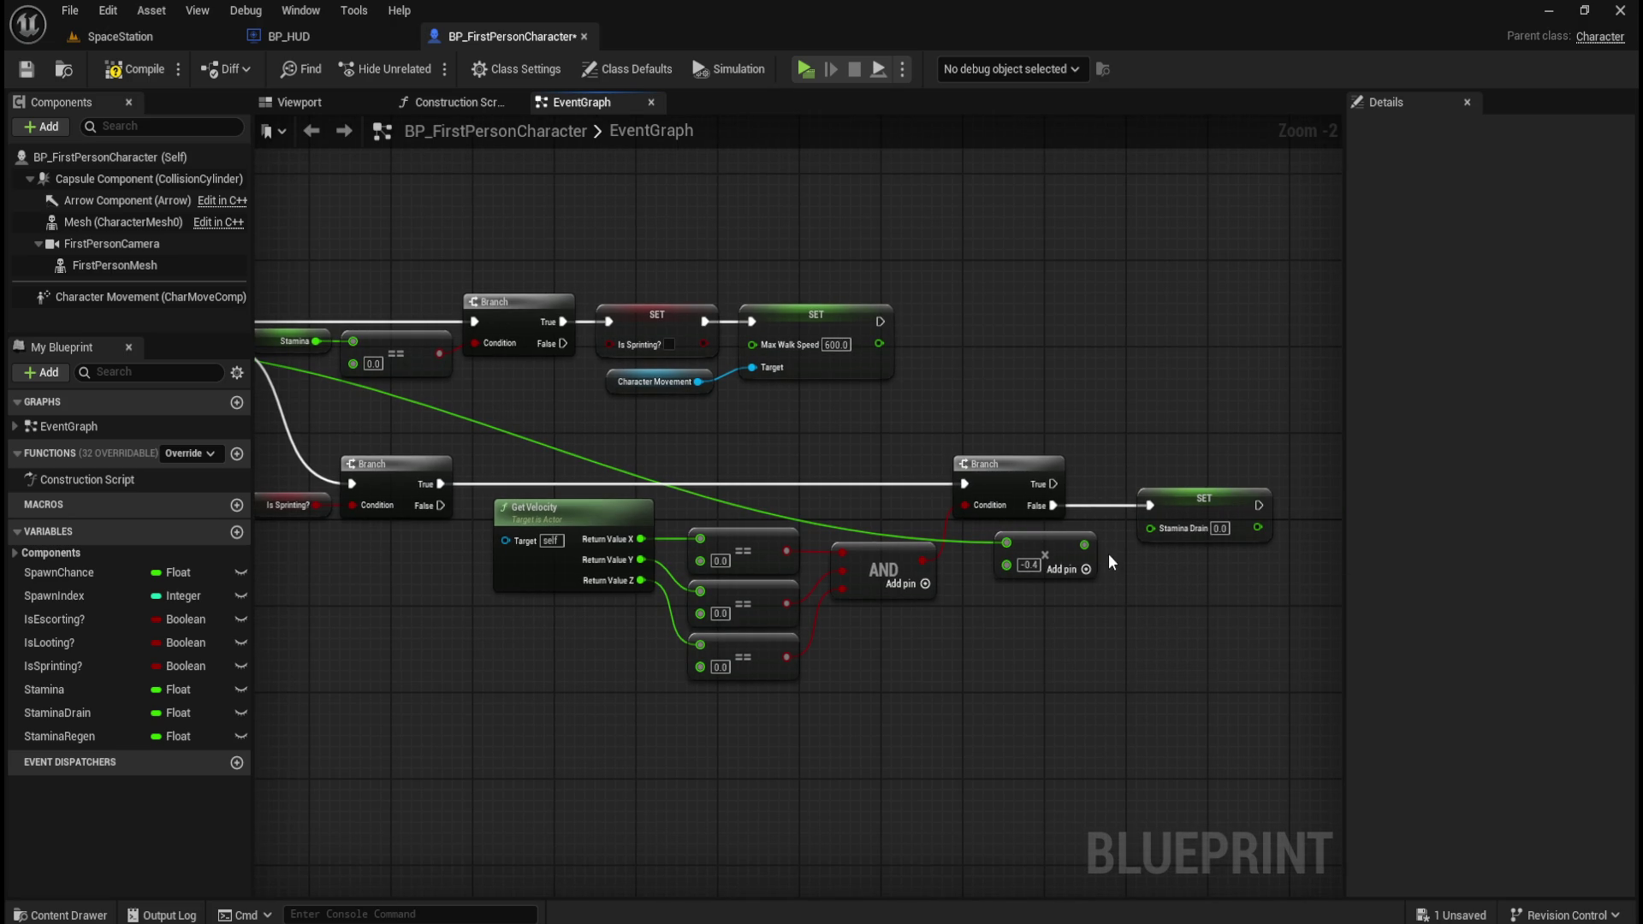
drag(1083, 544, 1158, 532)
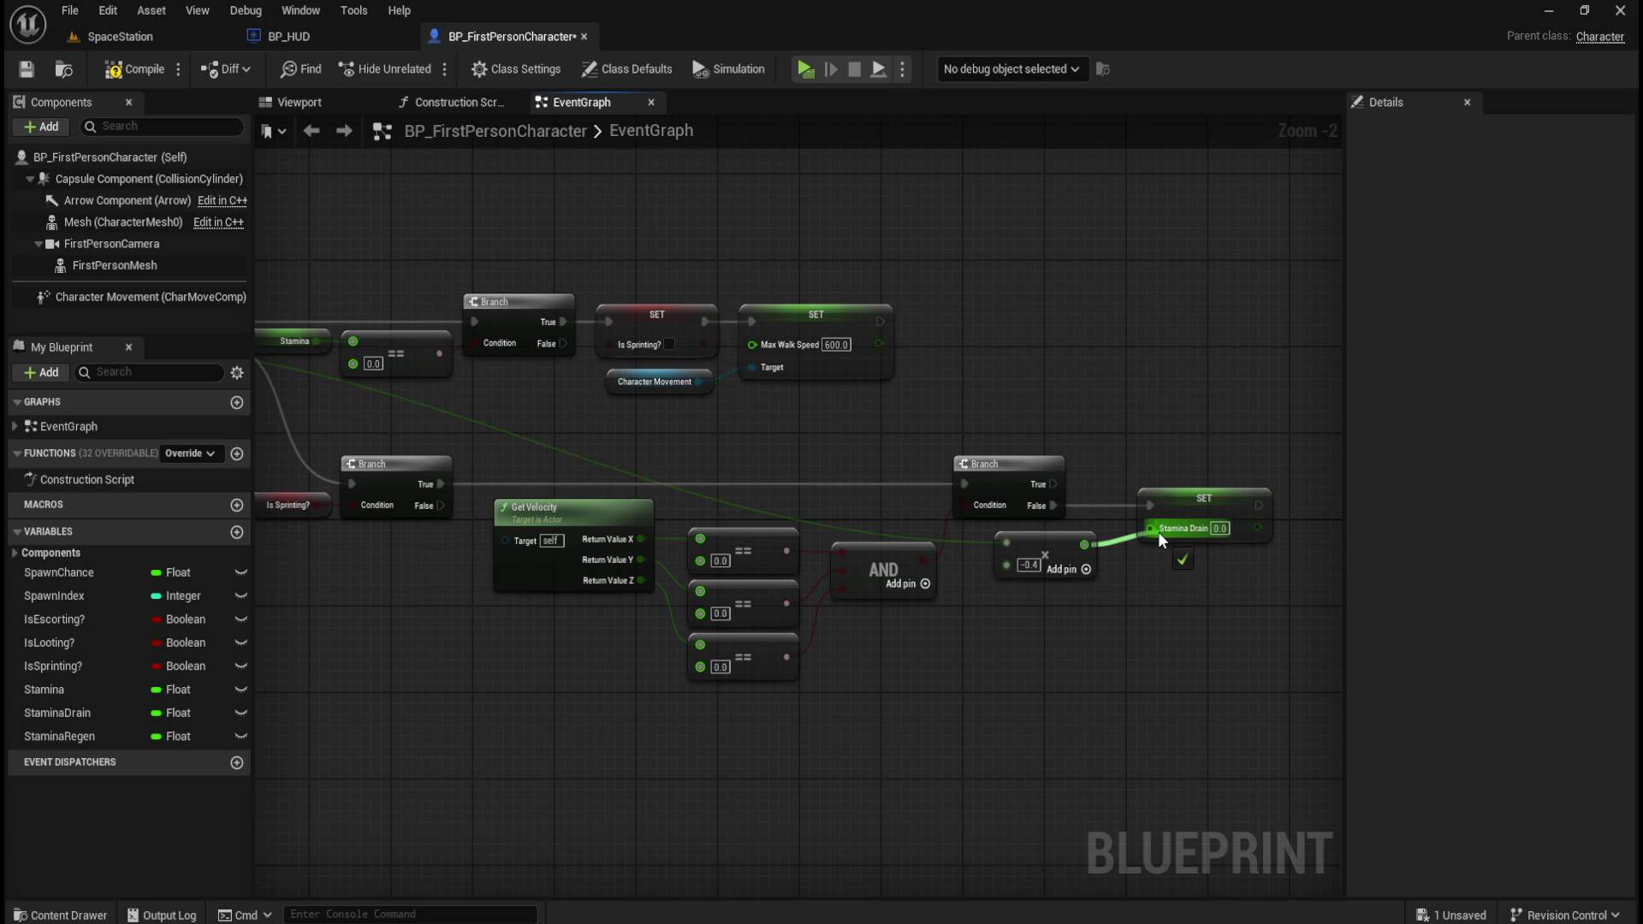
drag(1157, 531, 1158, 531)
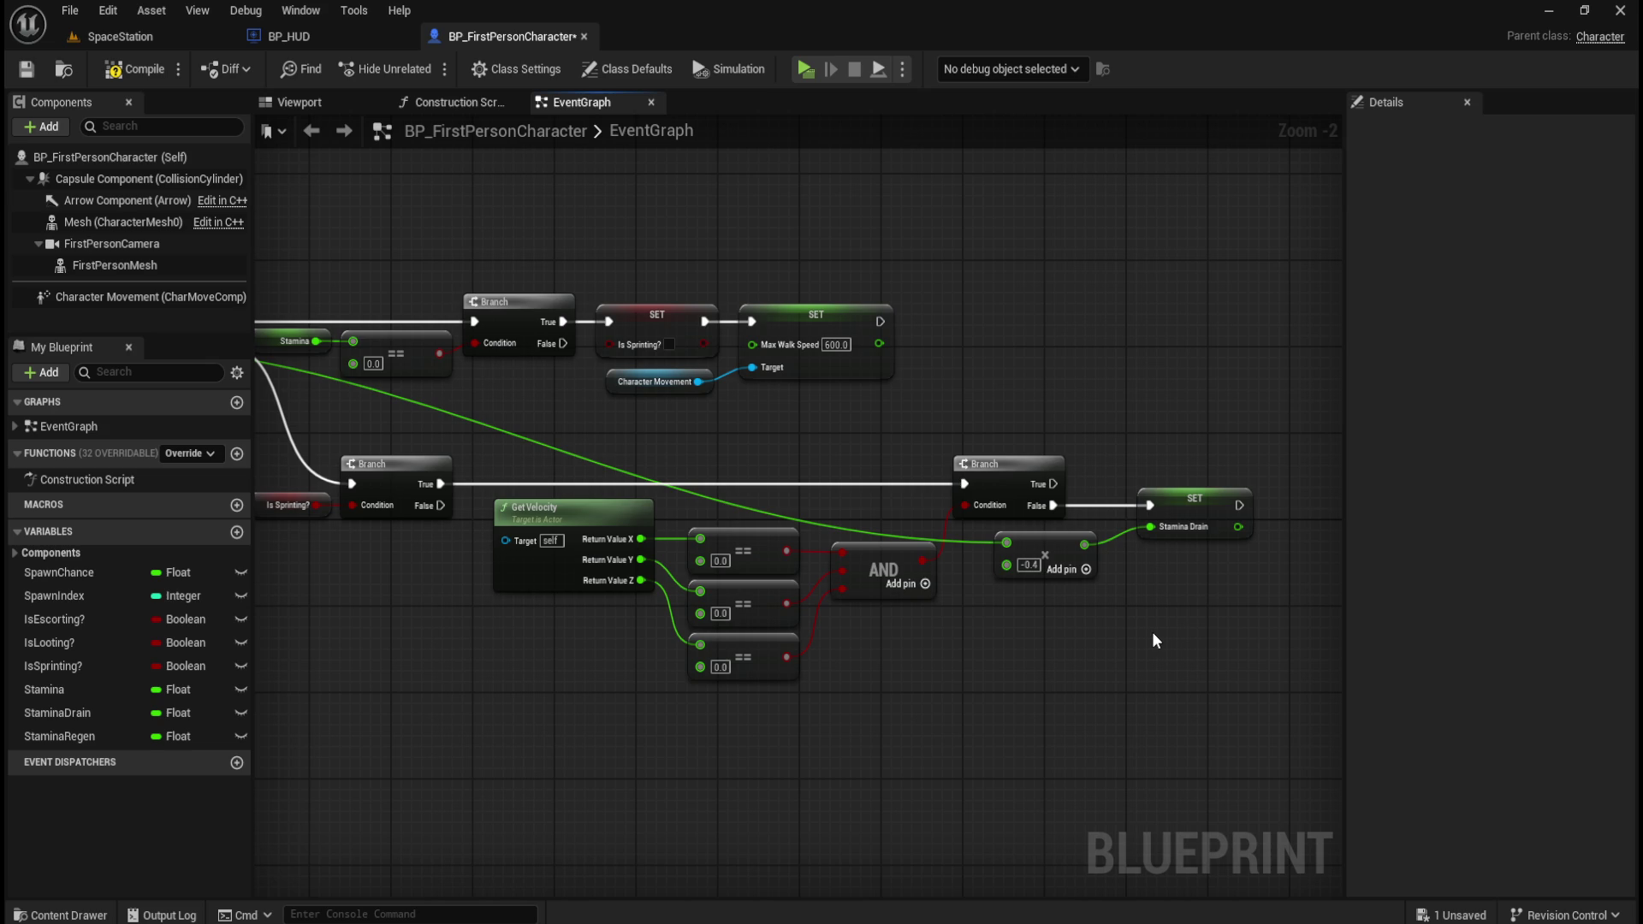
- Place a Get Stamina node to the right of the SET Stamina Drain node
mouse_move(1155, 640)
mouse_down()
mouse_move(1240, 670)
mouse_move(1030, 700)
mouse_up()
mouse_move(1109, 656)
mouse_down()
mouse_move(1063, 647)
mouse_move(1068, 624)
mouse_move(984, 651)
mouse_up()
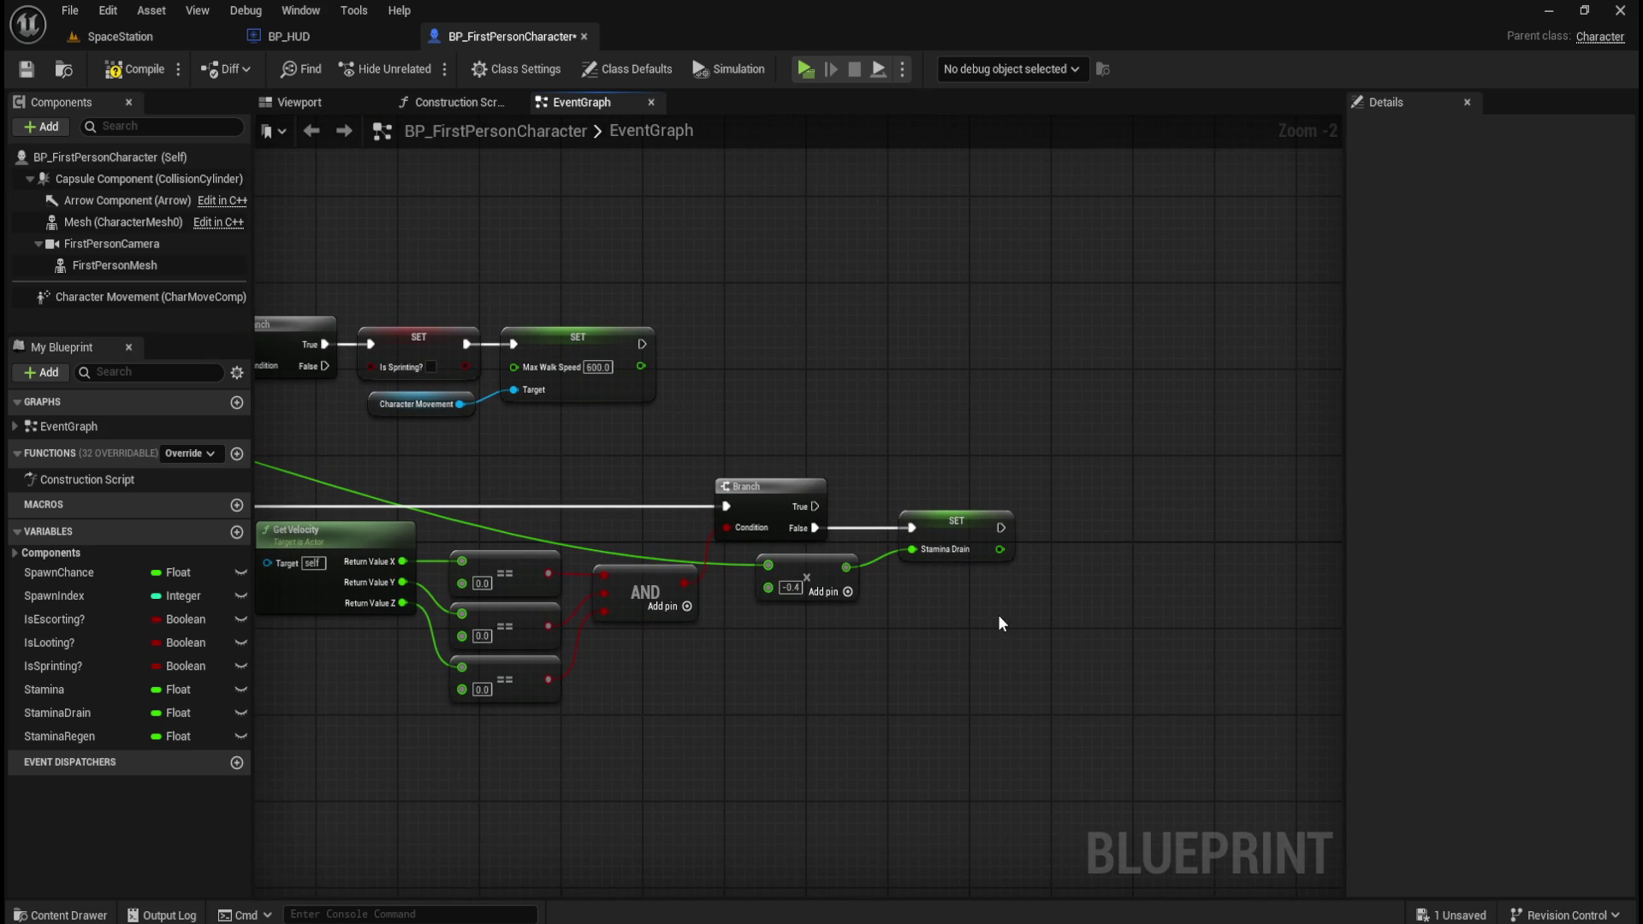
drag(1059, 616, 984, 646)
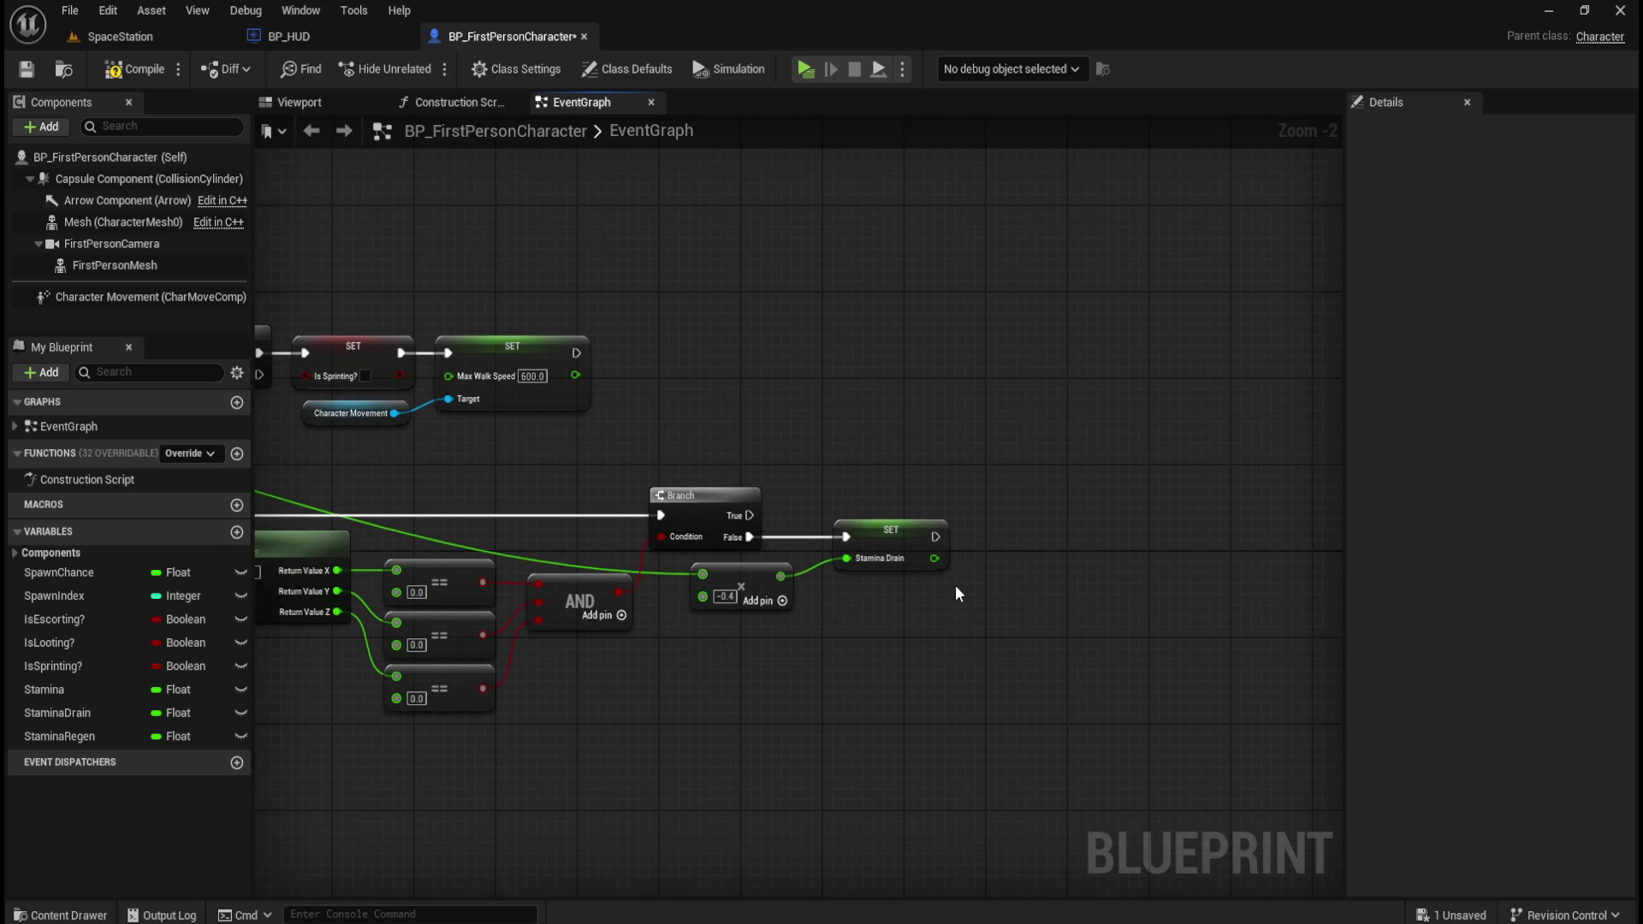
mouse_move(49, 689)
mouse_down()
mouse_move(917, 624)
mouse_move(952, 567)
mouse_move(993, 583)
mouse_up()
click(931, 657)
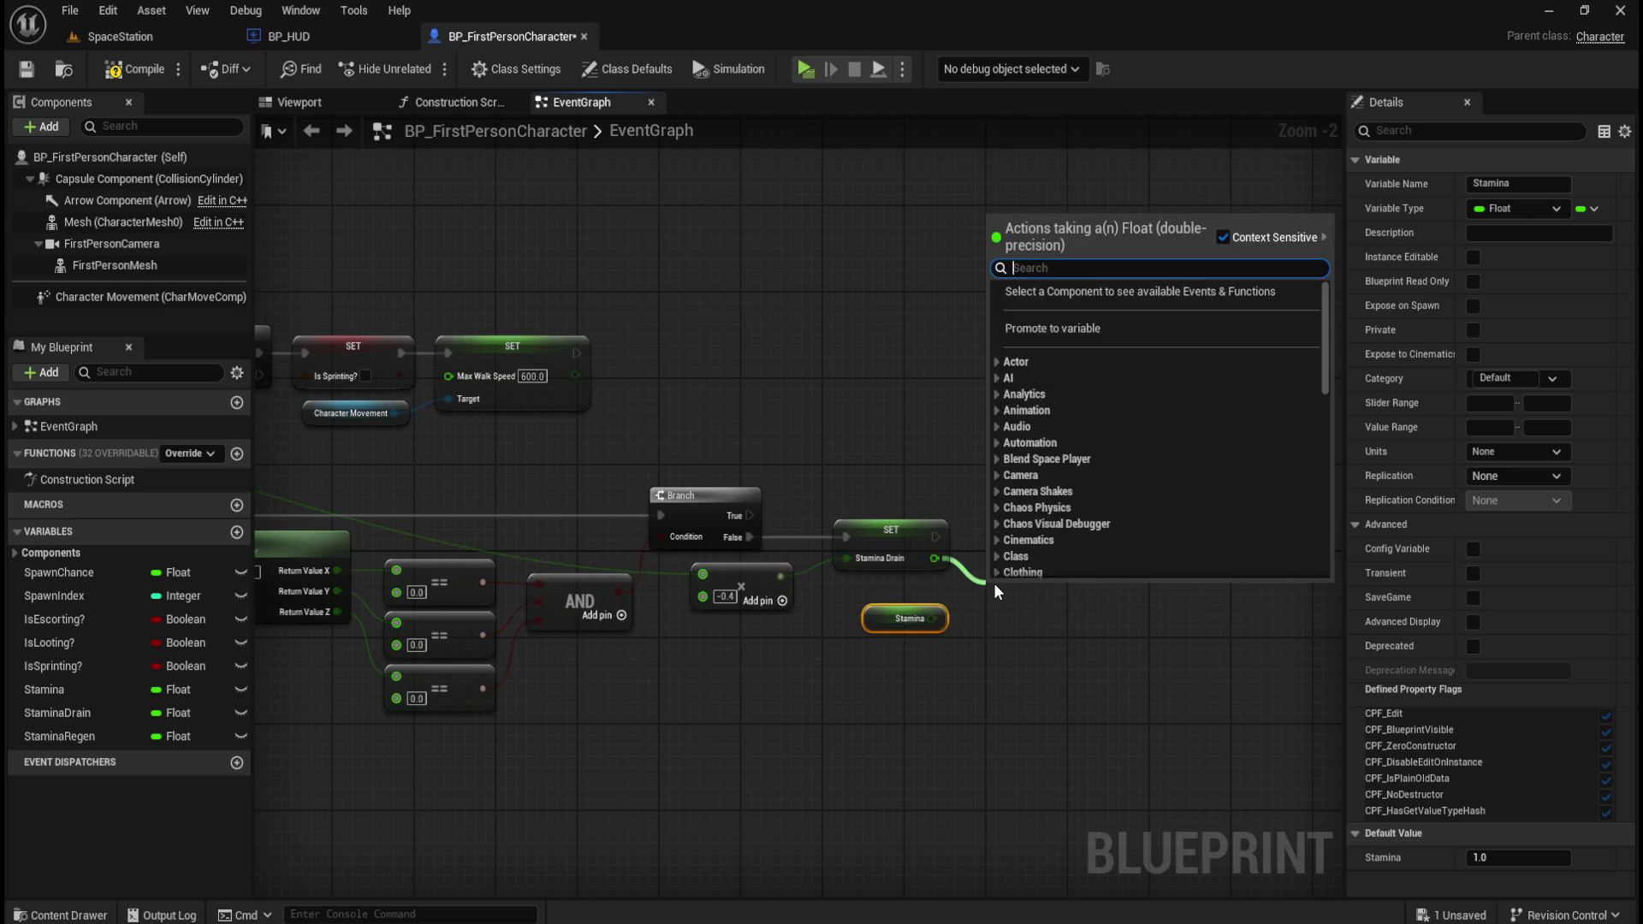
- Add a + node after Stamina Drain and wire Get Stamina into its second input
text(+)
key(Return)
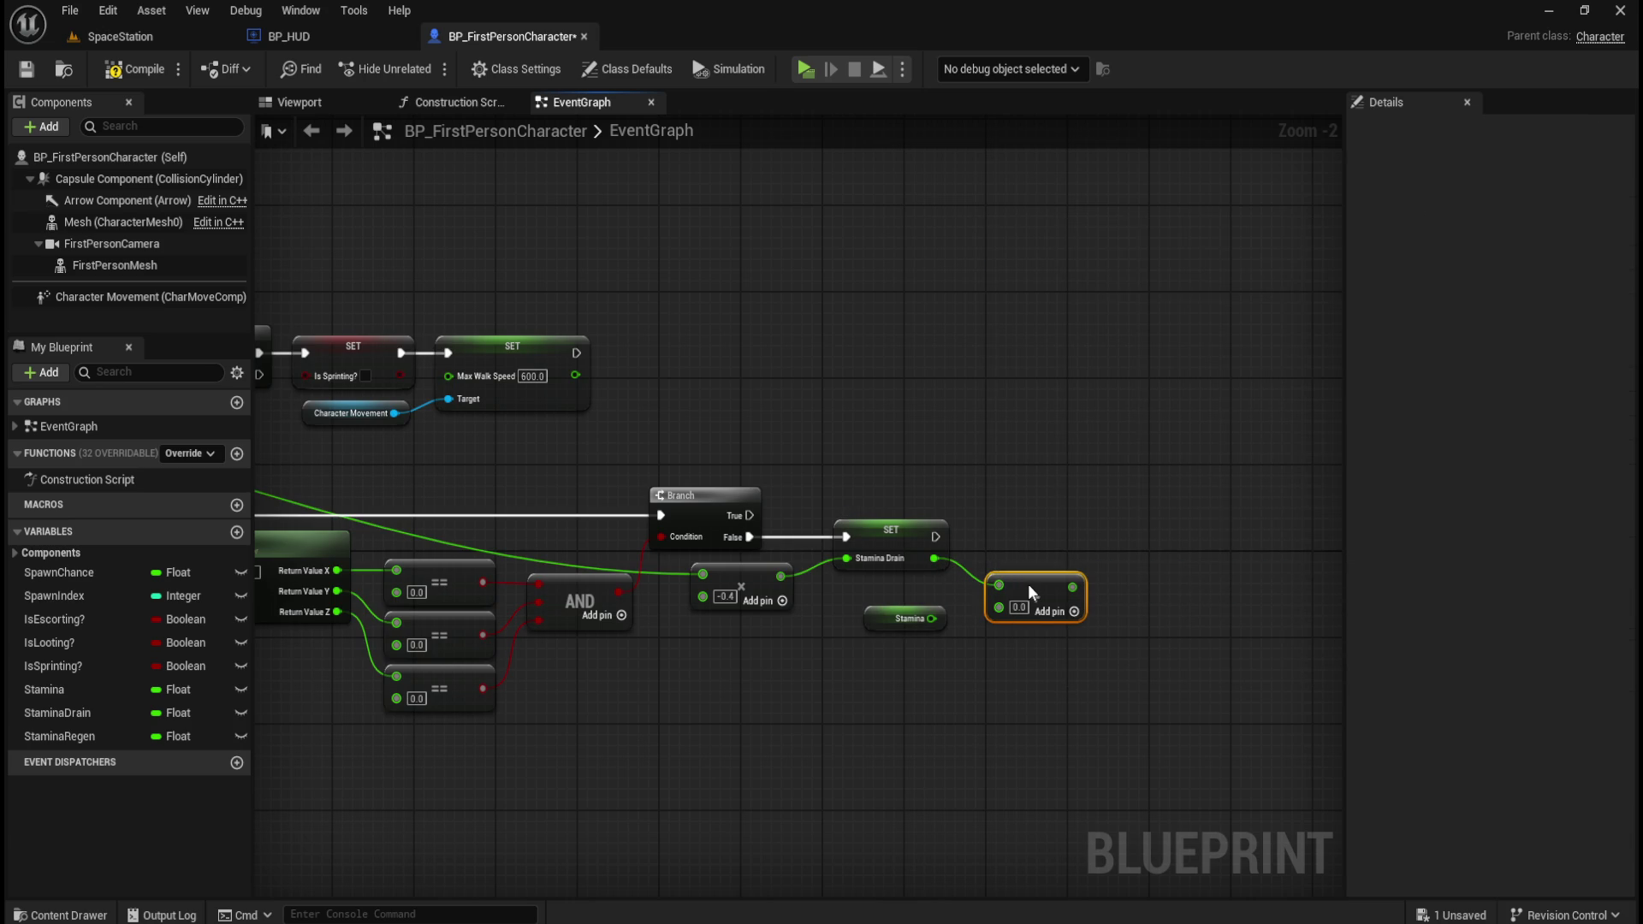
drag(1025, 589, 987, 619)
click(1143, 634)
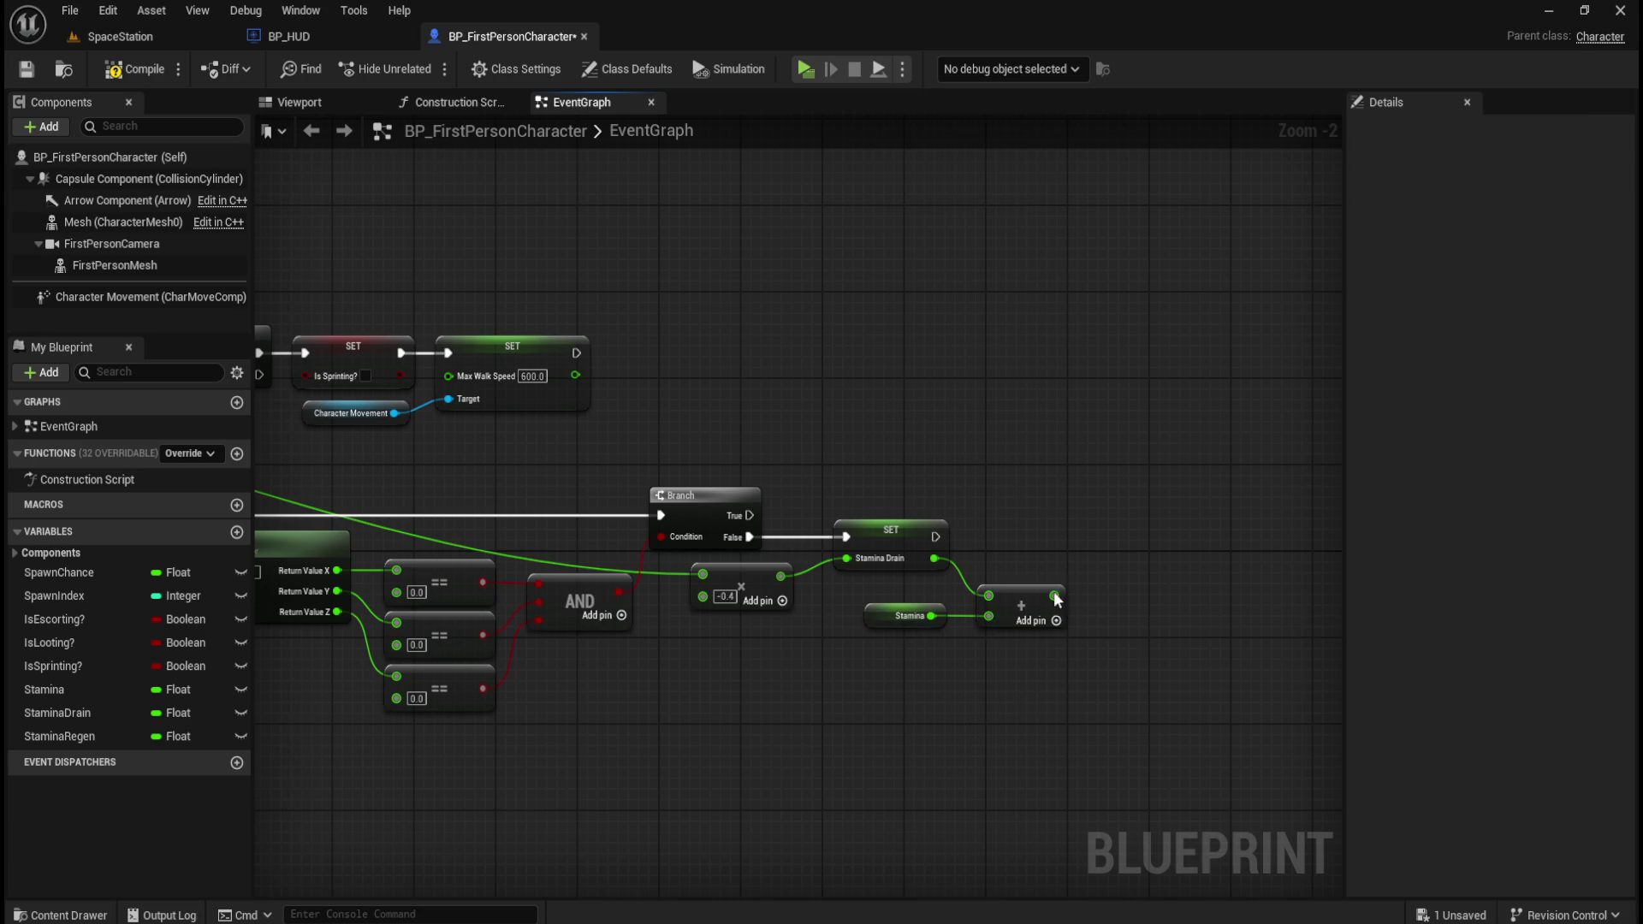